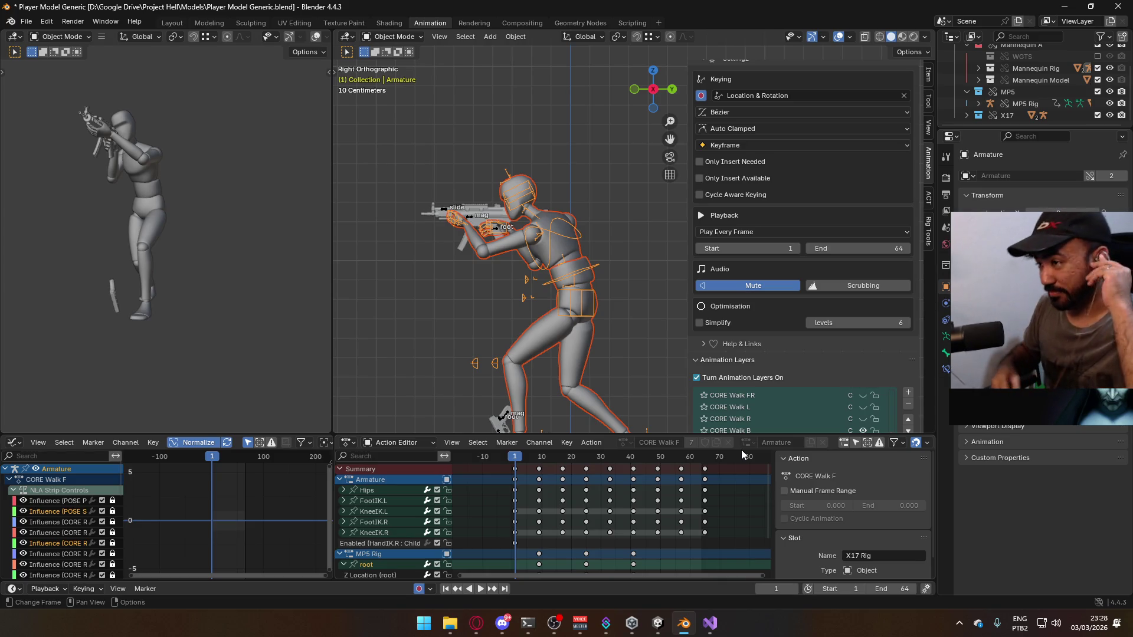
Make CORE Walk B the active layer on both the armature and the MP5 rig, and preview it
{"action": "scroll", "coordinate": [749, 395], "scroll_direction": "down", "scroll_amount": 2}
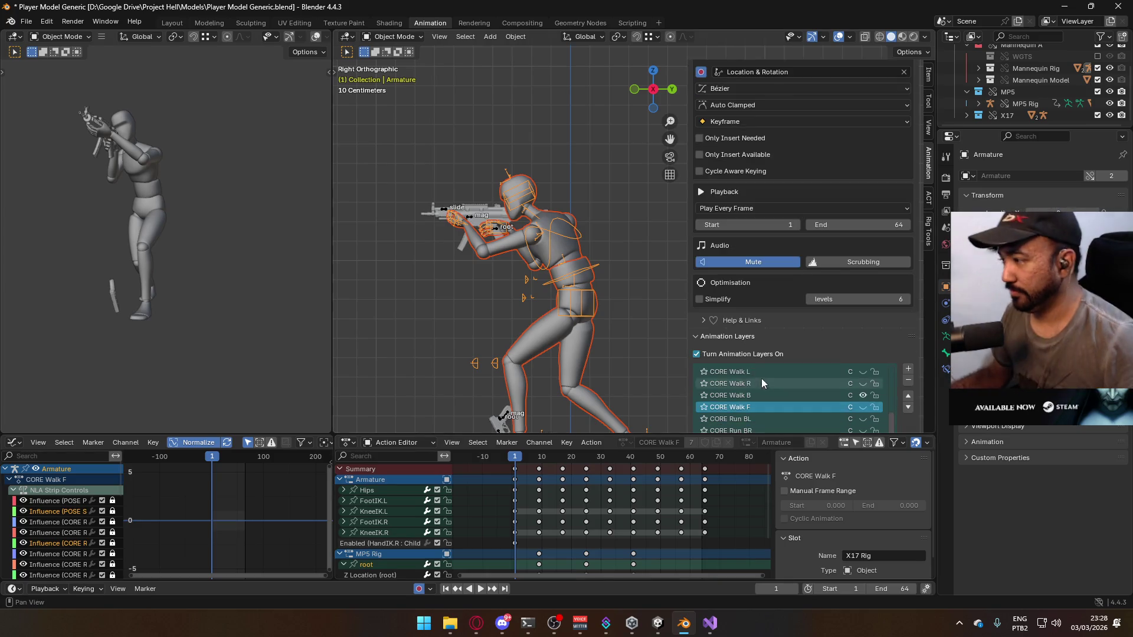
{"action": "key", "text": "space"}
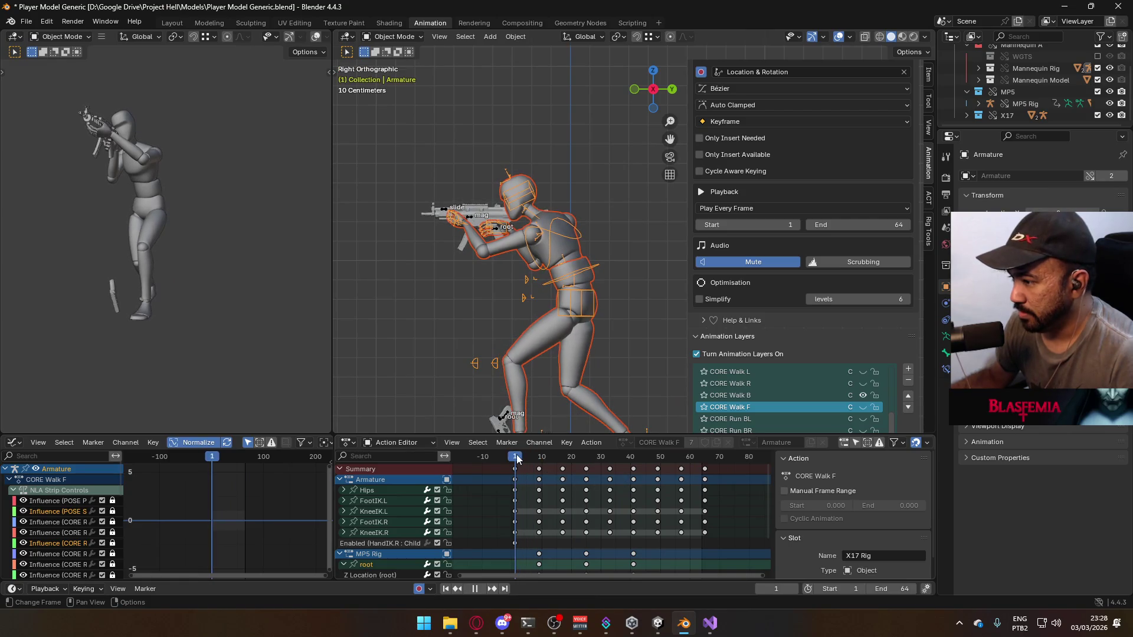
{"action": "key", "text": "Escape"}
{"action": "left_click", "coordinate": [781, 395]}
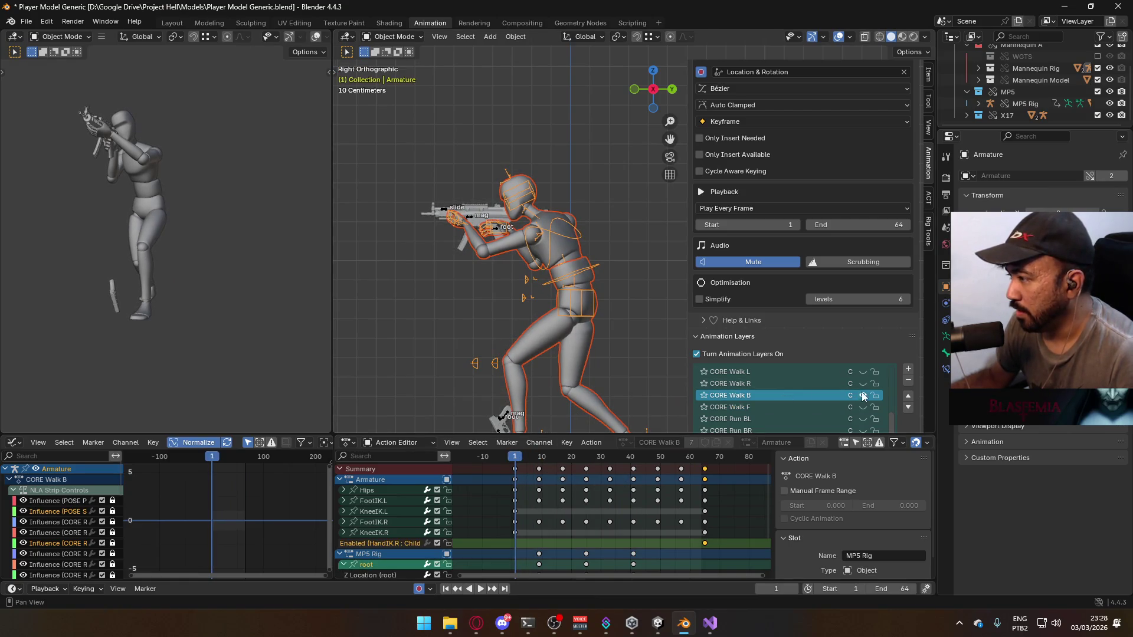
{"action": "left_click", "coordinate": [496, 229]}
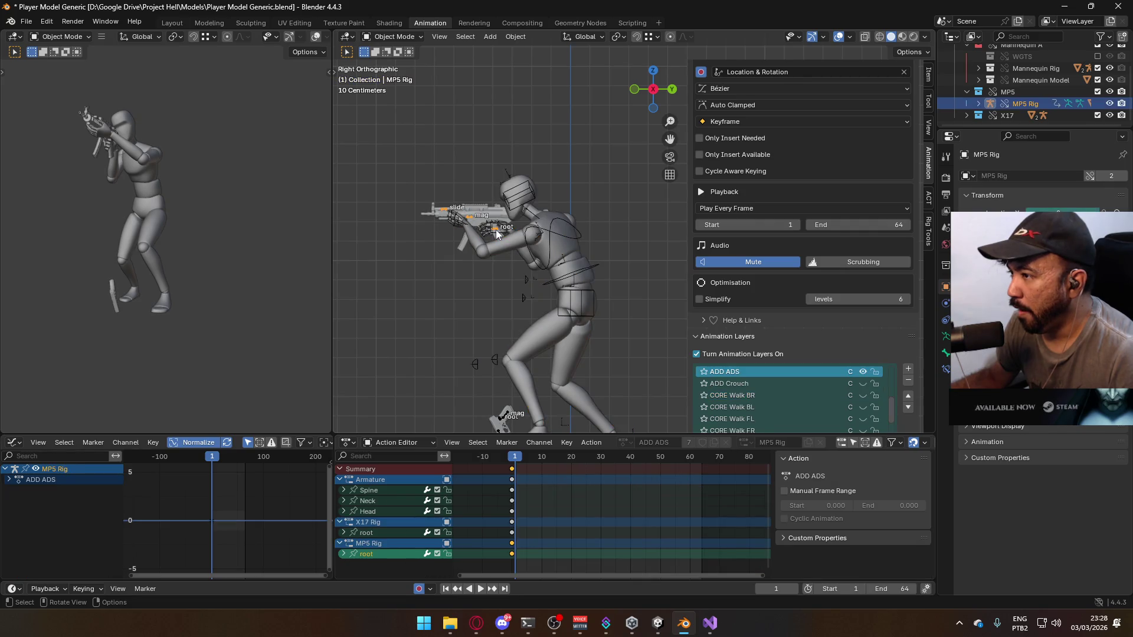
{"action": "scroll", "coordinate": [829, 388], "scroll_direction": "down", "scroll_amount": 1}
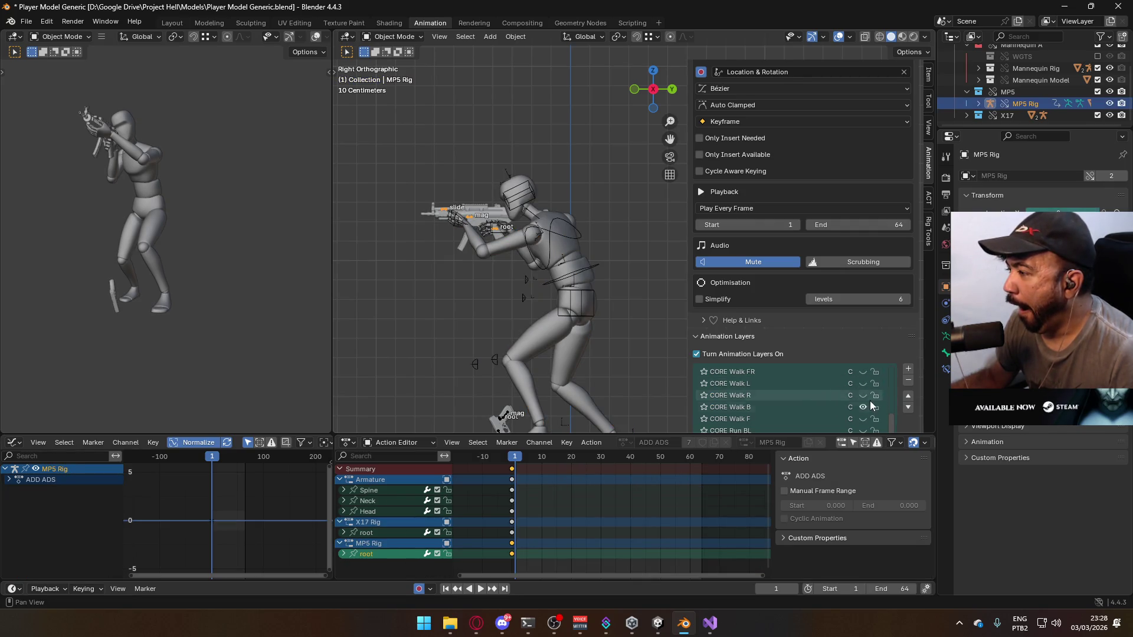
{"action": "left_click", "coordinate": [865, 399]}
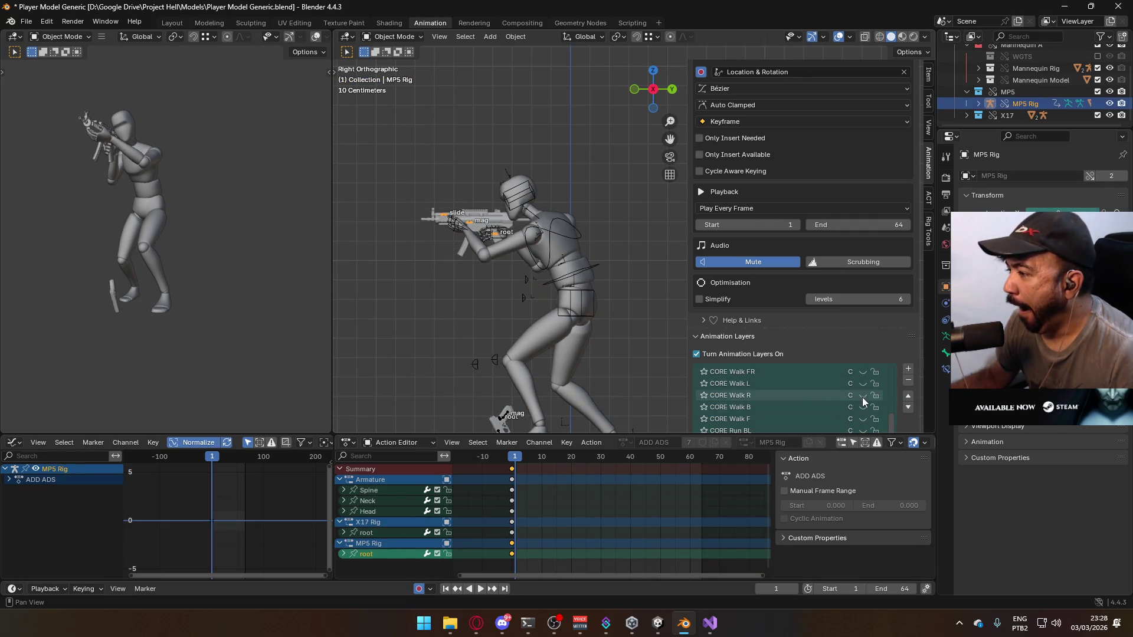
{"action": "left_click", "coordinate": [547, 239]}
{"action": "key", "text": "space"}
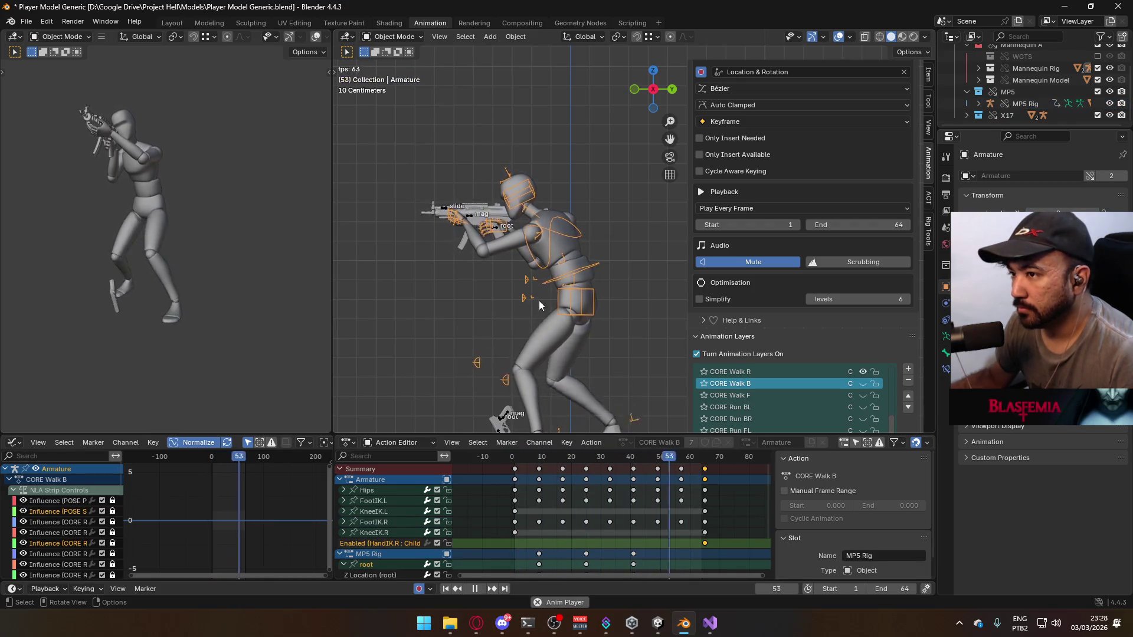
{"action": "key", "text": "Escape"}
Save, then export the mannequin and armature as Model@ADS Primary Walk B.fbx
{"action": "key", "text": "ctrl+s"}
{"action": "left_click", "coordinate": [585, 370]}
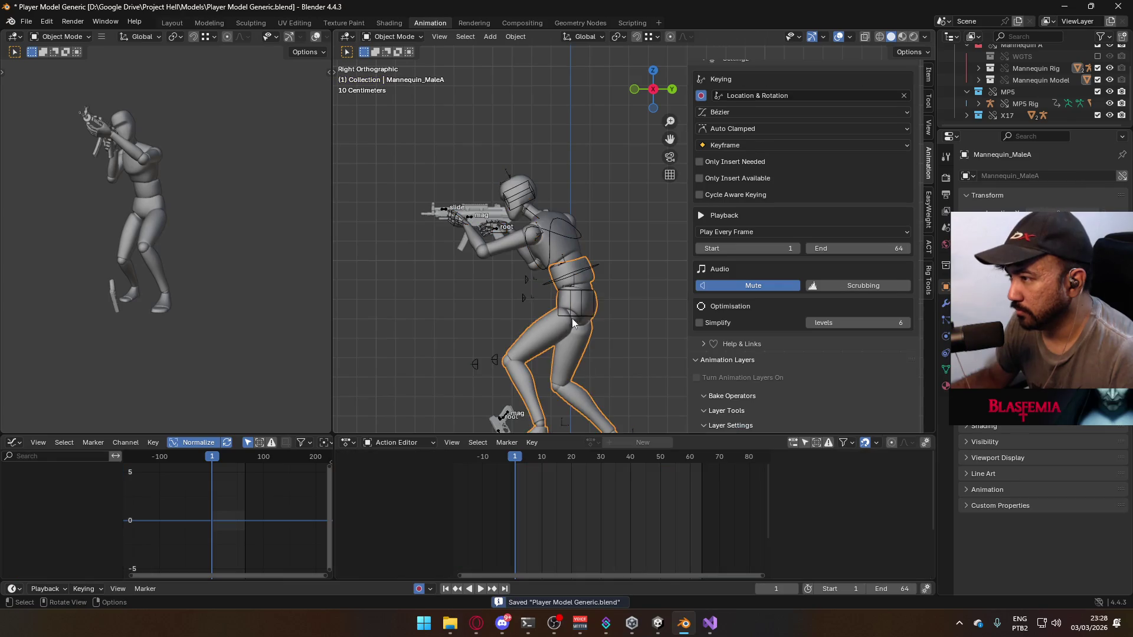
{"action": "left_click", "coordinate": [594, 267], "text": "shift"}
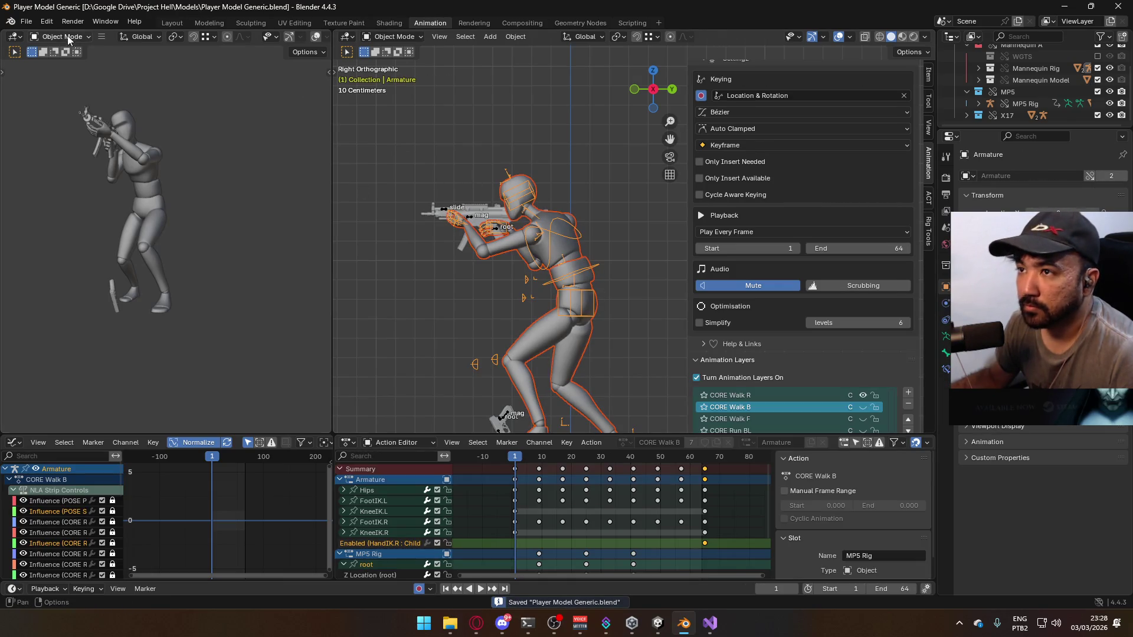
{"action": "left_click", "coordinate": [26, 21]}
{"action": "mouse_move", "coordinate": [65, 200]}
{"action": "left_click", "coordinate": [232, 307]}
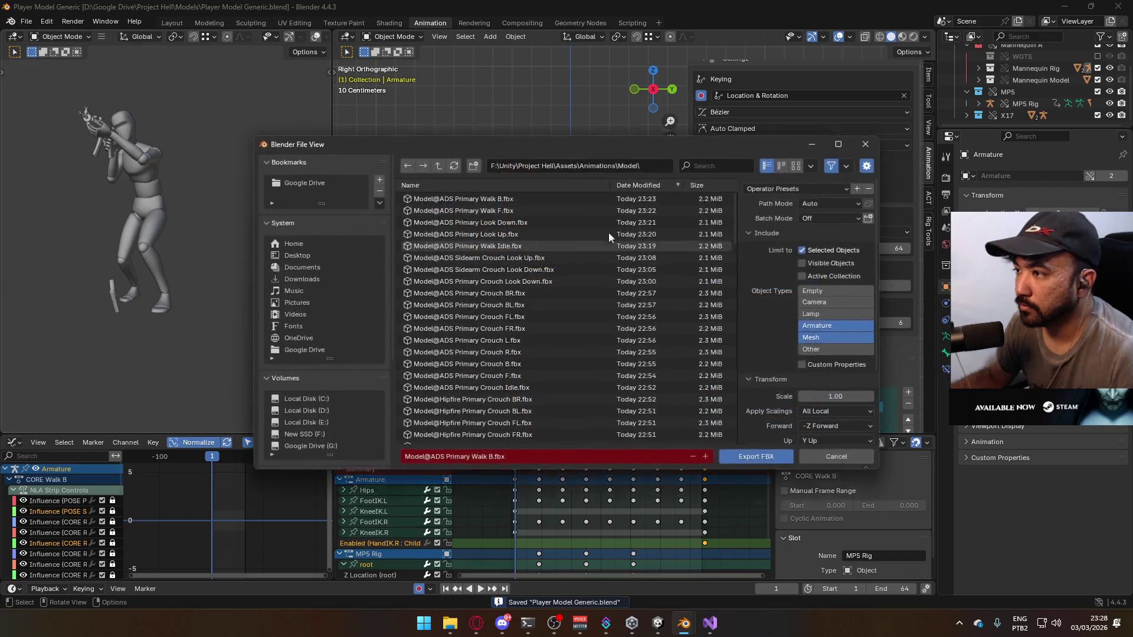
{"action": "left_click", "coordinate": [492, 199]}
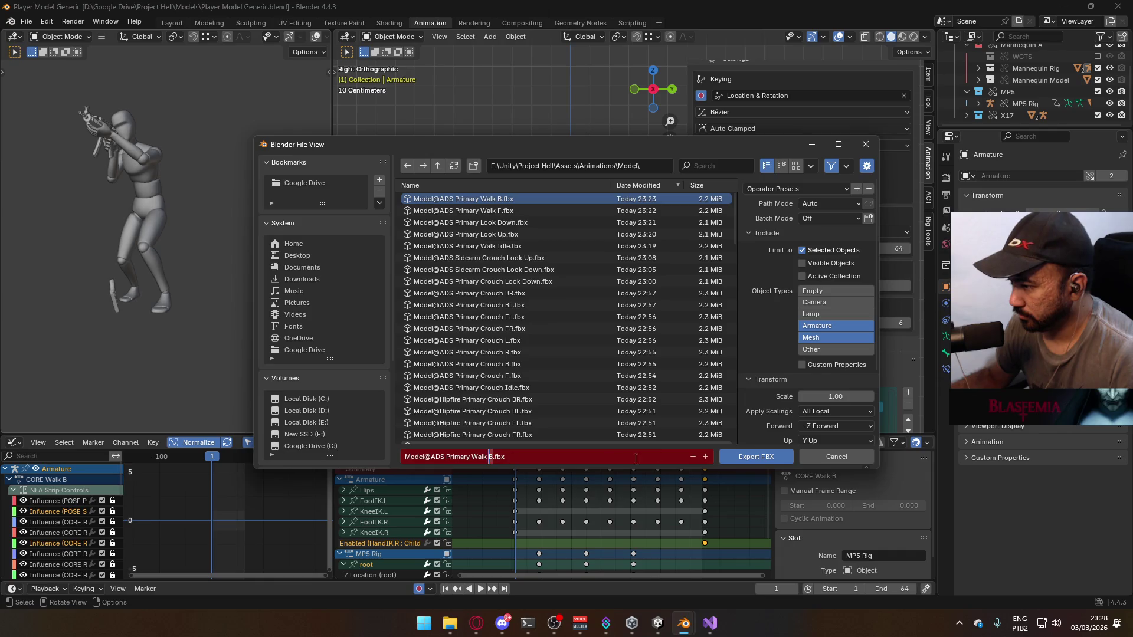
{"action": "type", "text": "R"}
{"action": "left_click", "coordinate": [759, 455]}
Play back the Walk B animation and return to frame 1
{"action": "key", "text": "space"}
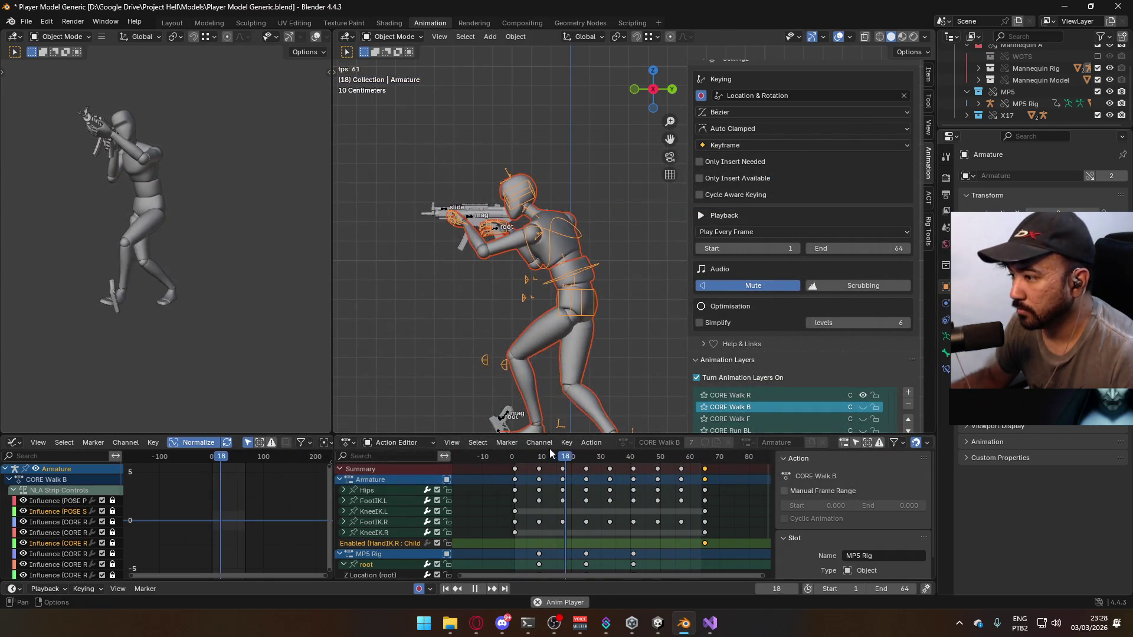
{"action": "left_click_drag", "start_coordinate": [534, 456], "coordinate": [515, 465]}
{"action": "key", "text": "space"}
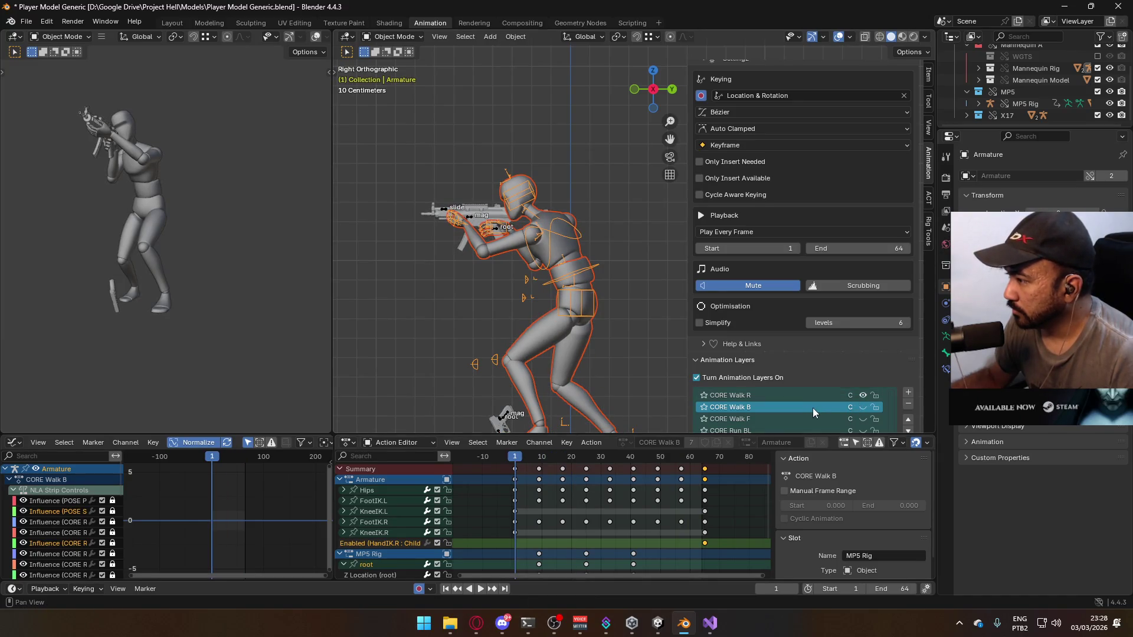
Make CORE Walk L the active layer on both the mannequin armature and the MP5 rig
{"action": "scroll", "coordinate": [813, 408], "scroll_direction": "up", "scroll_amount": 1}
{"action": "left_click", "coordinate": [862, 395]}
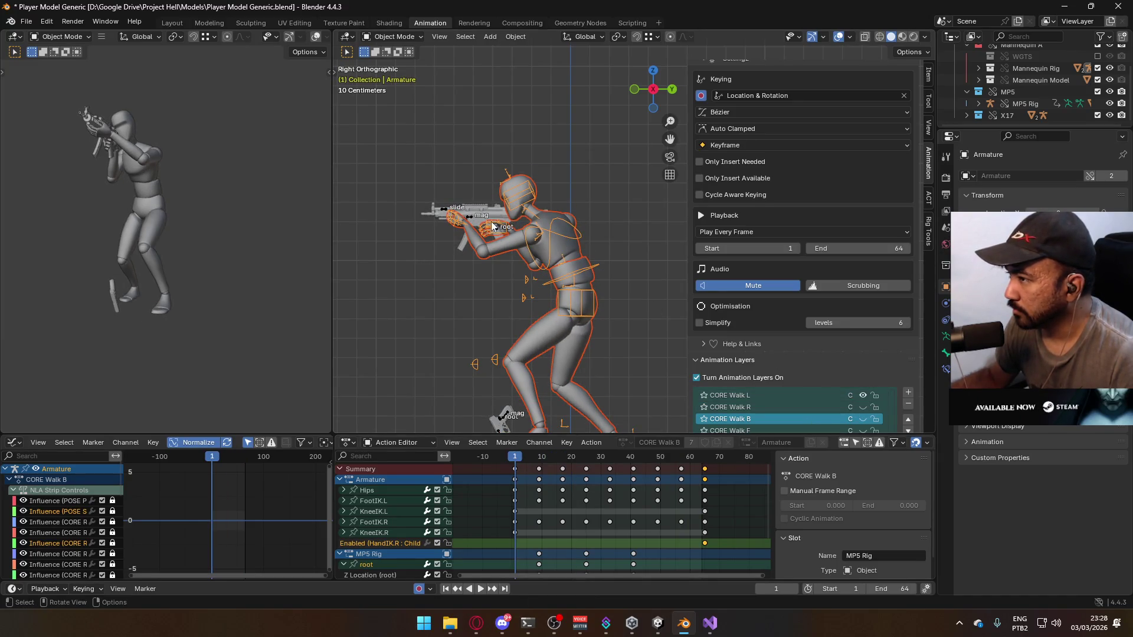
{"action": "left_click", "coordinate": [470, 217]}
{"action": "scroll", "coordinate": [805, 406], "scroll_direction": "up", "scroll_amount": 2}
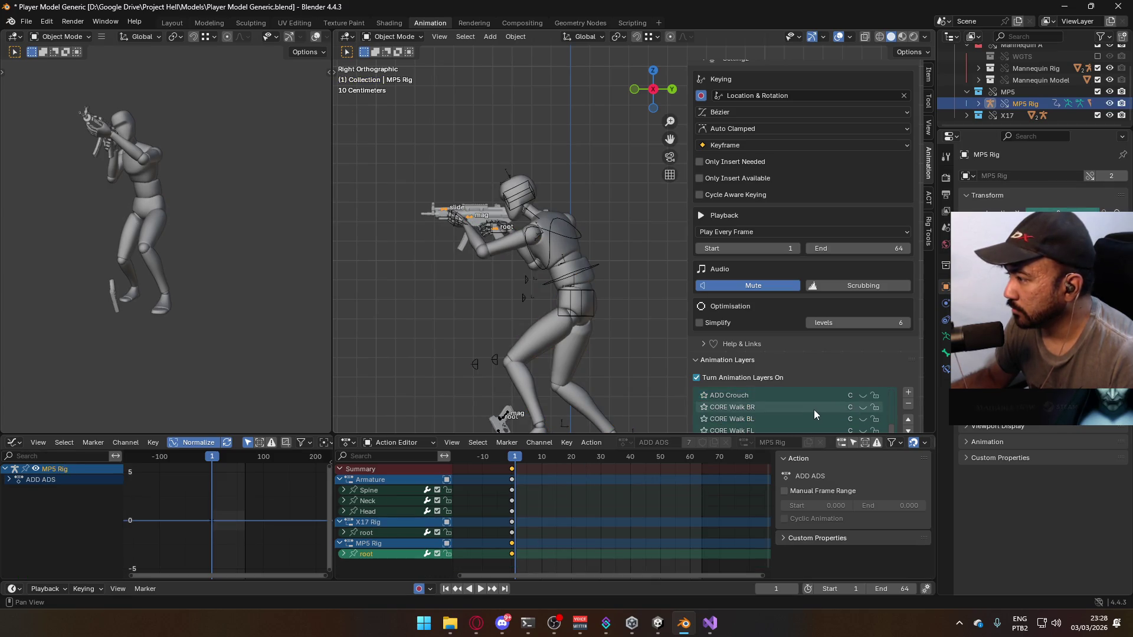
{"action": "scroll", "coordinate": [805, 405], "scroll_direction": "up", "scroll_amount": 3}
{"action": "scroll", "coordinate": [844, 314], "scroll_direction": "down", "scroll_amount": 3}
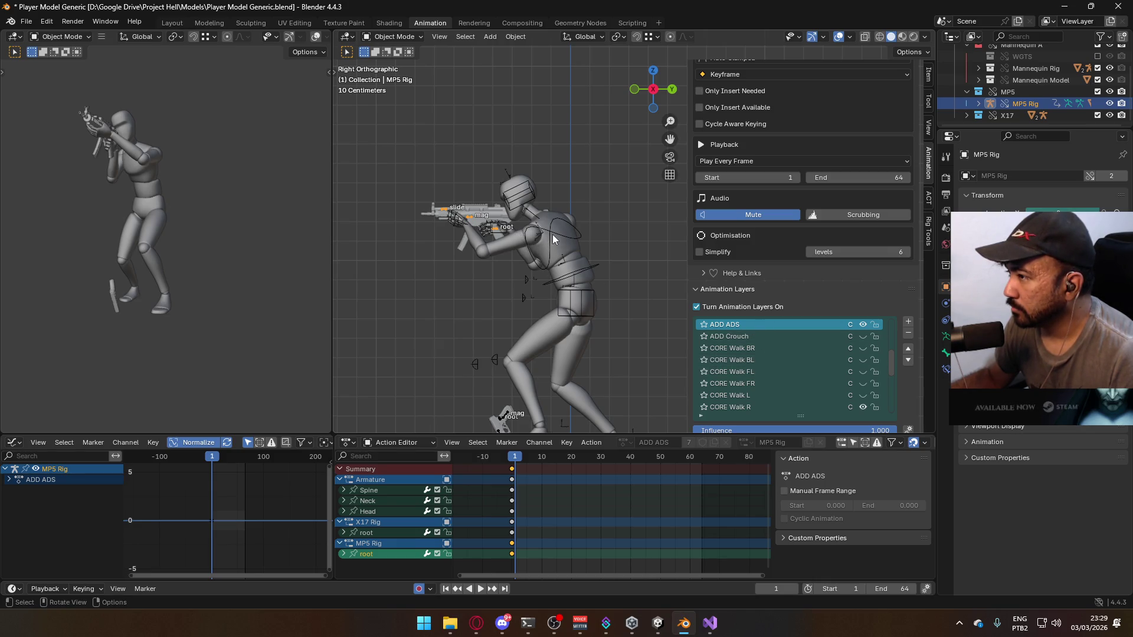
{"action": "left_click", "coordinate": [554, 253]}
{"action": "left_click", "coordinate": [771, 372]}
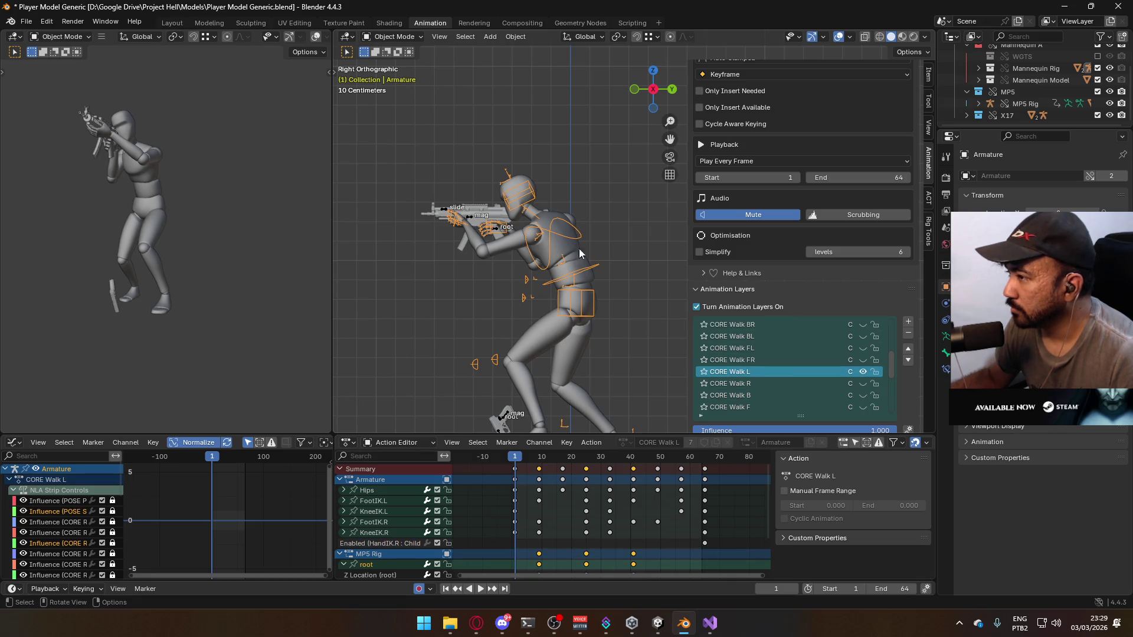
{"action": "left_click", "coordinate": [495, 227]}
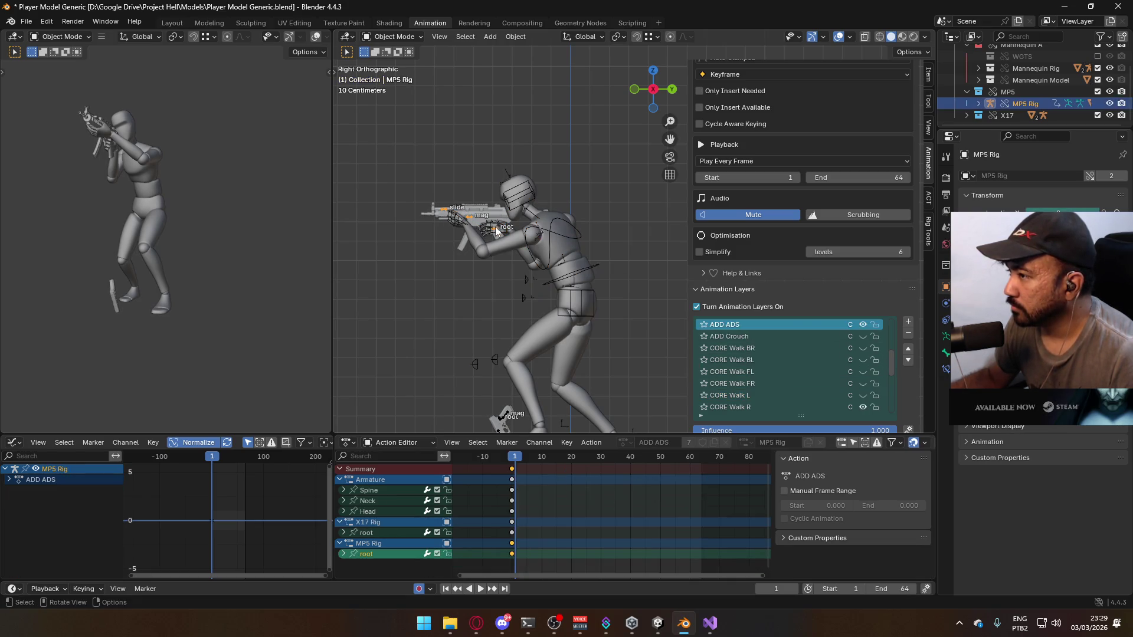
{"action": "left_click", "coordinate": [862, 372]}
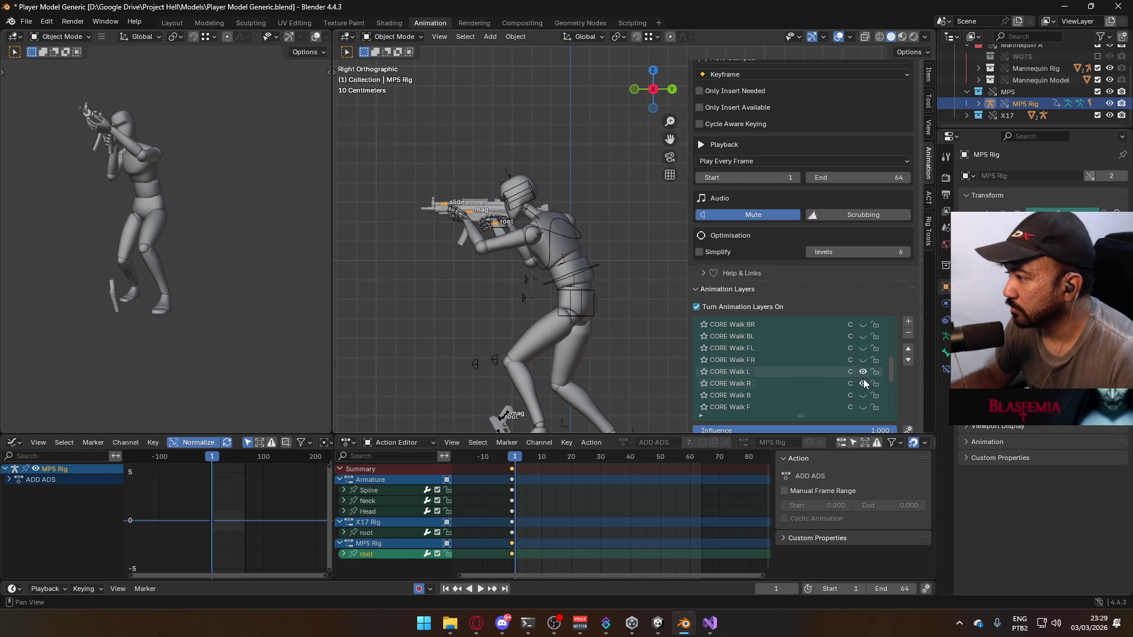
{"action": "left_click", "coordinate": [561, 253]}
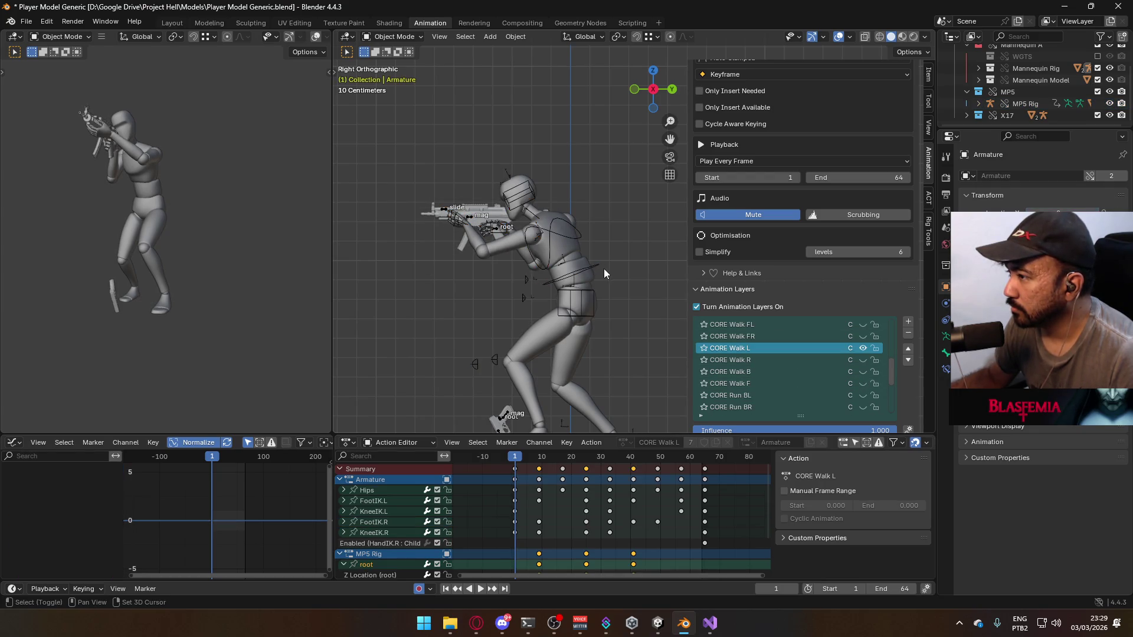
Save and export the mannequin as Model@ADS Primary Walk L.fbx, renamed from the Walk R file
{"action": "left_click", "coordinate": [591, 278]}
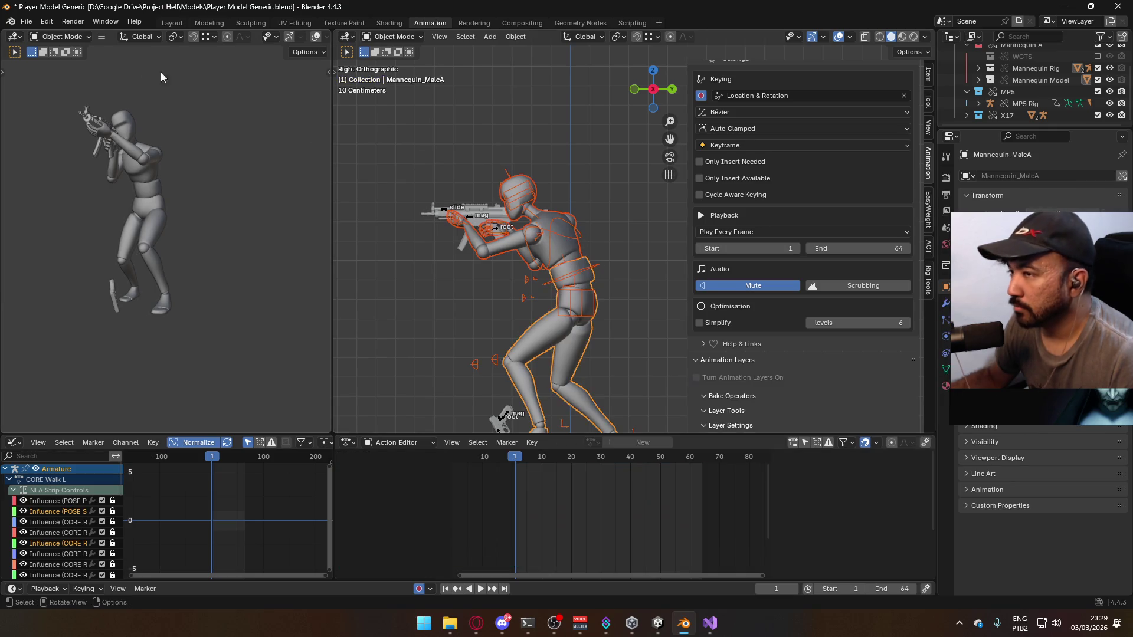
{"action": "key", "text": "ctrl+s"}
{"action": "left_click", "coordinate": [26, 22]}
{"action": "mouse_move", "coordinate": [122, 198]}
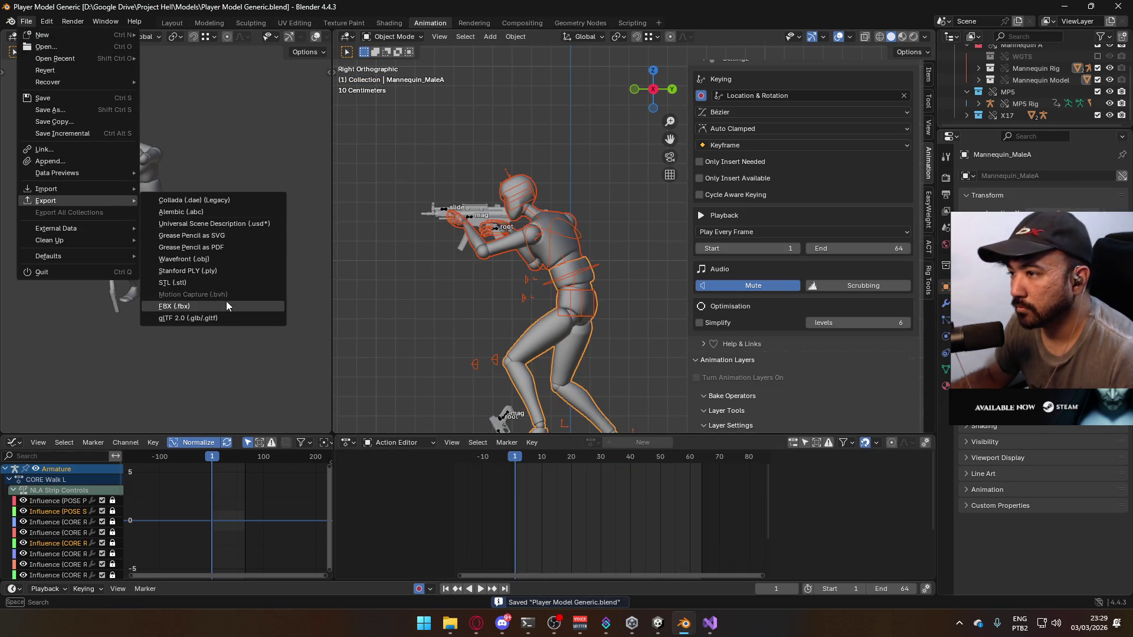
{"action": "left_click", "coordinate": [225, 301]}
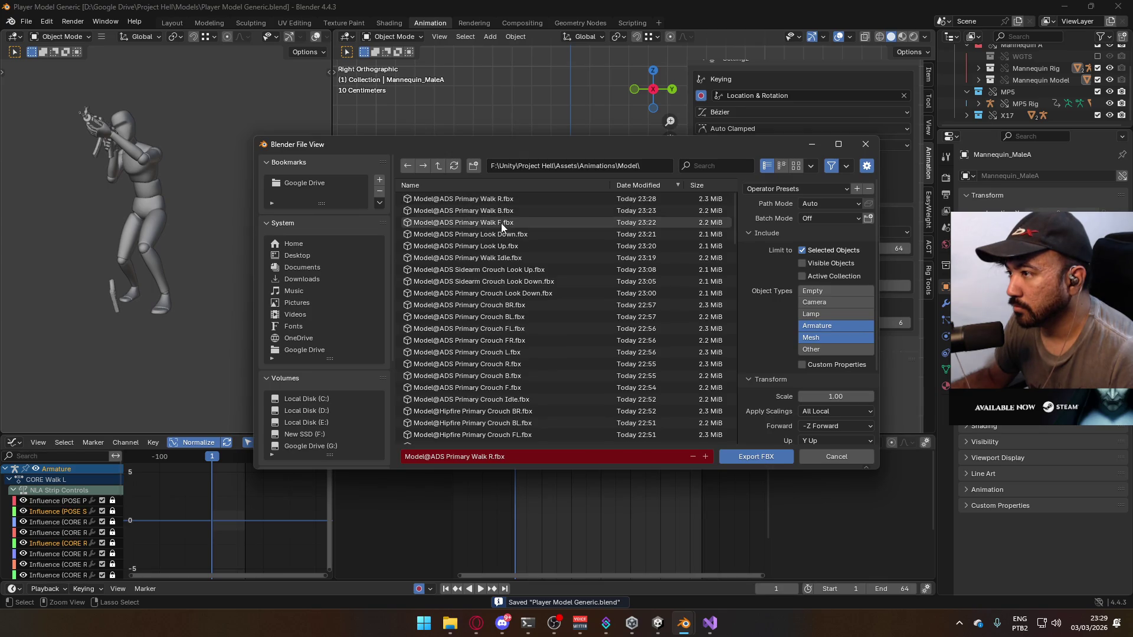
{"action": "left_click", "coordinate": [498, 199]}
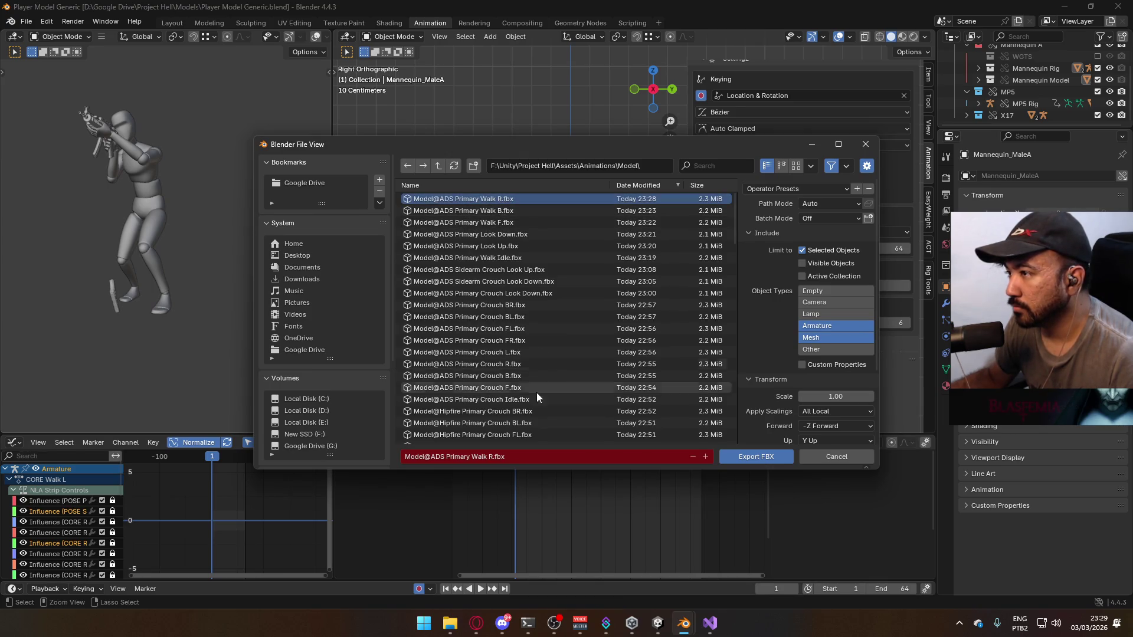
{"action": "left_click", "coordinate": [490, 456]}
{"action": "key", "text": "BackSpace"}
{"action": "type", "text": "L"}
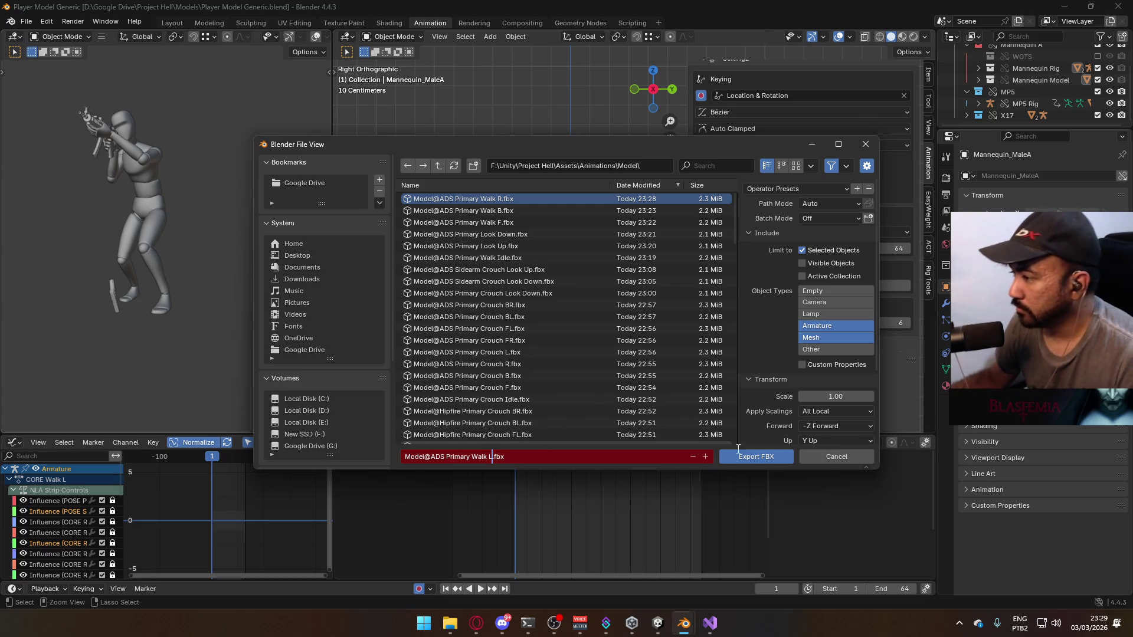
{"action": "left_click", "coordinate": [750, 460]}
{"action": "key", "text": "space"}
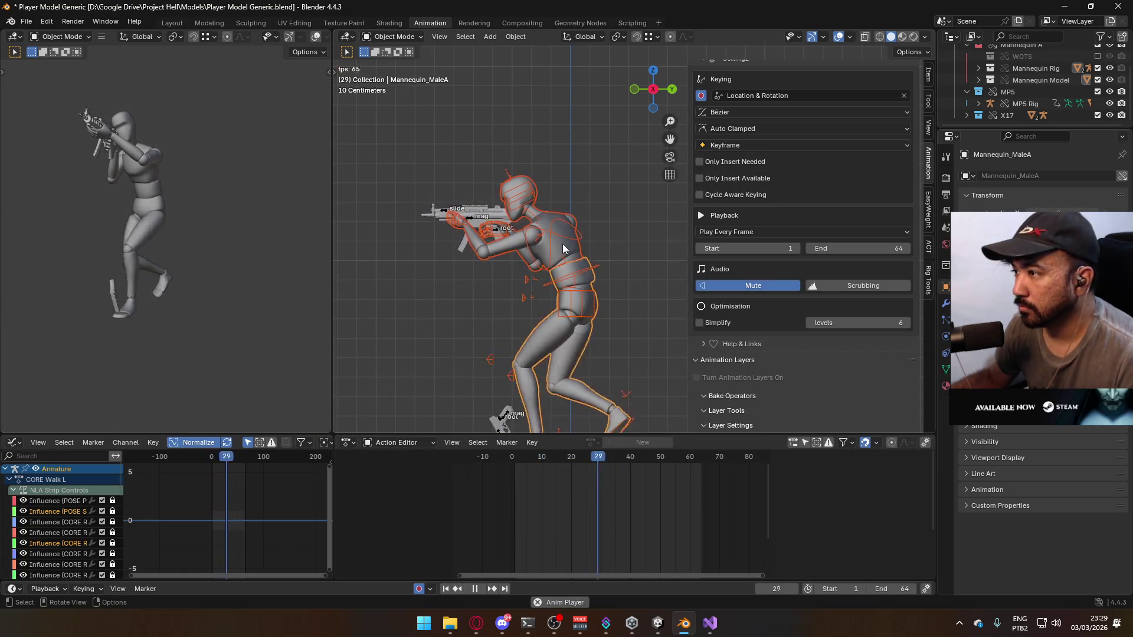
Switch the armature and MP5 rig to CORE Walk FR and preview the walk from the front
{"action": "left_click", "coordinate": [496, 227]}
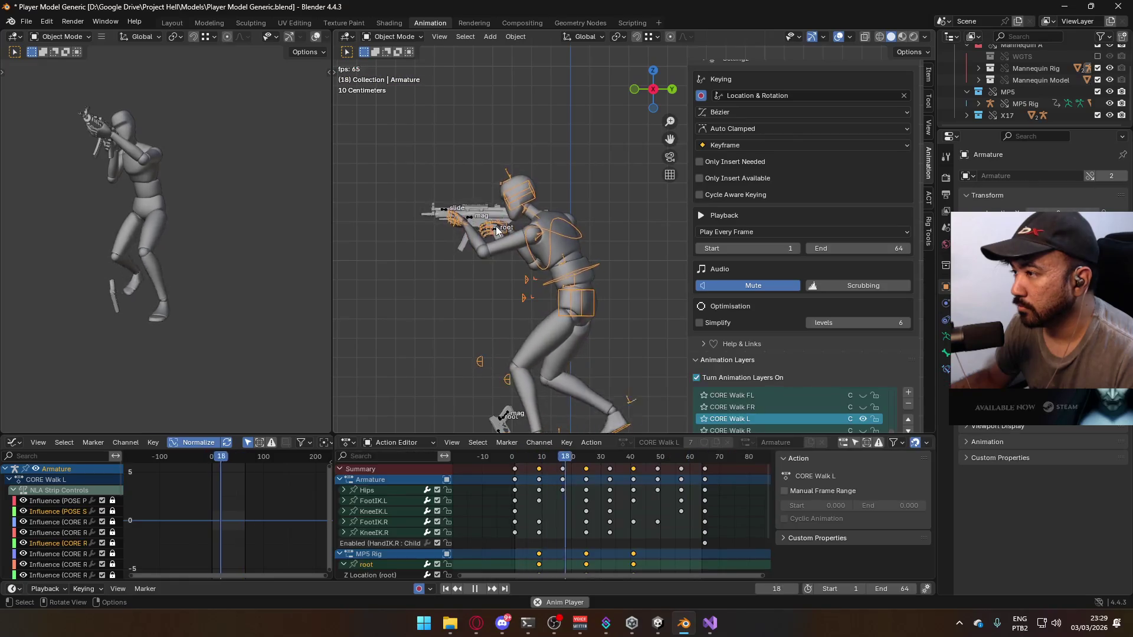
{"action": "left_click", "coordinate": [496, 225]}
{"action": "scroll", "coordinate": [866, 347], "scroll_direction": "down", "scroll_amount": 2}
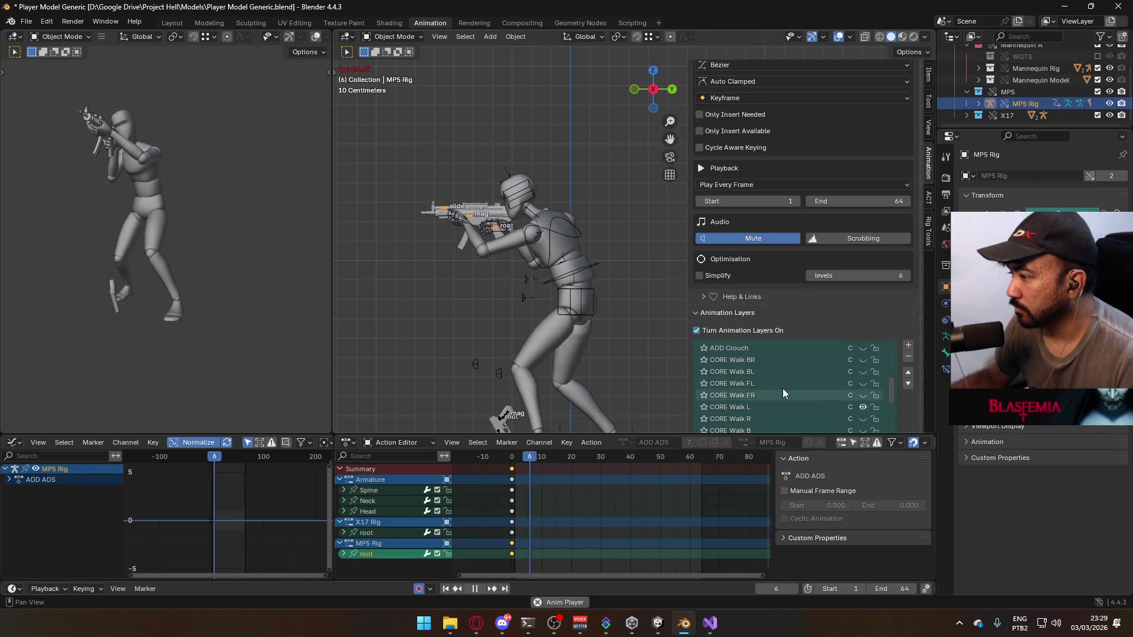
{"action": "key", "text": "KP_1"}
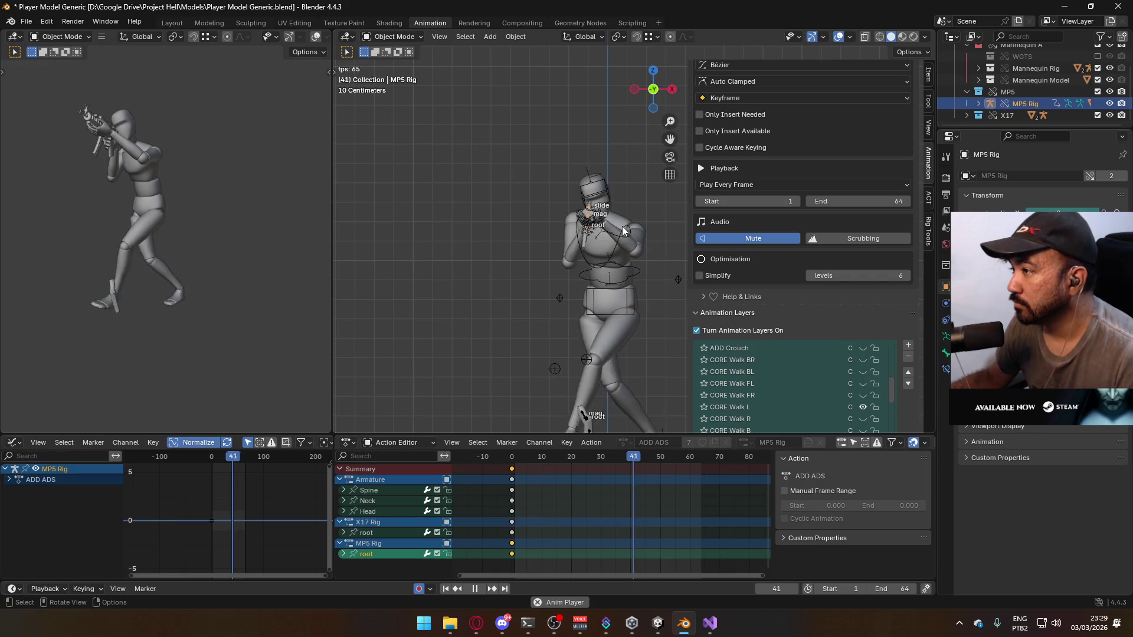
{"action": "key", "text": "space"}
{"action": "left_click", "coordinate": [640, 266]}
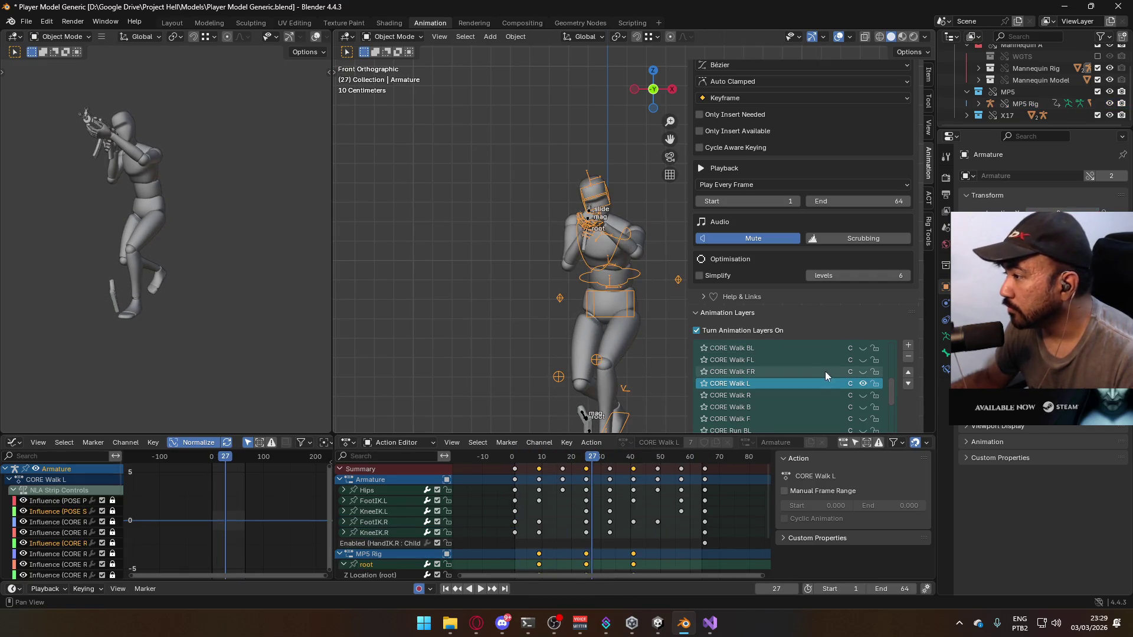
{"action": "left_click", "coordinate": [861, 373]}
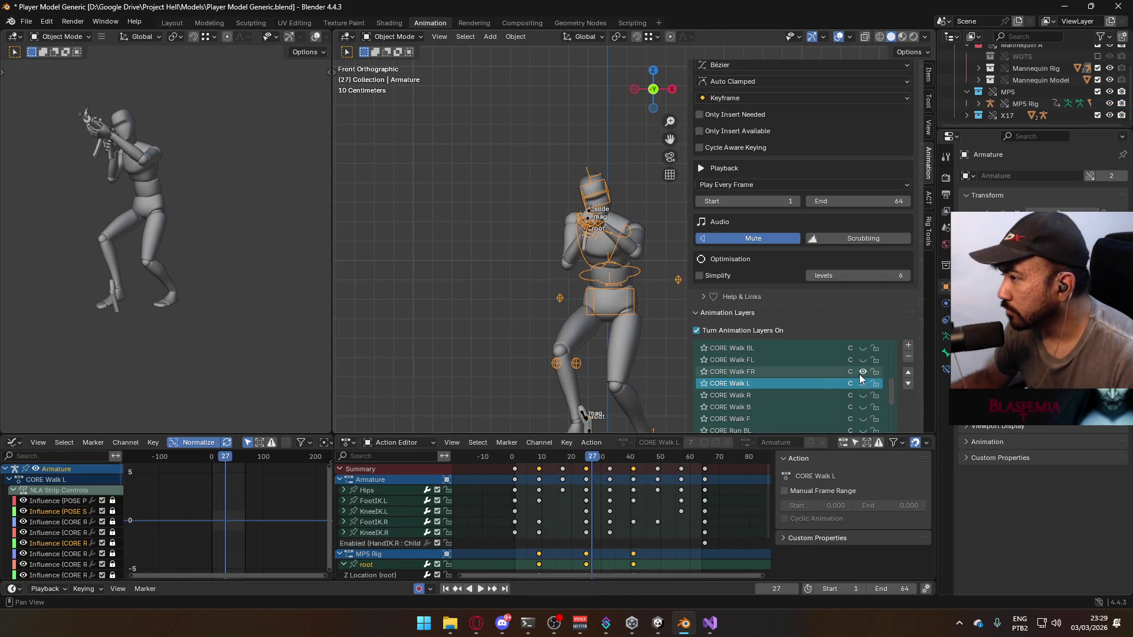
{"action": "left_click", "coordinate": [589, 223]}
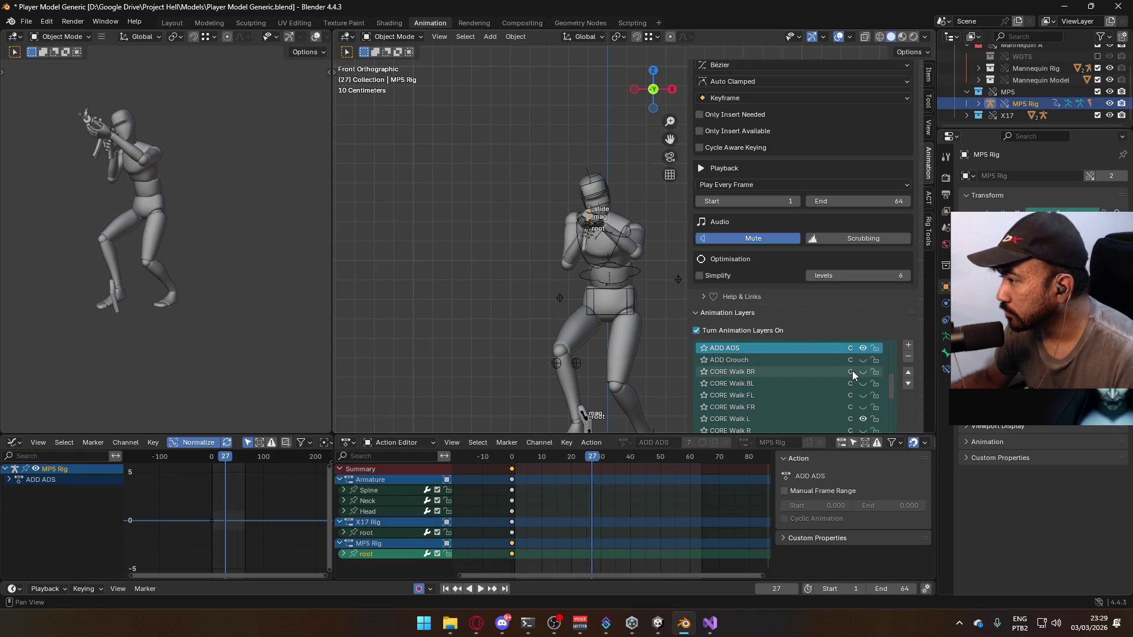
{"action": "left_click", "coordinate": [861, 407]}
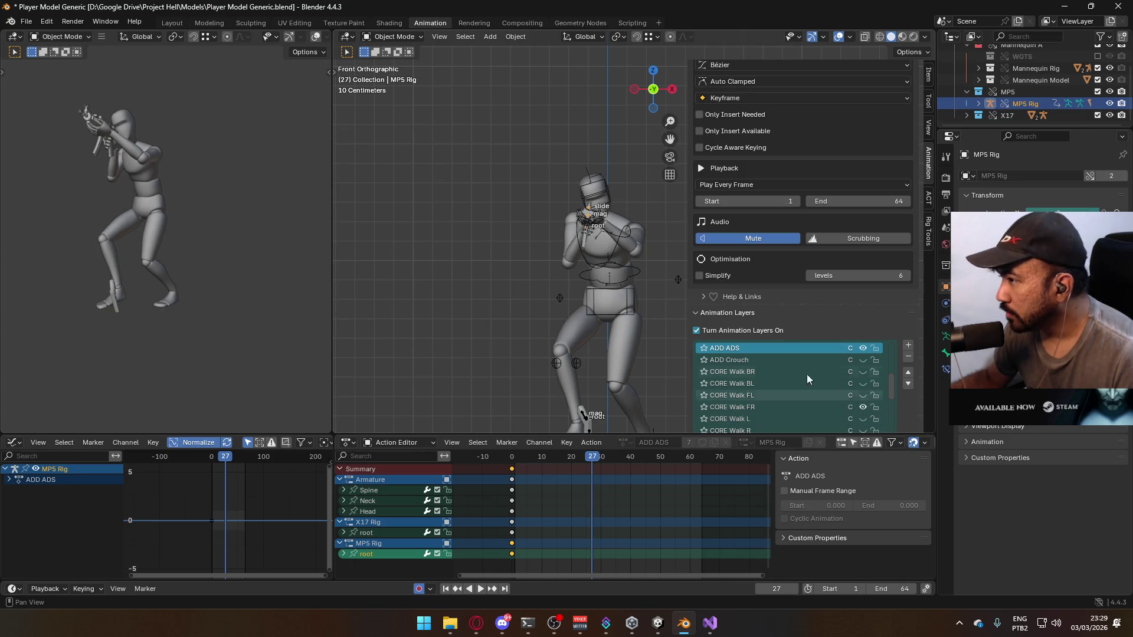
{"action": "key", "text": "space"}
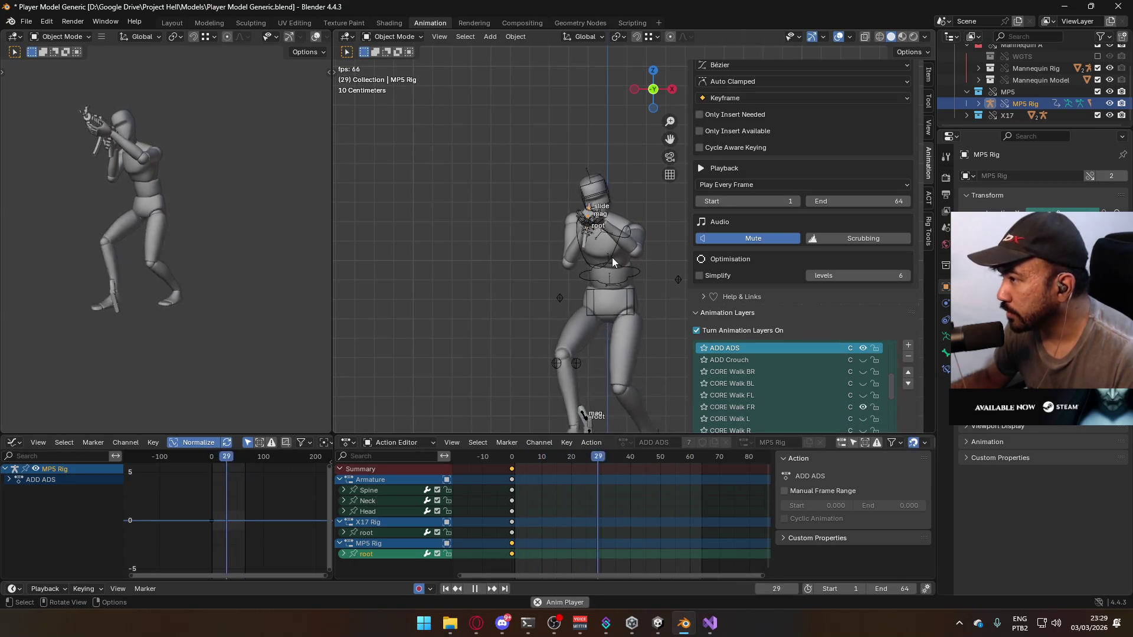
{"action": "key", "text": "space"}
Select the mannequin armature, torso and body, go to frame 1 and save
{"action": "left_click", "coordinate": [625, 262]}
{"action": "left_click", "coordinate": [625, 263], "text": "shift"}
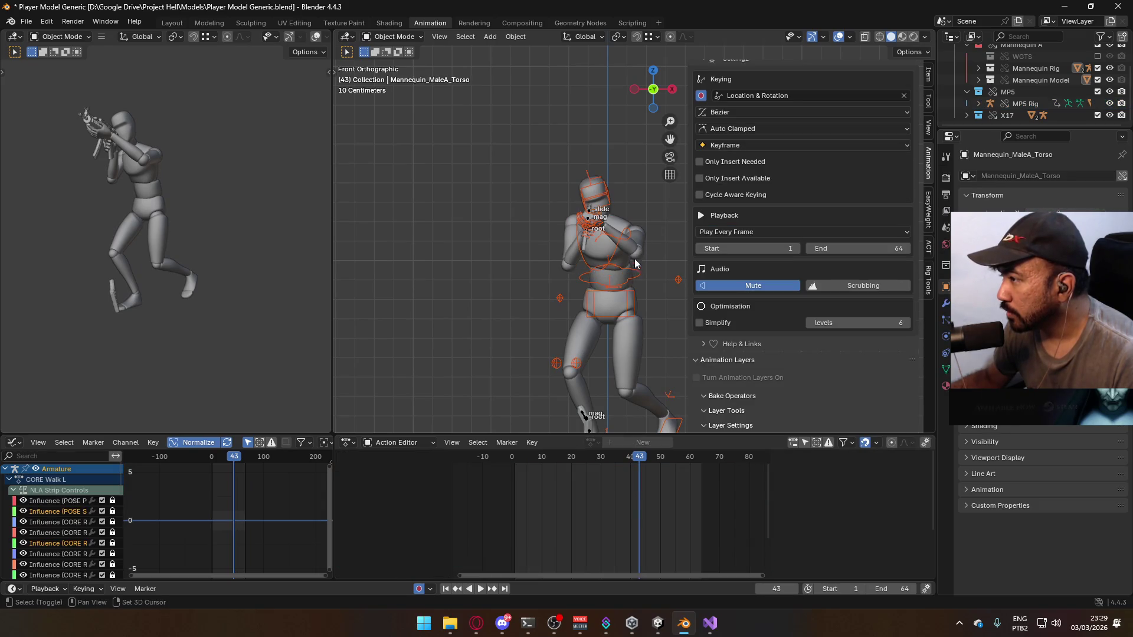
{"action": "left_click", "coordinate": [637, 365], "text": "shift"}
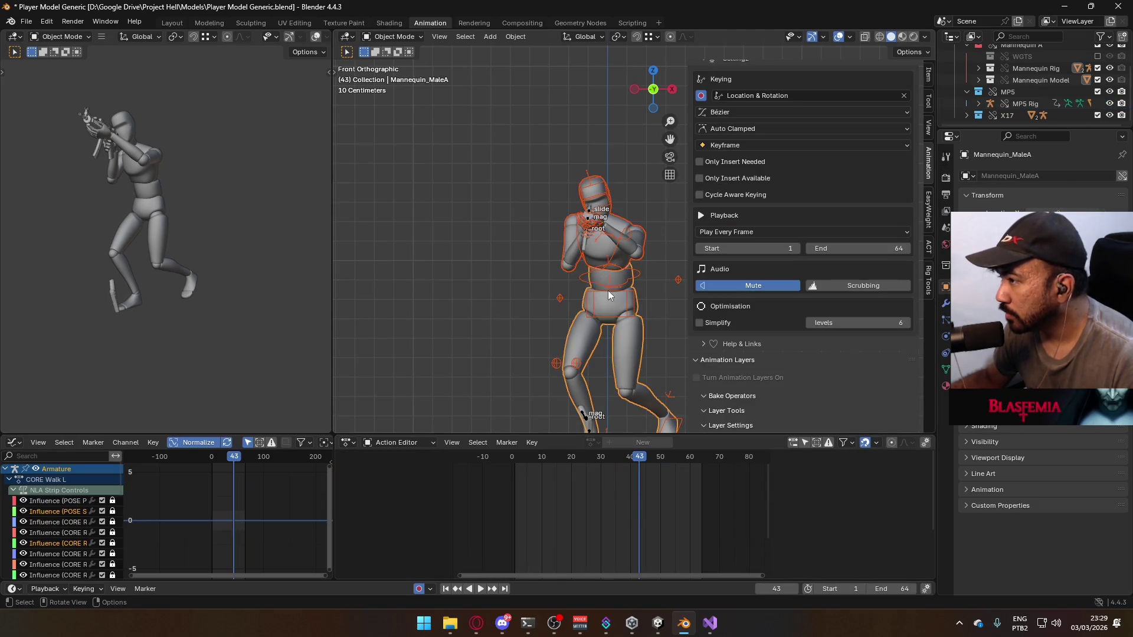
{"action": "key", "text": "shift+Left"}
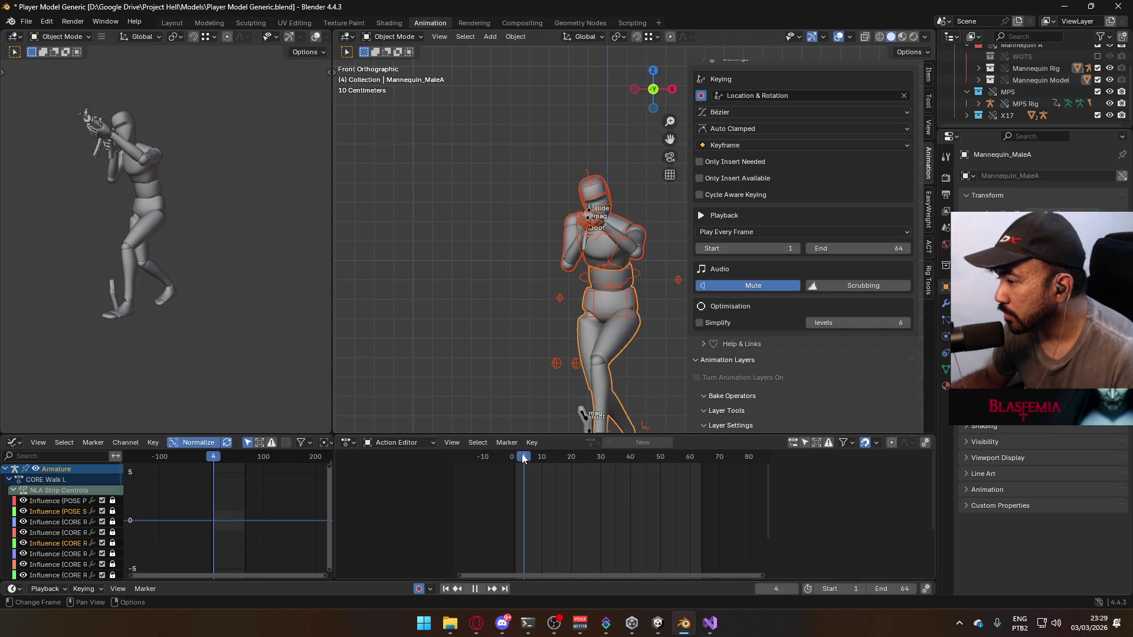
{"action": "key", "text": "ctrl+s"}
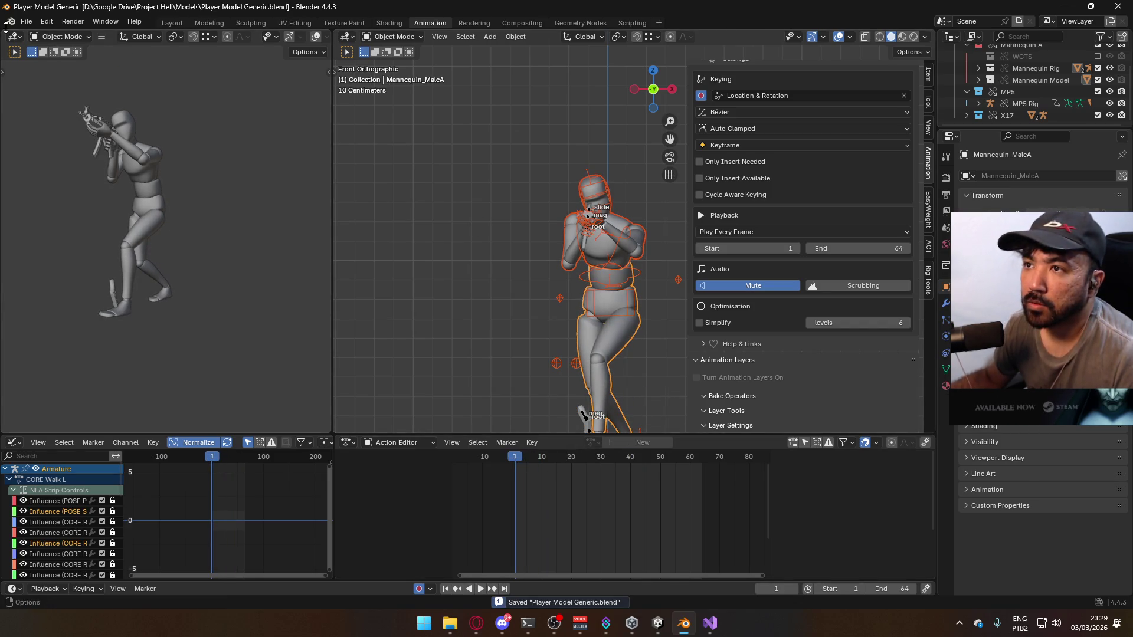
Export the selection as Model@ADS Primary Walk FR.fbx
{"action": "left_click", "coordinate": [26, 21]}
{"action": "mouse_move", "coordinate": [83, 175]}
{"action": "middle_mouse_down"}
{"action": "mouse_move", "coordinate": [200, 172]}
{"action": "mouse_move", "coordinate": [195, 189]}
{"action": "middle_mouse_up"}
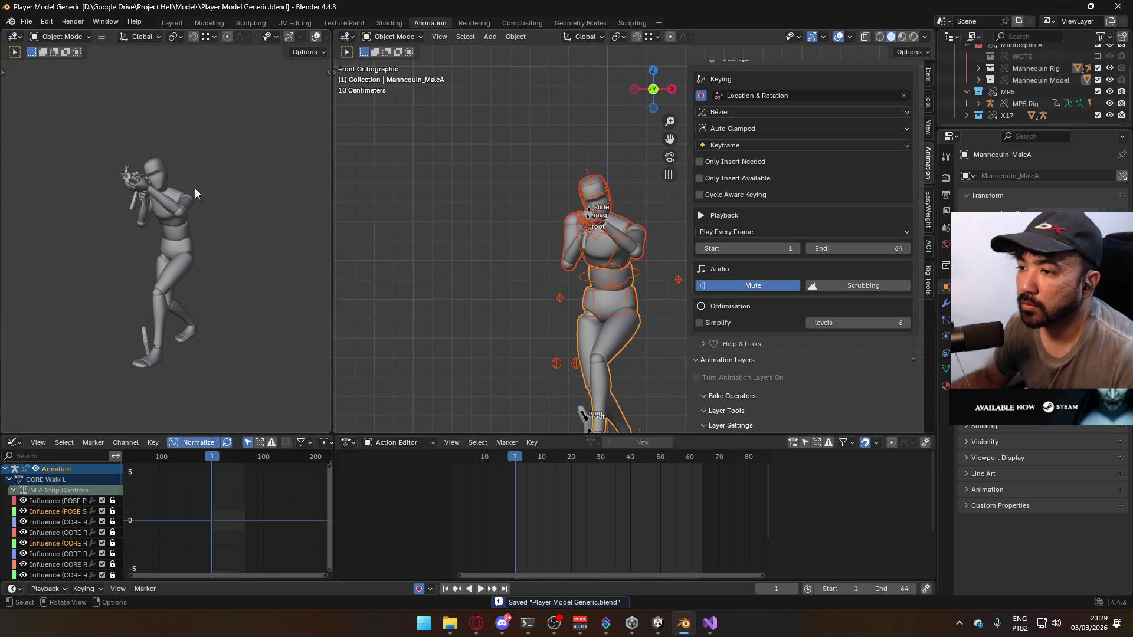
{"action": "left_click", "coordinate": [26, 22]}
{"action": "mouse_move", "coordinate": [87, 201]}
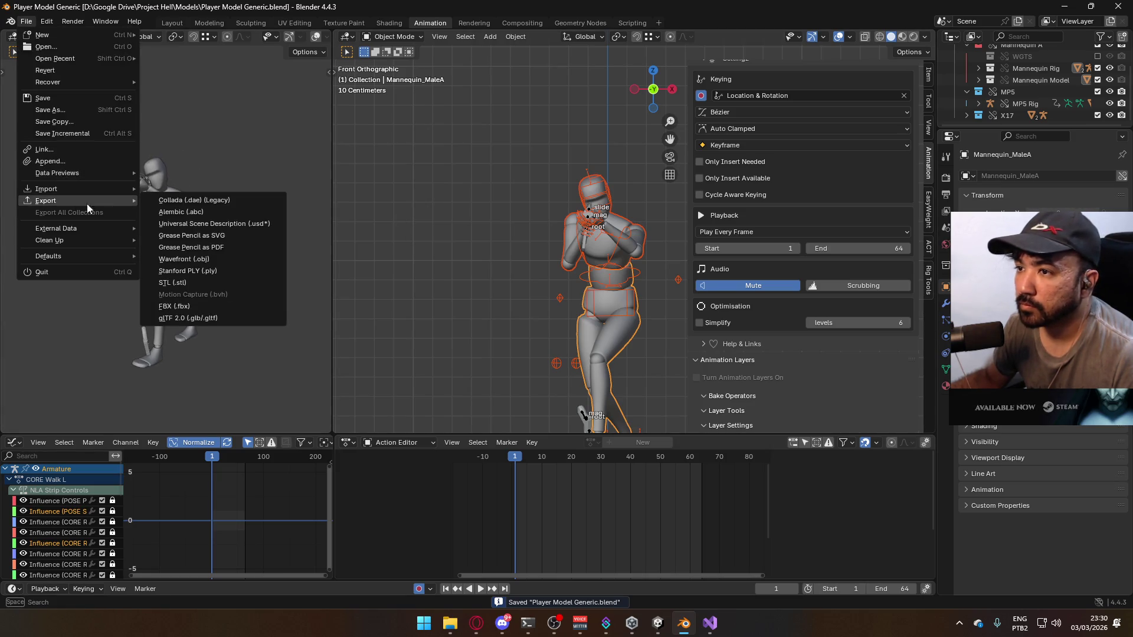
{"action": "left_click", "coordinate": [237, 306]}
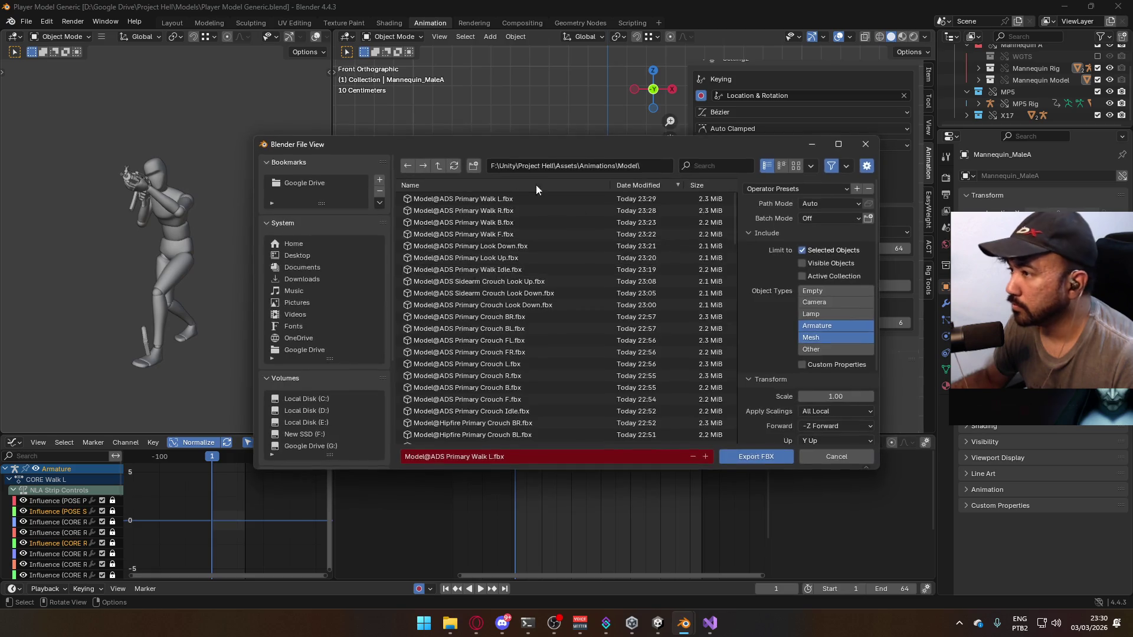
{"action": "left_click", "coordinate": [489, 458]}
{"action": "left_click", "coordinate": [490, 458]}
{"action": "type", "text": "FR"}
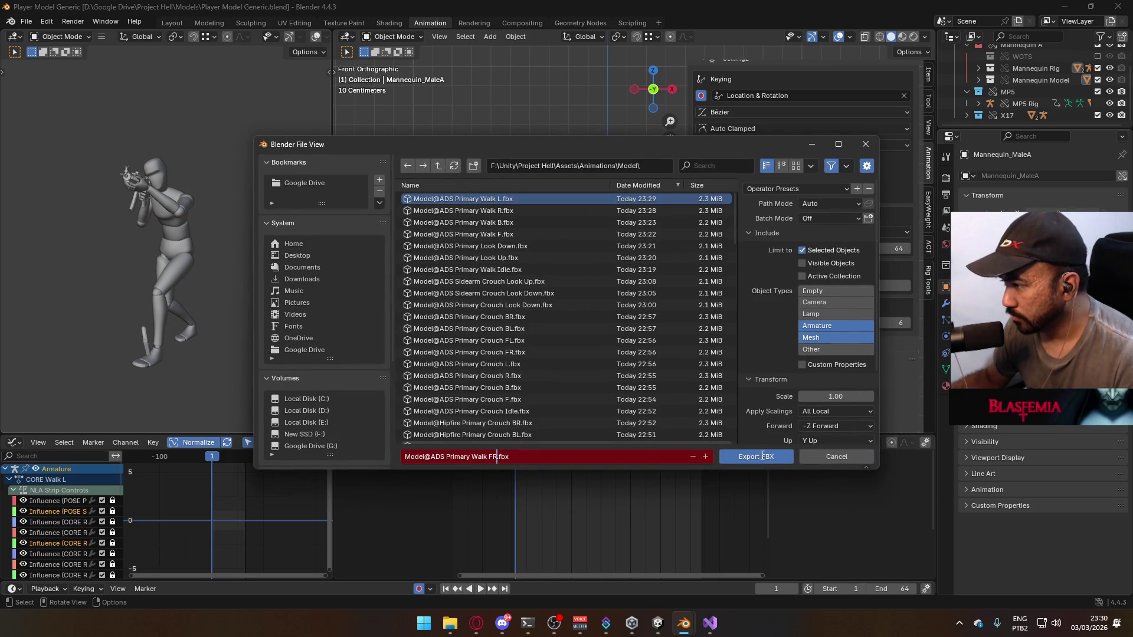
{"action": "left_click", "coordinate": [756, 457]}
{"action": "scroll", "coordinate": [858, 359], "scroll_direction": "down", "scroll_amount": 2}
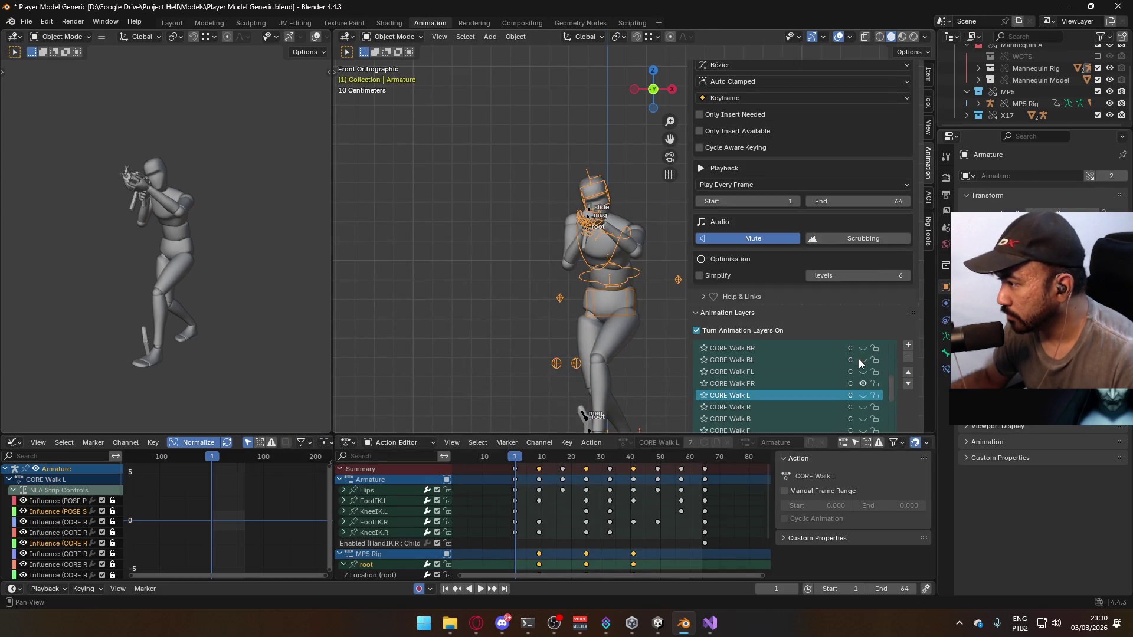
Switch the armature to CORE Walk FL and select the mannequin body with its armature
{"action": "left_click", "coordinate": [816, 383]}
{"action": "left_click", "coordinate": [861, 373]}
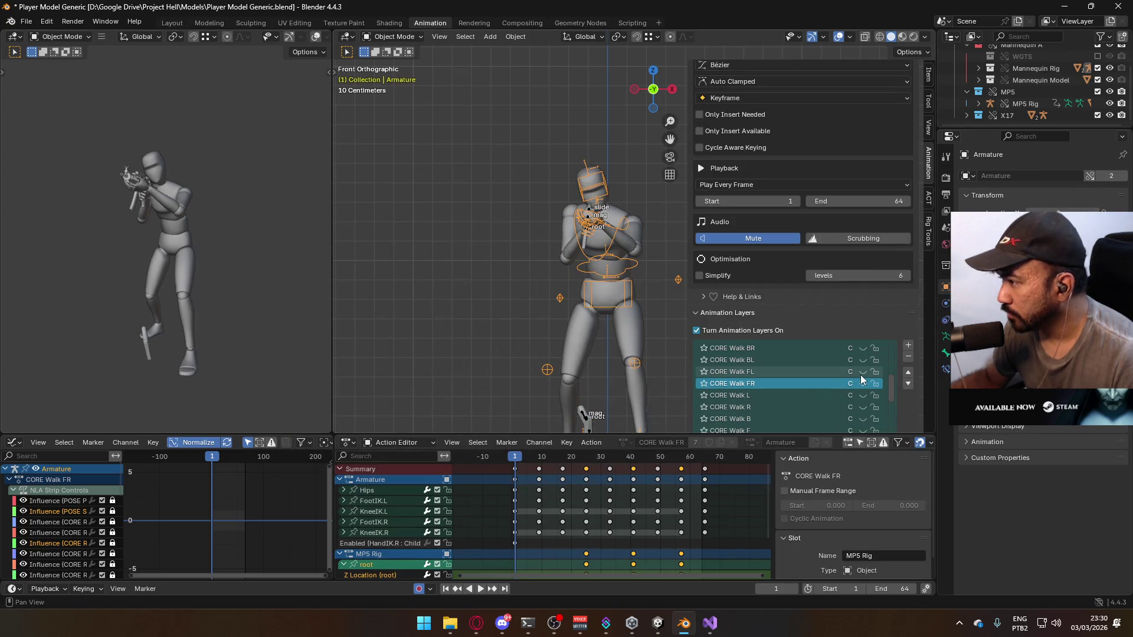
{"action": "left_click", "coordinate": [589, 220]}
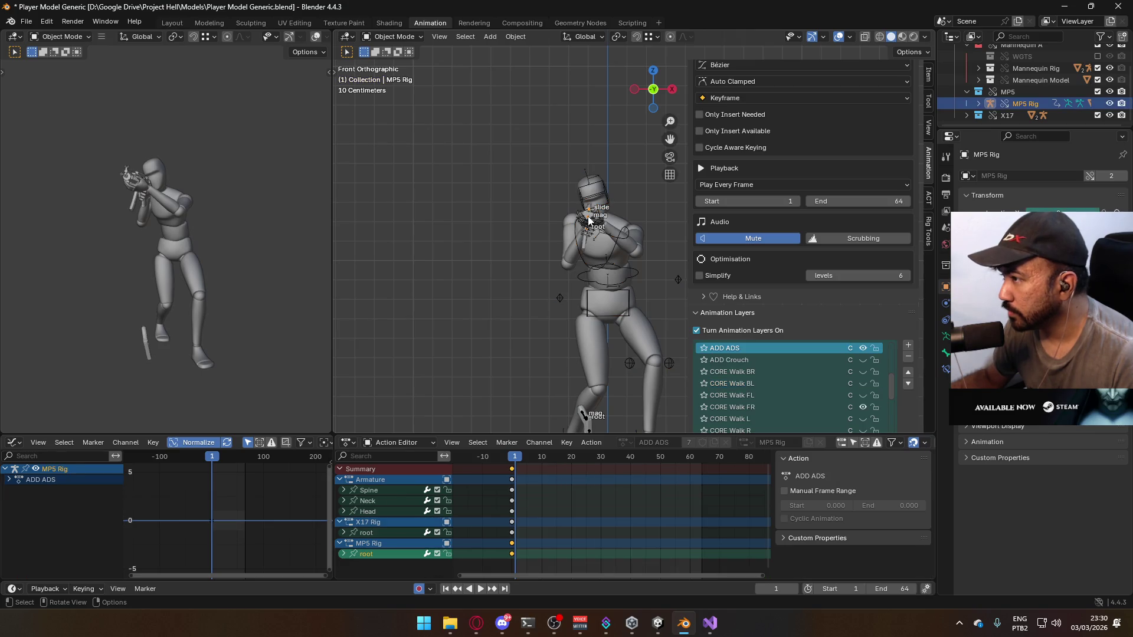
{"action": "left_click", "coordinate": [616, 248]}
{"action": "left_click", "coordinate": [639, 253], "text": "shift"}
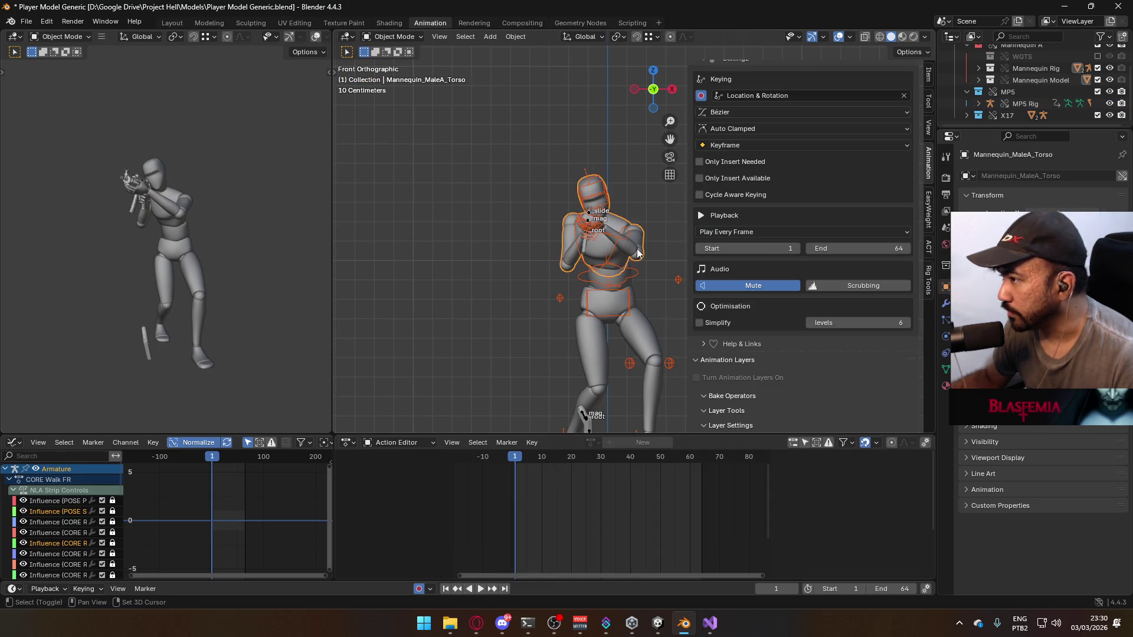
Export as Model@ADS Primary Walk FL.fbx by changing Walk FR to Walk FL in the name
{"action": "left_click", "coordinate": [27, 22]}
{"action": "mouse_move", "coordinate": [108, 202]}
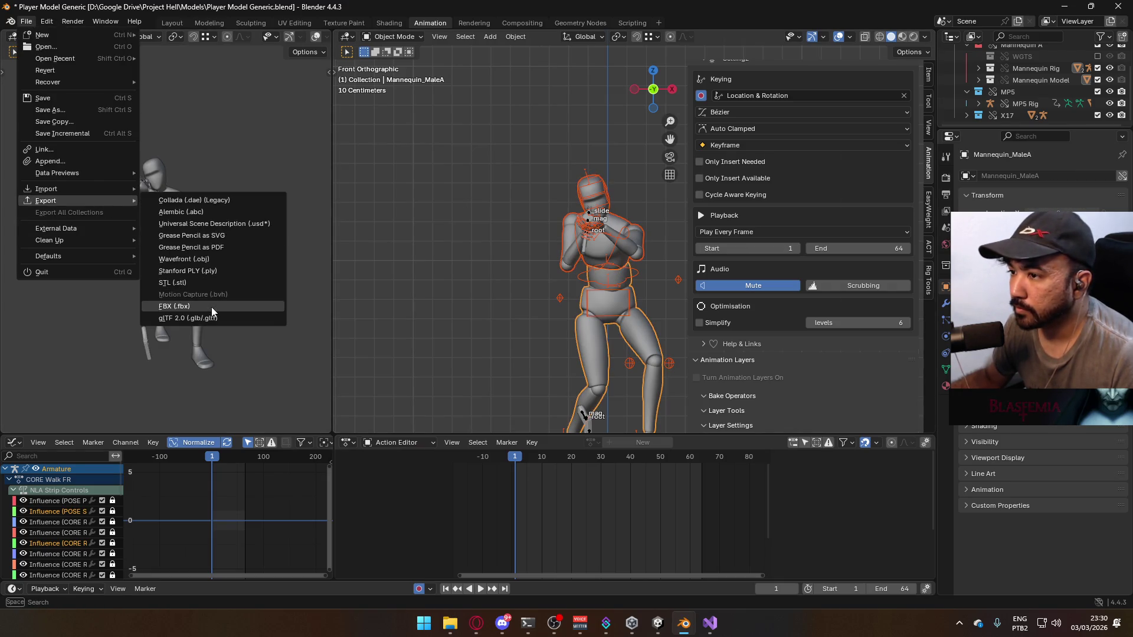
{"action": "left_click", "coordinate": [174, 306]}
{"action": "left_click", "coordinate": [486, 458]}
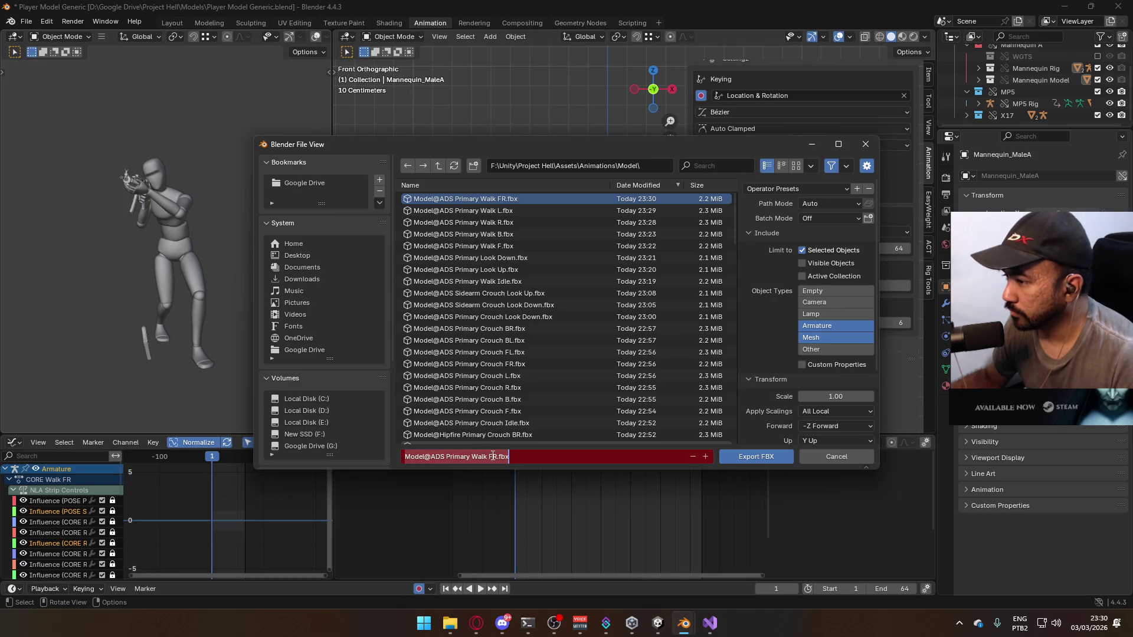
{"action": "left_click", "coordinate": [497, 458]}
{"action": "key", "text": "BackSpace"}
{"action": "type", "text": "L"}
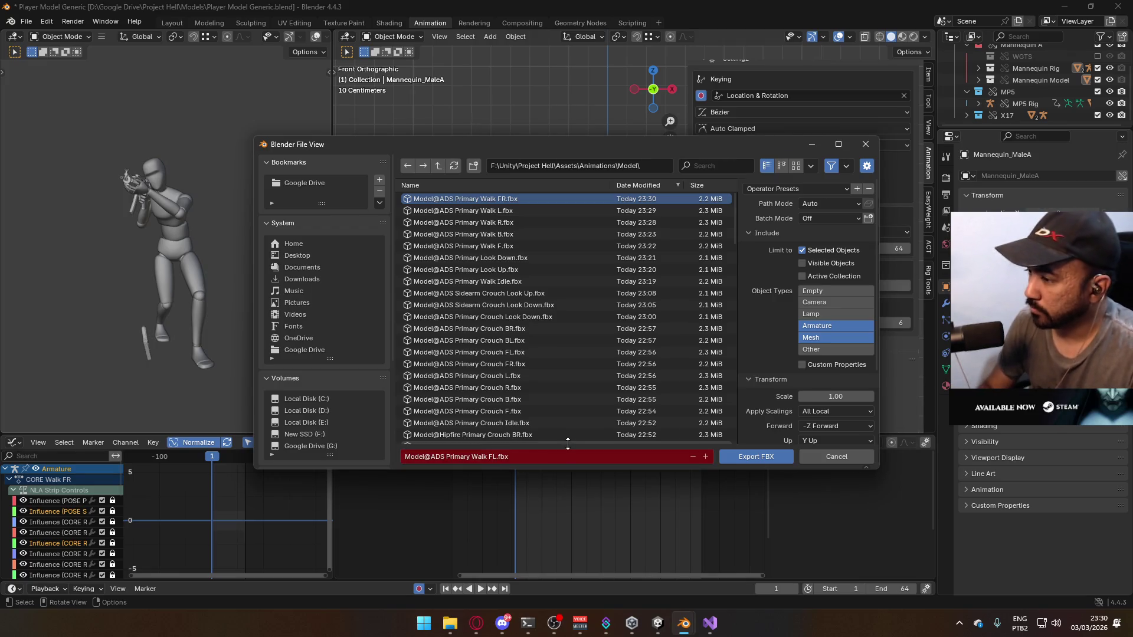
{"action": "key", "text": "Return"}
{"action": "left_click", "coordinate": [610, 249]}
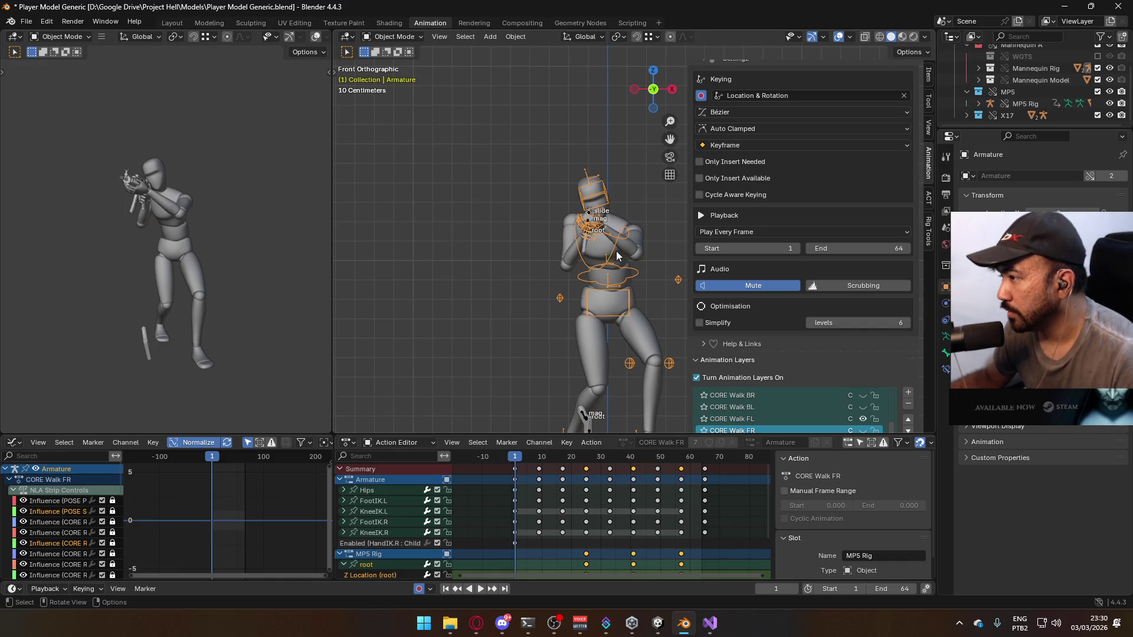
Make CORE Walk BL the active layer on the armature and the MP5 rig
{"action": "left_click", "coordinate": [863, 407]}
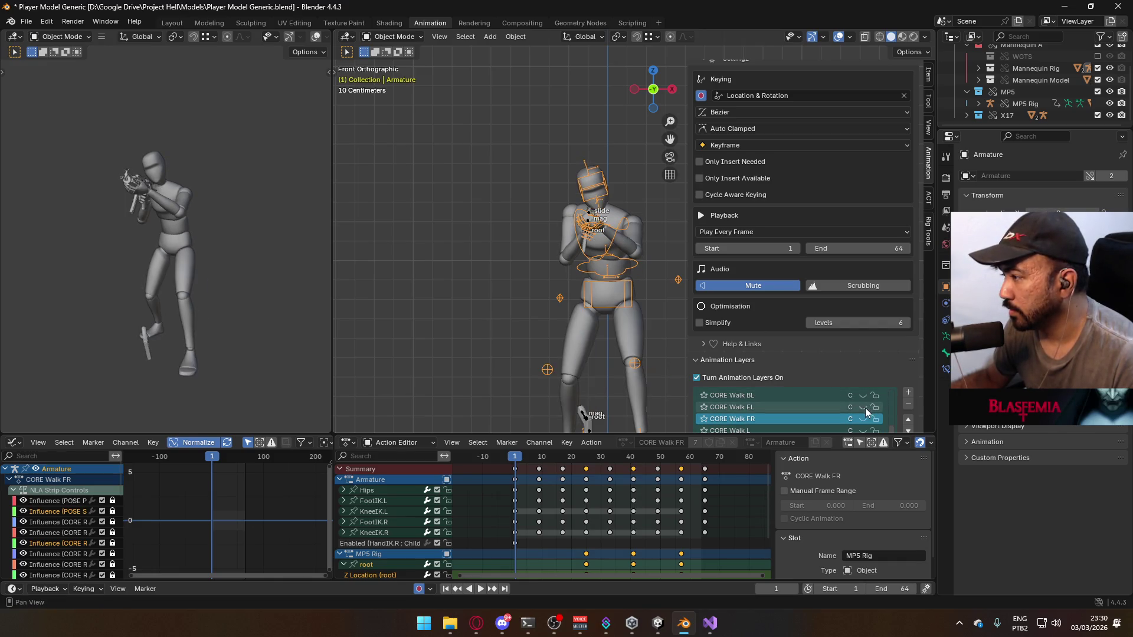
{"action": "left_click", "coordinate": [863, 395]}
{"action": "left_click", "coordinate": [786, 395]}
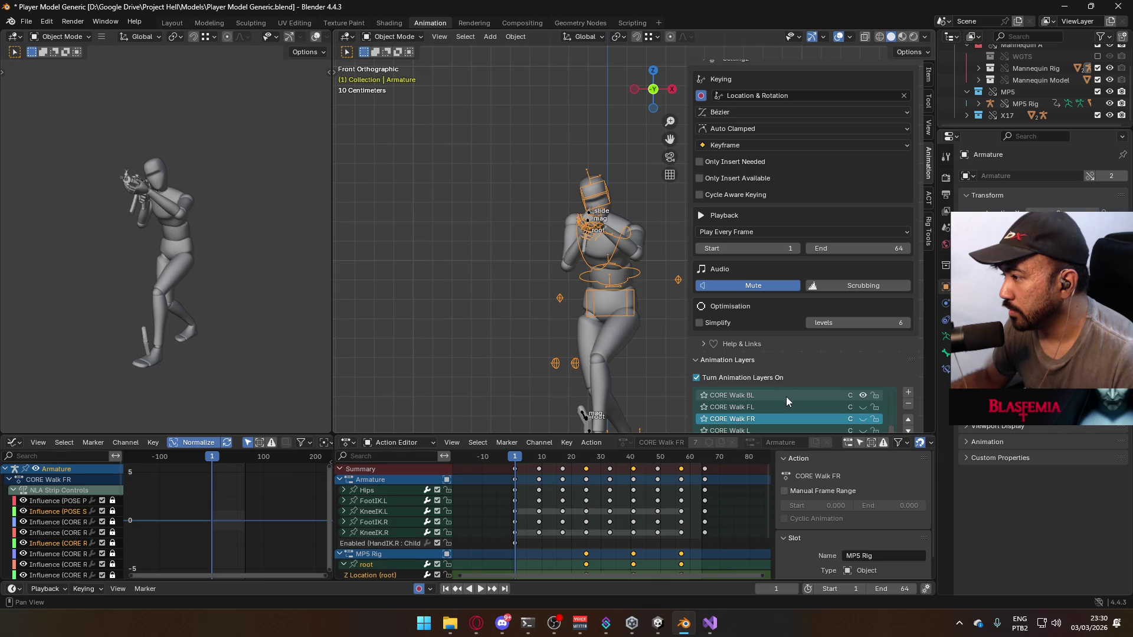
{"action": "left_click", "coordinate": [632, 323]}
{"action": "left_click", "coordinate": [635, 277]}
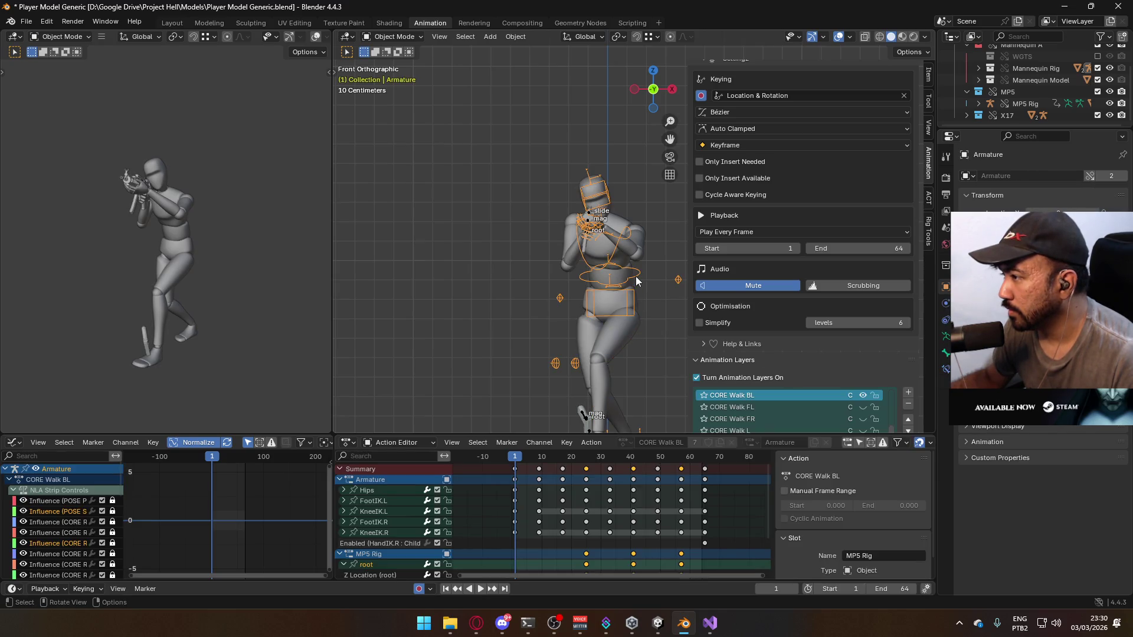
{"action": "left_click", "coordinate": [587, 223]}
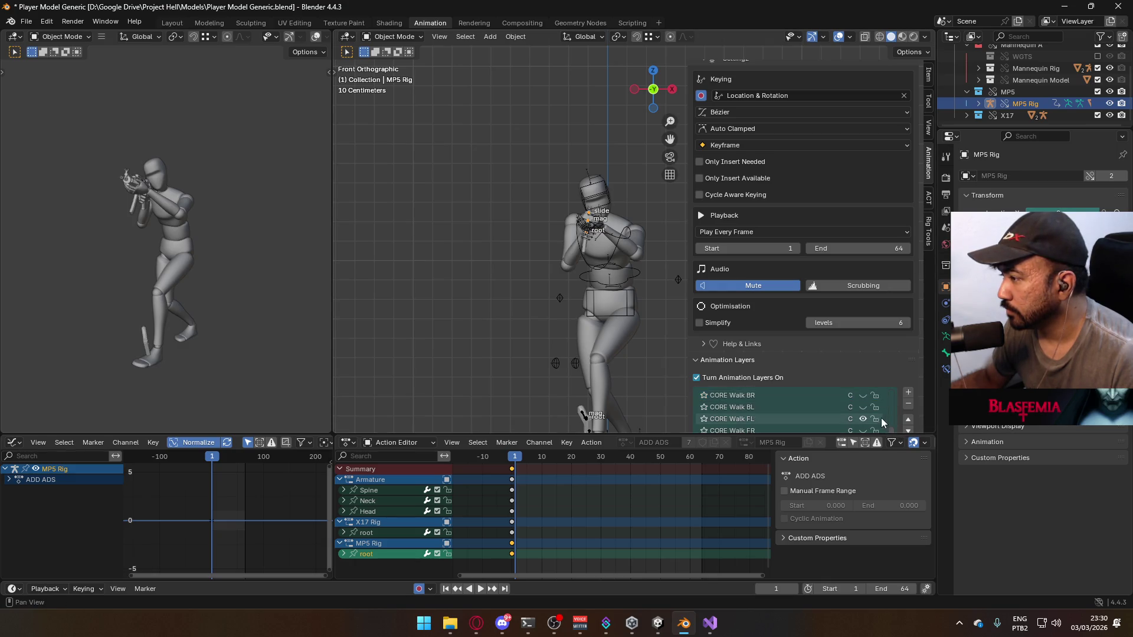
{"action": "left_click", "coordinate": [862, 407]}
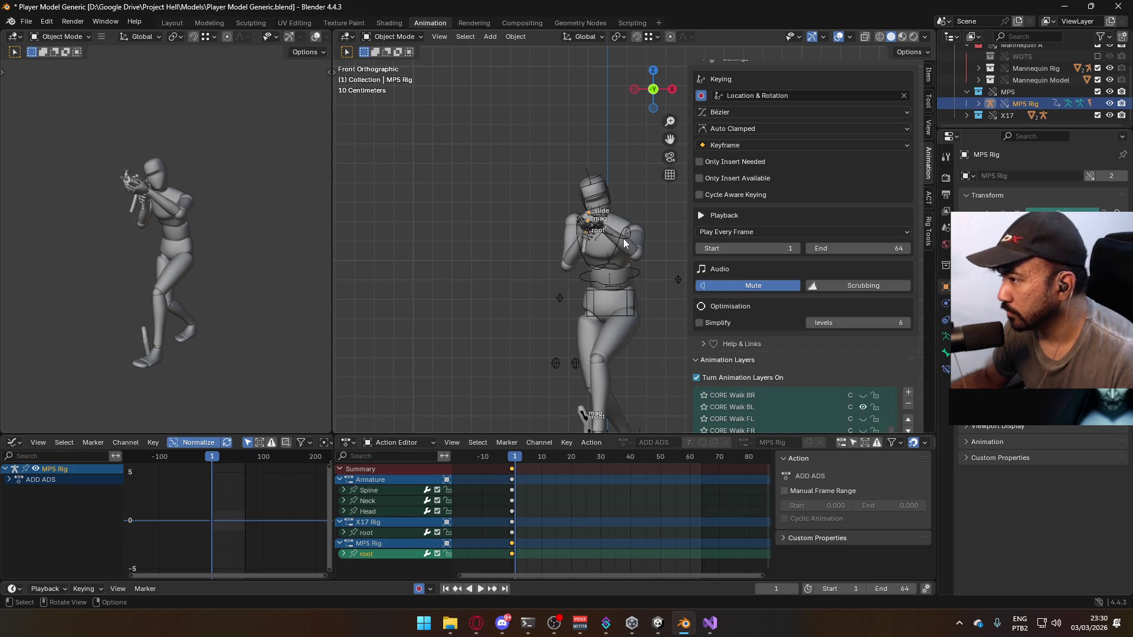
Select the mannequin torso, armature and body, and start an FBX export
{"action": "left_click", "coordinate": [615, 257]}
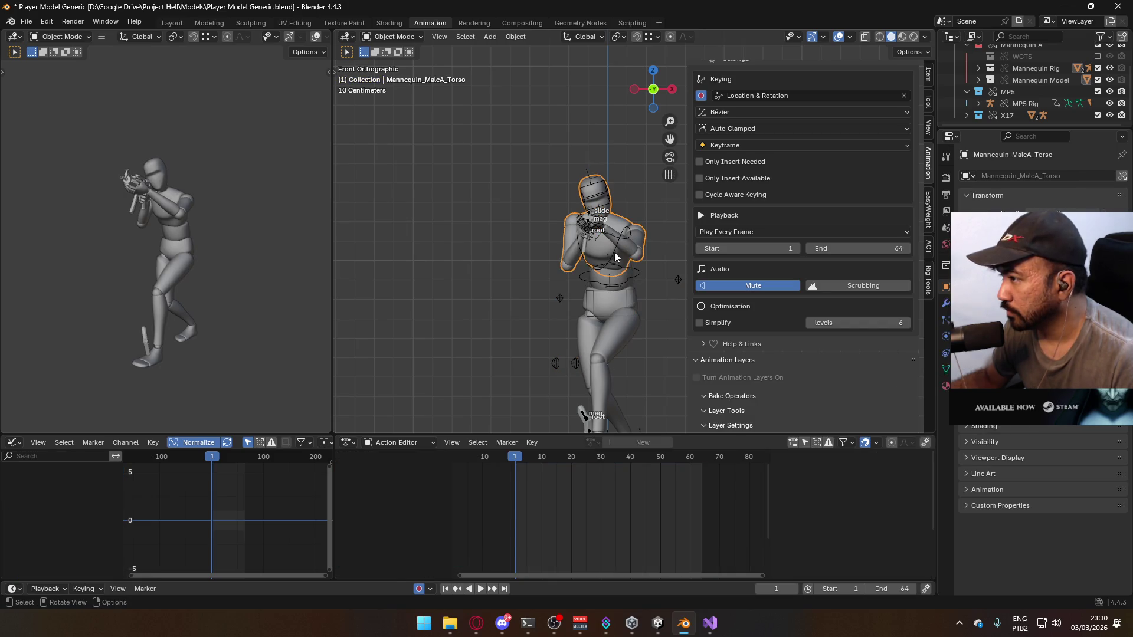
{"action": "left_click", "coordinate": [617, 277]}
{"action": "left_click", "coordinate": [618, 291], "text": "shift"}
{"action": "left_click", "coordinate": [625, 341], "text": "shift"}
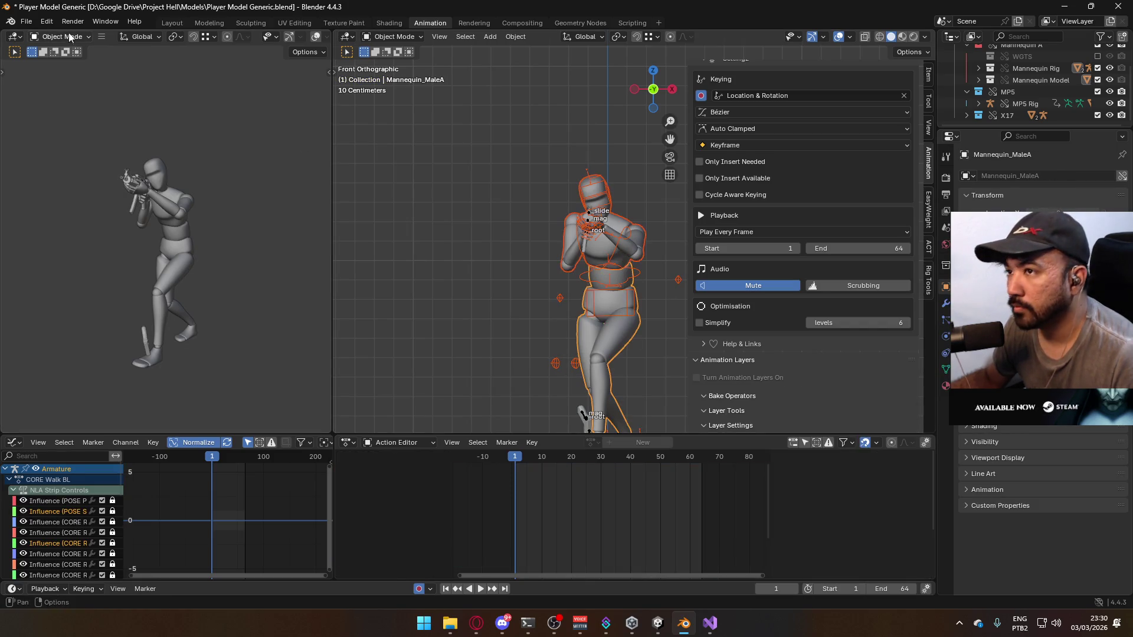
{"action": "left_click", "coordinate": [26, 21]}
{"action": "mouse_move", "coordinate": [108, 199]}
{"action": "left_click", "coordinate": [199, 308]}
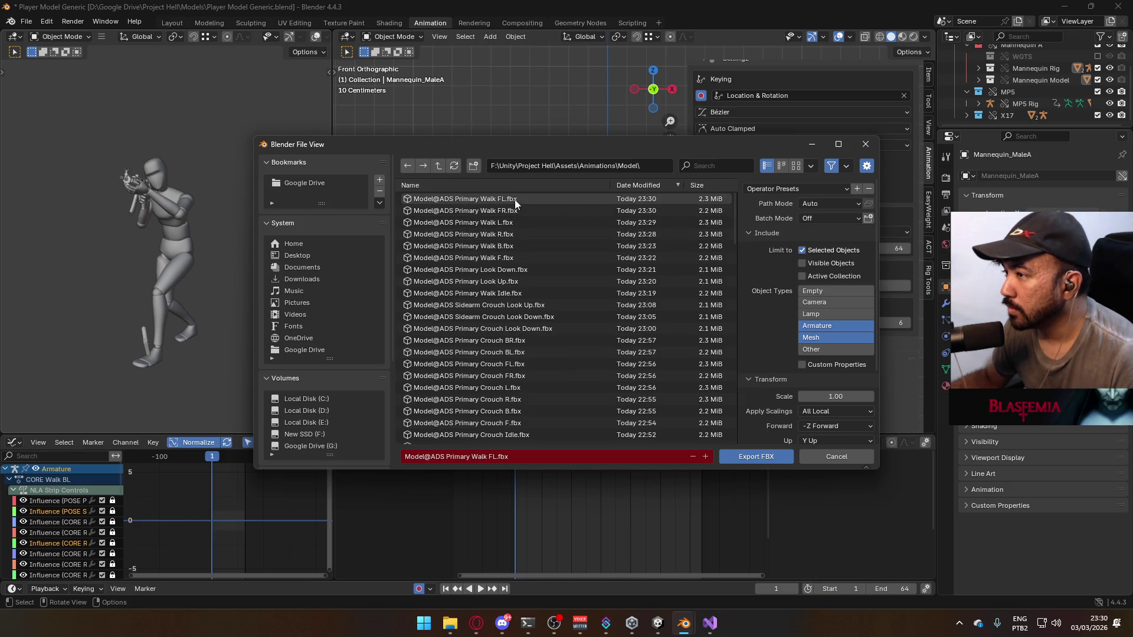
Scroll through the existing FBX clips in the Unity Model animations folder
{"action": "scroll", "coordinate": [601, 231], "scroll_direction": "down", "scroll_amount": 4}
{"action": "scroll", "coordinate": [606, 245], "scroll_direction": "down", "scroll_amount": 6}
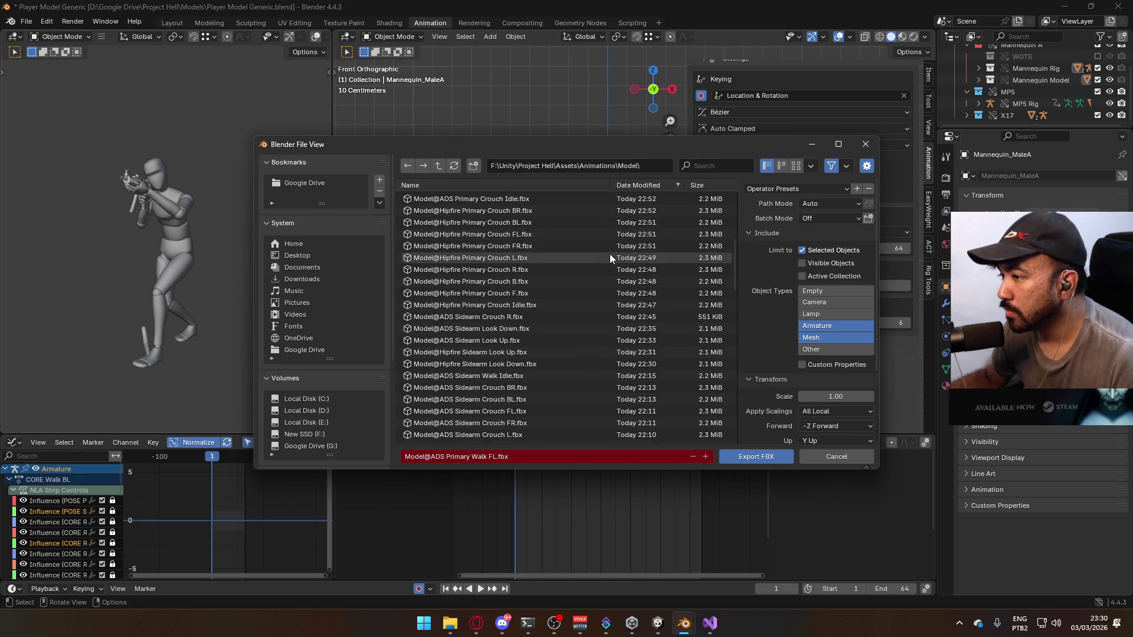
{"action": "scroll", "coordinate": [610, 254], "scroll_direction": "down", "scroll_amount": 10}
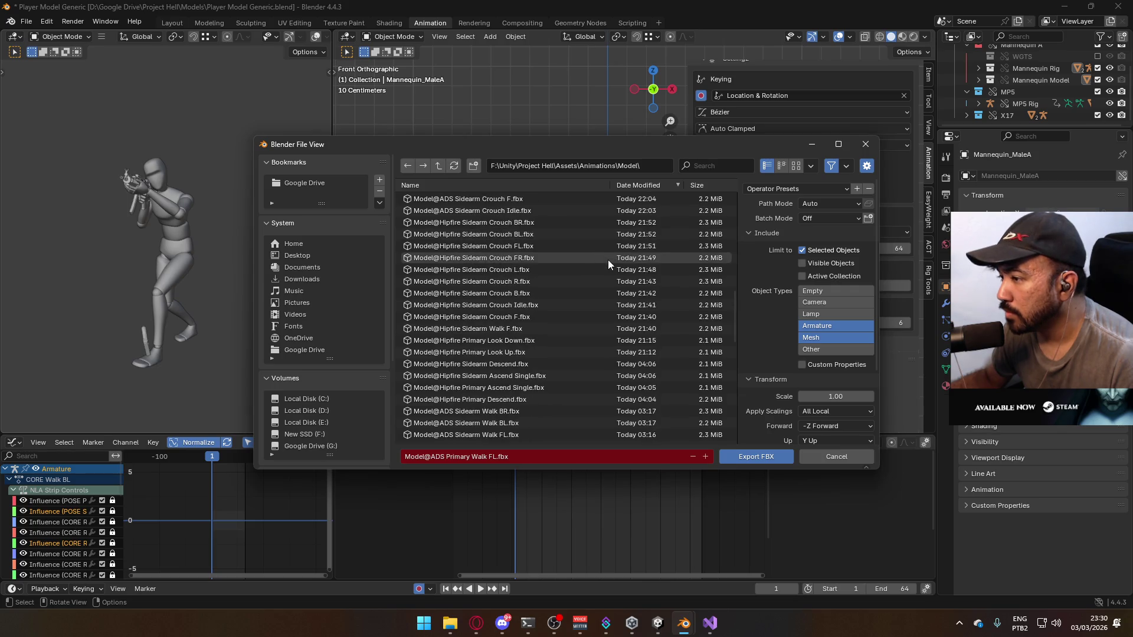
{"action": "scroll", "coordinate": [608, 260], "scroll_direction": "down", "scroll_amount": 2}
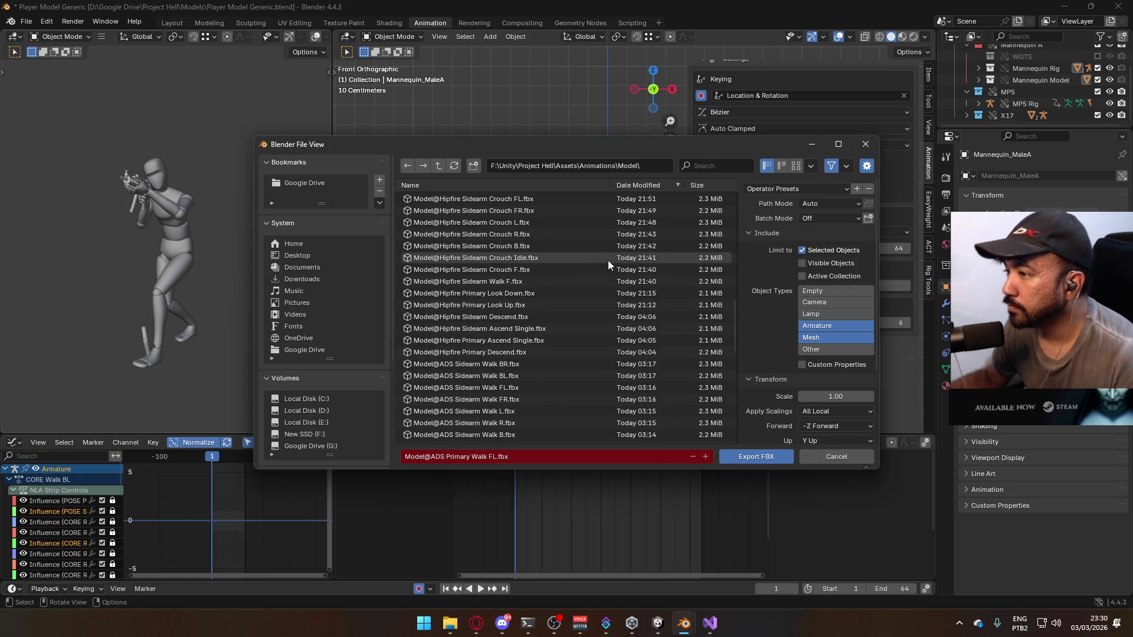
{"action": "scroll", "coordinate": [607, 260], "scroll_direction": "down", "scroll_amount": 10}
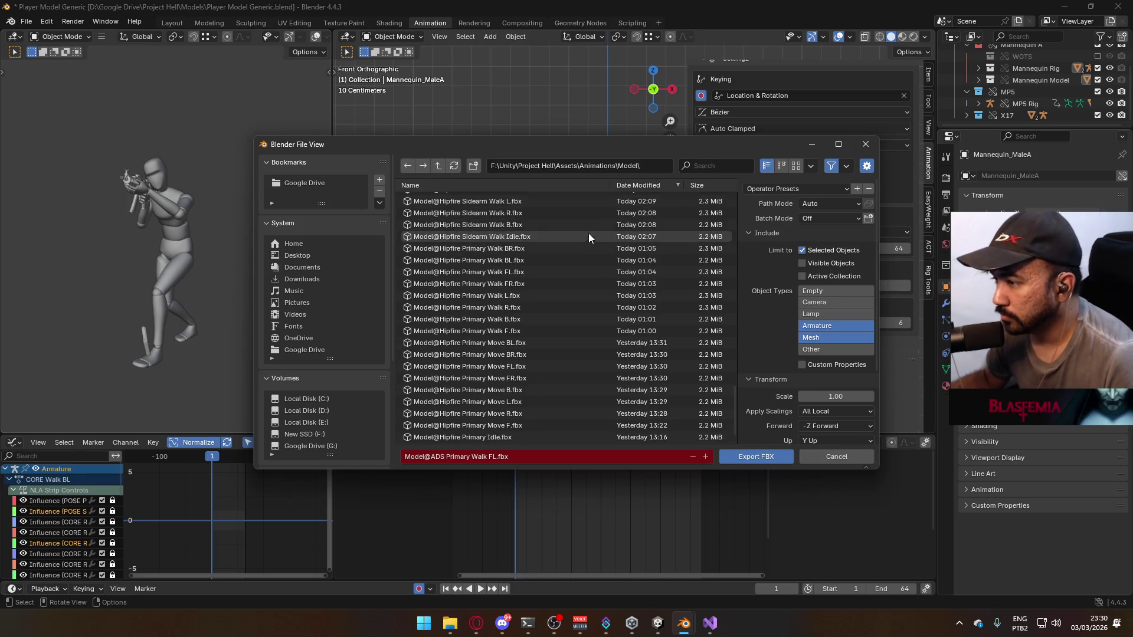
{"action": "scroll", "coordinate": [586, 252], "scroll_direction": "up", "scroll_amount": 10}
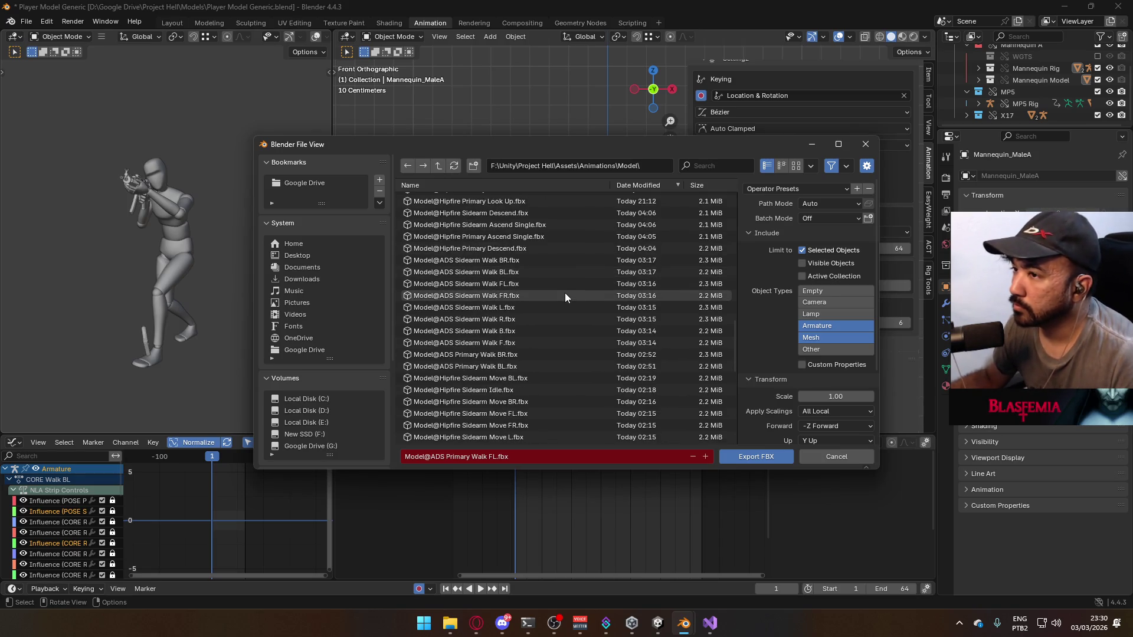
{"action": "scroll", "coordinate": [565, 293], "scroll_direction": "up", "scroll_amount": 10}
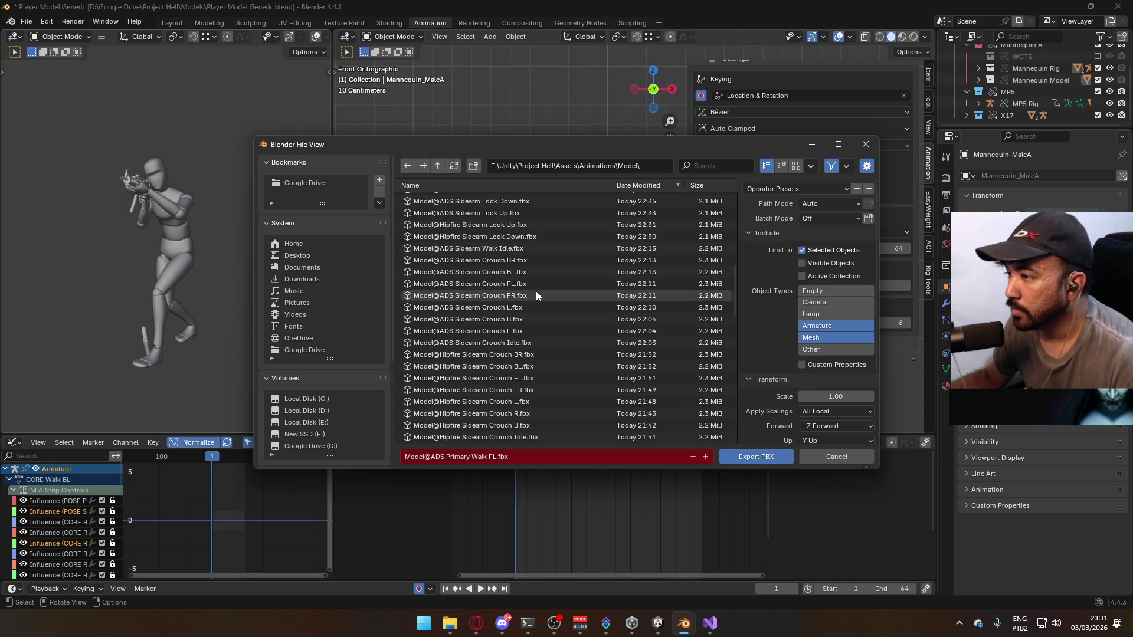
{"action": "scroll", "coordinate": [536, 293], "scroll_direction": "up", "scroll_amount": 3}
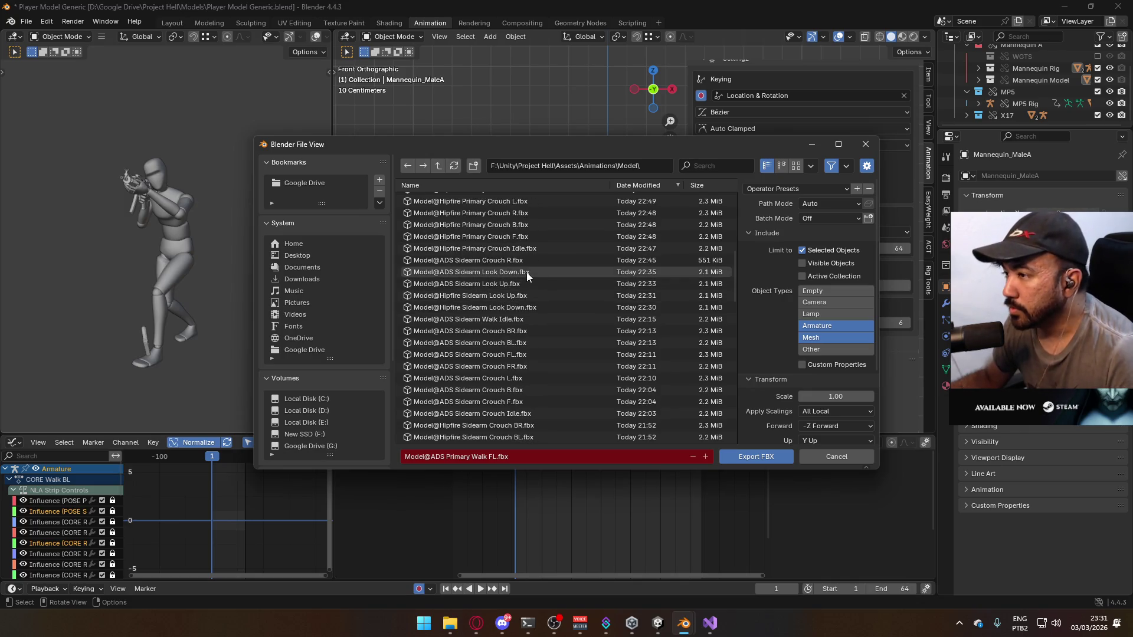
{"action": "scroll", "coordinate": [533, 269], "scroll_direction": "up", "scroll_amount": 6}
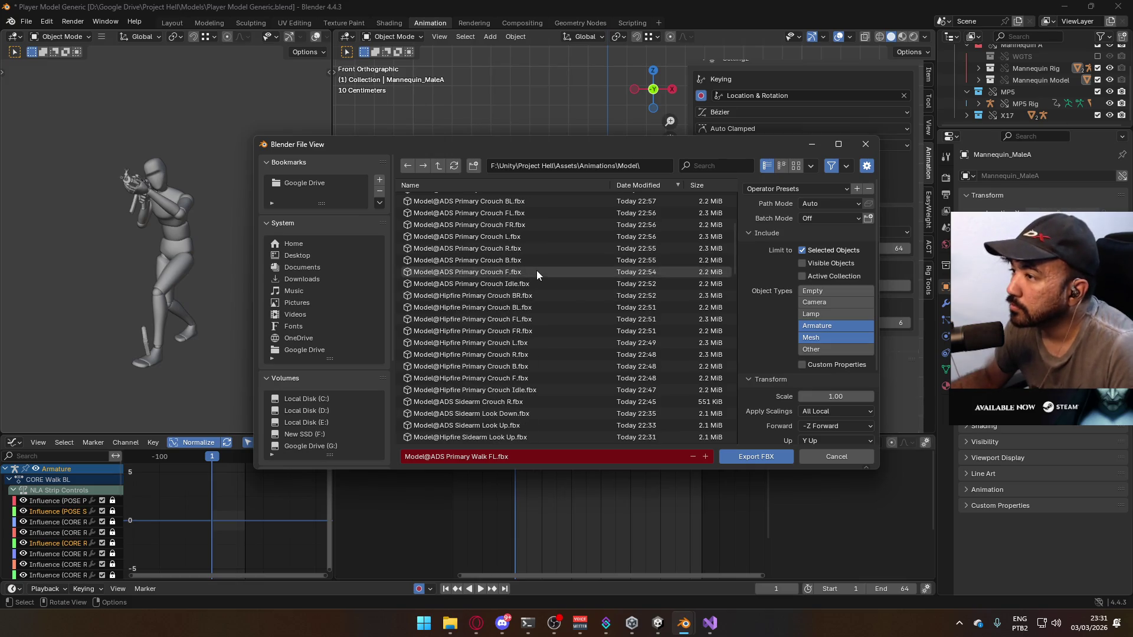
{"action": "scroll", "coordinate": [537, 271], "scroll_direction": "up", "scroll_amount": 6}
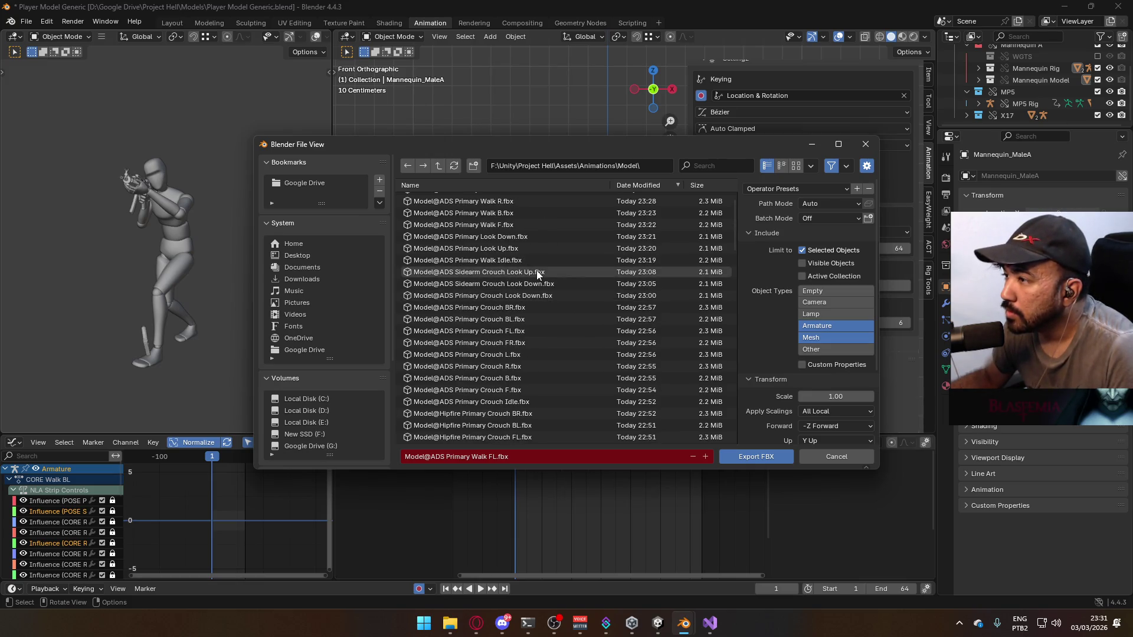
{"action": "scroll", "coordinate": [537, 270], "scroll_direction": "up", "scroll_amount": 1}
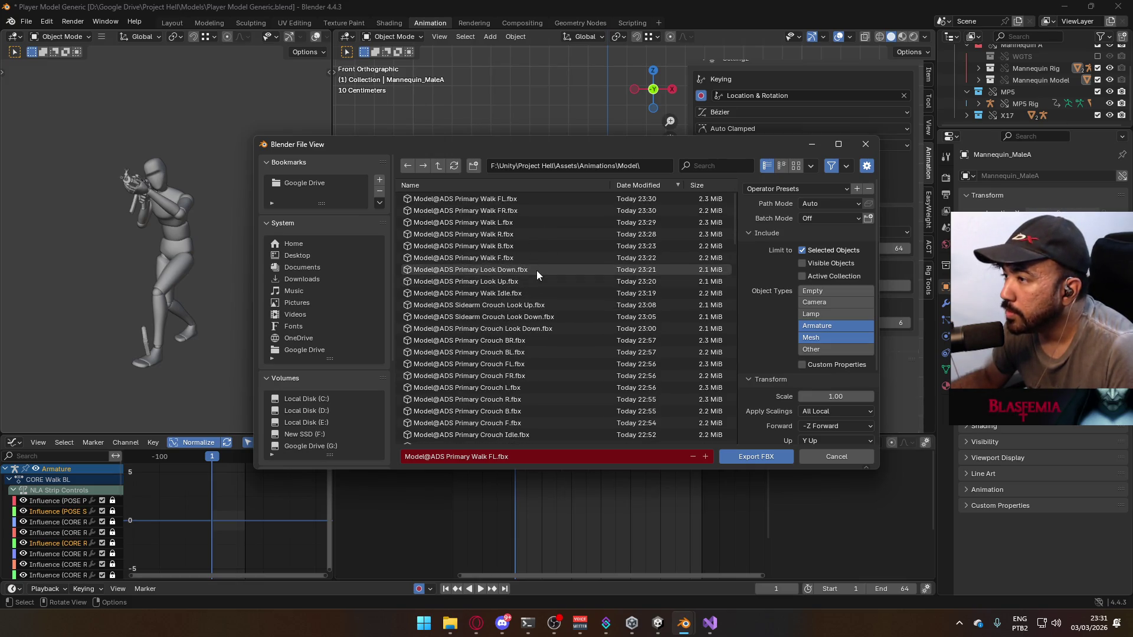
Pick Model@ADS Primary Walk FL.fbx, then cancel and close the export window
{"action": "left_click", "coordinate": [518, 196]}
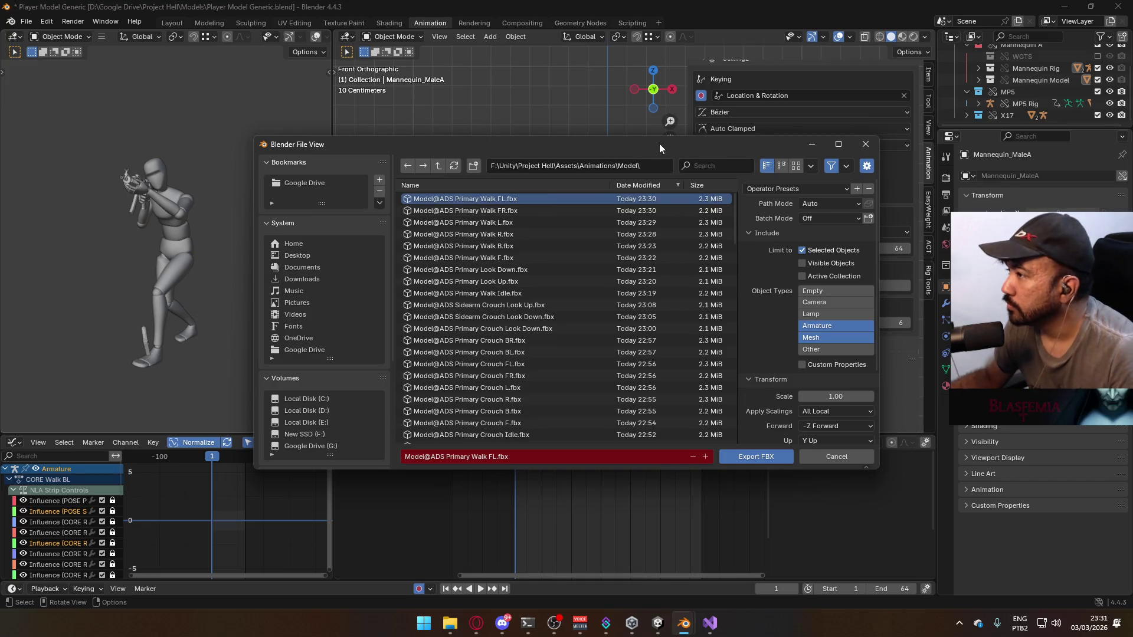
{"action": "mouse_move", "coordinate": [661, 144]}
{"action": "left_mouse_down"}
{"action": "mouse_move", "coordinate": [389, 223]}
{"action": "mouse_move", "coordinate": [504, 223]}
{"action": "left_mouse_up"}
{"action": "key", "text": "Return"}
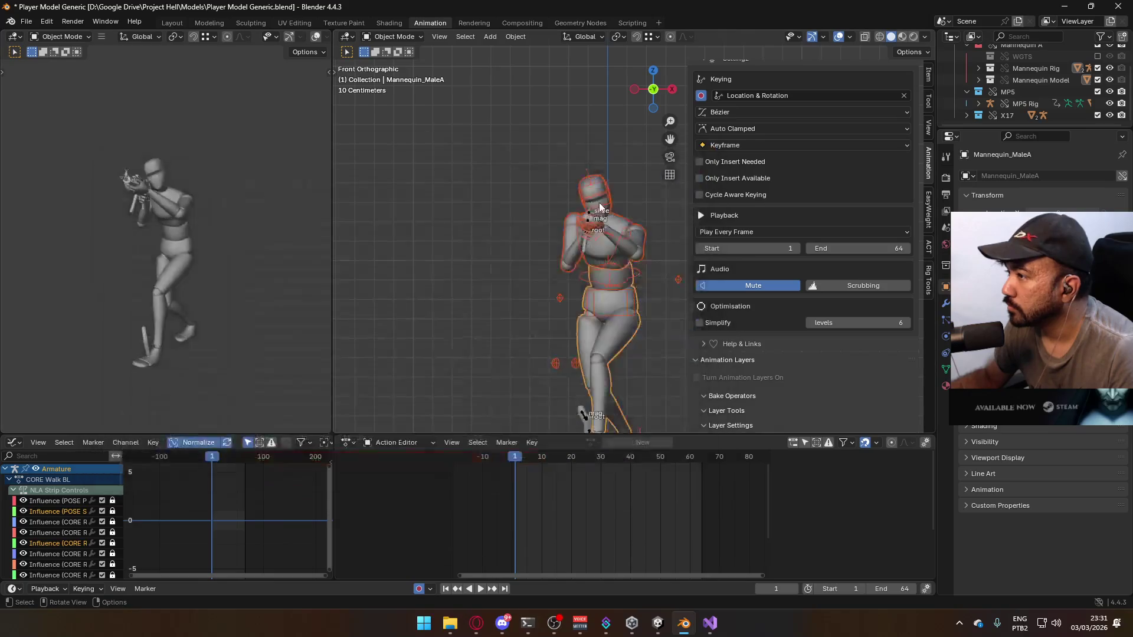
Select the Armature and Mannequin_MaleA mesh, then save the blend file
{"action": "left_click", "coordinate": [615, 238]}
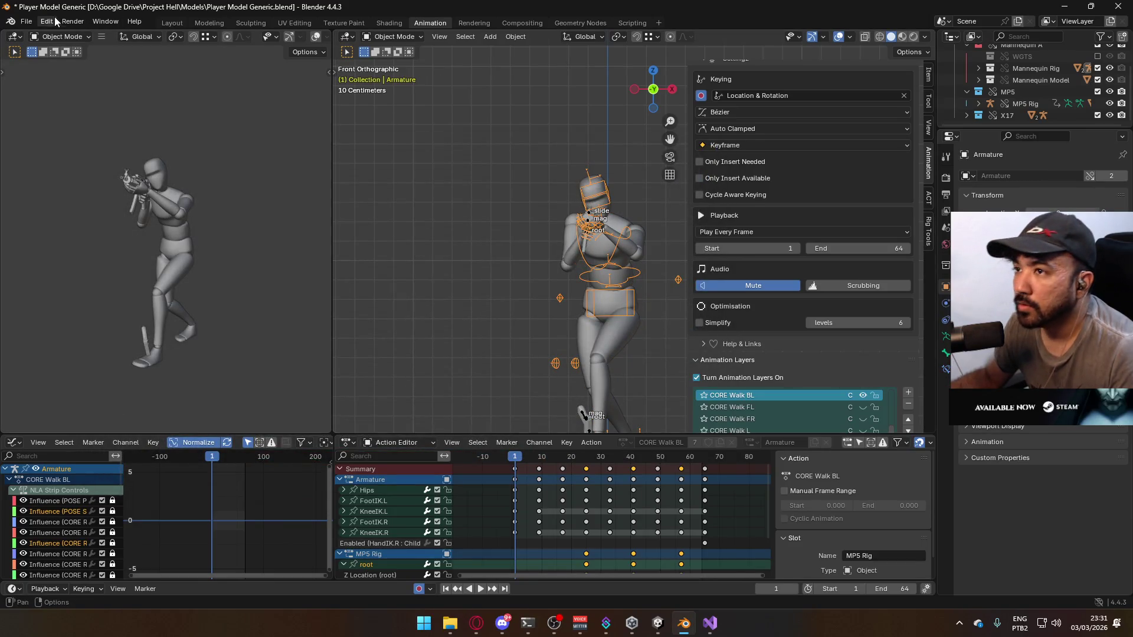
{"action": "left_click", "coordinate": [638, 254]}
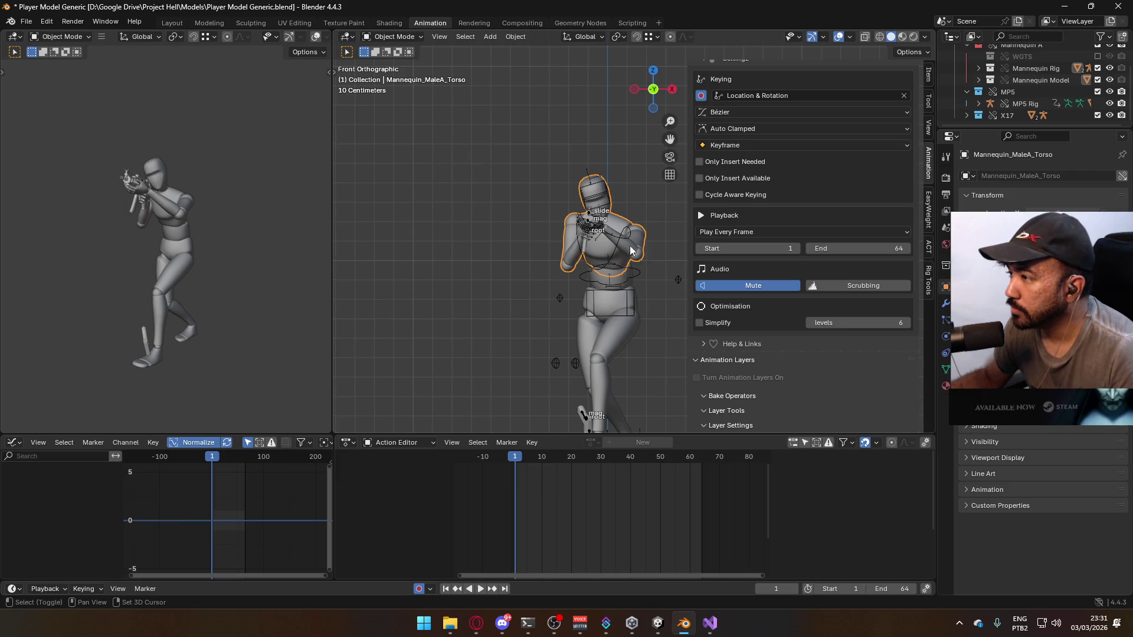
{"action": "left_click", "coordinate": [633, 265], "text": "shift"}
{"action": "left_click", "coordinate": [614, 316], "text": "shift"}
{"action": "key", "text": "ctrl+s"}
Export the selection as FBX, reusing the Model@ADS Primary Walk FL.fbx name
{"action": "left_click", "coordinate": [26, 22]}
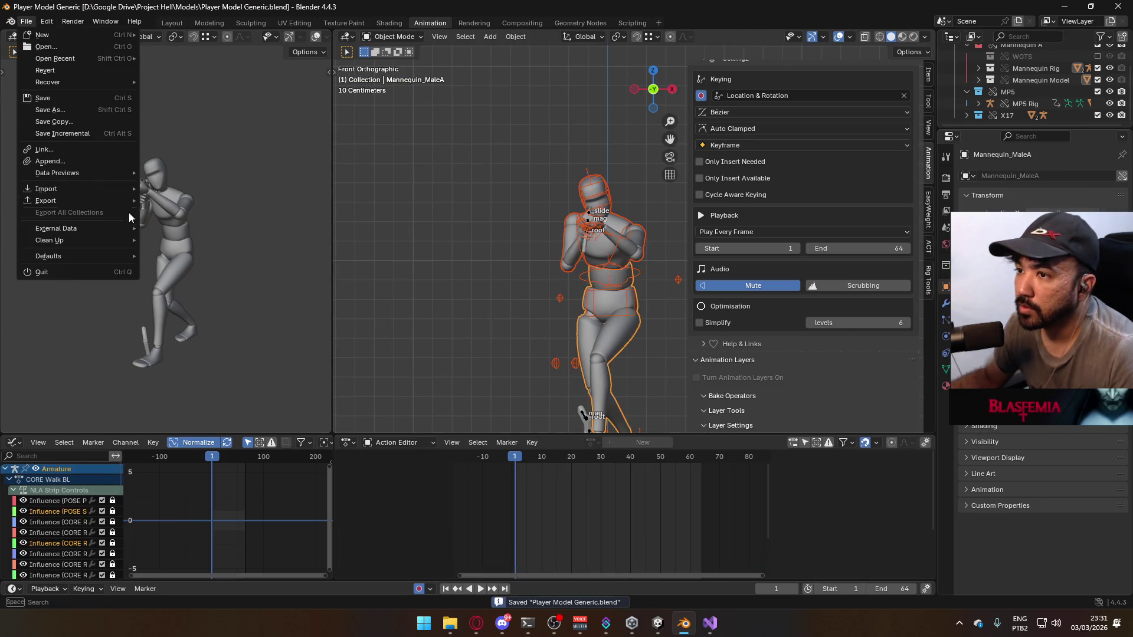
{"action": "mouse_move", "coordinate": [108, 199]}
{"action": "left_click", "coordinate": [232, 307]}
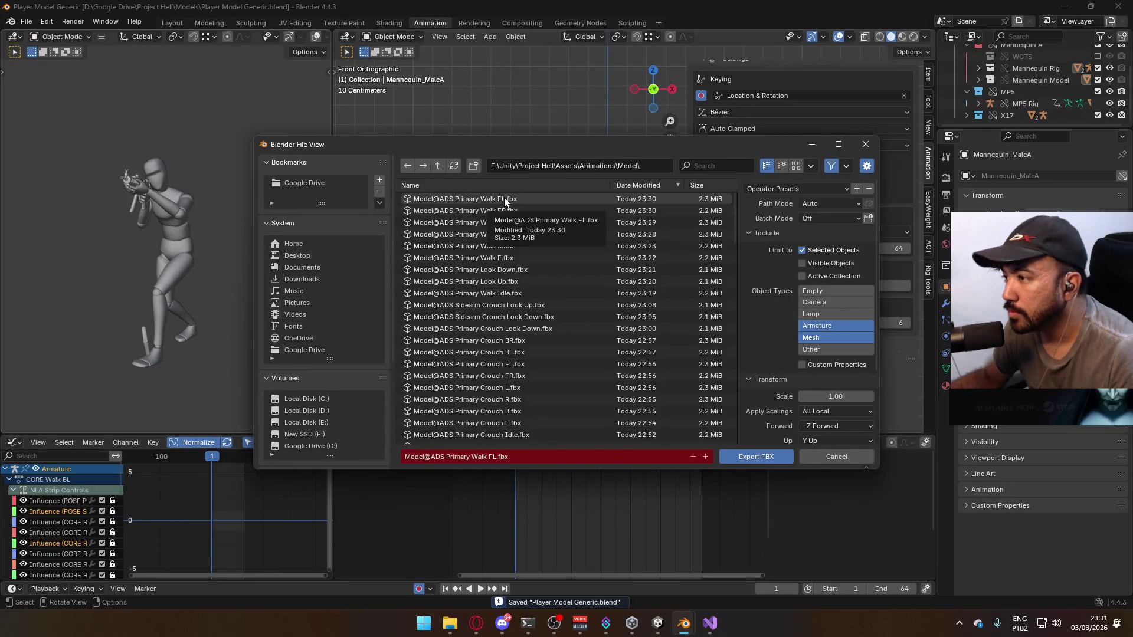
{"action": "left_click", "coordinate": [481, 201]}
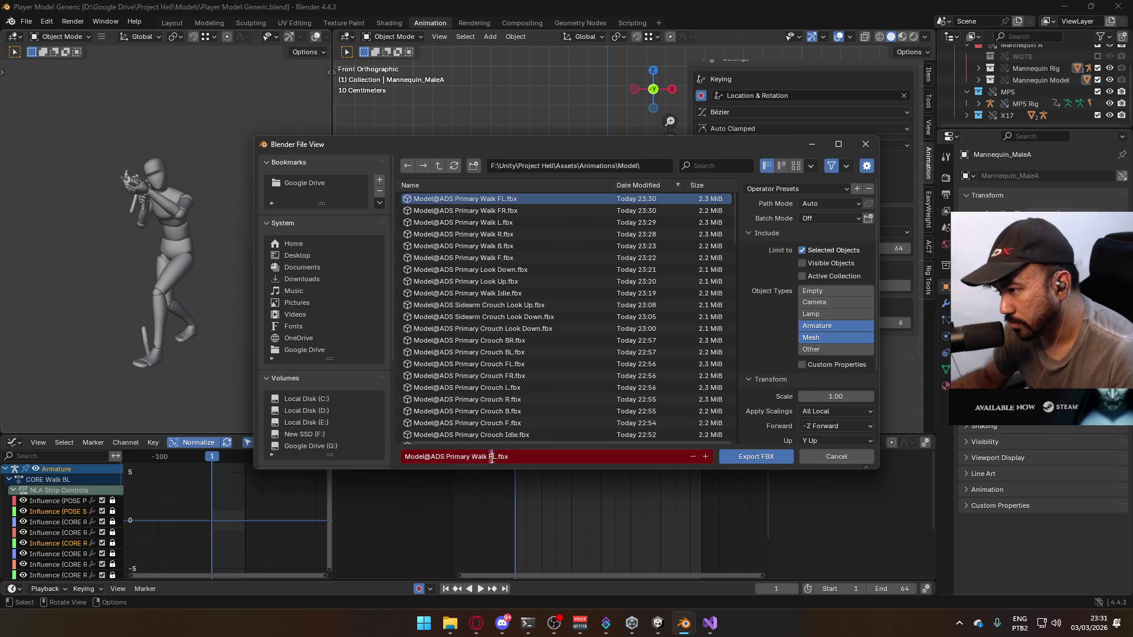
{"action": "type", "text": "B"}
{"action": "left_click", "coordinate": [745, 461]}
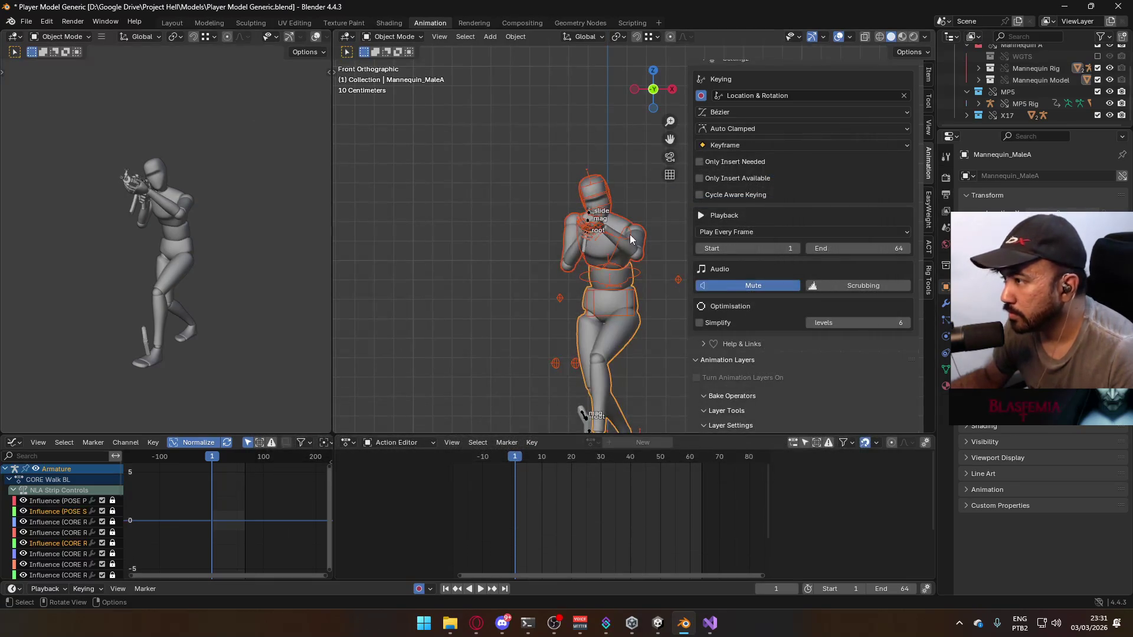
Hide CORE Walk BL and show CORE Walk BR on the armature, then check the MP5 rig's layers
{"action": "scroll", "coordinate": [845, 419], "scroll_direction": "up", "scroll_amount": 2}
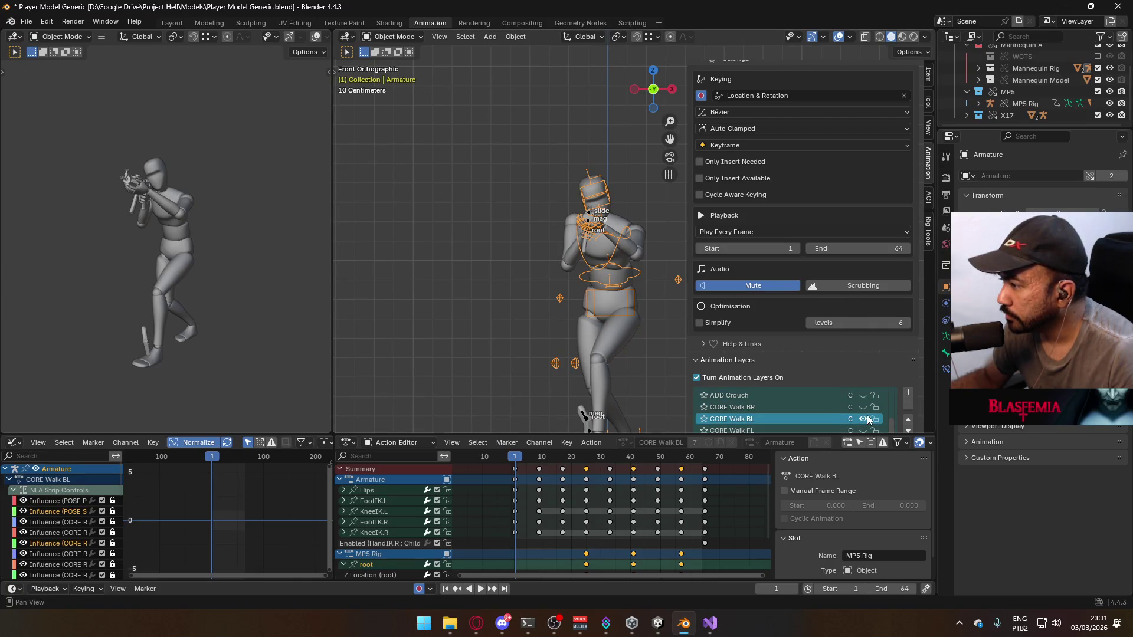
{"action": "left_click", "coordinate": [868, 419]}
{"action": "left_click", "coordinate": [863, 407]}
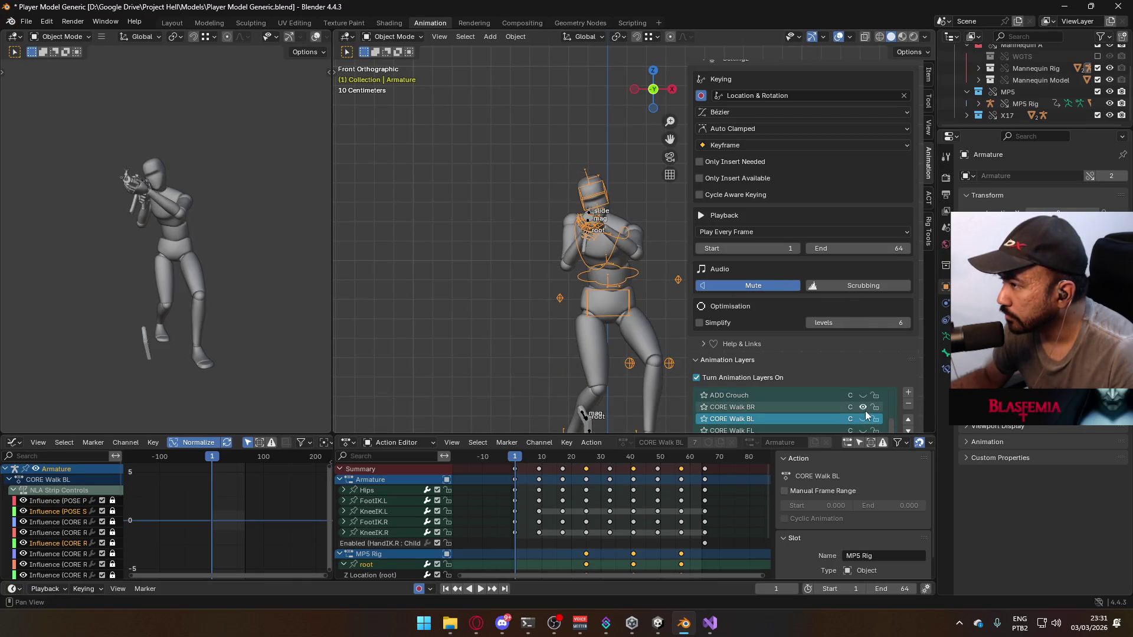
{"action": "left_click", "coordinate": [589, 223]}
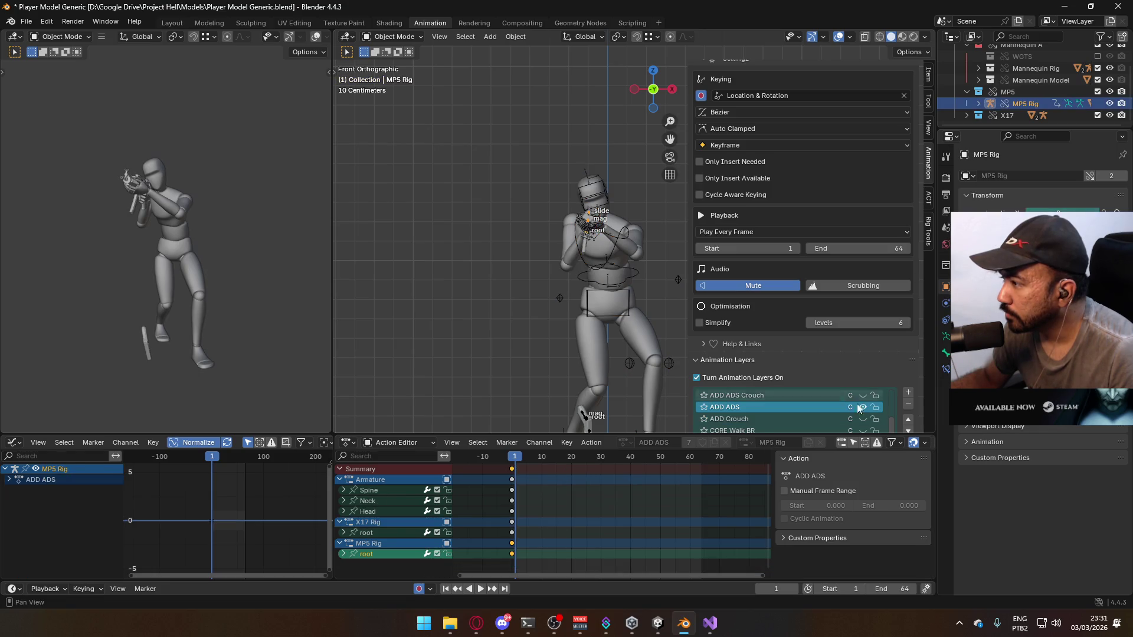
{"action": "left_click", "coordinate": [863, 407]}
{"action": "left_click", "coordinate": [862, 407]}
{"action": "scroll", "coordinate": [866, 410], "scroll_direction": "down", "scroll_amount": 1}
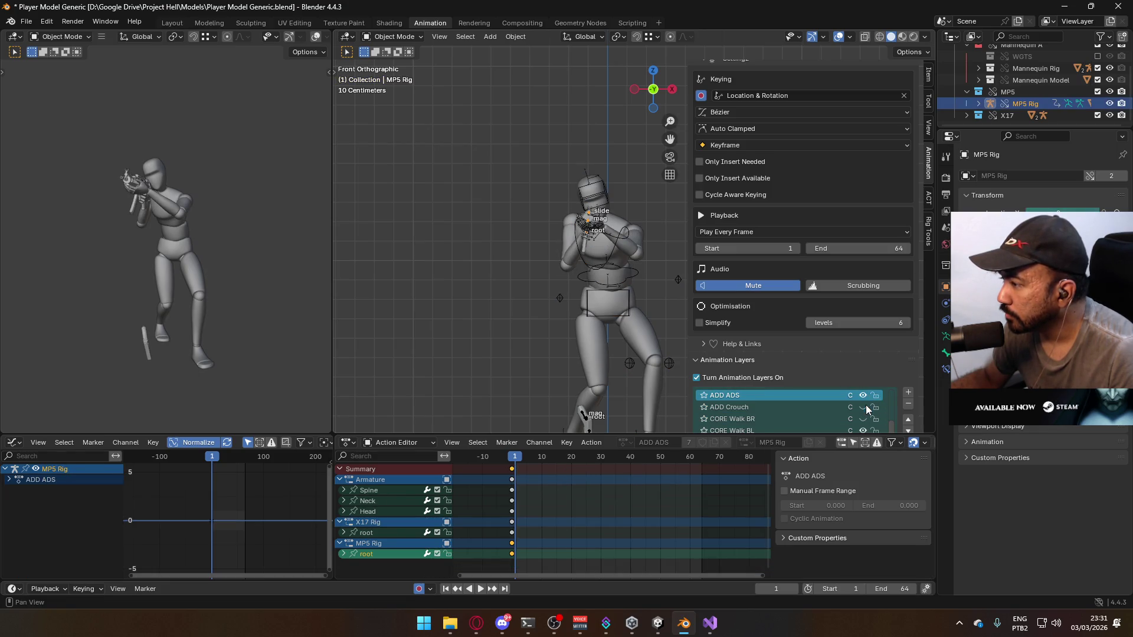
Select the Mannequin_MaleA body, preview the walk, return to frame 1 and save
{"action": "left_click", "coordinate": [627, 246]}
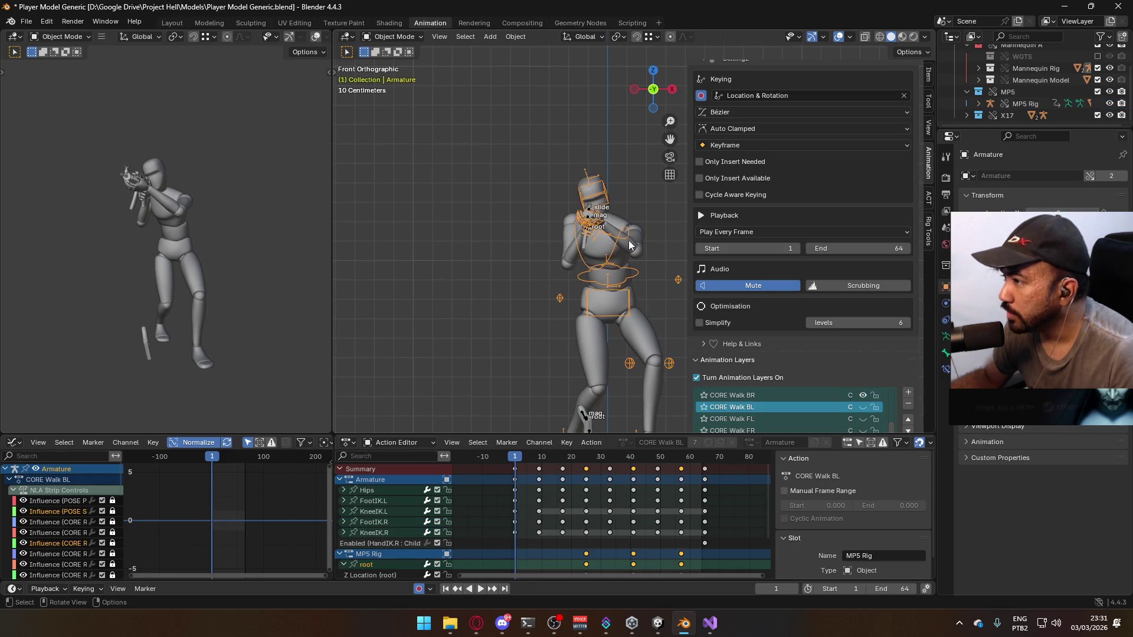
{"action": "left_click", "coordinate": [639, 328]}
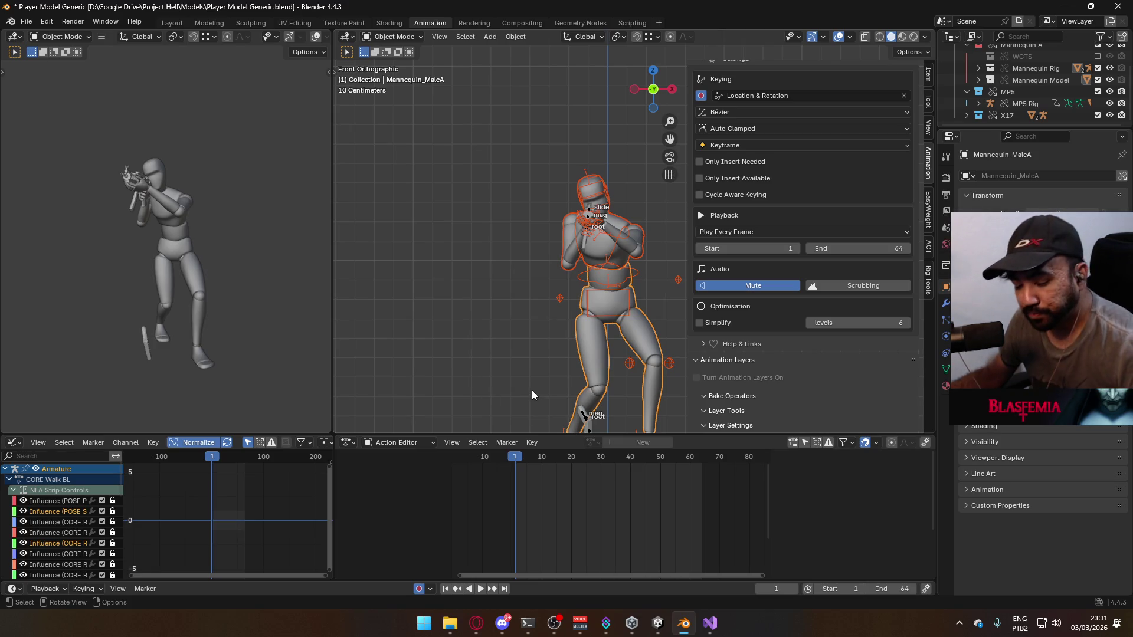
{"action": "key", "text": "space"}
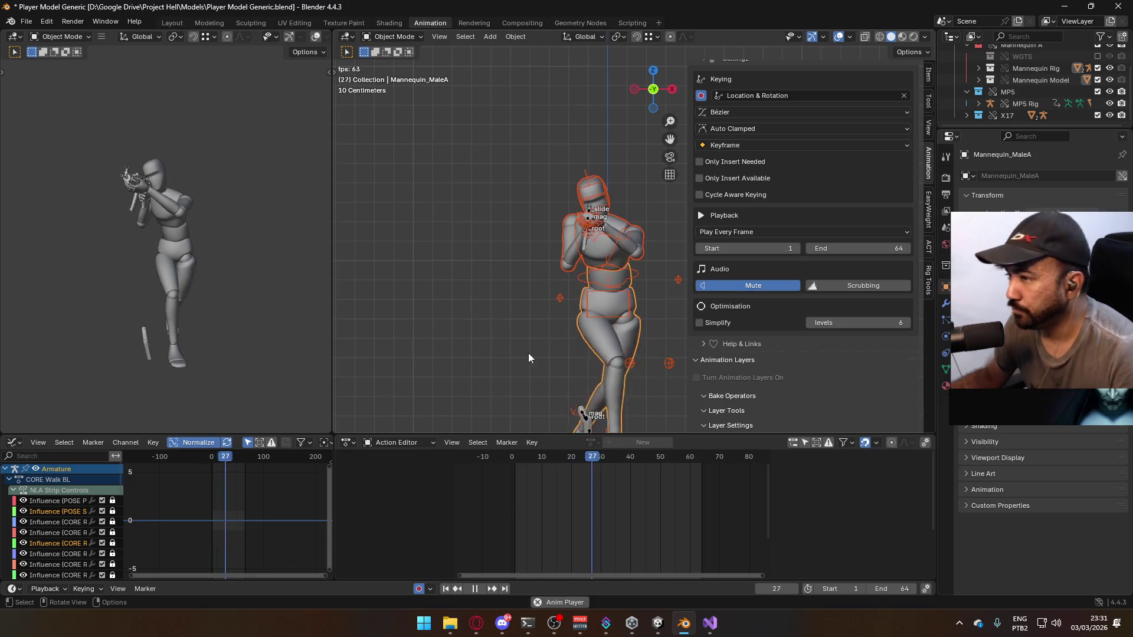
{"action": "key", "text": "space"}
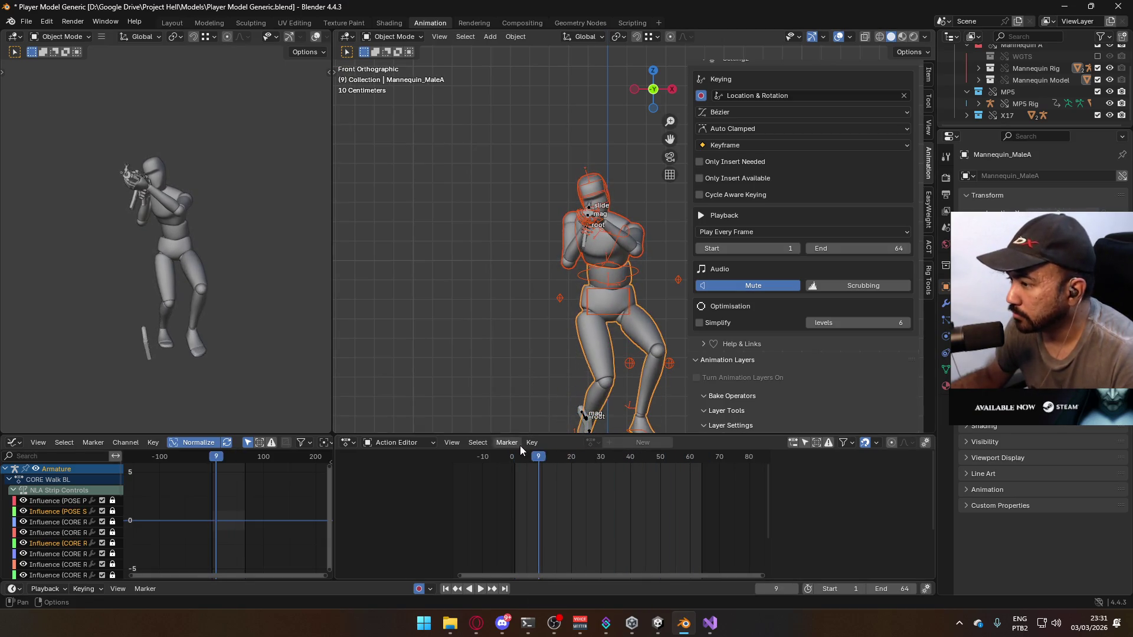
{"action": "left_click", "coordinate": [514, 457]}
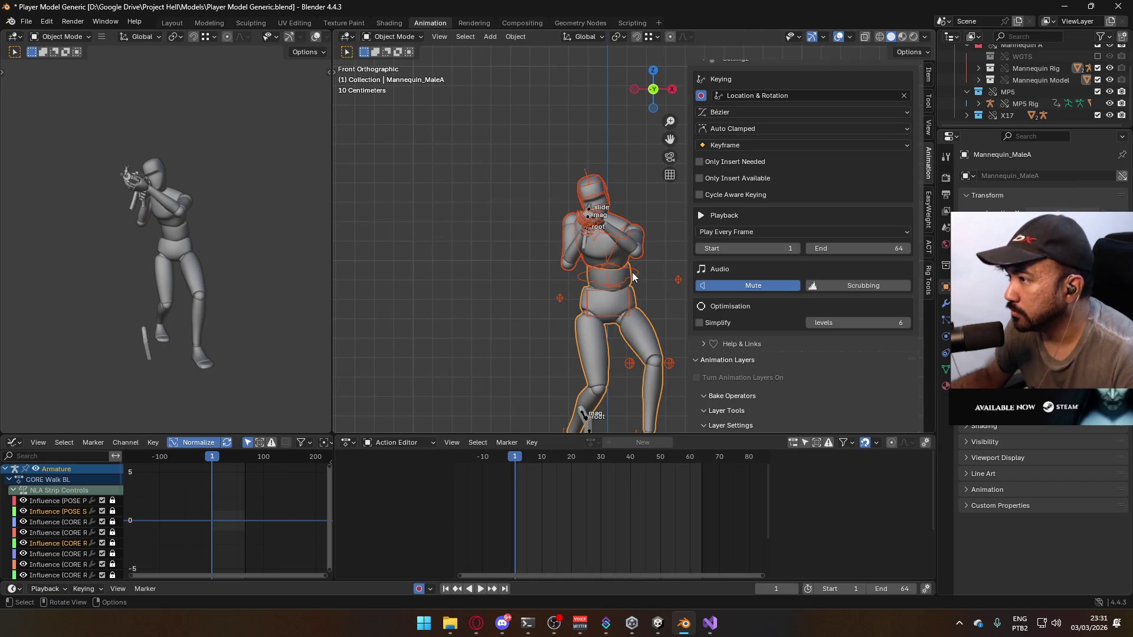
{"action": "key", "text": "ctrl+s"}
{"action": "left_click", "coordinate": [26, 21]}
Export the mannequin as an FBX clip named Model@ADS Primary Walk BL.fbx
{"action": "mouse_move", "coordinate": [83, 201]}
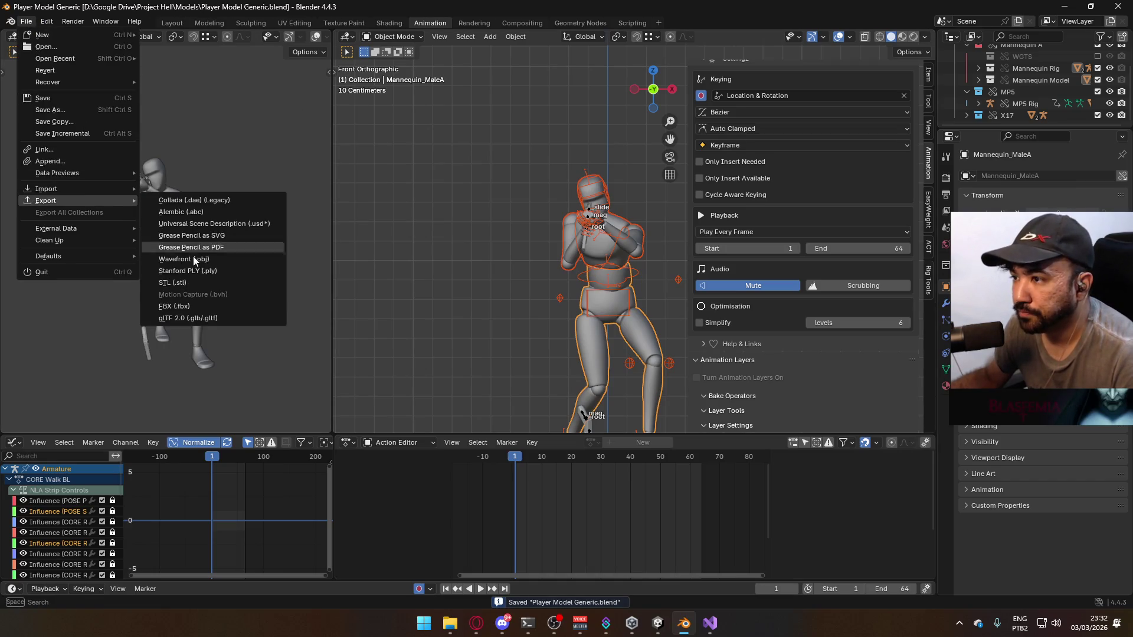
{"action": "left_click", "coordinate": [254, 306]}
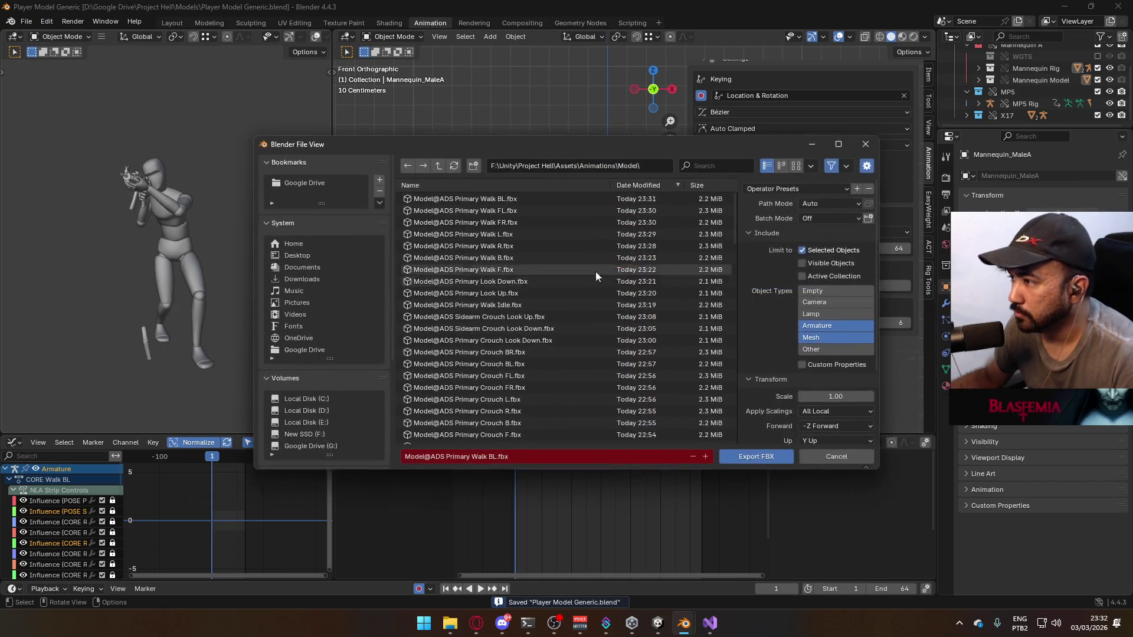
{"action": "left_click", "coordinate": [522, 199]}
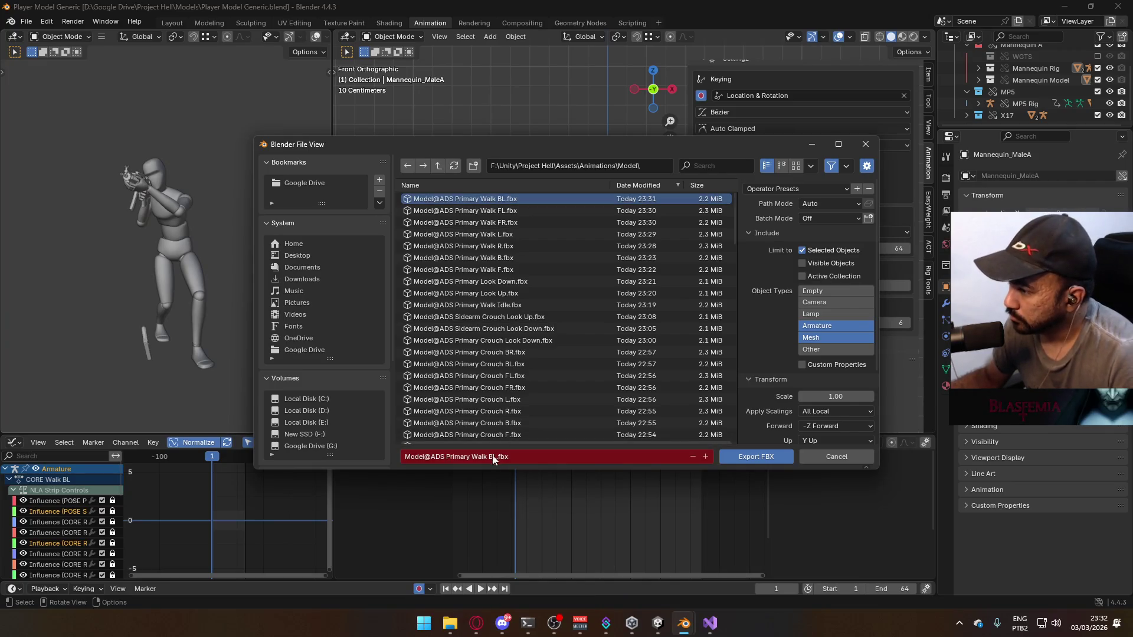
{"action": "left_click", "coordinate": [494, 458]}
{"action": "left_click", "coordinate": [494, 458]}
{"action": "type", "text": "R"}
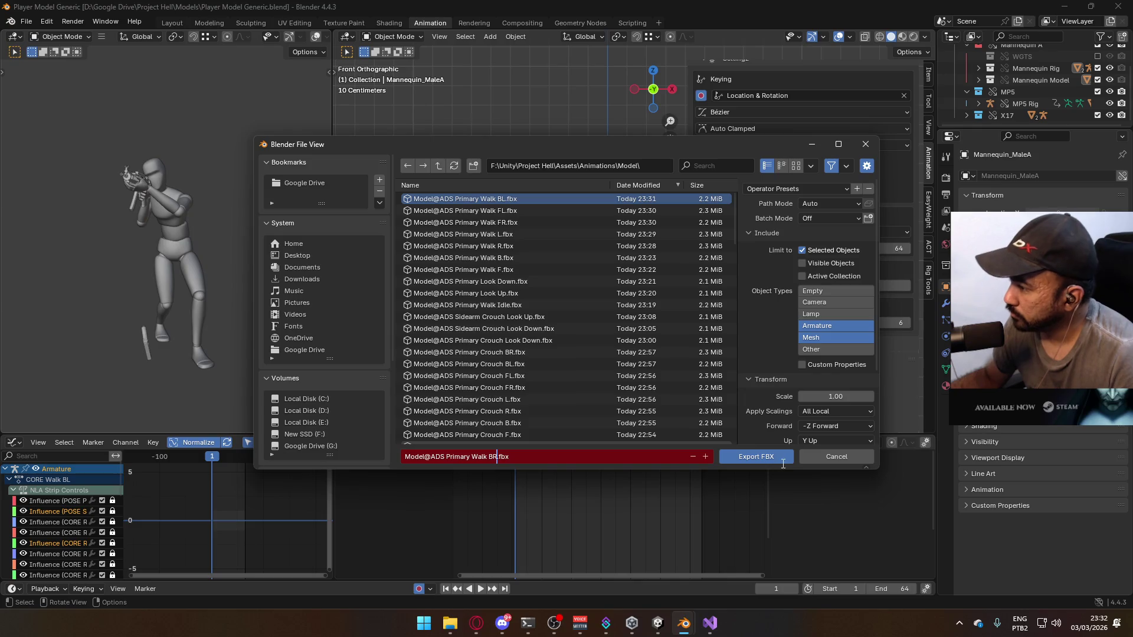
{"action": "left_click", "coordinate": [758, 458]}
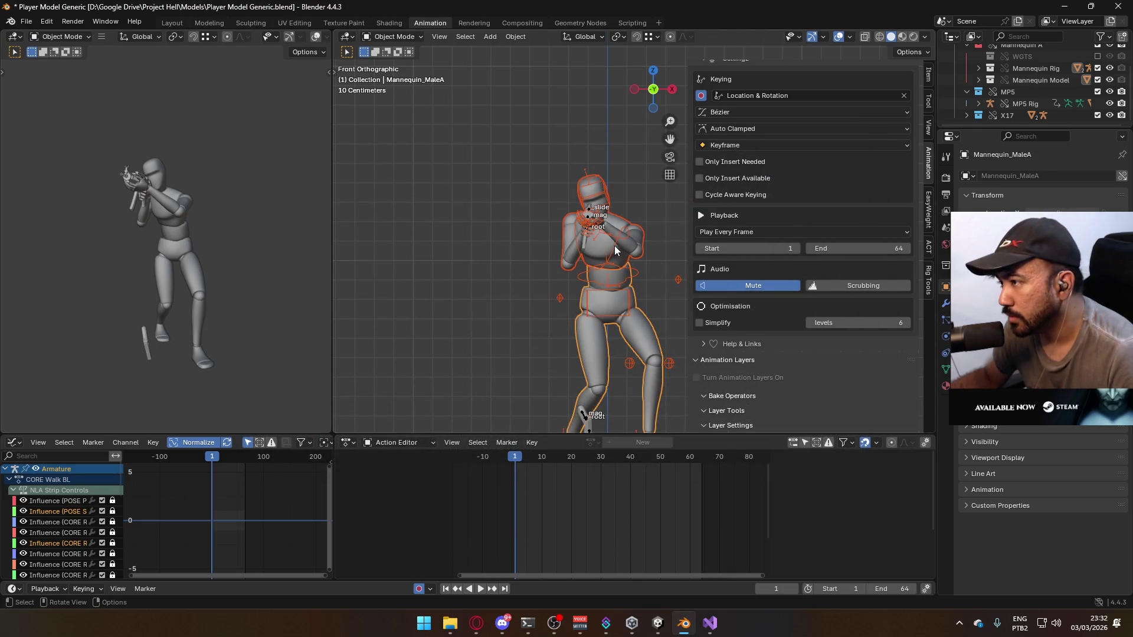
Turn on animation layers for the Armature, then switch to Unity to import the clips
{"action": "left_click", "coordinate": [614, 246]}
{"action": "scroll", "coordinate": [891, 407], "scroll_direction": "up", "scroll_amount": 3}
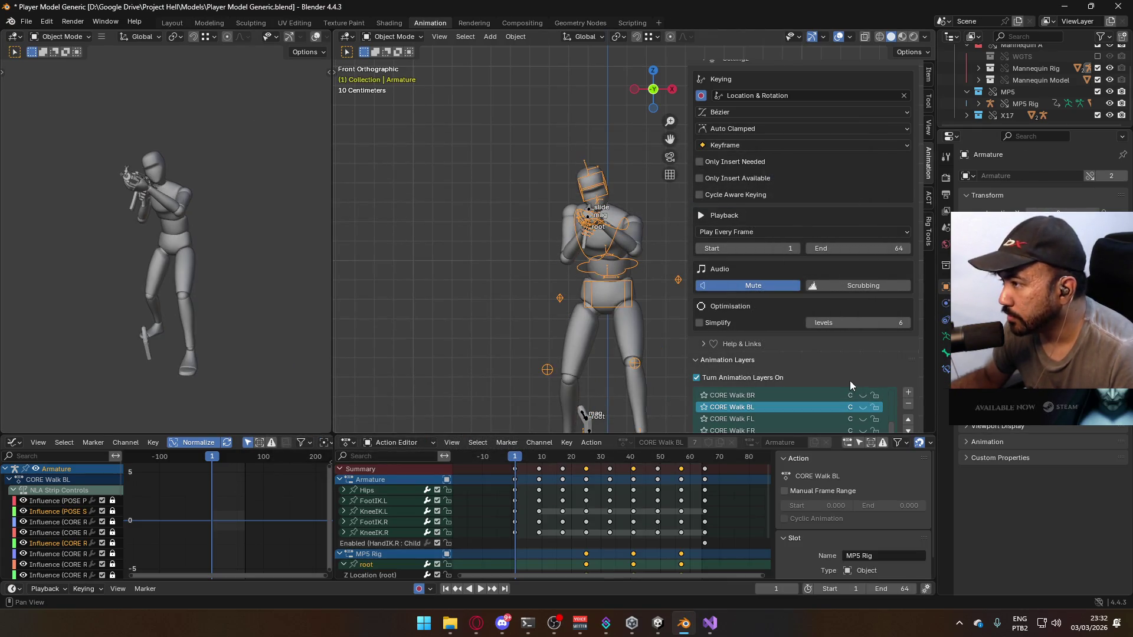
{"action": "scroll", "coordinate": [860, 402], "scroll_direction": "up", "scroll_amount": 2}
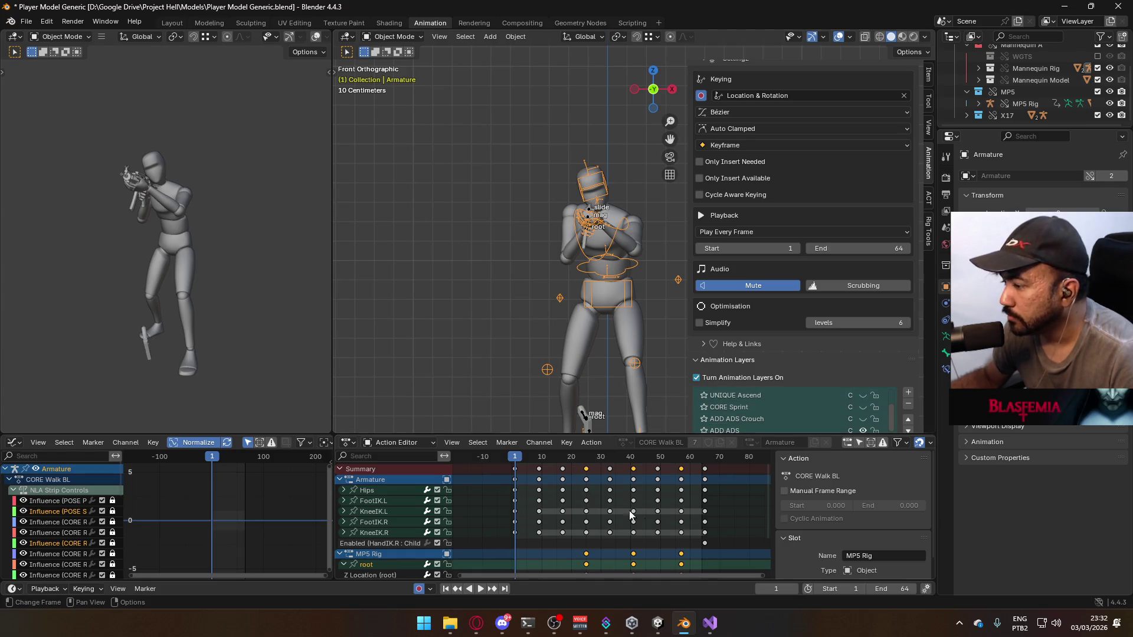
{"action": "left_click", "coordinate": [657, 623]}
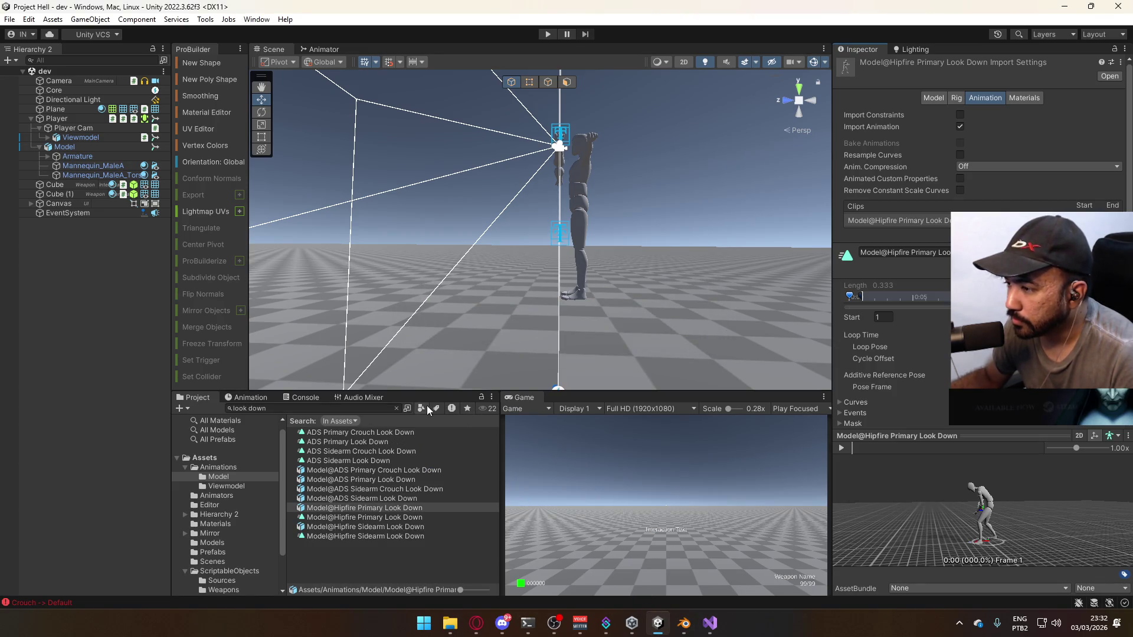
Set the Start frame of the Model@ADS Primary Crouch Look Down clip to 1
{"action": "left_click", "coordinate": [397, 408]}
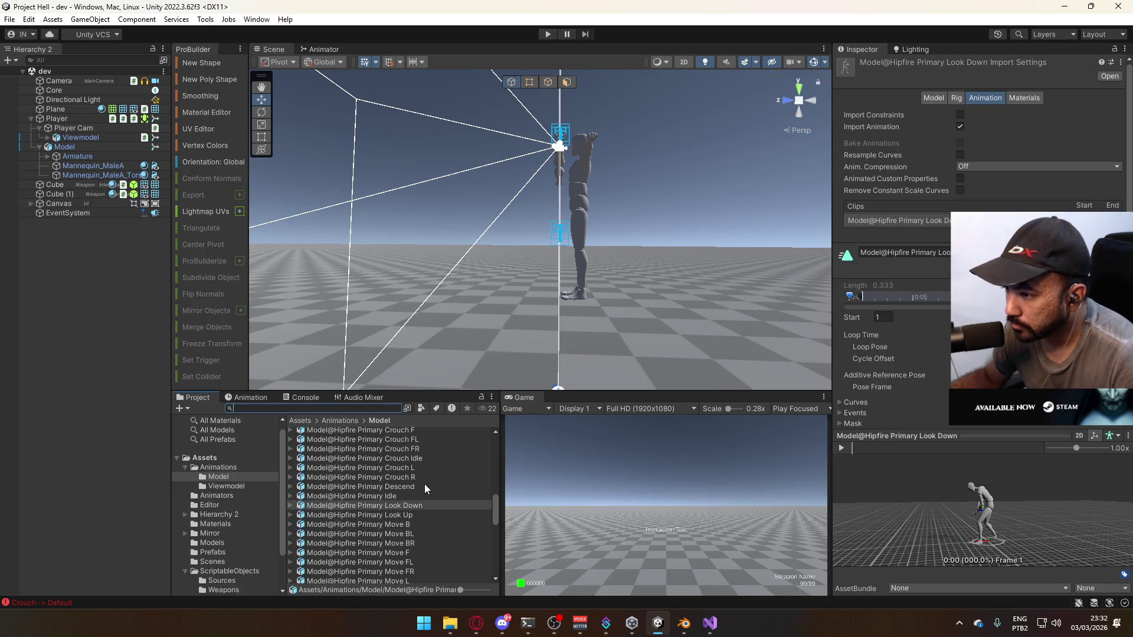
{"action": "scroll", "coordinate": [423, 508], "scroll_direction": "up", "scroll_amount": 8}
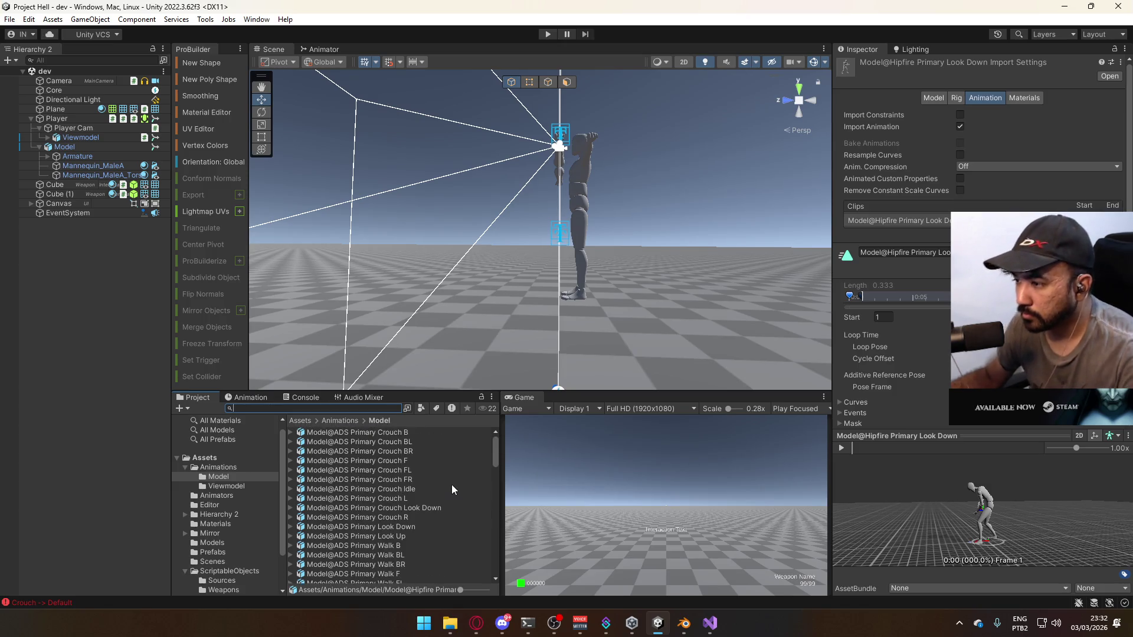
{"action": "left_click", "coordinate": [430, 507]}
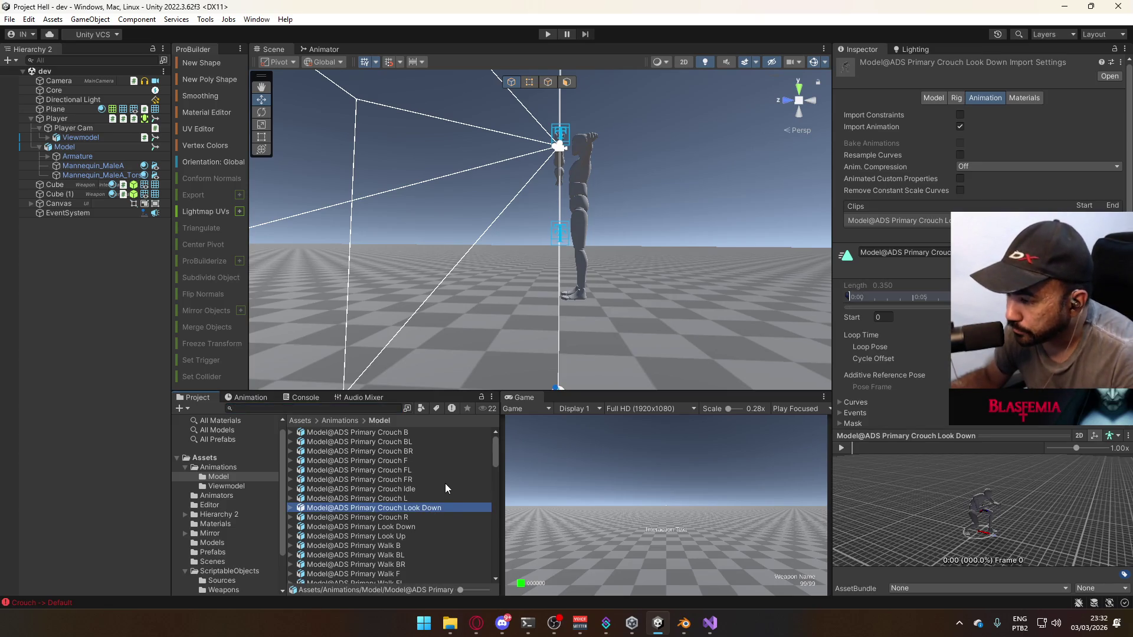
{"action": "left_click_drag", "start_coordinate": [859, 448], "coordinate": [852, 447]}
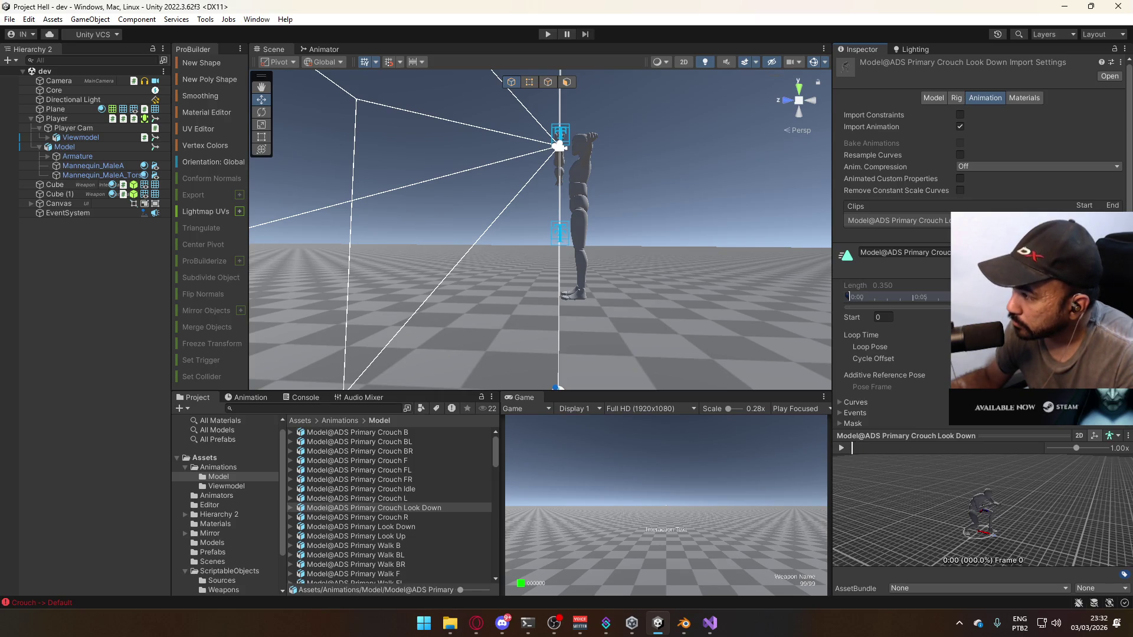
{"action": "type", "text": "1"}
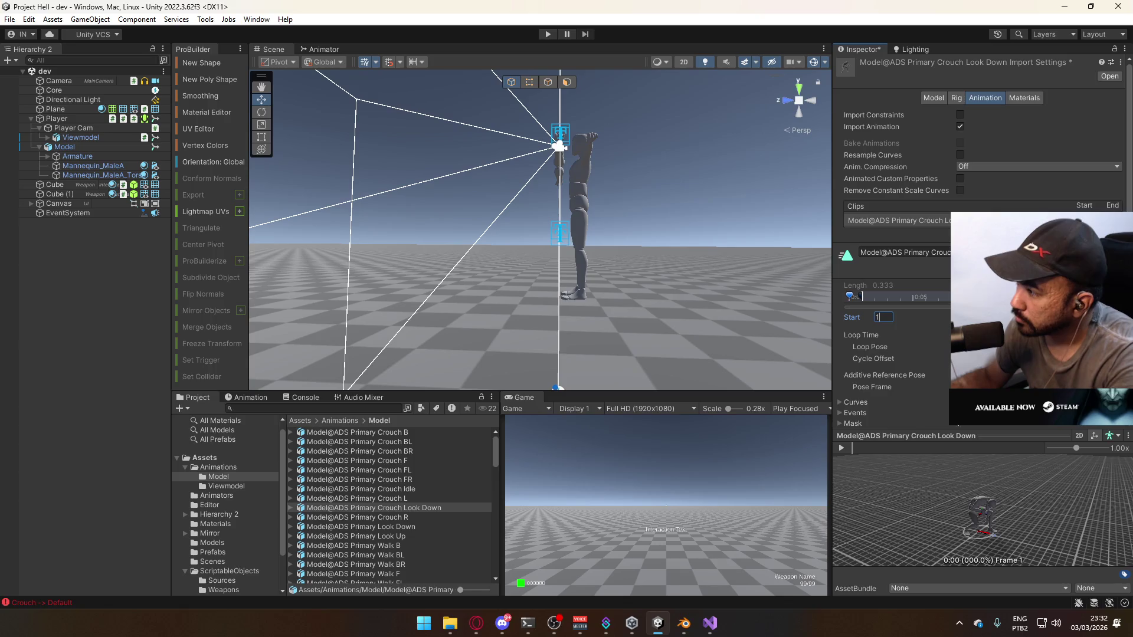
{"action": "scroll", "coordinate": [891, 265], "scroll_direction": "down", "scroll_amount": 3}
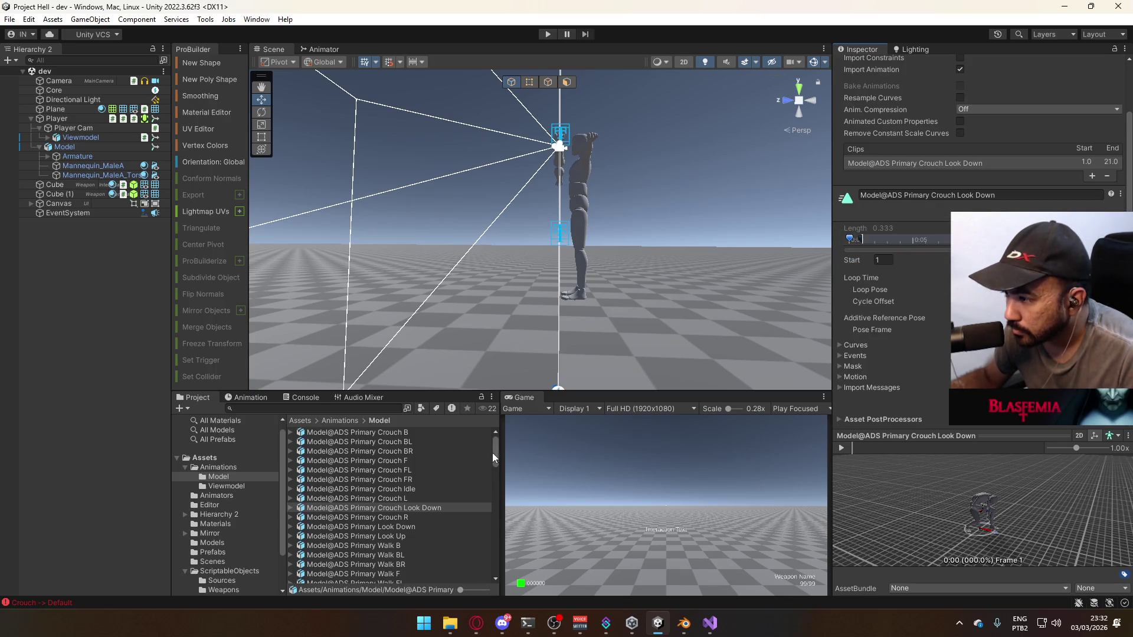
{"action": "left_click_drag", "start_coordinate": [492, 452], "coordinate": [476, 483]}
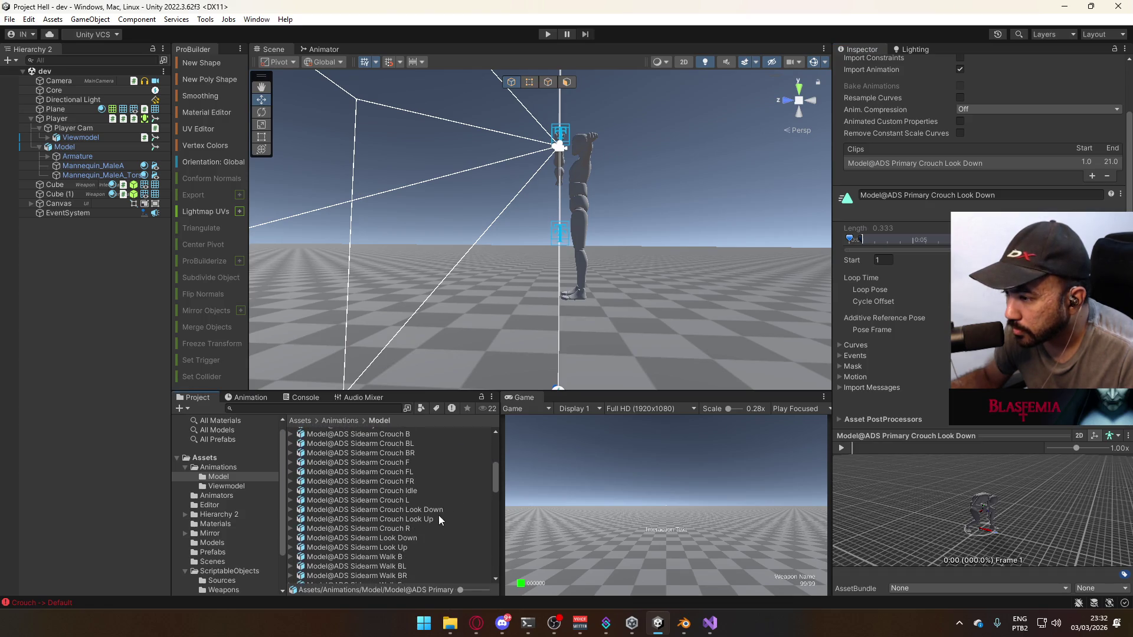
{"action": "scroll", "coordinate": [440, 491], "scroll_direction": "up", "scroll_amount": 7}
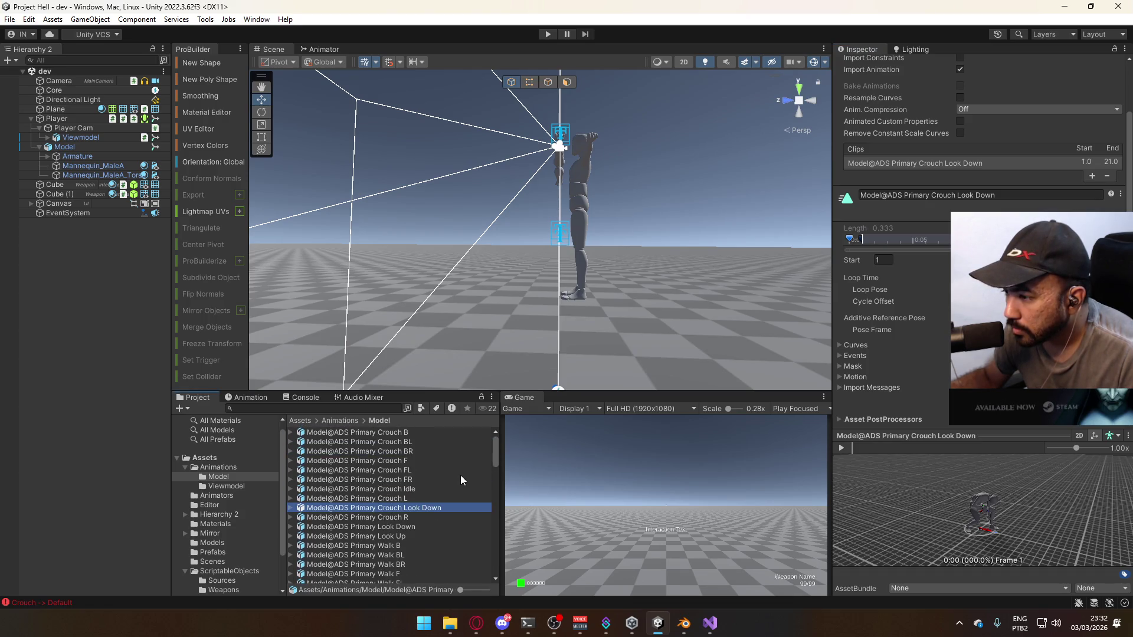
Check the character's side view in Blender and review the imported ADS Primary clips in Unity
{"action": "key", "text": "alt+Tab"}
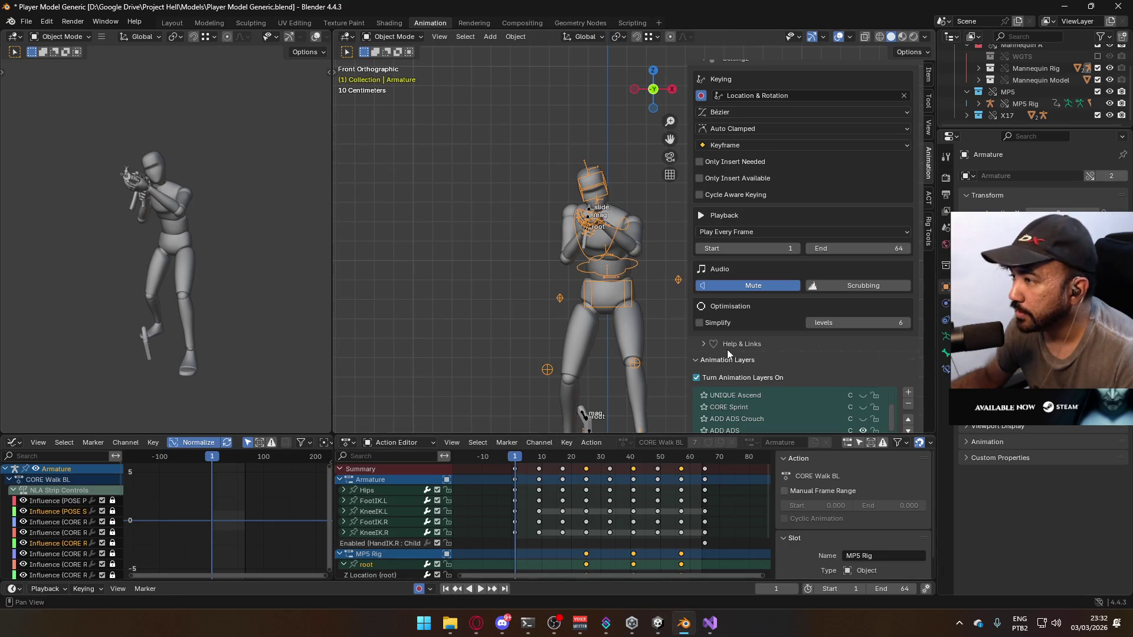
{"action": "key", "text": "KP_3"}
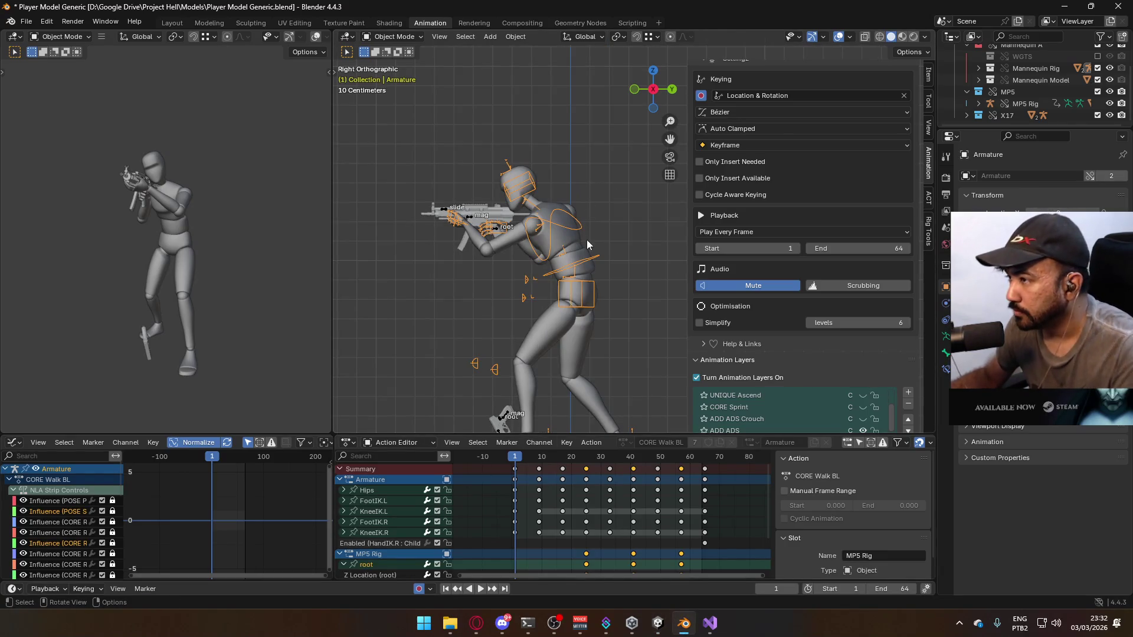
{"action": "key", "text": "alt+Tab"}
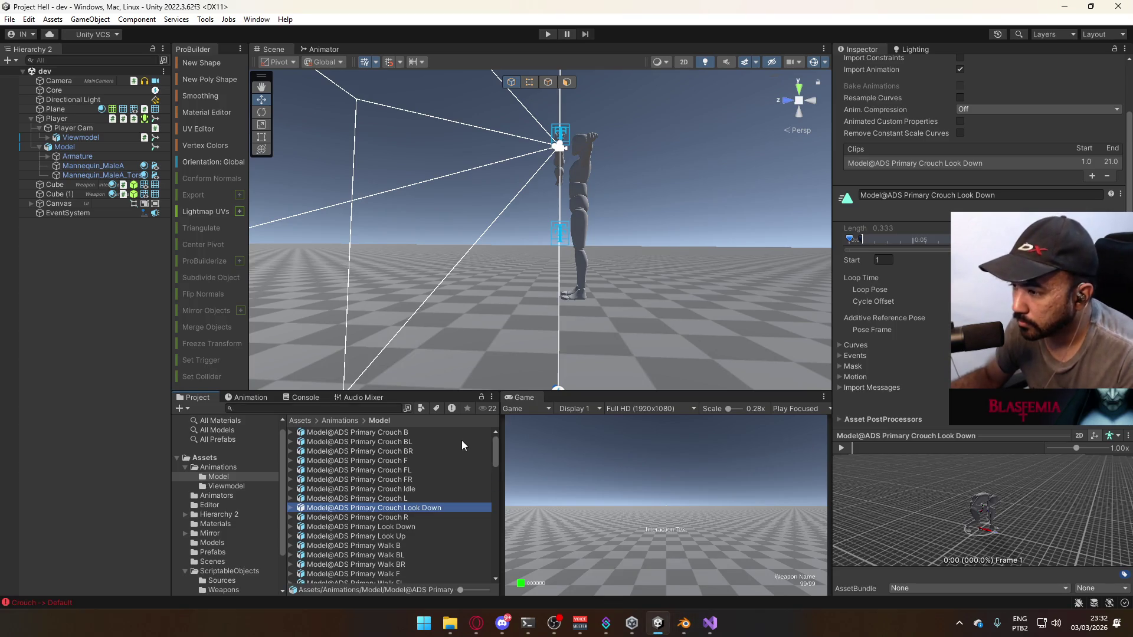
{"action": "scroll", "coordinate": [461, 439], "scroll_direction": "up", "scroll_amount": 1}
{"action": "scroll", "coordinate": [462, 439], "scroll_direction": "down", "scroll_amount": 3}
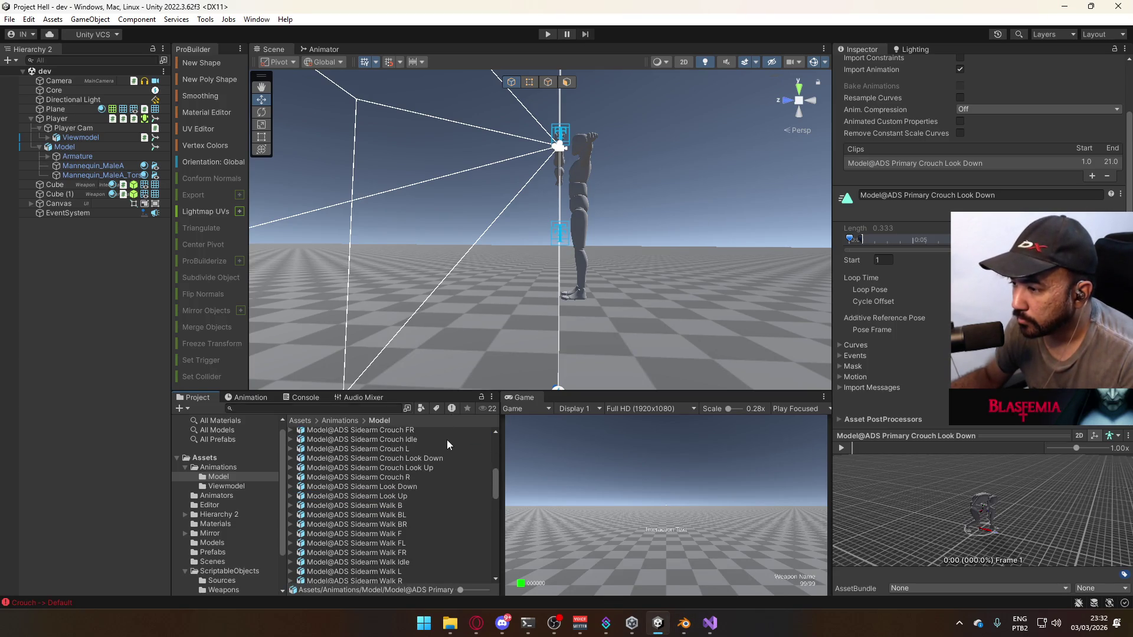
{"action": "scroll", "coordinate": [456, 448], "scroll_direction": "down", "scroll_amount": 10}
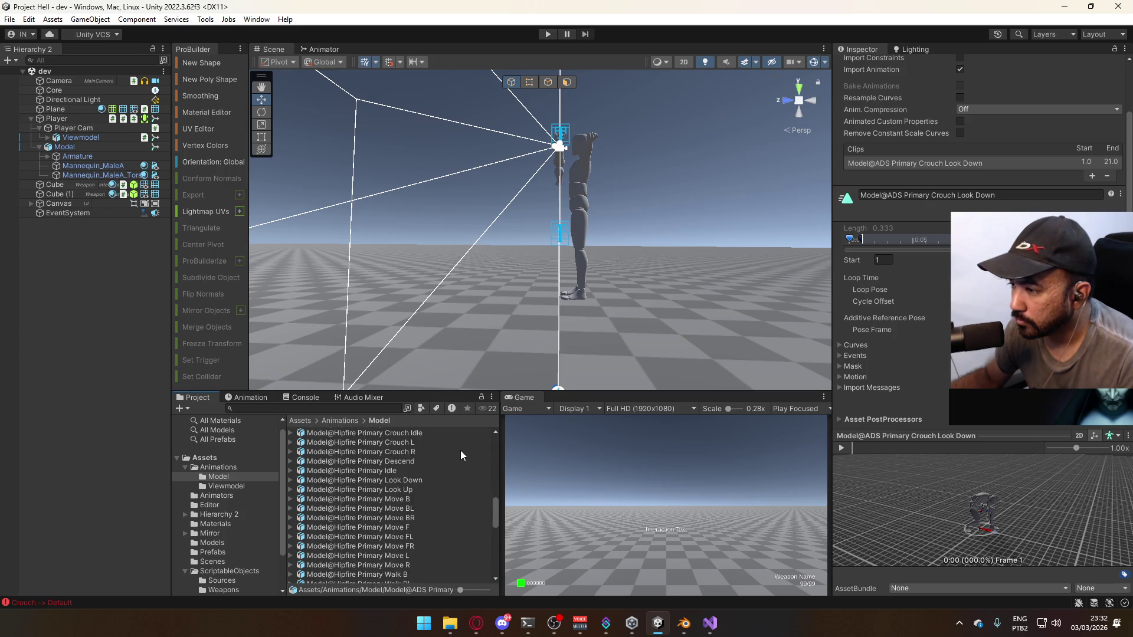
{"action": "scroll", "coordinate": [461, 452], "scroll_direction": "up", "scroll_amount": 5}
{"action": "key", "text": "alt+Tab"}
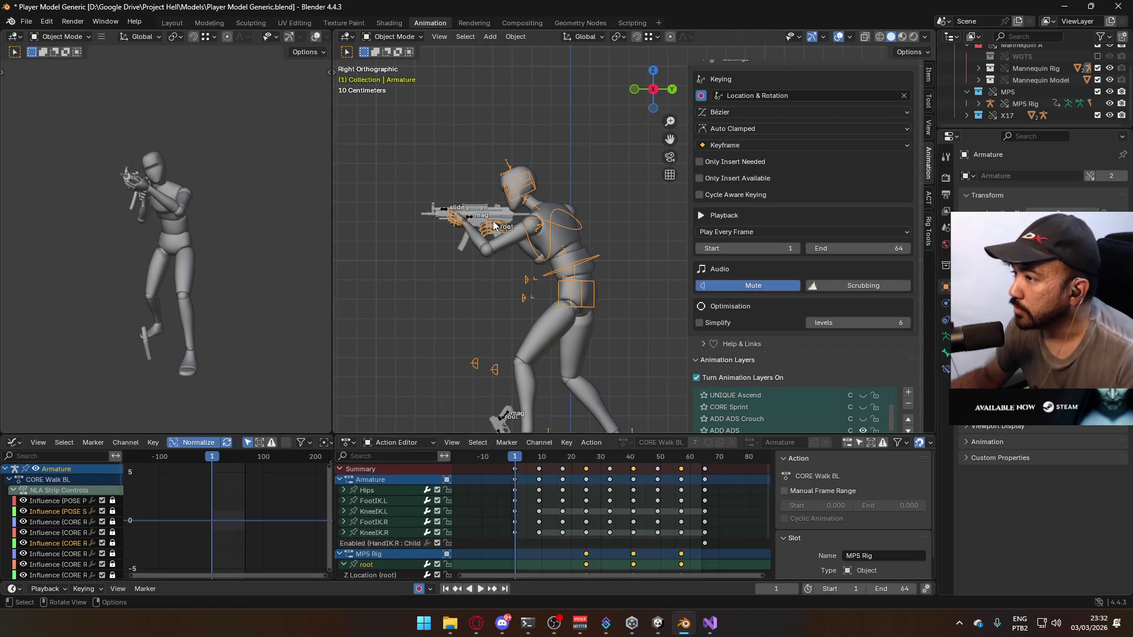
Select the MP5 Rig and preview its ADD Look Up layer on the character
{"action": "left_click", "coordinate": [467, 221]}
{"action": "scroll", "coordinate": [837, 316], "scroll_direction": "down", "scroll_amount": 4}
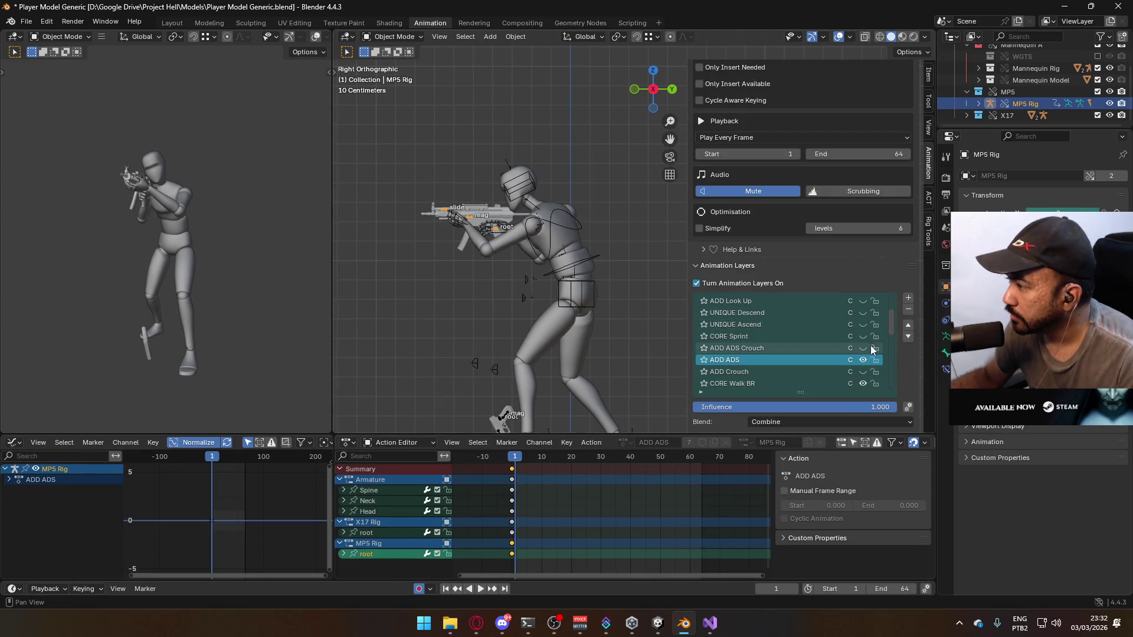
{"action": "scroll", "coordinate": [859, 354], "scroll_direction": "up", "scroll_amount": 4}
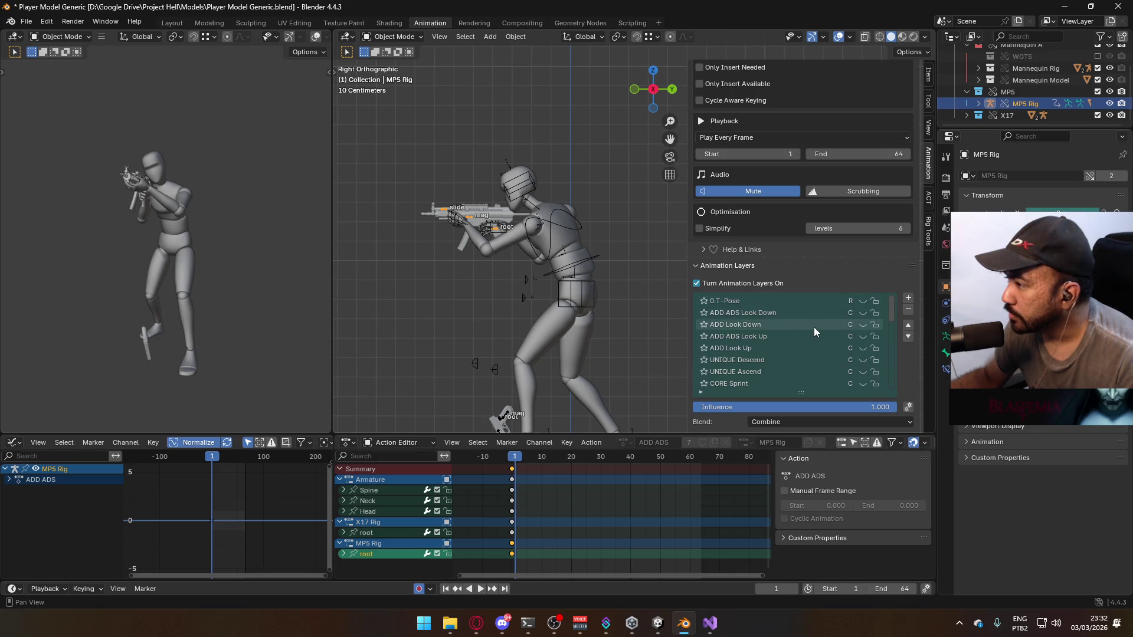
{"action": "left_click", "coordinate": [861, 350]}
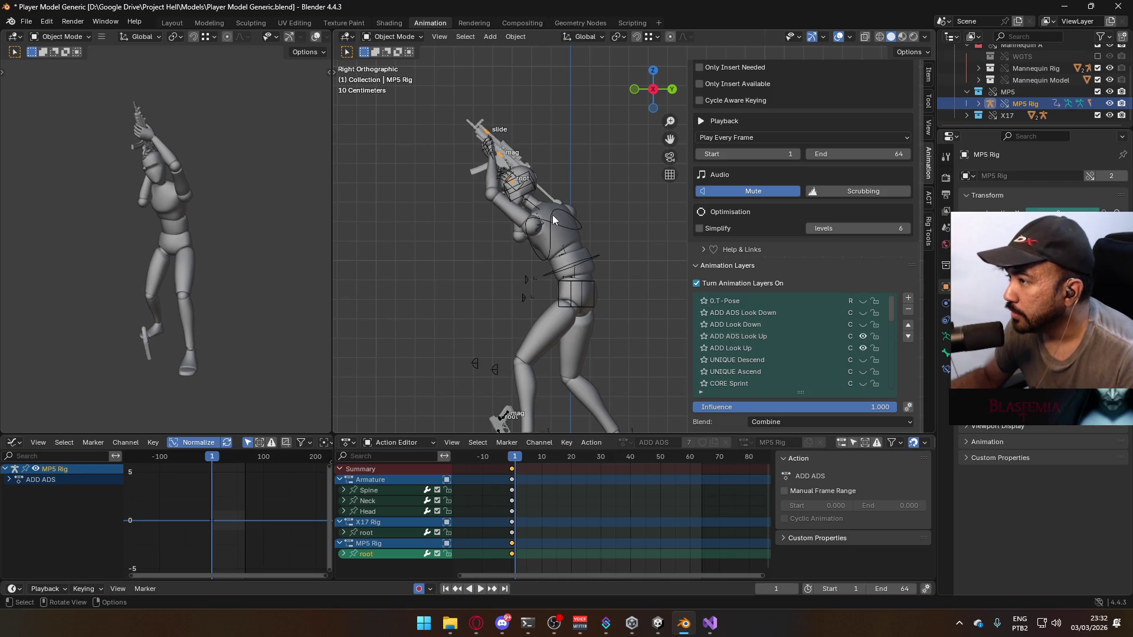
{"action": "scroll", "coordinate": [851, 312], "scroll_direction": "down", "scroll_amount": 3, "text": "ctrl"}
{"action": "scroll", "coordinate": [862, 345], "scroll_direction": "up", "scroll_amount": 3}
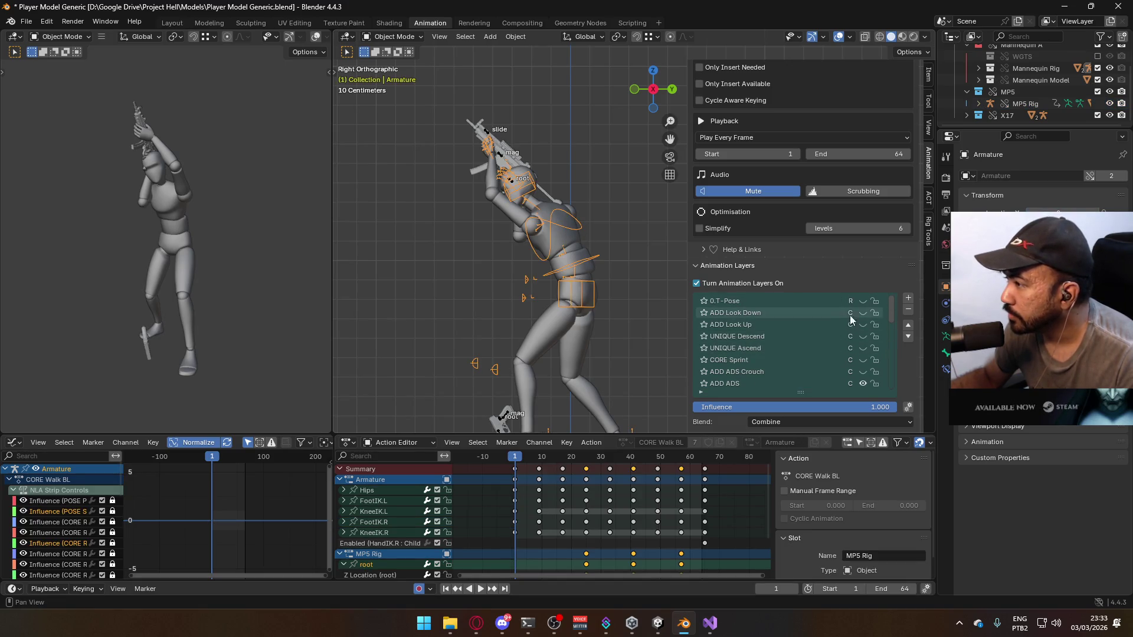
{"action": "left_click", "coordinate": [865, 324]}
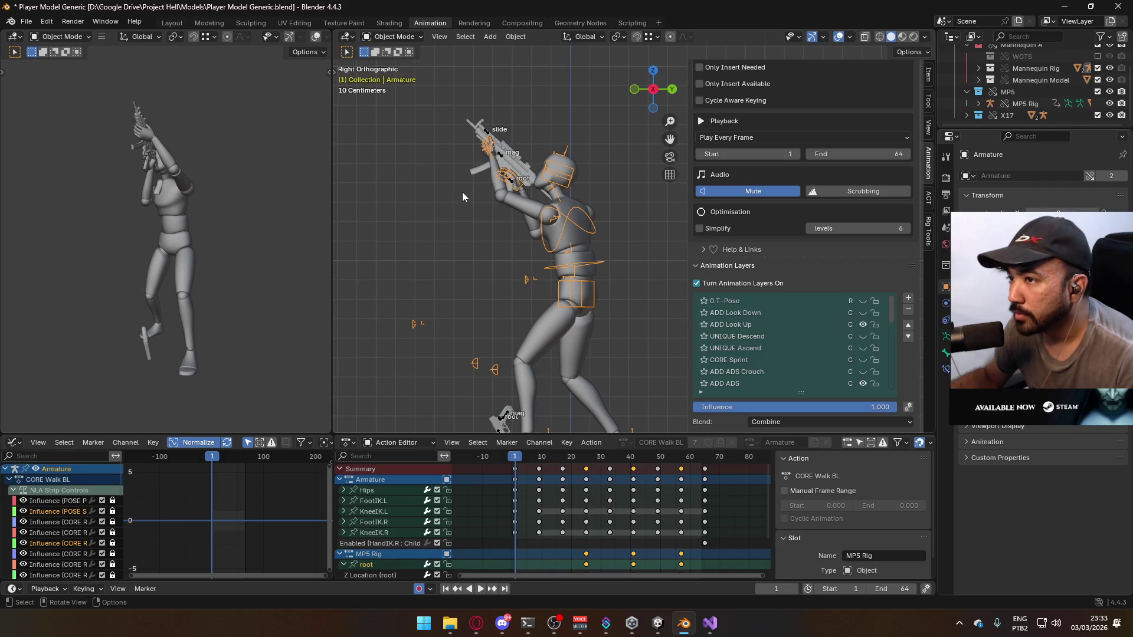
Select the mannequin meshes and set the scene frame range to 0–21
{"action": "left_click", "coordinate": [572, 229]}
{"action": "left_click", "coordinate": [579, 248]}
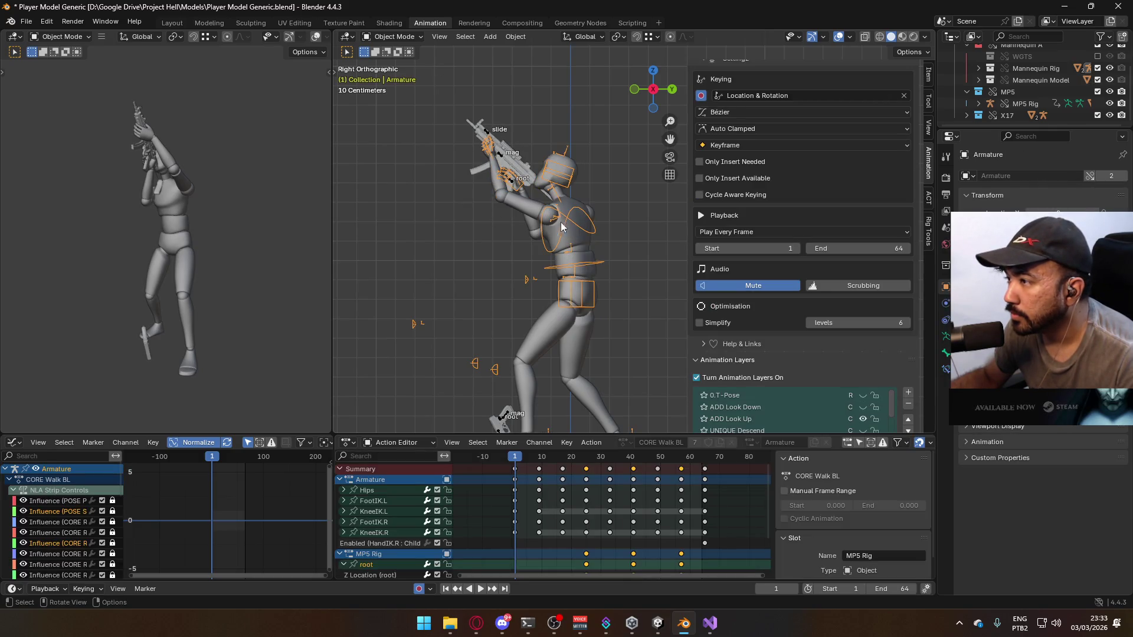
{"action": "left_click", "coordinate": [586, 256], "text": "shift"}
{"action": "left_click", "coordinate": [586, 329], "text": "shift"}
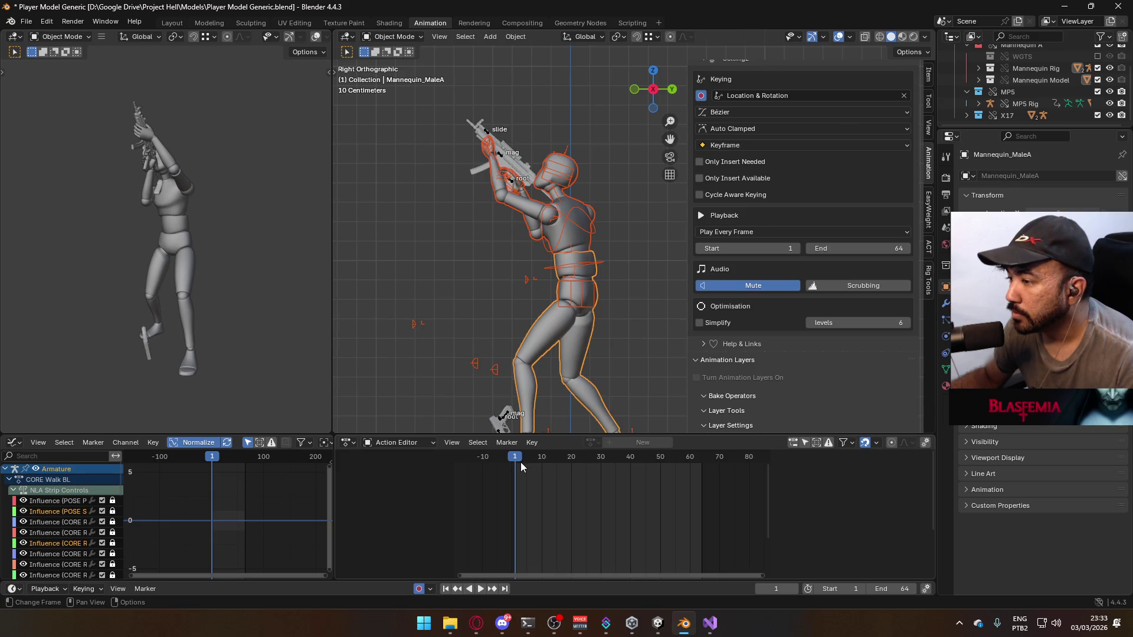
{"action": "left_click", "coordinate": [893, 590]}
{"action": "type", "text": "21"}
{"action": "key", "text": "Return"}
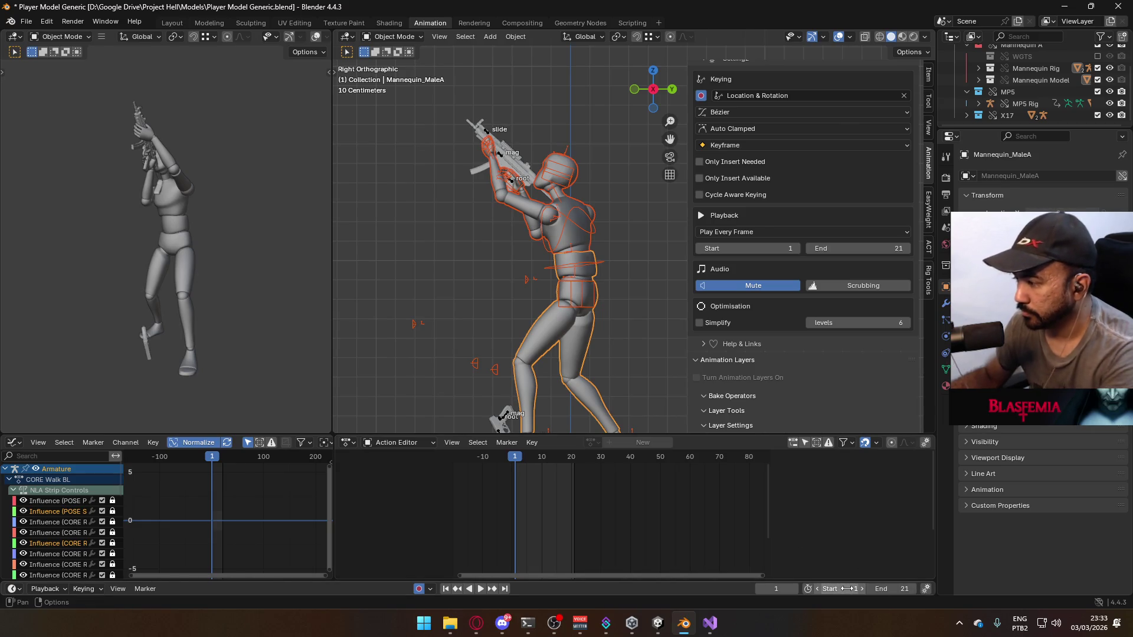
{"action": "left_click", "coordinate": [849, 590]}
{"action": "type", "text": "0"}
{"action": "key", "text": "Return"}
Hide the MP5 Rig's CORE Walk BR layer, preview playback, and make ADD ADS Look Up active
{"action": "left_click", "coordinate": [581, 225]}
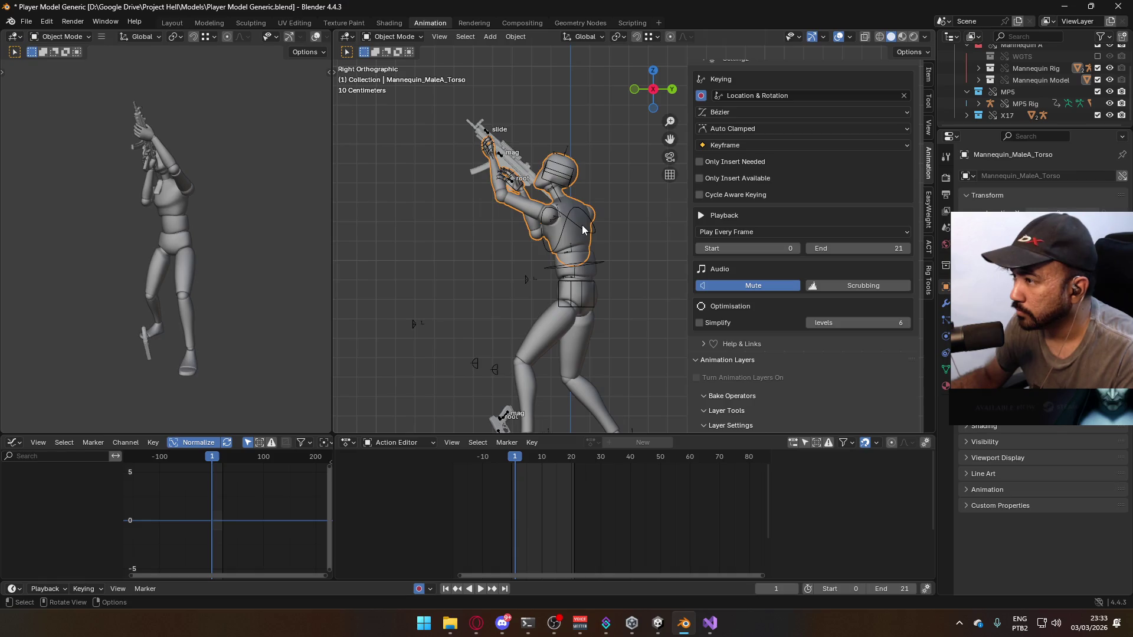
{"action": "scroll", "coordinate": [590, 513], "scroll_direction": "down", "scroll_amount": 3}
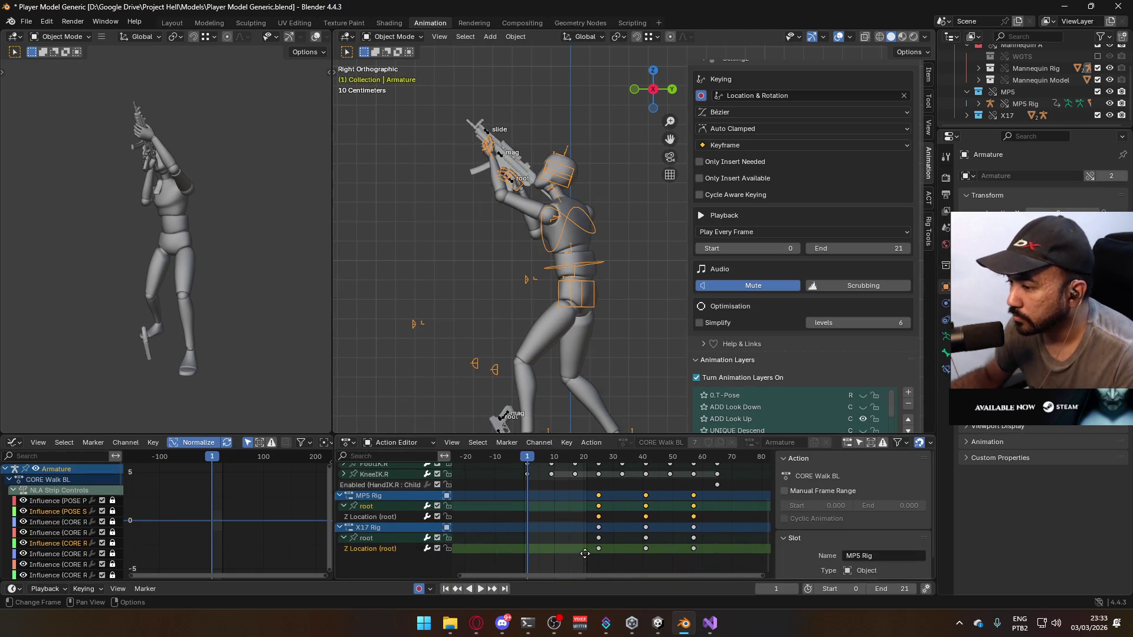
{"action": "left_click", "coordinate": [501, 157]}
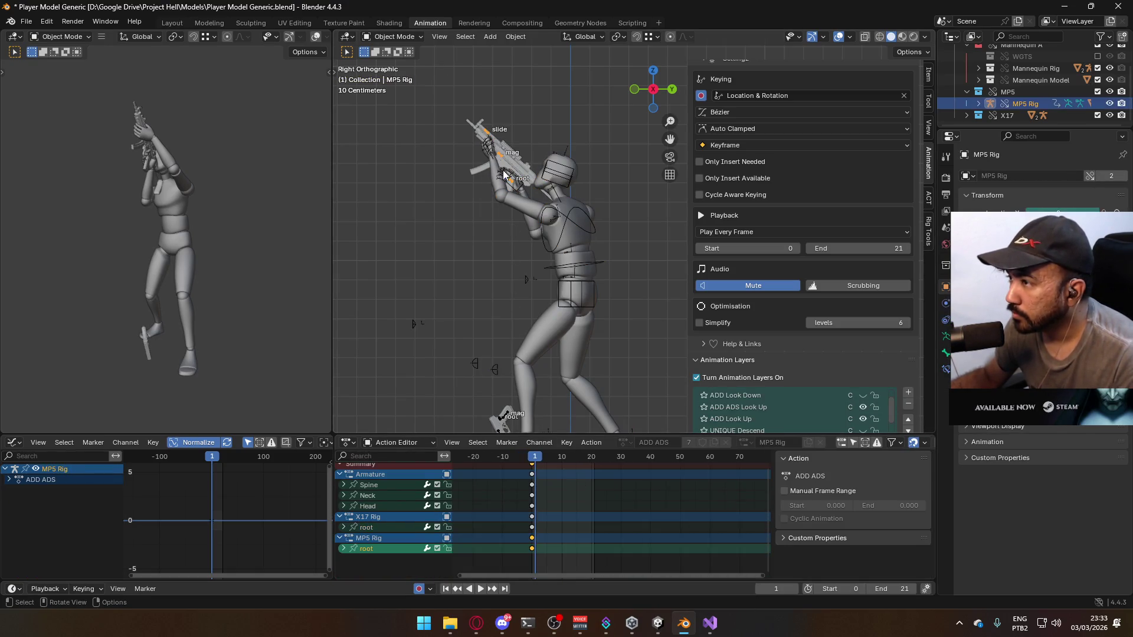
{"action": "scroll", "coordinate": [861, 337], "scroll_direction": "down", "scroll_amount": 3}
{"action": "scroll", "coordinate": [814, 360], "scroll_direction": "down", "scroll_amount": 7}
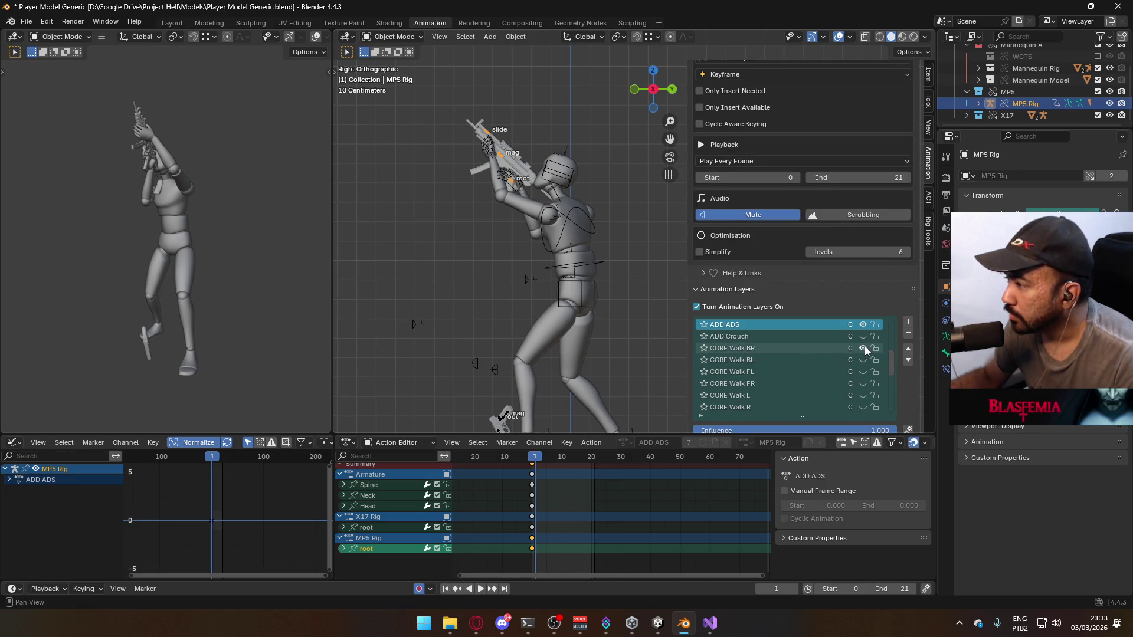
{"action": "left_click", "coordinate": [865, 348]}
{"action": "left_click", "coordinate": [533, 459]}
{"action": "key", "text": "space"}
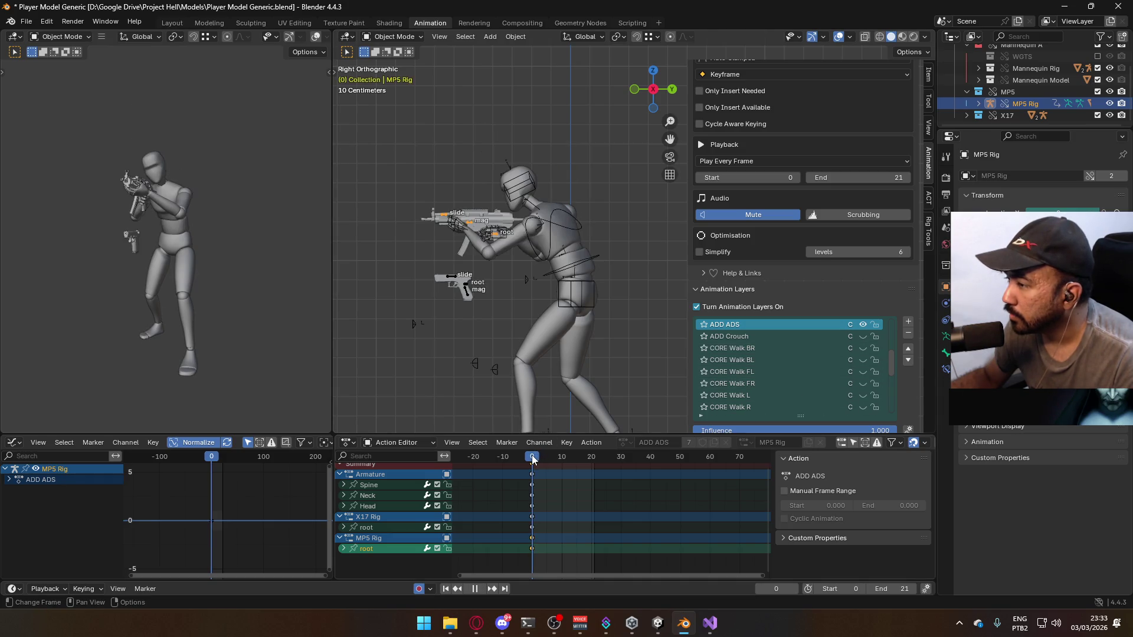
{"action": "left_click_drag", "start_coordinate": [533, 459], "coordinate": [537, 460]}
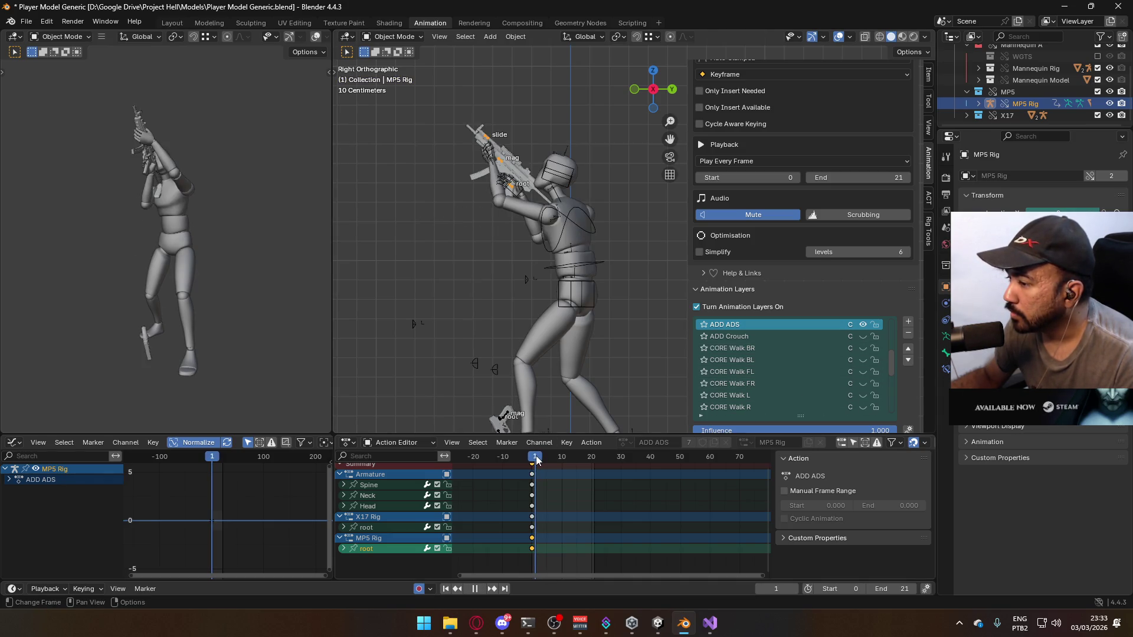
{"action": "key", "text": "Escape"}
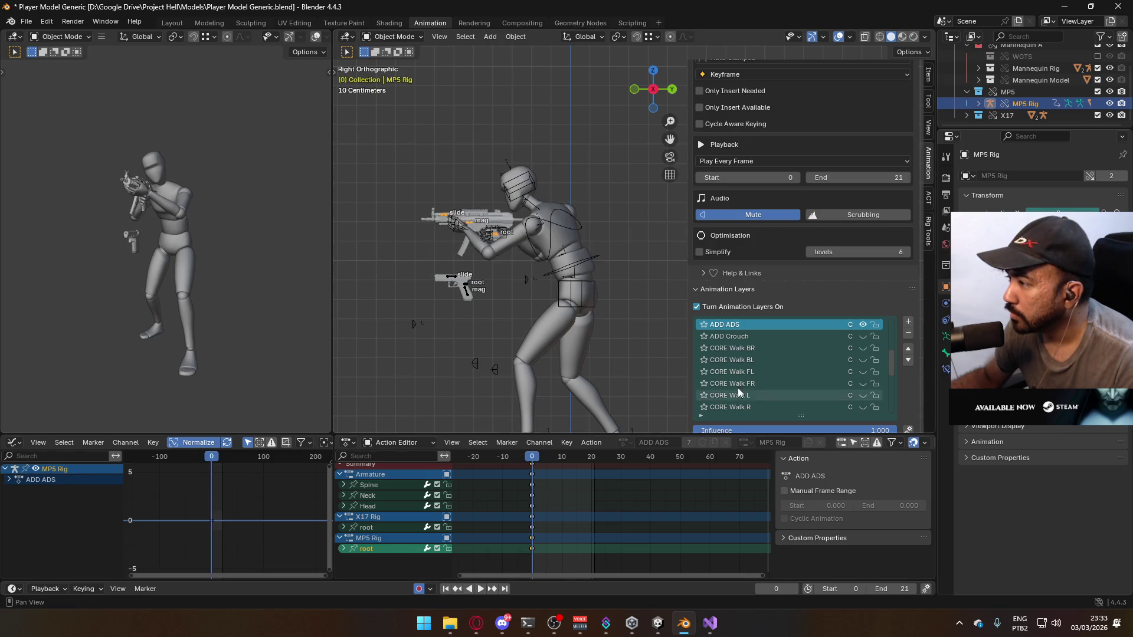
{"action": "scroll", "coordinate": [738, 387], "scroll_direction": "up", "scroll_amount": 5}
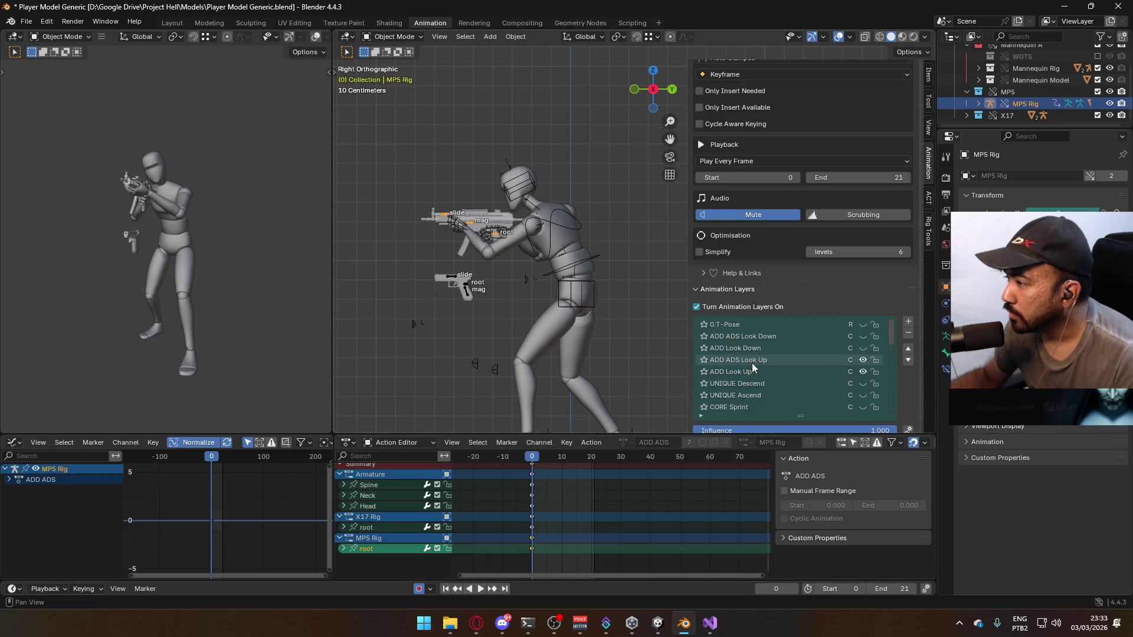
{"action": "left_click", "coordinate": [752, 363]}
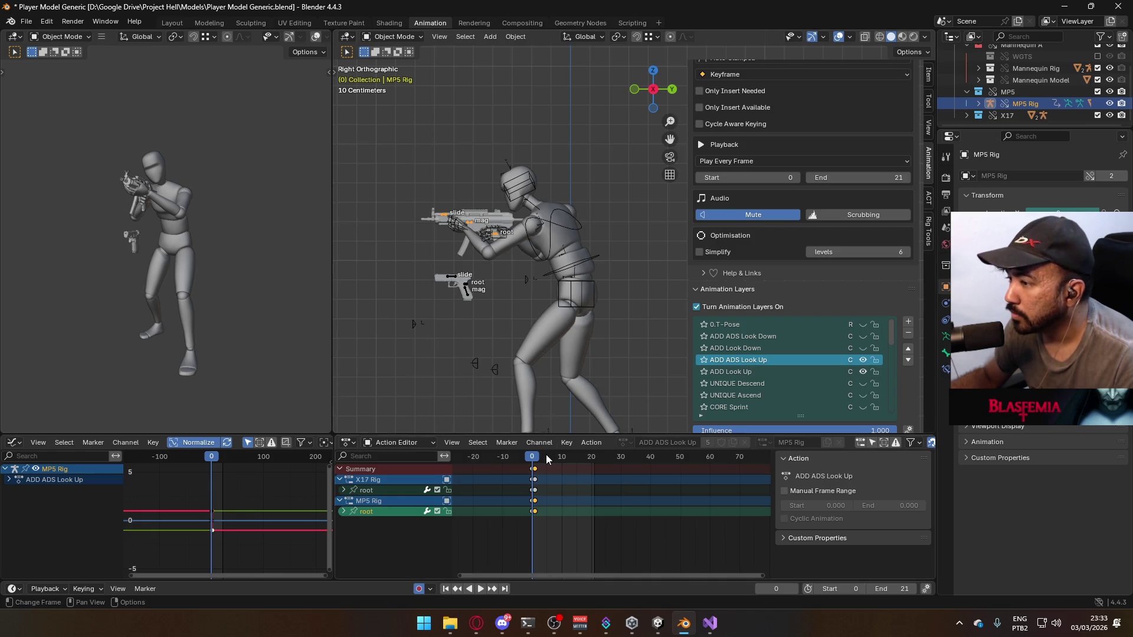
Save Player Model Generic.blend and select the mannequin body mesh for export
{"action": "key", "text": "ctrl+s"}
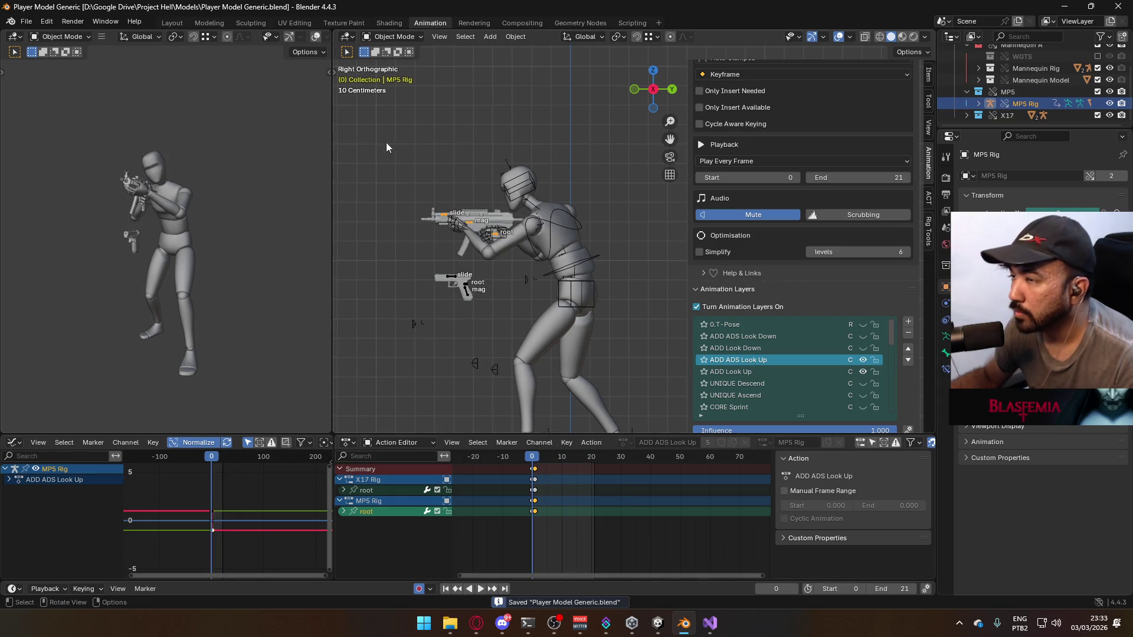
{"action": "left_click", "coordinate": [551, 239]}
{"action": "left_click", "coordinate": [592, 267], "text": "shift"}
{"action": "left_click", "coordinate": [592, 277], "text": "shift"}
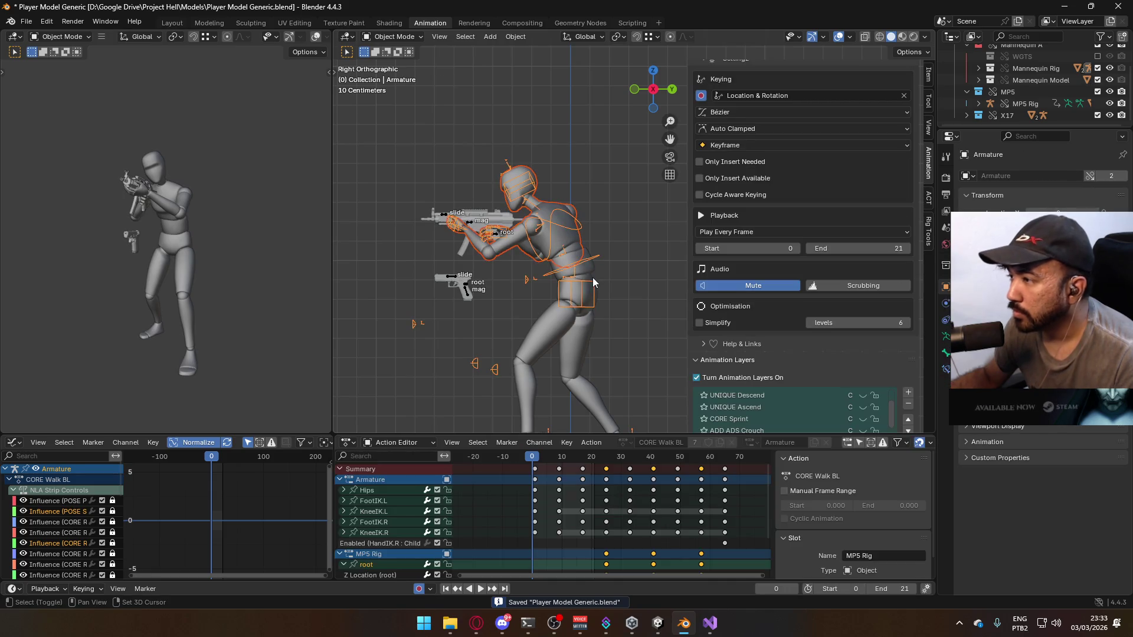
{"action": "left_click", "coordinate": [590, 276]}
{"action": "left_click", "coordinate": [26, 22]}
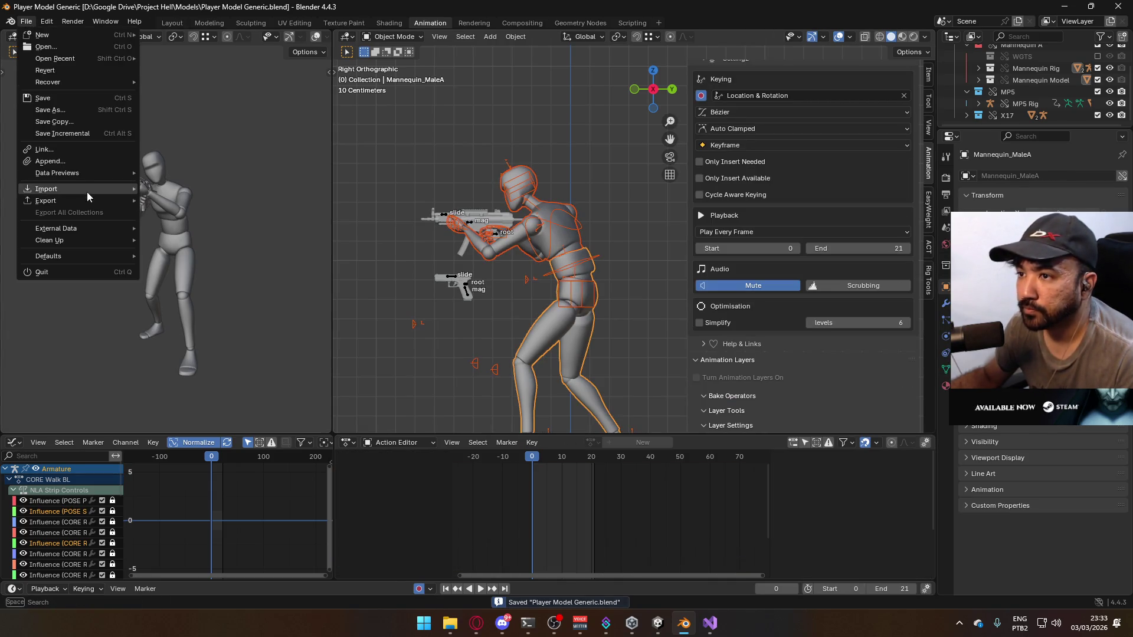
Replace Walk BR with Look Up in the export file name and export Model@ADS Primary Look Up.fbx
{"action": "mouse_move", "coordinate": [89, 200]}
{"action": "left_click", "coordinate": [222, 305]}
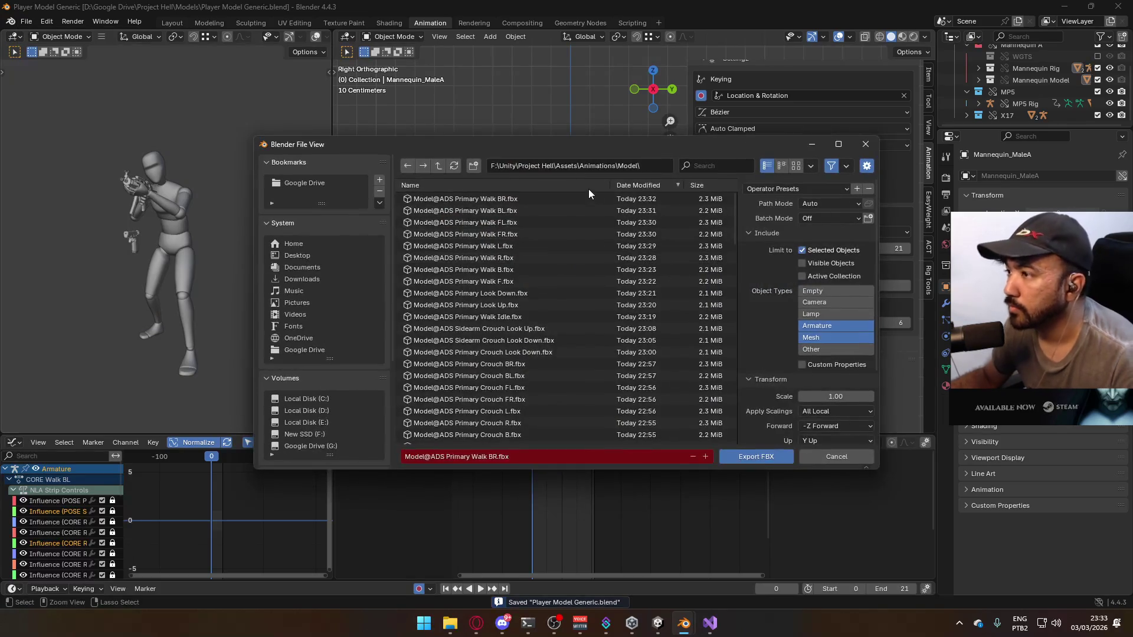
{"action": "left_click", "coordinate": [574, 171]}
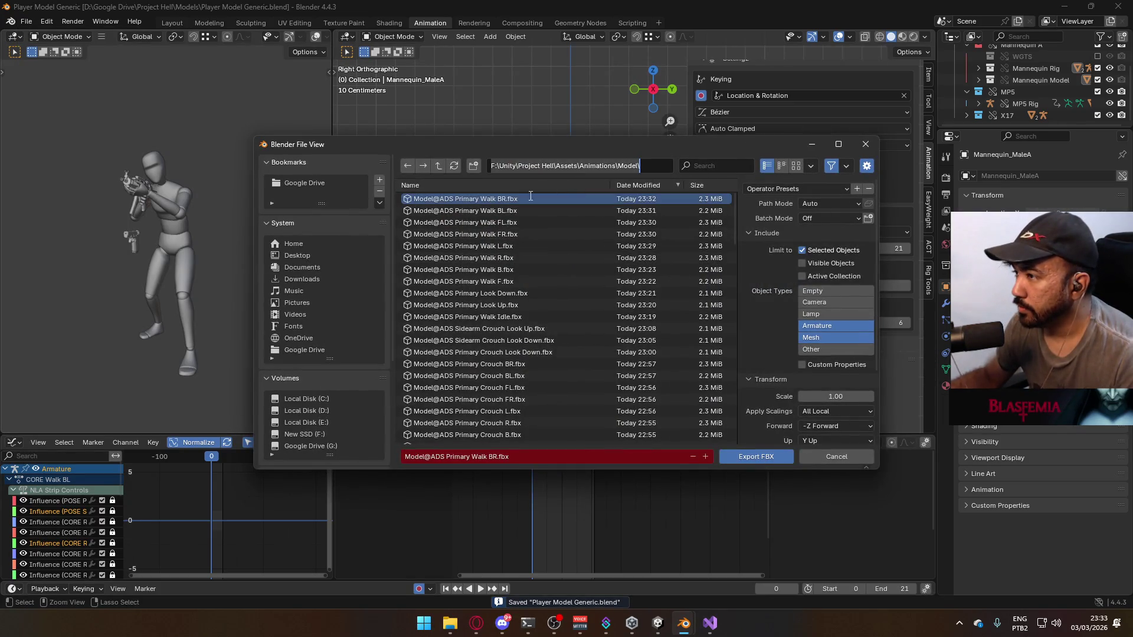
{"action": "left_click", "coordinate": [488, 463]}
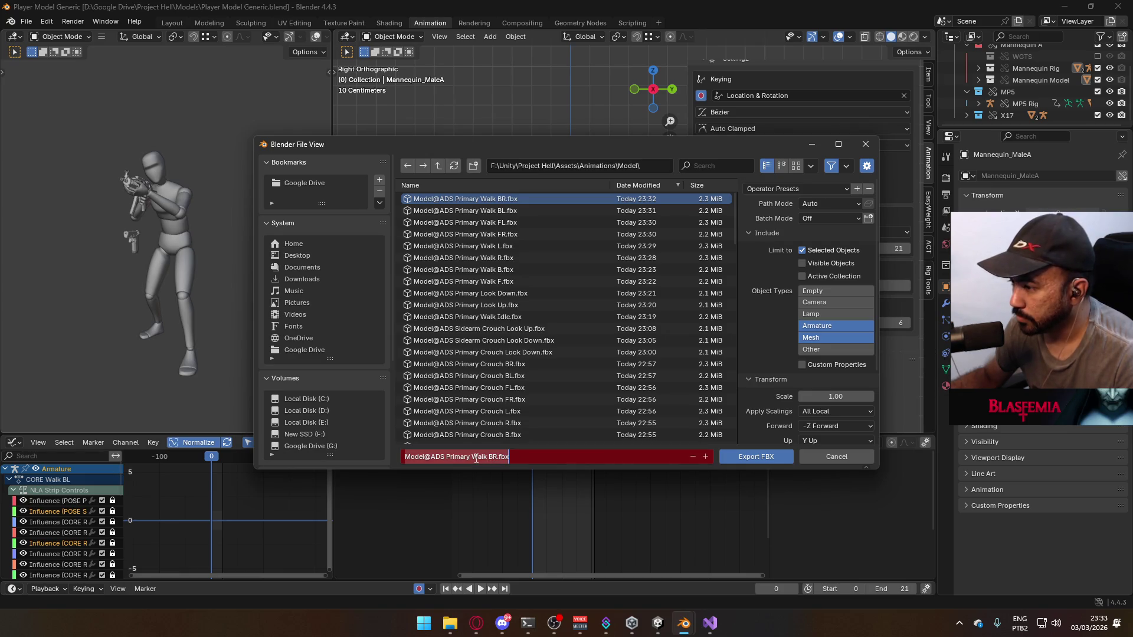
{"action": "left_click_drag", "start_coordinate": [471, 457], "coordinate": [499, 457]}
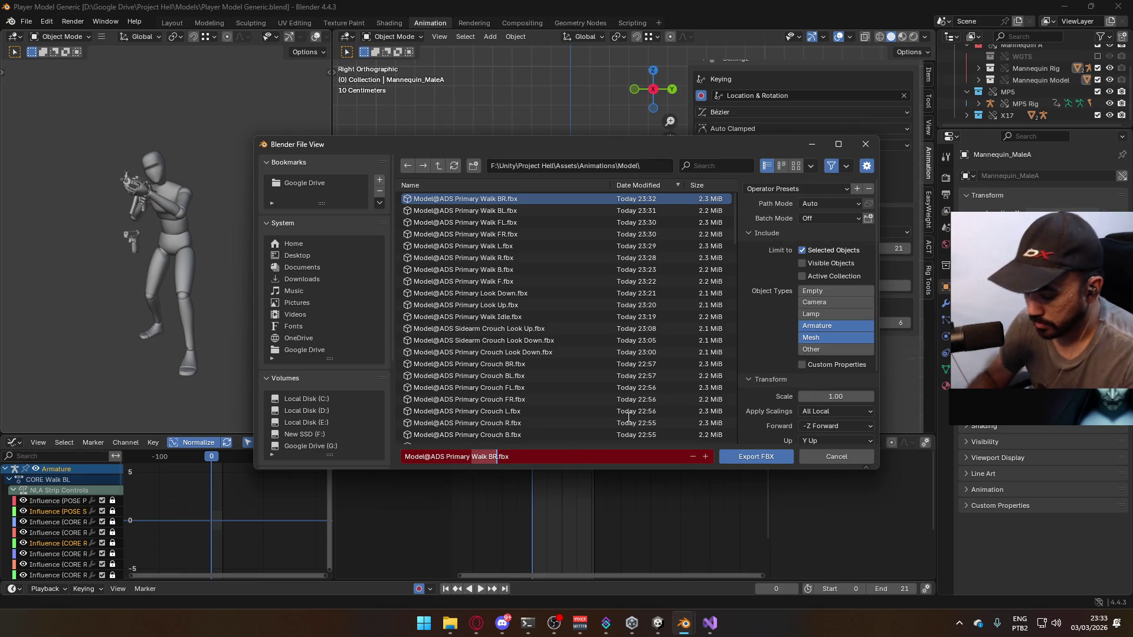
{"action": "type", "text": "Look Up"}
{"action": "key", "text": "Return"}
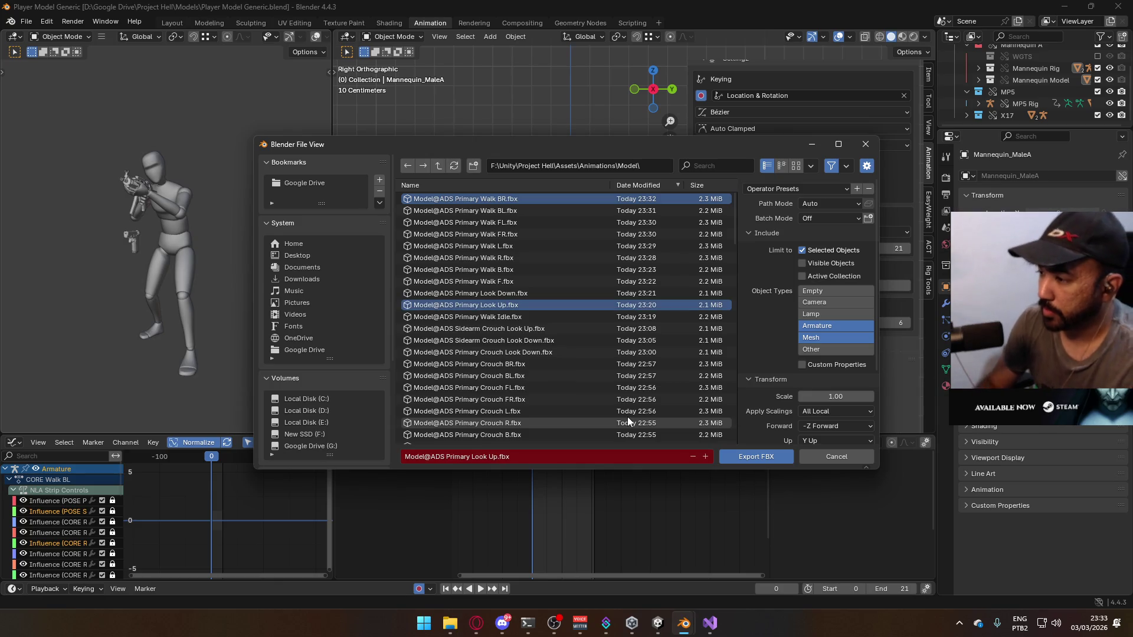
{"action": "double_click", "coordinate": [522, 303]}
{"action": "left_click", "coordinate": [573, 230]}
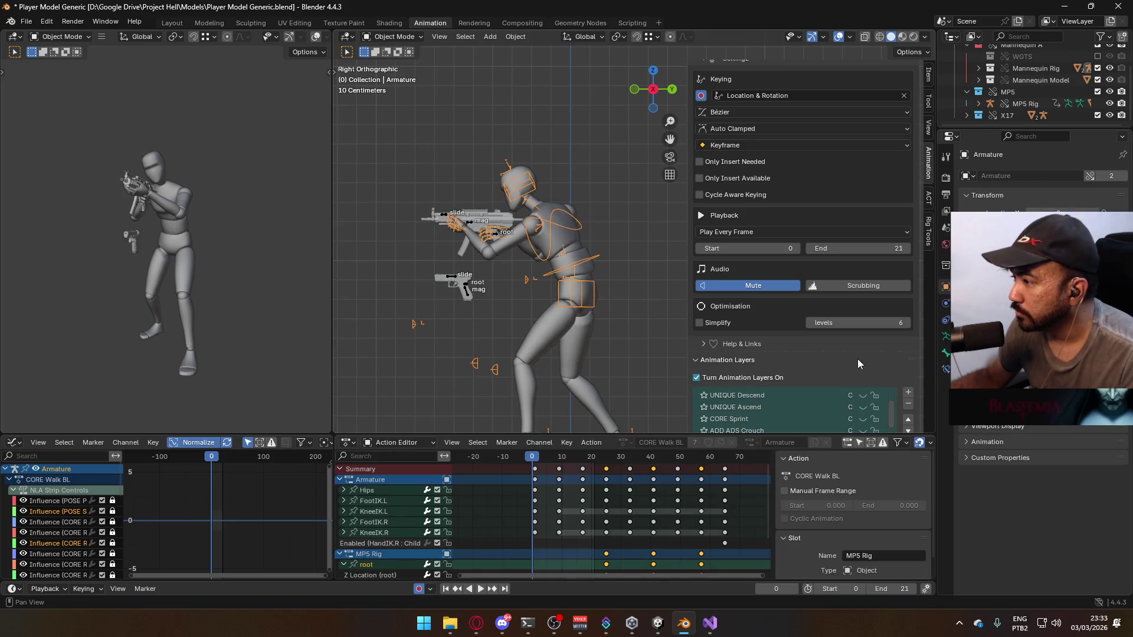
Make ADD Look Down the active layer, enable the look-down layer previews, and play to check
{"action": "scroll", "coordinate": [879, 354], "scroll_direction": "down", "scroll_amount": 2}
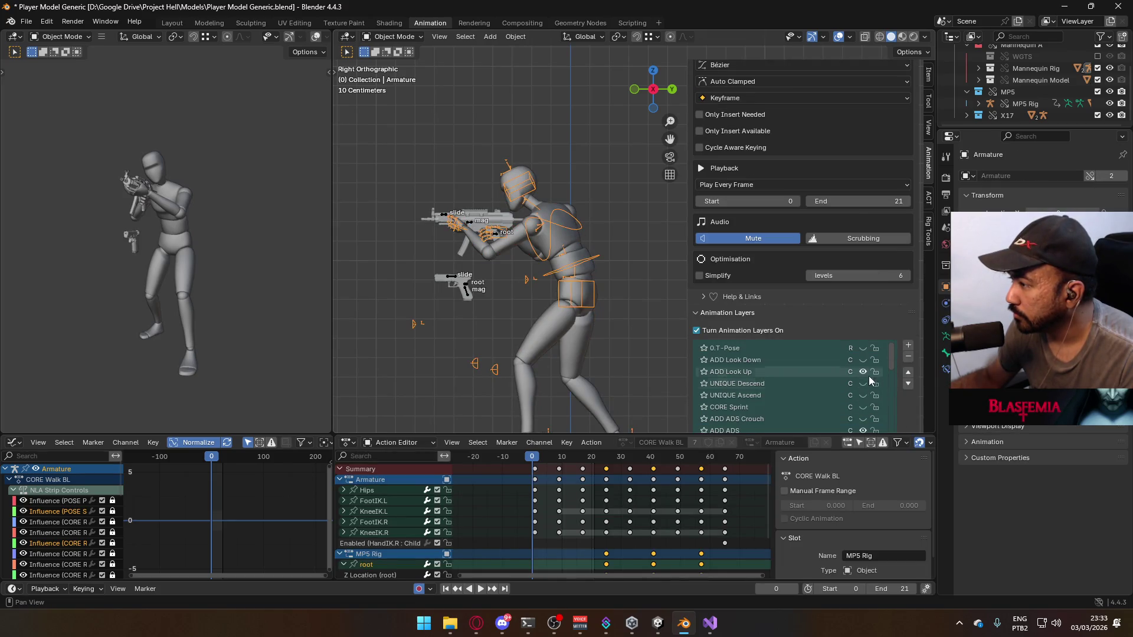
{"action": "scroll", "coordinate": [864, 368], "scroll_direction": "up", "scroll_amount": 1}
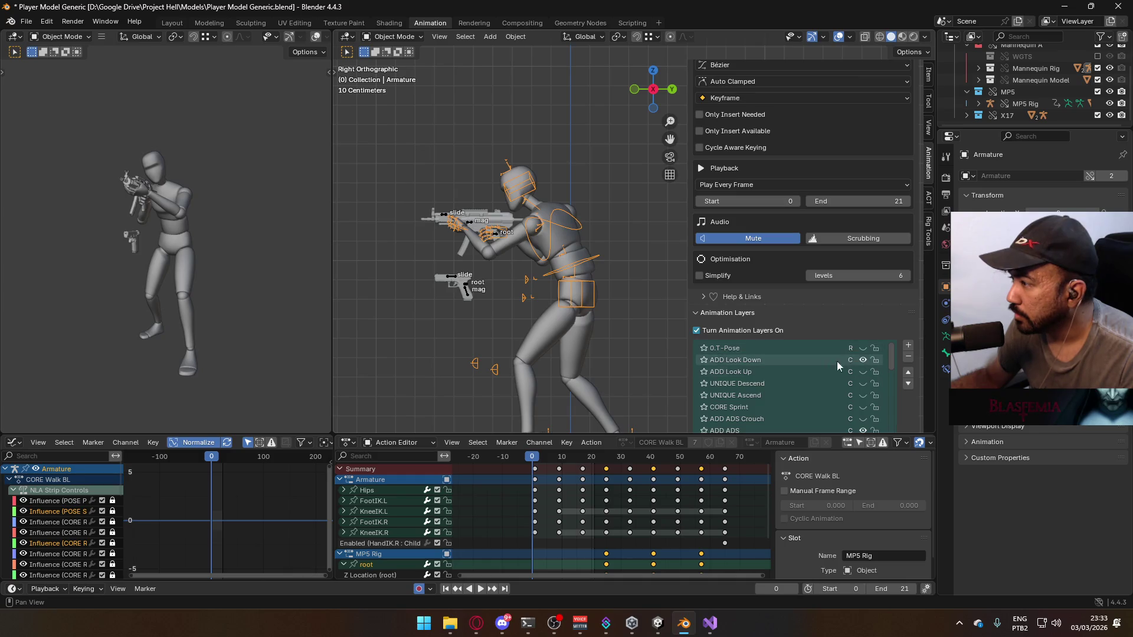
{"action": "left_click", "coordinate": [801, 359]}
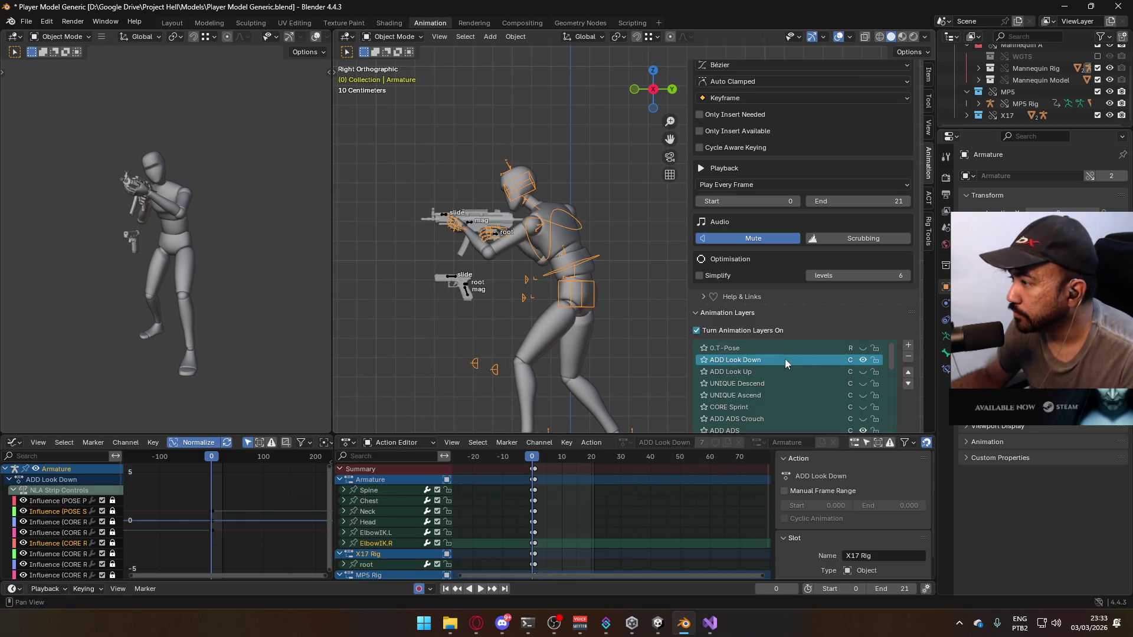
{"action": "left_click", "coordinate": [494, 236]}
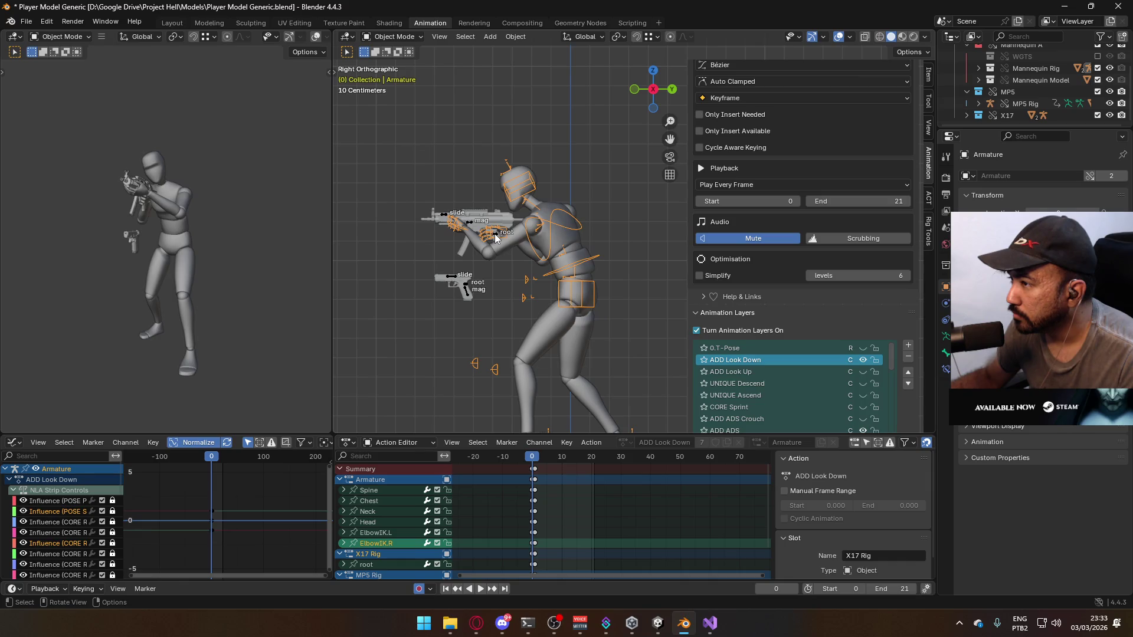
{"action": "left_click", "coordinate": [495, 233]}
{"action": "left_click", "coordinate": [859, 385]}
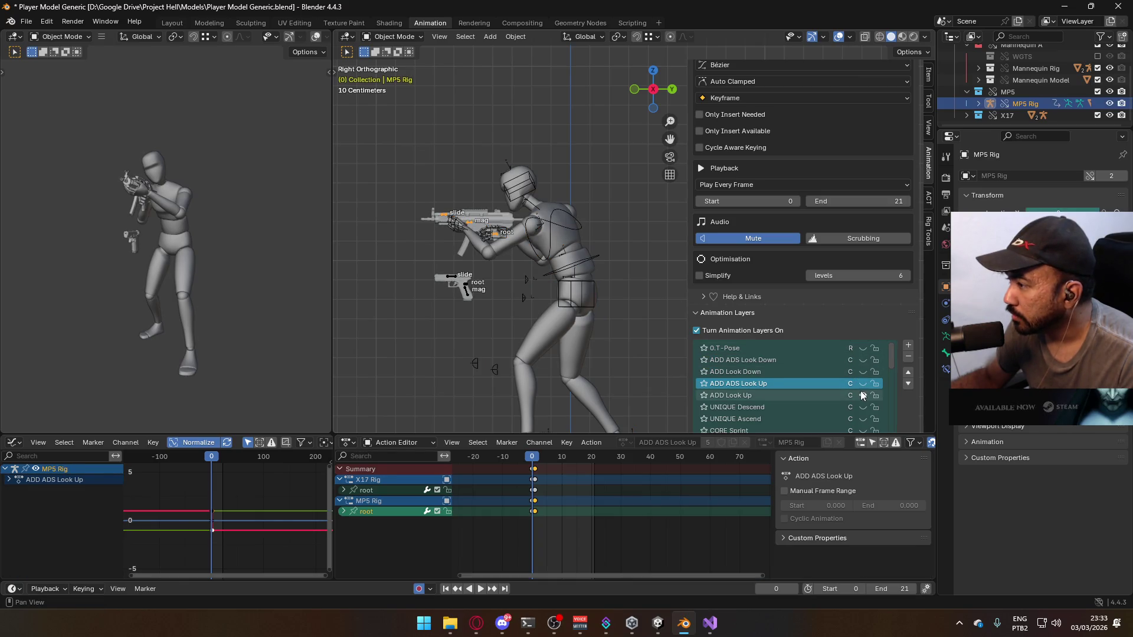
{"action": "left_click", "coordinate": [862, 371]}
{"action": "left_click", "coordinate": [862, 360]}
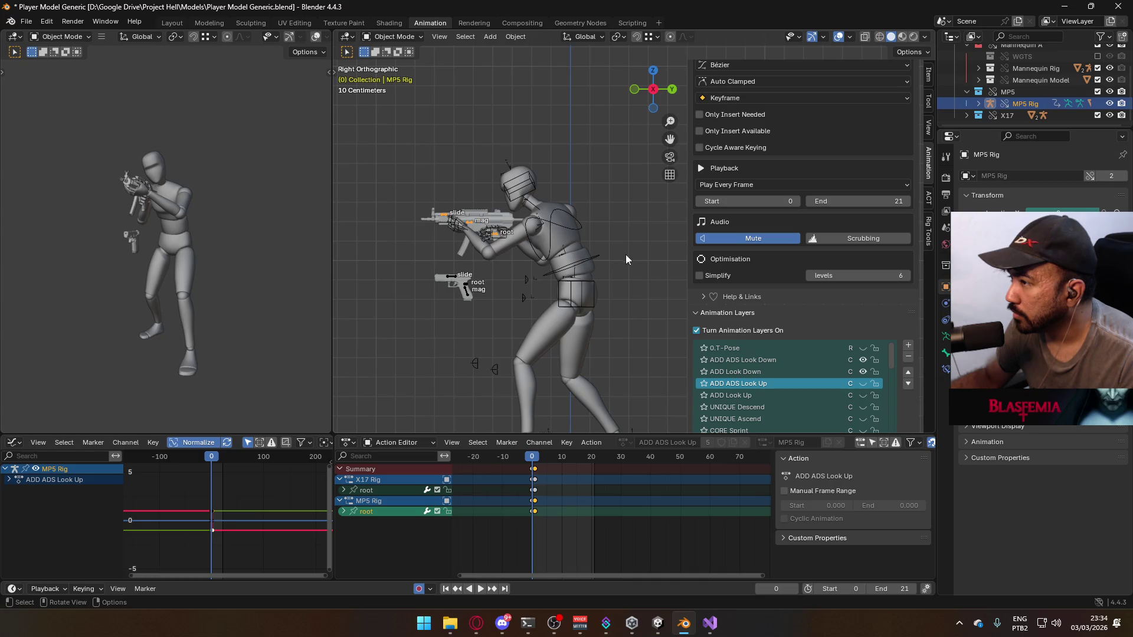
{"action": "key", "text": "space"}
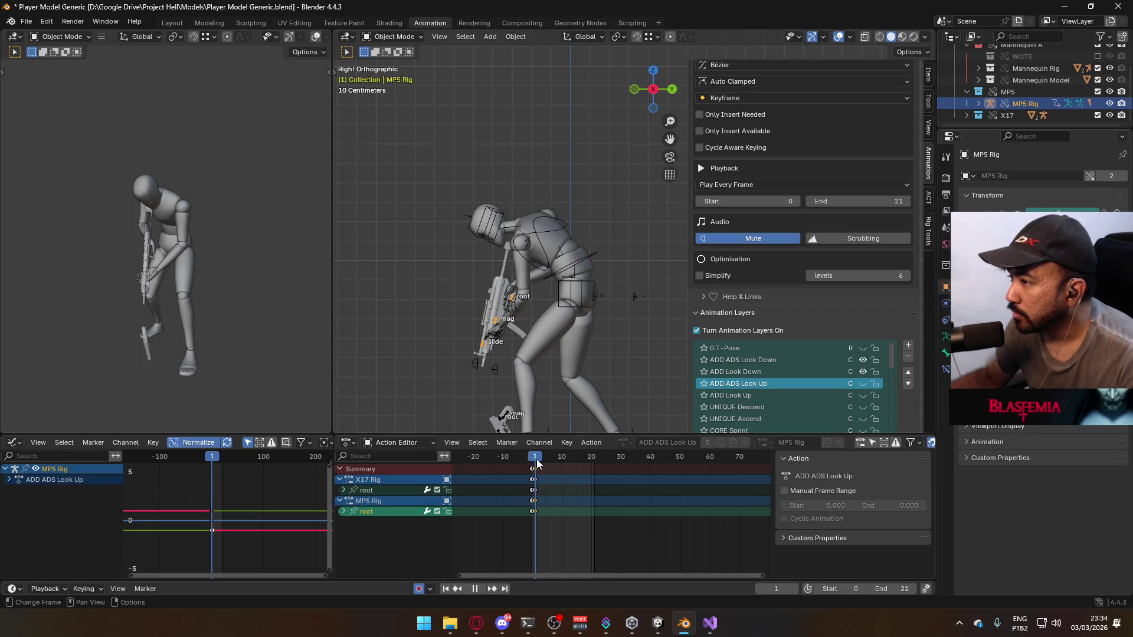
{"action": "key", "text": "space"}
Select the mannequin torso mesh and save Player Model Generic.blend
{"action": "left_click", "coordinate": [543, 327]}
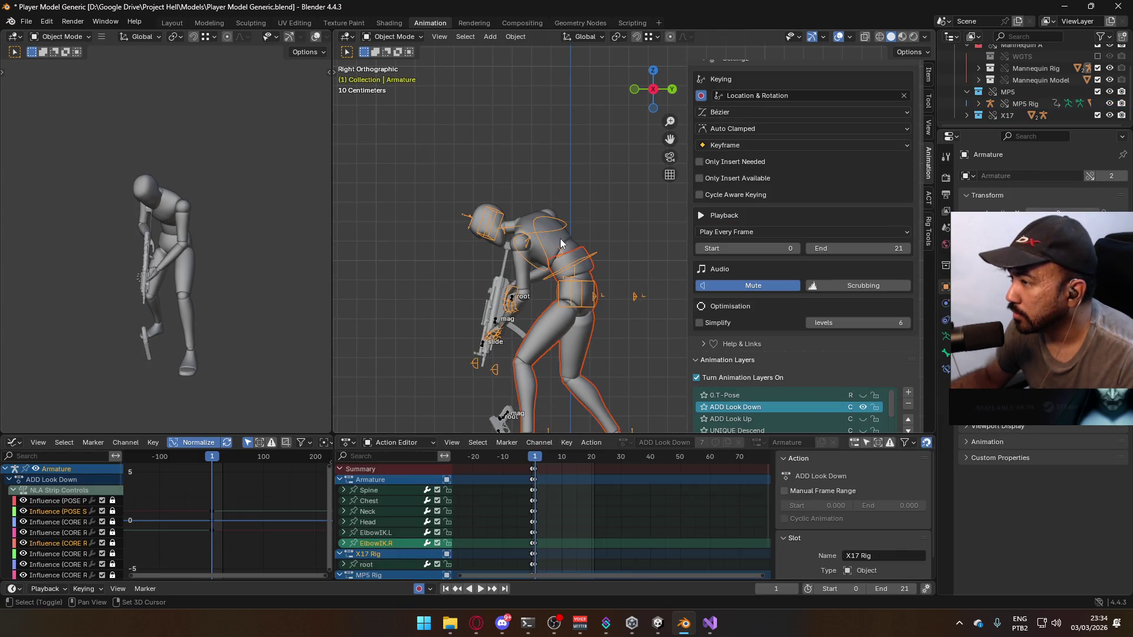
{"action": "left_click", "coordinate": [561, 238]}
{"action": "key", "text": "ctrl+s"}
{"action": "left_click", "coordinate": [26, 21]}
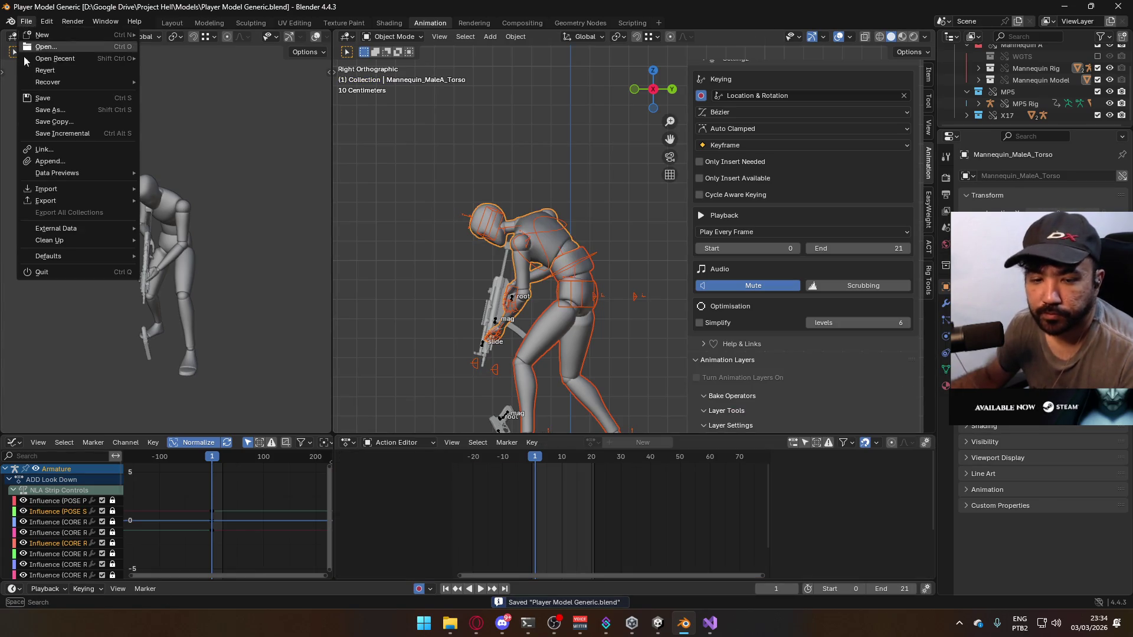
Reuse the existing Primary Look Down file name and export Model@ADS Primary Look Down.fbx
{"action": "mouse_move", "coordinate": [88, 201]}
{"action": "left_click", "coordinate": [225, 298]}
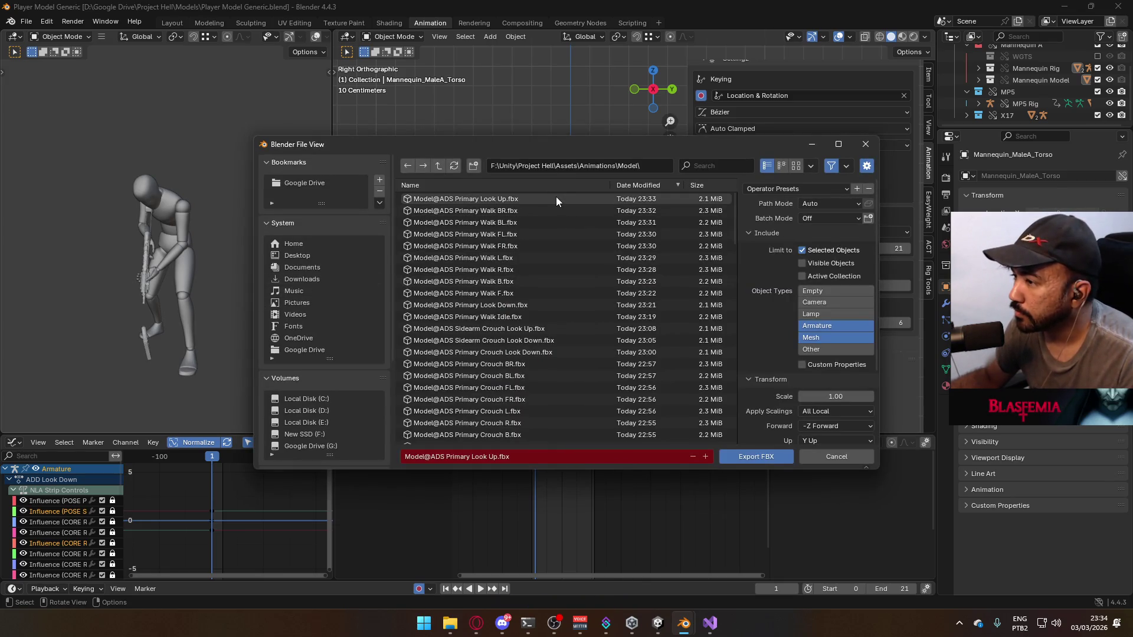
{"action": "left_click", "coordinate": [500, 305]}
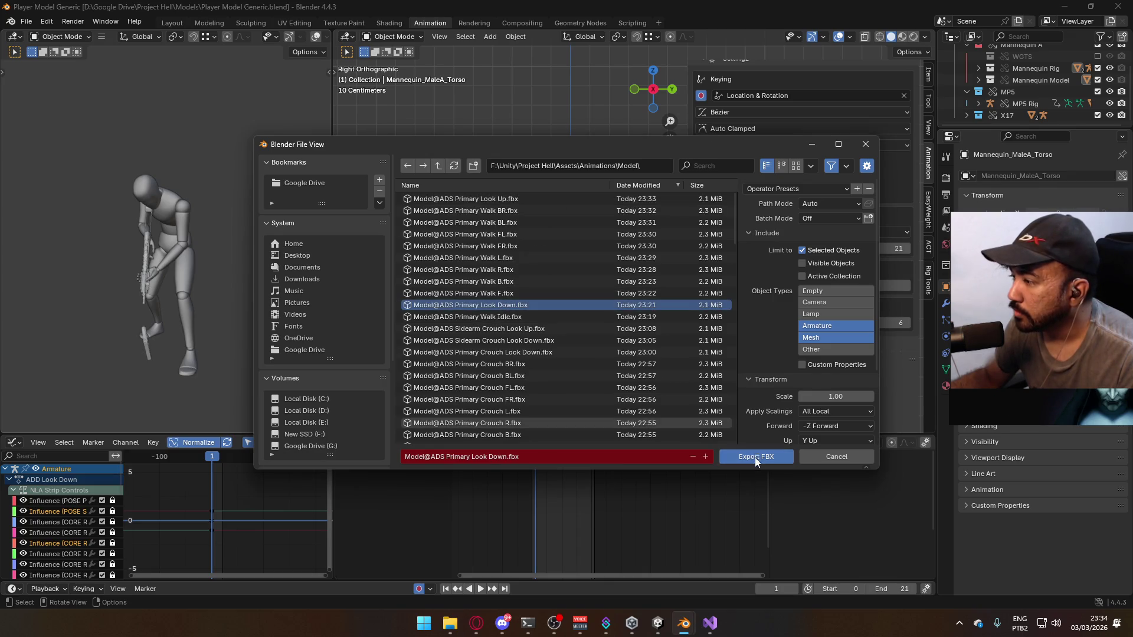
{"action": "left_click", "coordinate": [755, 458]}
{"action": "left_click", "coordinate": [499, 235]}
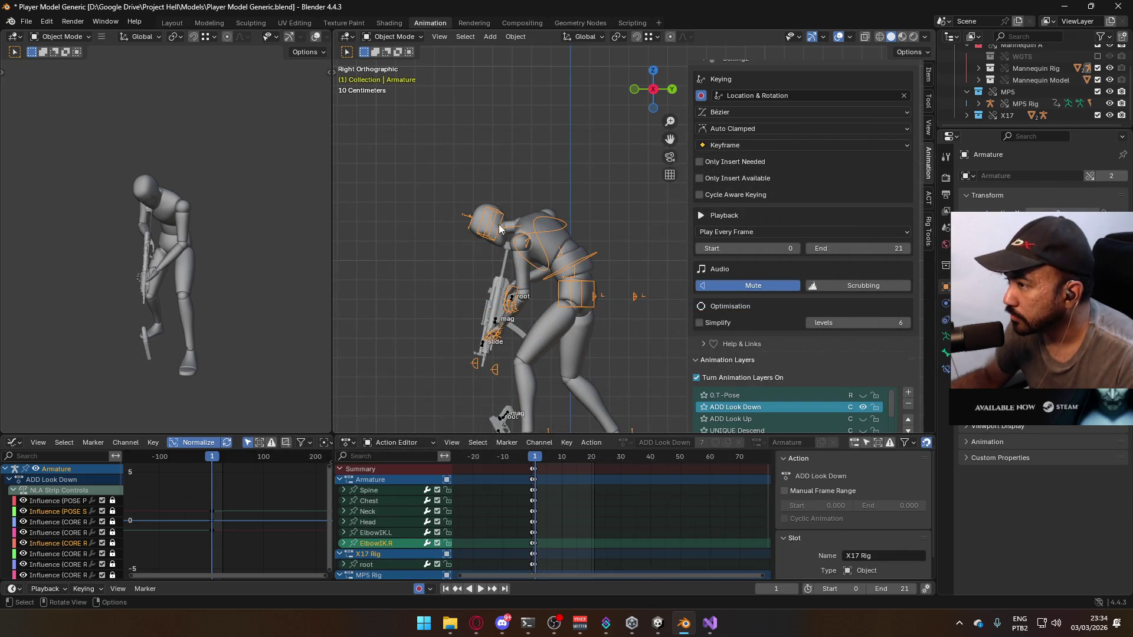
Save the blend file and select the MP5 rig, X17 rig, then the mannequin armature
{"action": "left_click", "coordinate": [497, 328]}
{"action": "scroll", "coordinate": [819, 326], "scroll_direction": "down", "scroll_amount": 3}
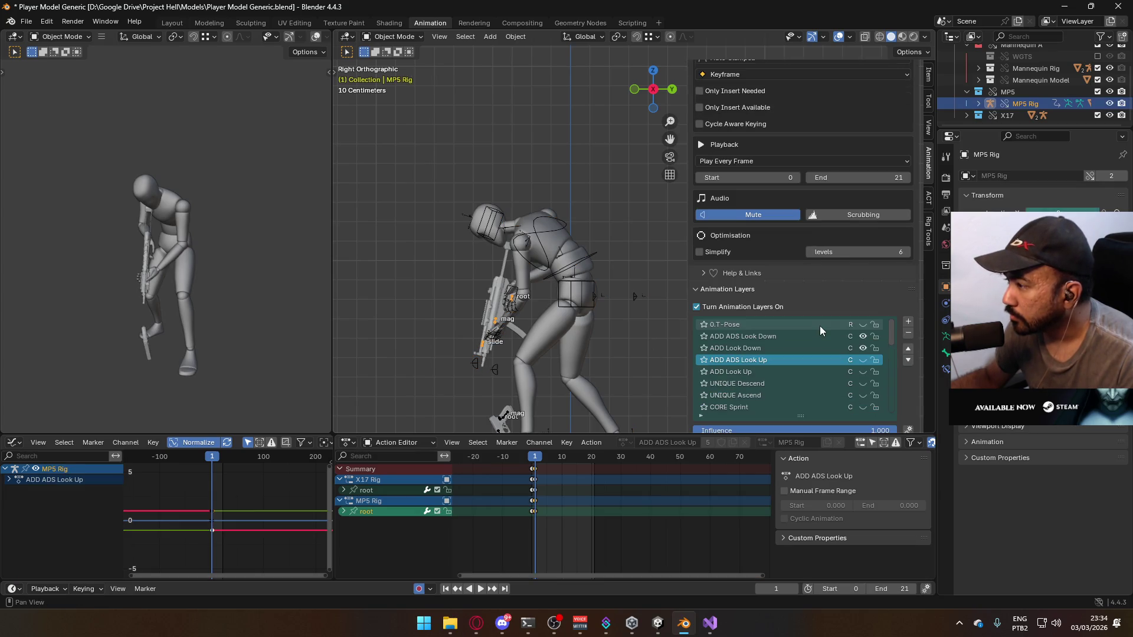
{"action": "key", "text": "ctrl+s"}
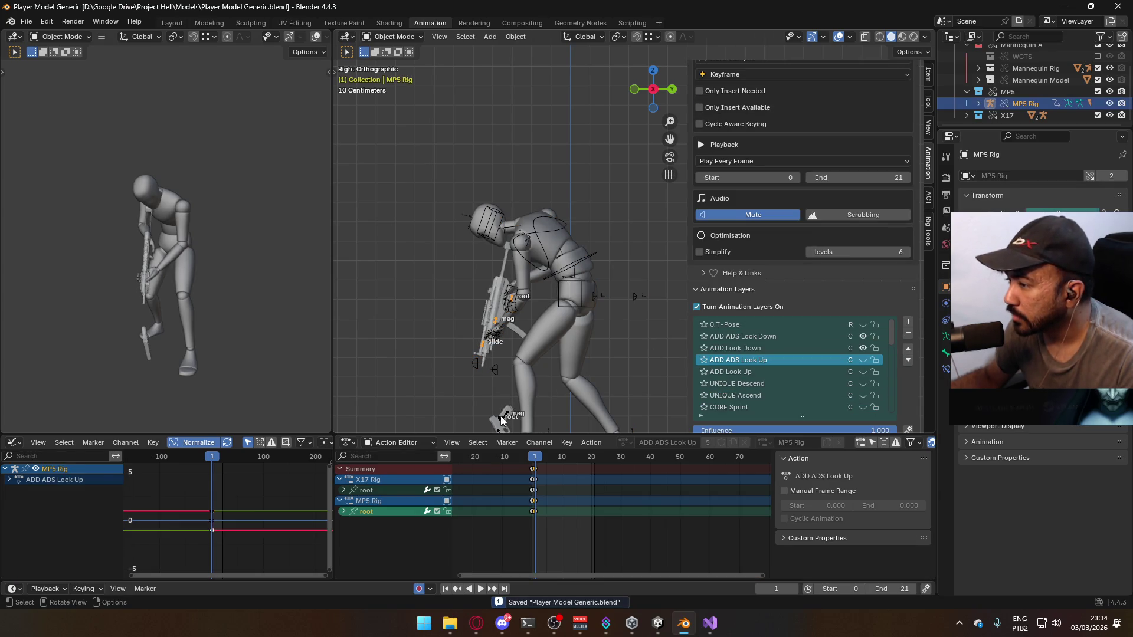
{"action": "left_click", "coordinate": [506, 414]}
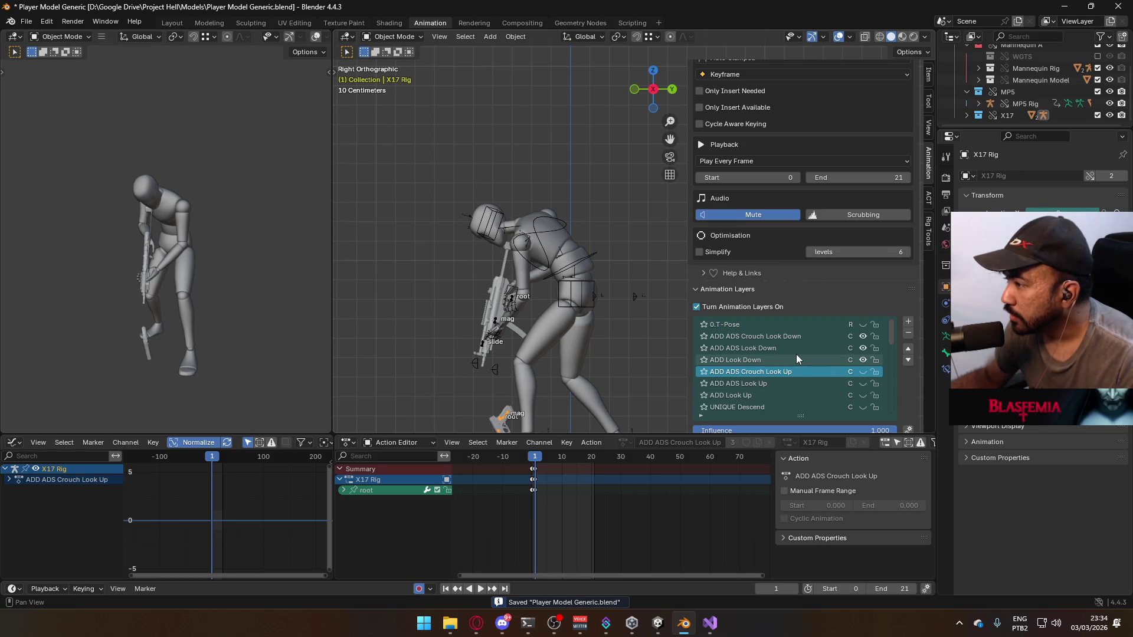
{"action": "left_click", "coordinate": [547, 239]}
{"action": "scroll", "coordinate": [873, 355], "scroll_direction": "down", "scroll_amount": 2}
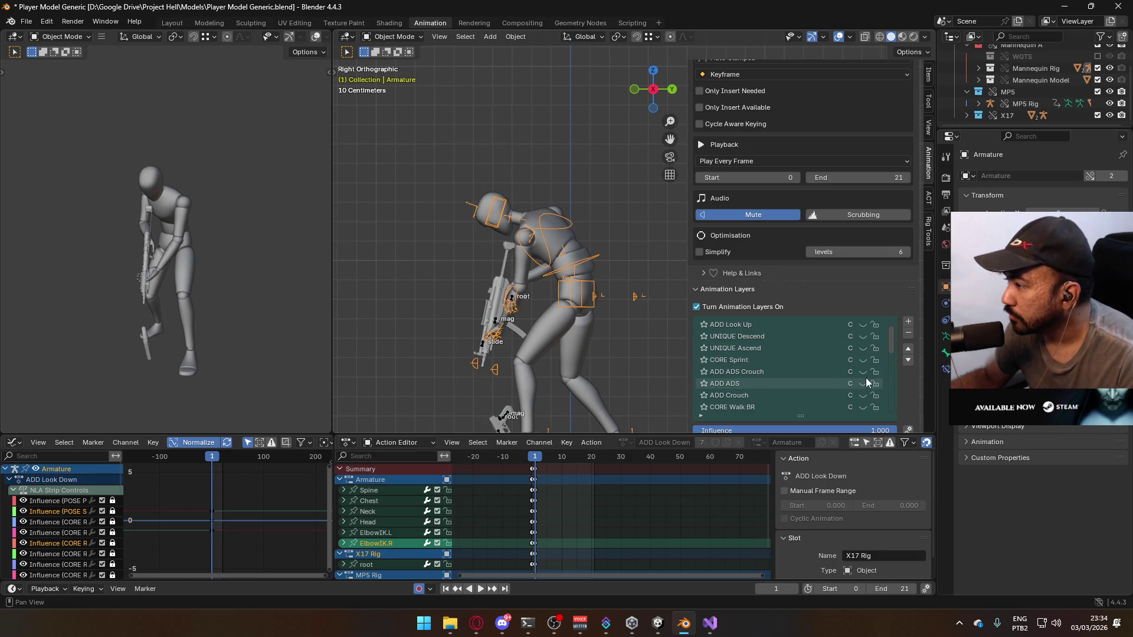
Preview the ADD ADS Crouch and ADD Crouch layers on the armature and MP5 Rig
{"action": "left_click", "coordinate": [863, 372]}
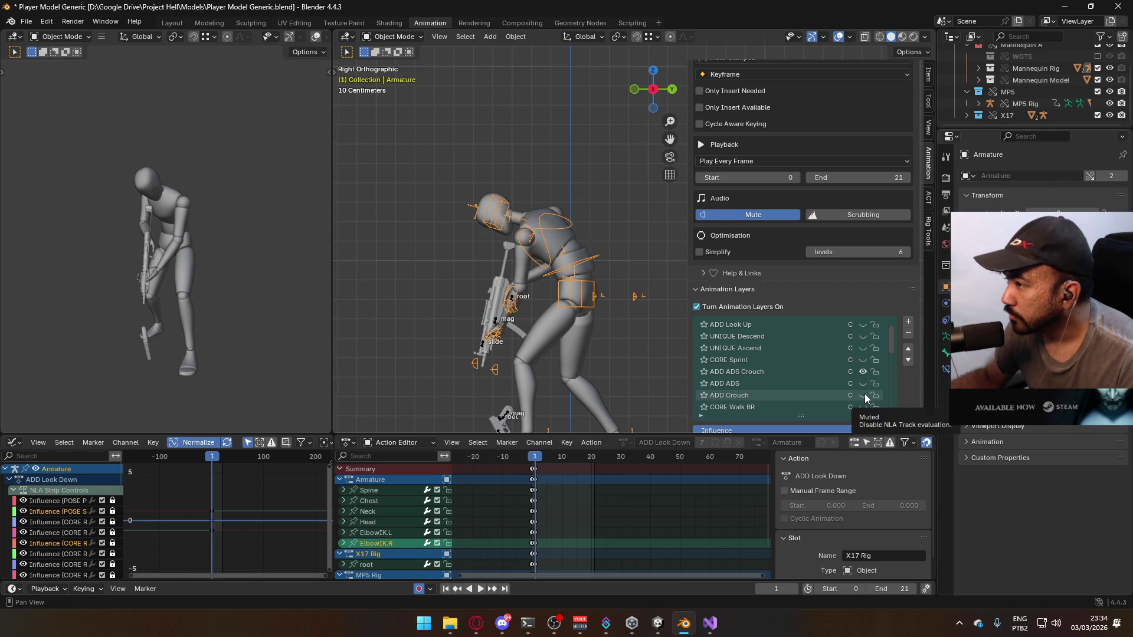
{"action": "left_click", "coordinate": [864, 395]}
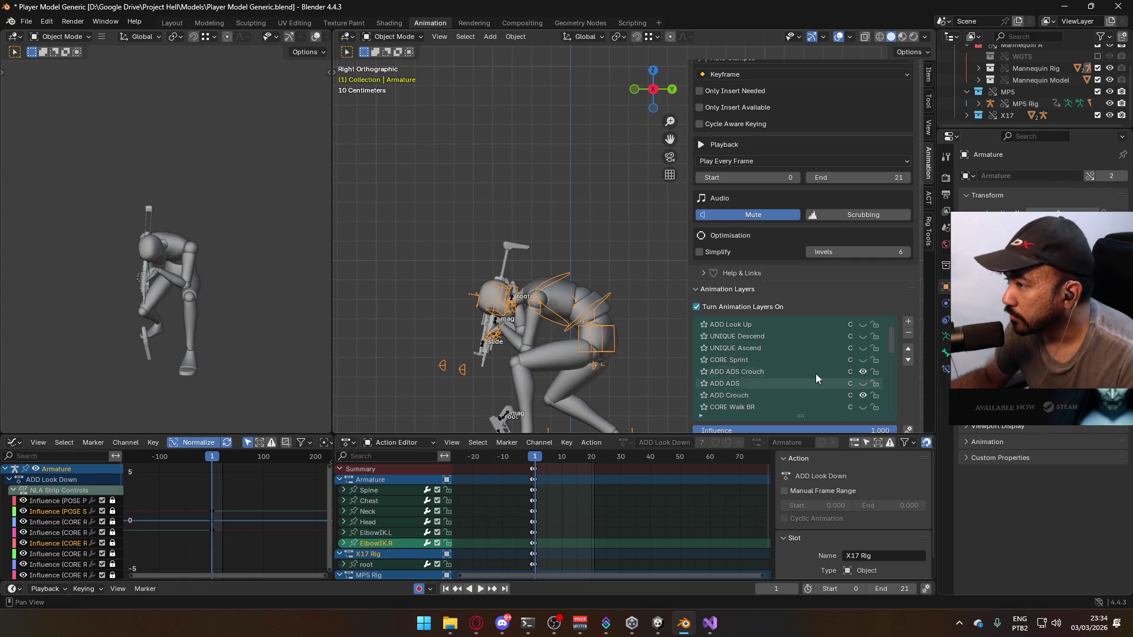
{"action": "left_click", "coordinate": [512, 302]}
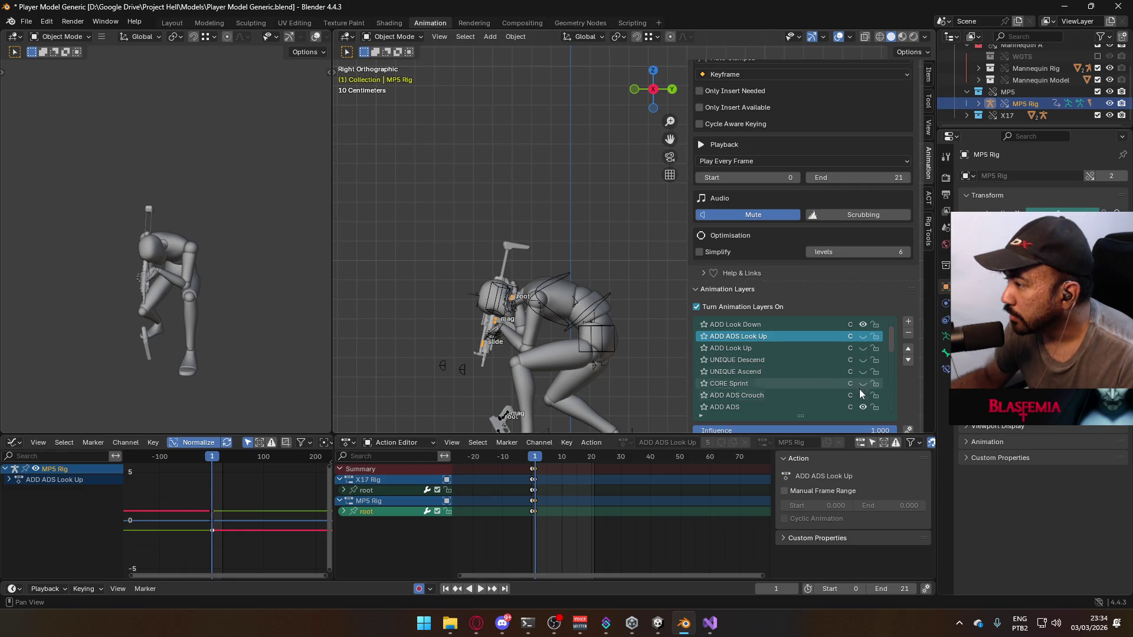
{"action": "scroll", "coordinate": [860, 395], "scroll_direction": "down", "scroll_amount": 1}
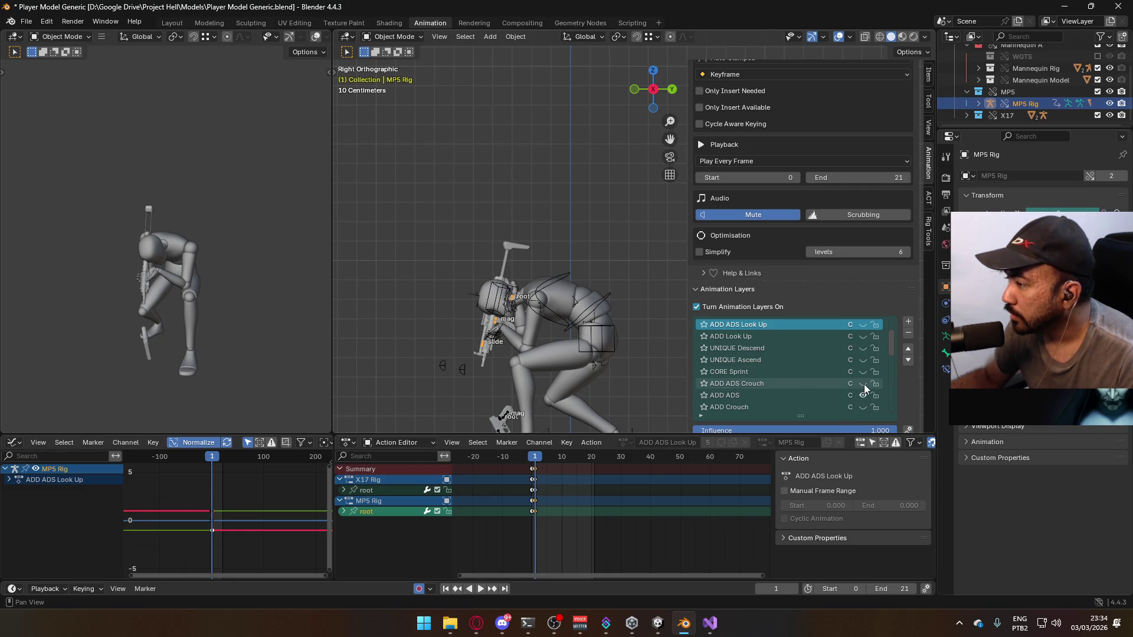
{"action": "left_click", "coordinate": [863, 409]}
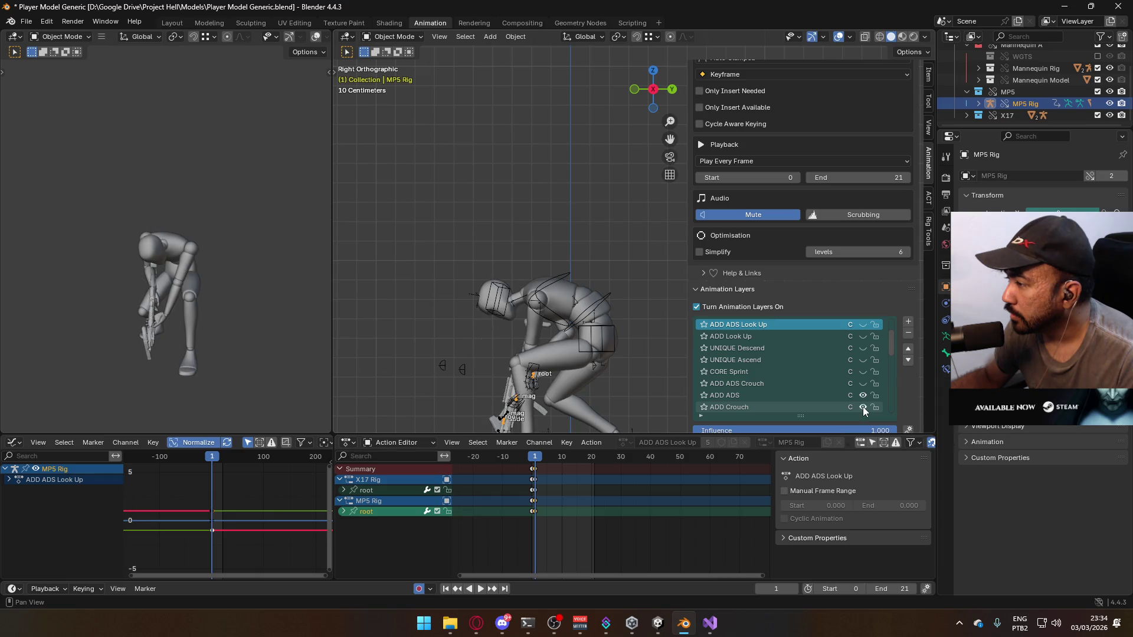
{"action": "left_click_drag", "start_coordinate": [863, 408], "coordinate": [863, 395]}
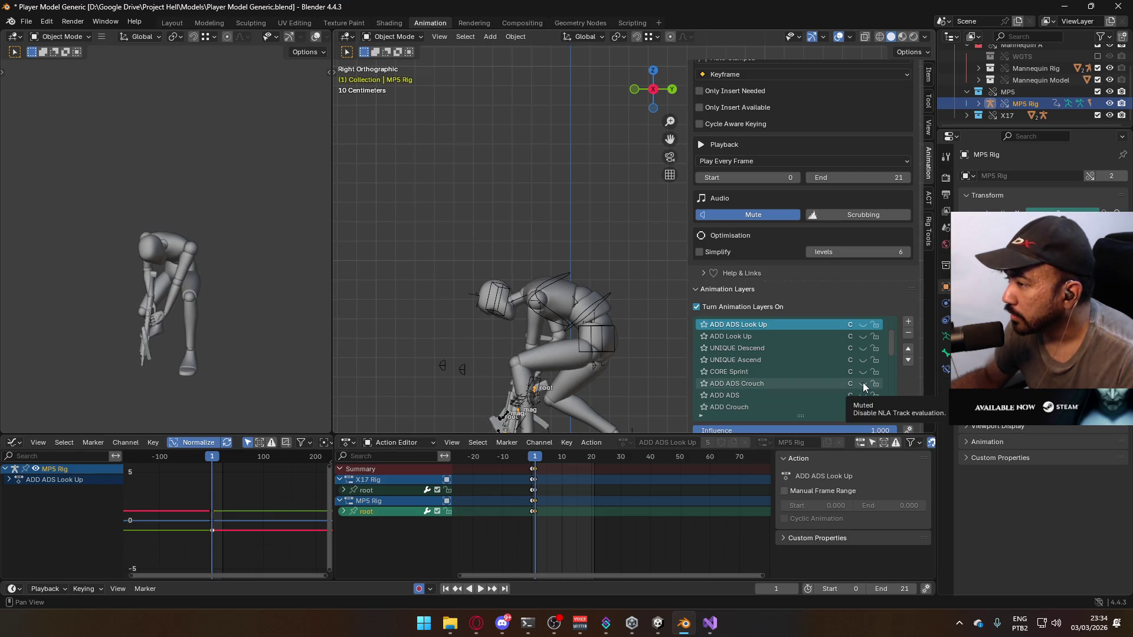
{"action": "left_click", "coordinate": [862, 383]}
{"action": "left_click", "coordinate": [863, 409]}
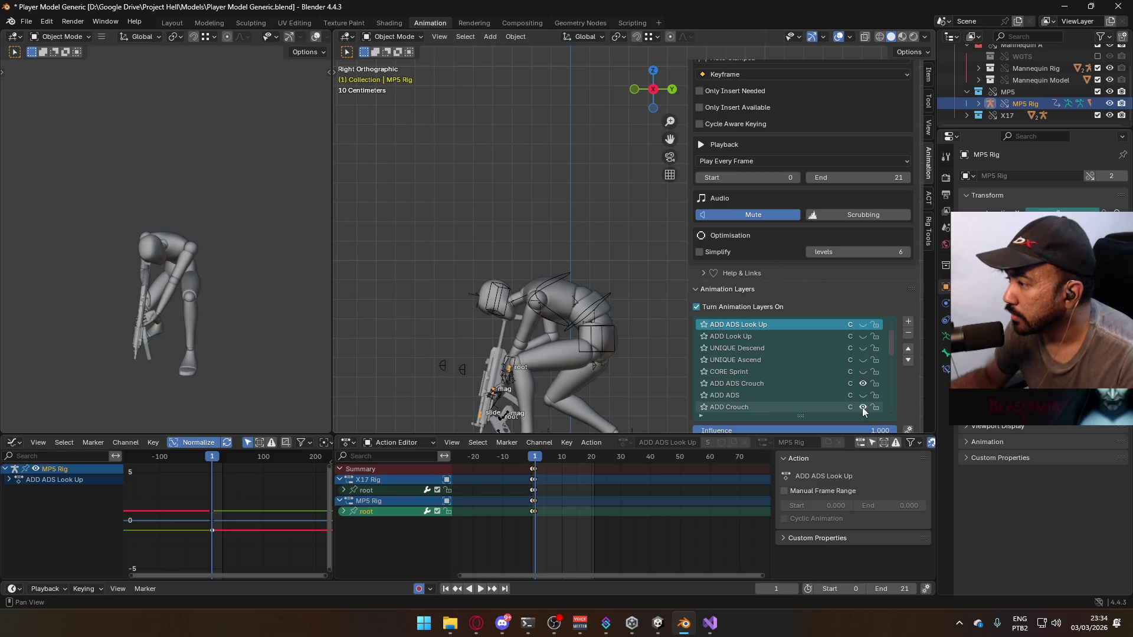
Play the animation from frame -1 with ADD ADS and ADD Crouch unmuted, stopping at frame 0
{"action": "scroll", "coordinate": [855, 355], "scroll_direction": "up", "scroll_amount": 3}
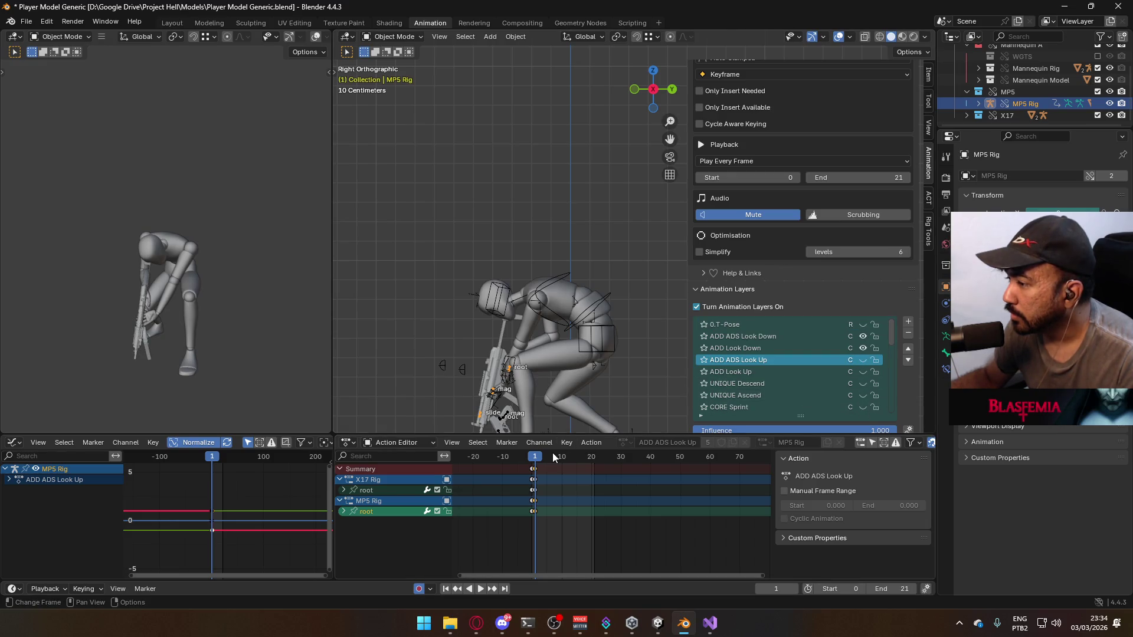
{"action": "left_click", "coordinate": [530, 458]}
{"action": "key", "text": "space"}
{"action": "scroll", "coordinate": [861, 389], "scroll_direction": "down", "scroll_amount": 5}
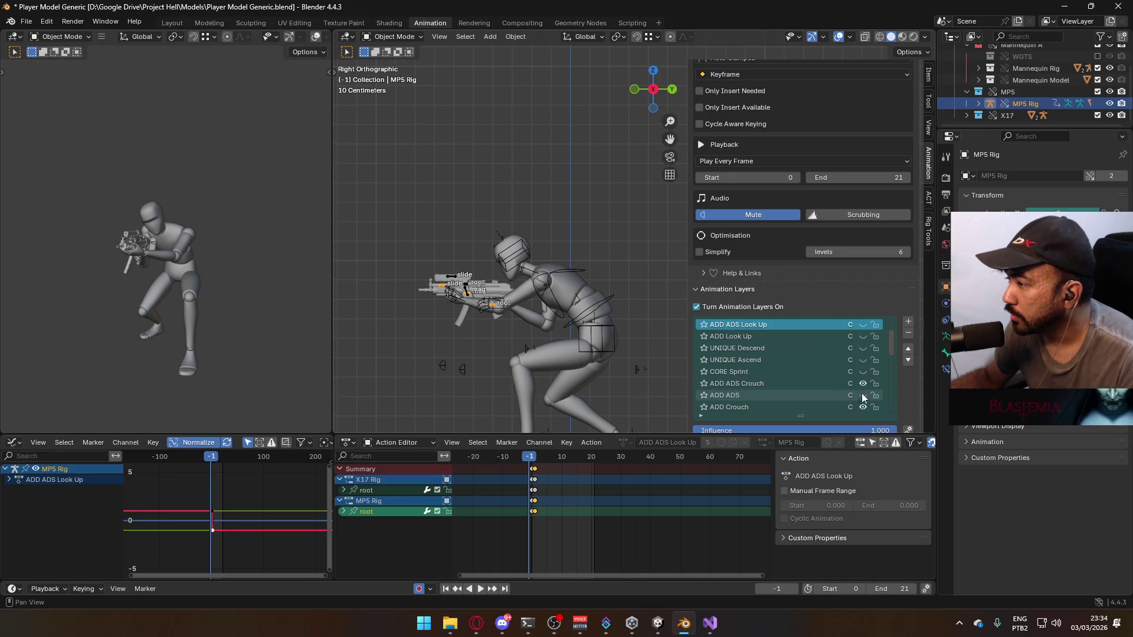
{"action": "left_click", "coordinate": [864, 372]}
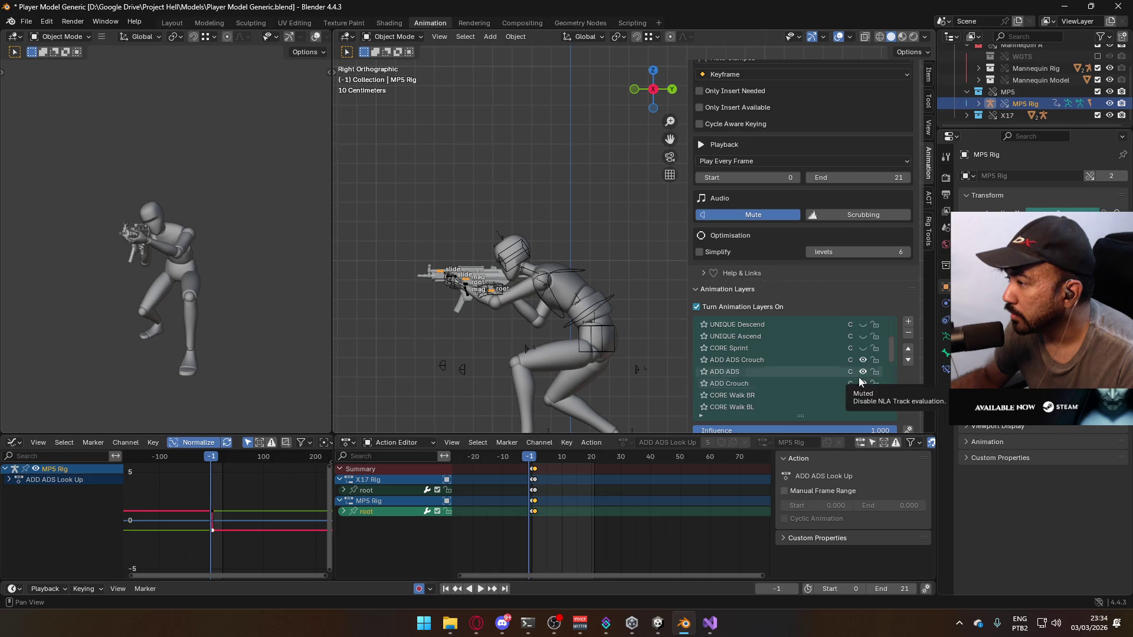
{"action": "left_click", "coordinate": [863, 384]}
{"action": "left_click_drag", "start_coordinate": [531, 458], "coordinate": [536, 460]}
Select ADD ADS Look Down and add a new empty layer, Anim_Layer.007, to the MP5 Rig
{"action": "scroll", "coordinate": [819, 370], "scroll_direction": "up", "scroll_amount": 5}
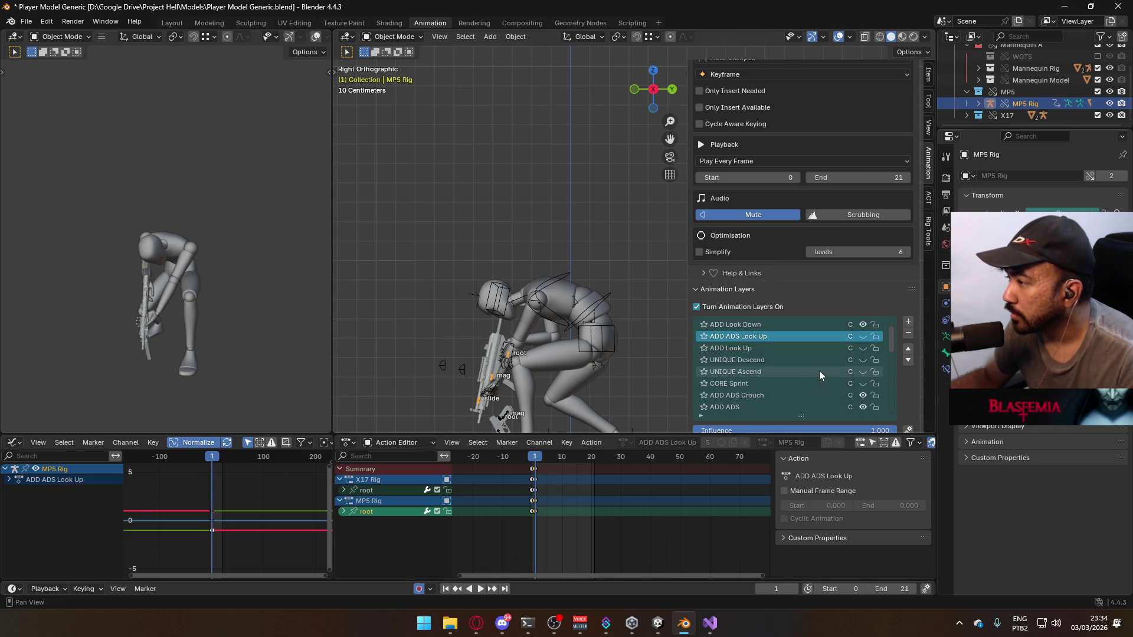
{"action": "left_click", "coordinate": [799, 339]}
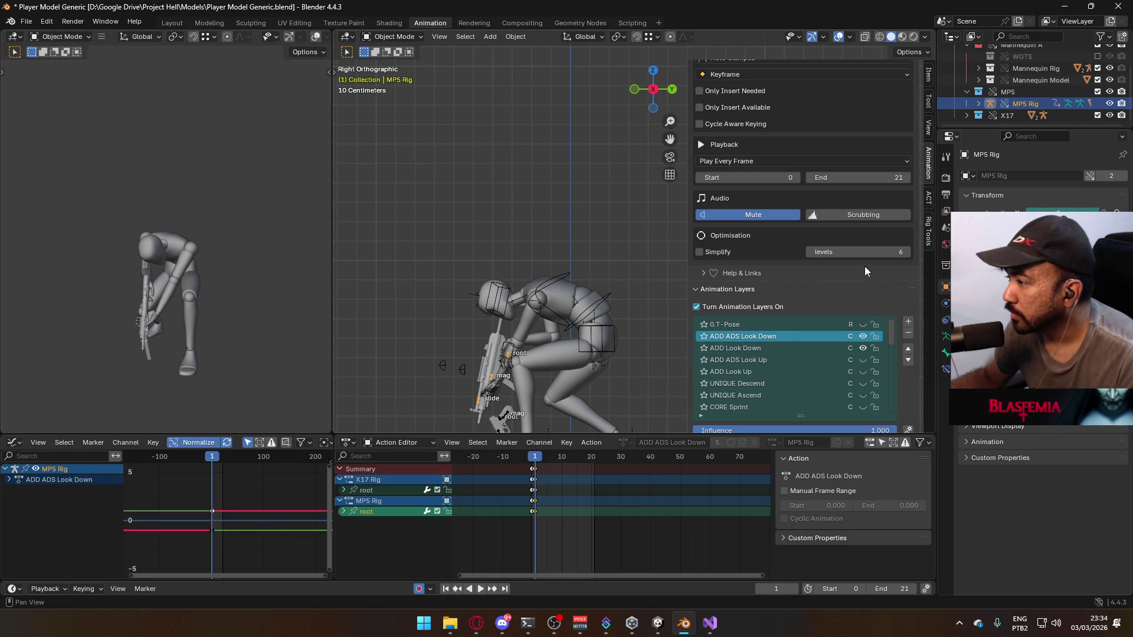
{"action": "scroll", "coordinate": [863, 278], "scroll_direction": "down", "scroll_amount": 2}
{"action": "left_click", "coordinate": [906, 277]}
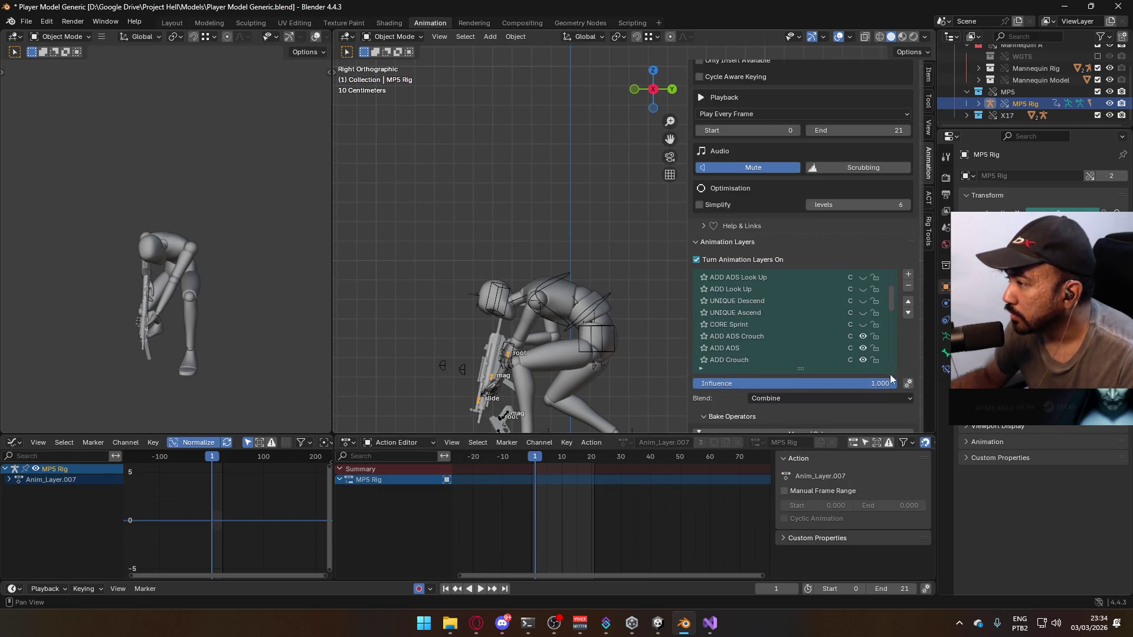
Assign the ADD ADS Crouch Look Down action to the layer with its own MP5 Rig slot
{"action": "scroll", "coordinate": [850, 366], "scroll_direction": "down", "scroll_amount": 6}
{"action": "scroll", "coordinate": [837, 379], "scroll_direction": "down", "scroll_amount": 8}
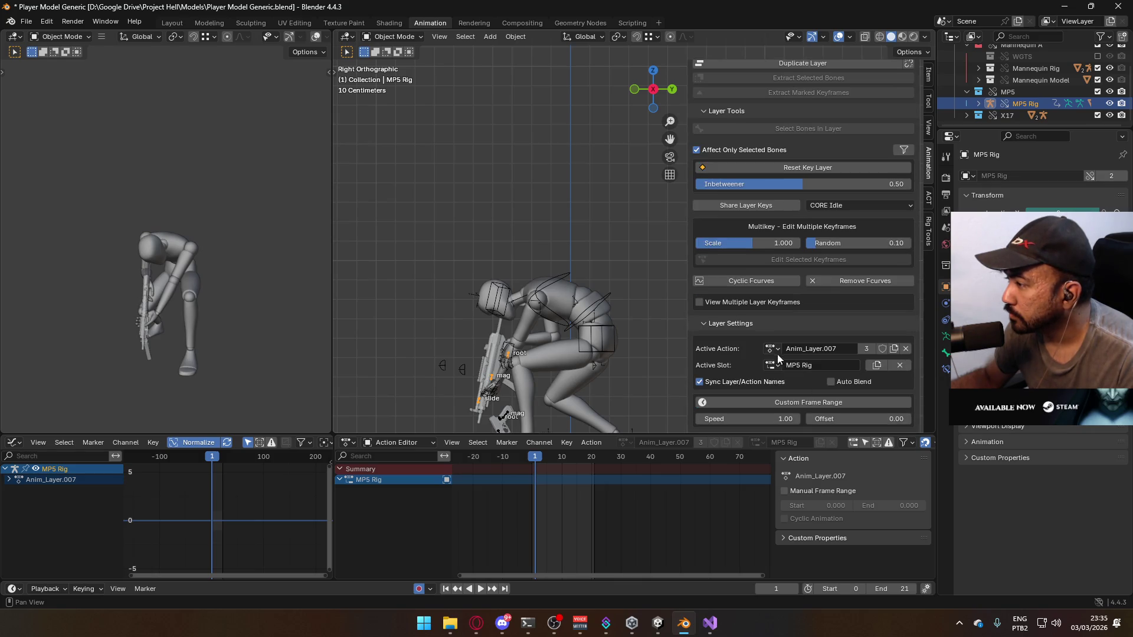
{"action": "left_click", "coordinate": [773, 349]}
{"action": "type", "text": "ads cr"}
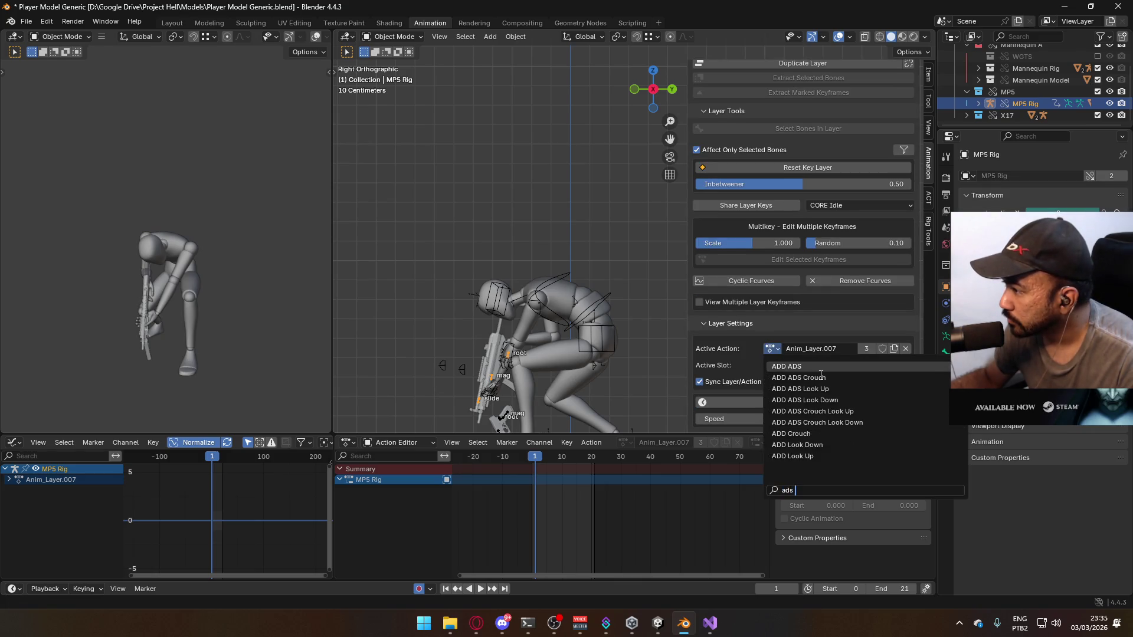
{"action": "left_click", "coordinate": [872, 391]}
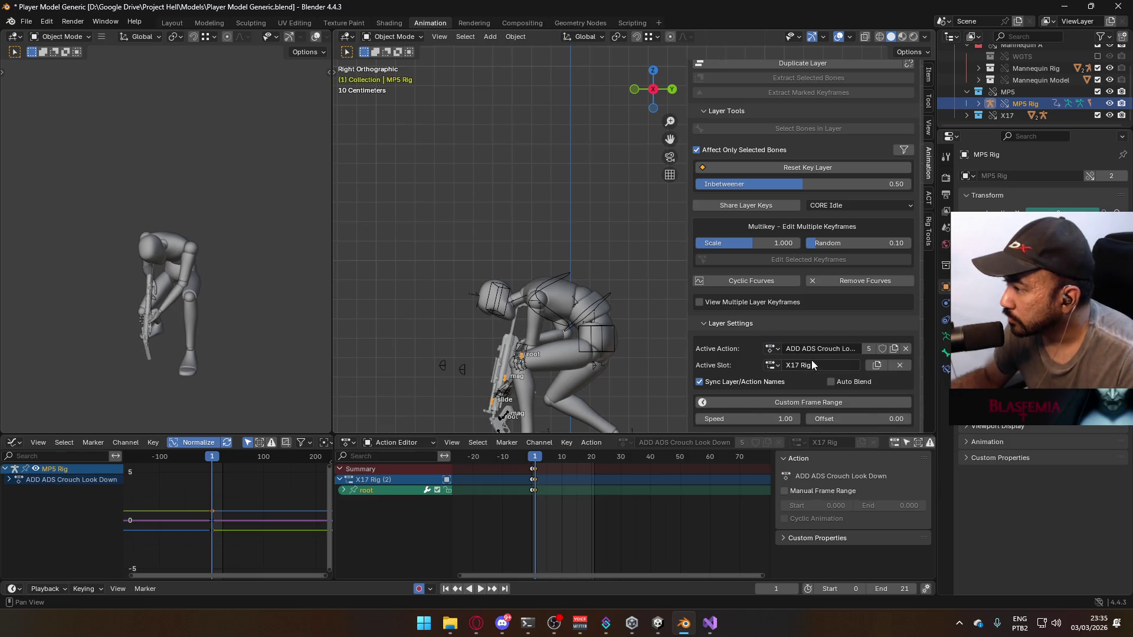
{"action": "left_click", "coordinate": [877, 366]}
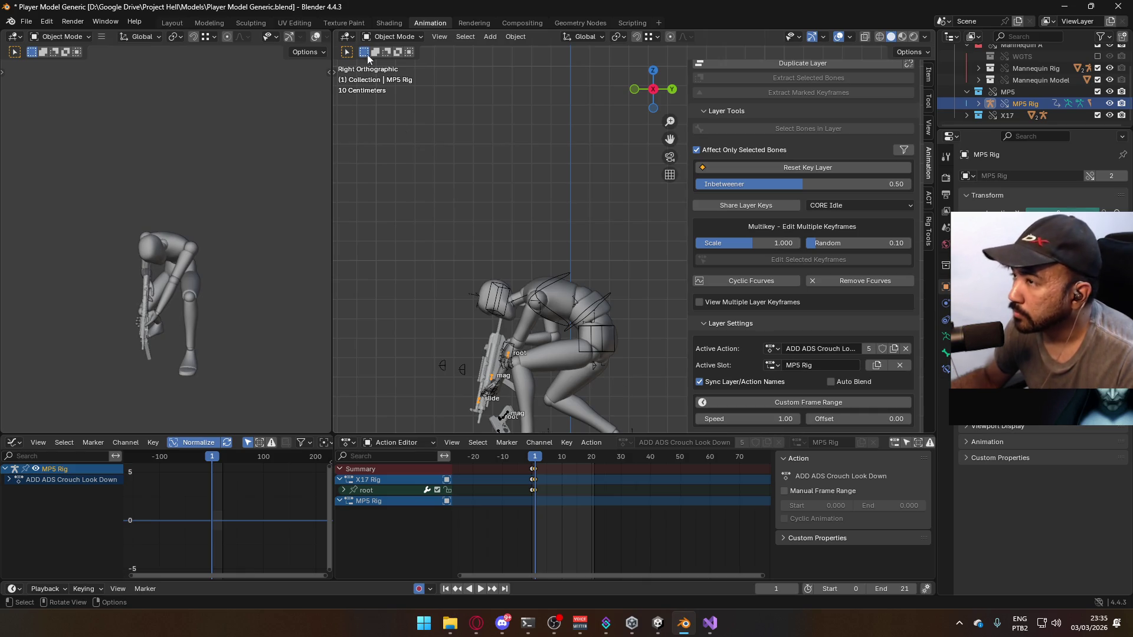
Switch the MP5 Rig to Pose Mode and key the root bone's location and rotation at frame 0
{"action": "left_click", "coordinate": [390, 37]}
{"action": "left_click", "coordinate": [387, 77]}
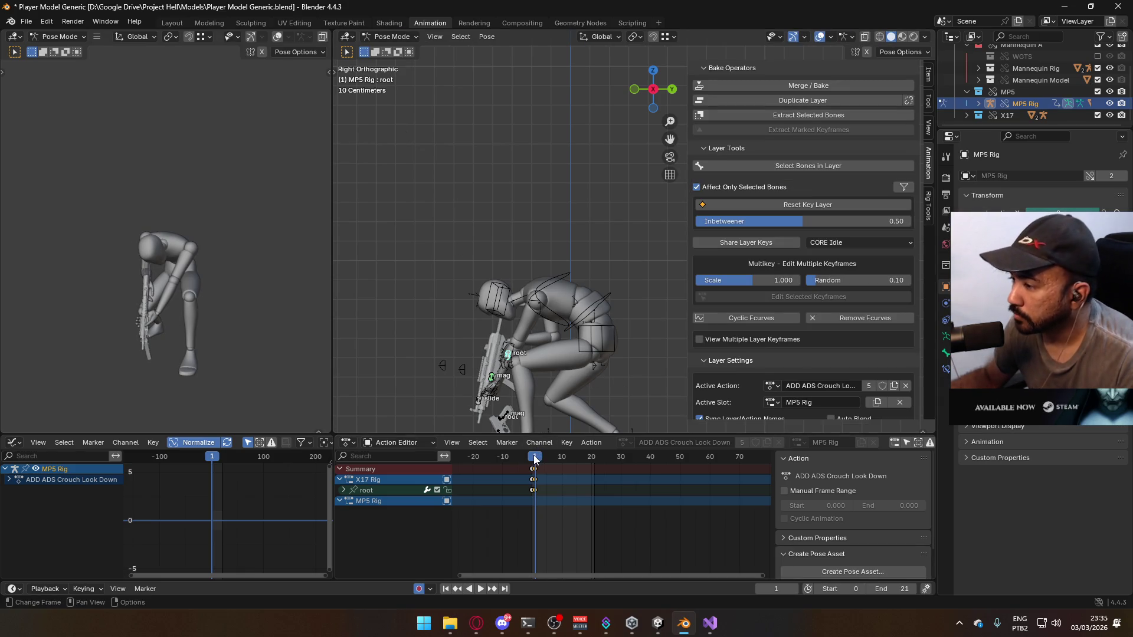
{"action": "left_click_drag", "start_coordinate": [535, 458], "coordinate": [532, 458]}
{"action": "key", "text": "space"}
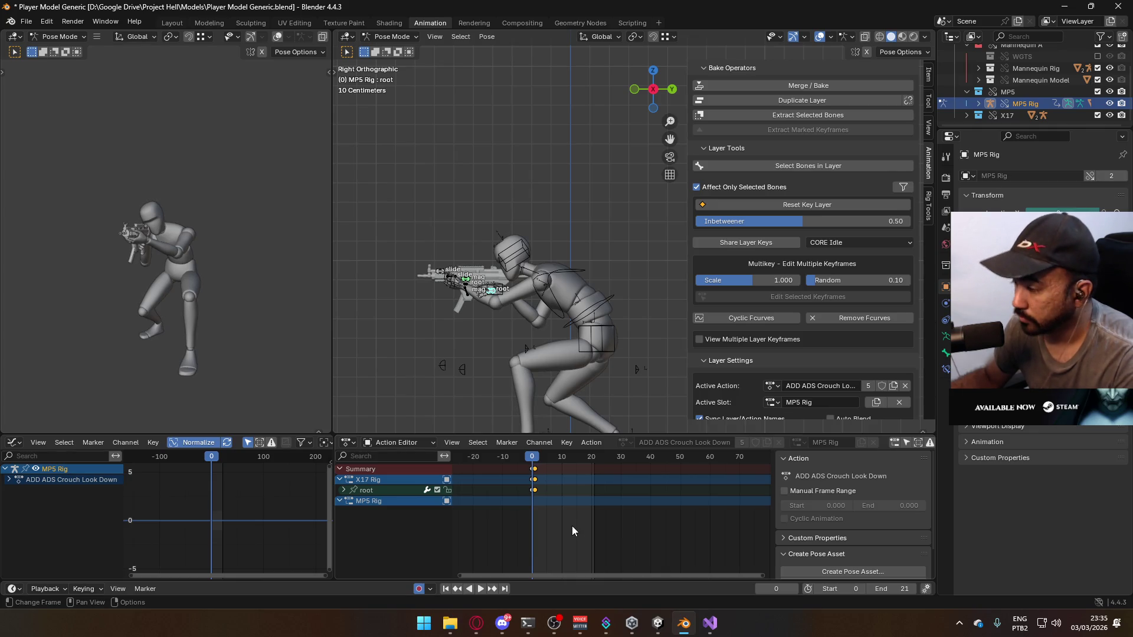
{"action": "key", "text": "i"}
{"action": "key", "text": "i"}
{"action": "key", "text": "space"}
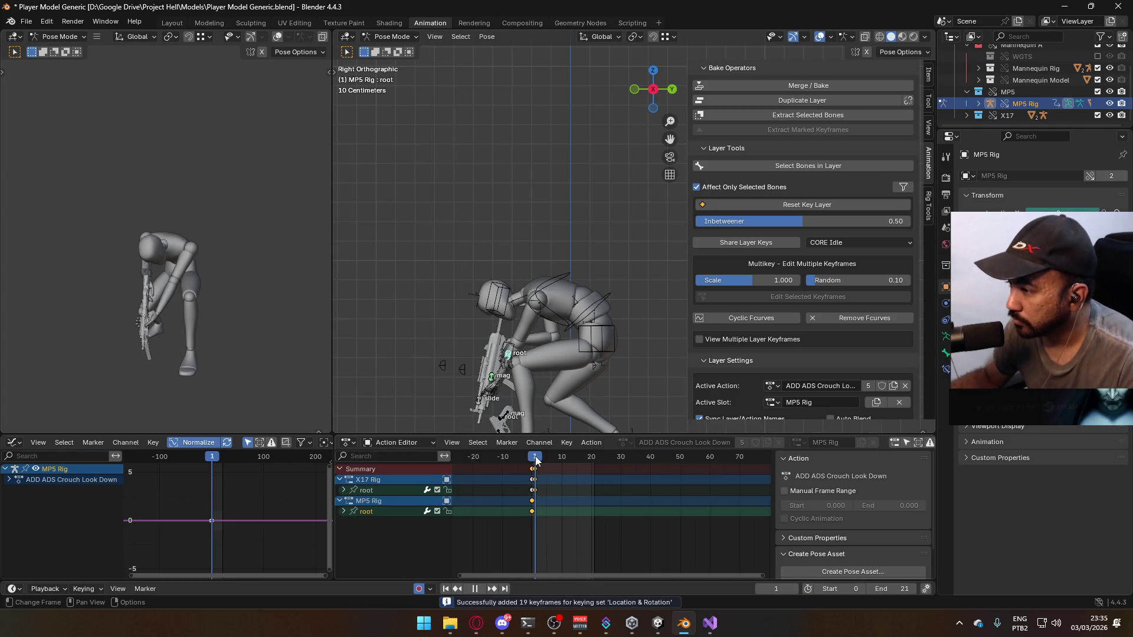
Move the MP5 root bone freely into its crouch position
{"action": "scroll", "coordinate": [590, 294], "scroll_direction": "up", "scroll_amount": 2}
{"action": "key", "text": "space"}
{"action": "key", "text": "g"}
{"action": "key", "text": "y"}
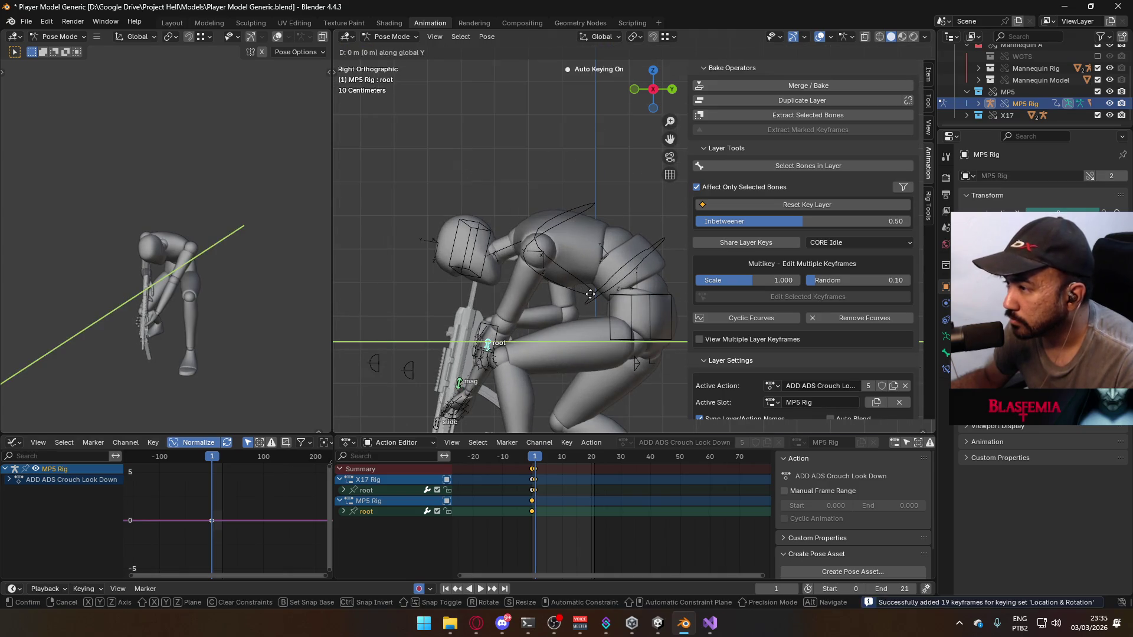
{"action": "key", "text": "y"}
{"action": "key", "text": "y"}
{"action": "key", "text": "z"}
{"action": "key", "text": "z"}
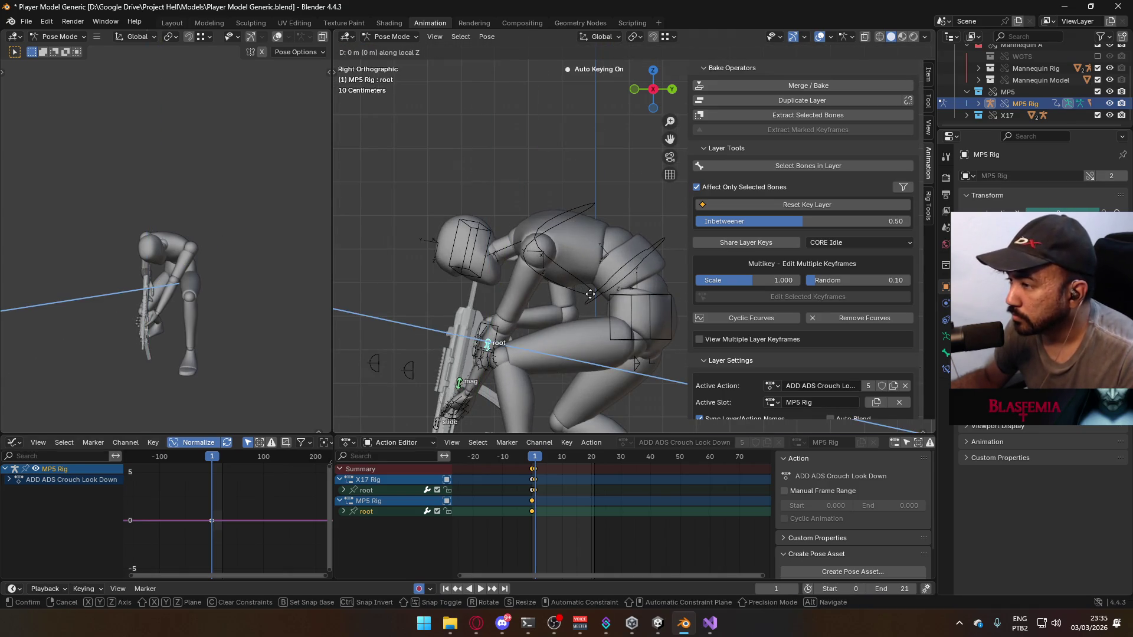
{"action": "key", "text": "z"}
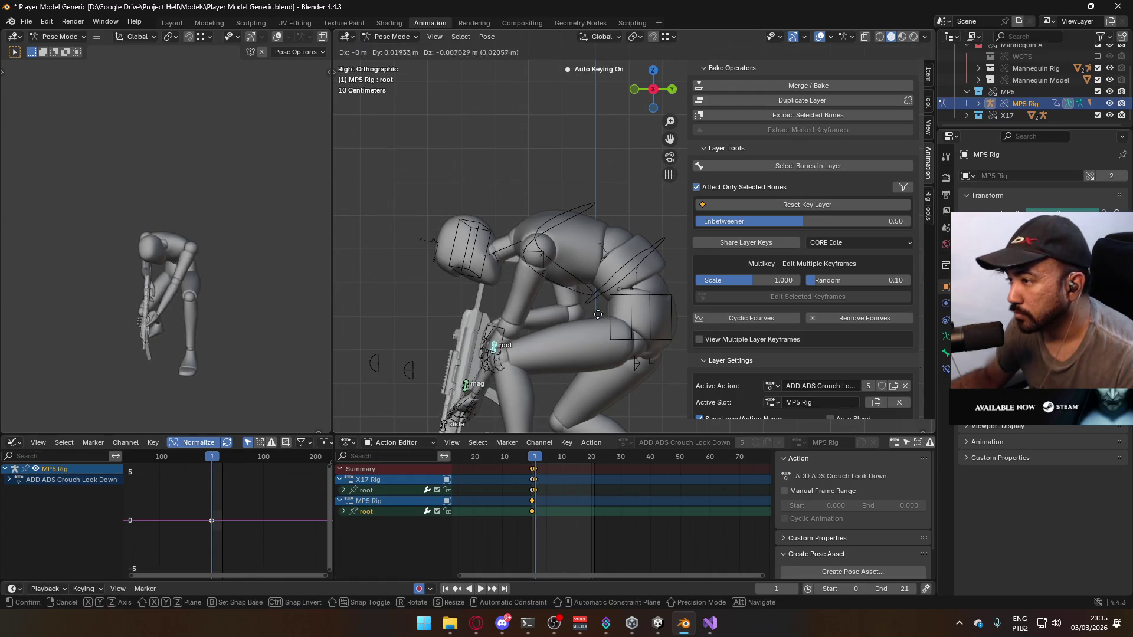
{"action": "left_click", "coordinate": [607, 318]}
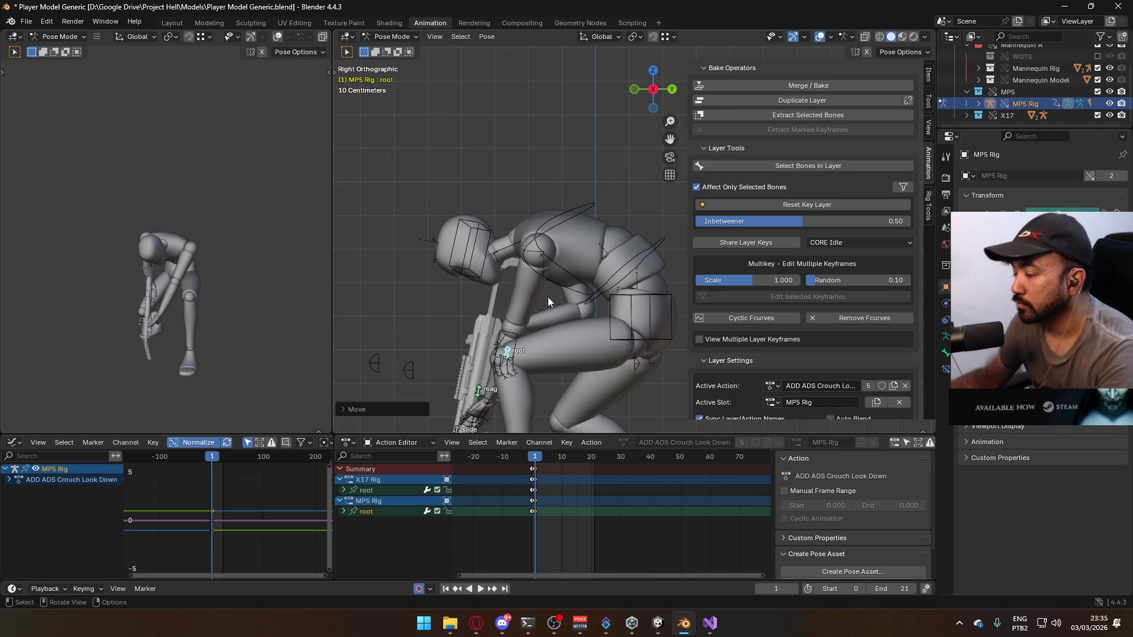
From the front view, nudge the root bone along its local Y axis
{"action": "key", "text": "KP_1"}
{"action": "middle_click_drag", "start_coordinate": [593, 350], "coordinate": [582, 288], "text": "shift"}
{"action": "key", "text": "g"}
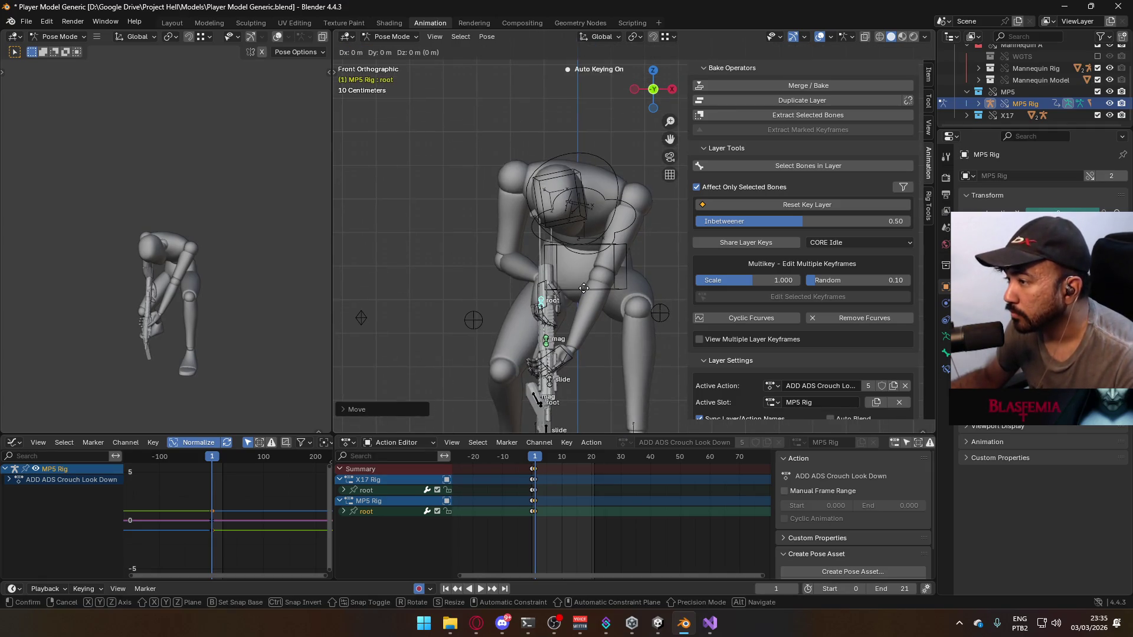
{"action": "key", "text": "y"}
{"action": "key", "text": "y"}
{"action": "left_click", "coordinate": [582, 277]}
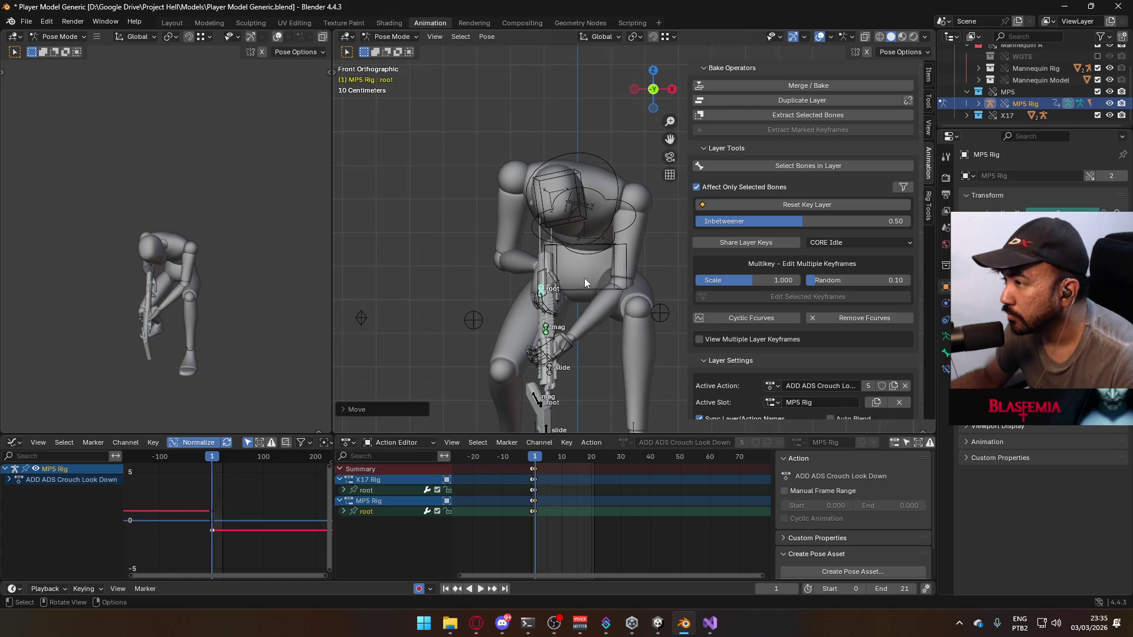
Check the crouch aim pose in side-view playback and save the blend file
{"action": "mouse_move", "coordinate": [584, 278]}
{"action": "middle_mouse_down"}
{"action": "mouse_move", "coordinate": [652, 314]}
{"action": "mouse_move", "coordinate": [545, 304]}
{"action": "mouse_move", "coordinate": [561, 337]}
{"action": "middle_mouse_up"}
{"action": "key", "text": "KP_3"}
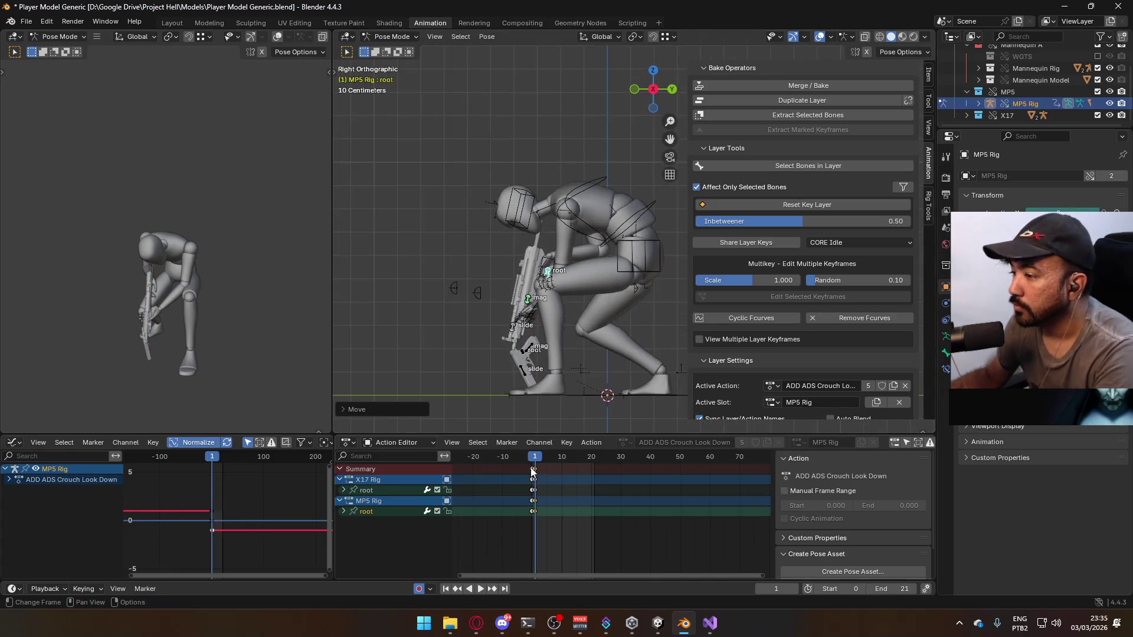
{"action": "key", "text": "space"}
{"action": "key", "text": "Escape"}
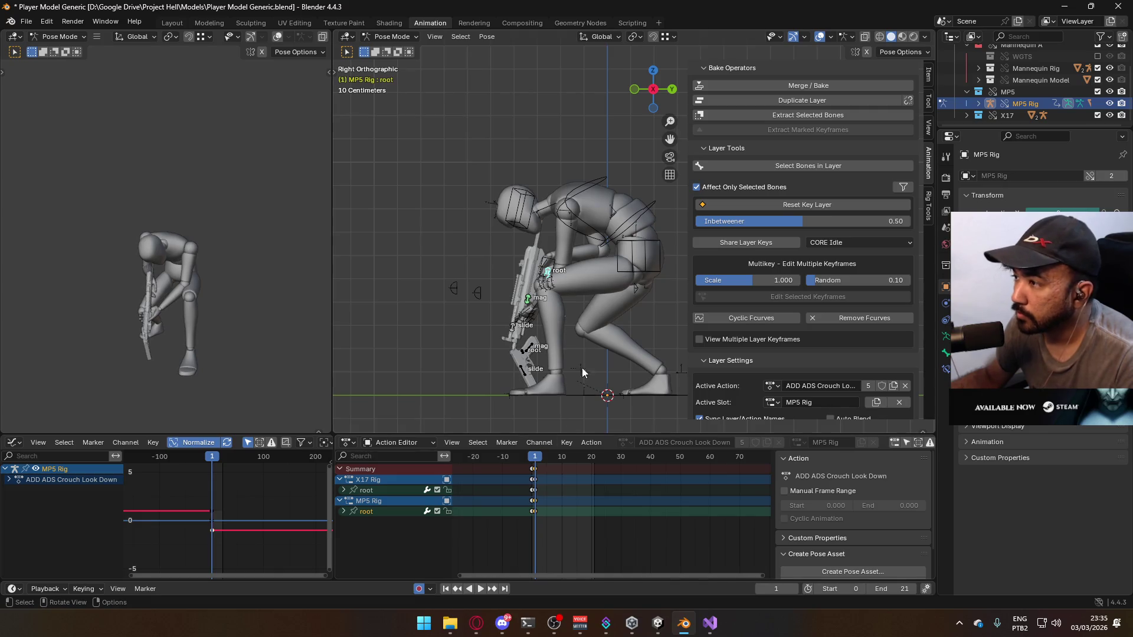
{"action": "key", "text": "ctrl+s"}
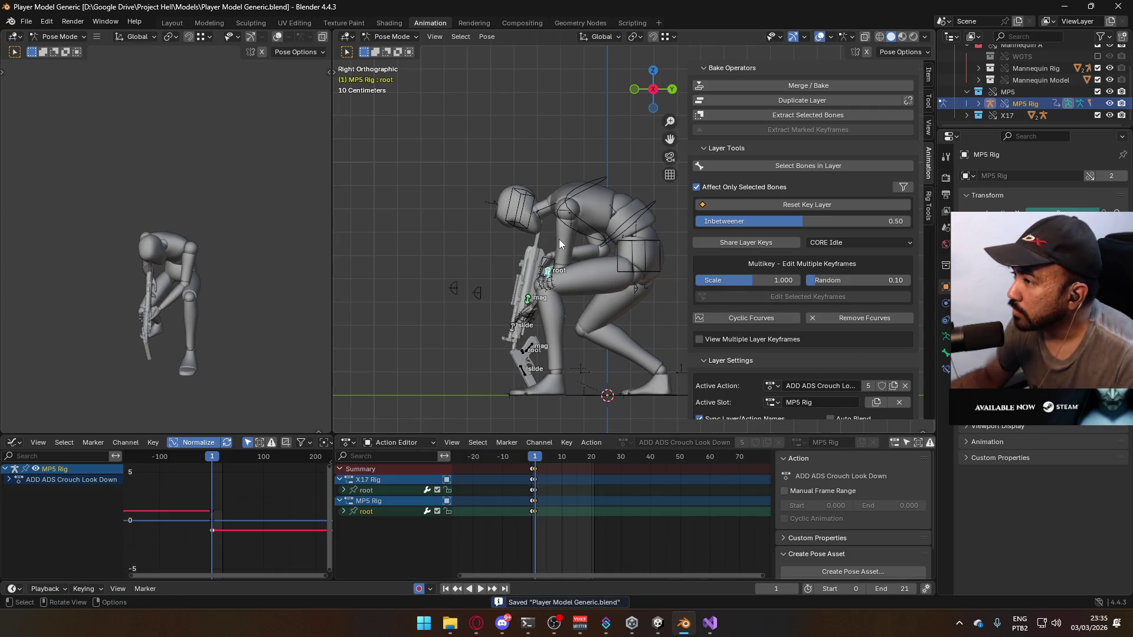
Deselect the root bone and scrub between frames -1 and 0 to review the aim pose
{"action": "left_click", "coordinate": [631, 244]}
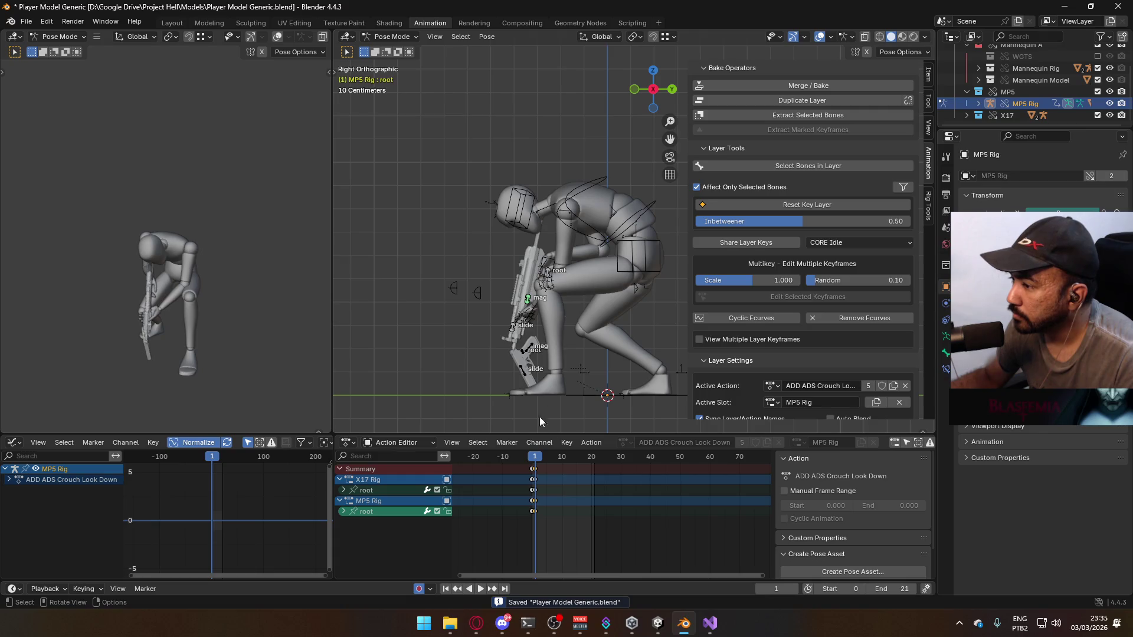
{"action": "key", "text": "space"}
{"action": "left_click", "coordinate": [530, 456]}
{"action": "left_click_drag", "start_coordinate": [530, 456], "coordinate": [533, 456]}
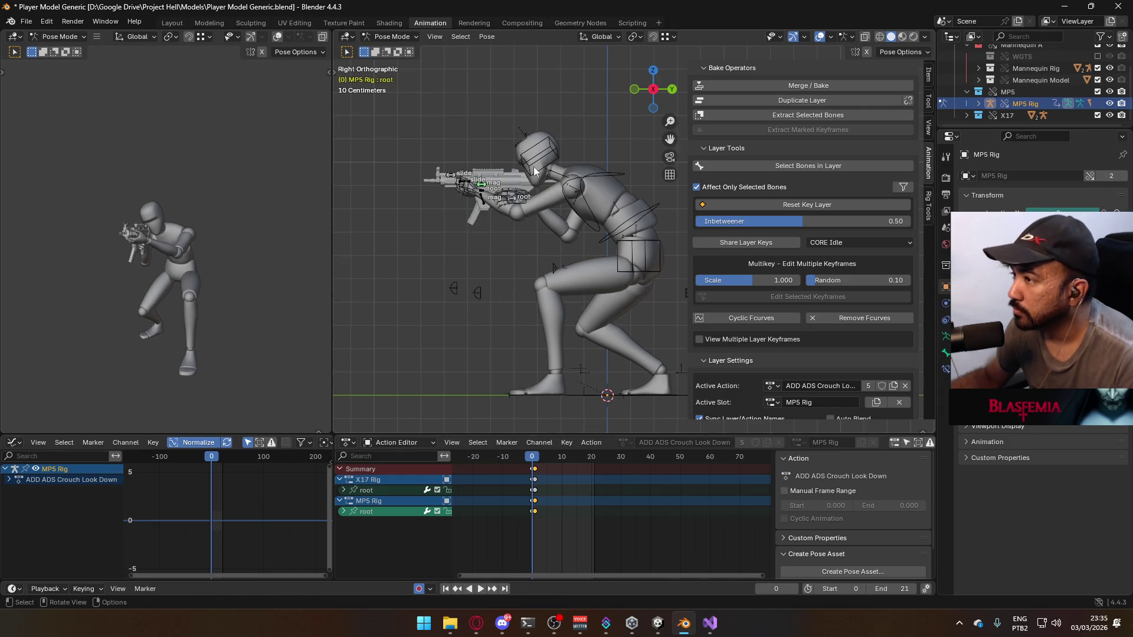
Return to Object Mode, select the whole mannequin with its armature, and save
{"action": "left_click", "coordinate": [391, 36]}
{"action": "left_click", "coordinate": [392, 47]}
{"action": "left_click", "coordinate": [642, 218]}
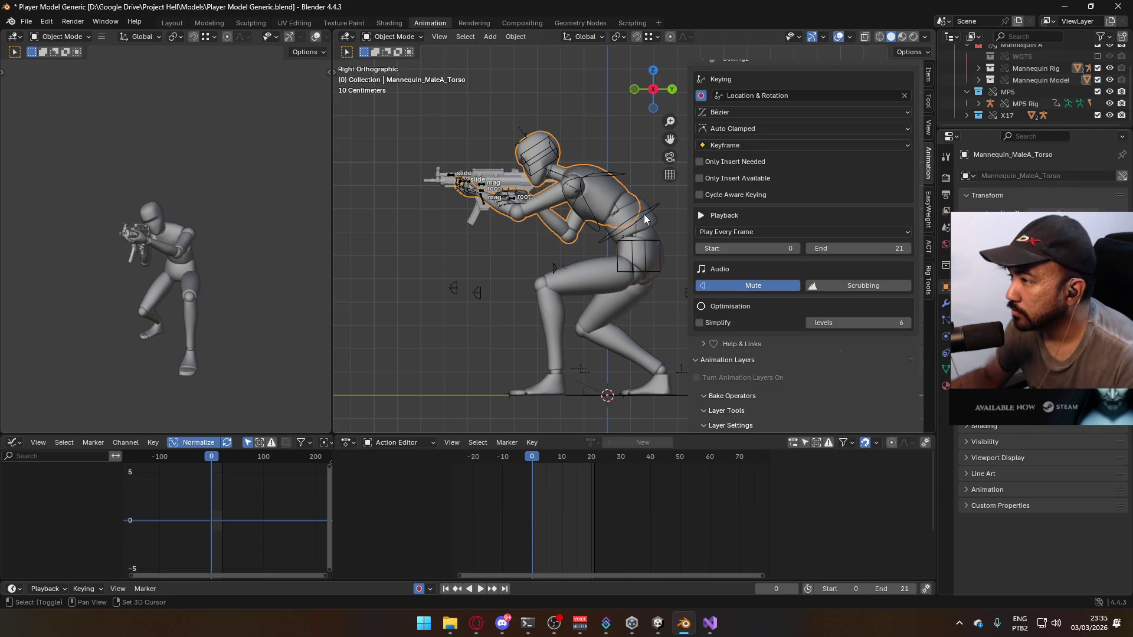
{"action": "left_click", "coordinate": [644, 216]}
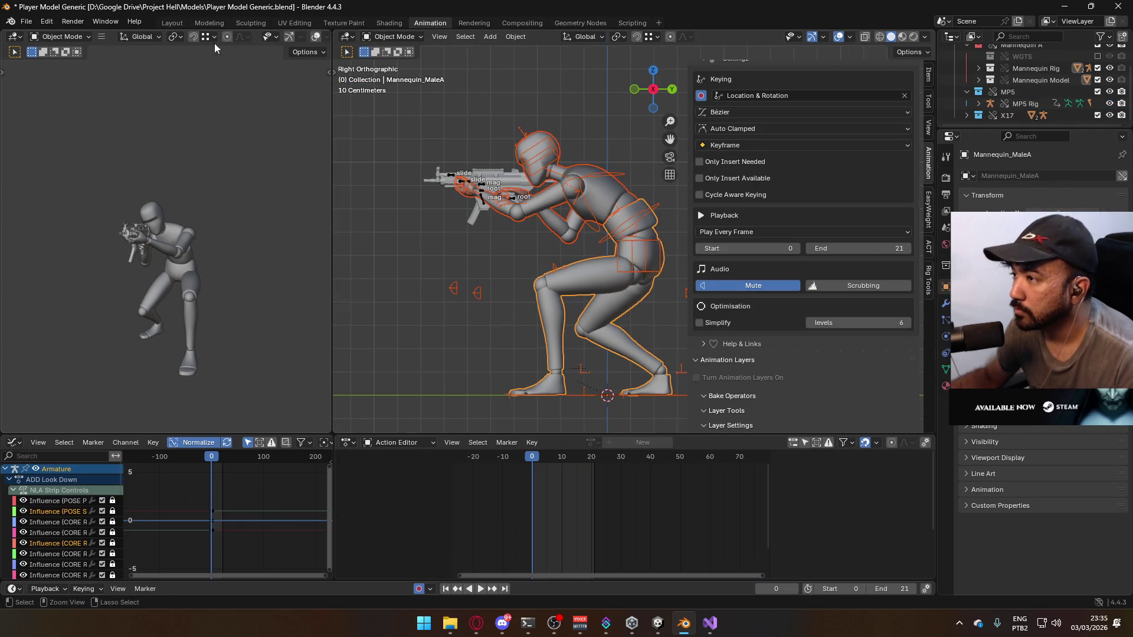
{"action": "key", "text": "ctrl+s"}
Export the mannequin as Model@ADS Primary Crouch Look Down.fbx to the Model animations folder
{"action": "left_click", "coordinate": [26, 21]}
{"action": "mouse_move", "coordinate": [78, 197]}
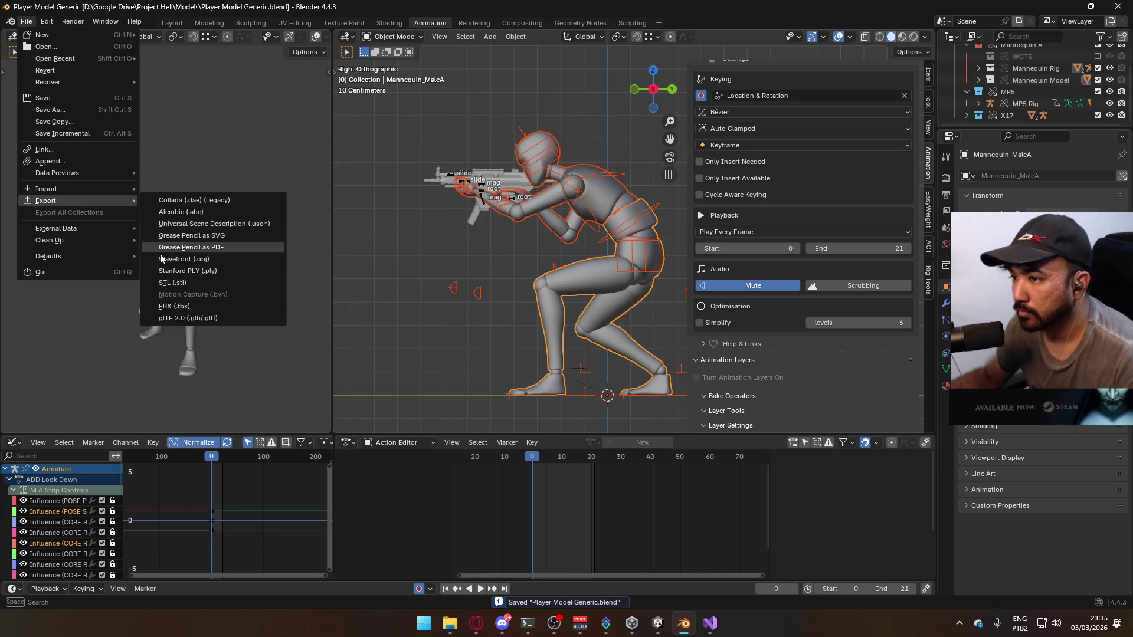
{"action": "left_click", "coordinate": [204, 303]}
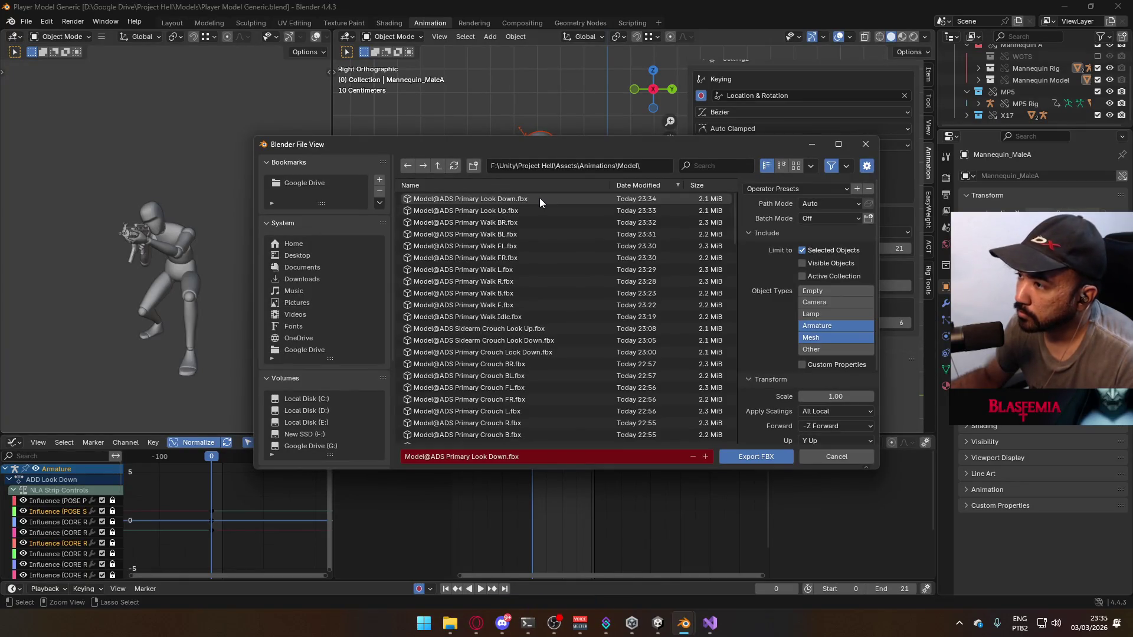
{"action": "left_click", "coordinate": [540, 197]}
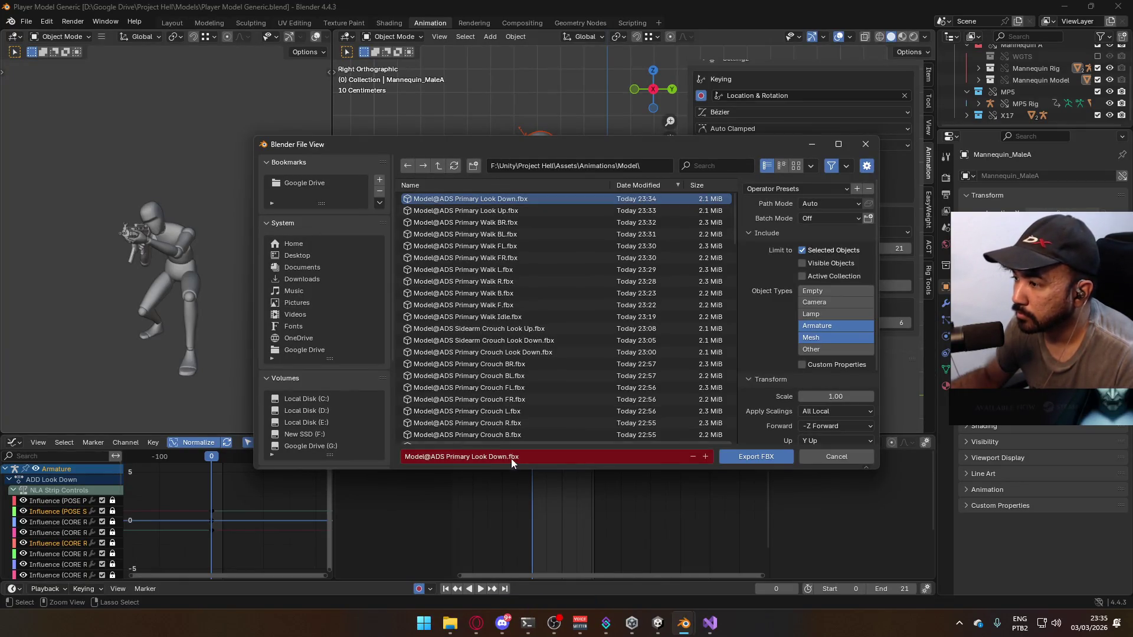
{"action": "type", "text": "C"}
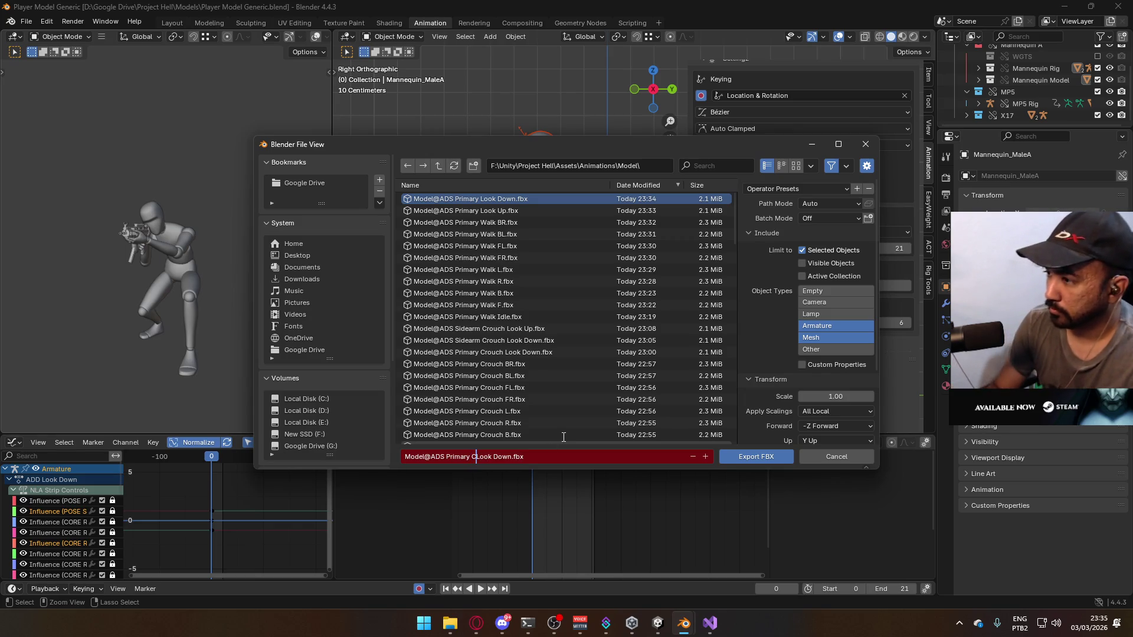
{"action": "type", "text": "rouch"}
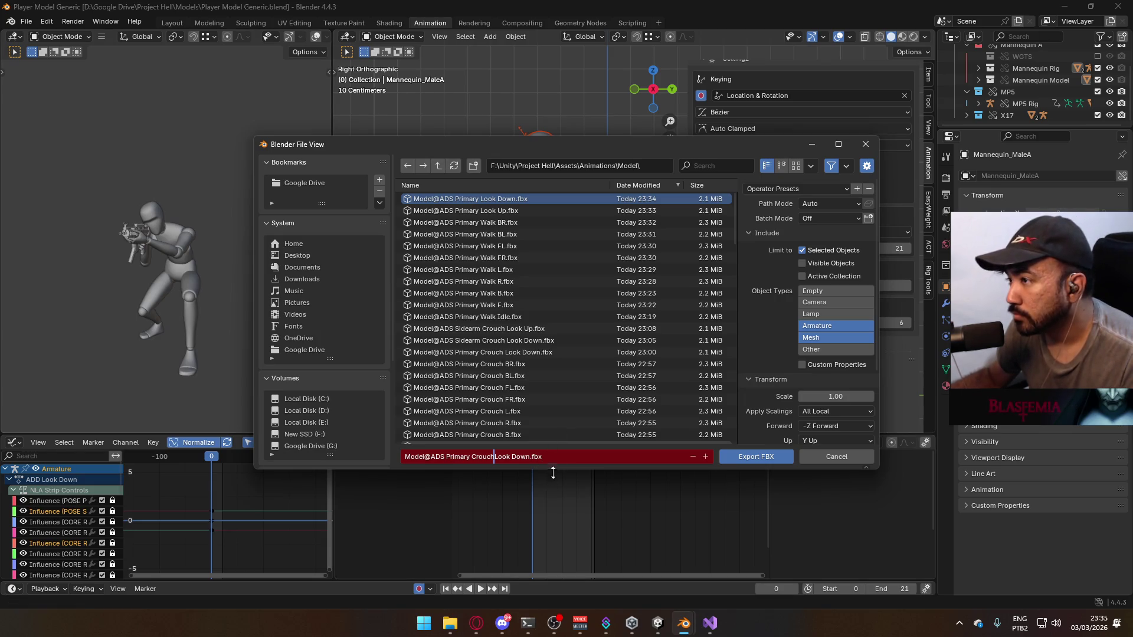
{"action": "left_click", "coordinate": [531, 352]}
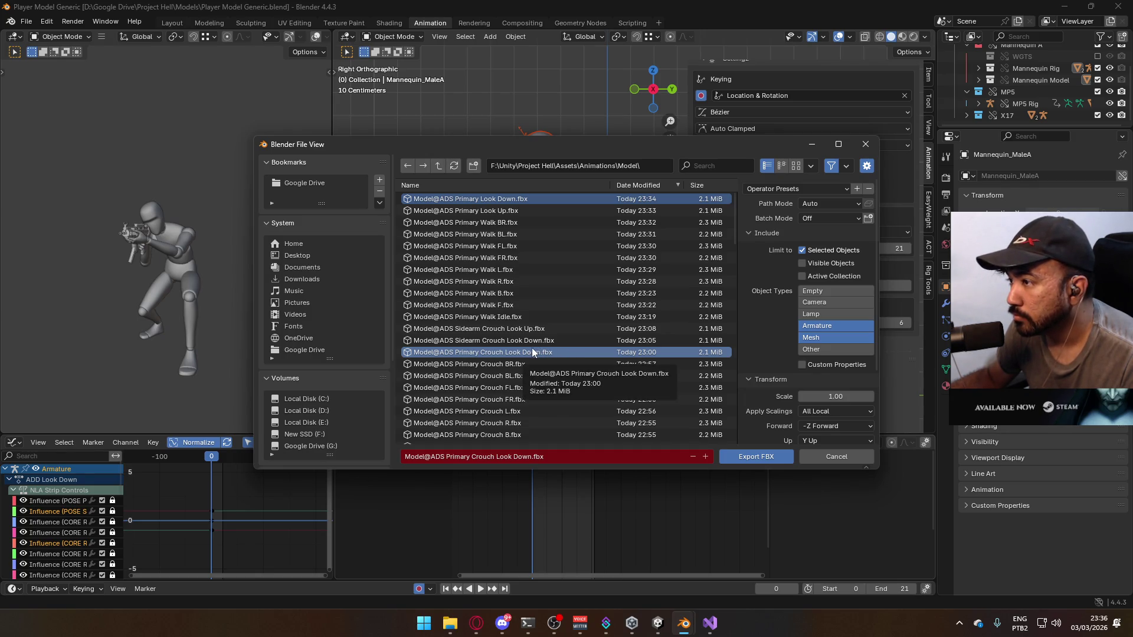
{"action": "left_click", "coordinate": [756, 461]}
{"action": "left_click", "coordinate": [512, 199]}
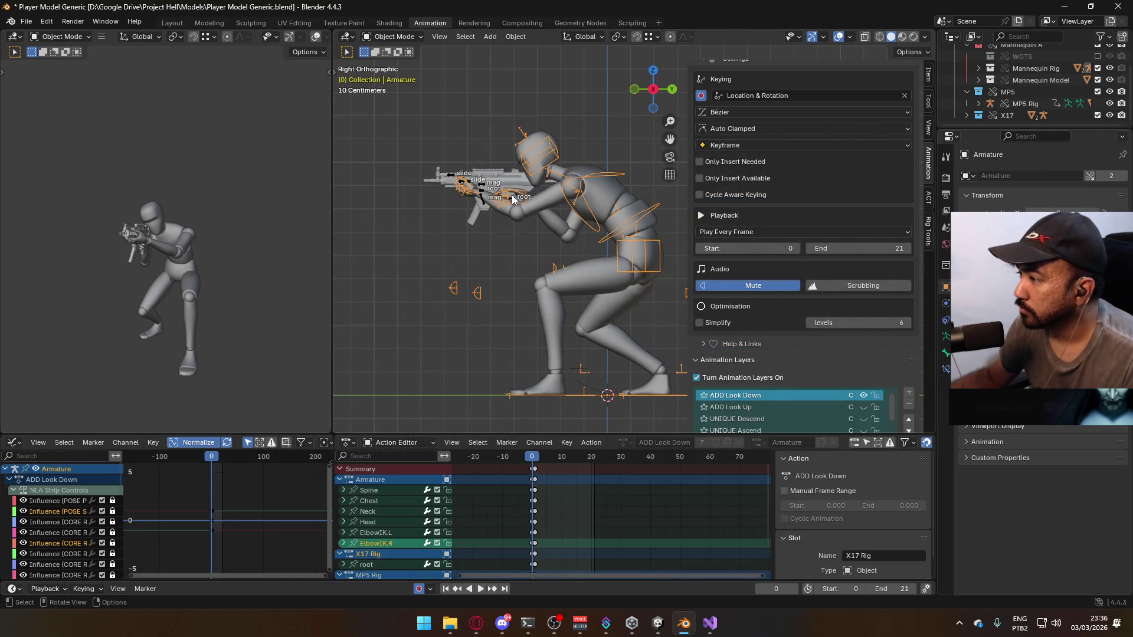
Select the MP5 Rig and activate its ADD ADS Look Up animation layer
{"action": "left_click", "coordinate": [512, 199]}
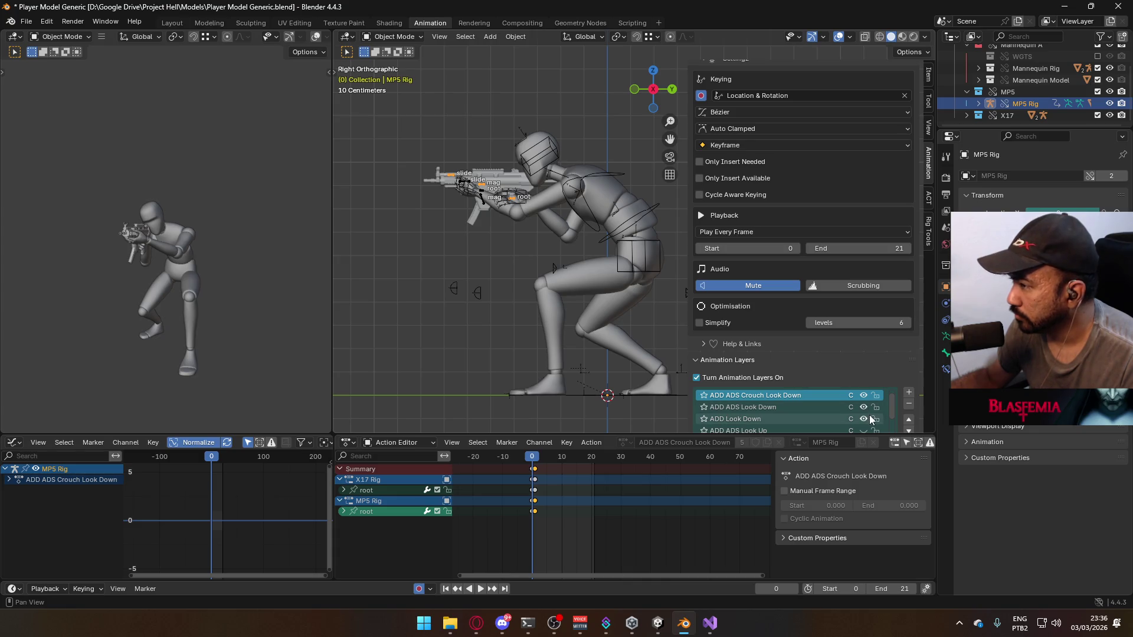
{"action": "scroll", "coordinate": [870, 419], "scroll_direction": "down", "scroll_amount": 2}
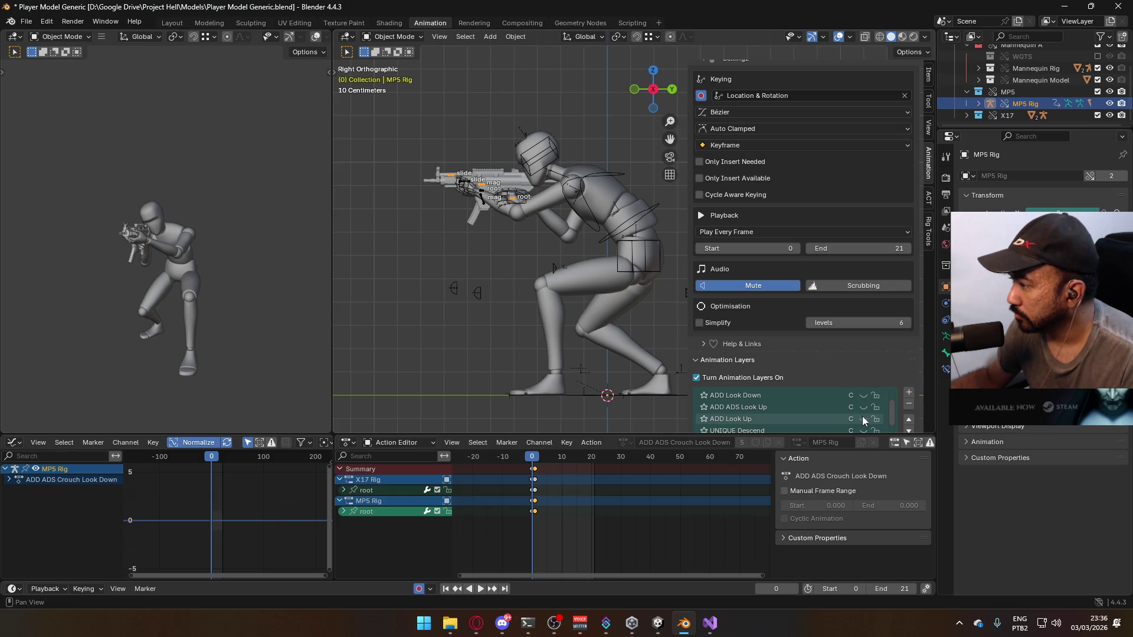
{"action": "left_click", "coordinate": [863, 407]}
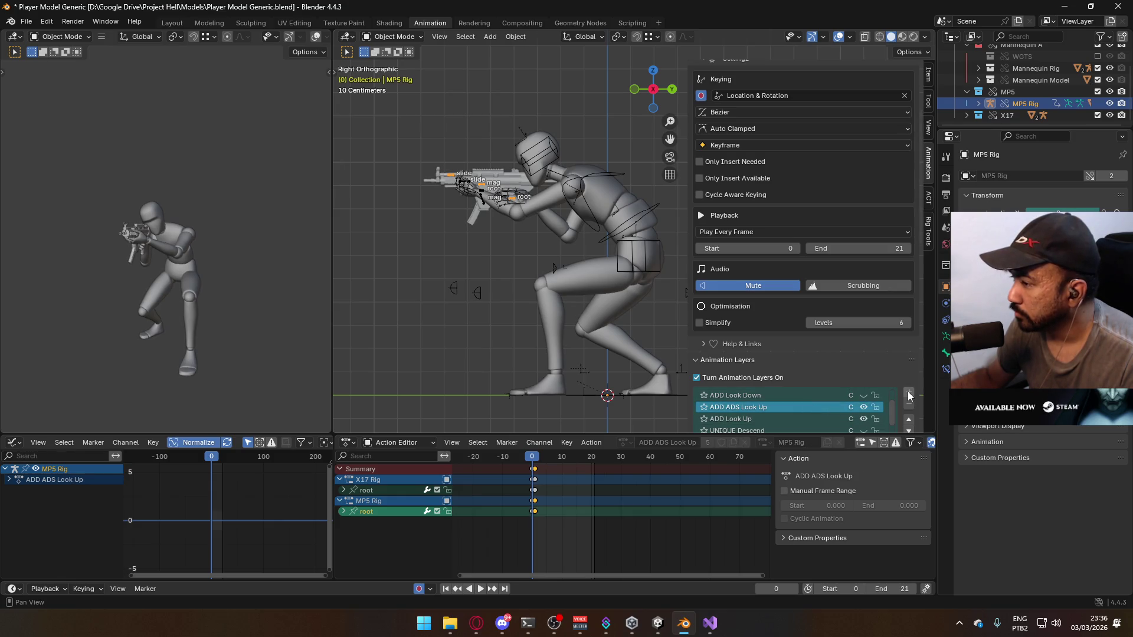
Add a new MP5 Rig layer using the ADD ADS Crouch Look Up action in its own slot
{"action": "left_click", "coordinate": [909, 395]}
{"action": "scroll", "coordinate": [904, 315], "scroll_direction": "down", "scroll_amount": 6}
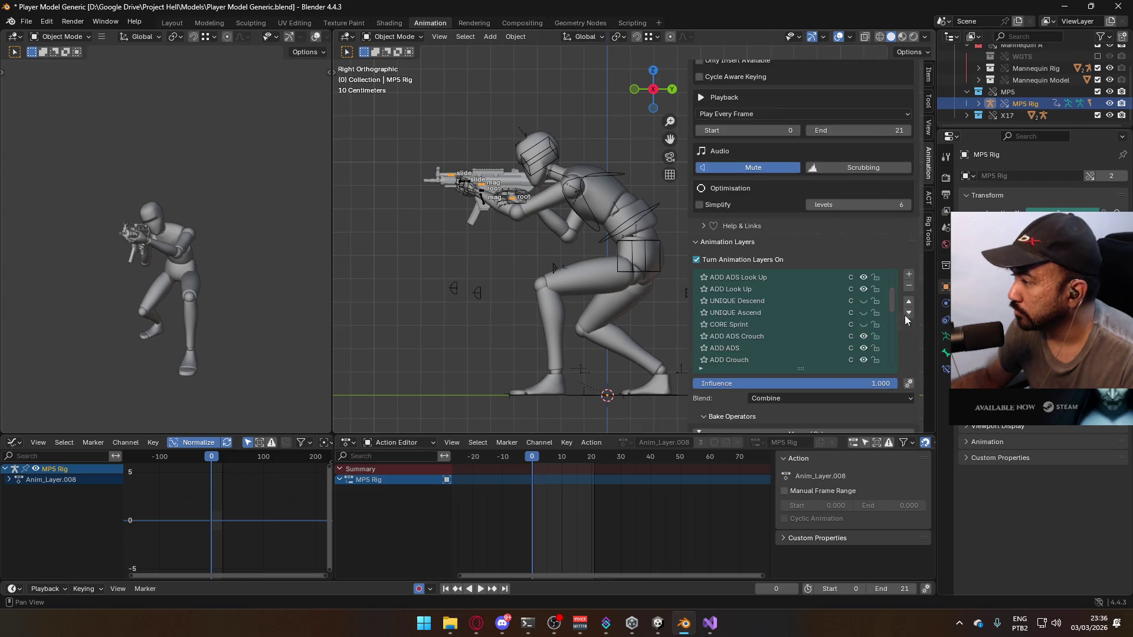
{"action": "scroll", "coordinate": [859, 352], "scroll_direction": "down", "scroll_amount": 10}
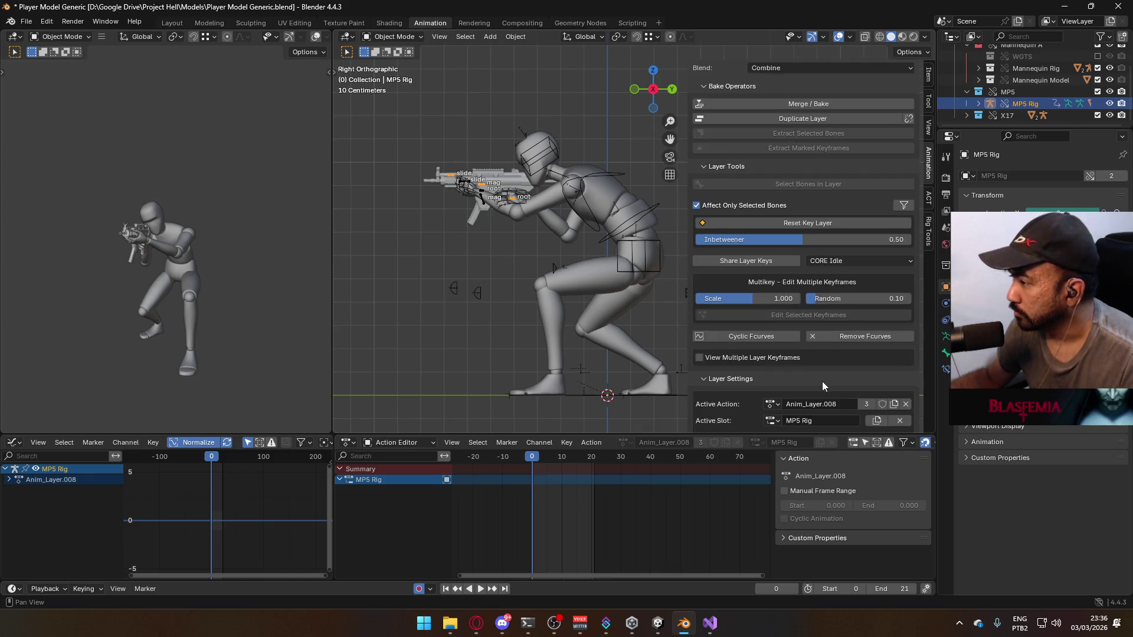
{"action": "left_click", "coordinate": [773, 348]}
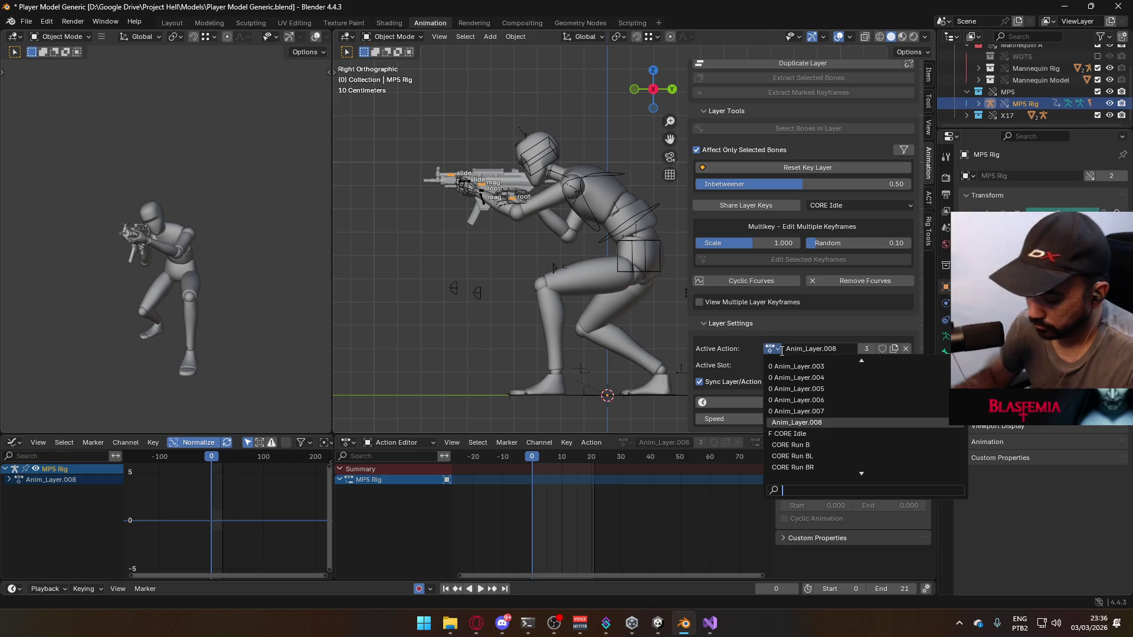
{"action": "type", "text": "look up"}
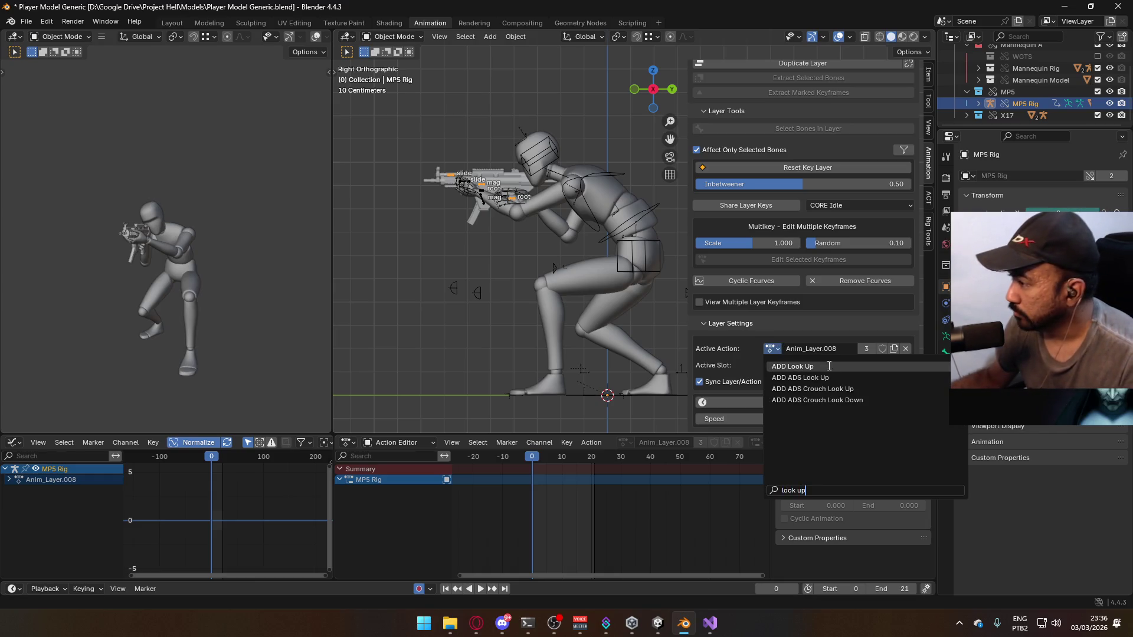
{"action": "left_click", "coordinate": [850, 388]}
{"action": "left_click", "coordinate": [877, 365]}
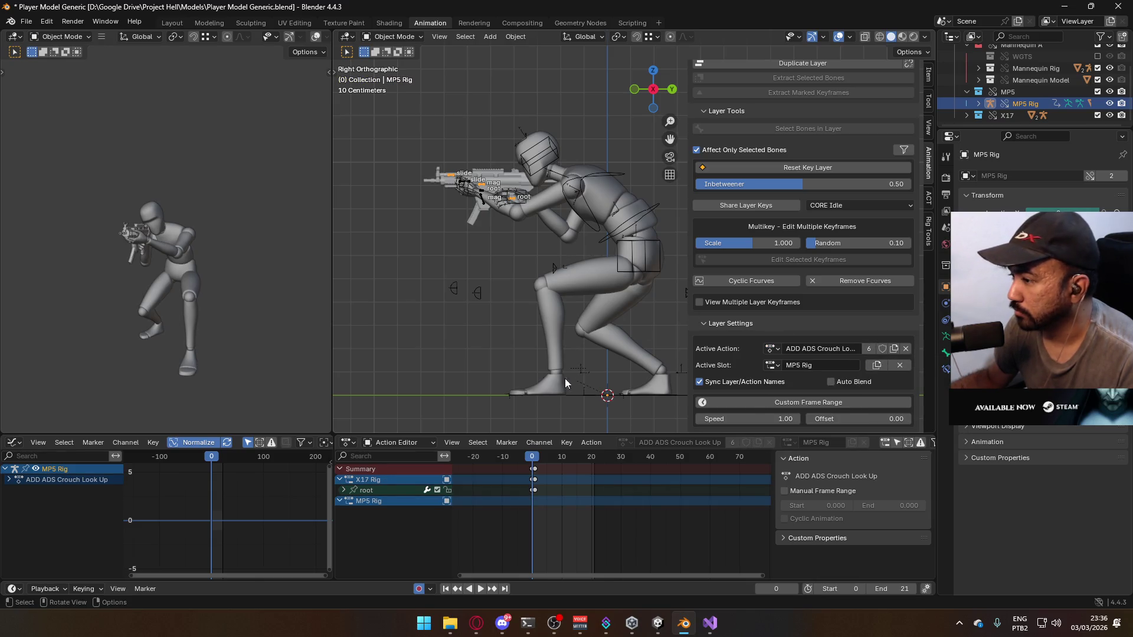
Show the mannequin's ADD Look Up layer instead of ADD Look Down and preview the pose
{"action": "left_click", "coordinate": [589, 186]}
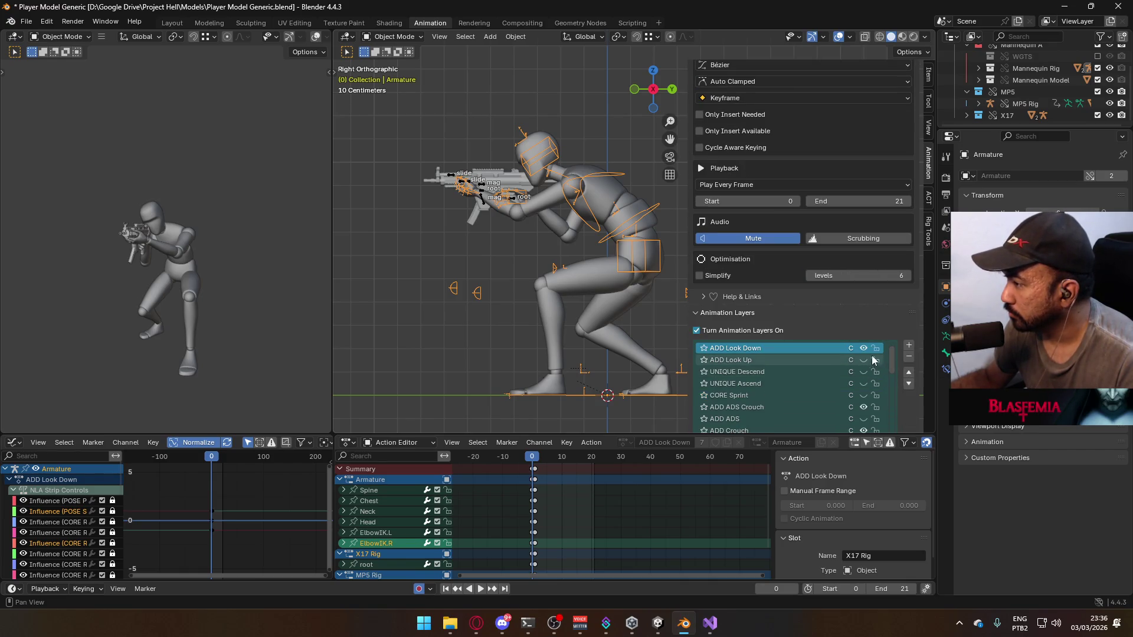
{"action": "scroll", "coordinate": [830, 365], "scroll_direction": "up", "scroll_amount": 1}
{"action": "left_click", "coordinate": [863, 371]}
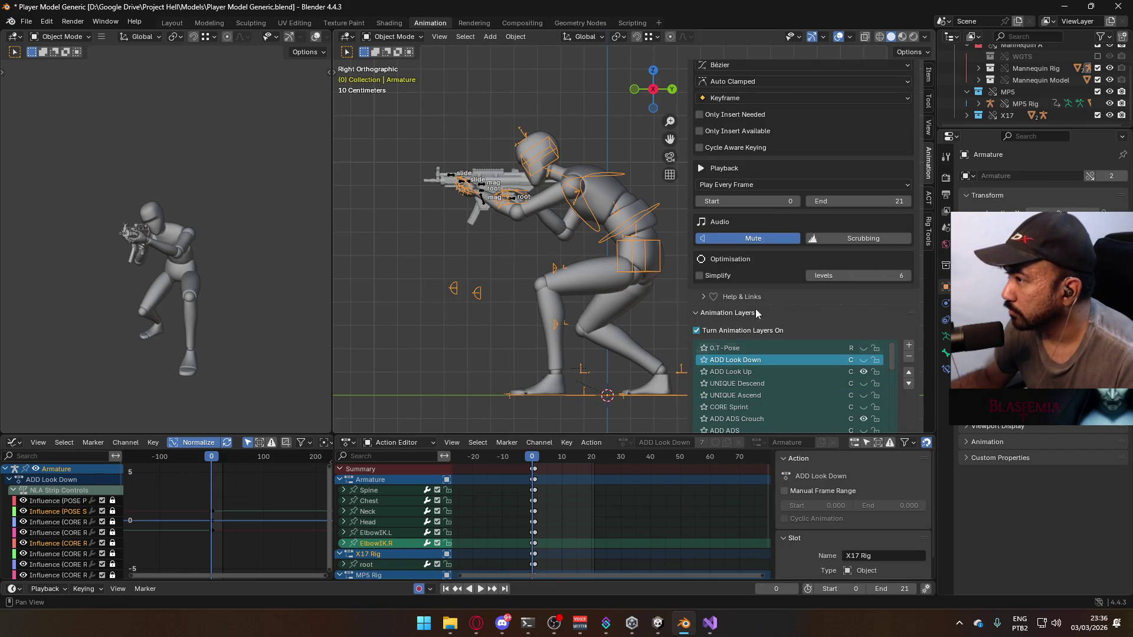
{"action": "left_click", "coordinate": [514, 203]}
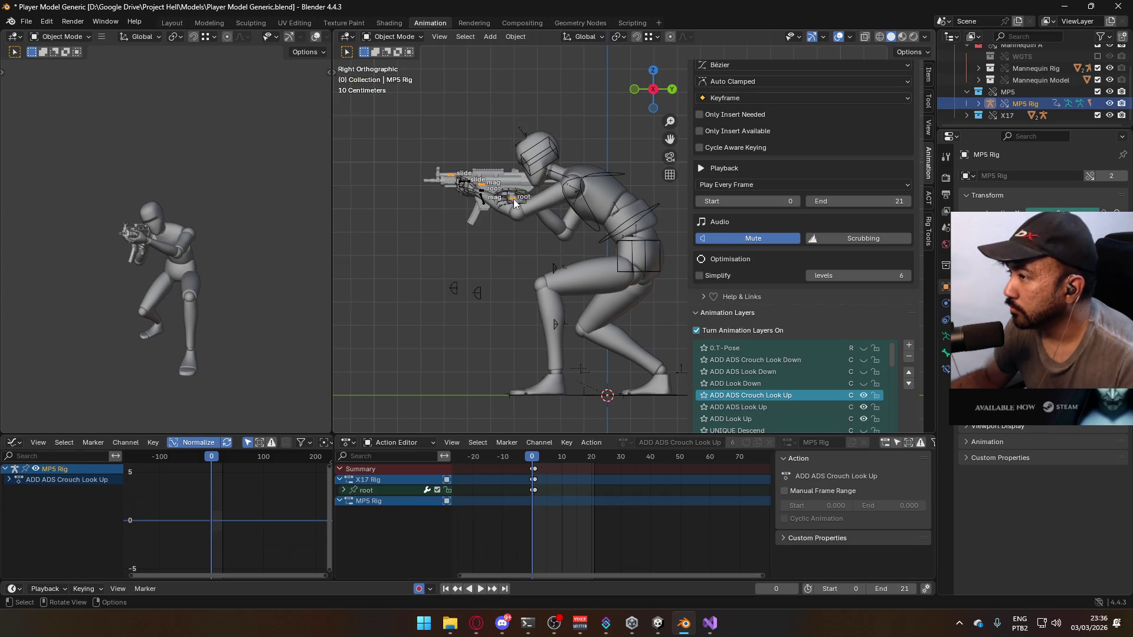
{"action": "key", "text": "space"}
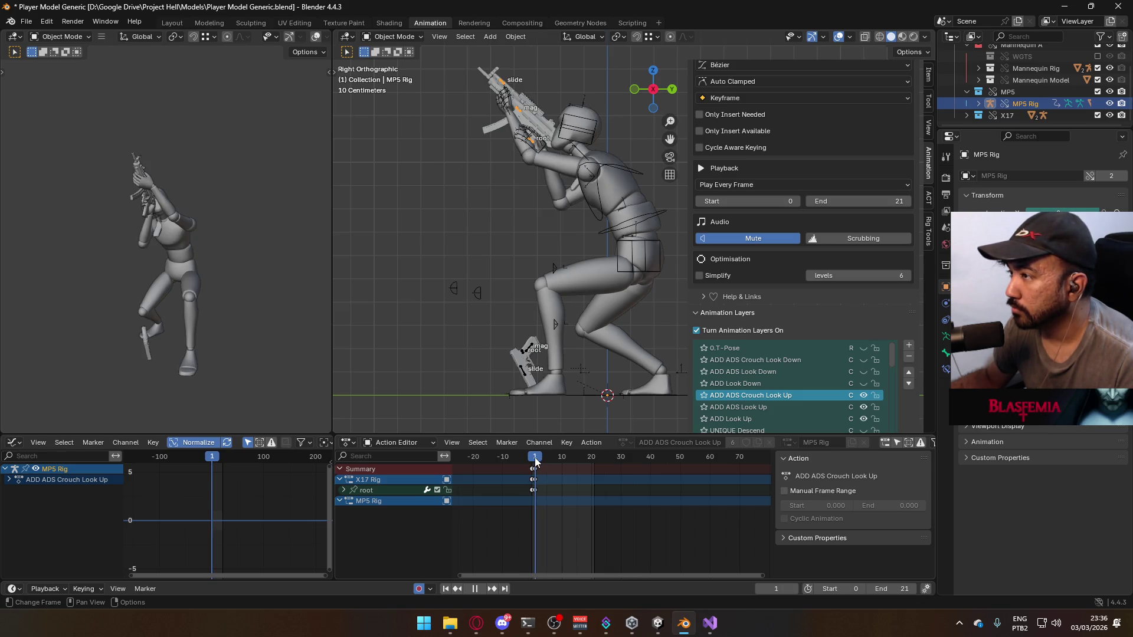
{"action": "key", "text": "Escape"}
{"action": "left_click", "coordinate": [392, 37]}
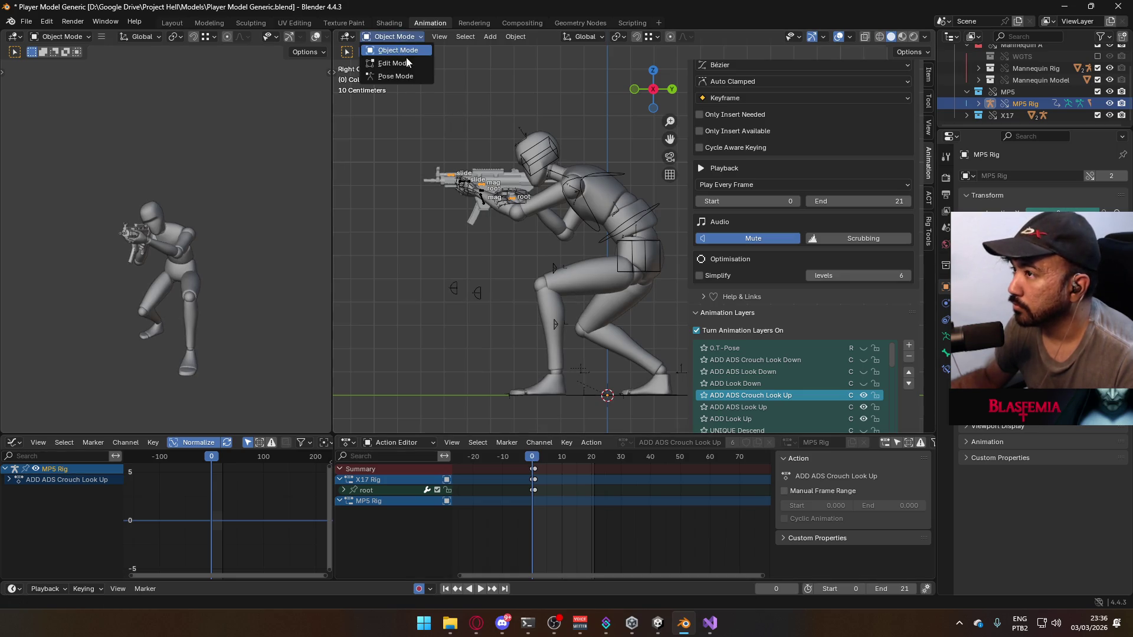
Enter Pose Mode and key the MP5 Rig's current pose, then go to frame 1
{"action": "left_click", "coordinate": [389, 79]}
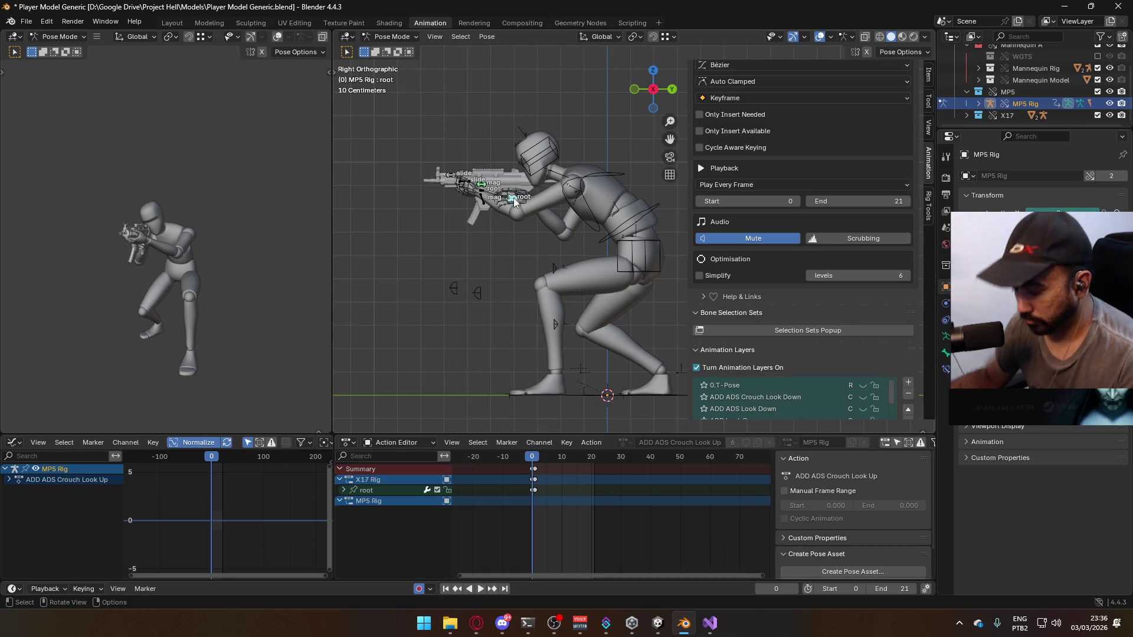
{"action": "key", "text": "i"}
{"action": "left_click", "coordinate": [536, 459]}
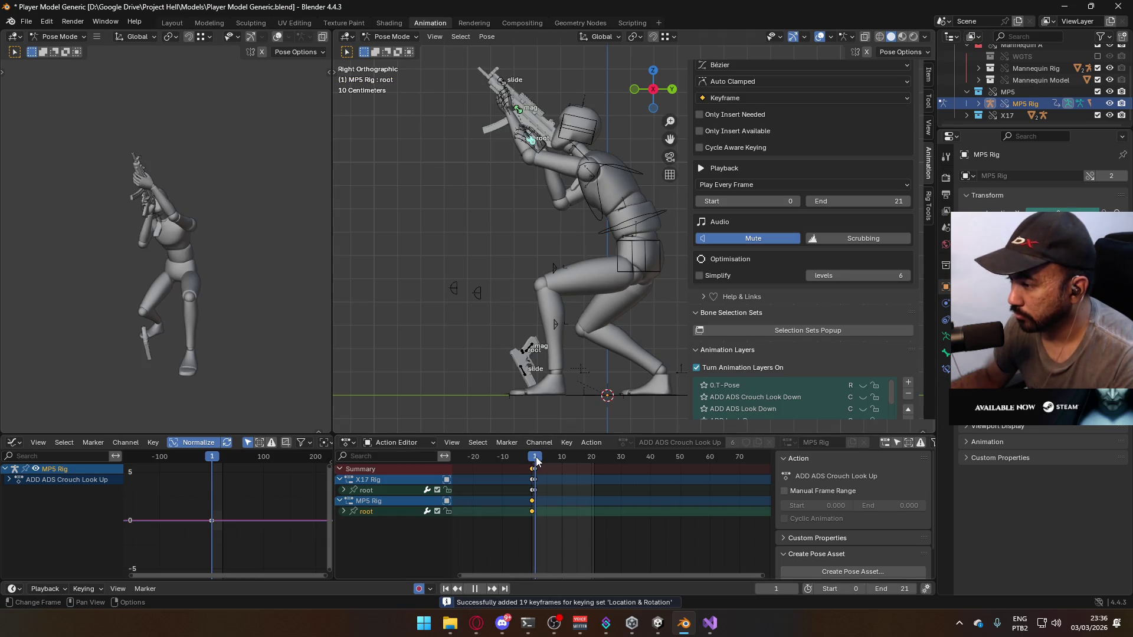
{"action": "scroll", "coordinate": [865, 385], "scroll_direction": "down", "scroll_amount": 2}
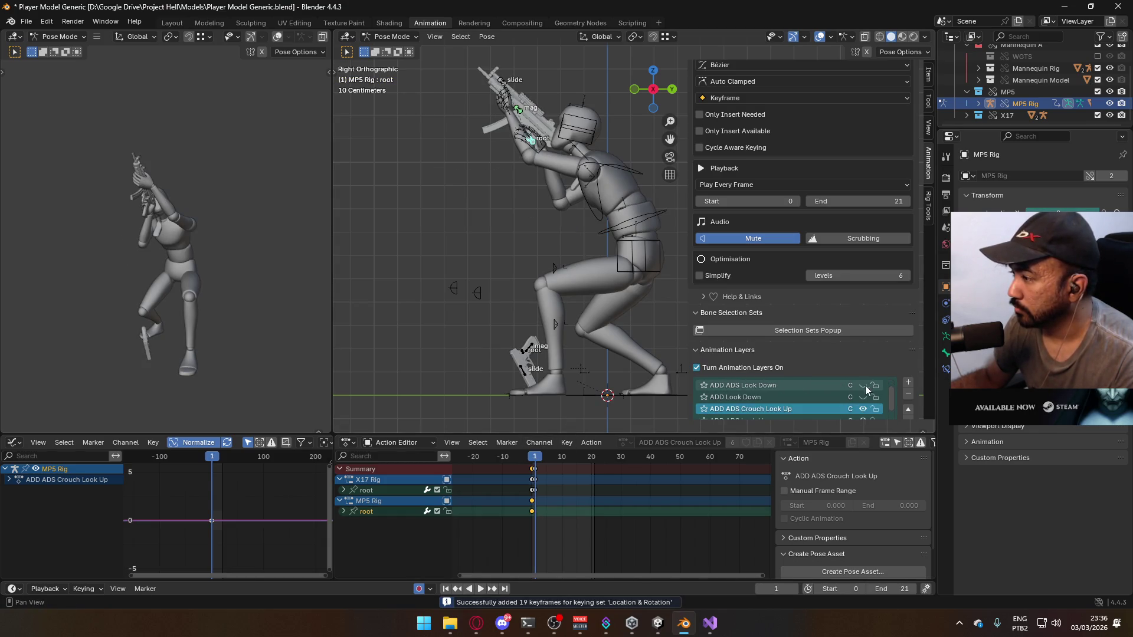
{"action": "scroll", "coordinate": [914, 303], "scroll_direction": "down", "scroll_amount": 3}
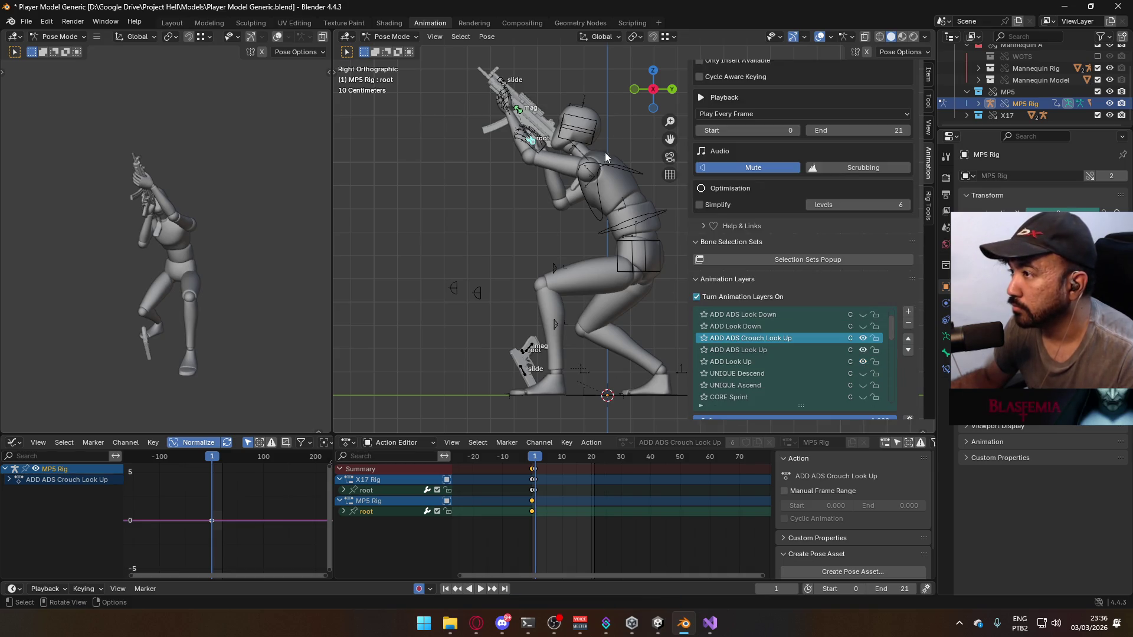
Move the gun bones along their local Y axis to raise the MP5 into position
{"action": "key", "text": "g"}
{"action": "key", "text": "y"}
{"action": "key", "text": "y"}
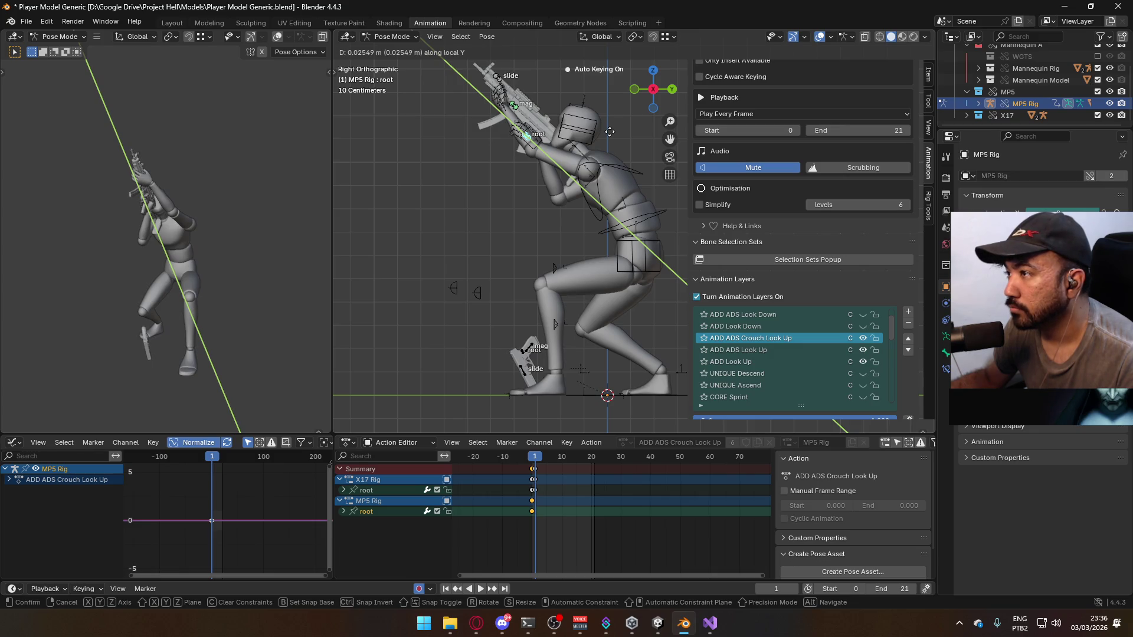
{"action": "key", "text": "y"}
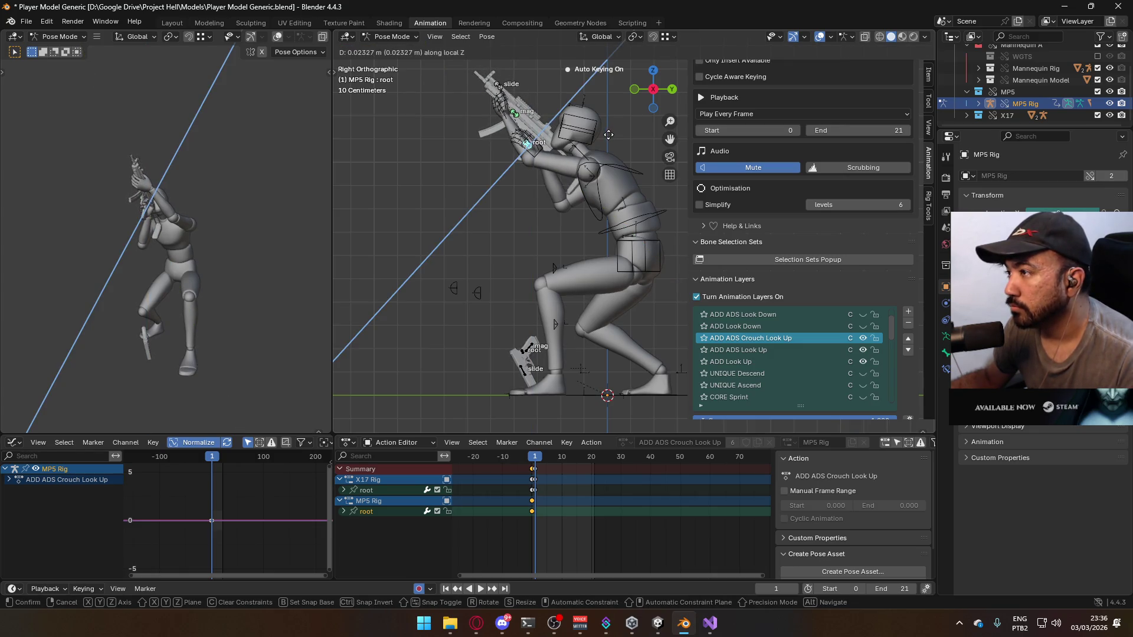
{"action": "left_click", "coordinate": [609, 134]}
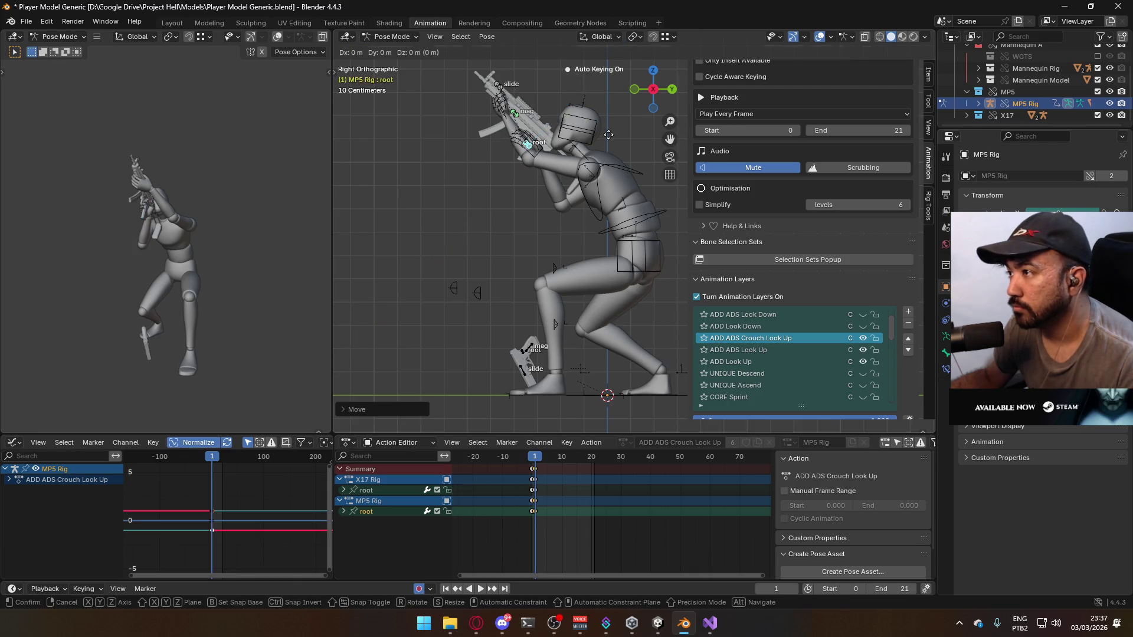
{"action": "key", "text": "g"}
{"action": "key", "text": "y"}
{"action": "key", "text": "y"}
{"action": "left_click", "coordinate": [558, 267]}
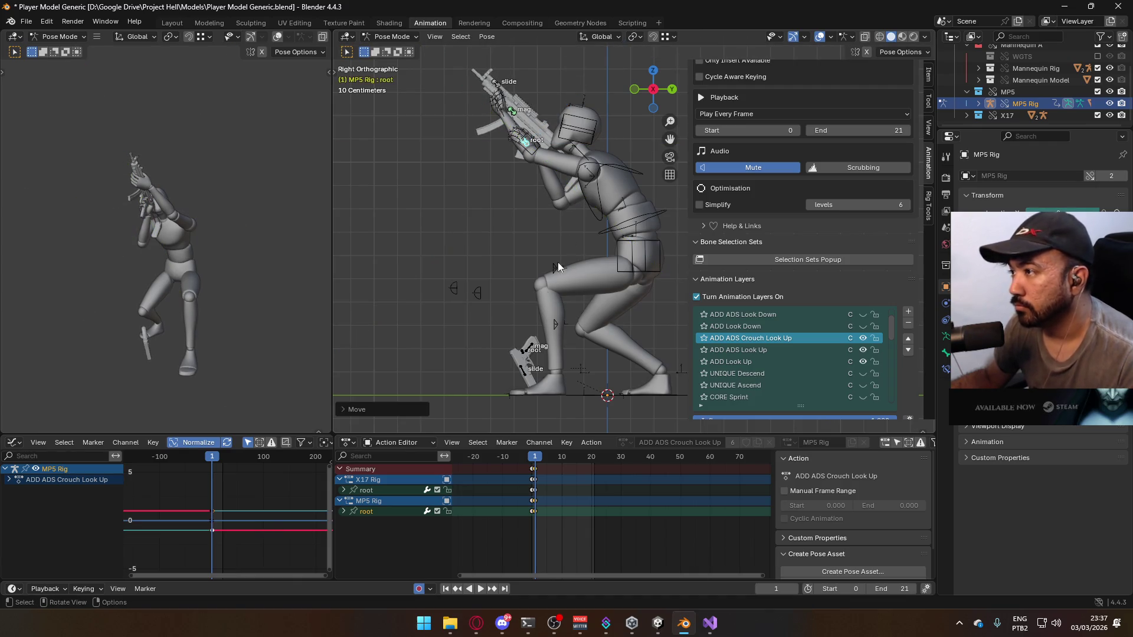
Preview the raised-gun pose, jump back to the first frame, and switch to Object Mode
{"action": "left_click", "coordinate": [537, 459]}
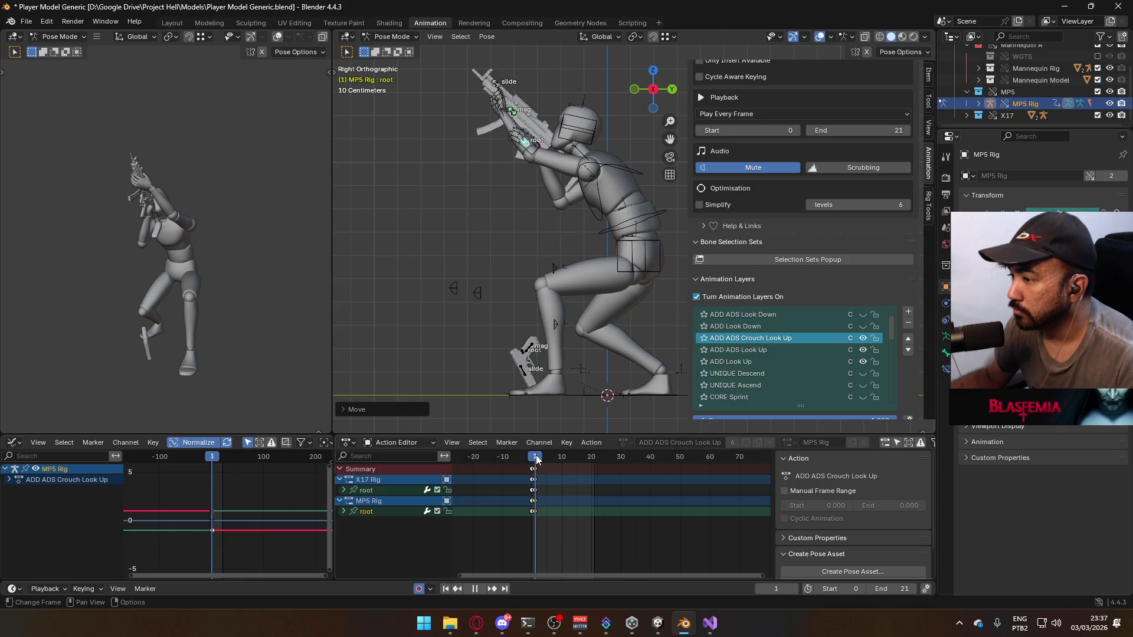
{"action": "key", "text": "shift+Left"}
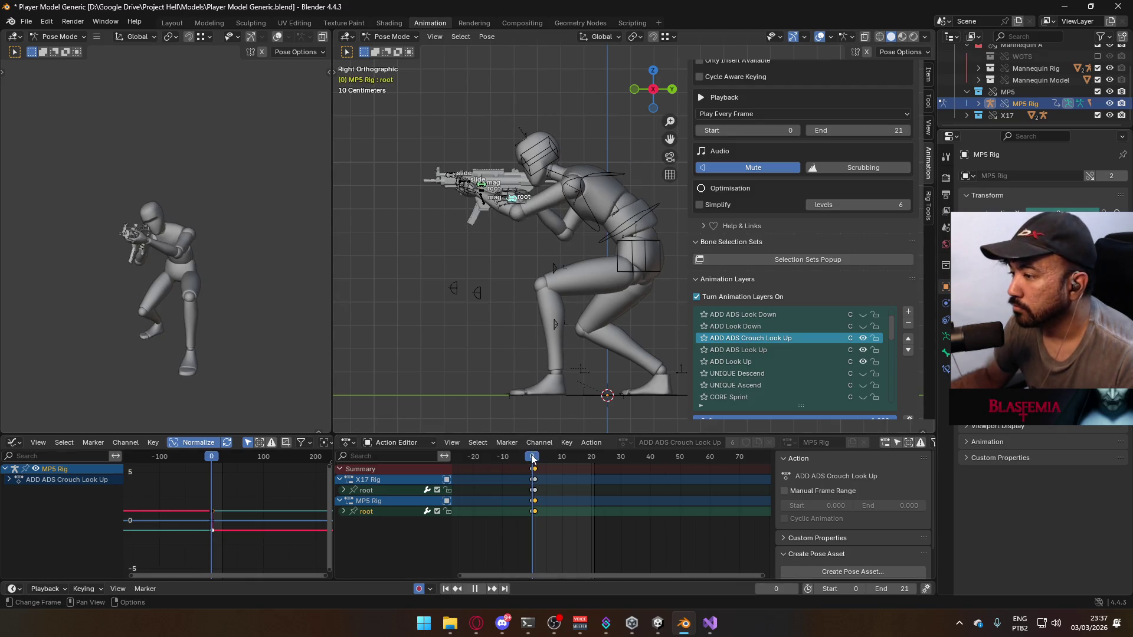
{"action": "left_click", "coordinate": [393, 37]}
{"action": "left_click", "coordinate": [391, 49]}
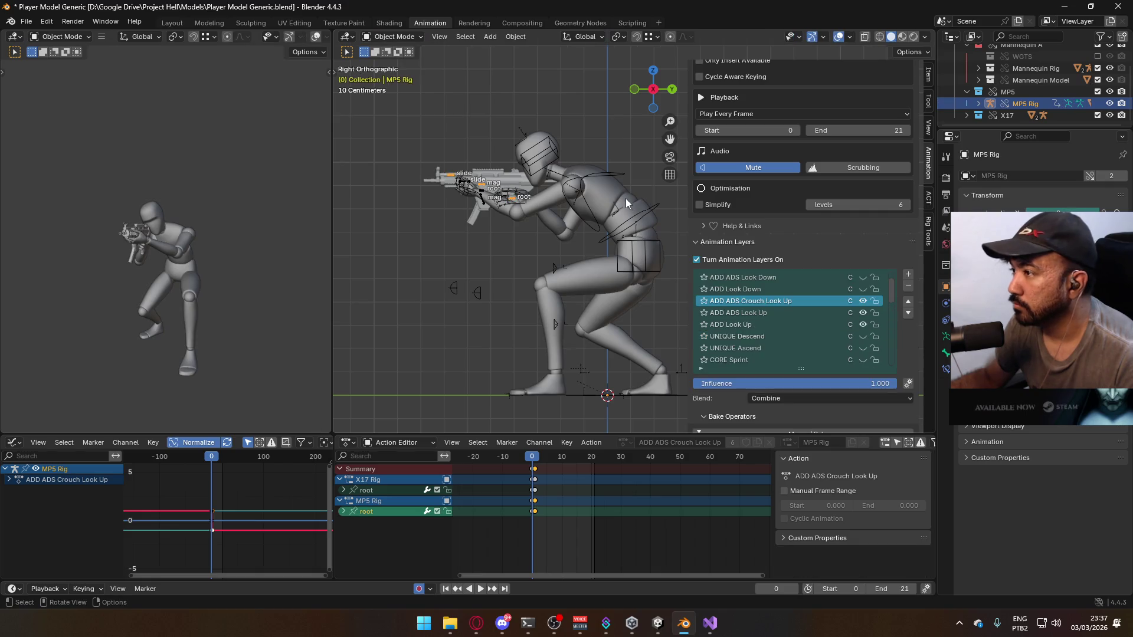
Select the mannequin mesh in Object Mode and save the blend file
{"action": "left_click", "coordinate": [653, 230]}
{"action": "left_click", "coordinate": [654, 232]}
{"action": "key", "text": "ctrl+s"}
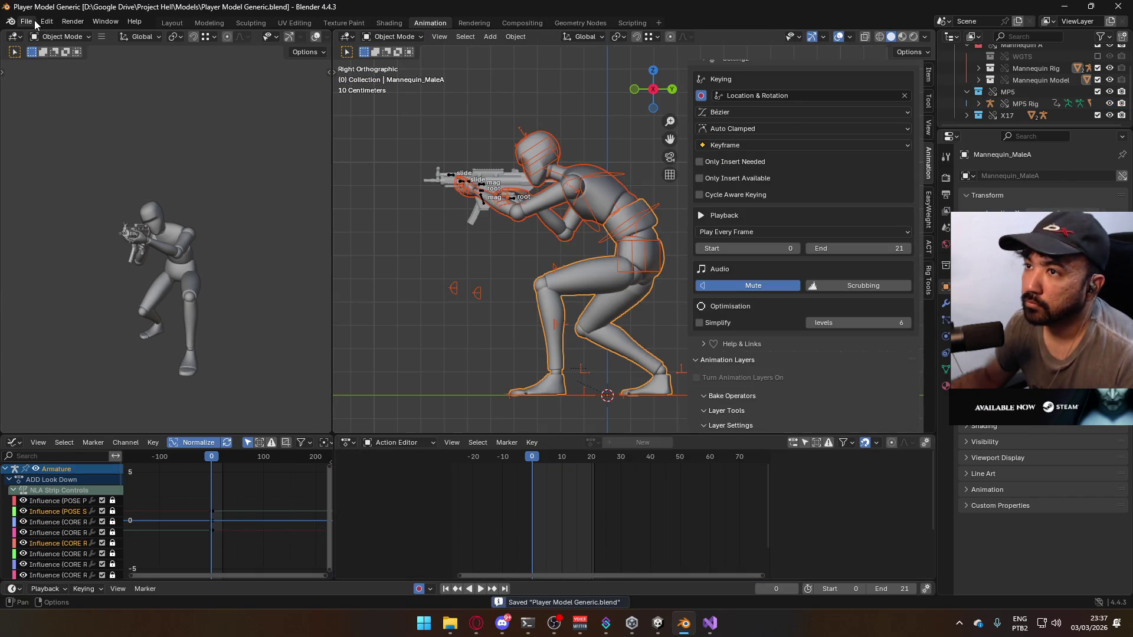
Export the mannequin as Model@ADS Primary Crouch Look Up.fbx, replacing 'Down' with 'Up'
{"action": "left_click", "coordinate": [26, 22]}
{"action": "mouse_move", "coordinate": [84, 203]}
{"action": "left_click", "coordinate": [218, 305]}
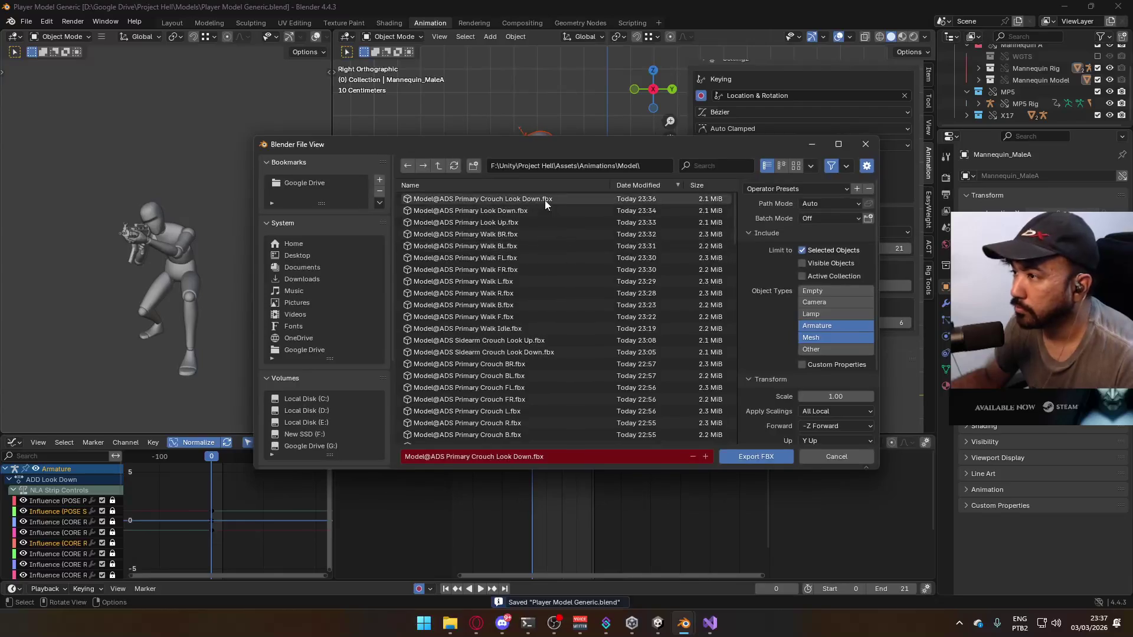
{"action": "double_click", "coordinate": [525, 457]}
{"action": "type", "text": "Up"}
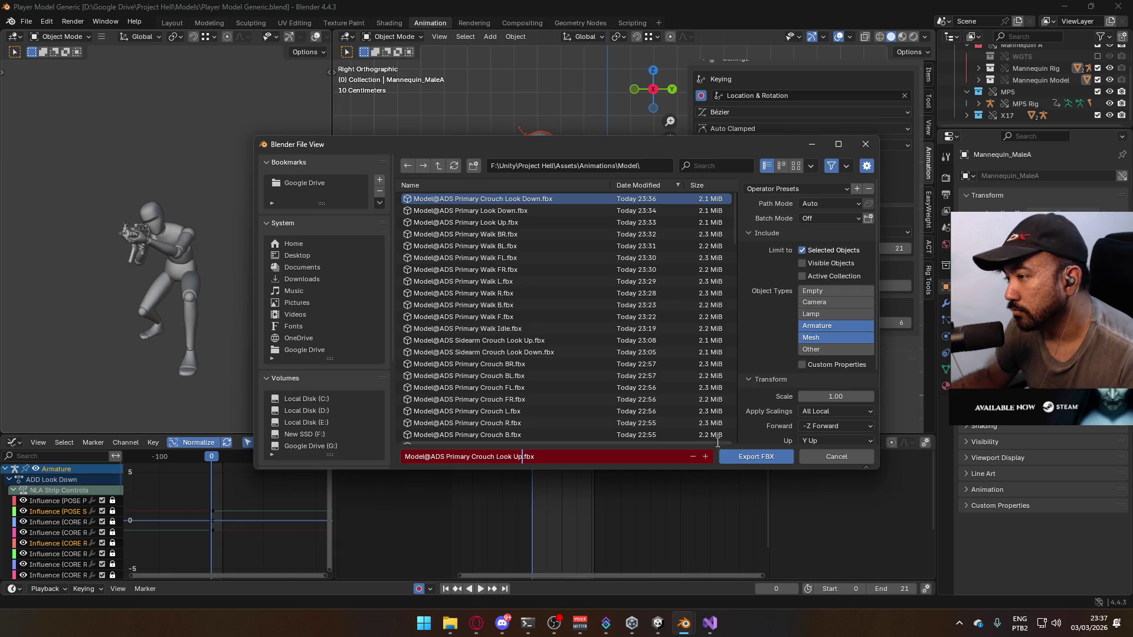
{"action": "left_click", "coordinate": [743, 457]}
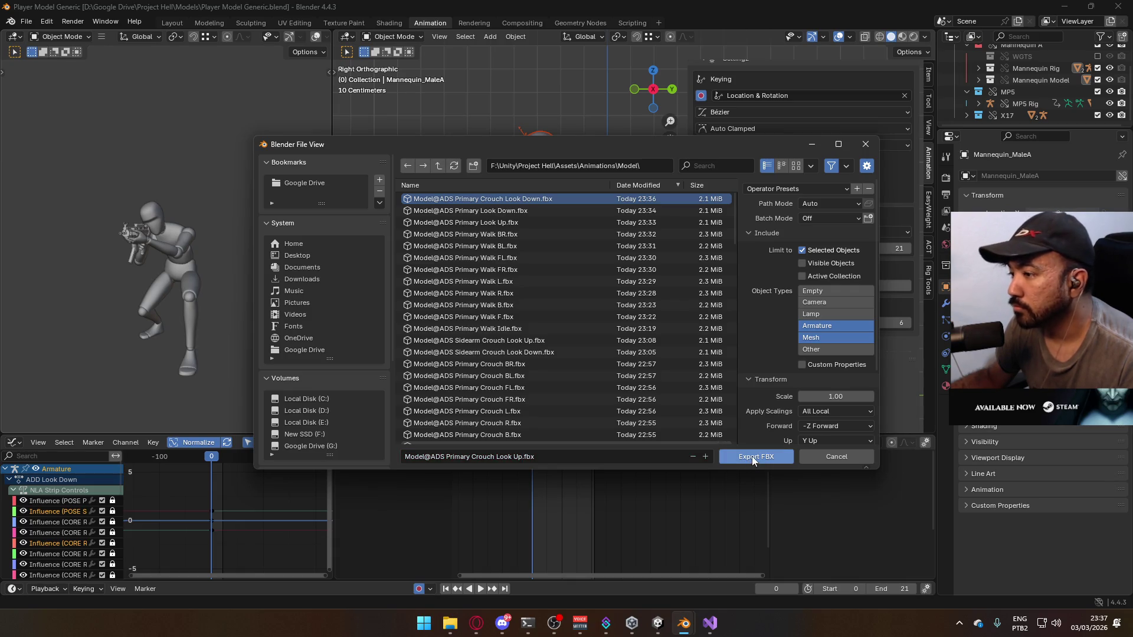
{"action": "left_click", "coordinate": [751, 456]}
{"action": "key", "text": "alt+Tab"}
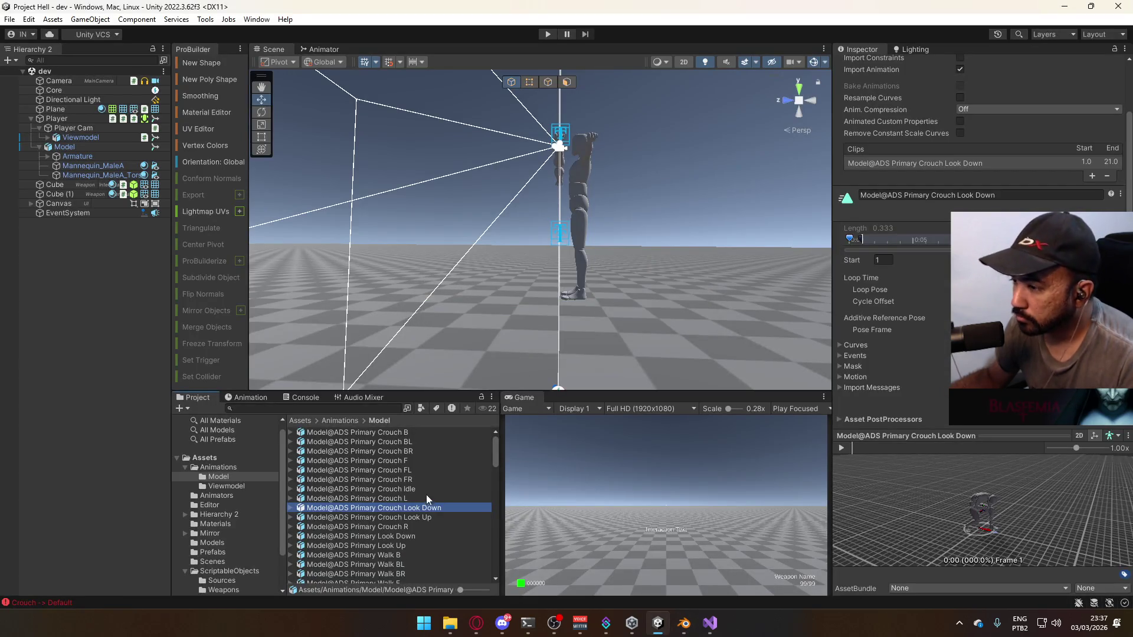
Scroll through Unity's Assets/Animations/Model folder to review the exported clips, then return to Blender
{"action": "scroll", "coordinate": [438, 498], "scroll_direction": "down", "scroll_amount": 6}
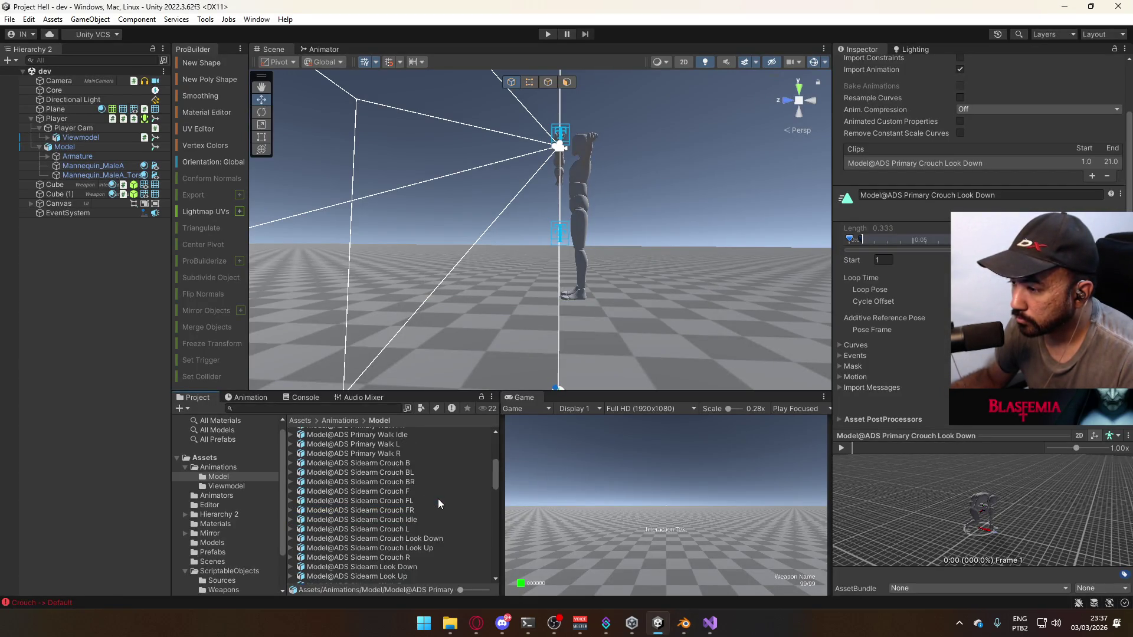
{"action": "scroll", "coordinate": [439, 503], "scroll_direction": "down", "scroll_amount": 10}
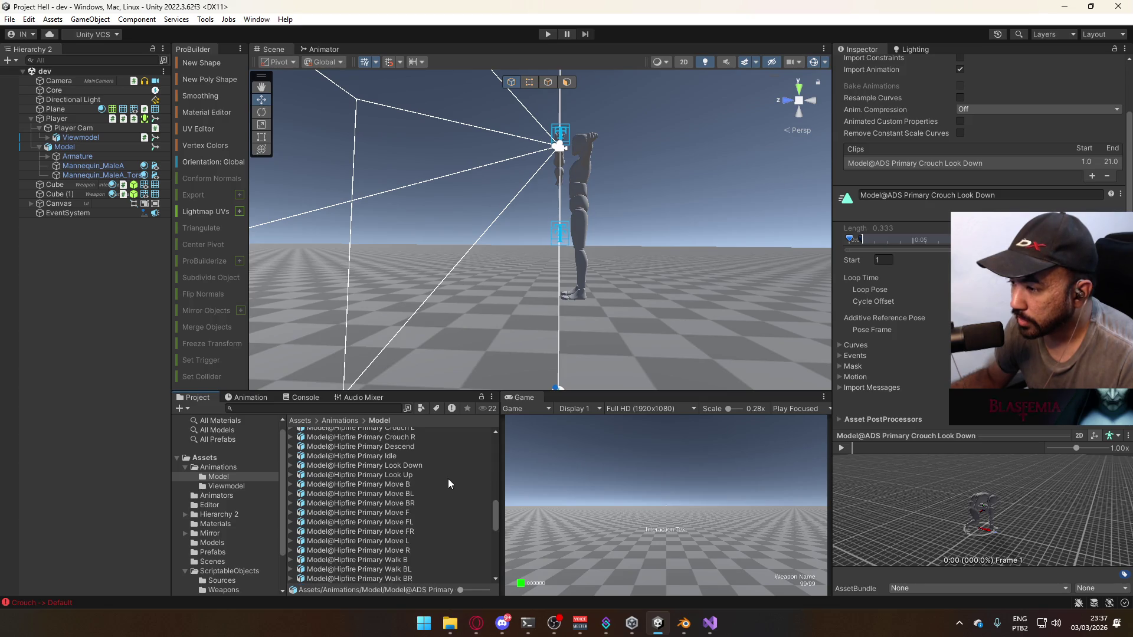
{"action": "scroll", "coordinate": [449, 481], "scroll_direction": "down", "scroll_amount": 8}
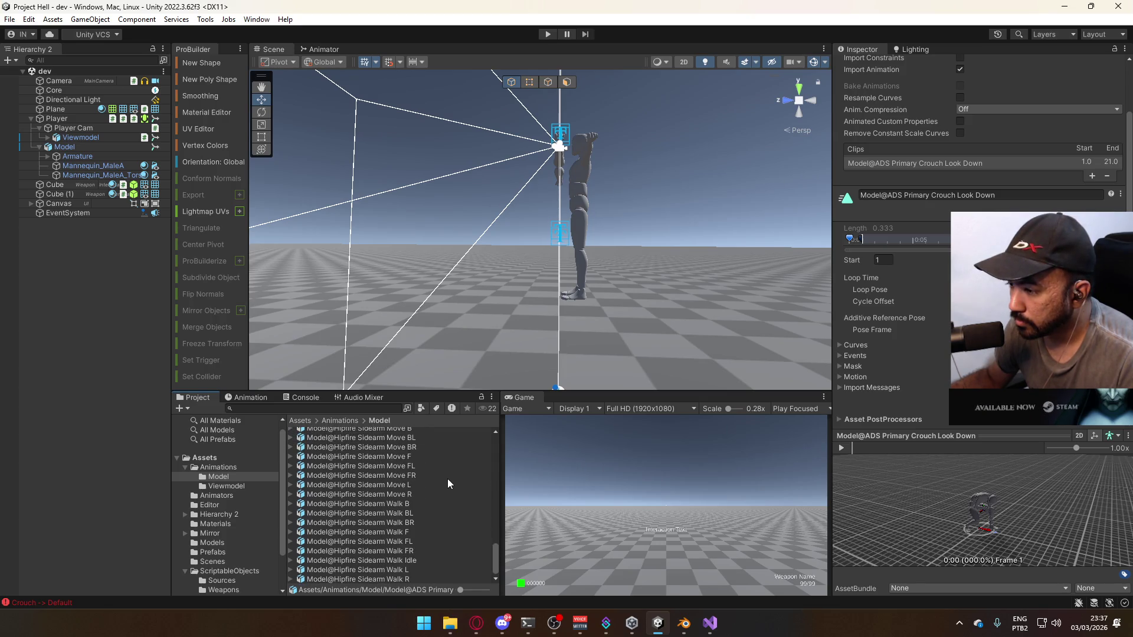
{"action": "scroll", "coordinate": [447, 481], "scroll_direction": "up", "scroll_amount": 10}
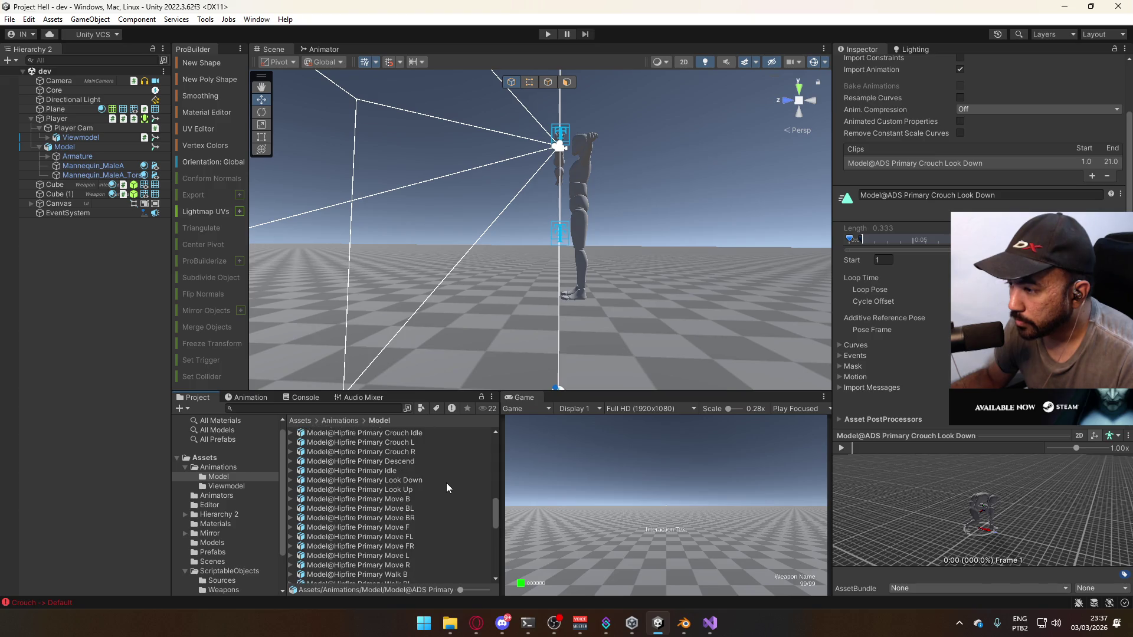
{"action": "scroll", "coordinate": [446, 487], "scroll_direction": "up", "scroll_amount": 3}
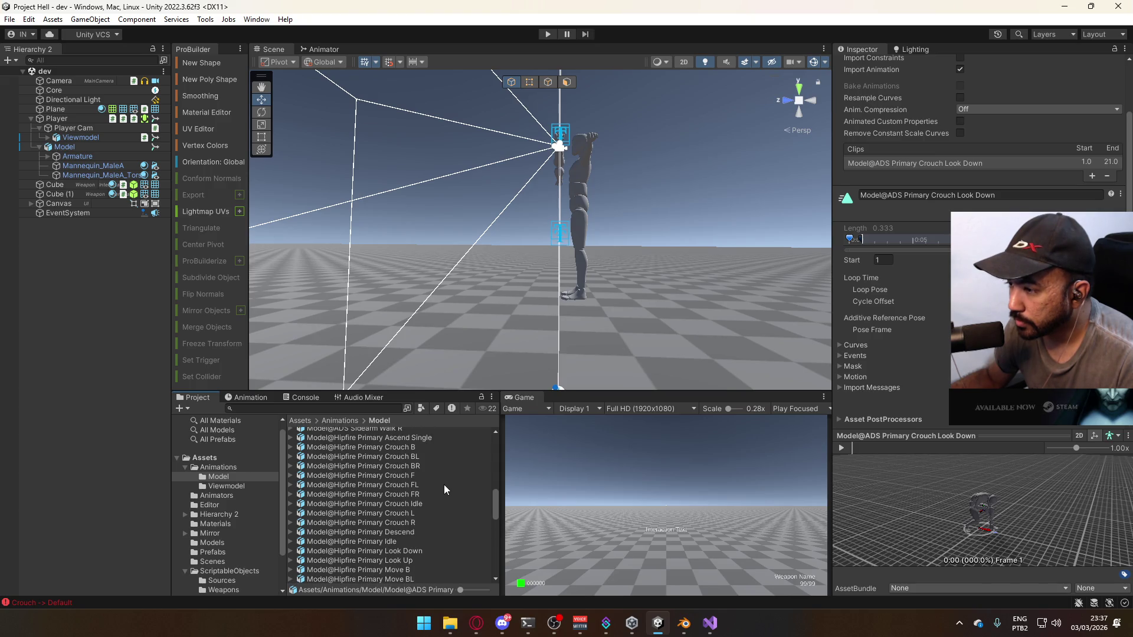
{"action": "scroll", "coordinate": [444, 492], "scroll_direction": "up", "scroll_amount": 2}
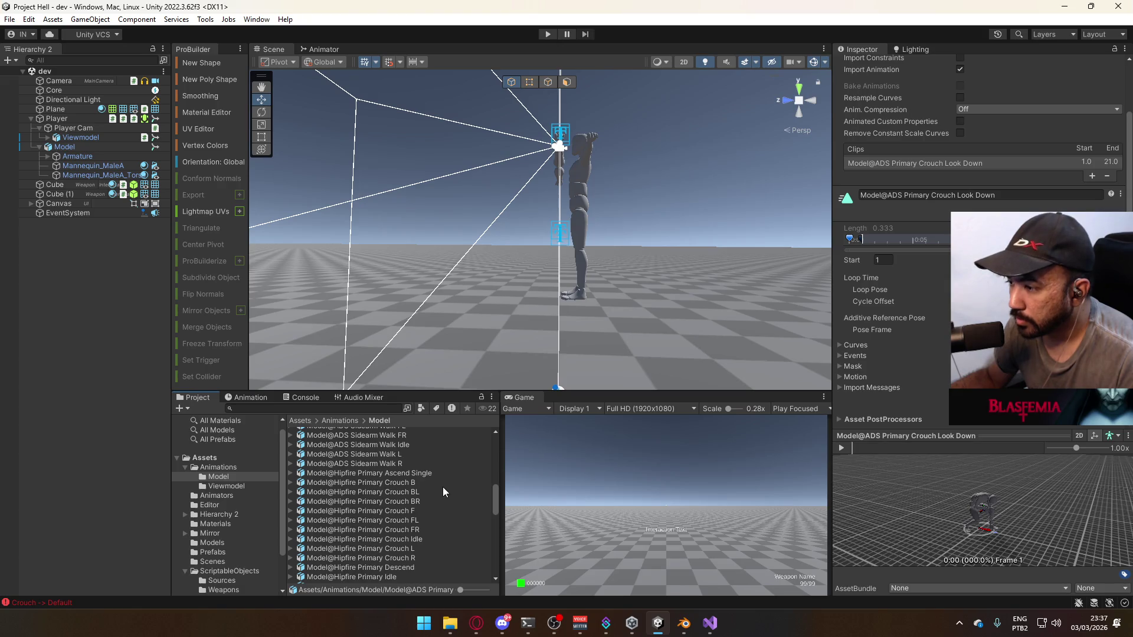
{"action": "key", "text": "alt+Tab"}
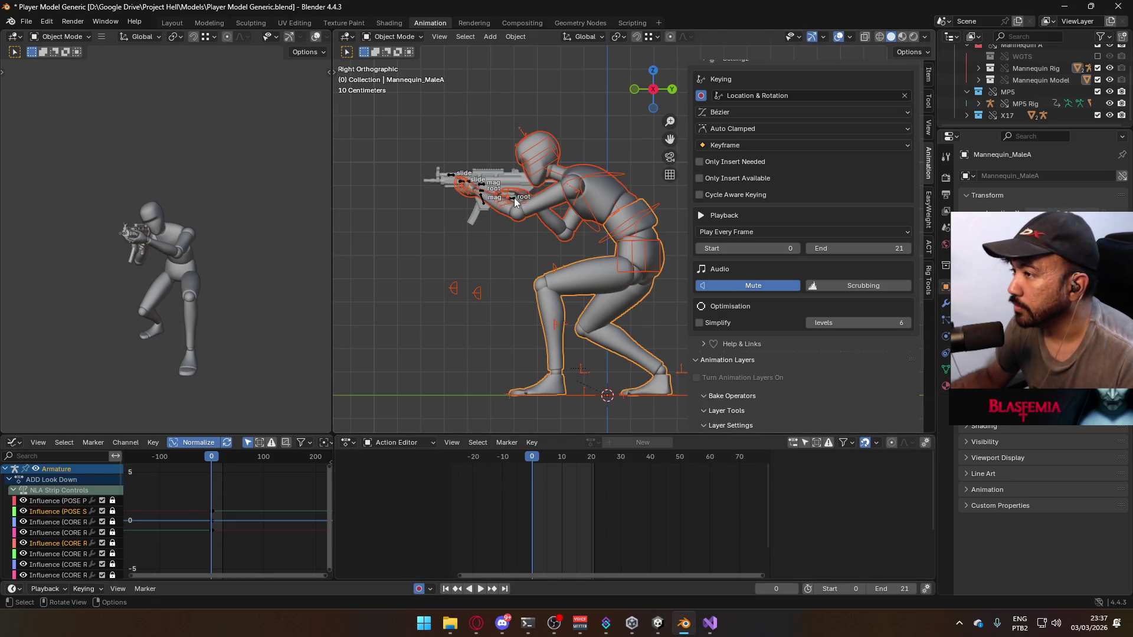
On the MP5 Rig, activate ADD Look Up and mute the ADD ADS Crouch and ADD ADS layers
{"action": "left_click", "coordinate": [515, 202]}
{"action": "scroll", "coordinate": [888, 341], "scroll_direction": "down", "scroll_amount": 2}
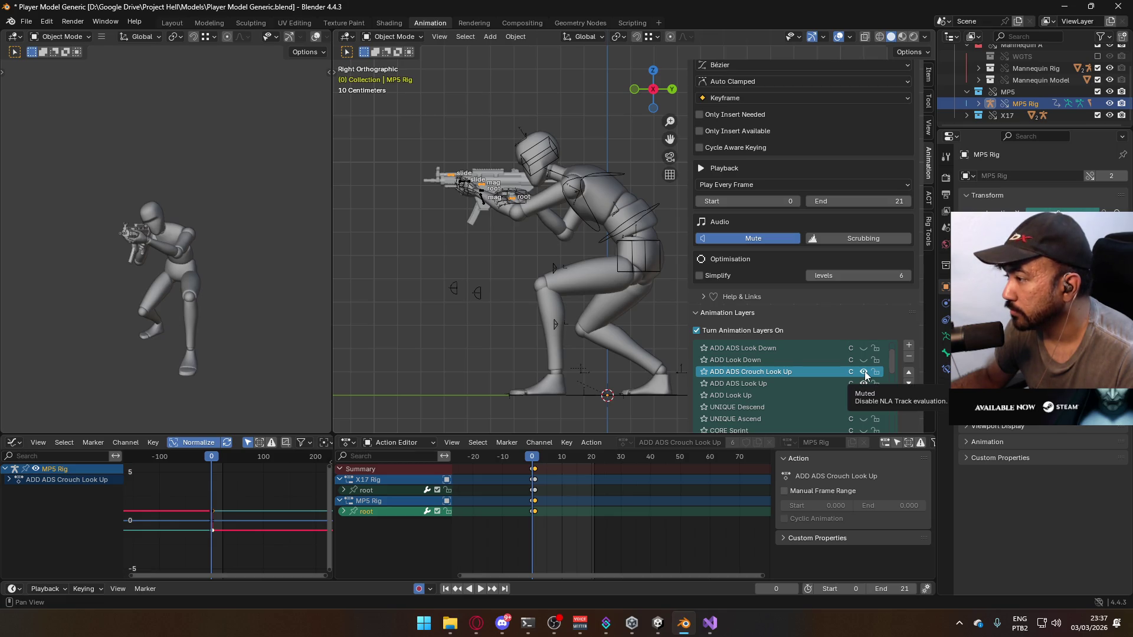
{"action": "left_click", "coordinate": [862, 385]}
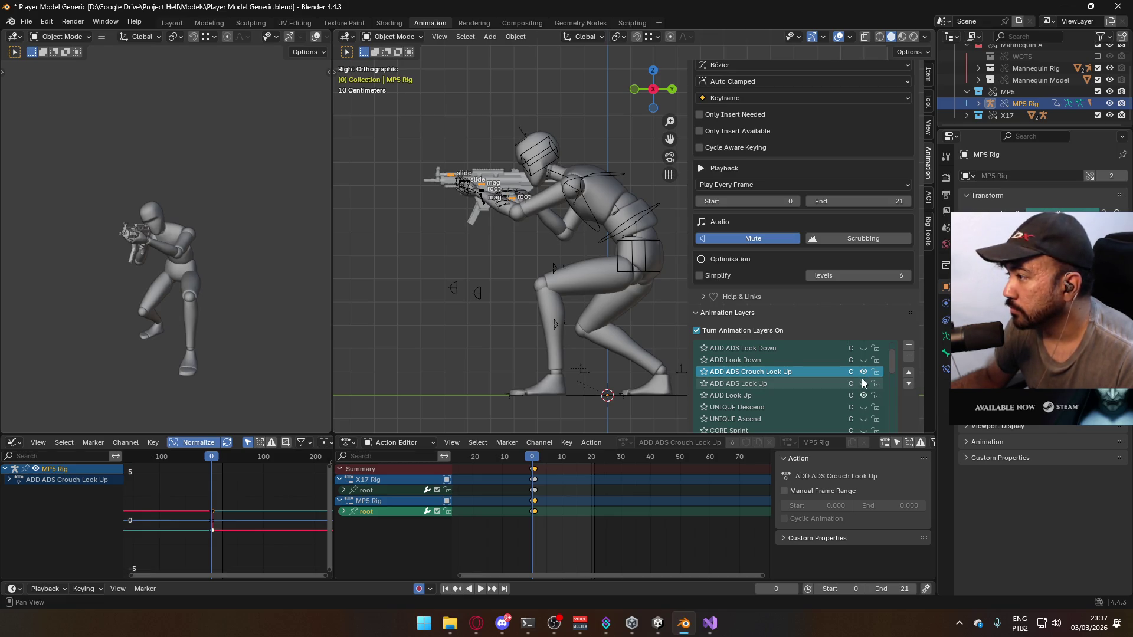
{"action": "left_click", "coordinate": [801, 395]}
{"action": "scroll", "coordinate": [794, 394], "scroll_direction": "down", "scroll_amount": 4}
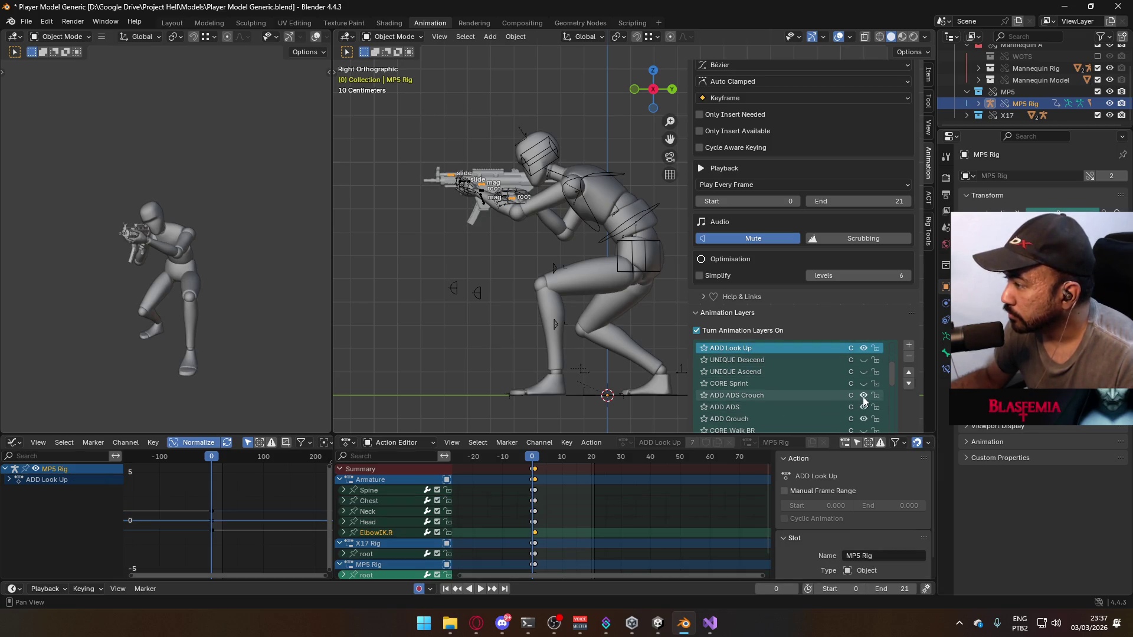
{"action": "left_click", "coordinate": [863, 395]}
{"action": "left_click", "coordinate": [863, 407]}
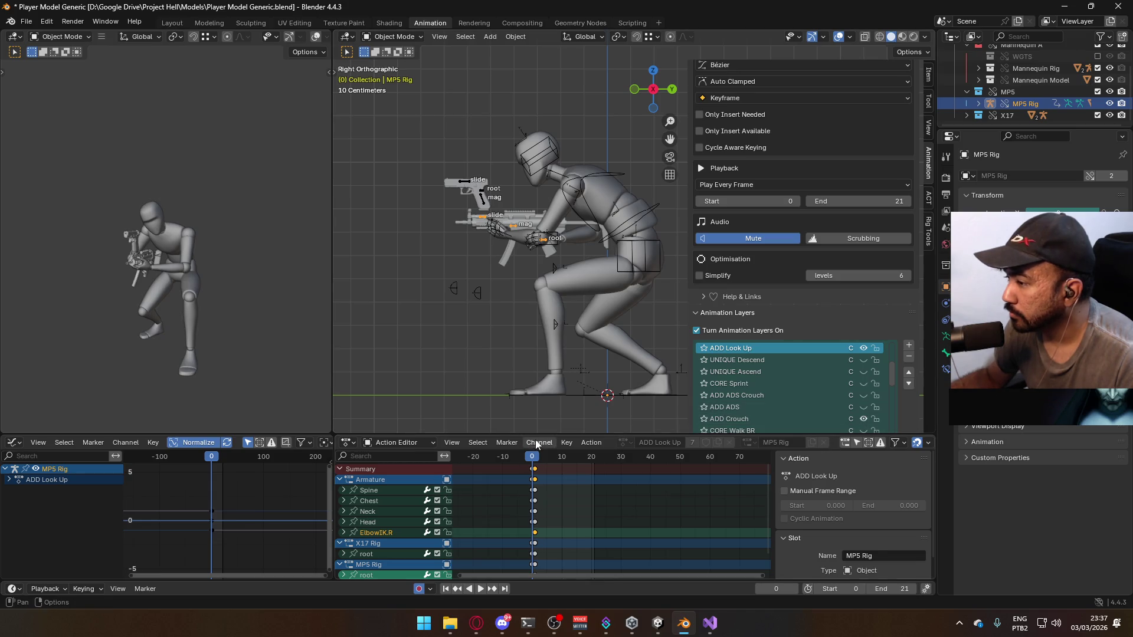
Preview the animation, set the playhead to frame 1, and enter Pose Mode
{"action": "key", "text": "space"}
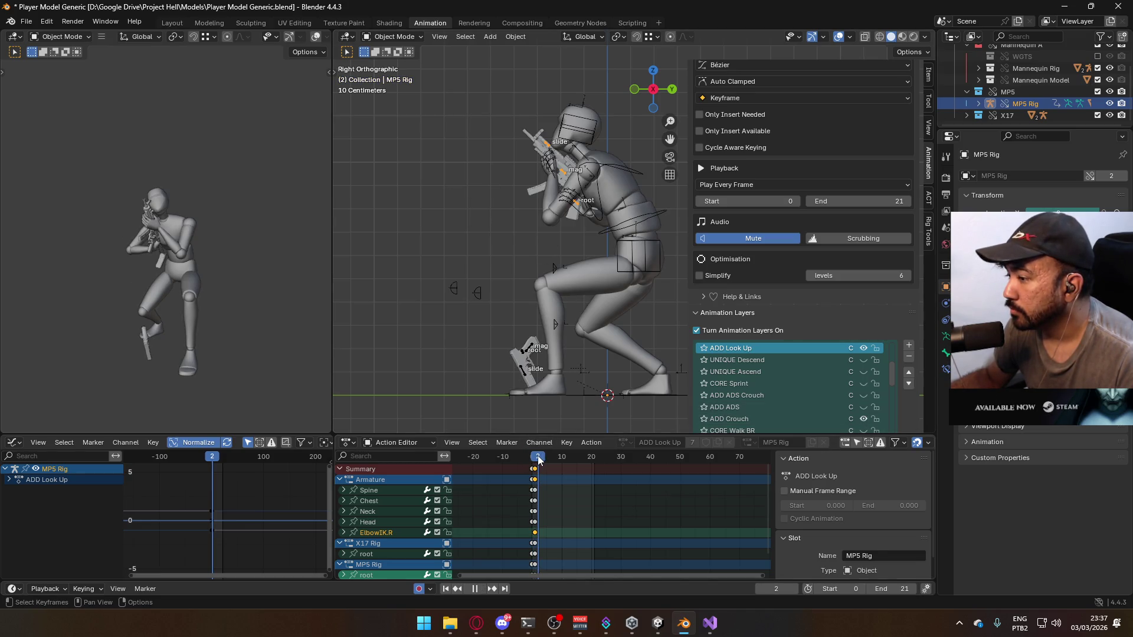
{"action": "left_click_drag", "start_coordinate": [538, 460], "coordinate": [532, 462]}
{"action": "key", "text": "space"}
{"action": "key", "text": "ctrl+Tab"}
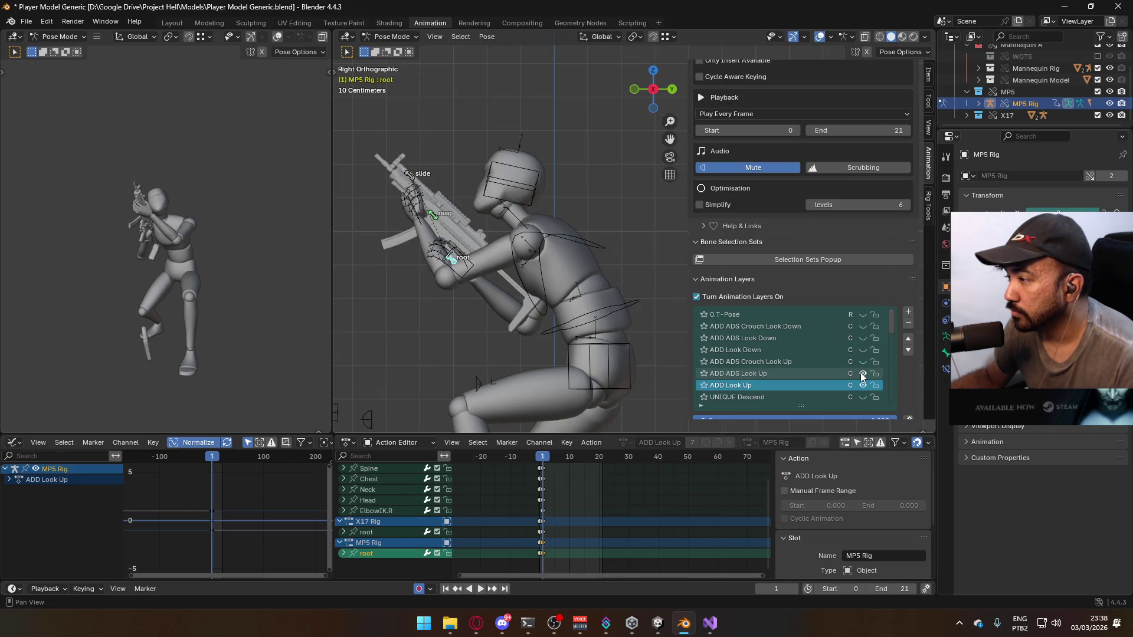
{"action": "left_click", "coordinate": [796, 373]}
{"action": "key", "text": "g"}
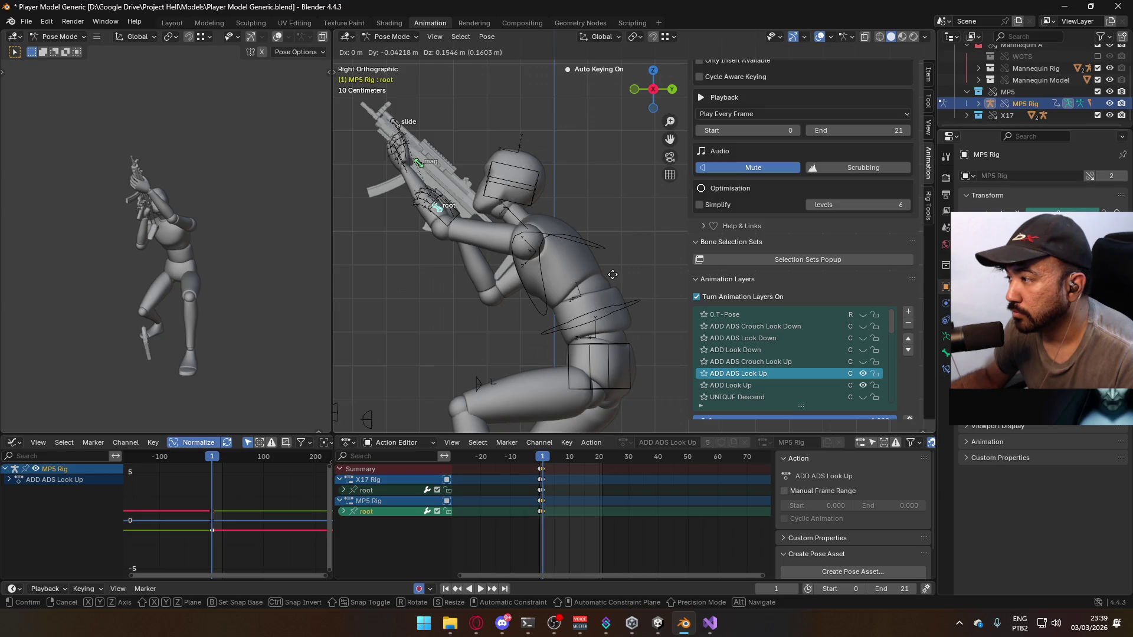
{"action": "right_click", "coordinate": [613, 275]}
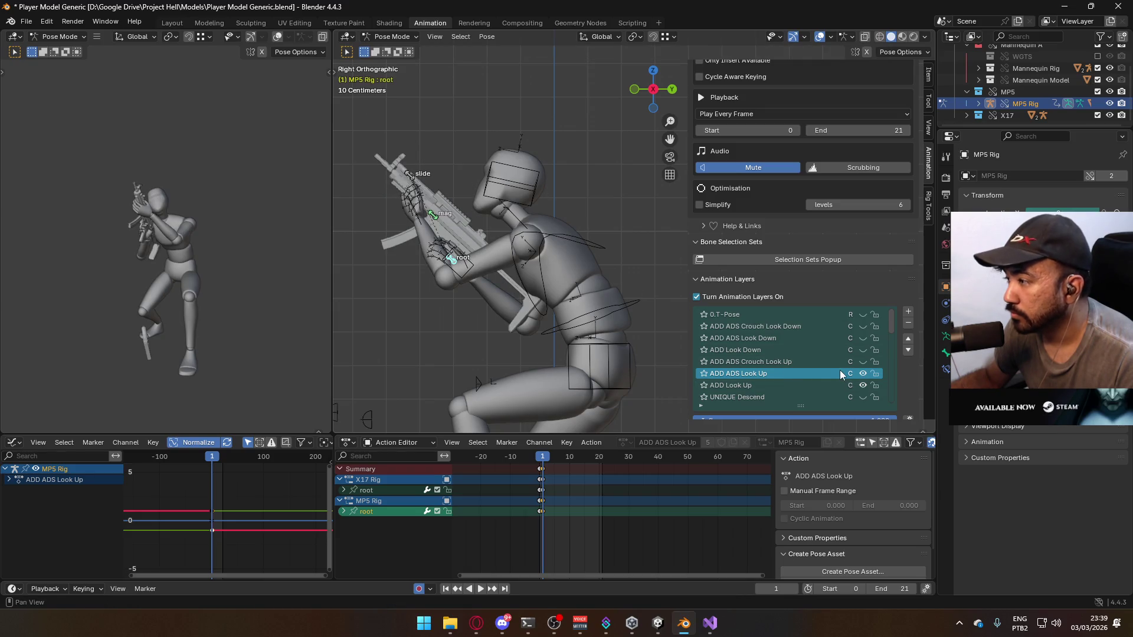
{"action": "left_click", "coordinate": [820, 385]}
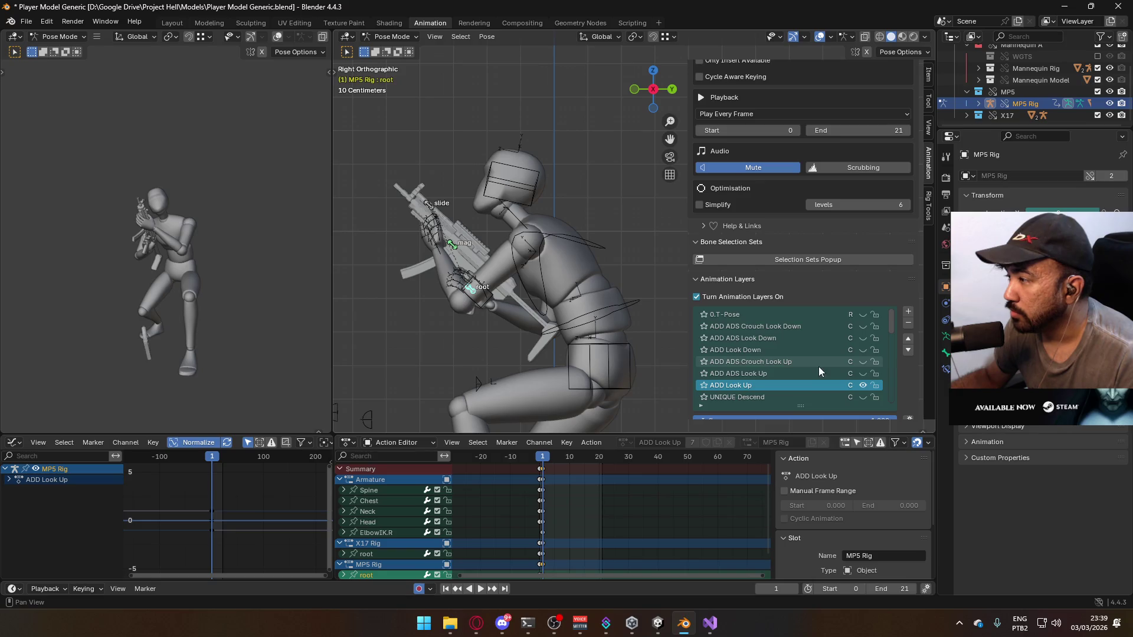
{"action": "left_click", "coordinate": [863, 373]}
{"action": "left_click", "coordinate": [864, 372]}
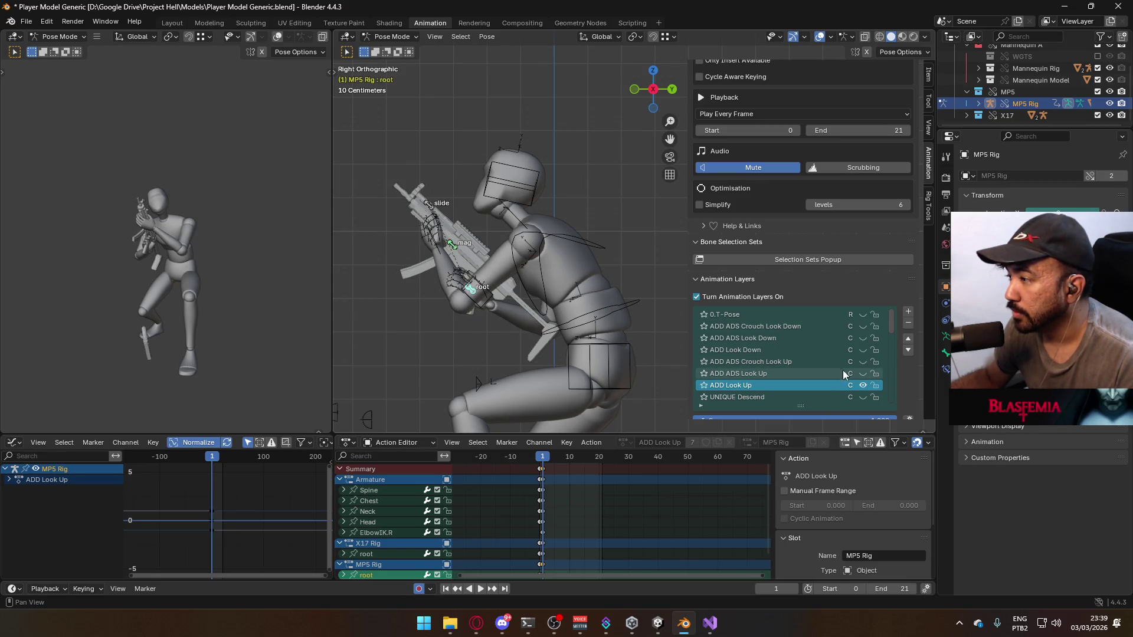
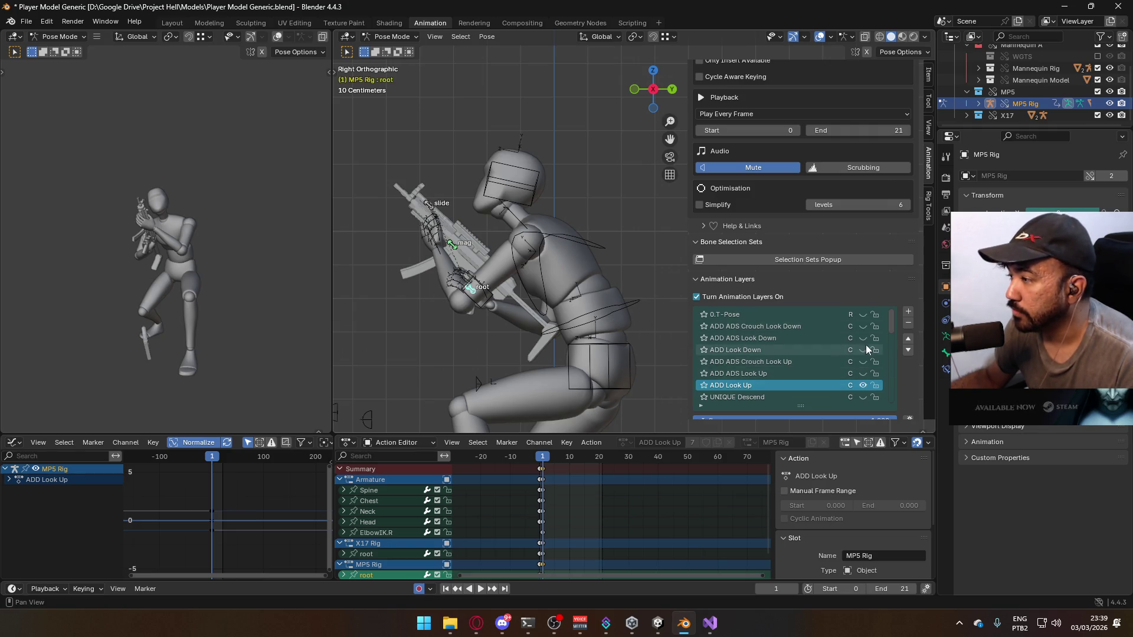
Preview the ADD ADS Crouch layer on the MP5 rig, then switch it back off
{"action": "scroll", "coordinate": [865, 344], "scroll_direction": "down", "scroll_amount": 6}
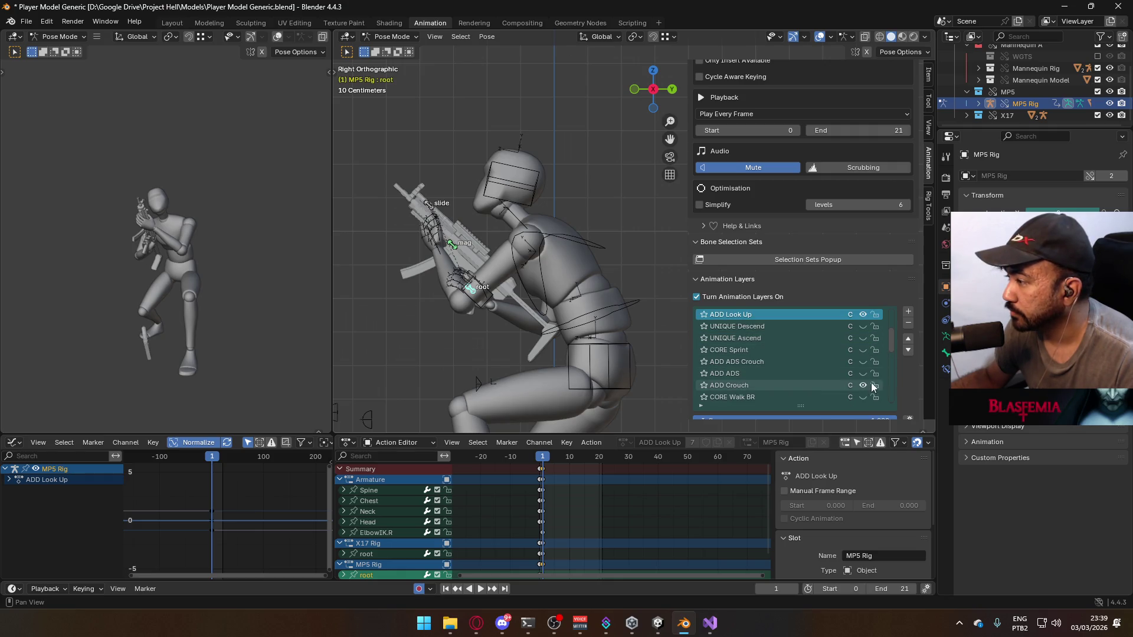
{"action": "left_click", "coordinate": [861, 362]}
{"action": "left_click", "coordinate": [862, 362]}
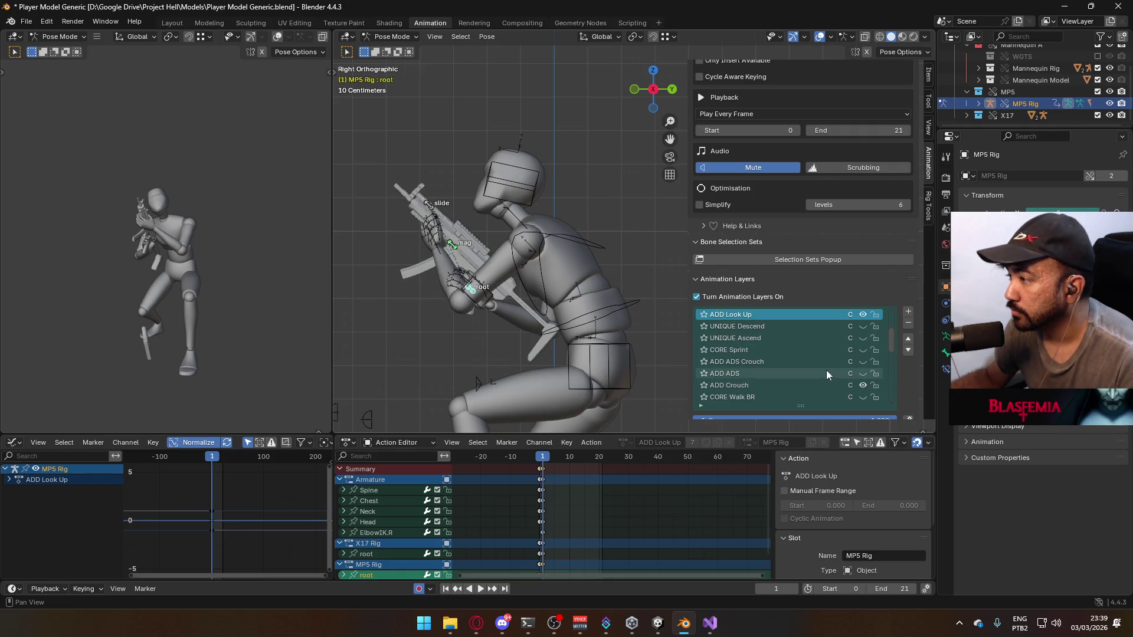
{"action": "scroll", "coordinate": [767, 354], "scroll_direction": "up", "scroll_amount": 4}
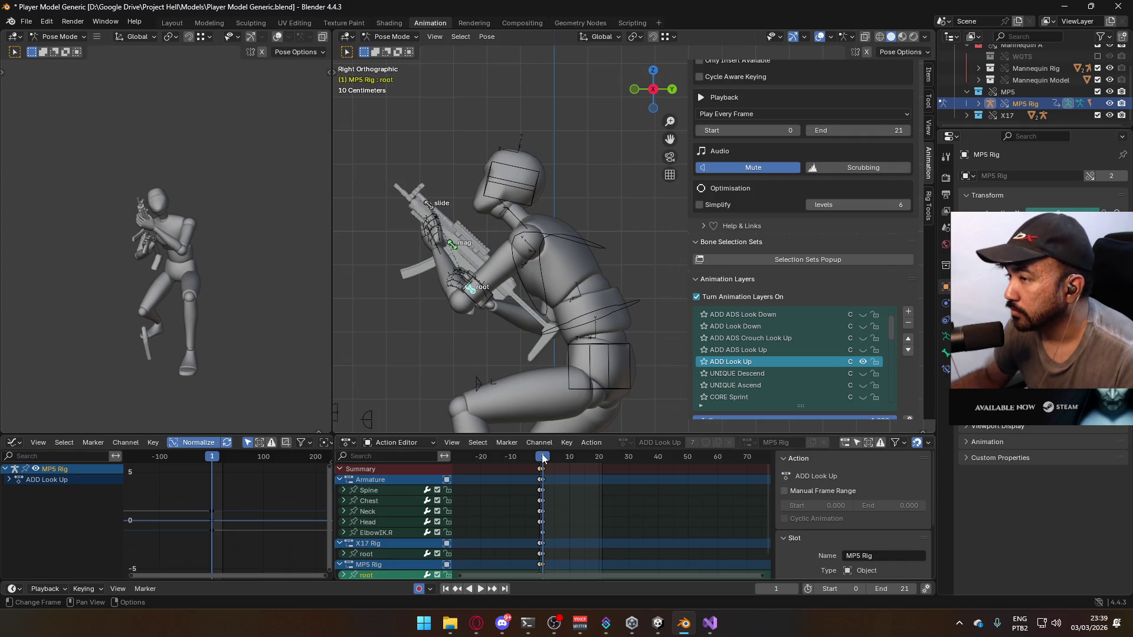
Play and stop the ADD Look Up animation, then return the MP5 rig to Object Mode
{"action": "key", "text": "space"}
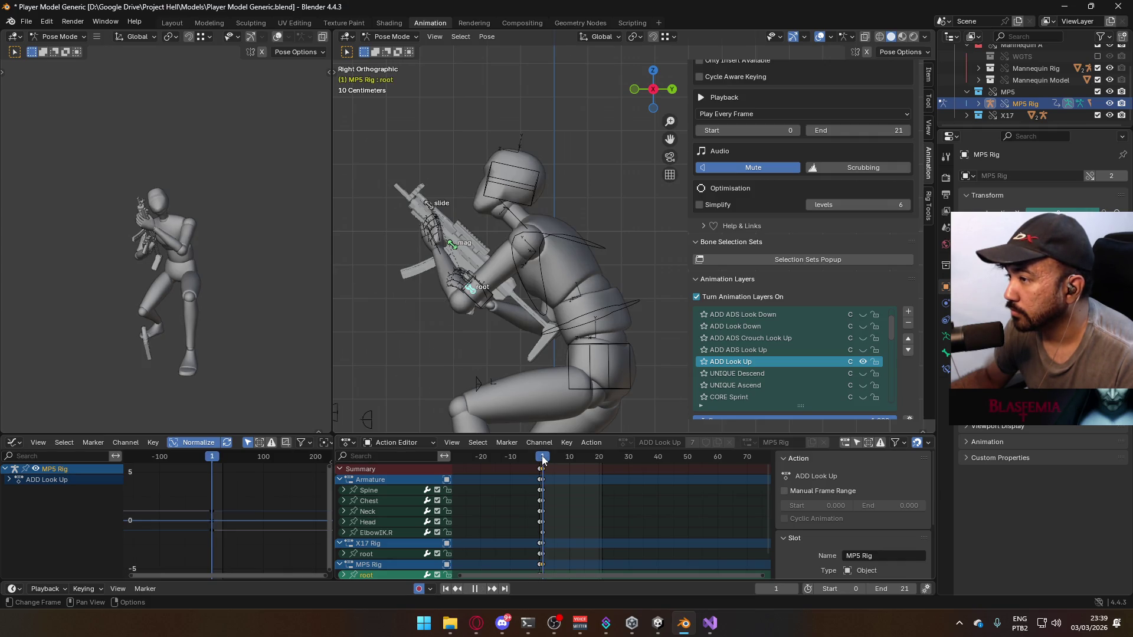
{"action": "scroll", "coordinate": [838, 354], "scroll_direction": "down", "scroll_amount": 2}
{"action": "key", "text": "space"}
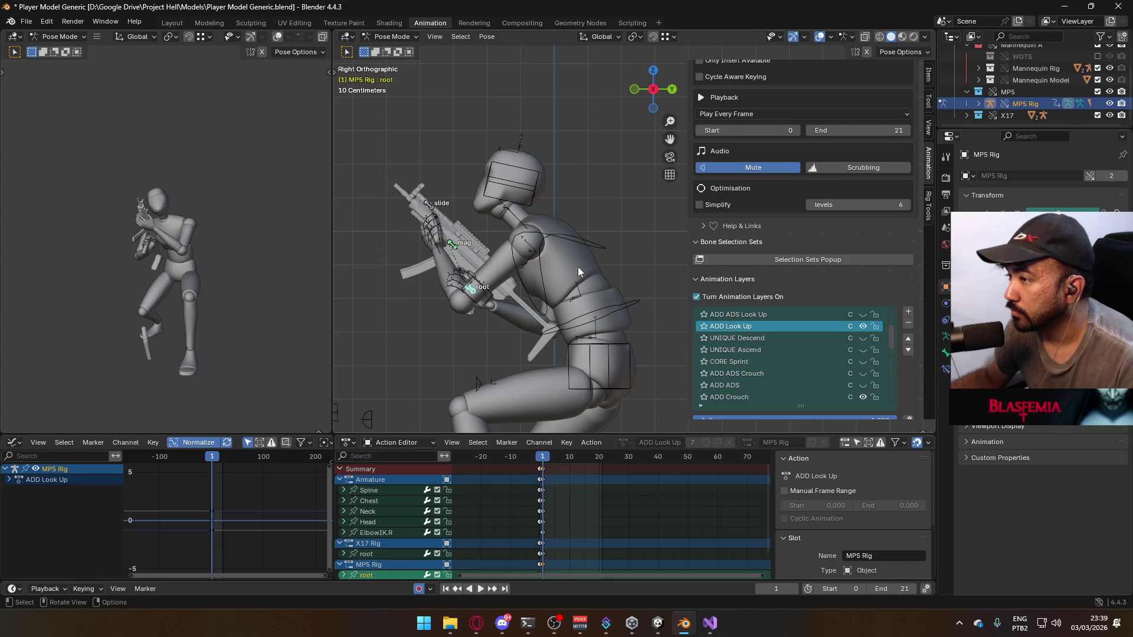
{"action": "left_click", "coordinate": [393, 36]}
{"action": "left_click", "coordinate": [411, 50]}
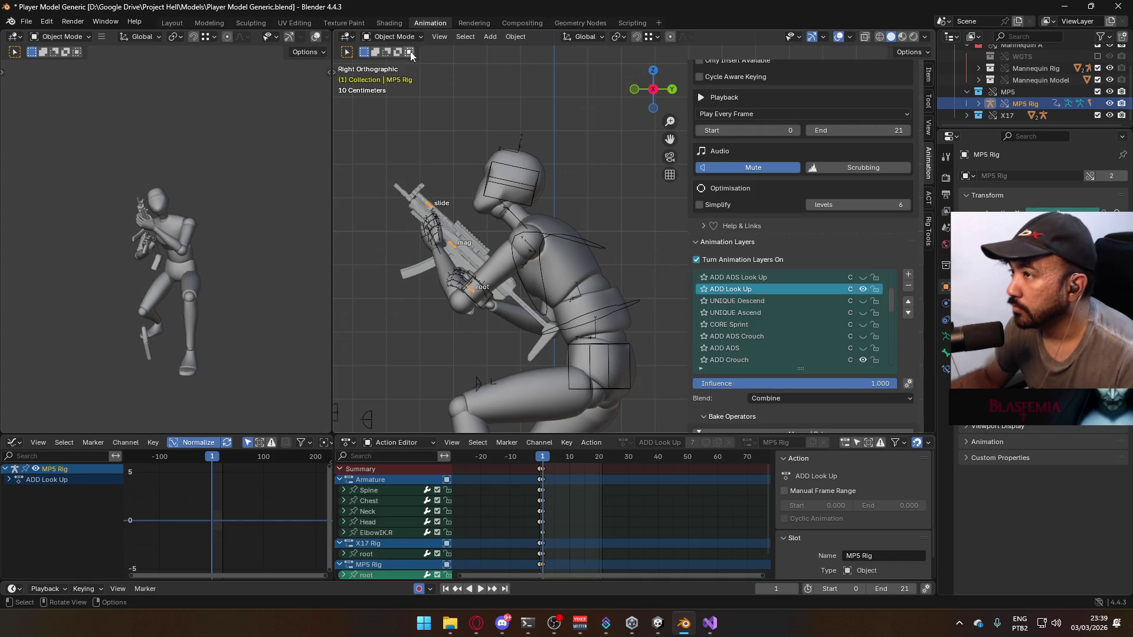
Select the mannequin Armature, turn off ADD ADS Crouch, and test the CORE Sprint and ADD Crouch layers
{"action": "left_click", "coordinate": [585, 242]}
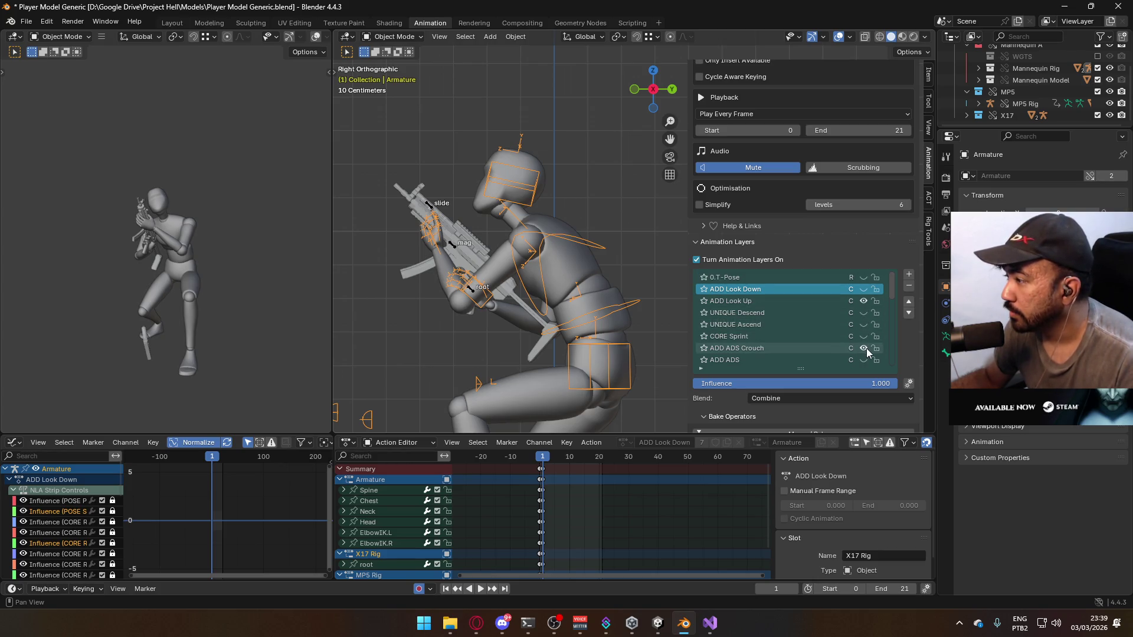
{"action": "left_click", "coordinate": [863, 348]}
{"action": "scroll", "coordinate": [860, 335], "scroll_direction": "down", "scroll_amount": 1}
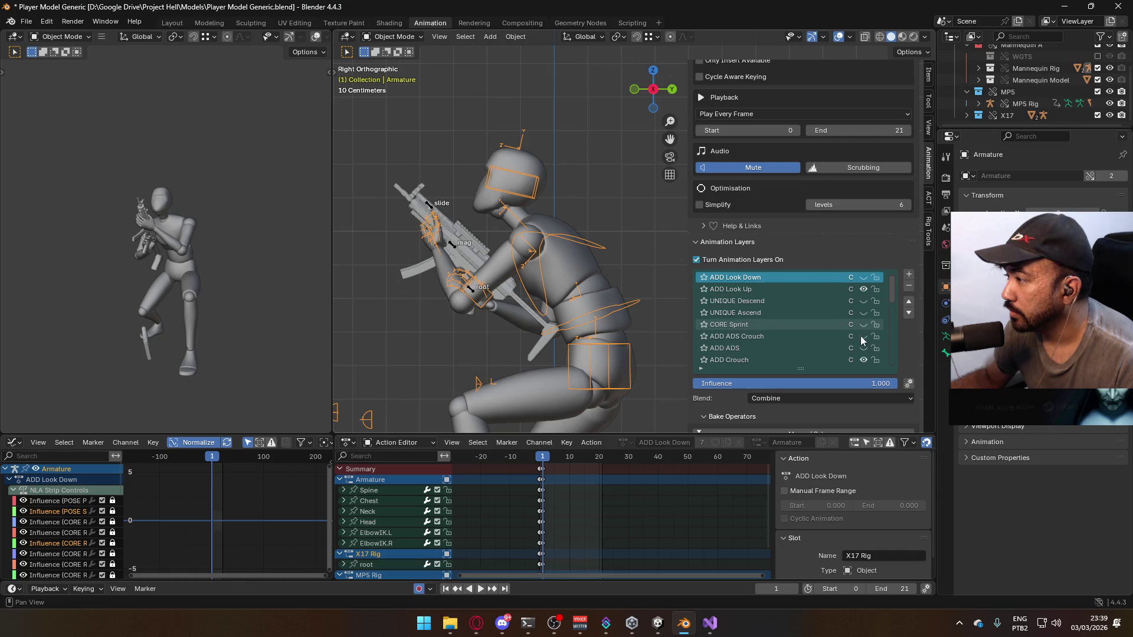
{"action": "scroll", "coordinate": [861, 338], "scroll_direction": "down", "scroll_amount": 2}
{"action": "left_click", "coordinate": [862, 337]}
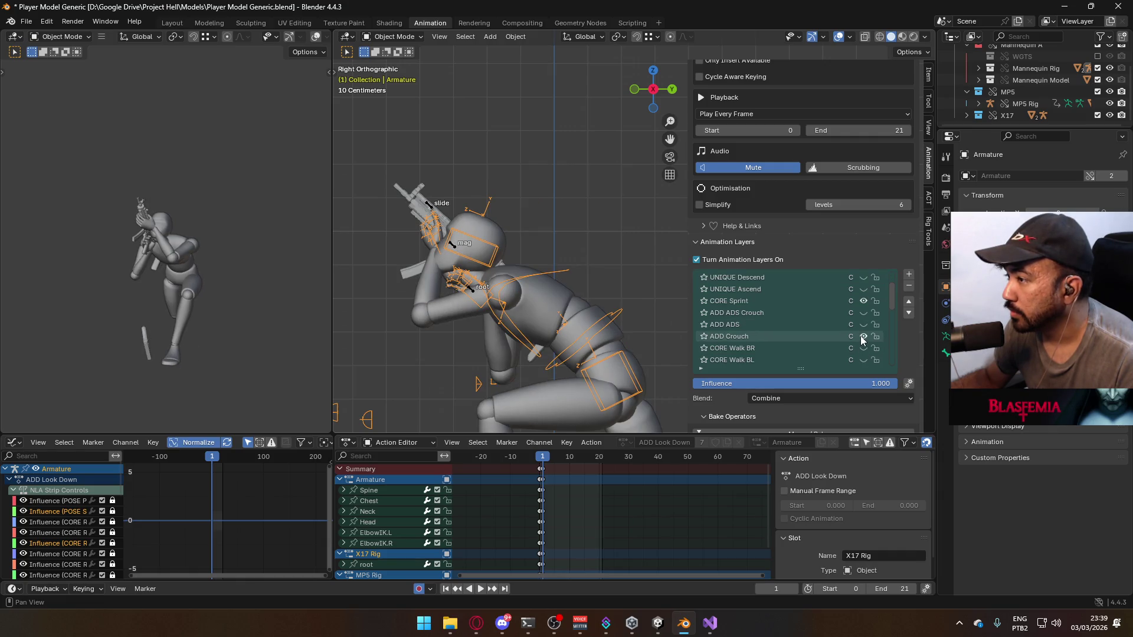
{"action": "left_click", "coordinate": [862, 336]}
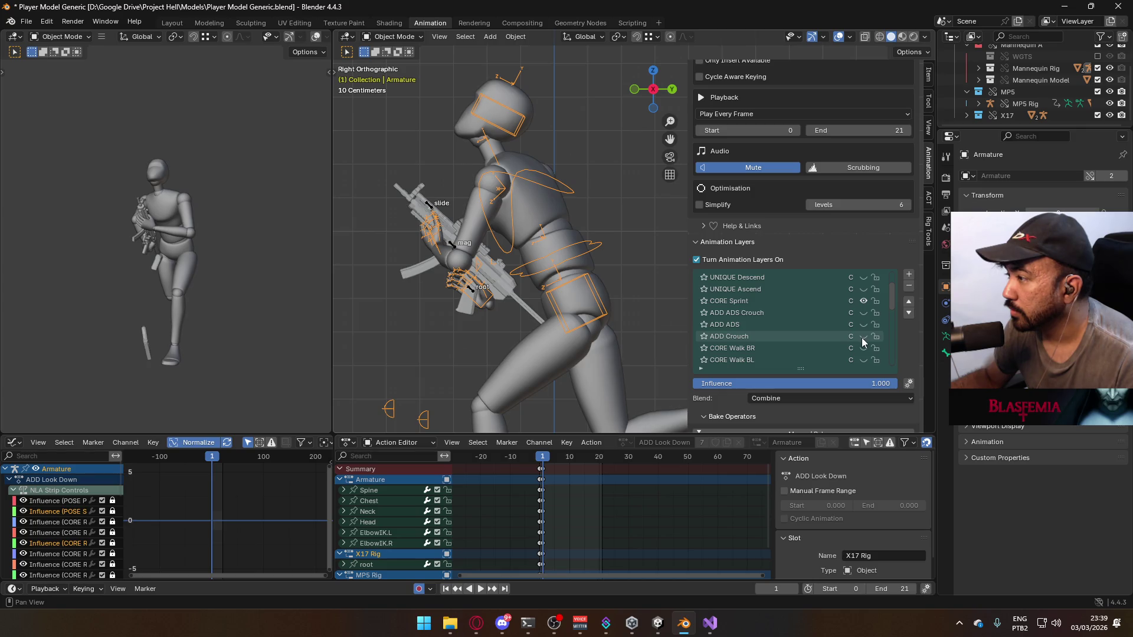
{"action": "left_click", "coordinate": [862, 337]}
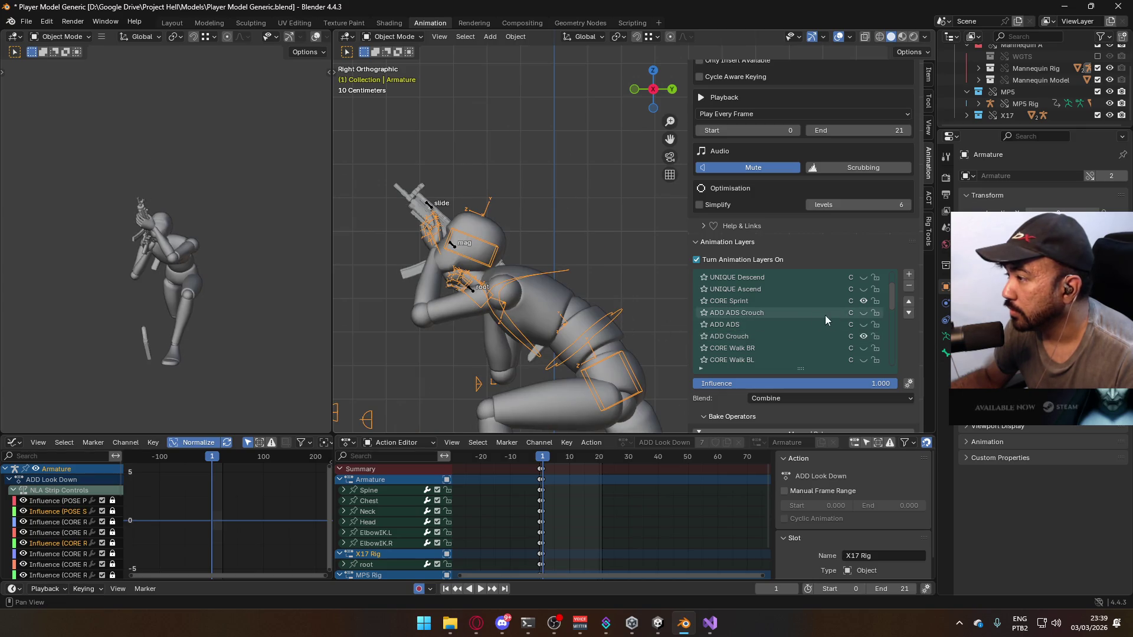
Switch off CORE Sprint and ADD Crouch so the mannequin stands in the Primary Idle pose
{"action": "left_click", "coordinate": [862, 302]}
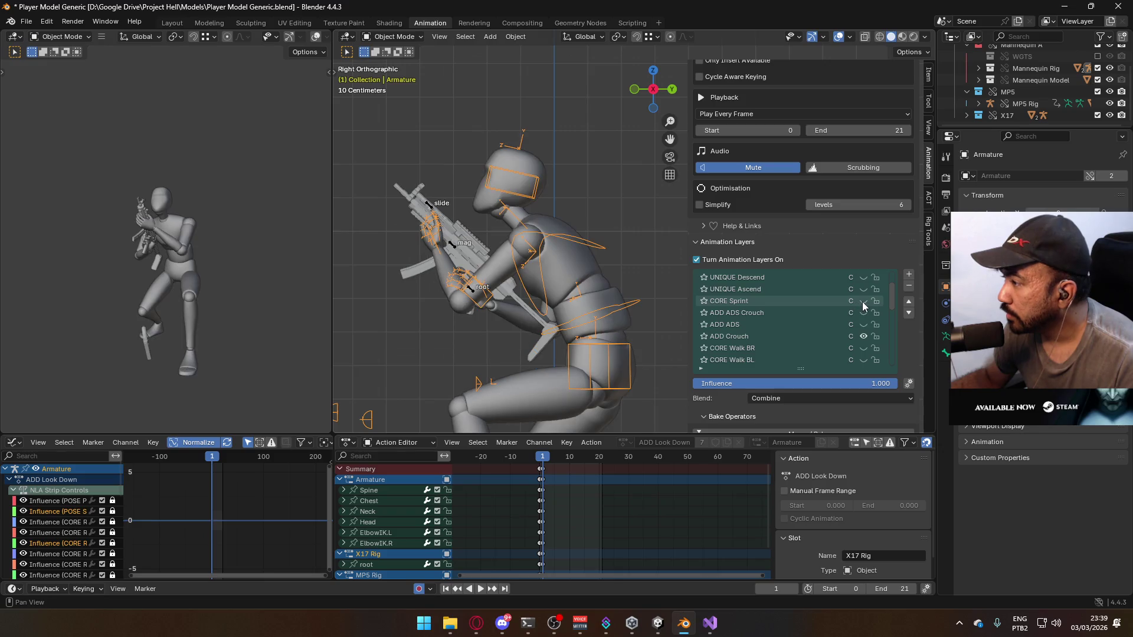
{"action": "scroll", "coordinate": [862, 328], "scroll_direction": "down", "scroll_amount": 1}
{"action": "scroll", "coordinate": [862, 328], "scroll_direction": "down", "scroll_amount": 1}
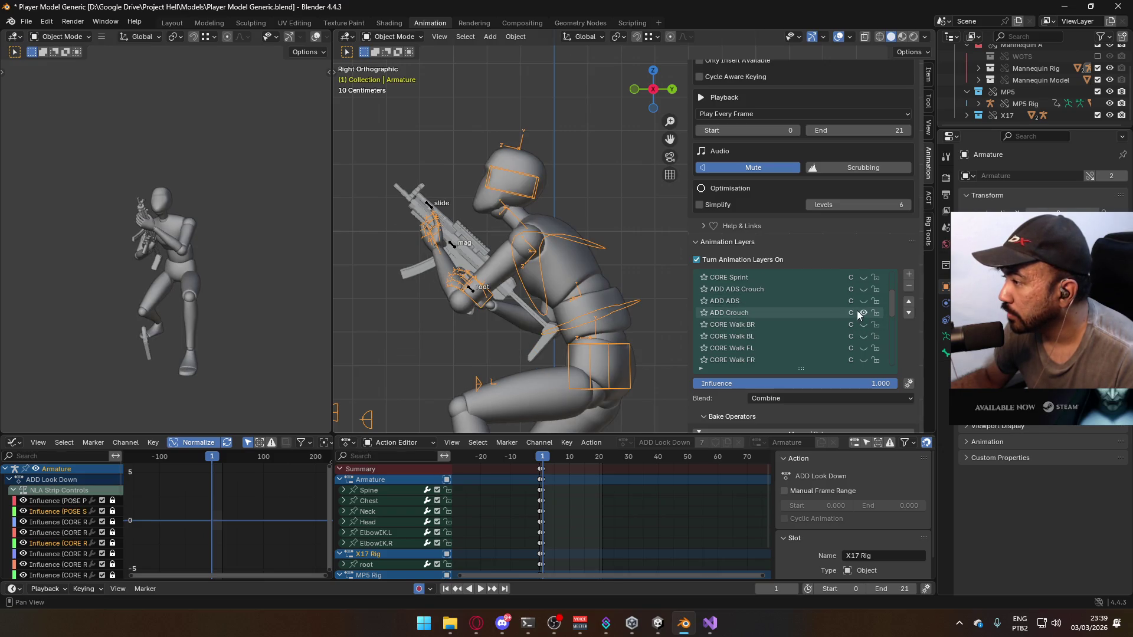
{"action": "left_click", "coordinate": [862, 311]}
{"action": "scroll", "coordinate": [864, 318], "scroll_direction": "down", "scroll_amount": 6}
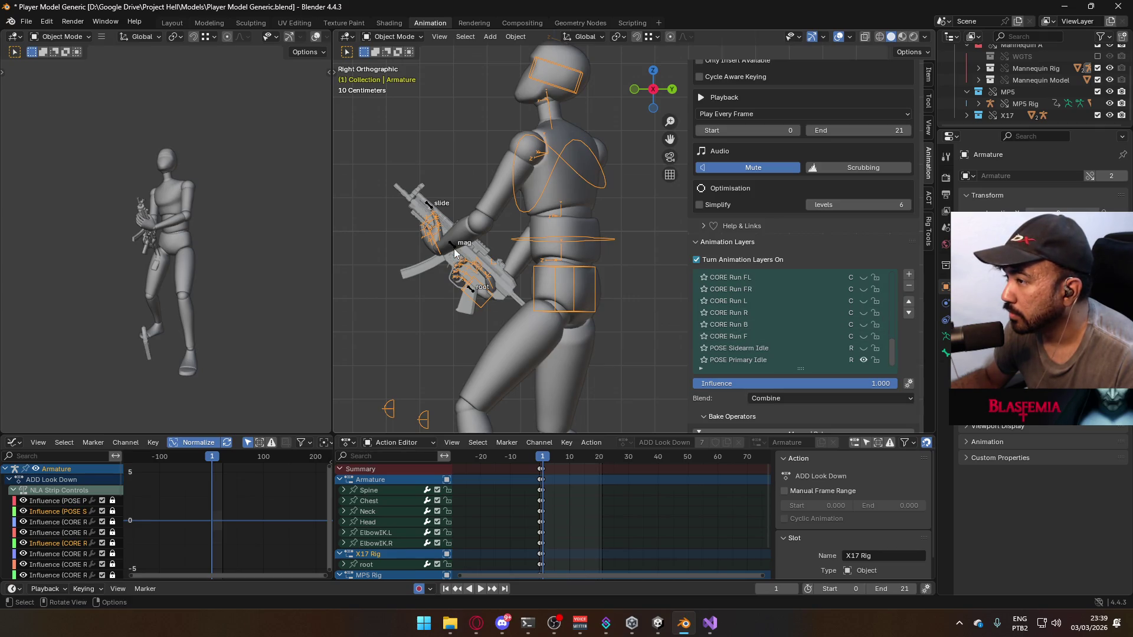
Select the MP5 Rig and centre the view on the raised gun
{"action": "left_click", "coordinate": [454, 254]}
{"action": "left_click", "coordinate": [863, 346]}
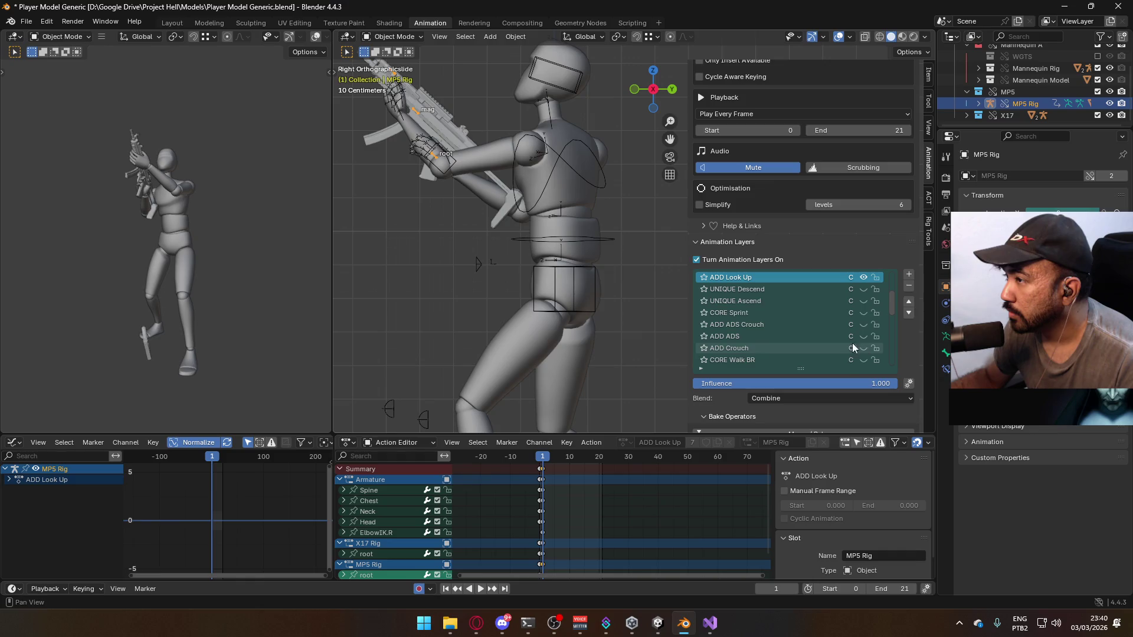
{"action": "mouse_move", "coordinate": [547, 207]}
{"action": "middle_mouse_down", "text": "shift"}
{"action": "mouse_move", "coordinate": [586, 260]}
{"action": "mouse_move", "coordinate": [561, 320]}
{"action": "middle_mouse_up", "text": "shift"}
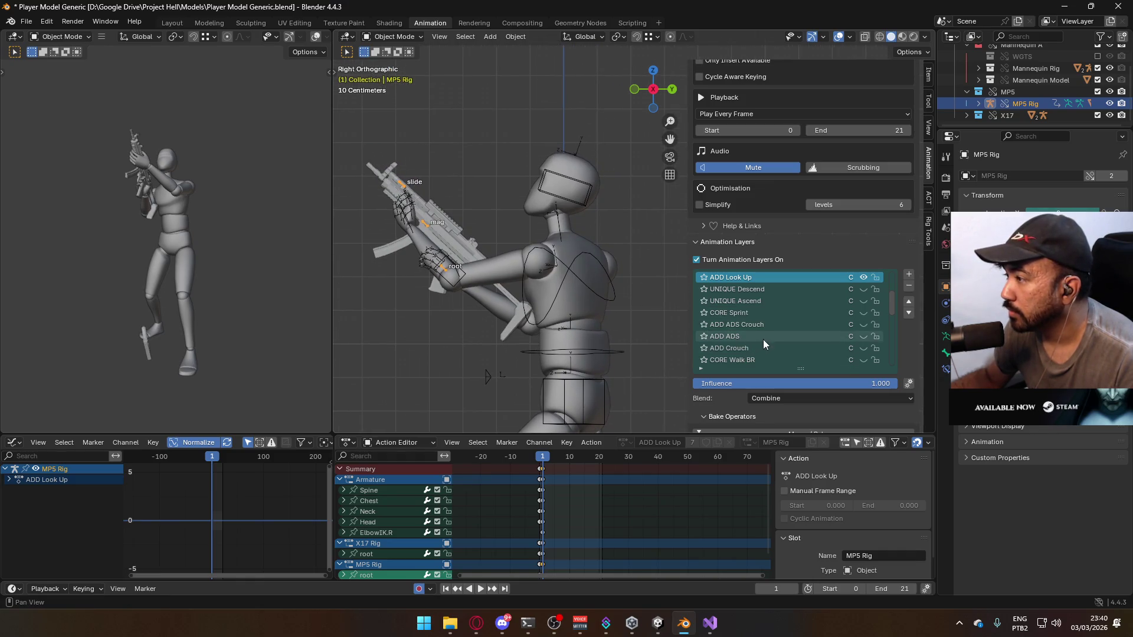
{"action": "scroll", "coordinate": [763, 337], "scroll_direction": "up", "scroll_amount": 2}
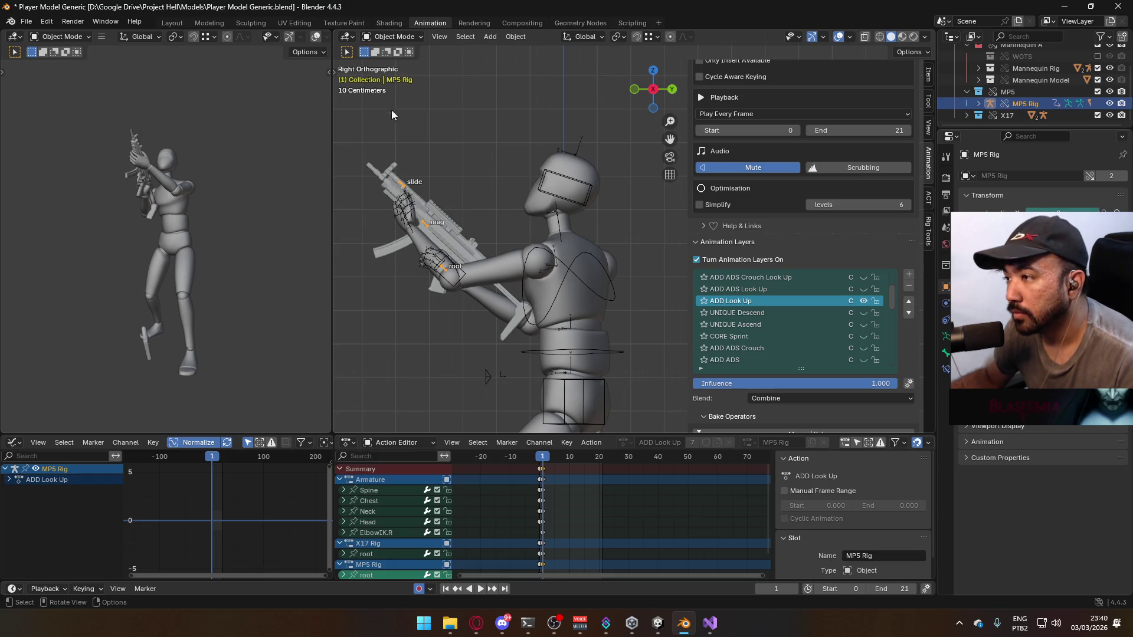
In Pose Mode, move the MP5 root bone up and right so it auto-keys, then stop playback
{"action": "left_click", "coordinate": [378, 34]}
{"action": "left_click", "coordinate": [389, 69]}
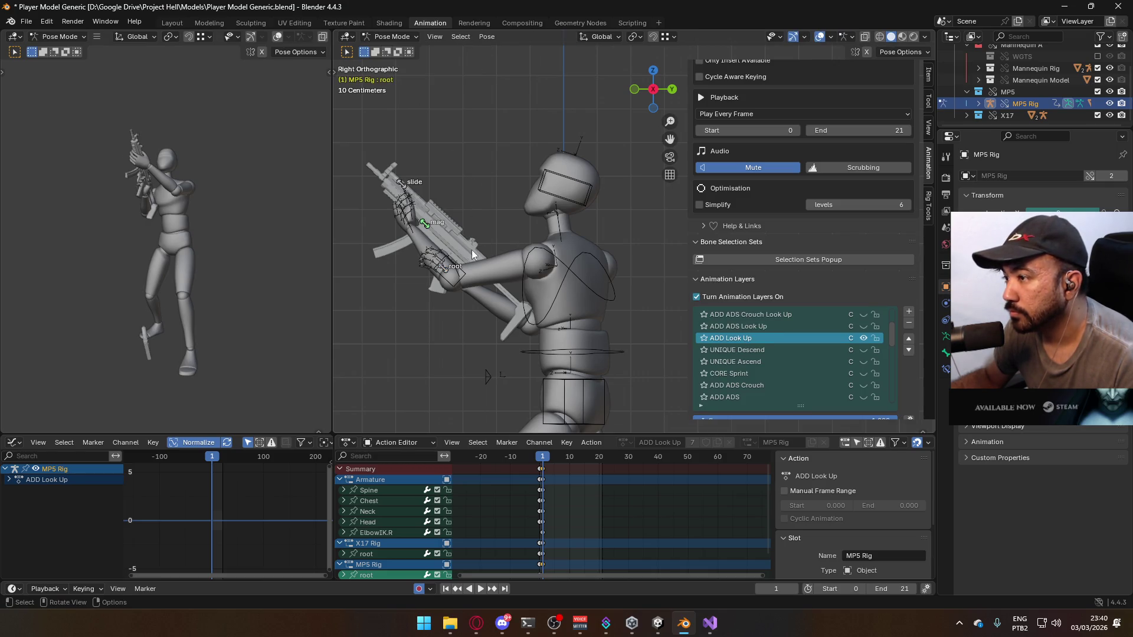
{"action": "left_click", "coordinate": [446, 271]}
{"action": "left_click_drag", "start_coordinate": [446, 273], "coordinate": [476, 249]}
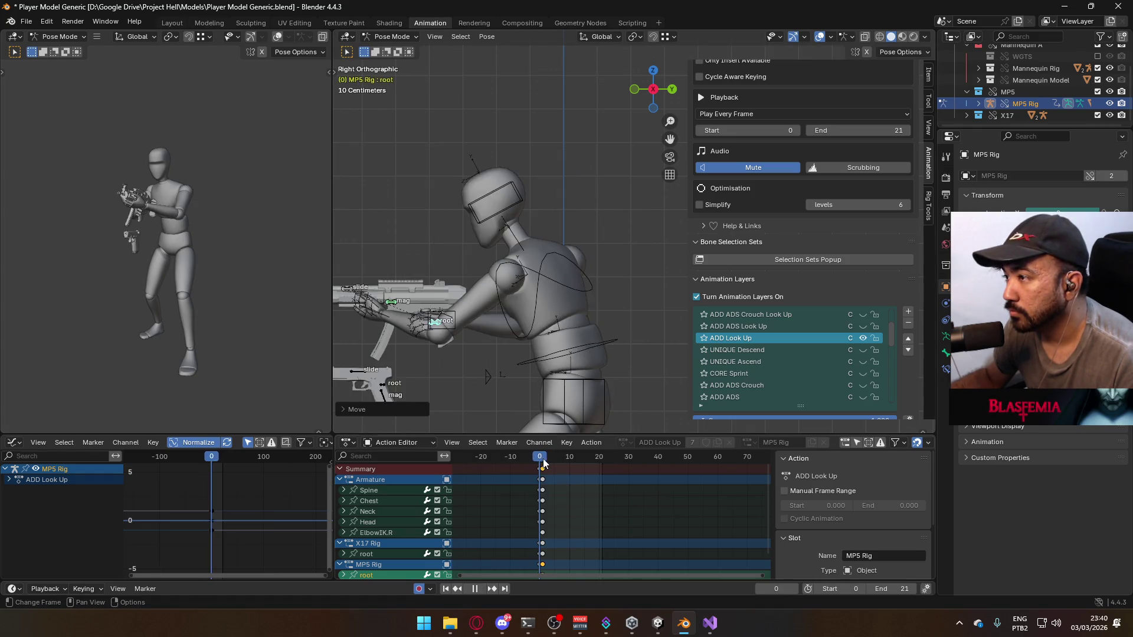
{"action": "key", "text": "Escape"}
Return to Object Mode and select the mannequin model
{"action": "left_click", "coordinate": [394, 37]}
{"action": "left_click", "coordinate": [398, 51]}
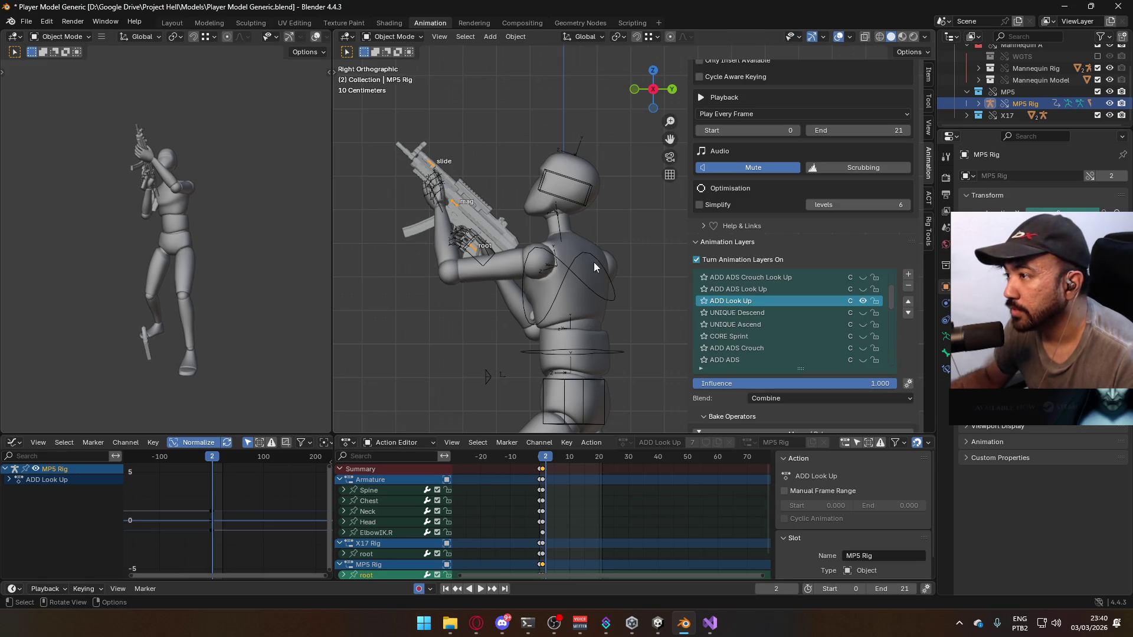
{"action": "left_click", "coordinate": [596, 267]}
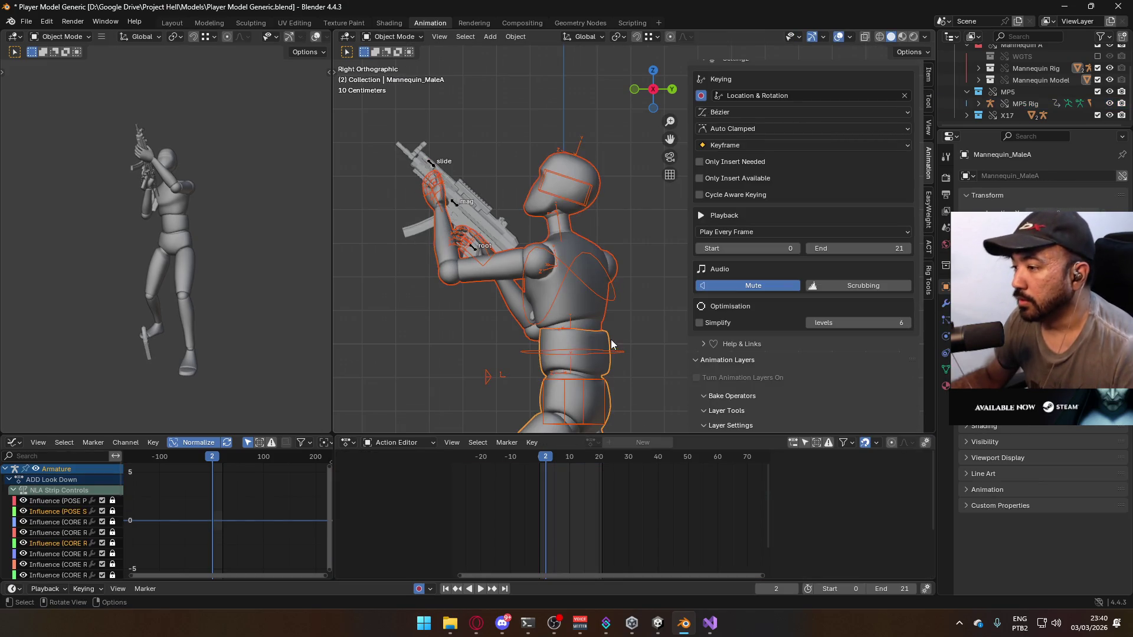
Scrub the timeline back to frame 0 and save the Player Model Generic file
{"action": "mouse_move", "coordinate": [543, 454]}
{"action": "left_mouse_down"}
{"action": "mouse_move", "coordinate": [562, 457]}
{"action": "mouse_move", "coordinate": [540, 455]}
{"action": "left_mouse_up"}
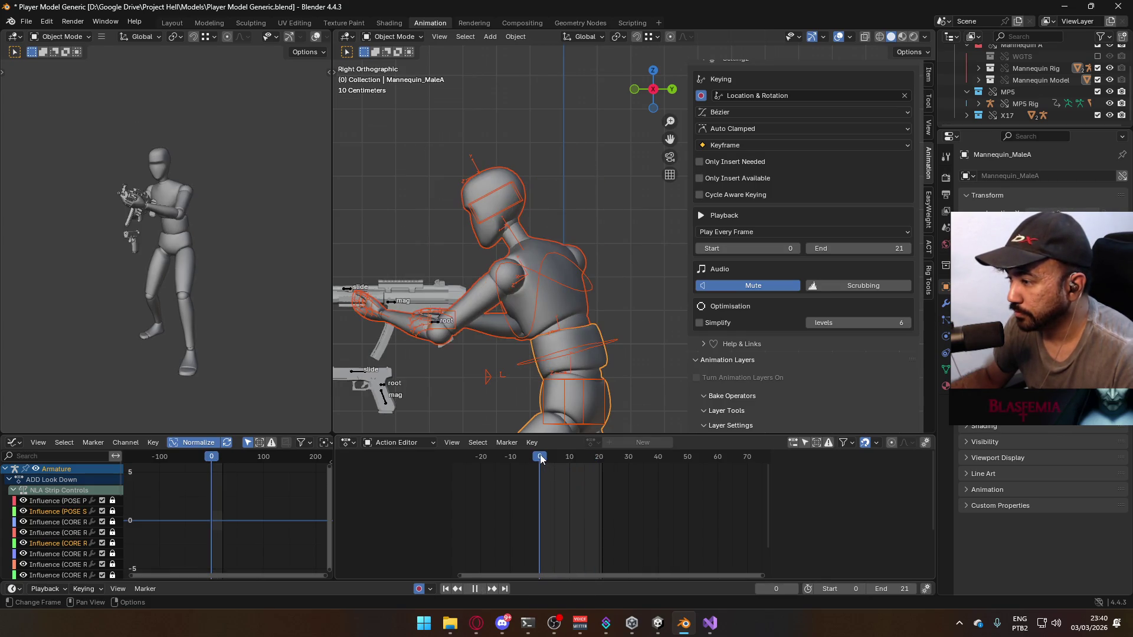
{"action": "key", "text": "ctrl+s"}
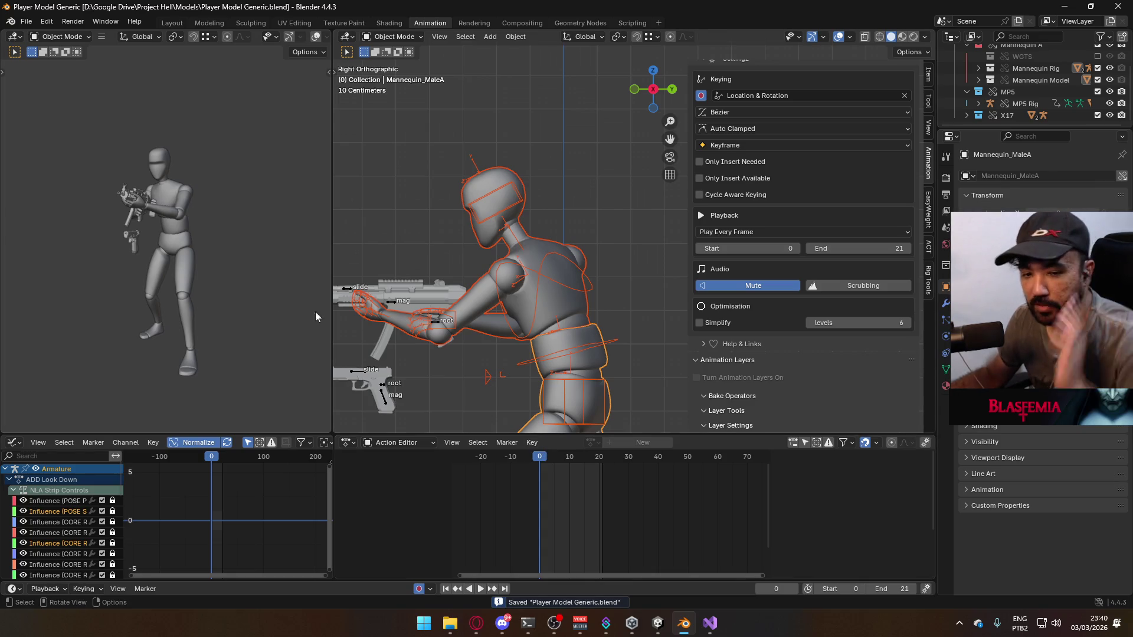
{"action": "left_click", "coordinate": [27, 23]}
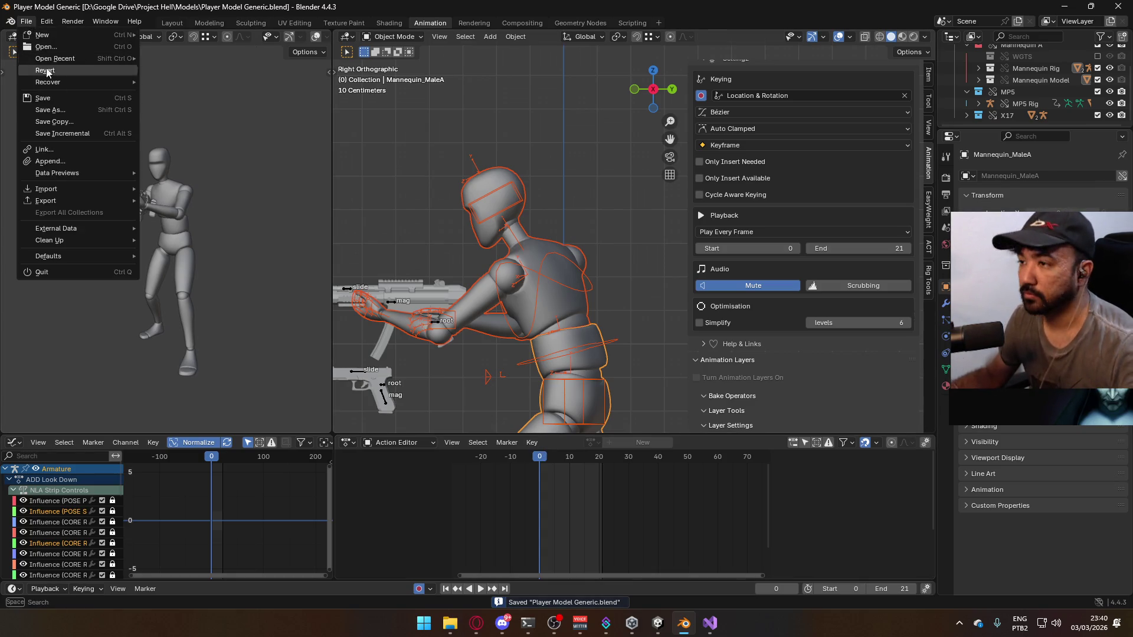
Minimize the browser and start an FBX export from File > Export
{"action": "left_click", "coordinate": [1064, 6]}
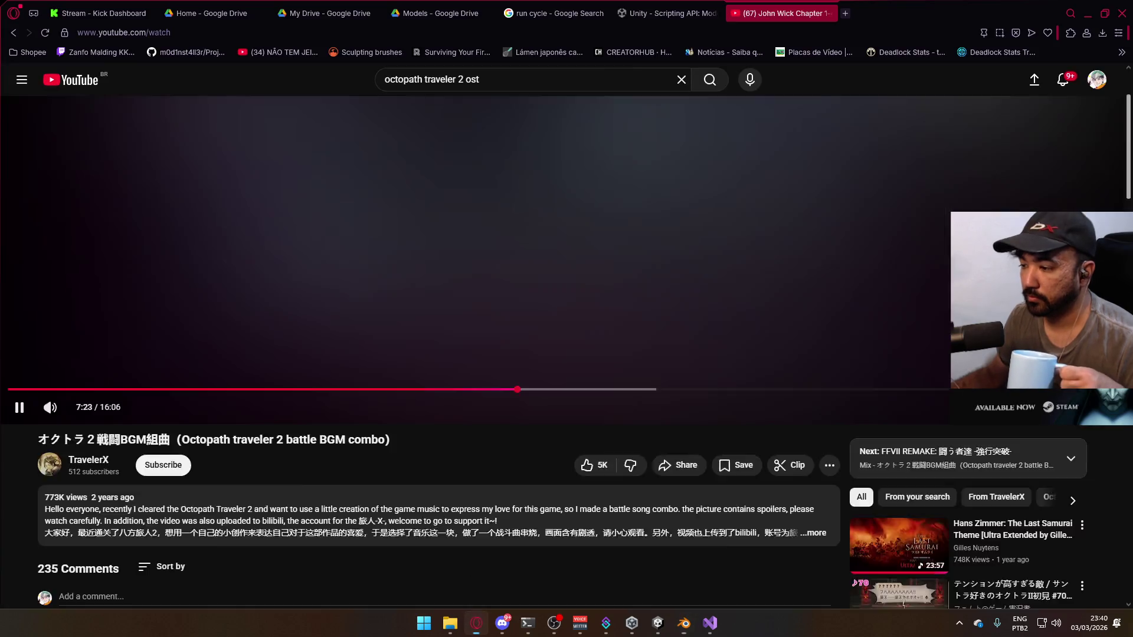
{"action": "left_click", "coordinate": [1089, 7]}
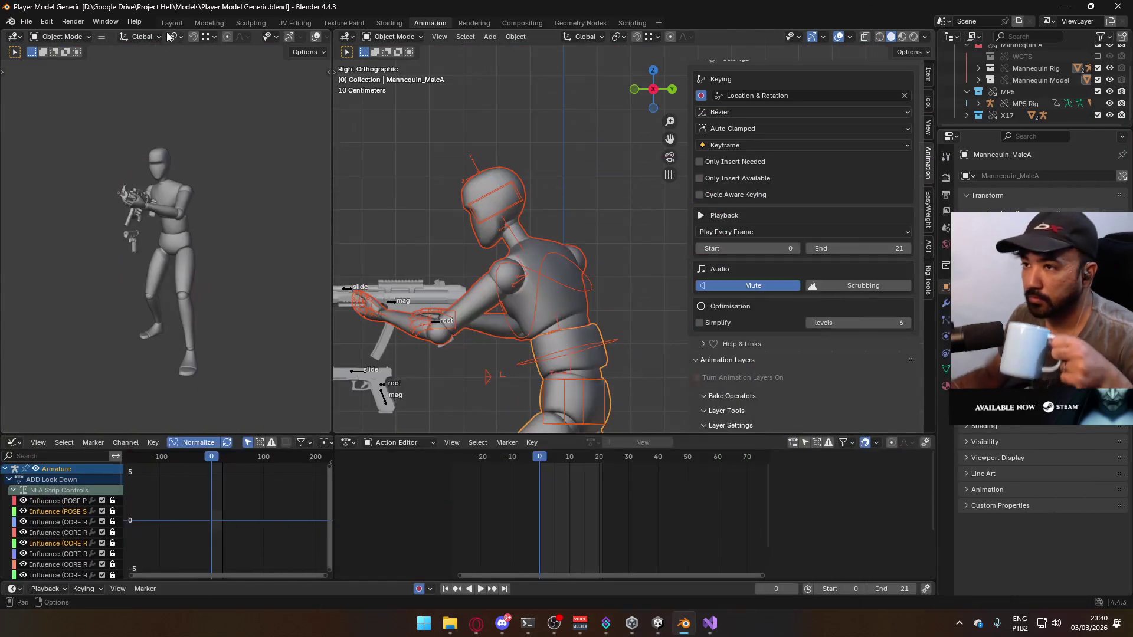
{"action": "left_click", "coordinate": [27, 22]}
{"action": "mouse_move", "coordinate": [59, 200]}
{"action": "left_click", "coordinate": [203, 305]}
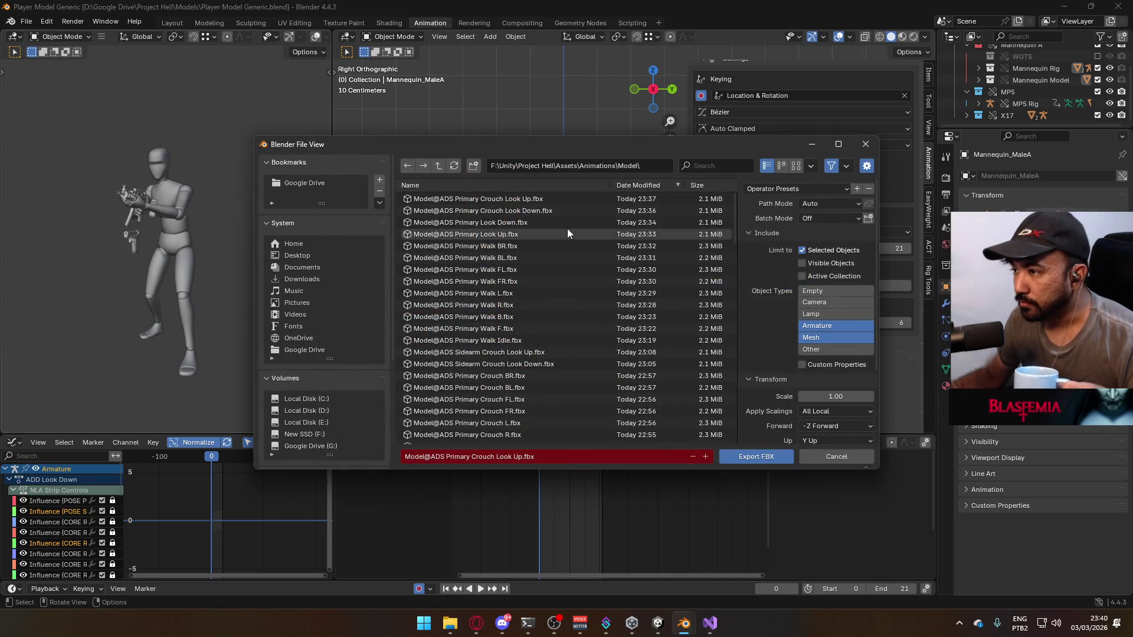
Overwrite Model@Hipfire Primary Look Up.fbx in the Models animations folder with the current animation
{"action": "scroll", "coordinate": [588, 335], "scroll_direction": "down", "scroll_amount": 5}
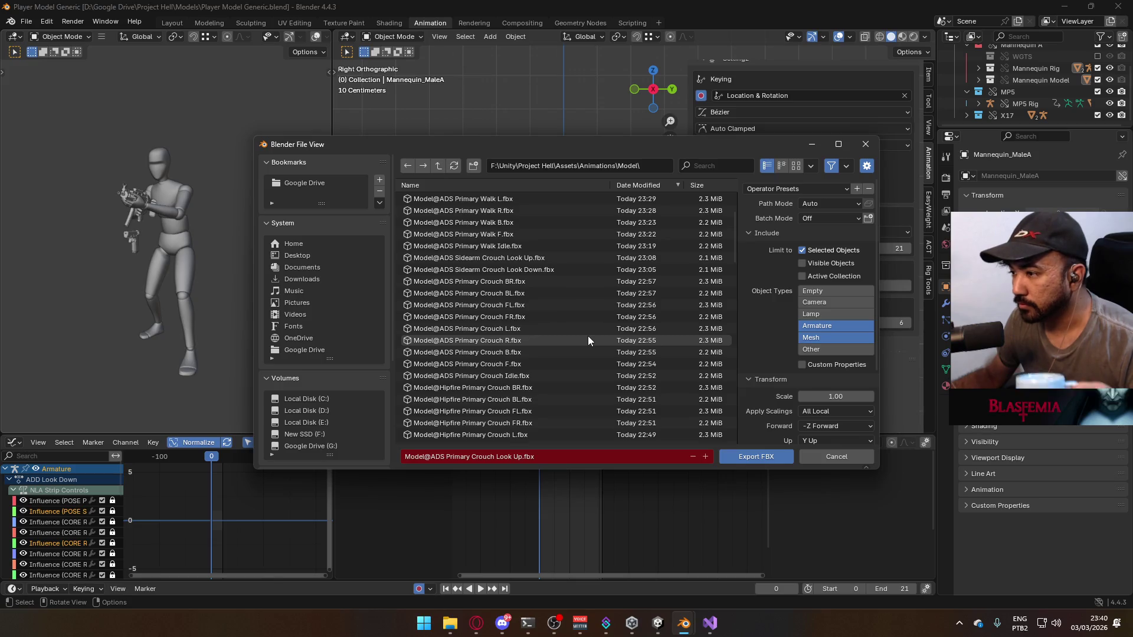
{"action": "scroll", "coordinate": [587, 341], "scroll_direction": "down", "scroll_amount": 1}
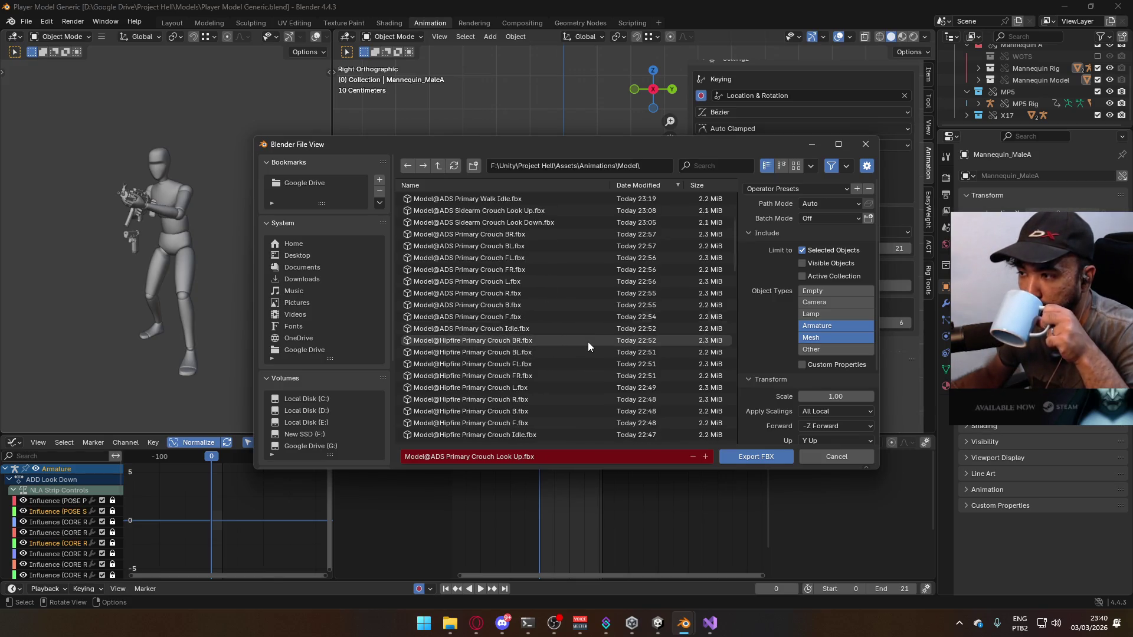
{"action": "scroll", "coordinate": [587, 342], "scroll_direction": "down", "scroll_amount": 8}
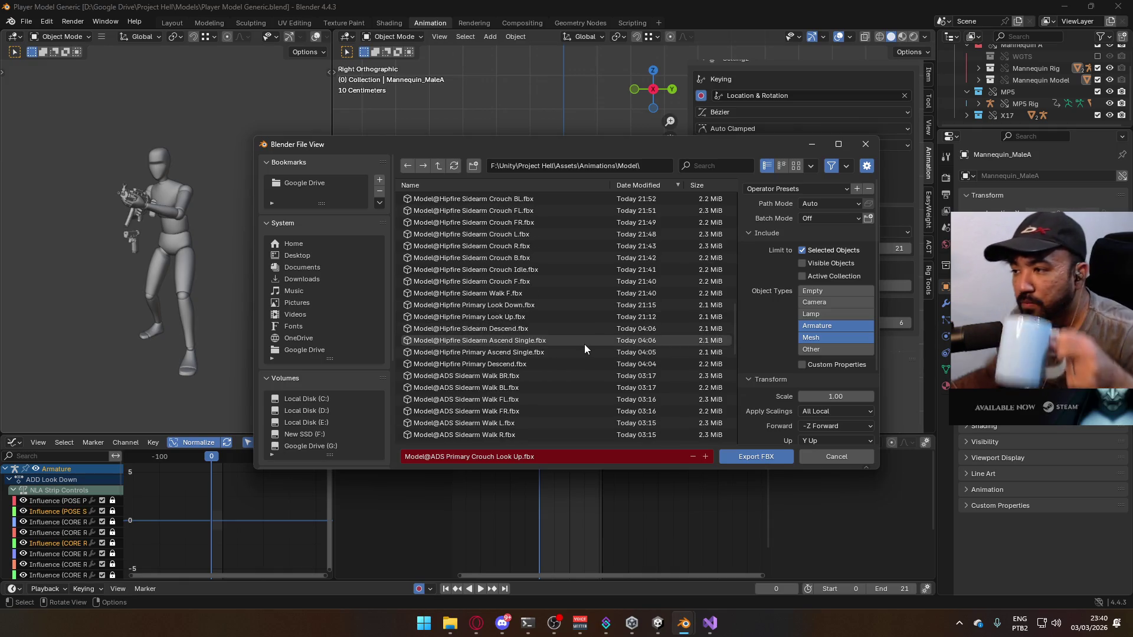
{"action": "left_click", "coordinate": [535, 315]}
{"action": "left_click", "coordinate": [752, 455]}
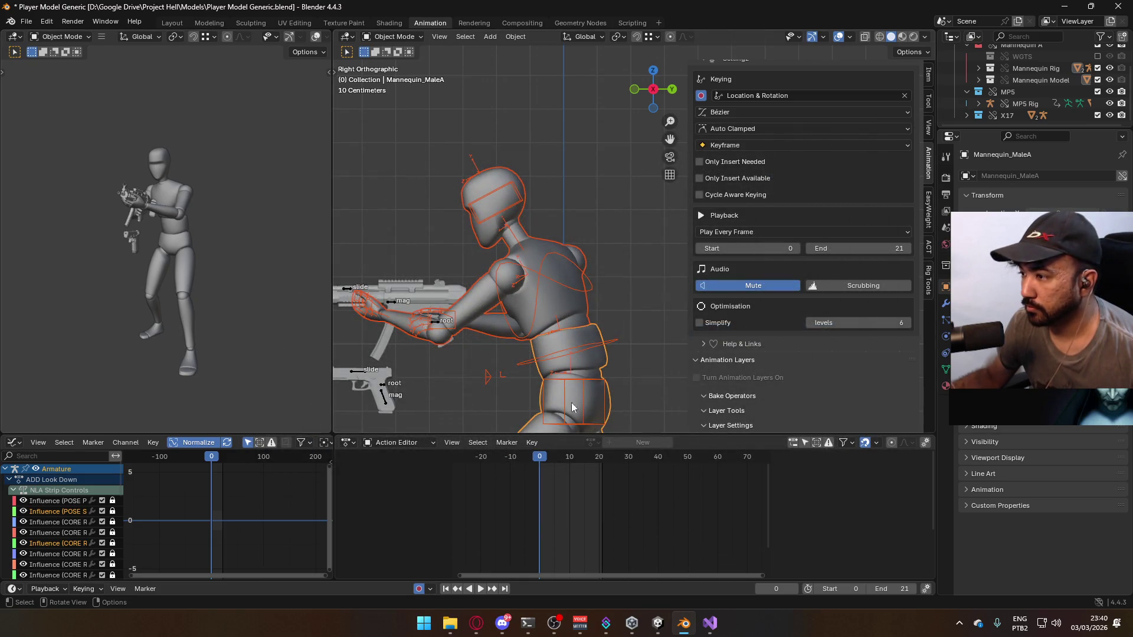
Select the MP5 rig, then play and scrub its layered animation back to frame 0
{"action": "left_click", "coordinate": [437, 326]}
{"action": "scroll", "coordinate": [856, 331], "scroll_direction": "down", "scroll_amount": 4}
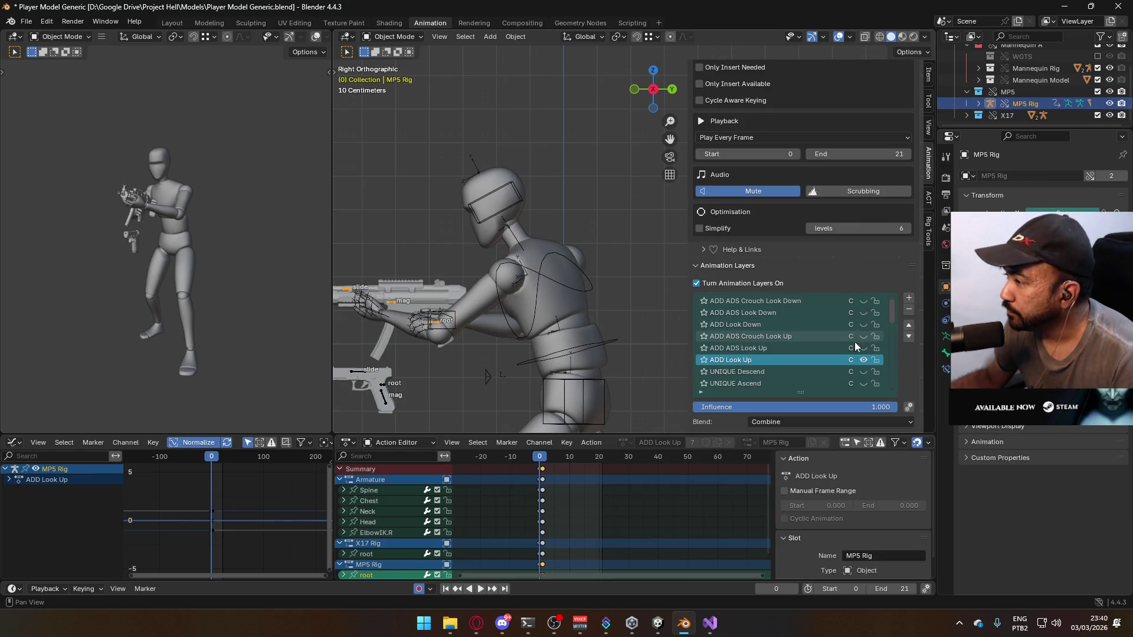
{"action": "scroll", "coordinate": [856, 347], "scroll_direction": "up", "scroll_amount": 1}
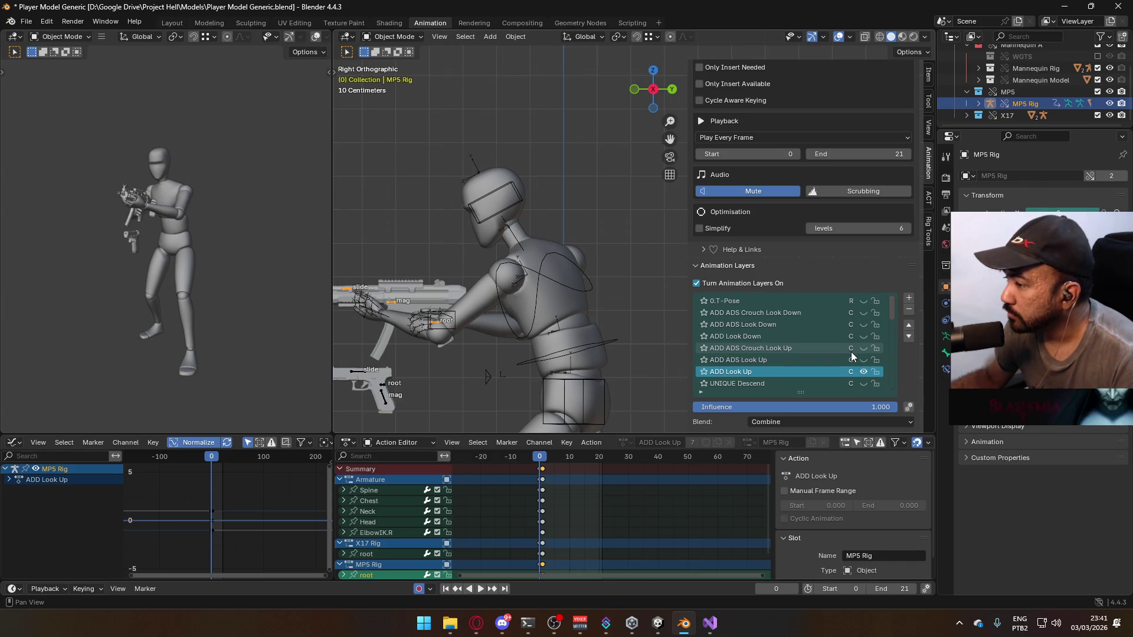
{"action": "scroll", "coordinate": [852, 354], "scroll_direction": "down", "scroll_amount": 3}
{"action": "scroll", "coordinate": [852, 354], "scroll_direction": "up", "scroll_amount": 3}
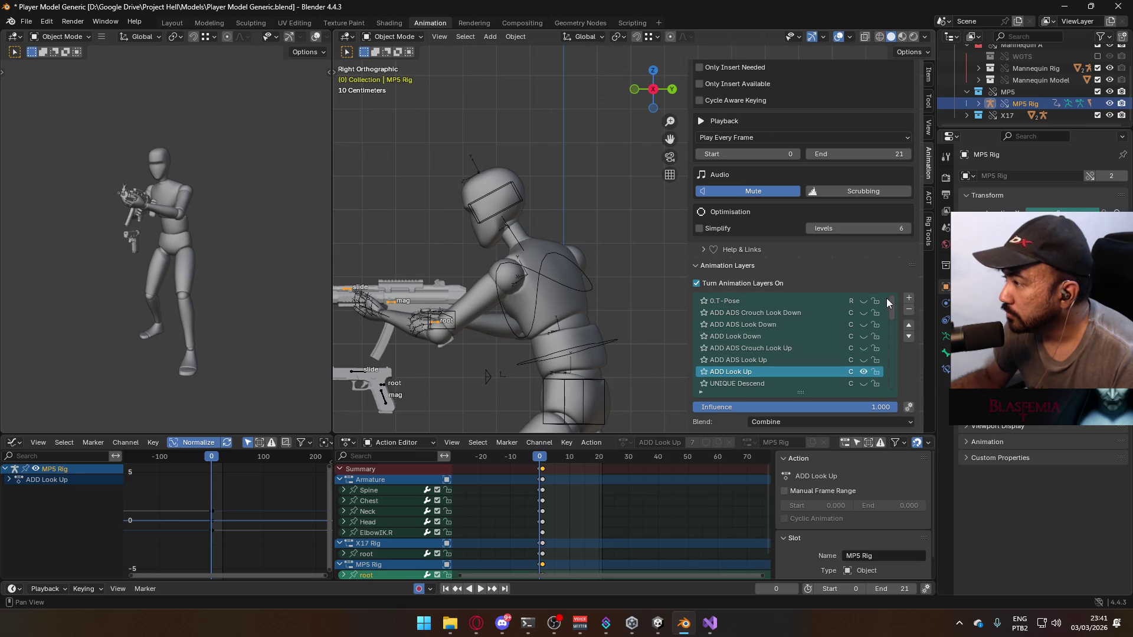
{"action": "left_click_drag", "start_coordinate": [891, 304], "coordinate": [891, 381]}
{"action": "key", "text": "space"}
{"action": "left_click_drag", "start_coordinate": [555, 452], "coordinate": [542, 463]}
{"action": "key", "text": "space"}
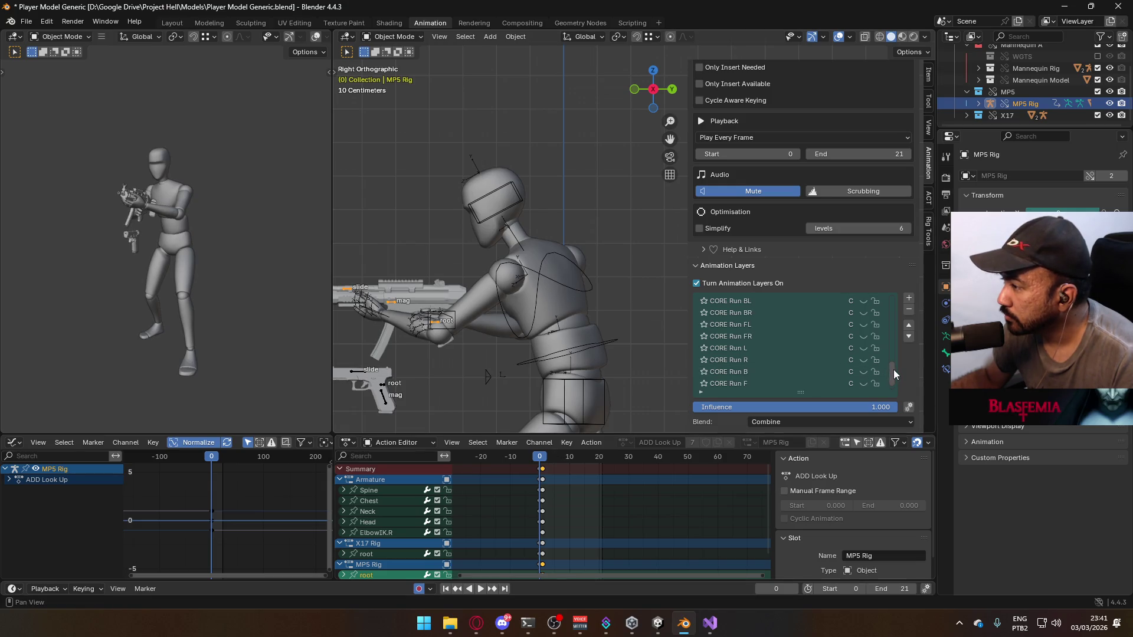
Deselect the action's keyframes, switch off the MP5 rig's ADD Look Up layer, and select the mannequin armature
{"action": "left_click_drag", "start_coordinate": [894, 368], "coordinate": [896, 322]}
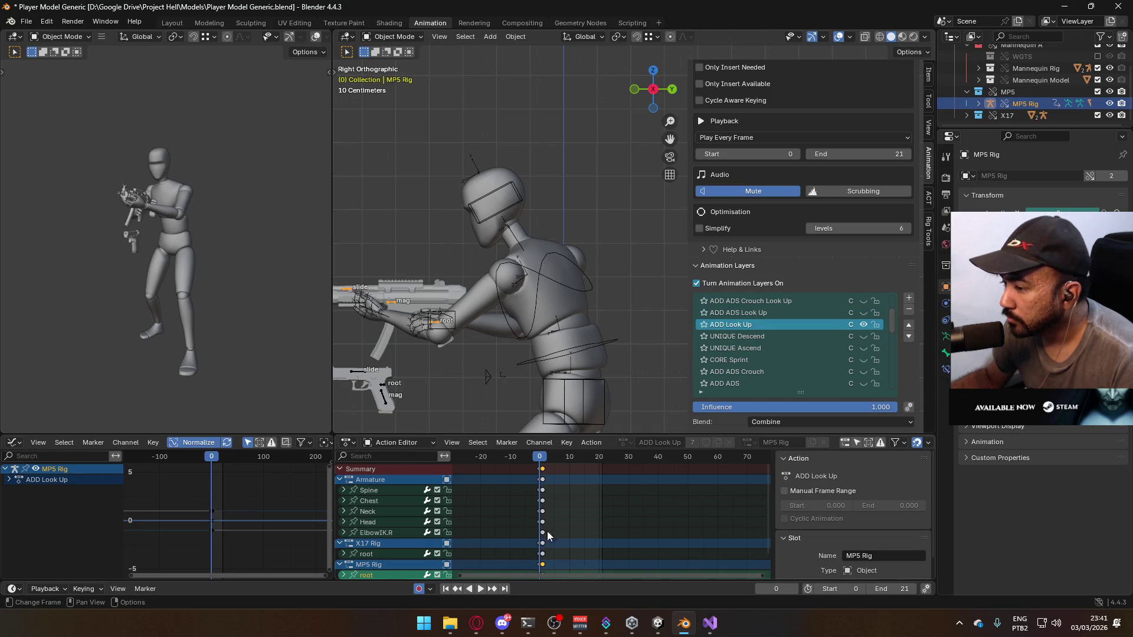
{"action": "middle_click_drag", "start_coordinate": [548, 536], "coordinate": [553, 499]}
{"action": "left_click", "coordinate": [544, 554]}
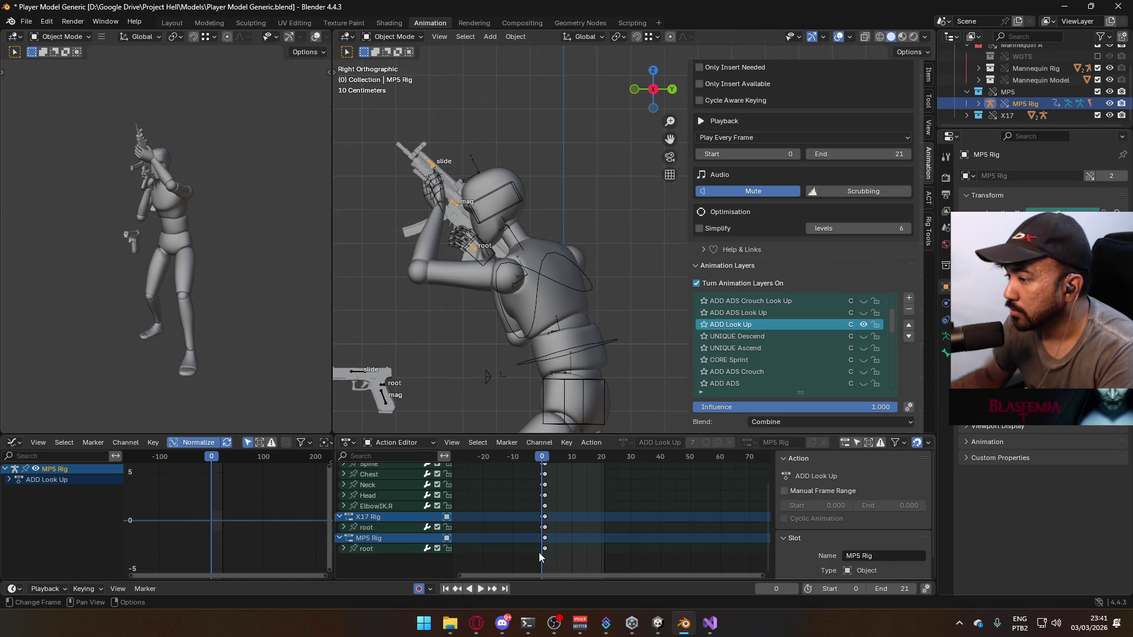
{"action": "left_click", "coordinate": [865, 324]}
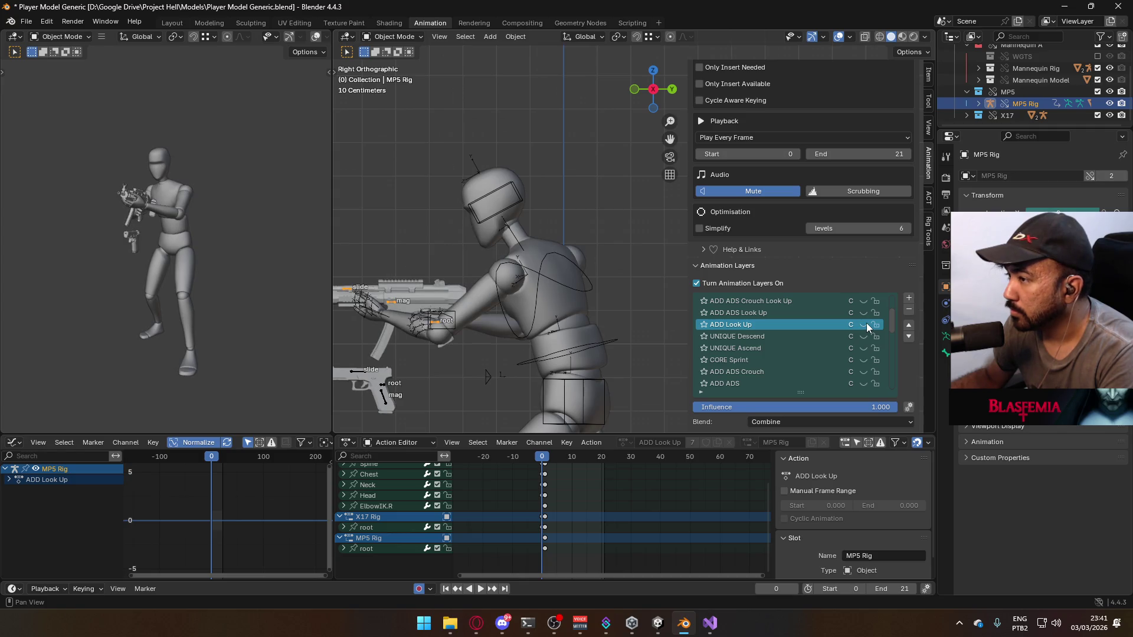
{"action": "scroll", "coordinate": [885, 343], "scroll_direction": "down", "scroll_amount": 10}
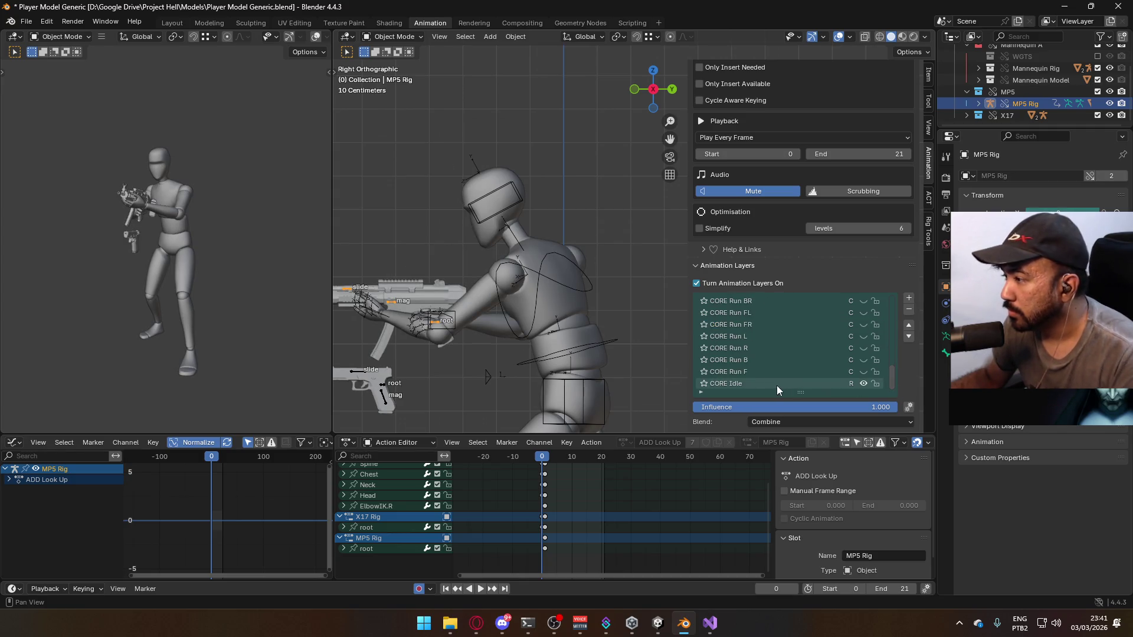
{"action": "left_click", "coordinate": [539, 290]}
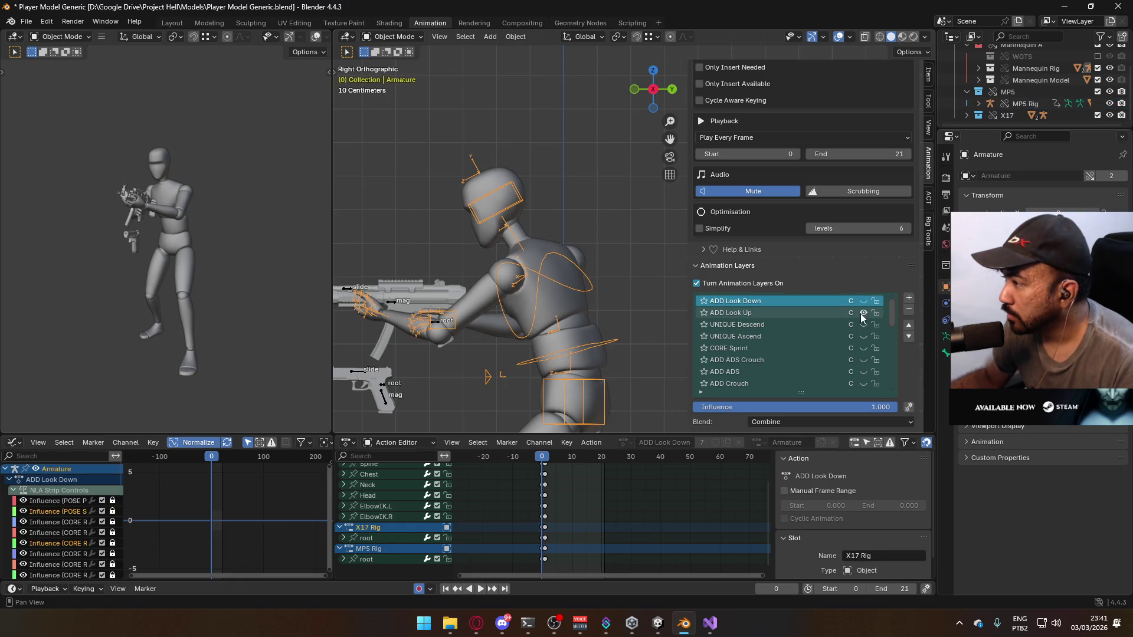
Make POSE Primary Idle the armature's active layer showing CORE Idle, then reselect the MP5 rig
{"action": "left_click_drag", "start_coordinate": [890, 310], "coordinate": [887, 383]}
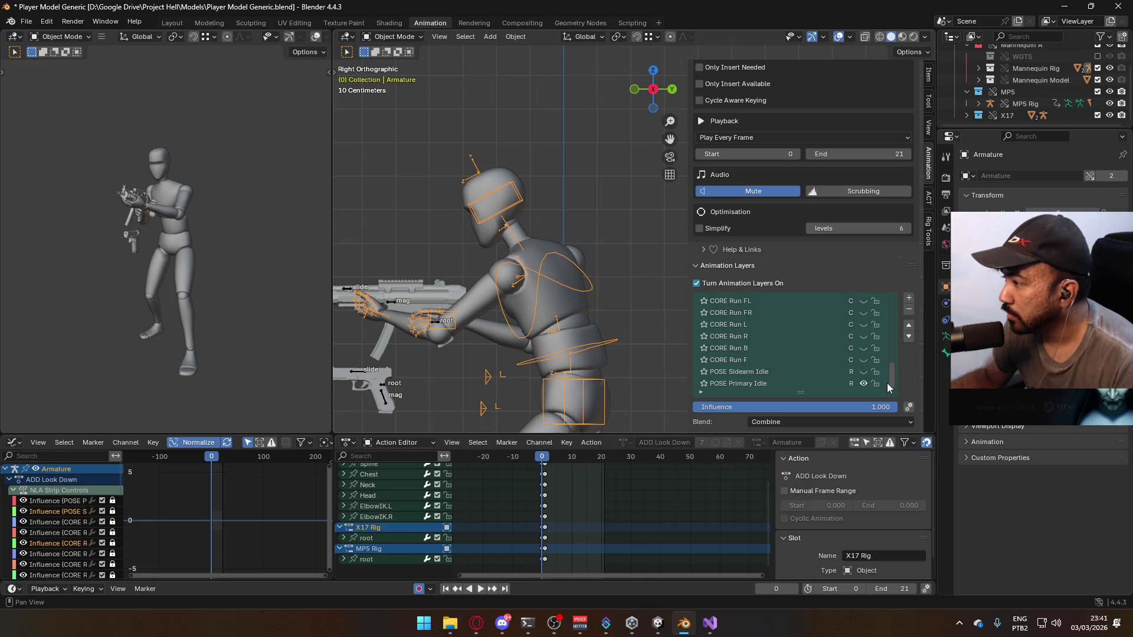
{"action": "left_click", "coordinate": [796, 384]}
{"action": "mouse_move", "coordinate": [661, 366]}
{"action": "middle_mouse_down"}
{"action": "mouse_move", "coordinate": [614, 338]}
{"action": "mouse_move", "coordinate": [685, 324]}
{"action": "mouse_move", "coordinate": [550, 327]}
{"action": "mouse_move", "coordinate": [678, 331]}
{"action": "middle_mouse_up"}
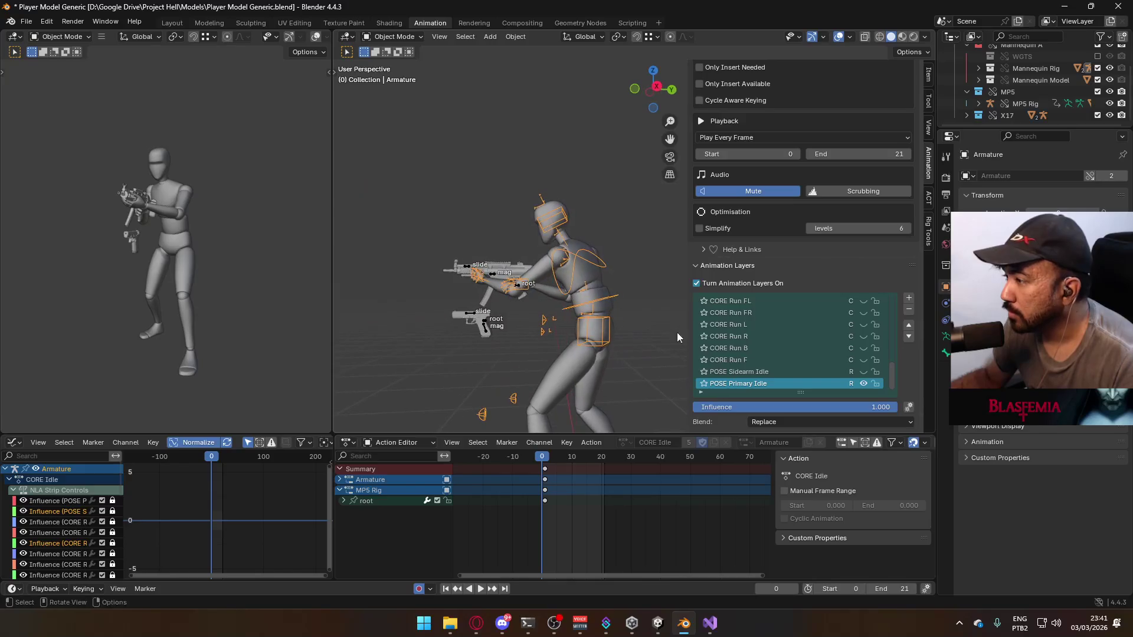
{"action": "mouse_move", "coordinate": [888, 368]}
{"action": "left_mouse_down"}
{"action": "mouse_move", "coordinate": [891, 292]}
{"action": "mouse_move", "coordinate": [898, 386]}
{"action": "left_mouse_up"}
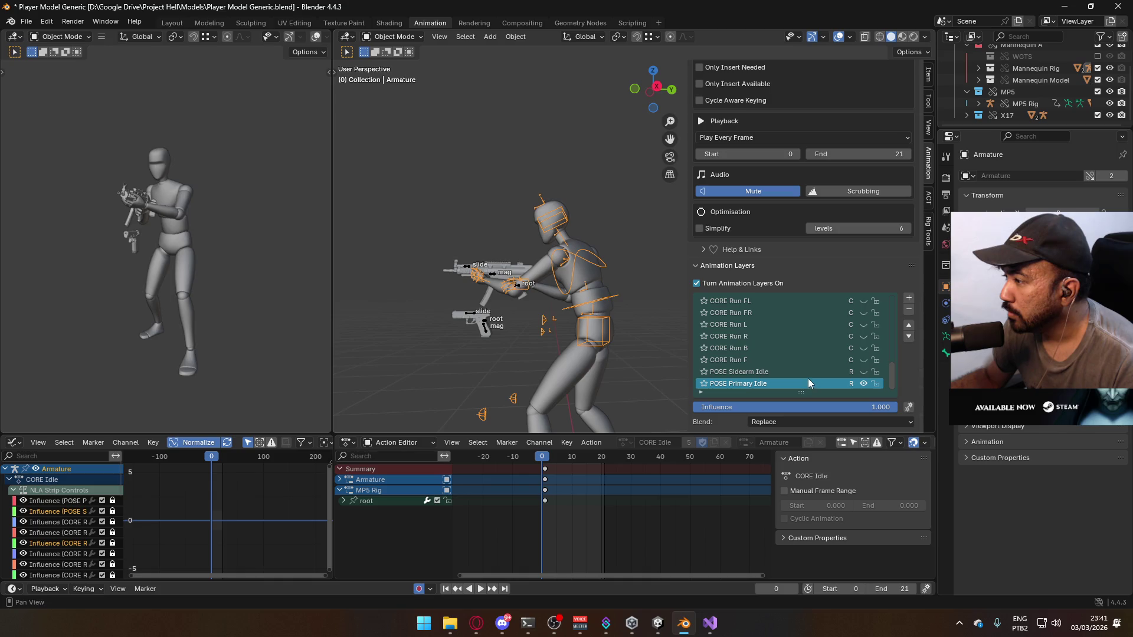
{"action": "left_click", "coordinate": [521, 288]}
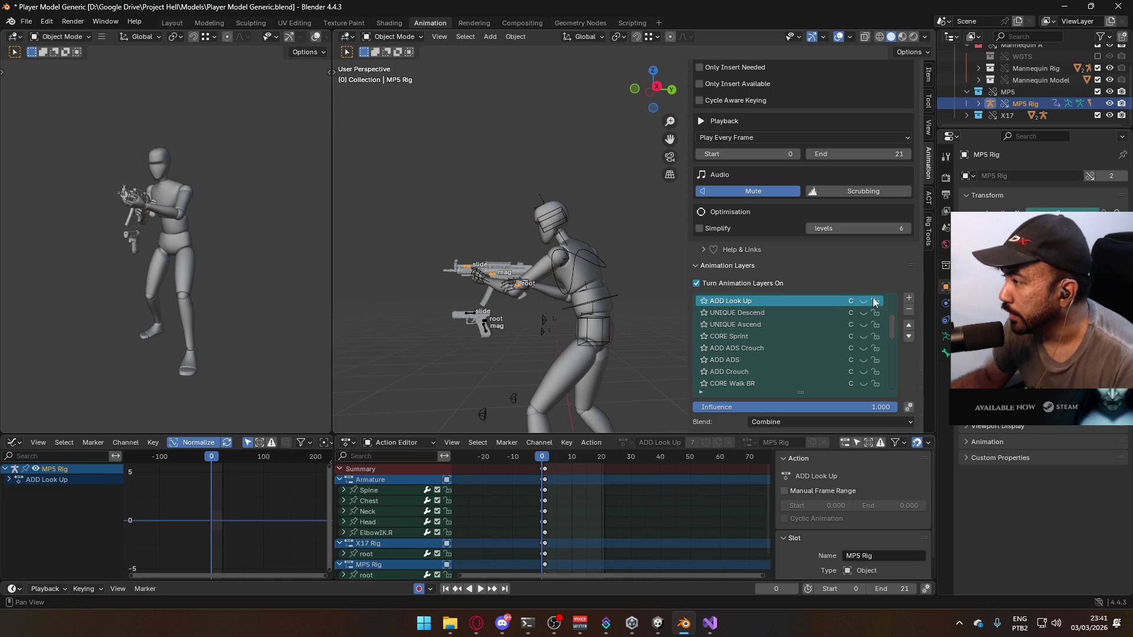
{"action": "mouse_move", "coordinate": [894, 326]}
{"action": "left_mouse_down"}
{"action": "mouse_move", "coordinate": [898, 295]}
{"action": "mouse_move", "coordinate": [898, 384]}
{"action": "left_mouse_up"}
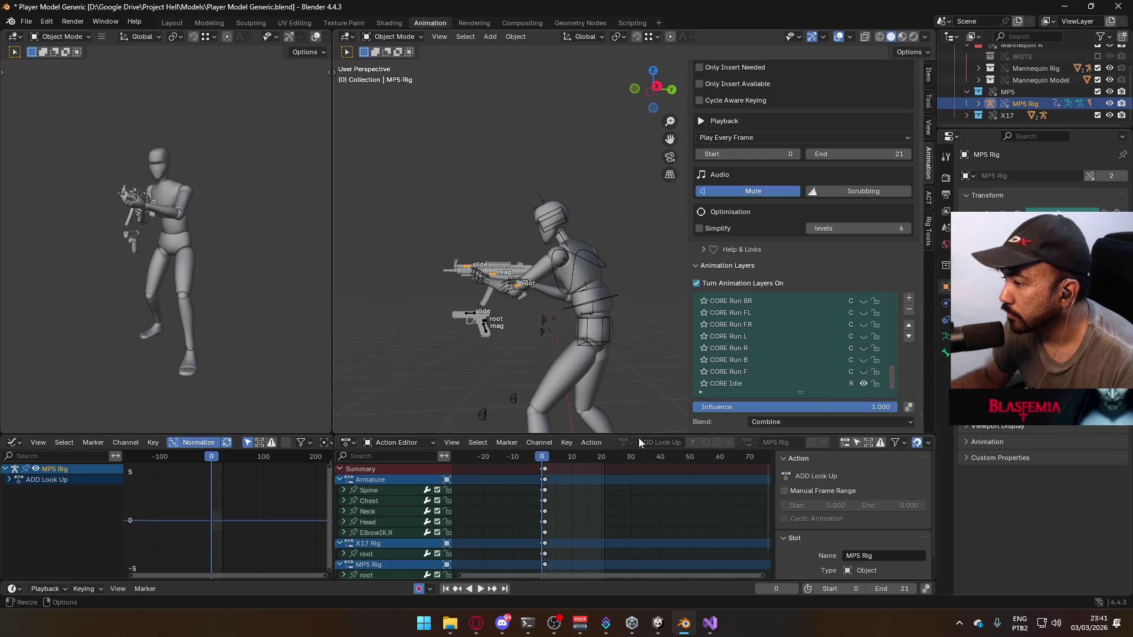
{"action": "key", "text": "space"}
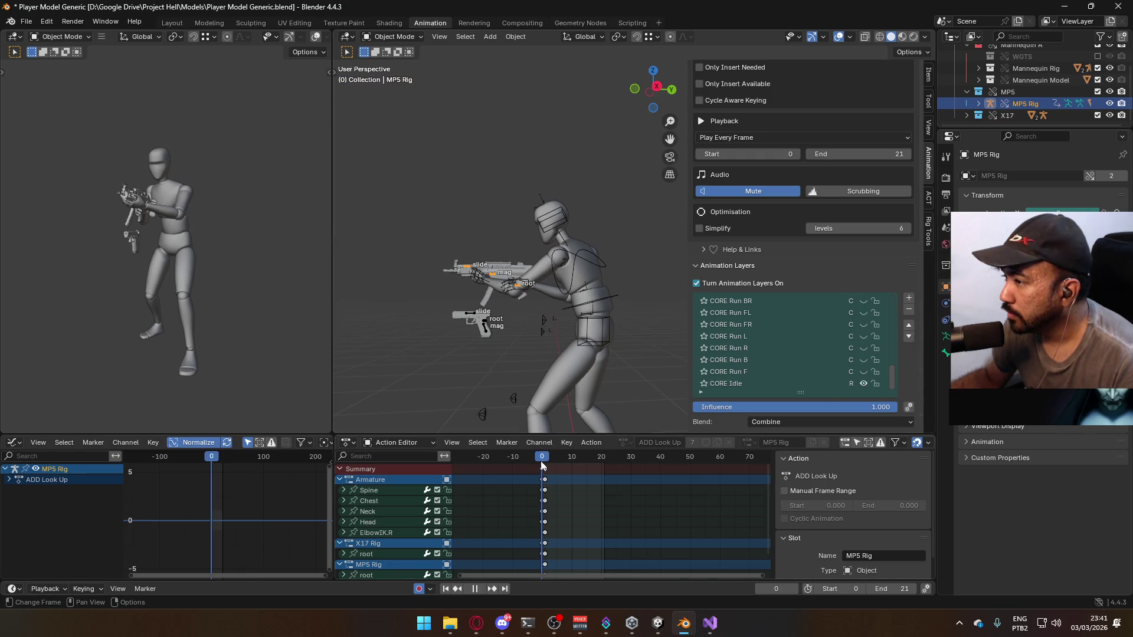
{"action": "key", "text": "space"}
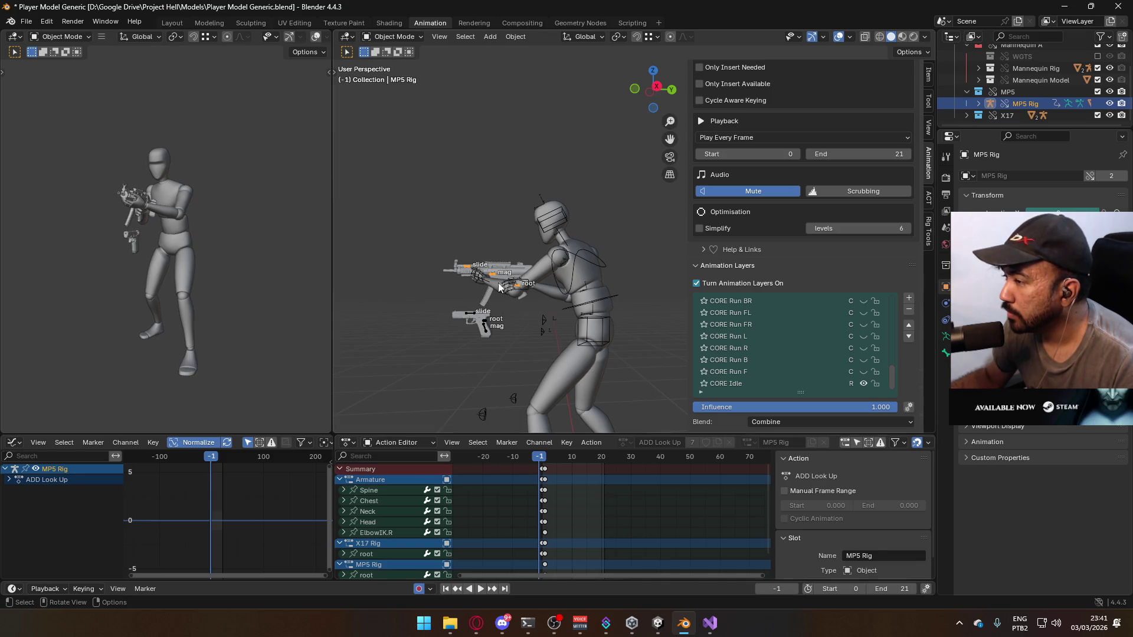
{"action": "mouse_move", "coordinate": [519, 280]}
{"action": "middle_mouse_down"}
{"action": "mouse_move", "coordinate": [562, 299]}
{"action": "mouse_move", "coordinate": [660, 304]}
{"action": "mouse_move", "coordinate": [637, 305]}
{"action": "mouse_move", "coordinate": [628, 292]}
{"action": "mouse_move", "coordinate": [512, 295]}
{"action": "mouse_move", "coordinate": [543, 301]}
{"action": "middle_mouse_up"}
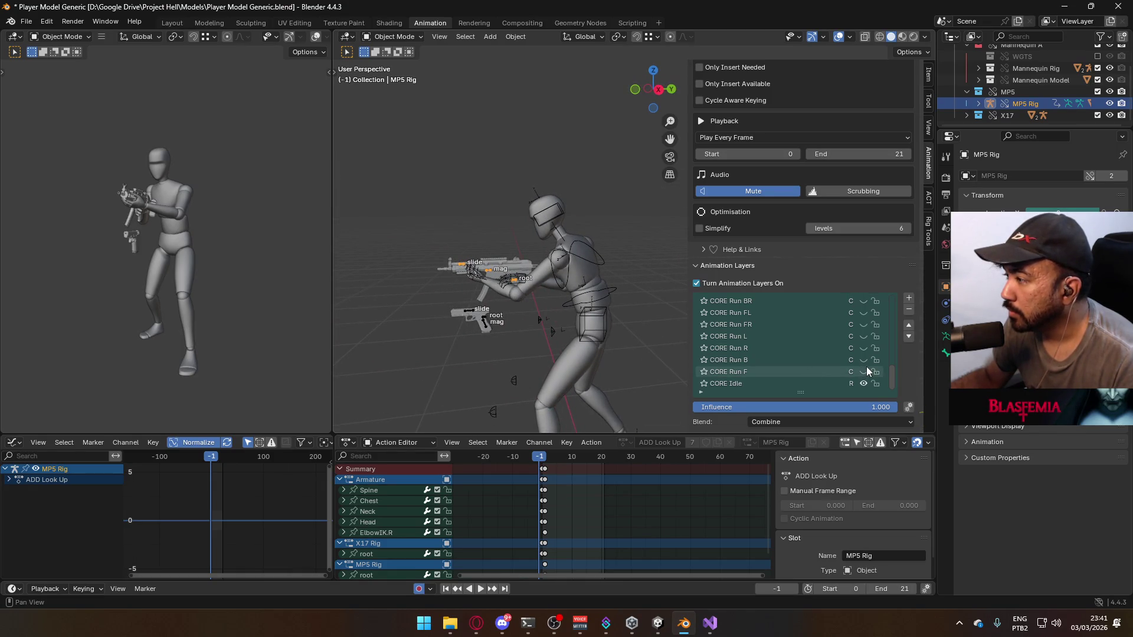
{"action": "left_click_drag", "start_coordinate": [891, 367], "coordinate": [891, 289]}
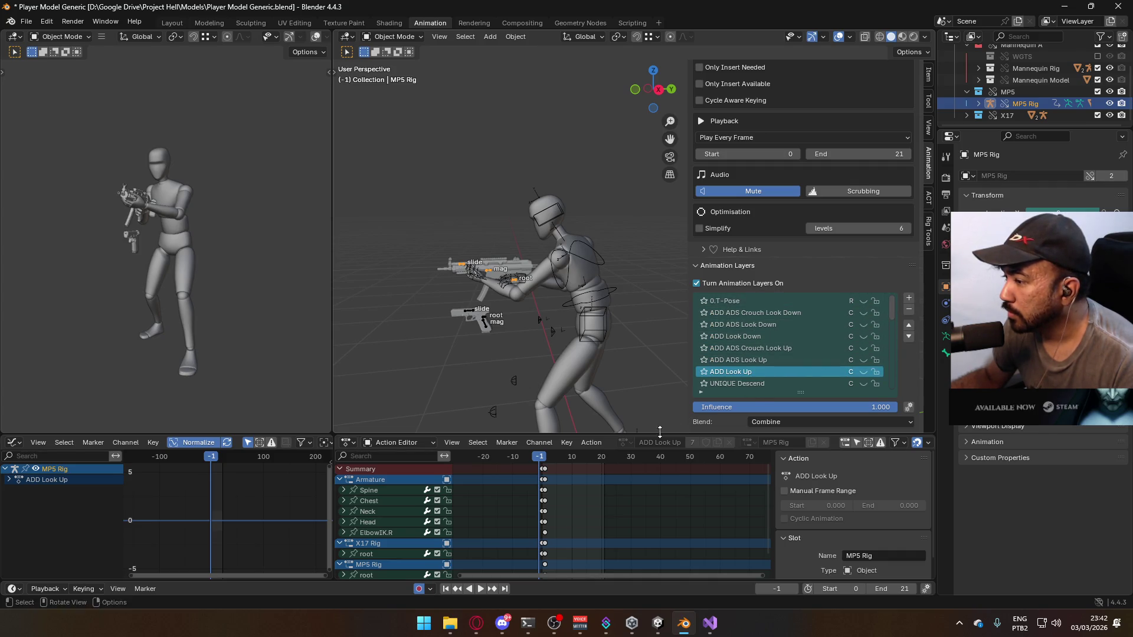
{"action": "key", "text": "space"}
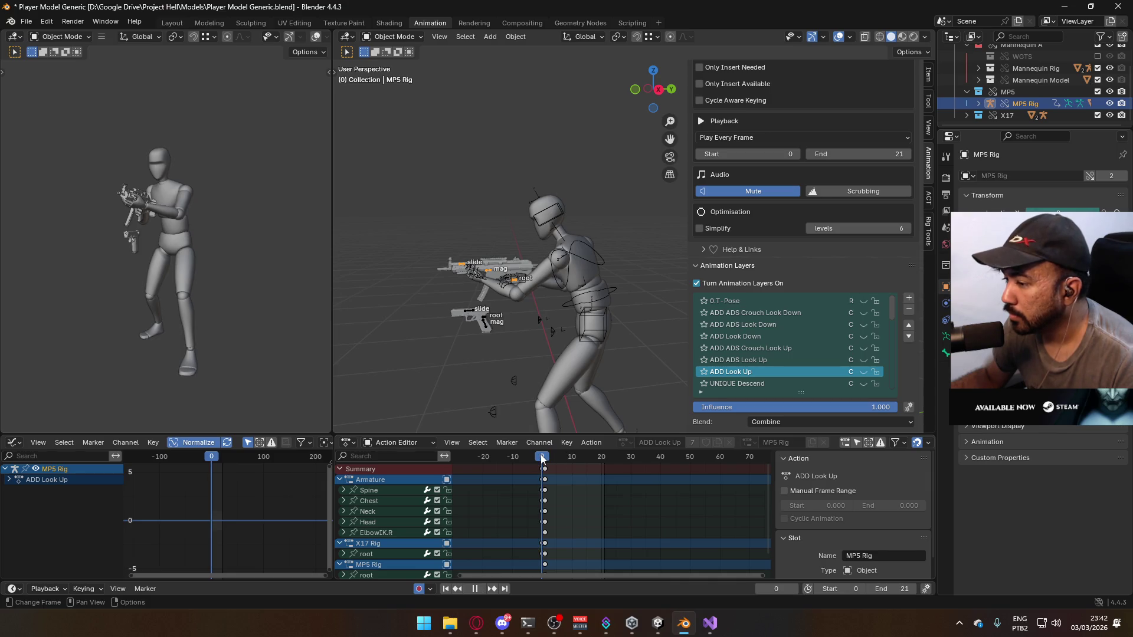
{"action": "left_click", "coordinate": [579, 391], "text": "ctrl"}
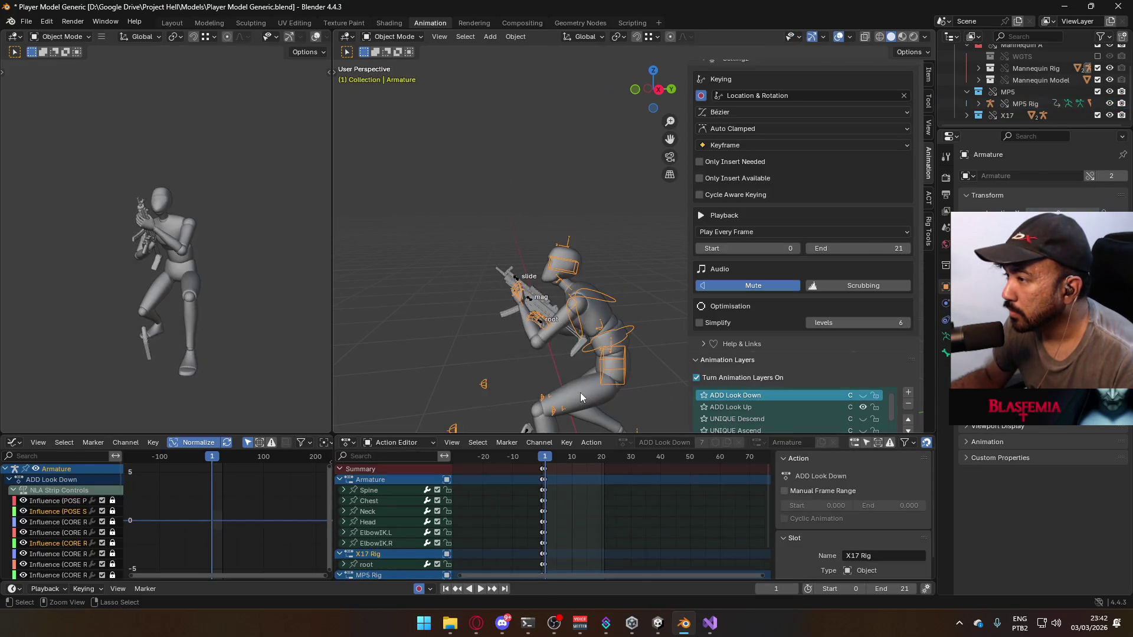
Switch off the ADD Crouch layers on the MP5 rig and armature, toggling their ADD Look Up layers
{"action": "scroll", "coordinate": [823, 318], "scroll_direction": "down", "scroll_amount": 2}
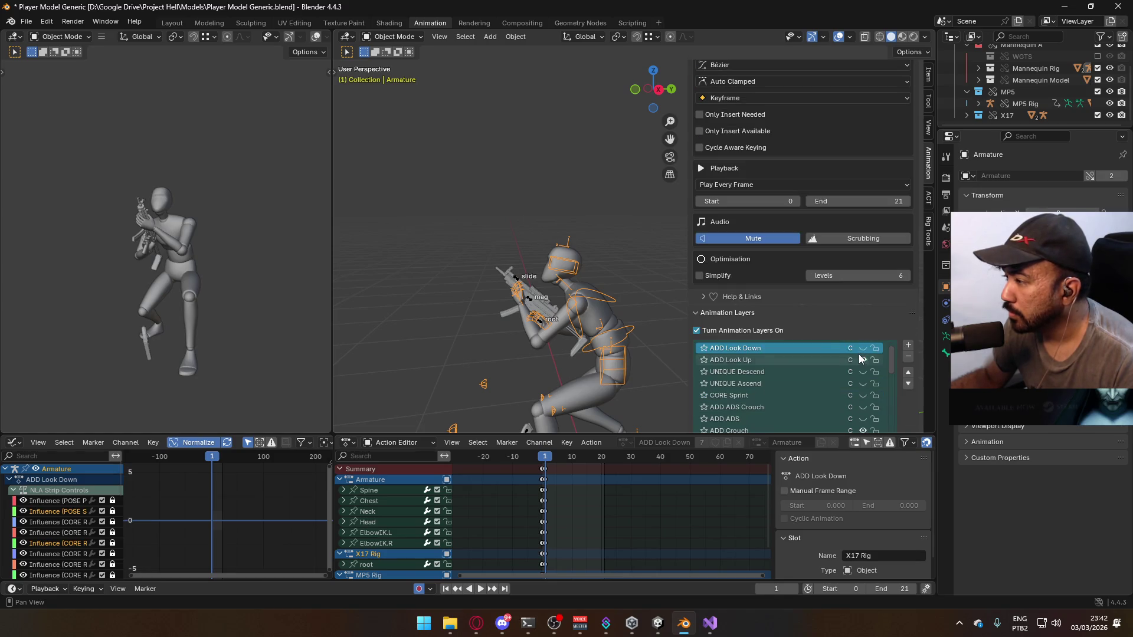
{"action": "left_click", "coordinate": [862, 361]}
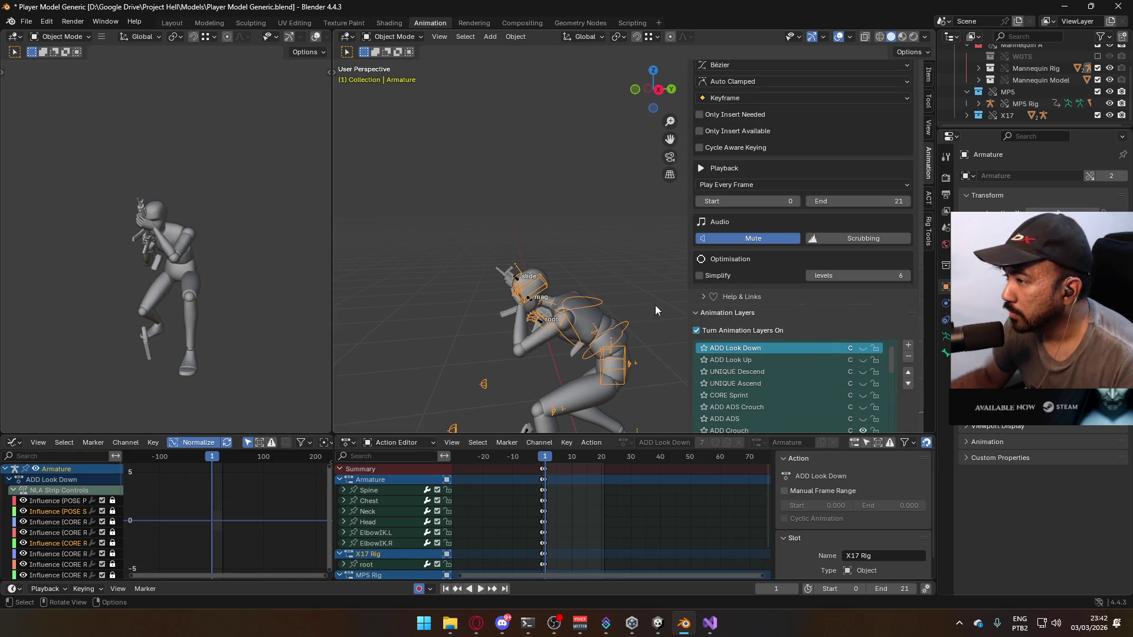
{"action": "left_click", "coordinate": [541, 321]}
{"action": "left_click", "coordinate": [862, 407]}
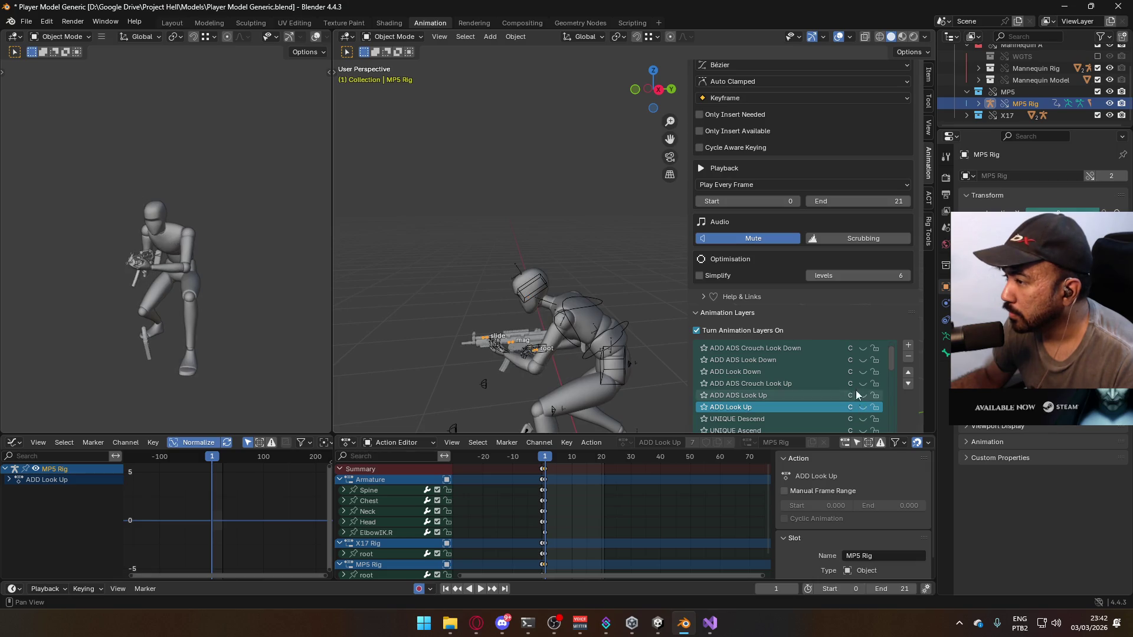
{"action": "left_click_drag", "start_coordinate": [890, 363], "coordinate": [897, 385]}
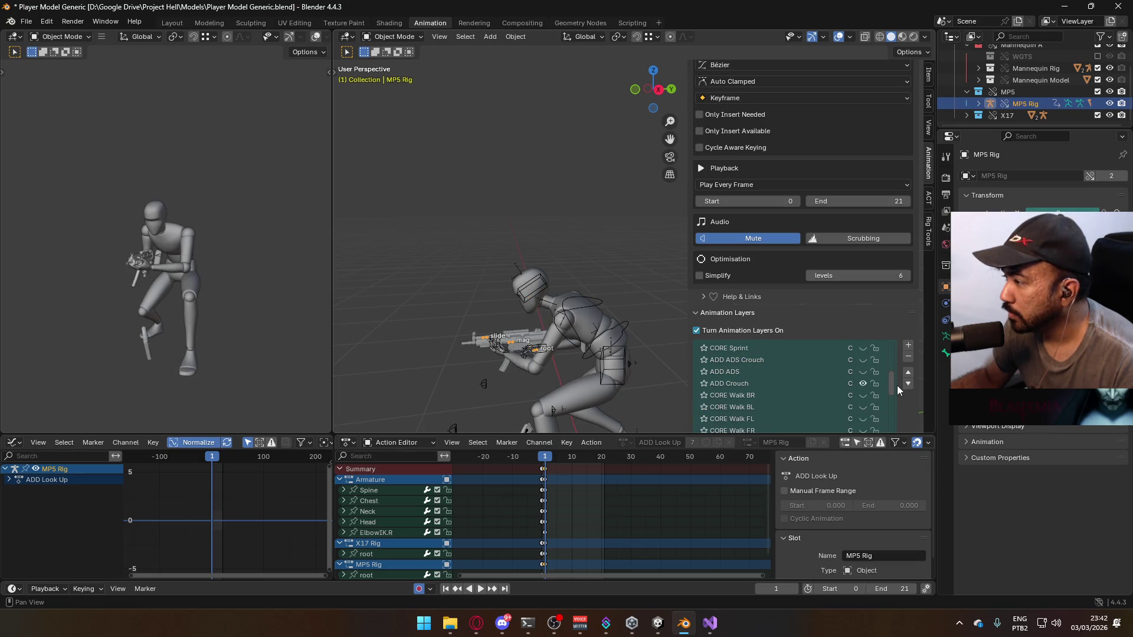
{"action": "left_click", "coordinate": [862, 383]}
{"action": "scroll", "coordinate": [883, 383], "scroll_direction": "down", "scroll_amount": 5}
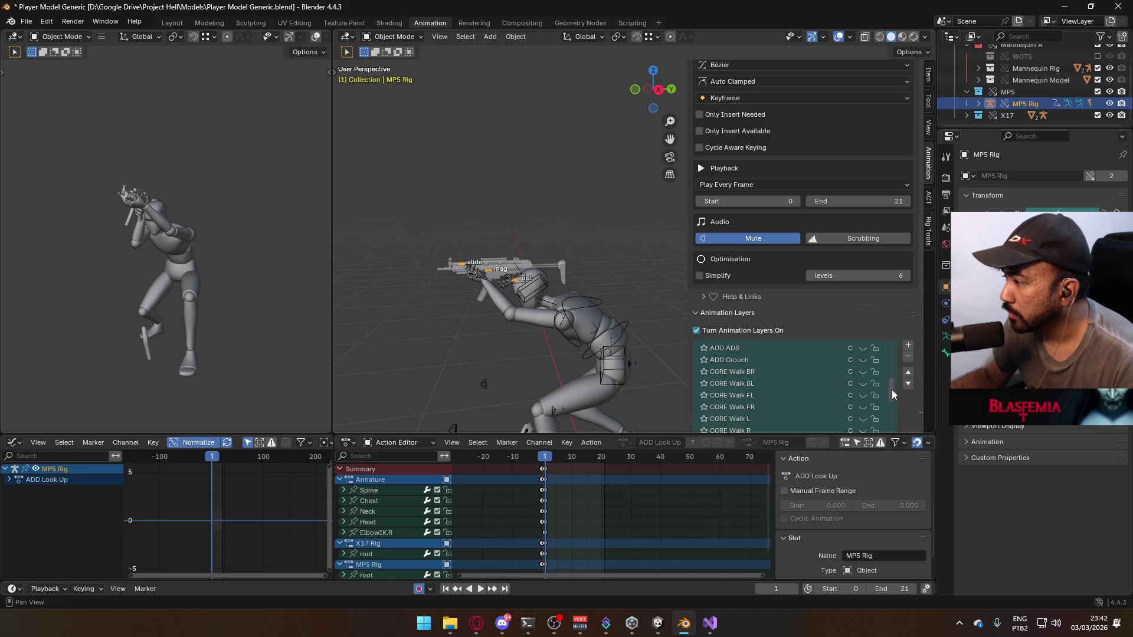
{"action": "left_click", "coordinate": [592, 314]}
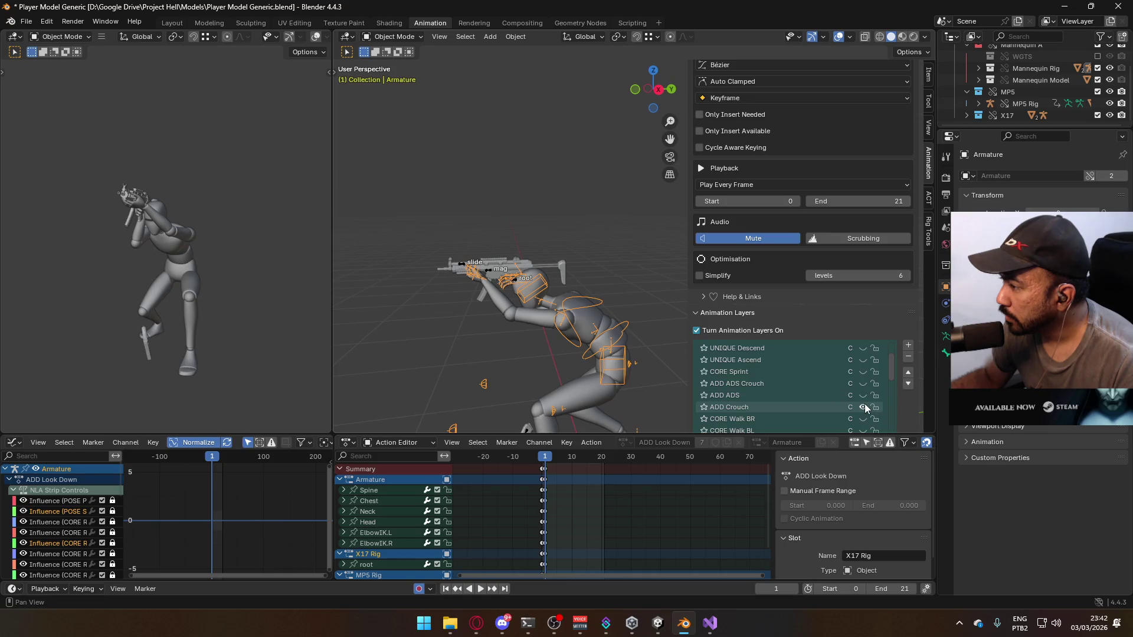
{"action": "left_click", "coordinate": [863, 406]}
Check the standing pose from the right-side view and save the blend file
{"action": "mouse_move", "coordinate": [529, 286]}
{"action": "middle_mouse_down"}
{"action": "mouse_move", "coordinate": [668, 289]}
{"action": "mouse_move", "coordinate": [500, 287]}
{"action": "mouse_move", "coordinate": [615, 281]}
{"action": "mouse_move", "coordinate": [566, 328]}
{"action": "middle_mouse_up"}
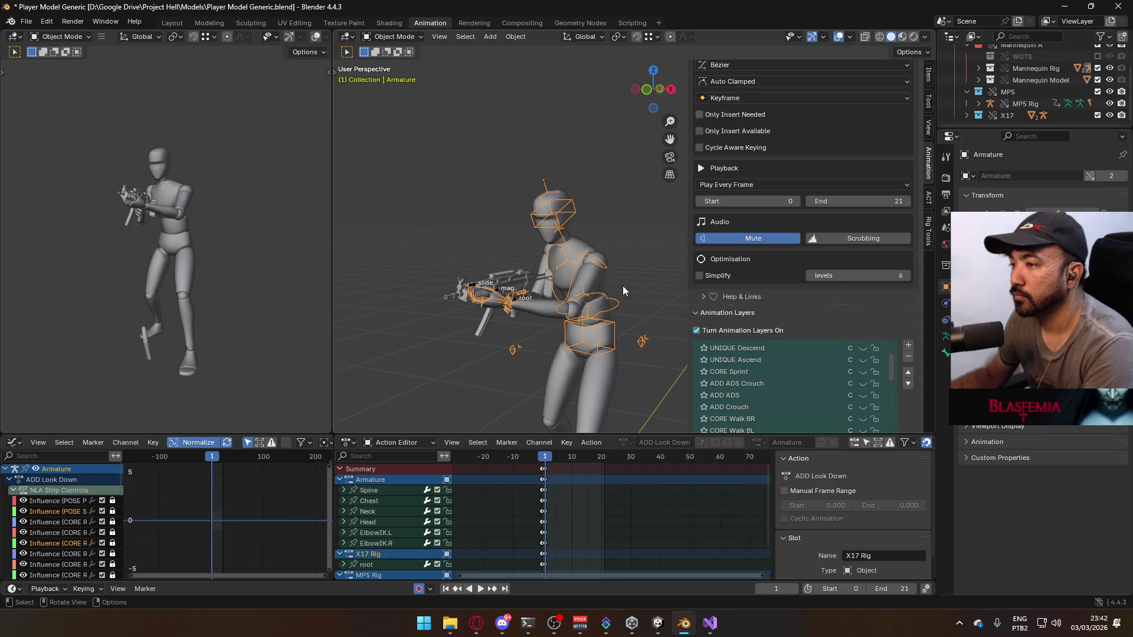
{"action": "key", "text": "KP_3"}
{"action": "scroll", "coordinate": [884, 300], "scroll_direction": "down", "scroll_amount": 2}
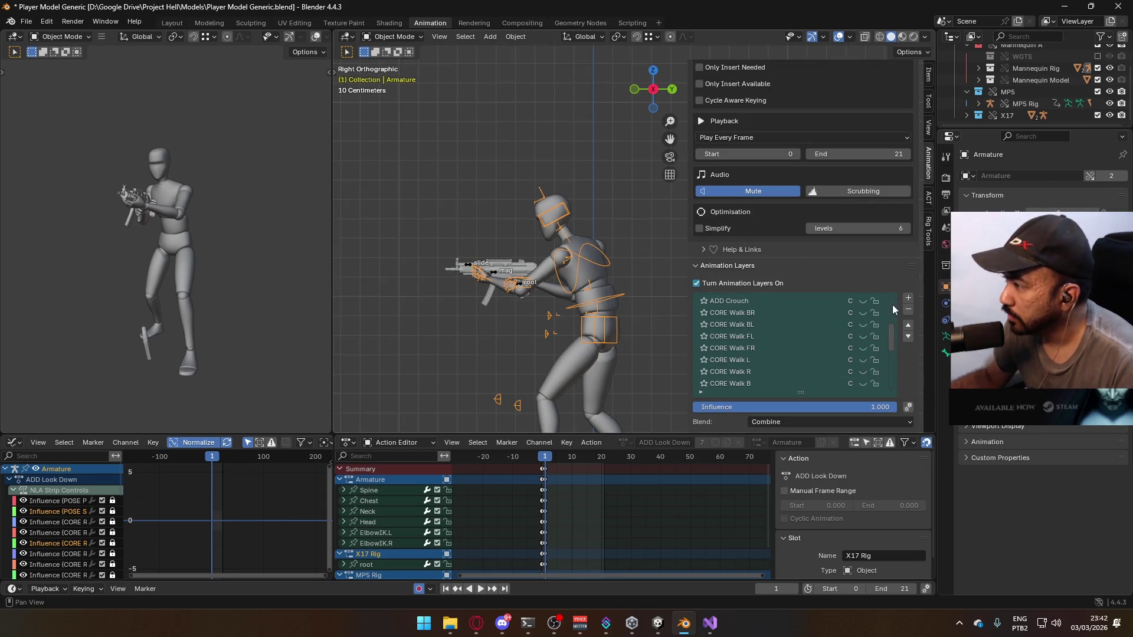
{"action": "mouse_move", "coordinate": [892, 305]}
{"action": "left_mouse_down"}
{"action": "mouse_move", "coordinate": [897, 384]}
{"action": "mouse_move", "coordinate": [895, 315]}
{"action": "left_mouse_up"}
{"action": "key", "text": "ctrl+s"}
Enable ADD Look Up on both the armature and the MP5 rig, select the mannequin, and save
{"action": "left_click", "coordinate": [862, 324]}
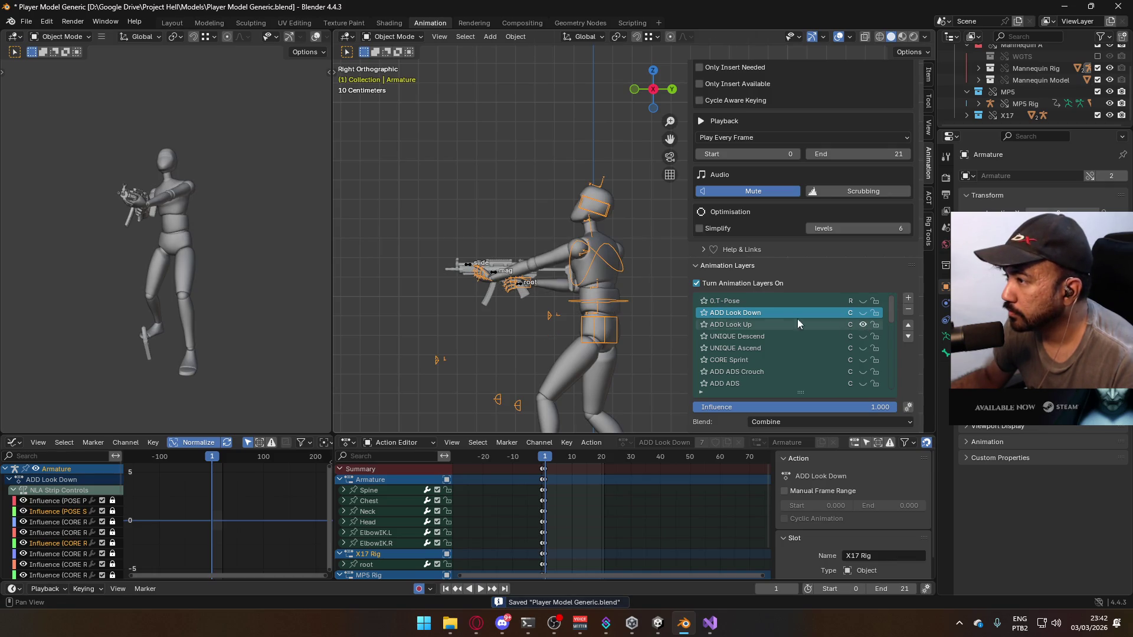
{"action": "left_click", "coordinate": [519, 282]}
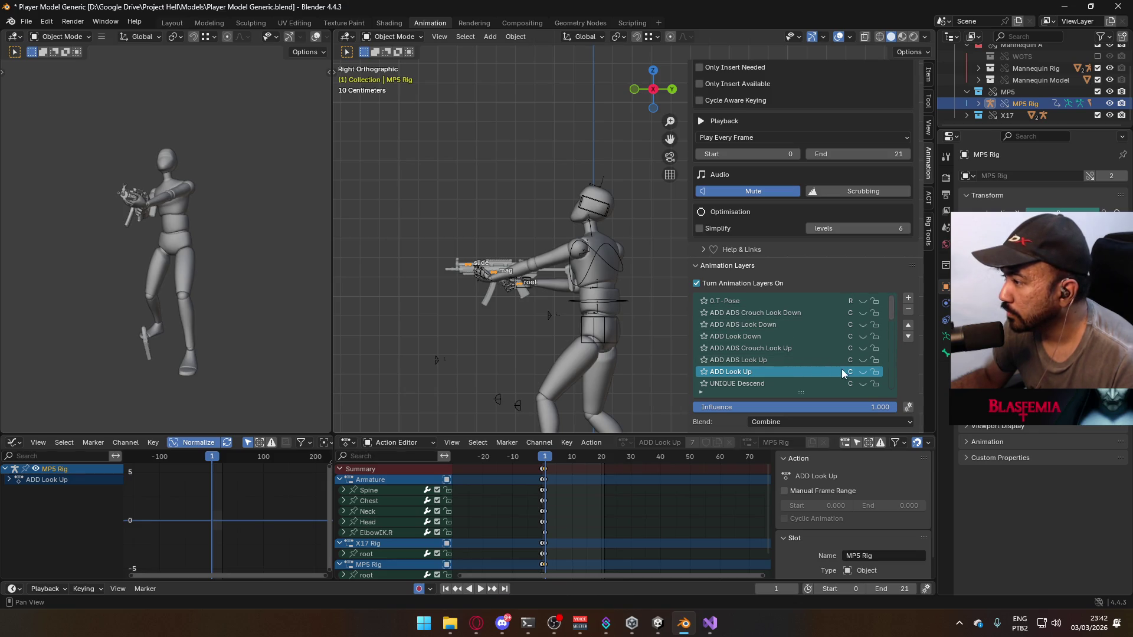
{"action": "left_click", "coordinate": [862, 373]}
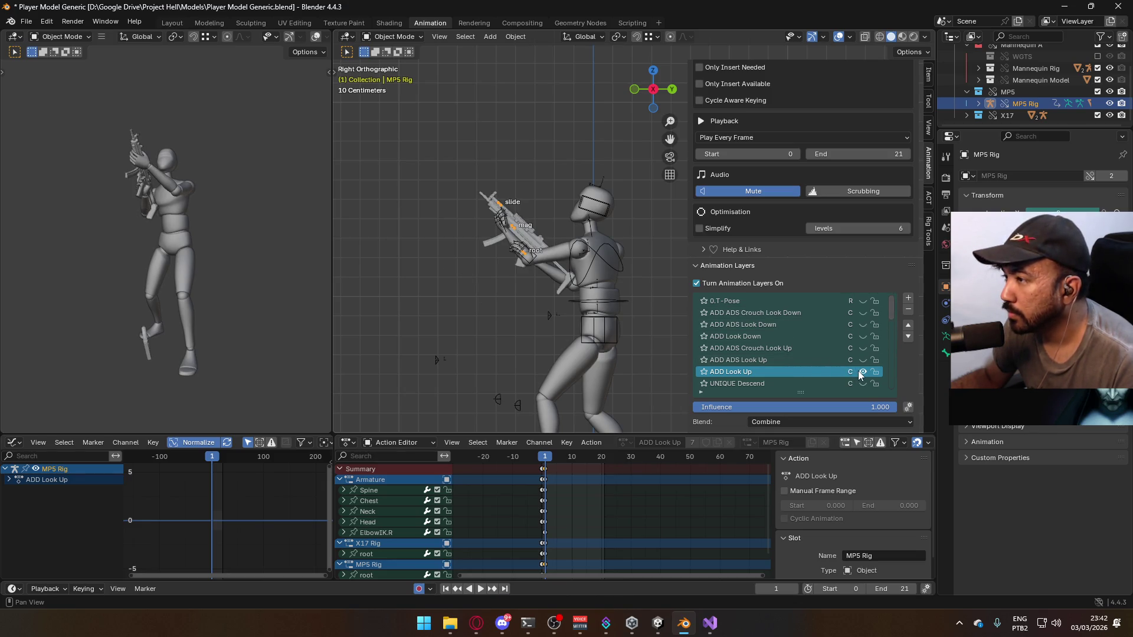
{"action": "left_click", "coordinate": [606, 274]}
{"action": "left_click", "coordinate": [620, 292]}
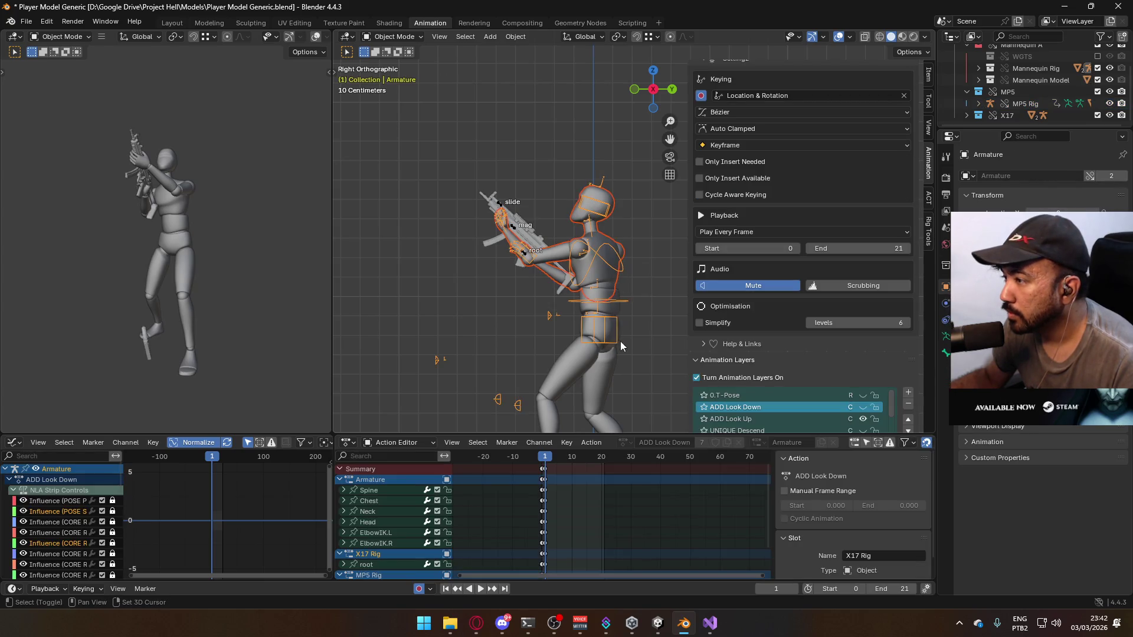
{"action": "left_click", "coordinate": [618, 312]}
{"action": "key", "text": "ctrl+s"}
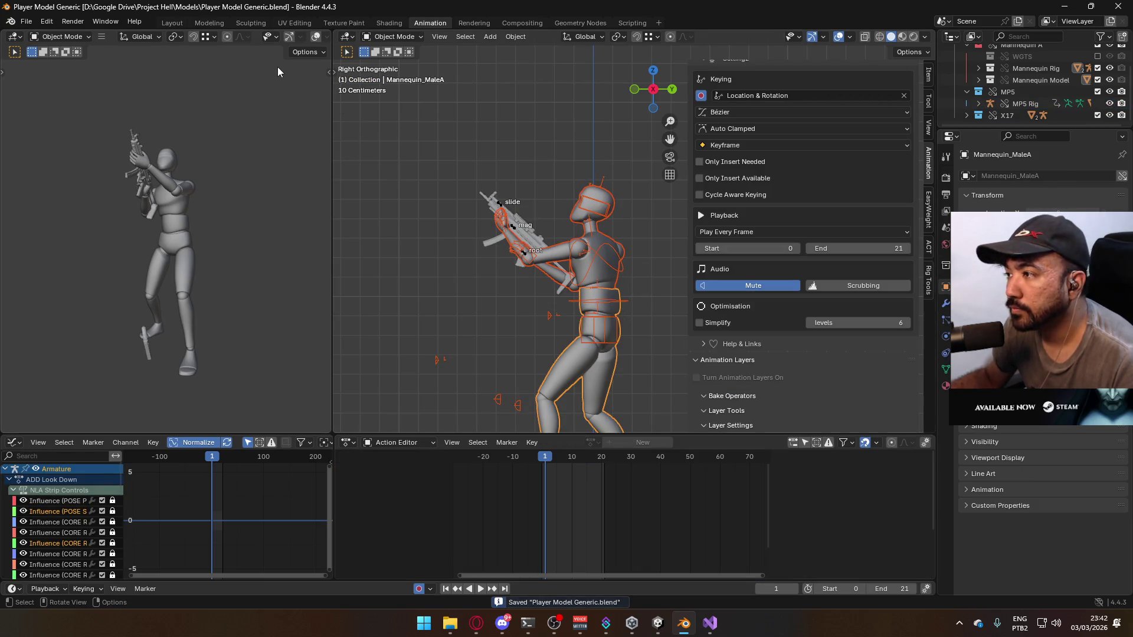
Export an FBX over Model@Hipfire Primary Look Up.fbx, then reselect the mannequin and MP5 rig
{"action": "left_click", "coordinate": [33, 22]}
{"action": "mouse_move", "coordinate": [85, 198]}
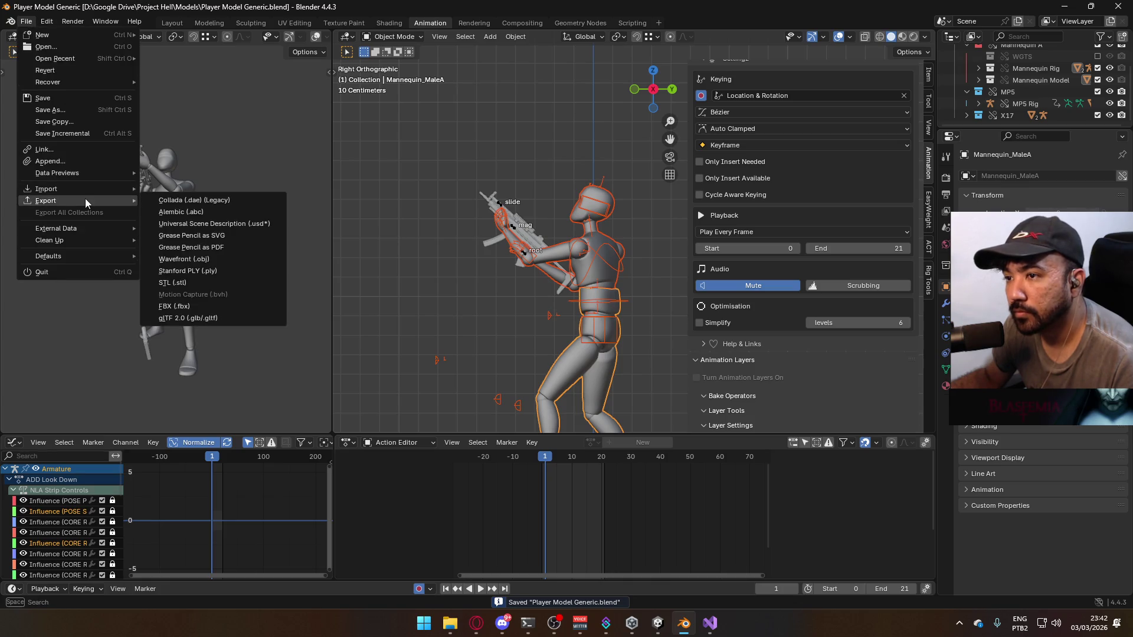
{"action": "left_click", "coordinate": [226, 307]}
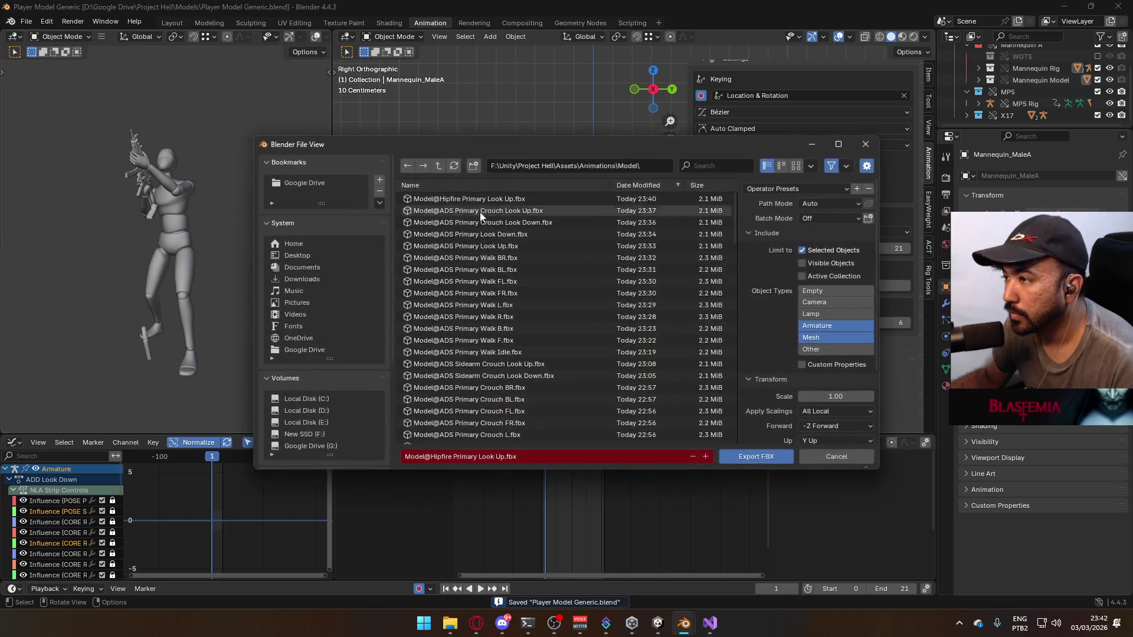
{"action": "double_click", "coordinate": [584, 198]}
{"action": "left_click", "coordinate": [605, 256]}
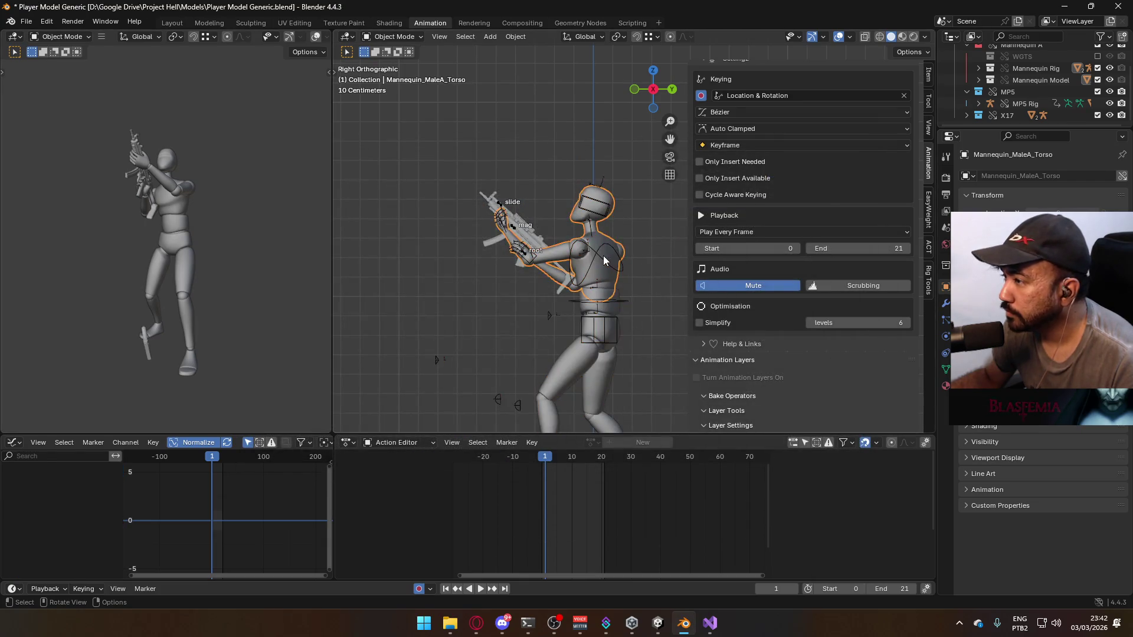
{"action": "left_click", "coordinate": [519, 235]}
Turn off the MP5 rig's ADD Look Up layer and switch the armature to ADD Look Down
{"action": "scroll", "coordinate": [866, 354], "scroll_direction": "down", "scroll_amount": 2}
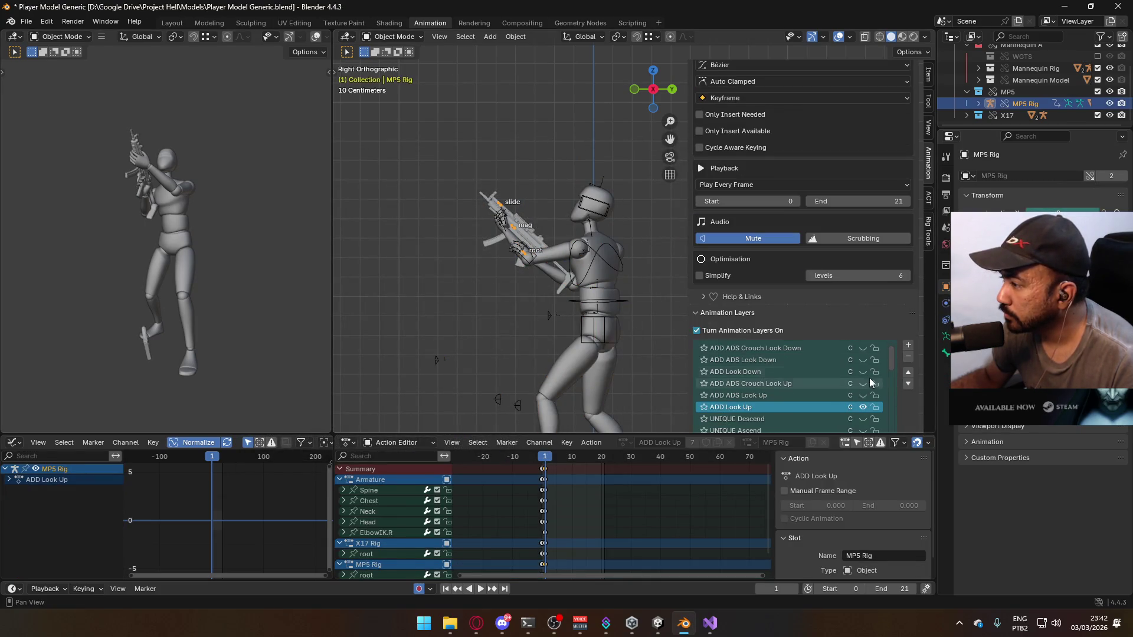
{"action": "left_click", "coordinate": [863, 410]}
{"action": "left_click", "coordinate": [620, 270]}
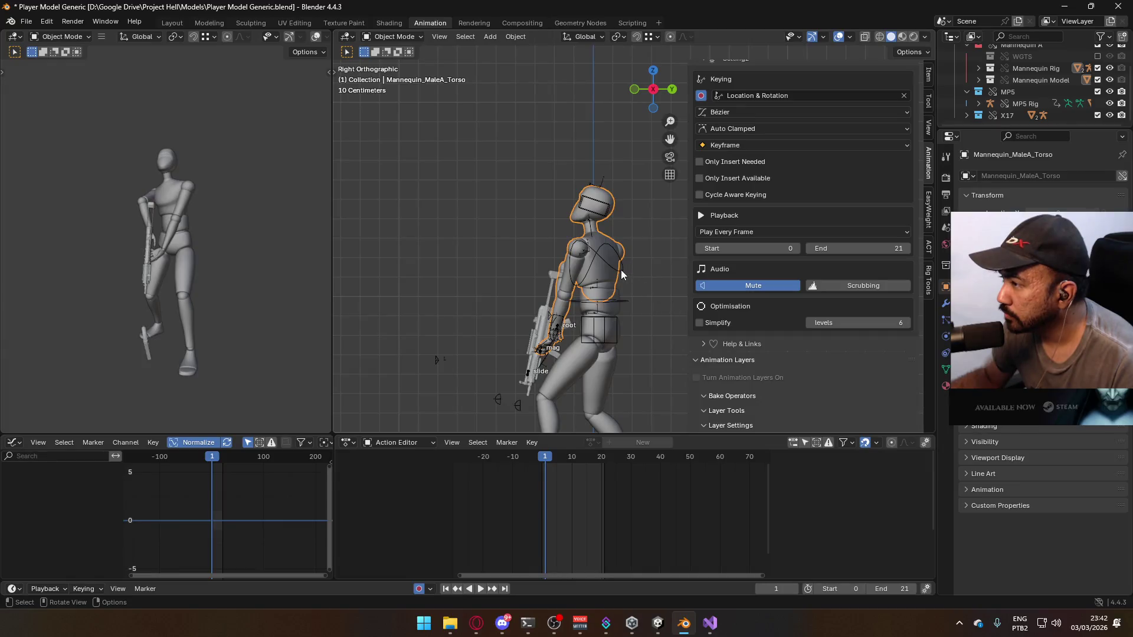
{"action": "left_click", "coordinate": [859, 397]}
{"action": "left_click", "coordinate": [863, 395]}
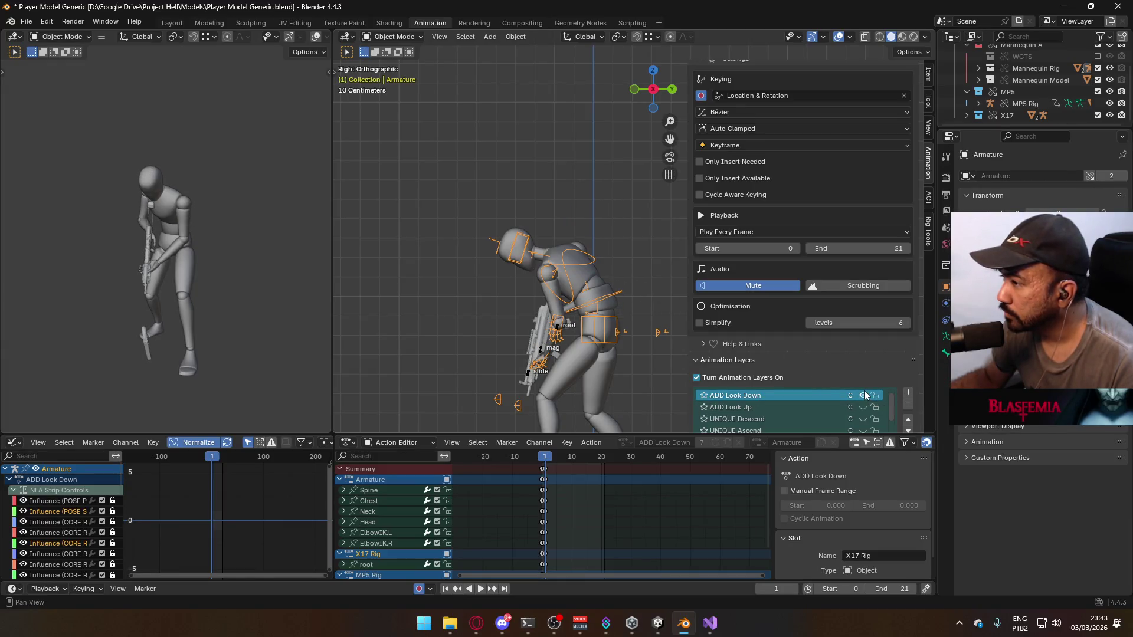
{"action": "mouse_move", "coordinate": [542, 317]}
{"action": "middle_mouse_down"}
{"action": "mouse_move", "coordinate": [623, 278]}
{"action": "mouse_move", "coordinate": [602, 301]}
{"action": "middle_mouse_up"}
Select the mannequin with its rig and save the blend file
{"action": "left_click", "coordinate": [593, 295]}
{"action": "left_click", "coordinate": [593, 295]}
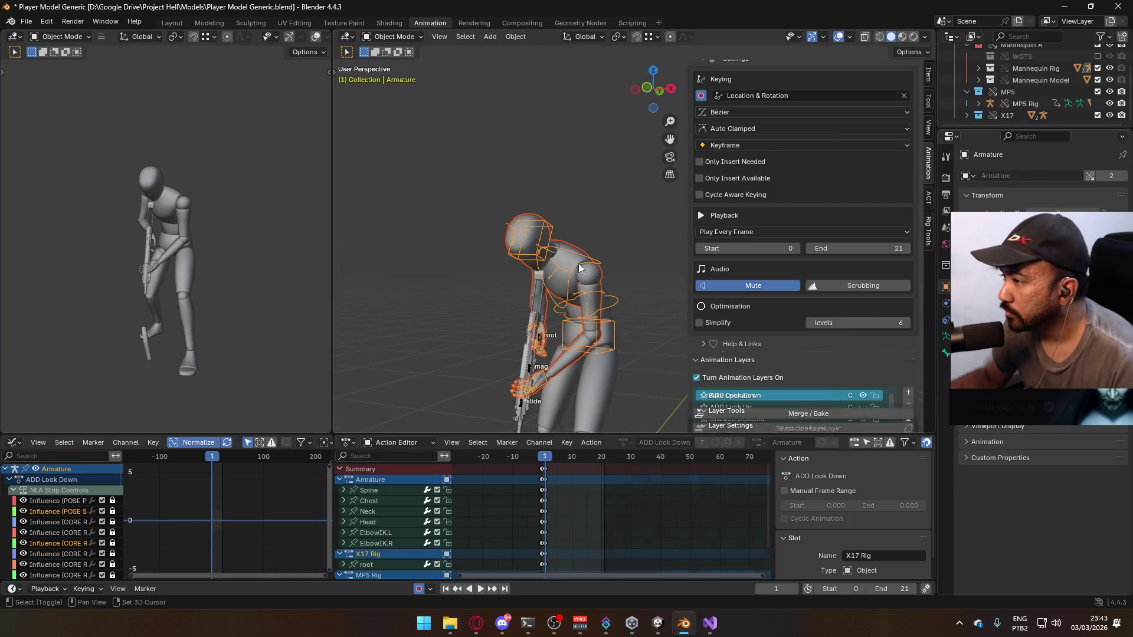
{"action": "left_click", "coordinate": [593, 295]}
{"action": "key", "text": "ctrl+s"}
{"action": "left_click", "coordinate": [26, 21]}
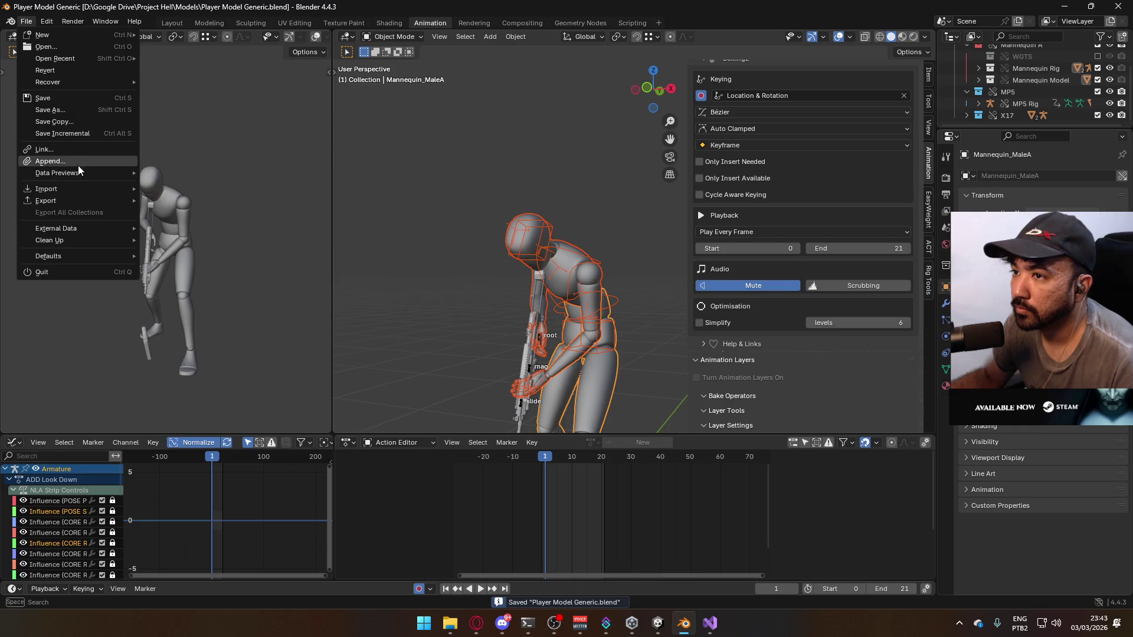
Export the look-down pose as Model@Hipfire Primary Look Down.fbx, renamed from the Look Up file
{"action": "mouse_move", "coordinate": [74, 204]}
{"action": "left_click", "coordinate": [199, 308]}
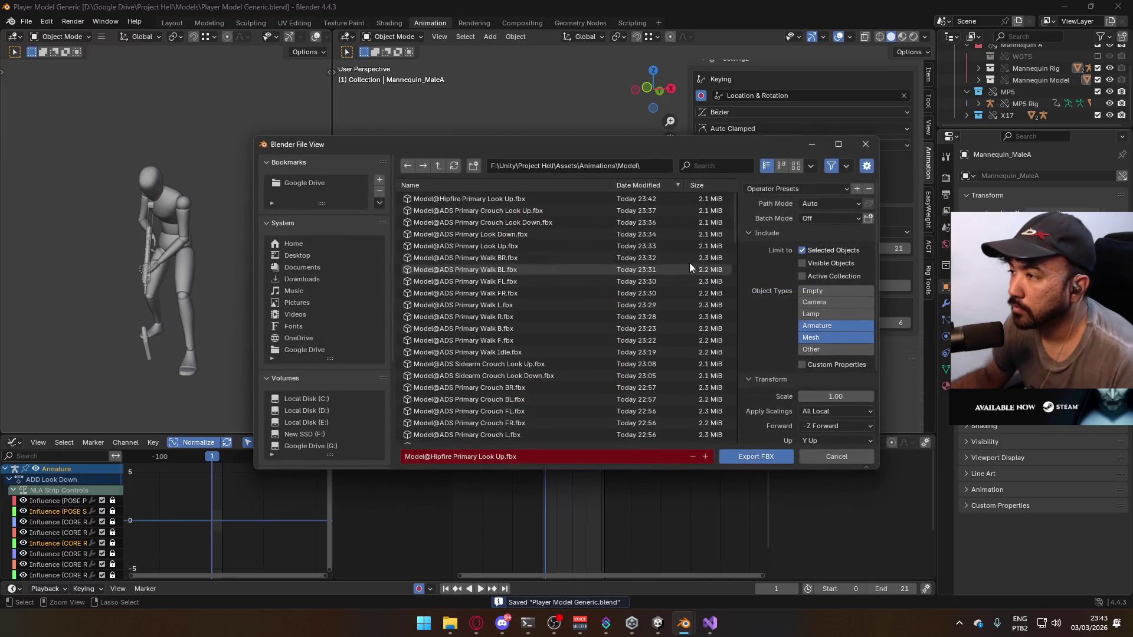
{"action": "left_click", "coordinate": [547, 199]}
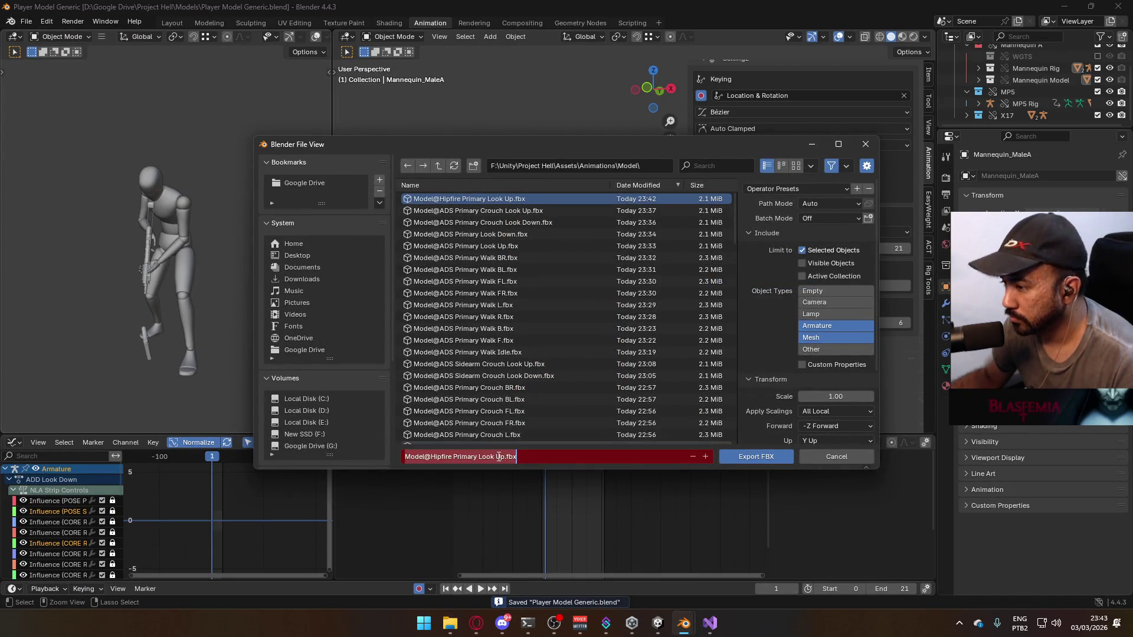
{"action": "key", "text": "BackSpace"}
{"action": "key", "text": "BackSpace"}
{"action": "type", "text": "Down"}
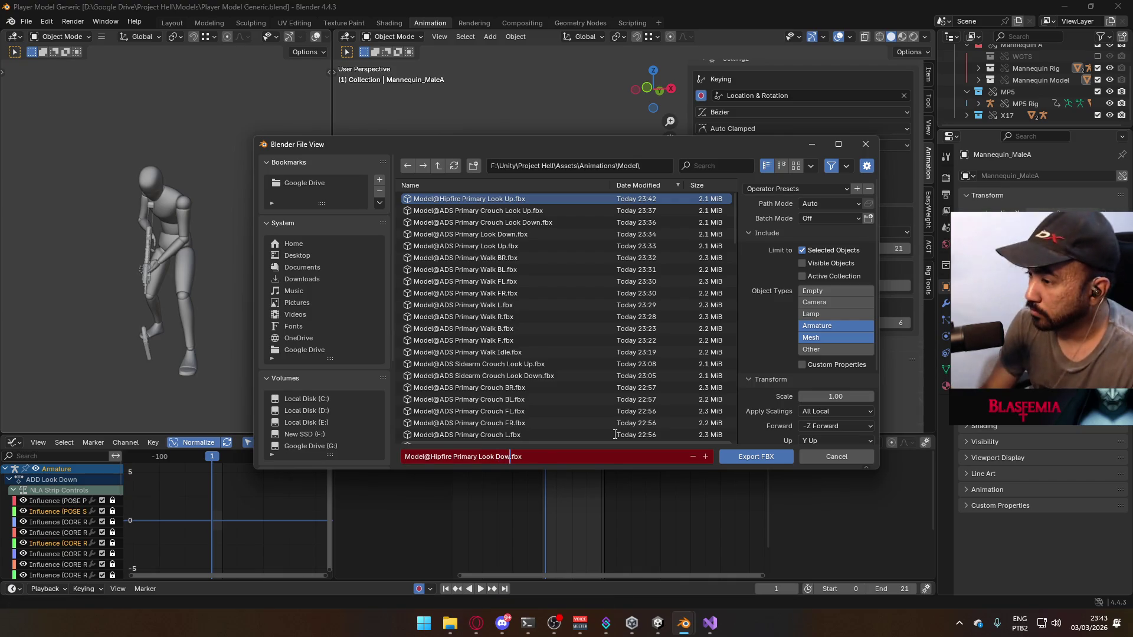
{"action": "left_click", "coordinate": [749, 456]}
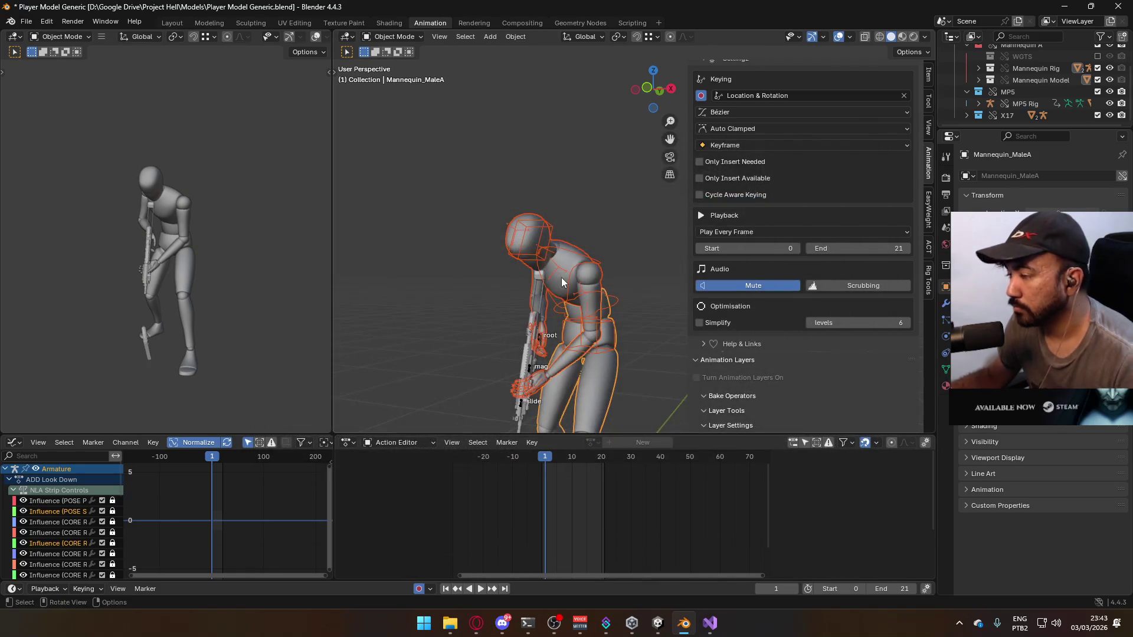
{"action": "key", "text": "KP_3"}
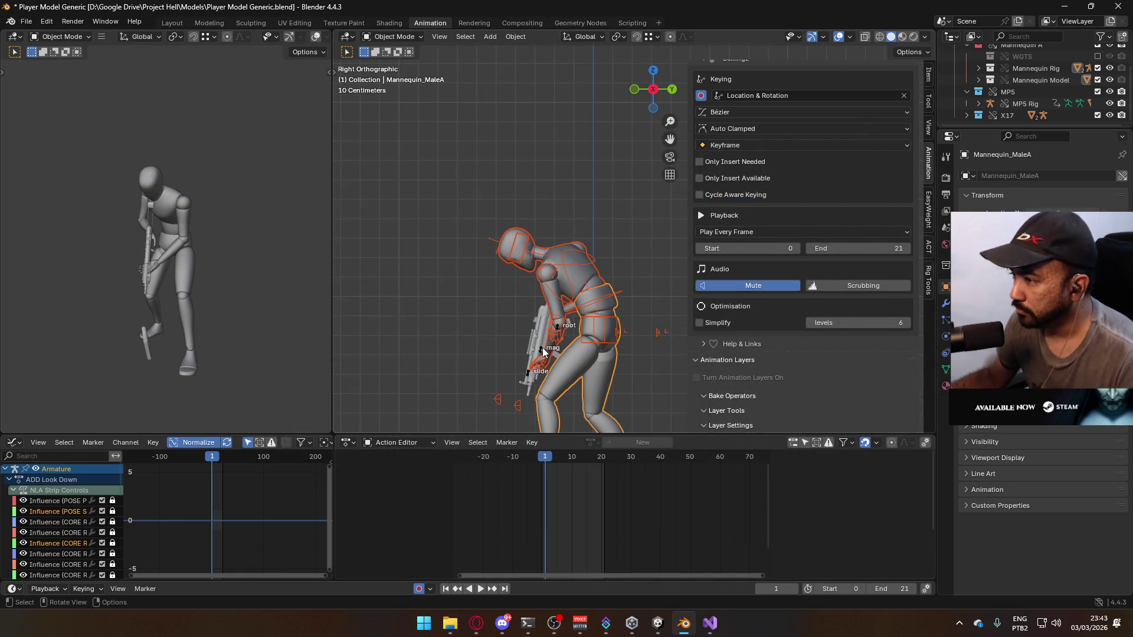
Turn the MP5 rig's ADD Look Down layer off and back on to compare its pose
{"action": "left_click", "coordinate": [542, 353]}
{"action": "scroll", "coordinate": [865, 326], "scroll_direction": "down", "scroll_amount": 4}
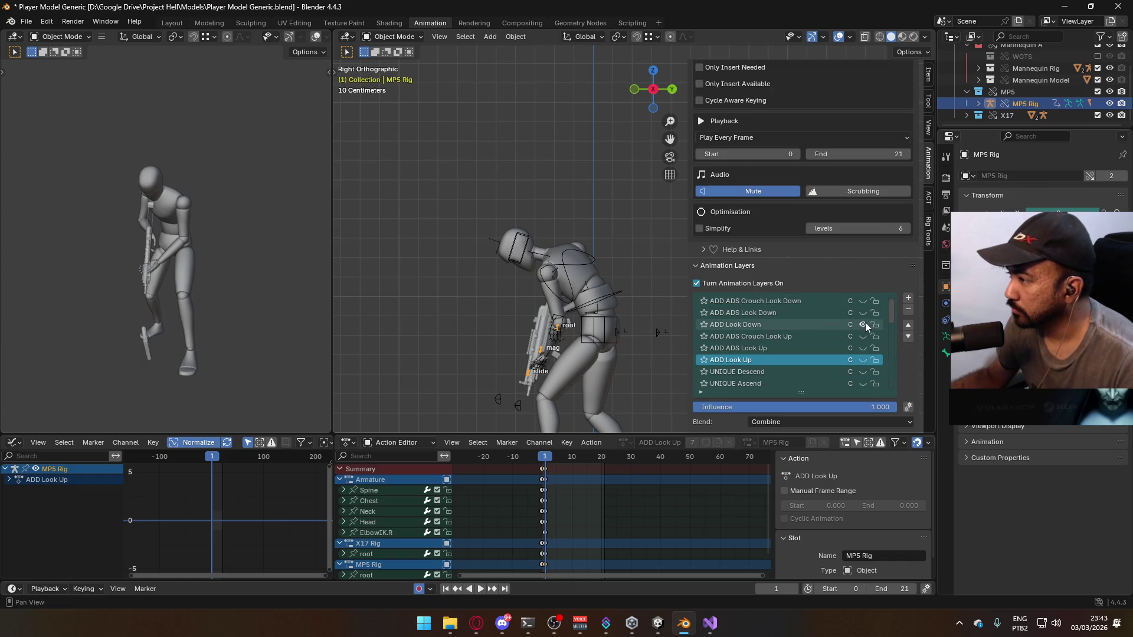
{"action": "left_click", "coordinate": [865, 323]}
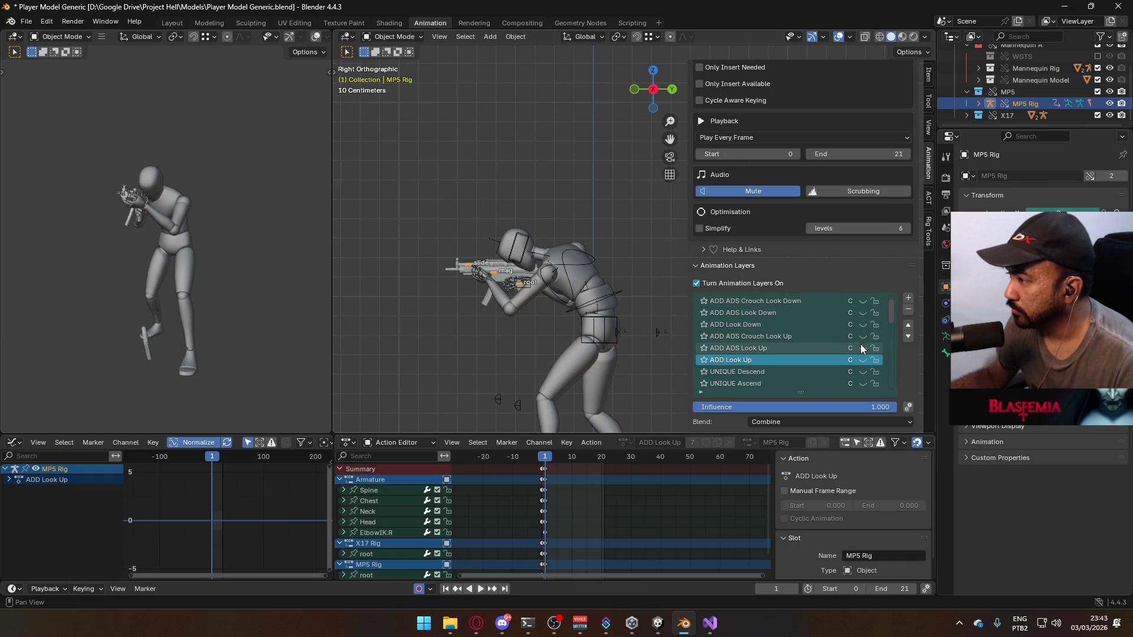
{"action": "left_click", "coordinate": [863, 324]}
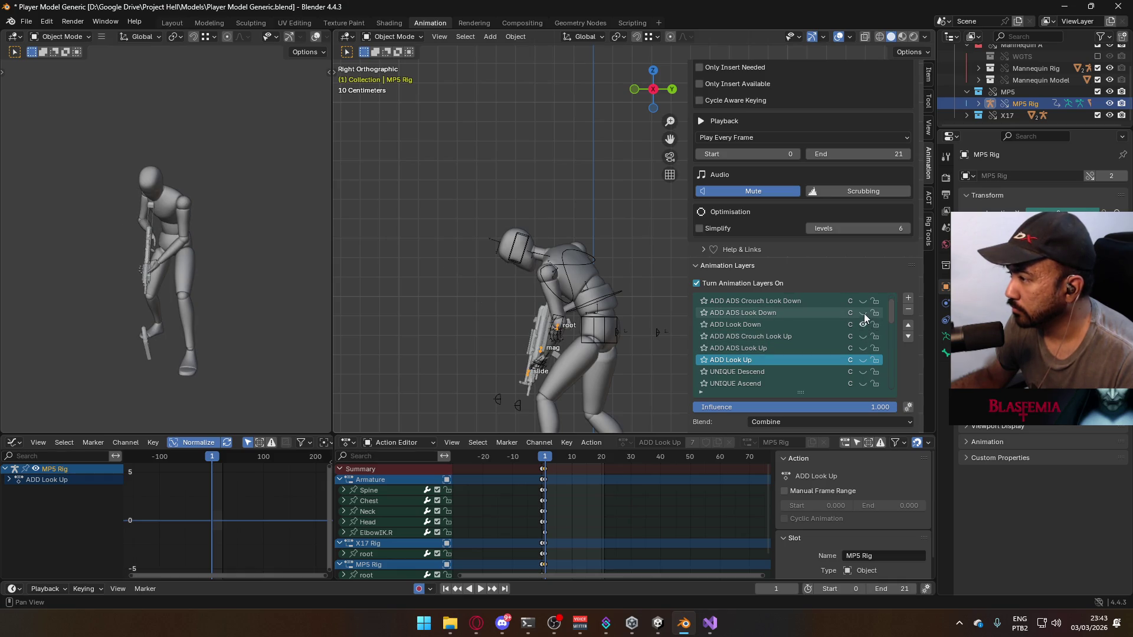
Switch on the ADD Crouch layer for the mannequin armature, then for the MP5 rig
{"action": "left_click", "coordinate": [569, 275]}
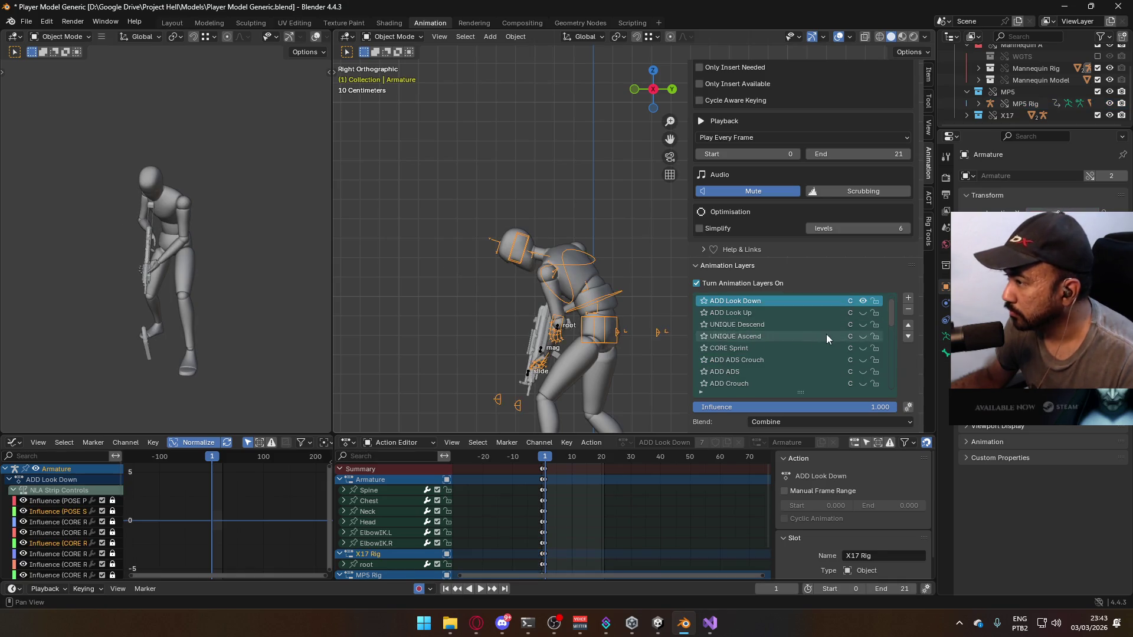
{"action": "scroll", "coordinate": [826, 334], "scroll_direction": "down", "scroll_amount": 3}
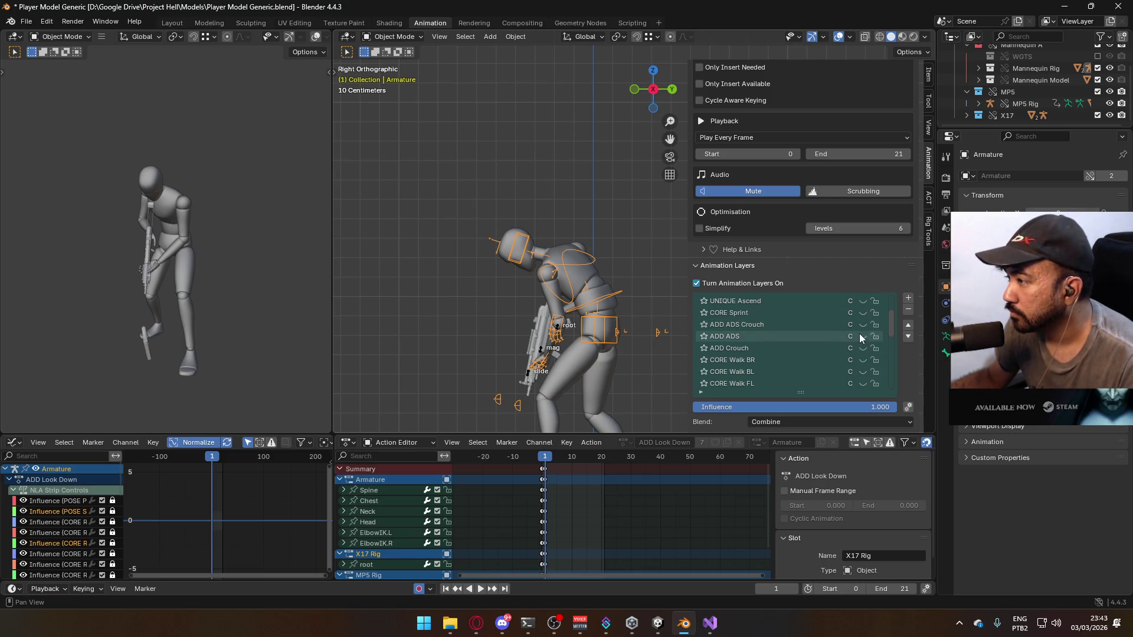
{"action": "left_click", "coordinate": [862, 348]}
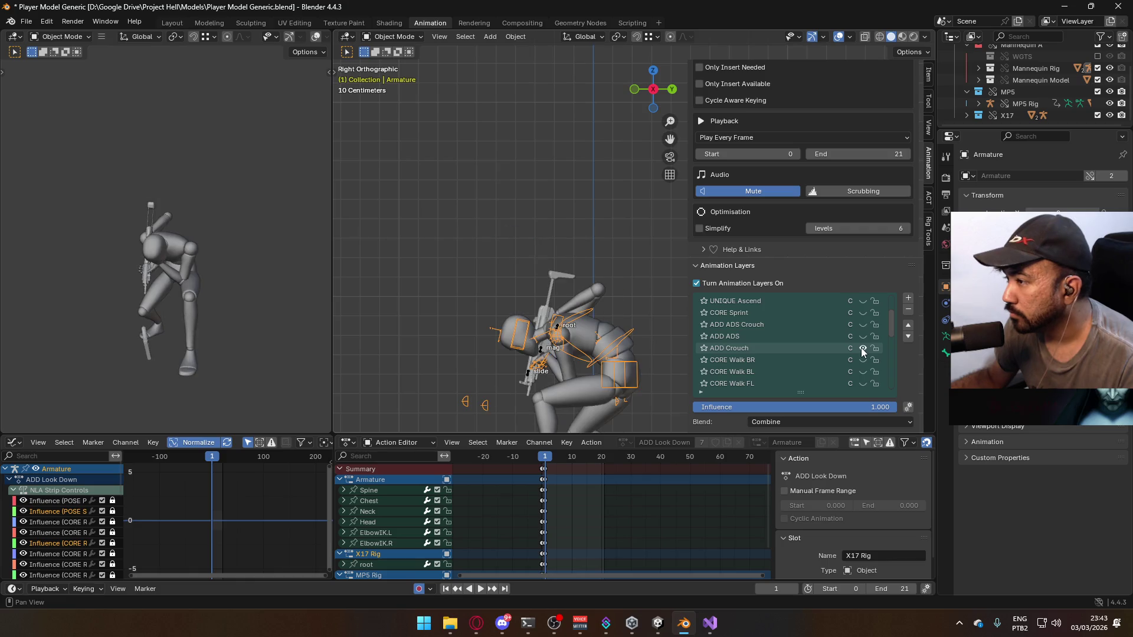
{"action": "left_click", "coordinate": [558, 331]}
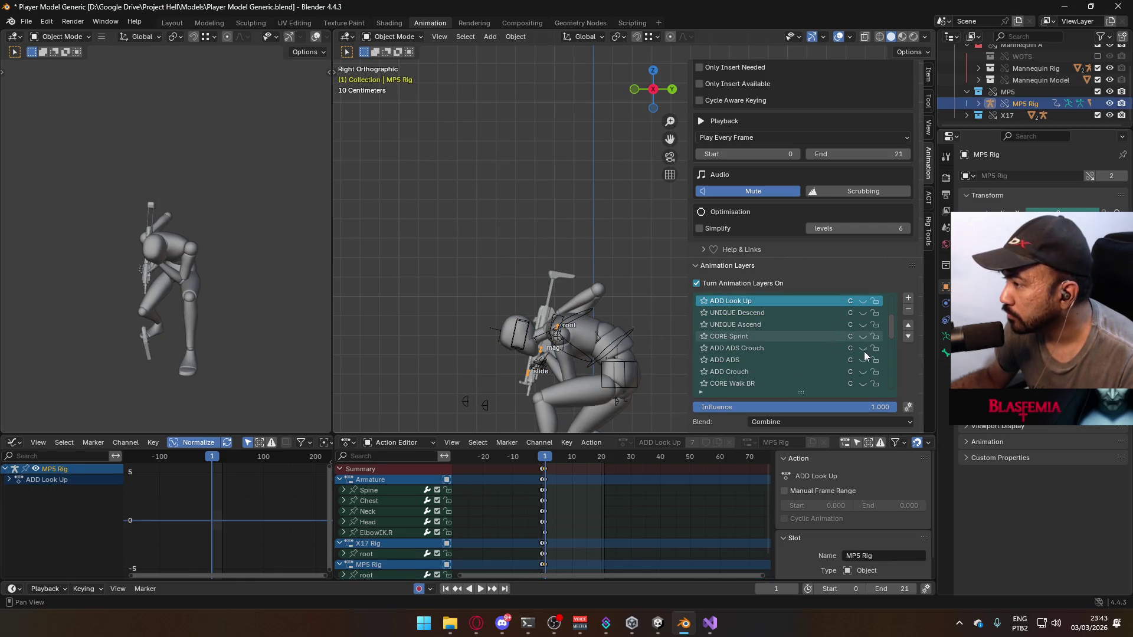
{"action": "scroll", "coordinate": [862, 349], "scroll_direction": "down", "scroll_amount": 2}
{"action": "left_click", "coordinate": [863, 348]}
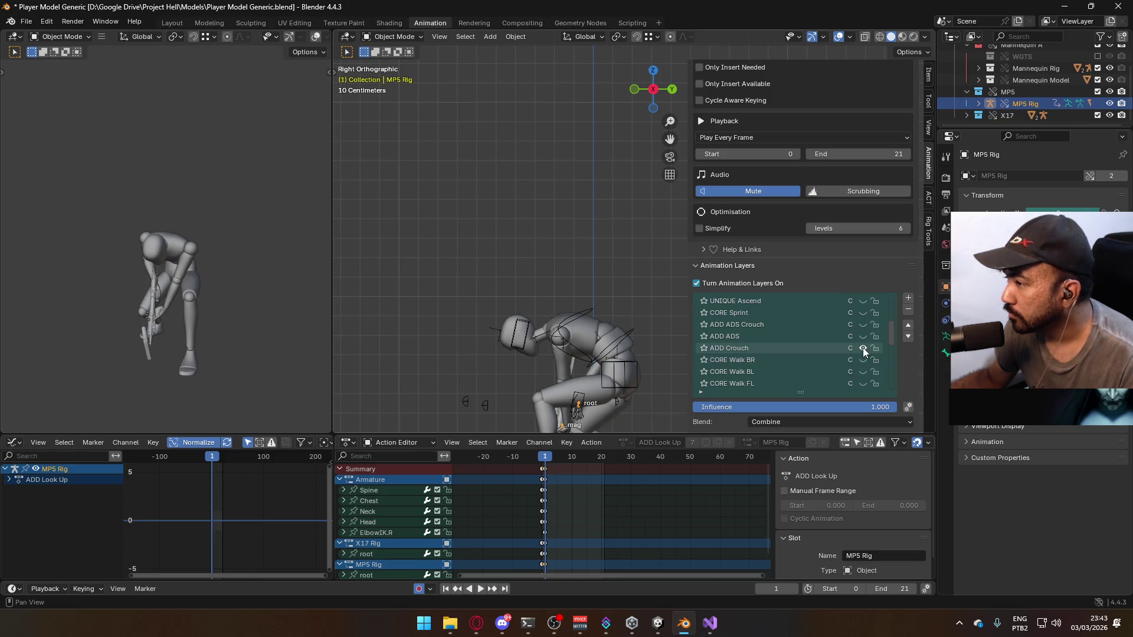
{"action": "mouse_move", "coordinate": [584, 307]}
{"action": "middle_mouse_down"}
{"action": "mouse_move", "coordinate": [618, 300]}
{"action": "mouse_move", "coordinate": [634, 337]}
{"action": "middle_mouse_up"}
Select the player Armature, then make the MP5 Rig the active object
{"action": "scroll", "coordinate": [643, 353], "scroll_direction": "up", "scroll_amount": 3}
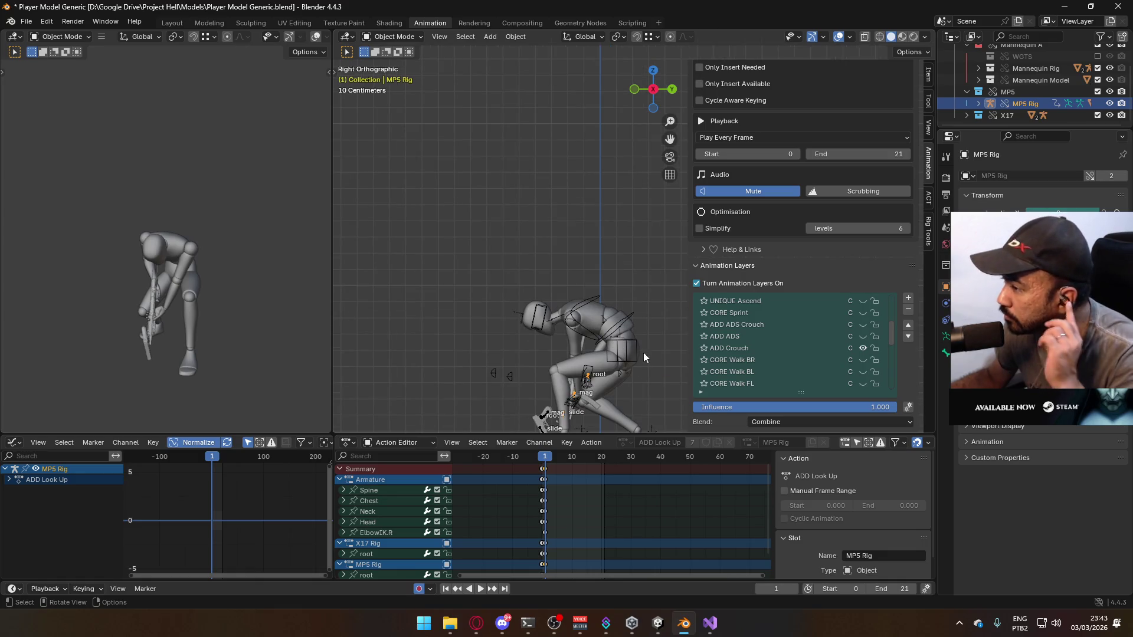
{"action": "left_click", "coordinate": [575, 393]}
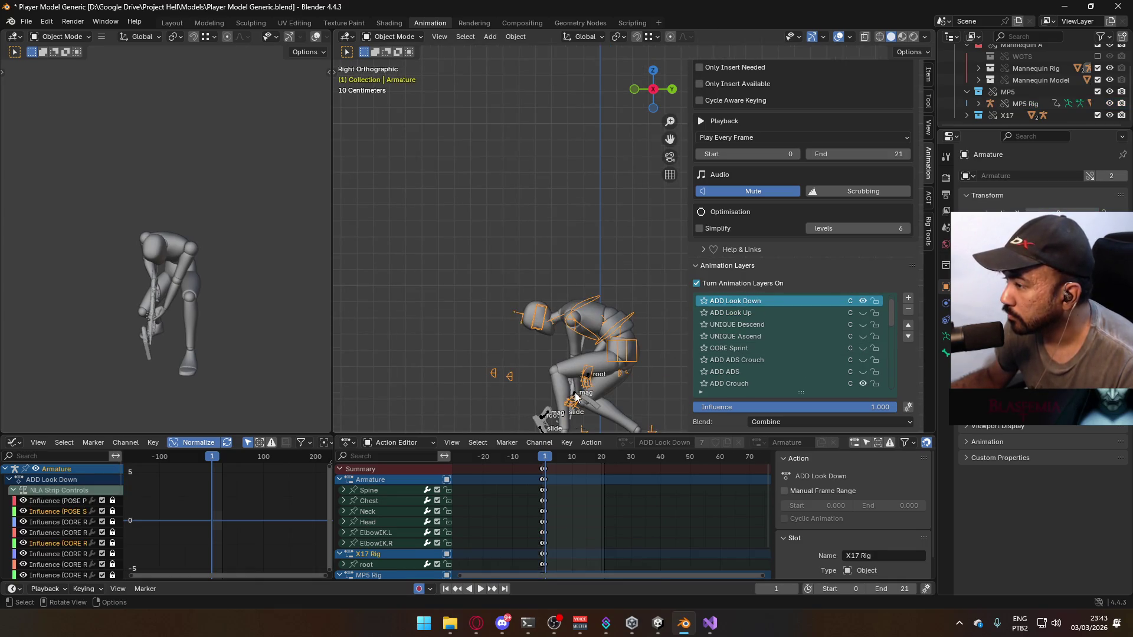
{"action": "left_click", "coordinate": [575, 394]}
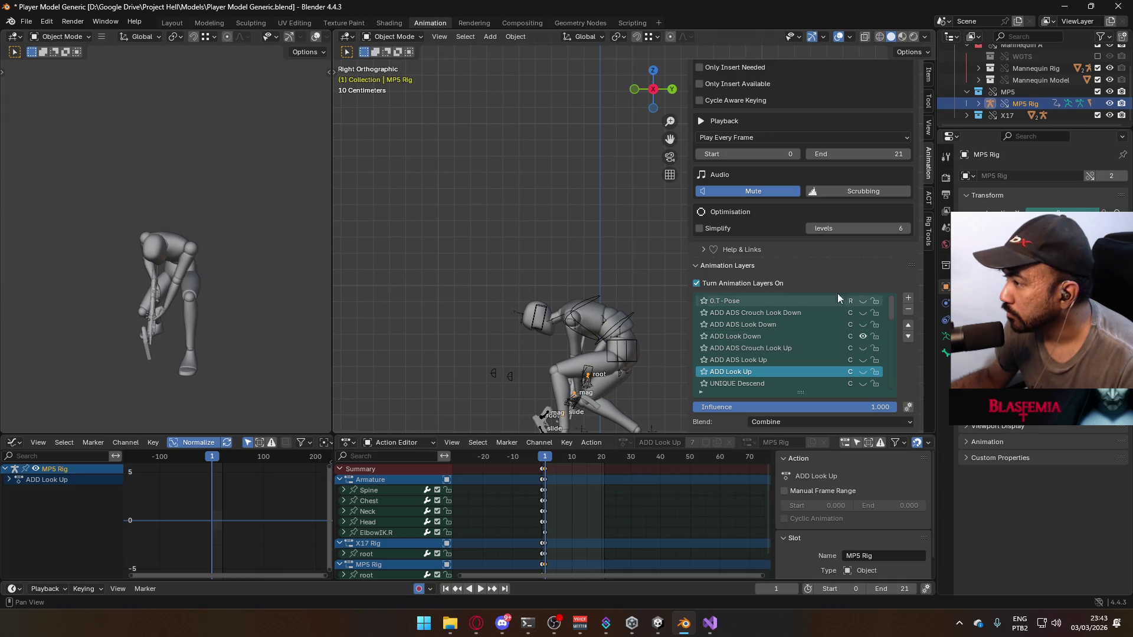
Add a new MP5 Rig layer above ADD Look Down and name it 'ADD Crouch Look Down'
{"action": "left_click", "coordinate": [785, 338]}
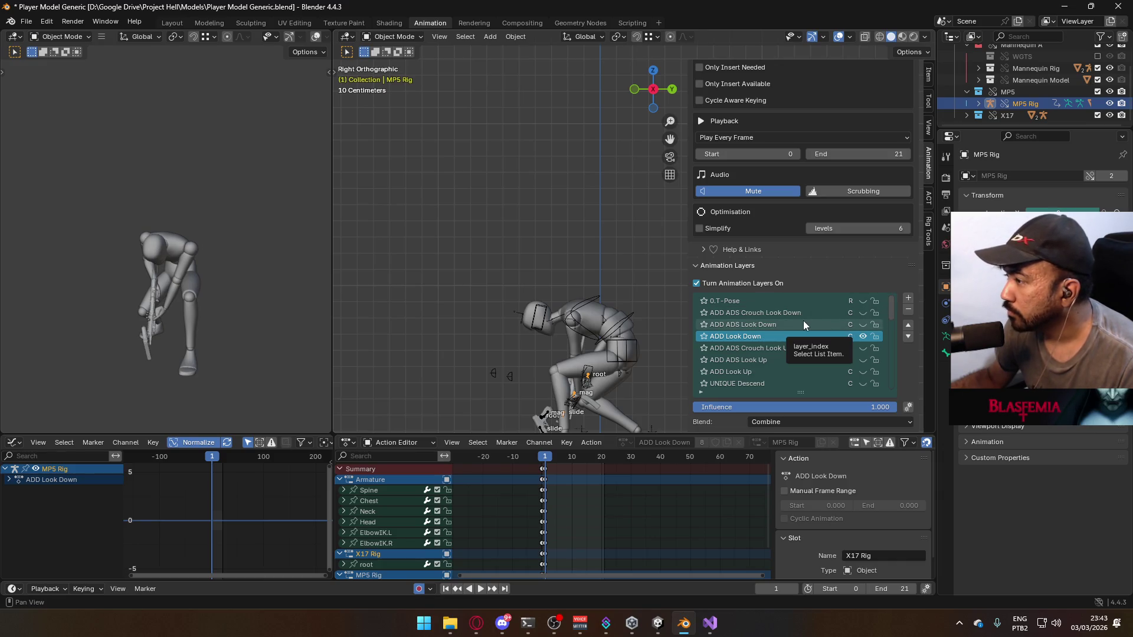
{"action": "left_click", "coordinate": [908, 298]}
{"action": "double_click", "coordinate": [761, 335]}
{"action": "type", "text": "ADD Crouch"}
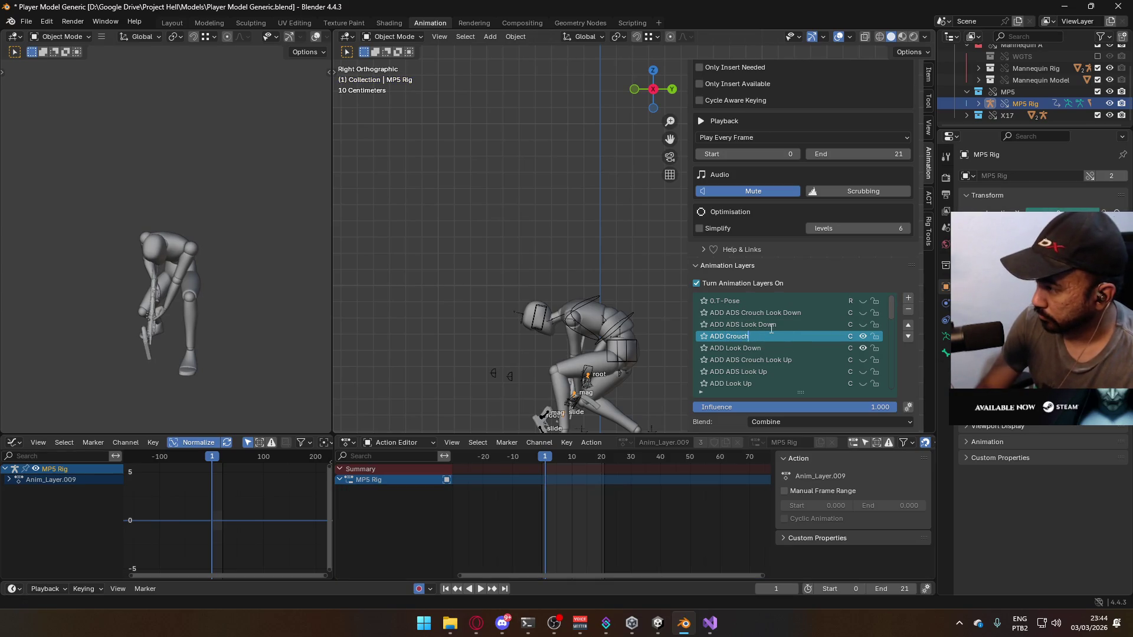
{"action": "type", "text": " Look Down"}
{"action": "key", "text": "Return"}
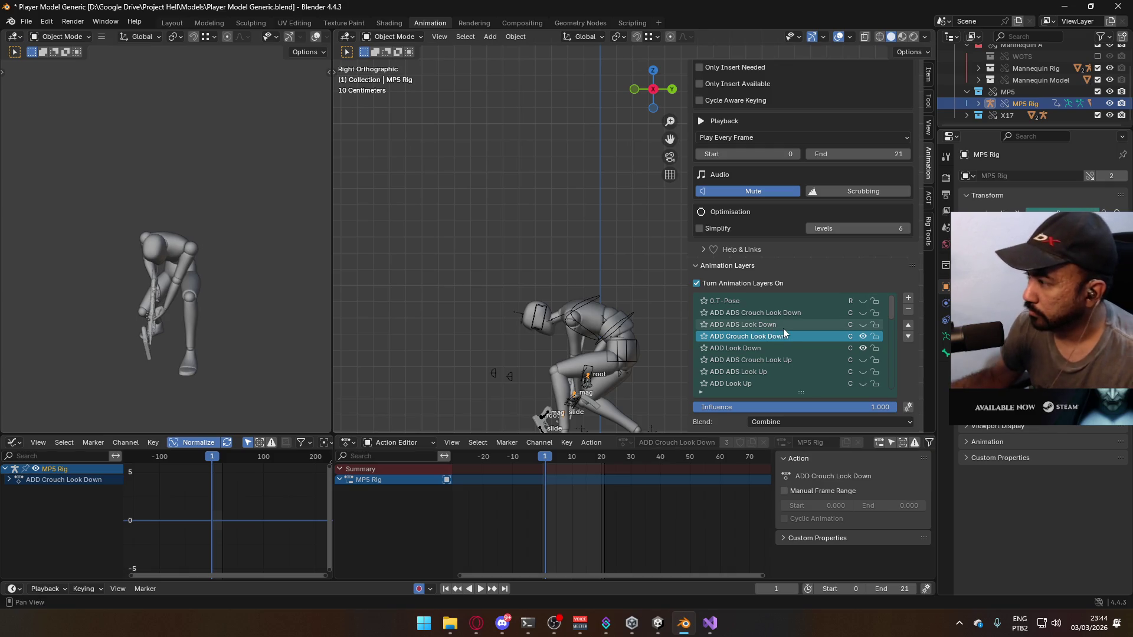
{"action": "scroll", "coordinate": [916, 397], "scroll_direction": "down", "scroll_amount": 10}
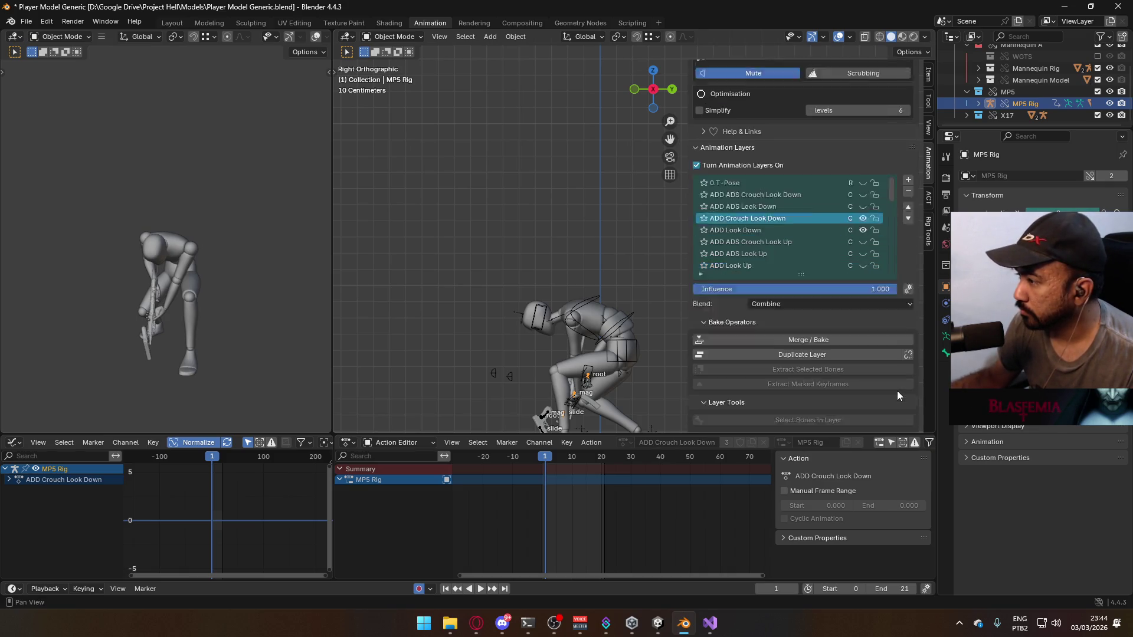
{"action": "scroll", "coordinate": [897, 390], "scroll_direction": "down", "scroll_amount": 4}
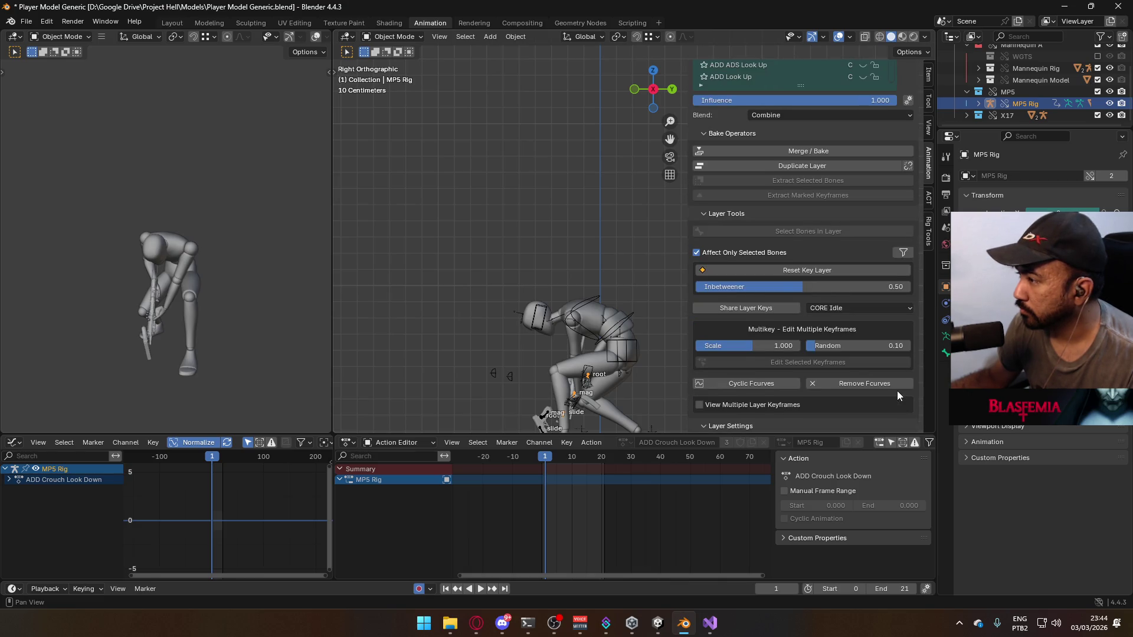
{"action": "scroll", "coordinate": [873, 348], "scroll_direction": "up", "scroll_amount": 12}
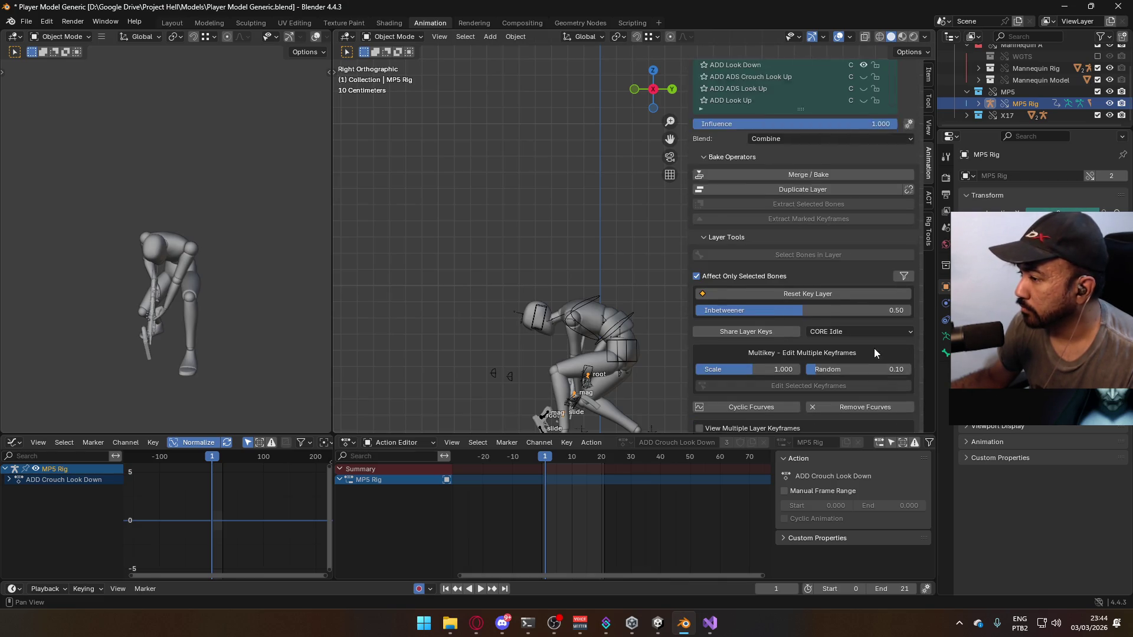
Put the MP5 Rig in Pose Mode, select its root bone and play back the pose
{"action": "left_click", "coordinate": [382, 39]}
{"action": "left_click", "coordinate": [398, 70]}
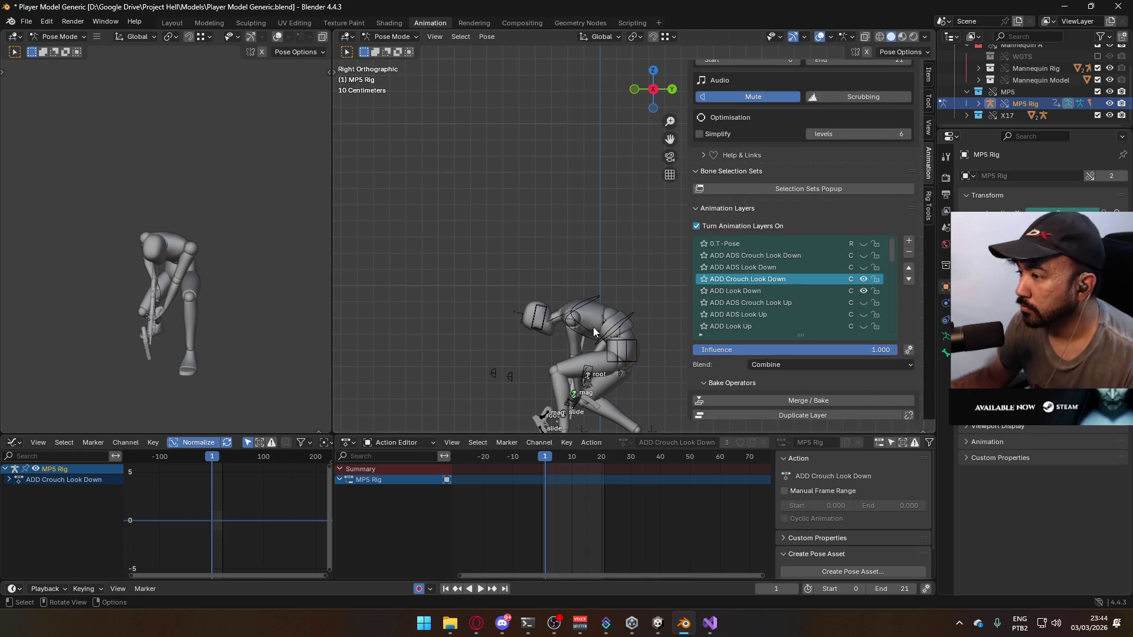
{"action": "left_click", "coordinate": [591, 381]}
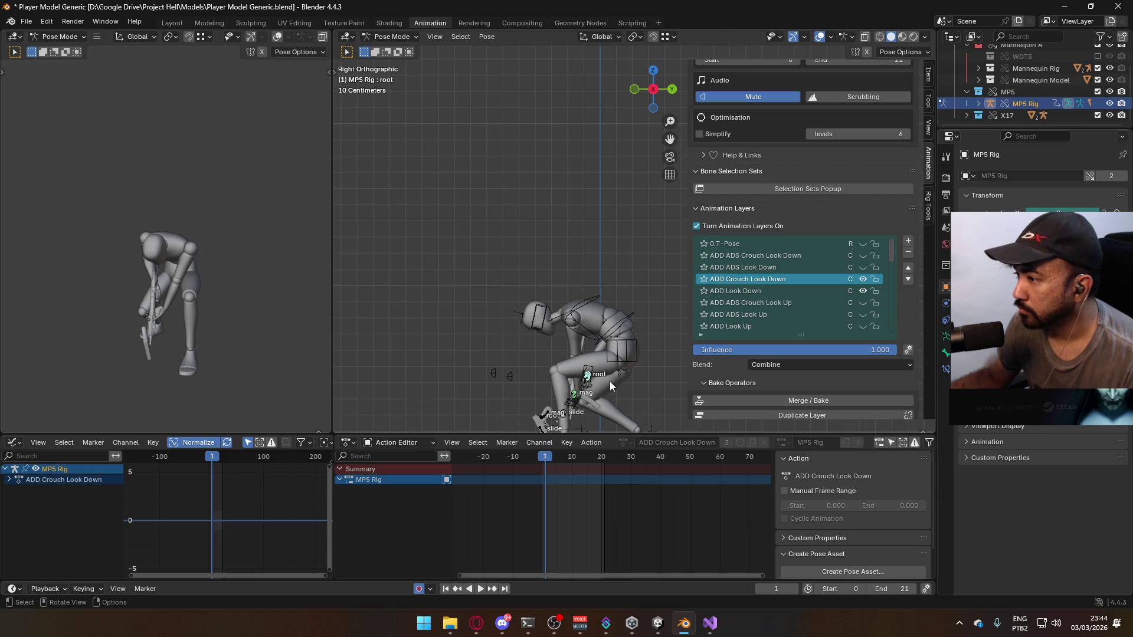
{"action": "scroll", "coordinate": [611, 387], "scroll_direction": "up", "scroll_amount": 5}
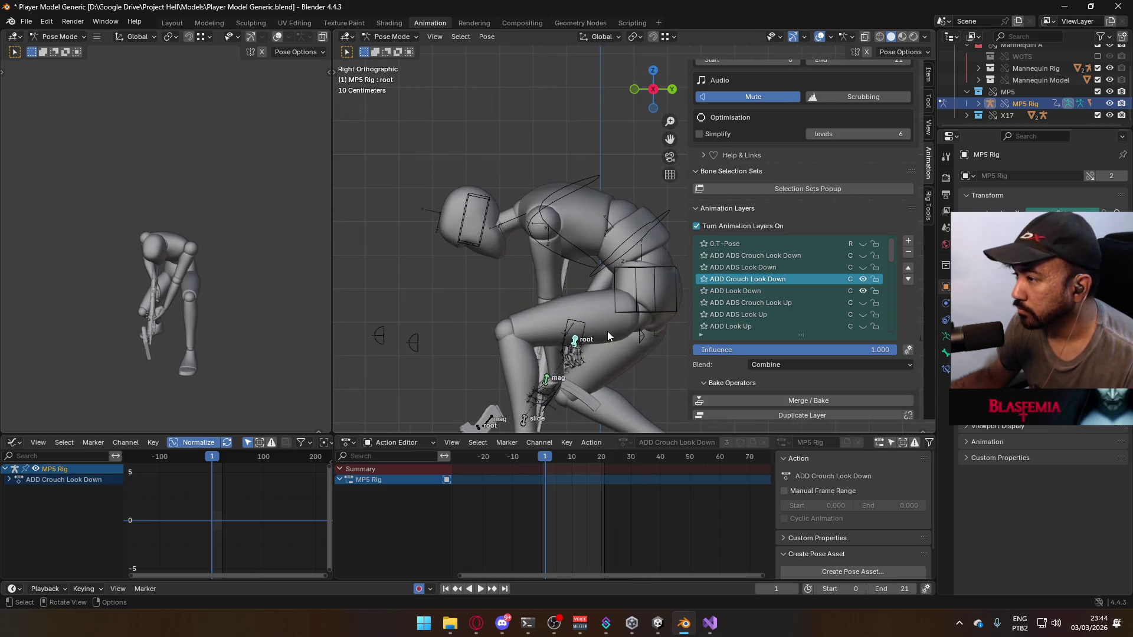
{"action": "key", "text": "space"}
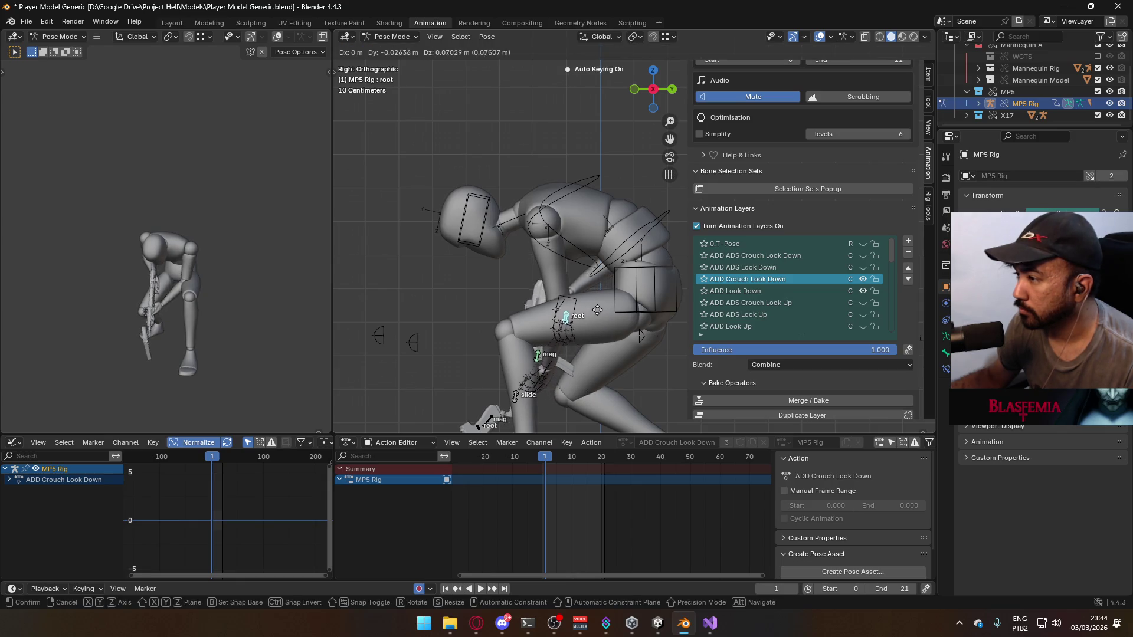
{"action": "key", "text": "Escape"}
Move the root bone along its local Y axis, then refine its position along Y
{"action": "key", "text": "g"}
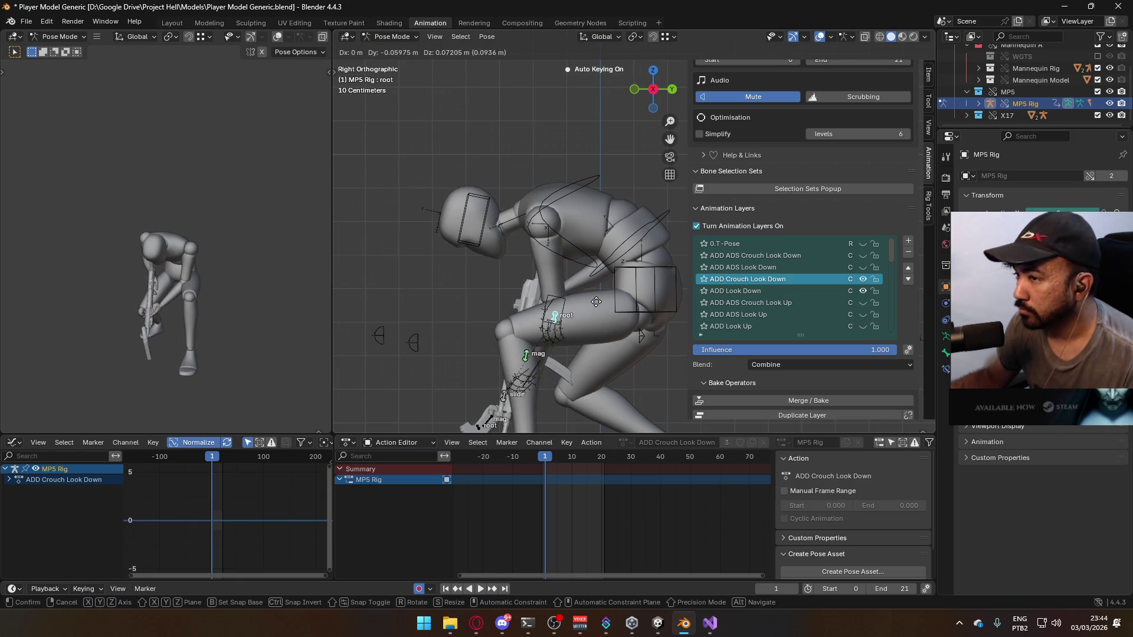
{"action": "key", "text": "y"}
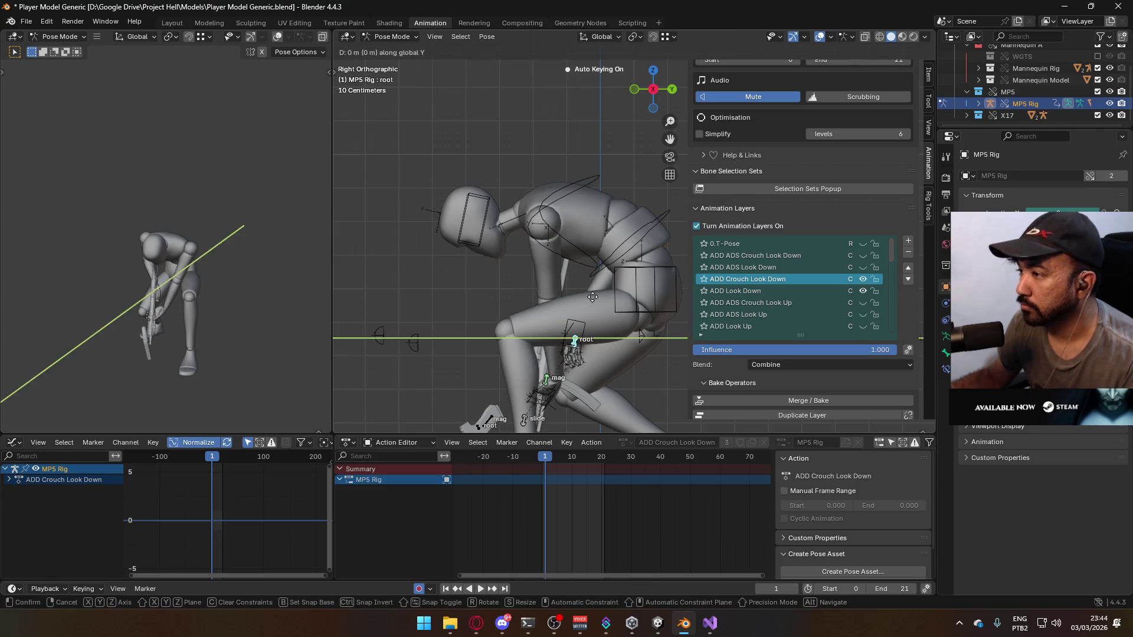
{"action": "key", "text": "y"}
{"action": "left_click", "coordinate": [608, 264]}
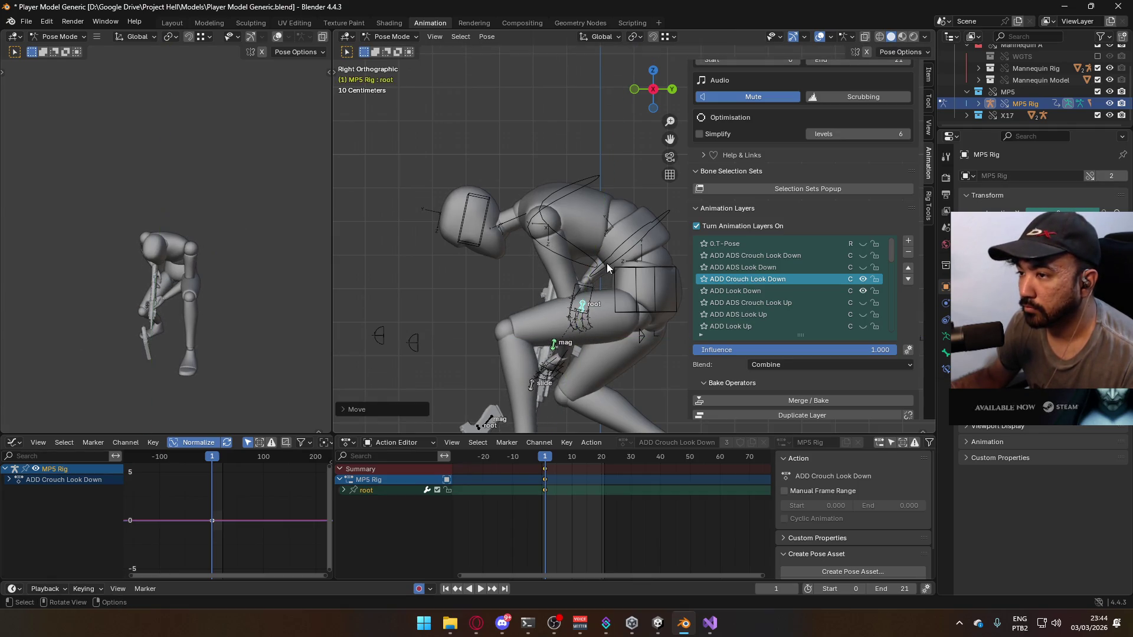
{"action": "mouse_move", "coordinate": [607, 264]}
{"action": "middle_mouse_down"}
{"action": "mouse_move", "coordinate": [579, 249]}
{"action": "mouse_move", "coordinate": [684, 235]}
{"action": "mouse_move", "coordinate": [611, 269]}
{"action": "middle_mouse_up"}
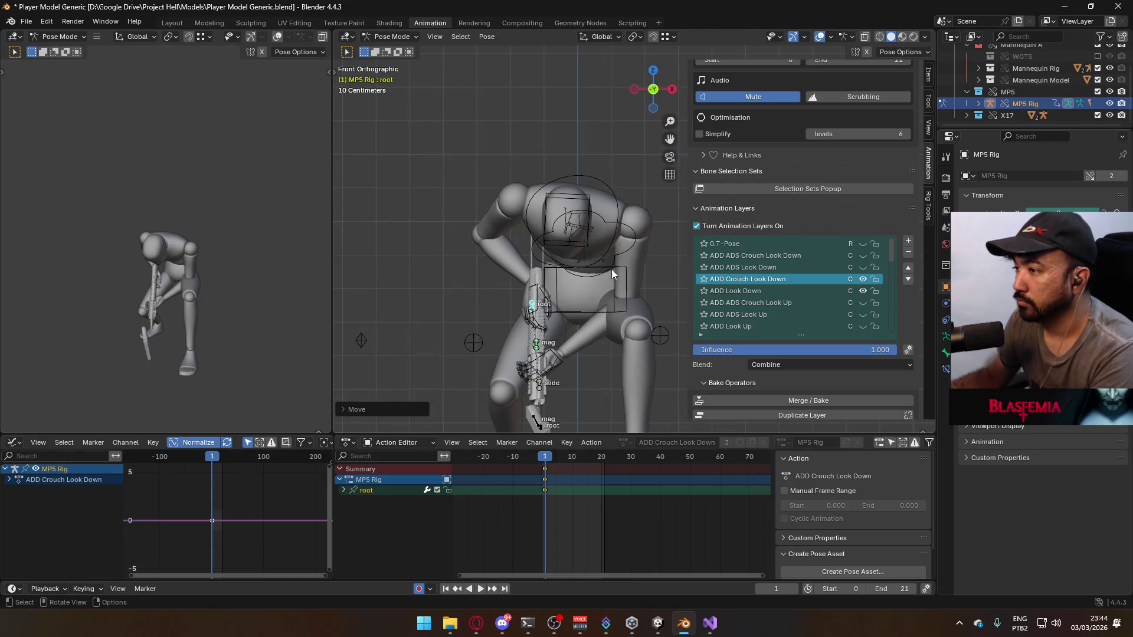
{"action": "key", "text": "g"}
{"action": "key", "text": "y"}
{"action": "key", "text": "y"}
{"action": "left_click", "coordinate": [578, 310]}
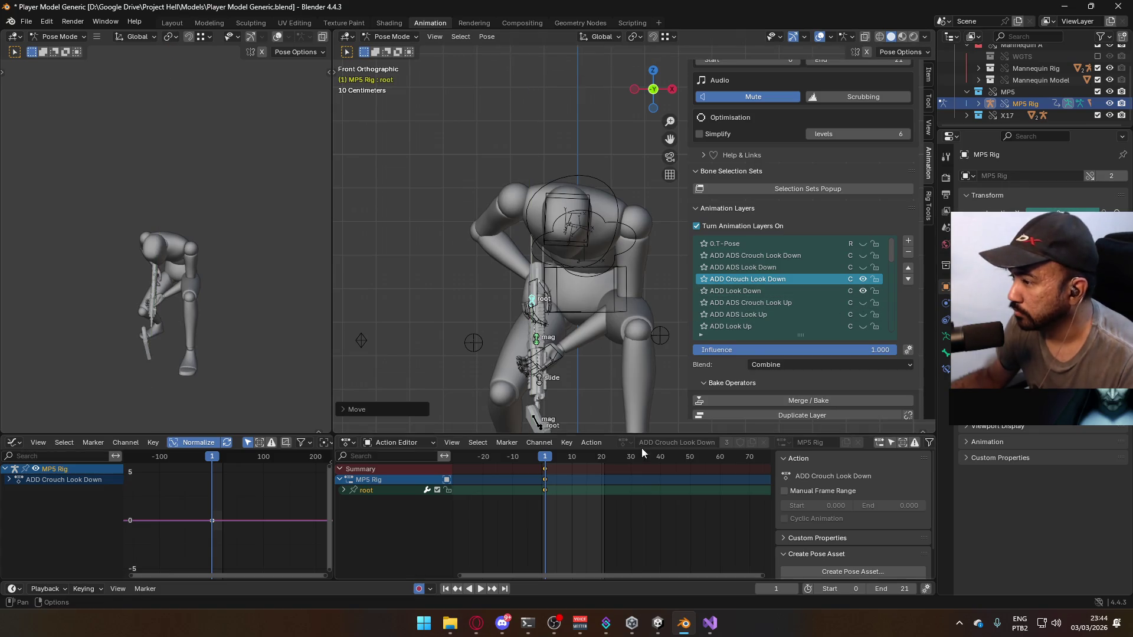
Clear the frame 1 keys, key the whole pose at frame 0, and paste keys at frame 1
{"action": "left_click_drag", "start_coordinate": [544, 458], "coordinate": [543, 459]}
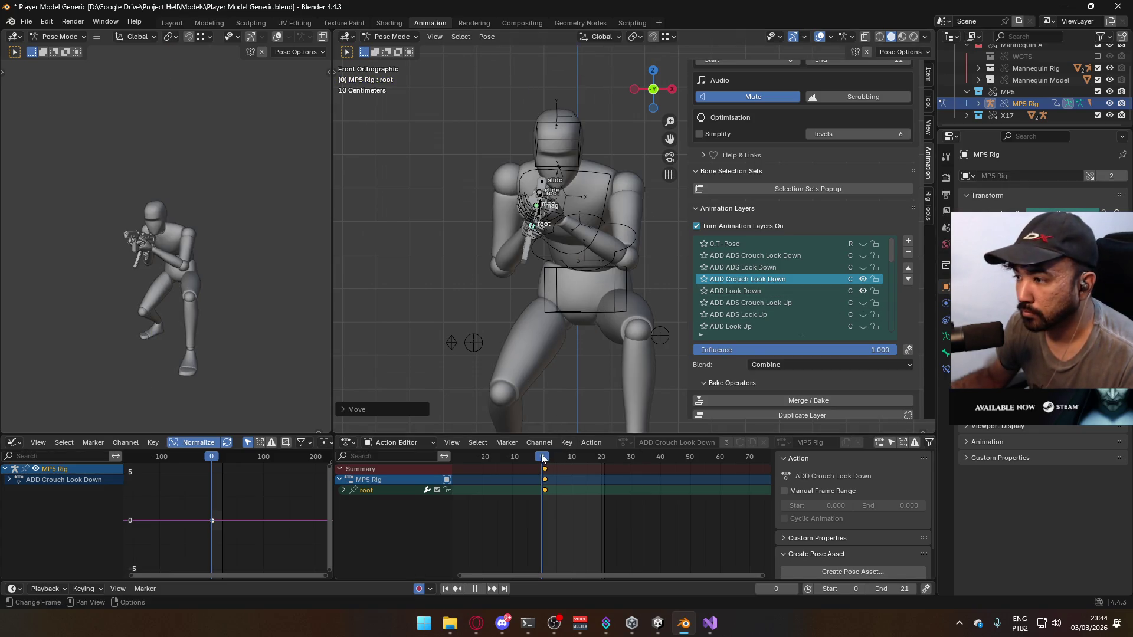
{"action": "key", "text": "Escape"}
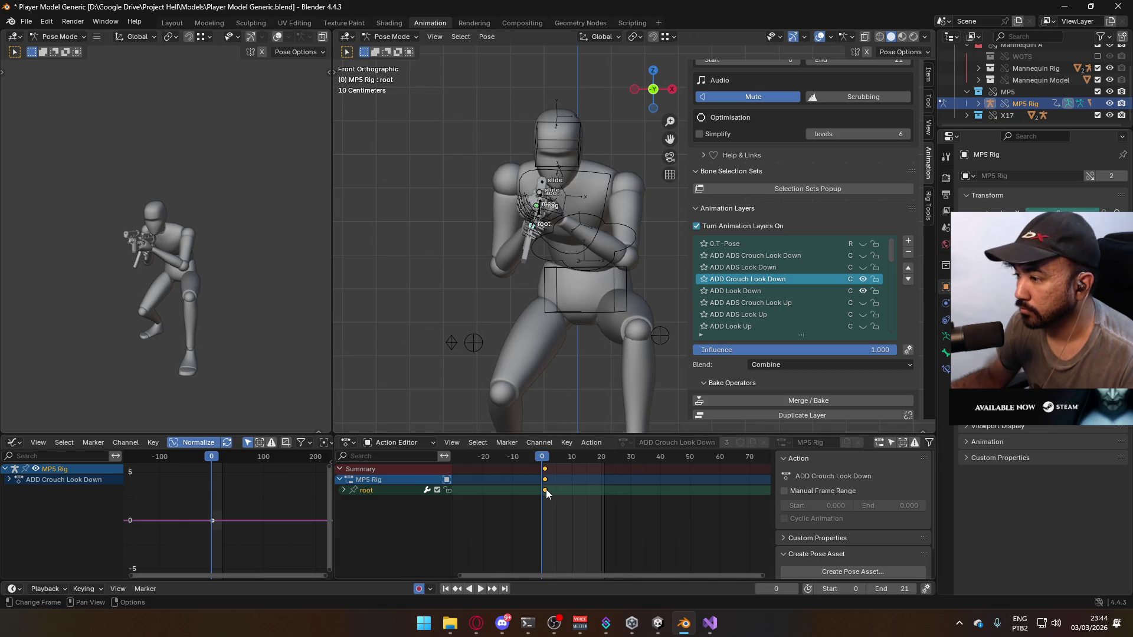
{"action": "left_click", "coordinate": [546, 458]}
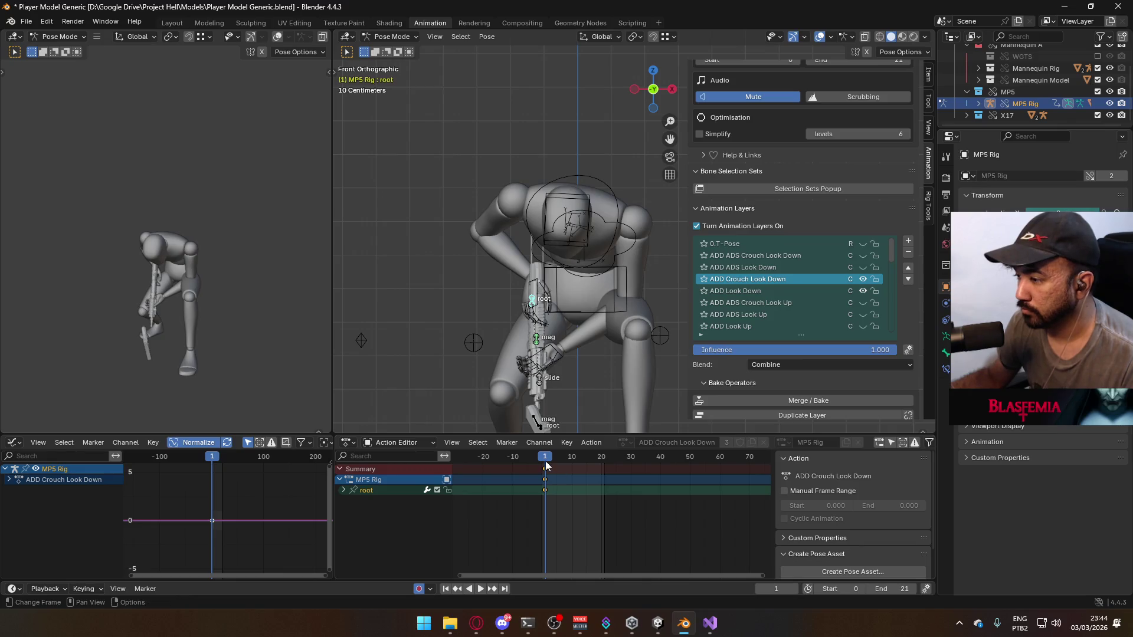
{"action": "key", "text": "x"}
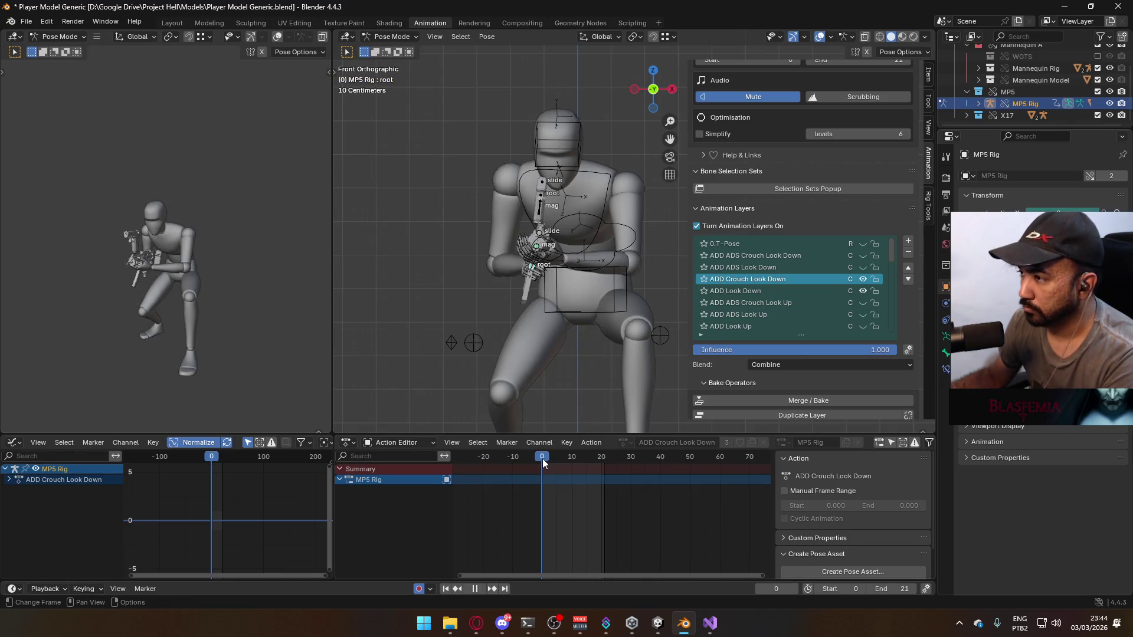
{"action": "key", "text": "Escape"}
{"action": "key", "text": "i"}
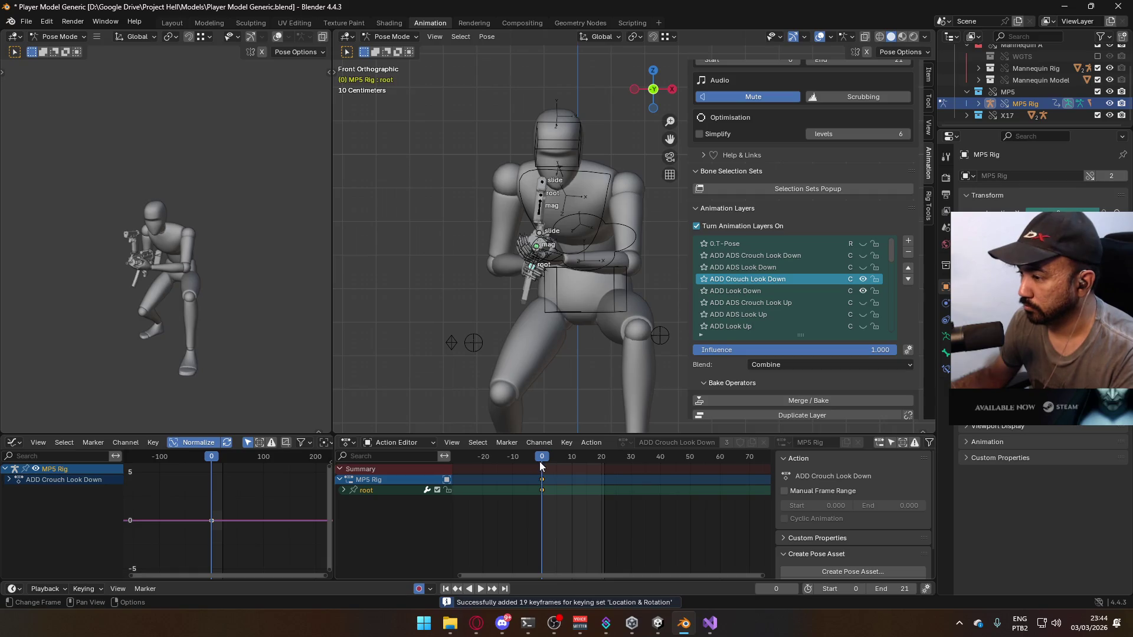
{"action": "key", "text": "Right"}
{"action": "key", "text": "ctrl+v"}
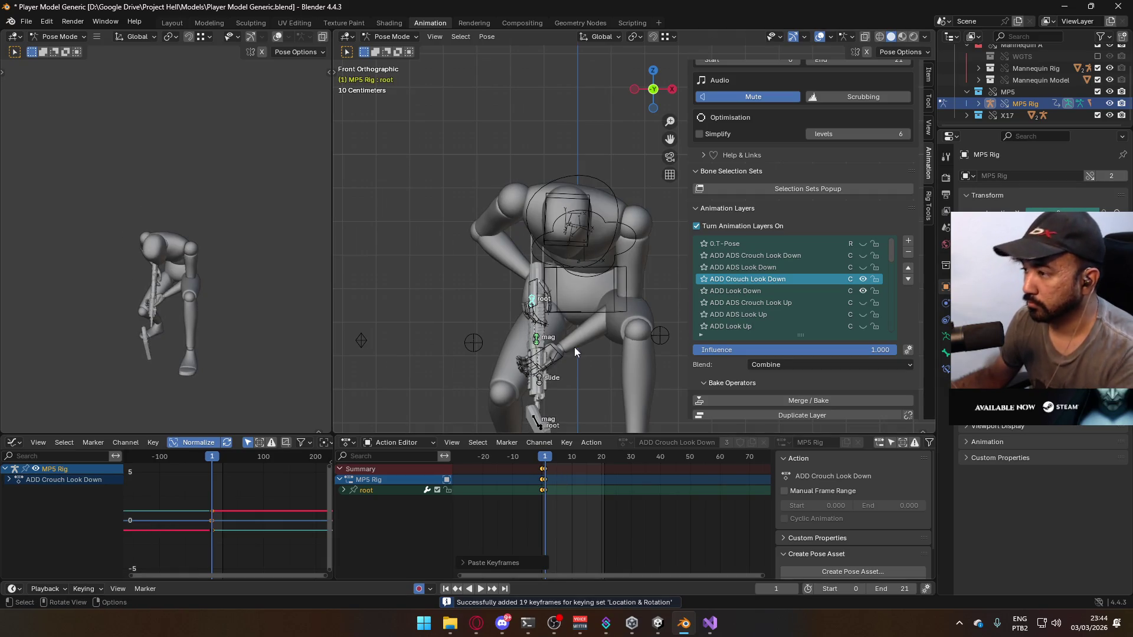
Preview the animation from the right side view and save the blend file
{"action": "key", "text": "KP_3"}
{"action": "key", "text": "space"}
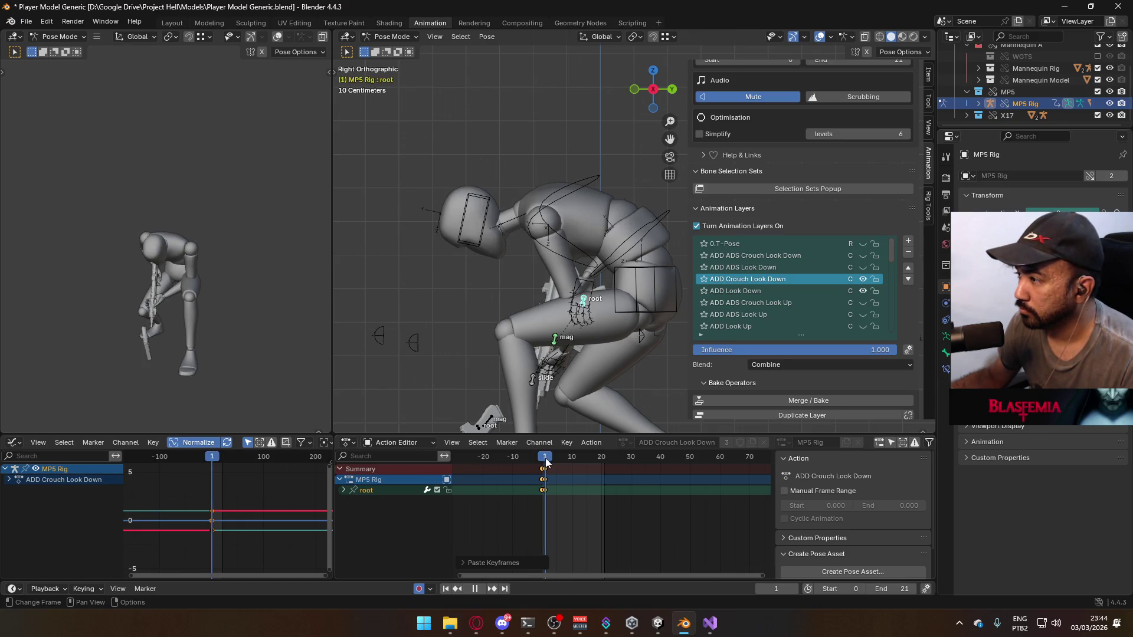
{"action": "scroll", "coordinate": [544, 398], "scroll_direction": "down", "scroll_amount": 3}
{"action": "key", "text": "space"}
{"action": "key", "text": "ctrl+s"}
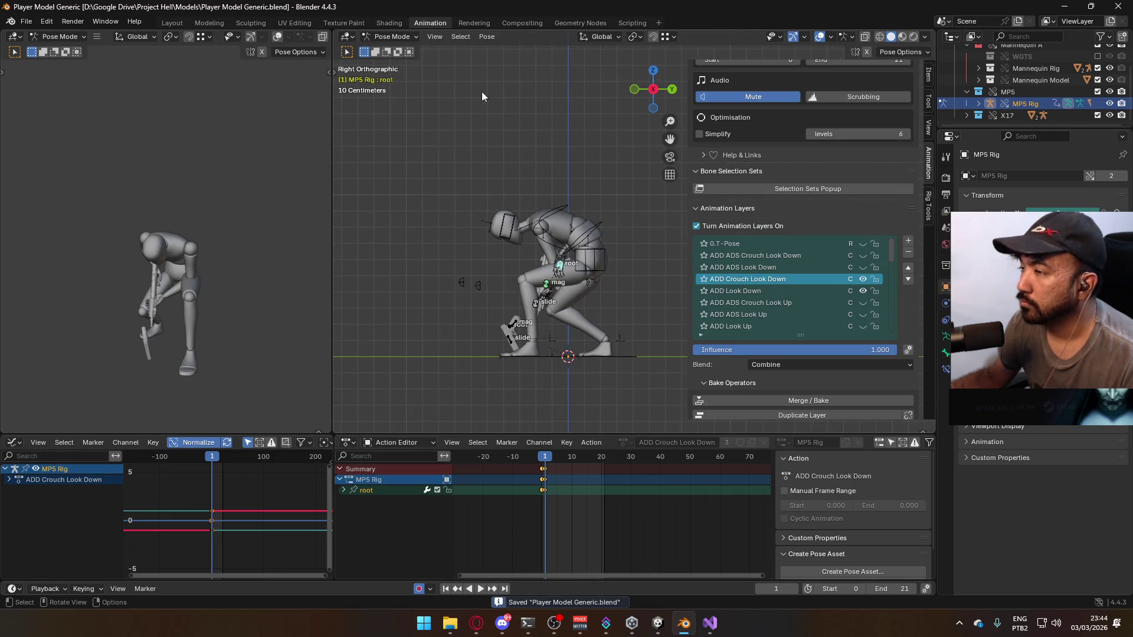
{"action": "key", "text": "ctrl+Tab"}
{"action": "scroll", "coordinate": [557, 229], "scroll_direction": "up", "scroll_amount": 2}
{"action": "left_click", "coordinate": [569, 285]}
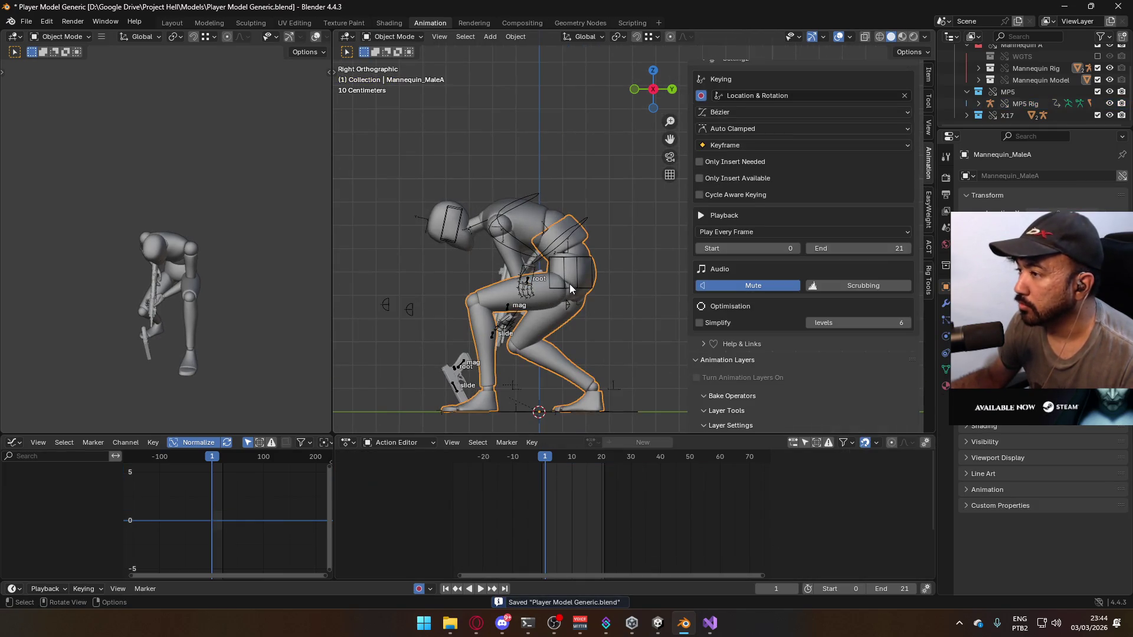
Select the mannequin mesh with its armature and save the blend file
{"action": "left_click", "coordinate": [570, 284]}
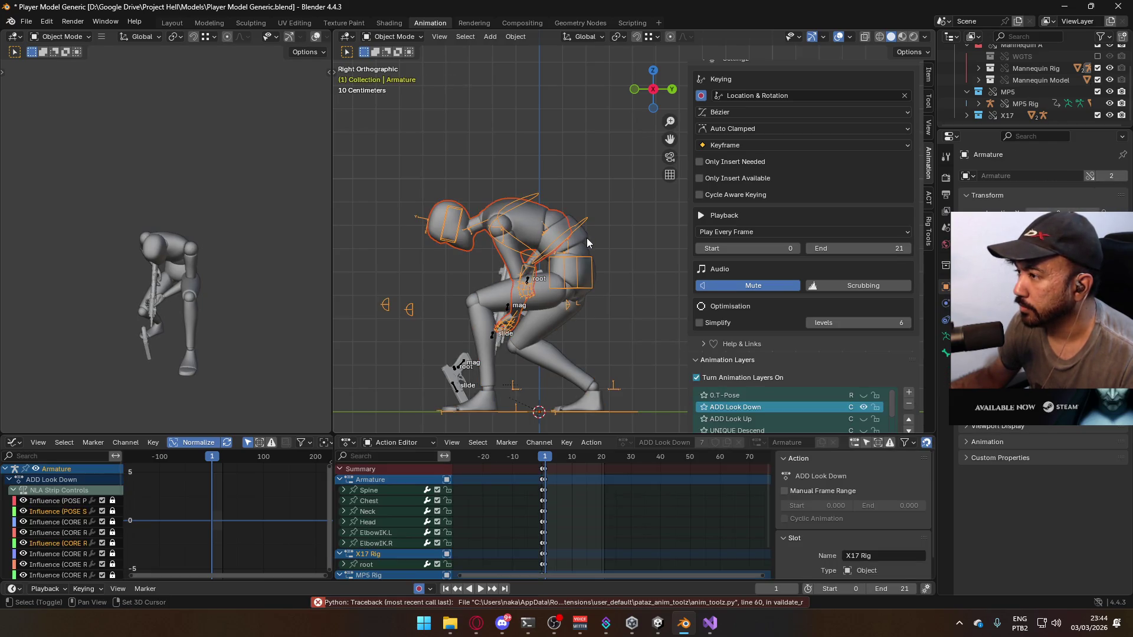
{"action": "left_click", "coordinate": [587, 242]}
{"action": "key", "text": "ctrl+s"}
Export the FBX as Model@Hipfire Primary Crouch Look Down.fbx, adding 'Crouch' to the Look Down name
{"action": "left_click", "coordinate": [26, 22]}
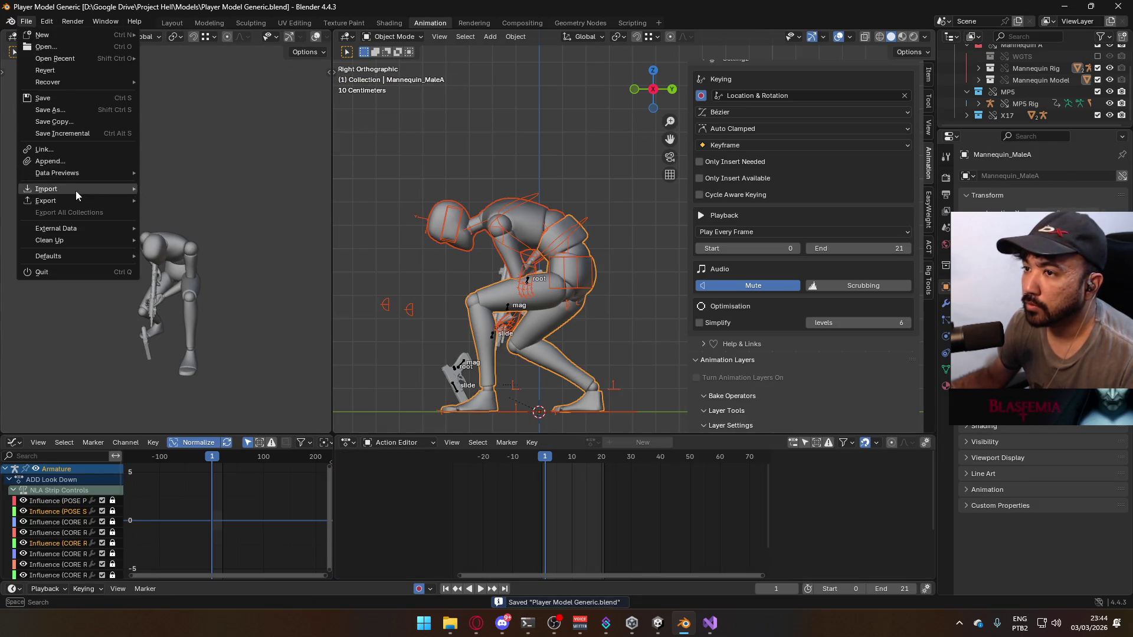
{"action": "mouse_move", "coordinate": [83, 204]}
{"action": "left_click", "coordinate": [197, 307]}
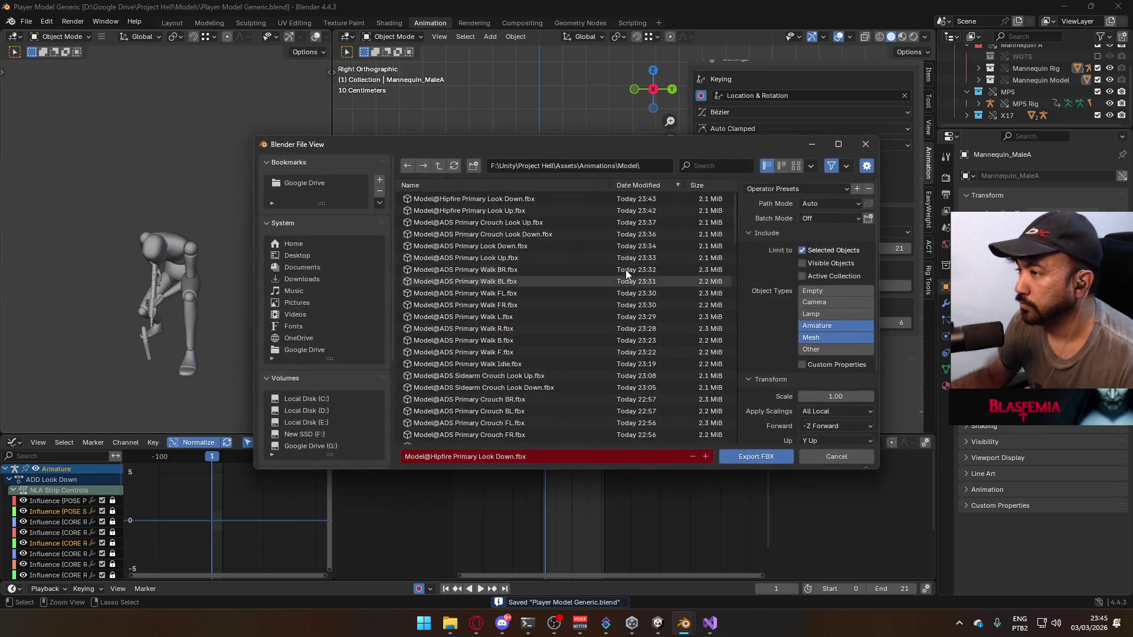
{"action": "left_click", "coordinate": [519, 200]}
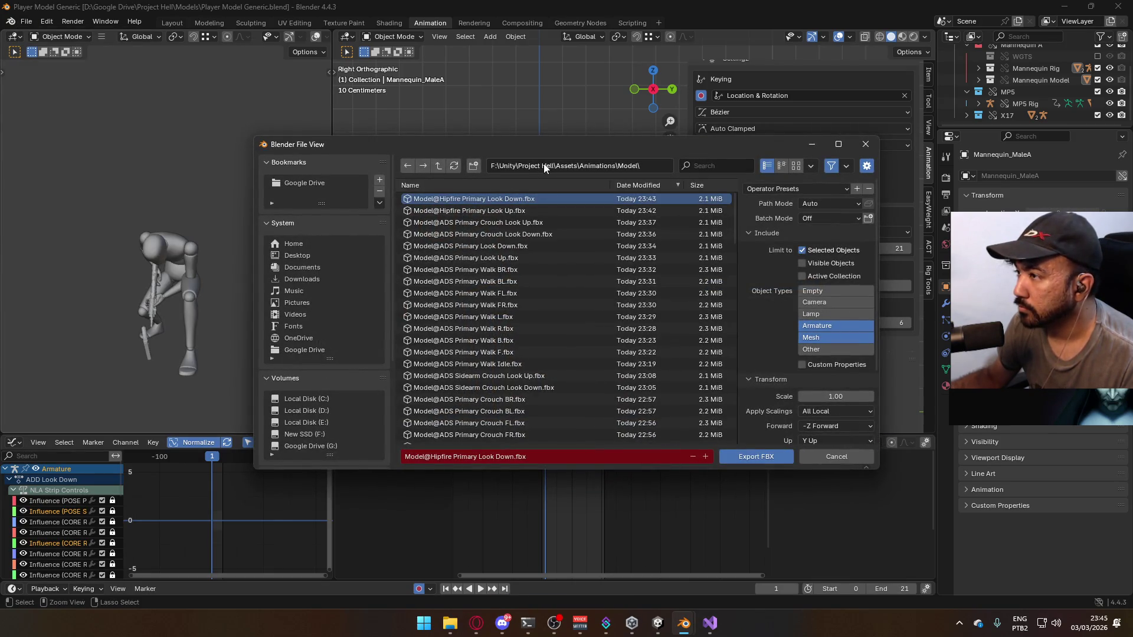
{"action": "left_click", "coordinate": [479, 457]}
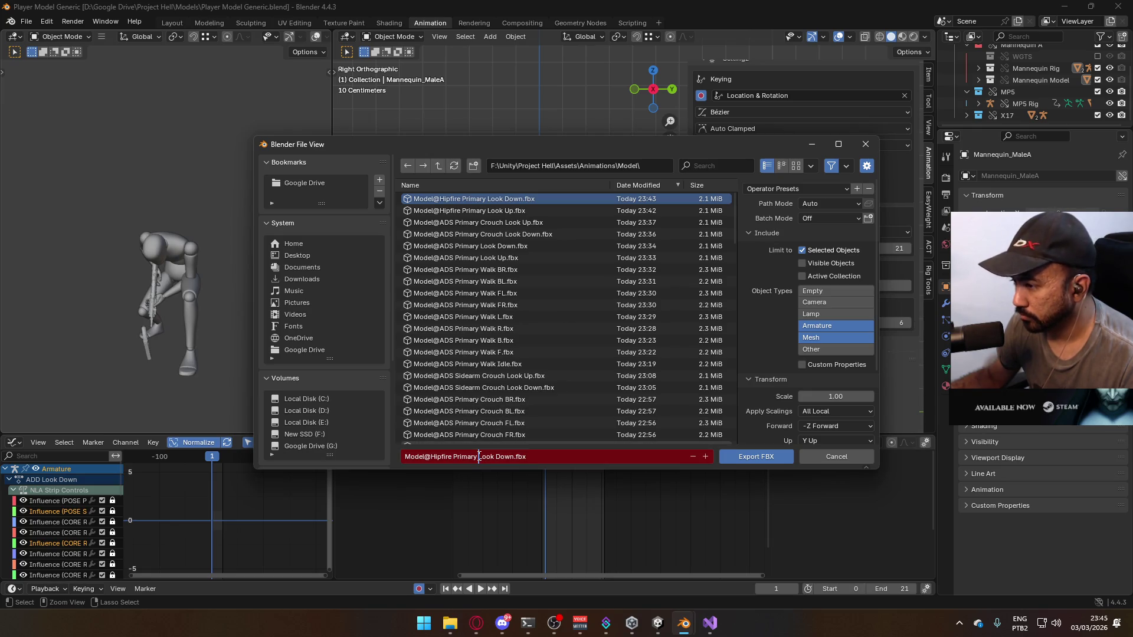
{"action": "type", "text": "Crouch"}
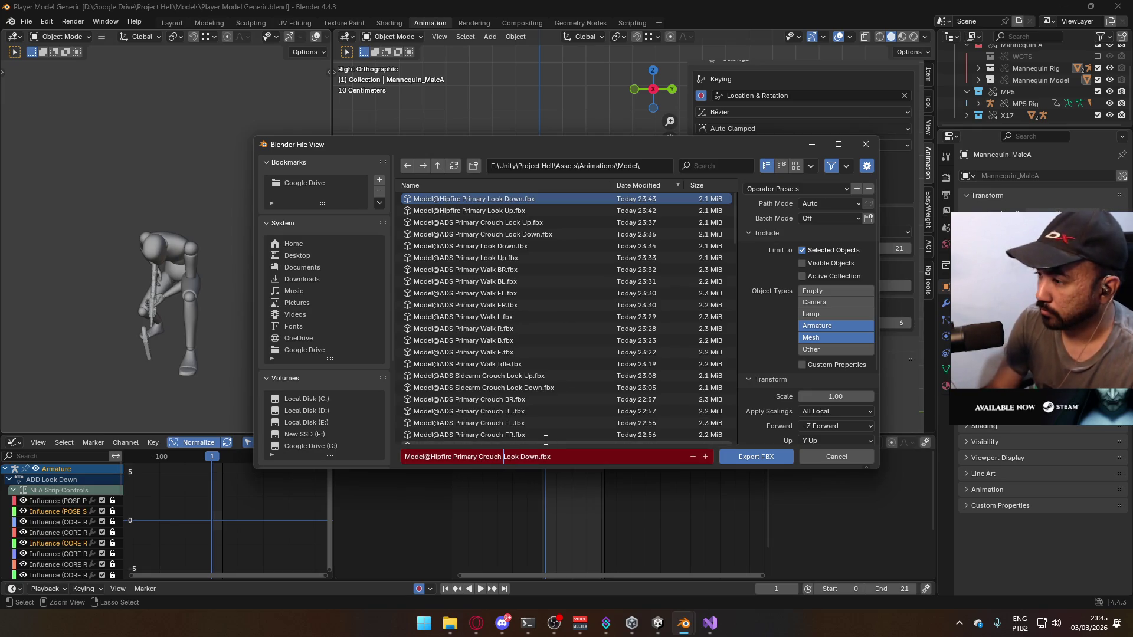
{"action": "left_click", "coordinate": [734, 456]}
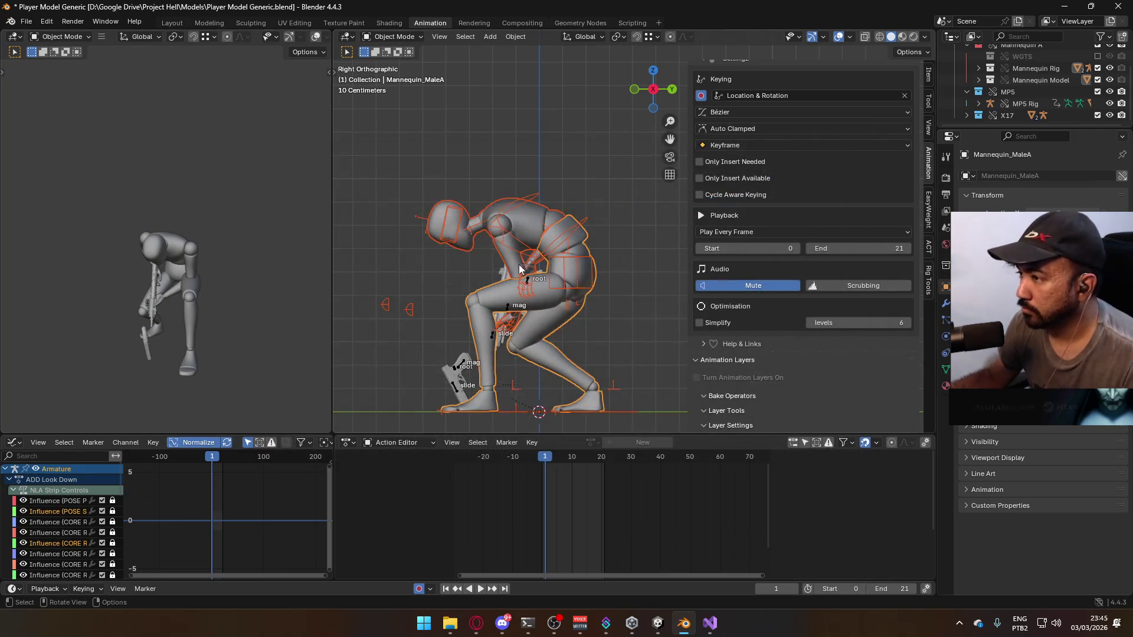
{"action": "left_click", "coordinate": [529, 284]}
Toggle the MP5's ADD Crouch Look Down and ADD Look Up layers, and the armature's ADD Look Down off
{"action": "scroll", "coordinate": [855, 354], "scroll_direction": "down", "scroll_amount": 2}
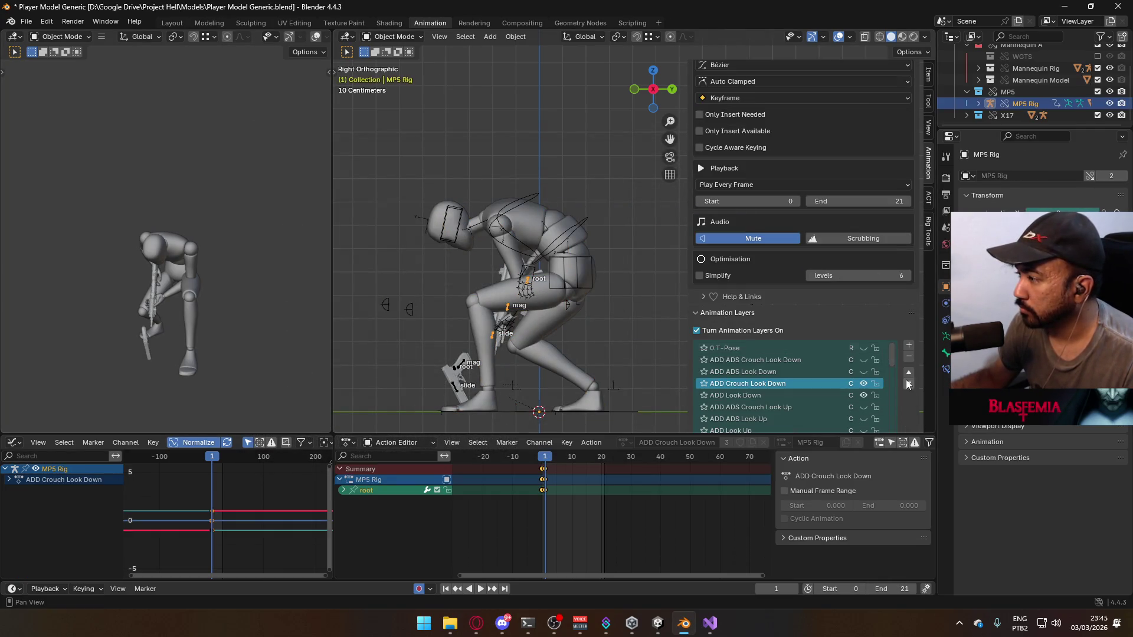
{"action": "left_click", "coordinate": [862, 385]}
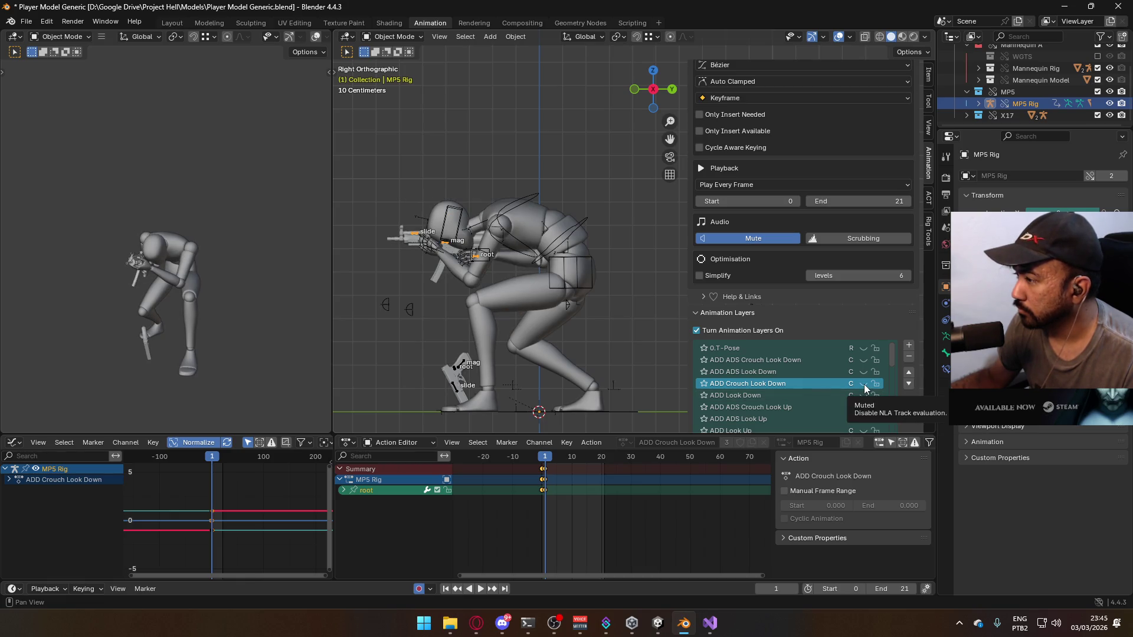
{"action": "scroll", "coordinate": [837, 390], "scroll_direction": "down", "scroll_amount": 2}
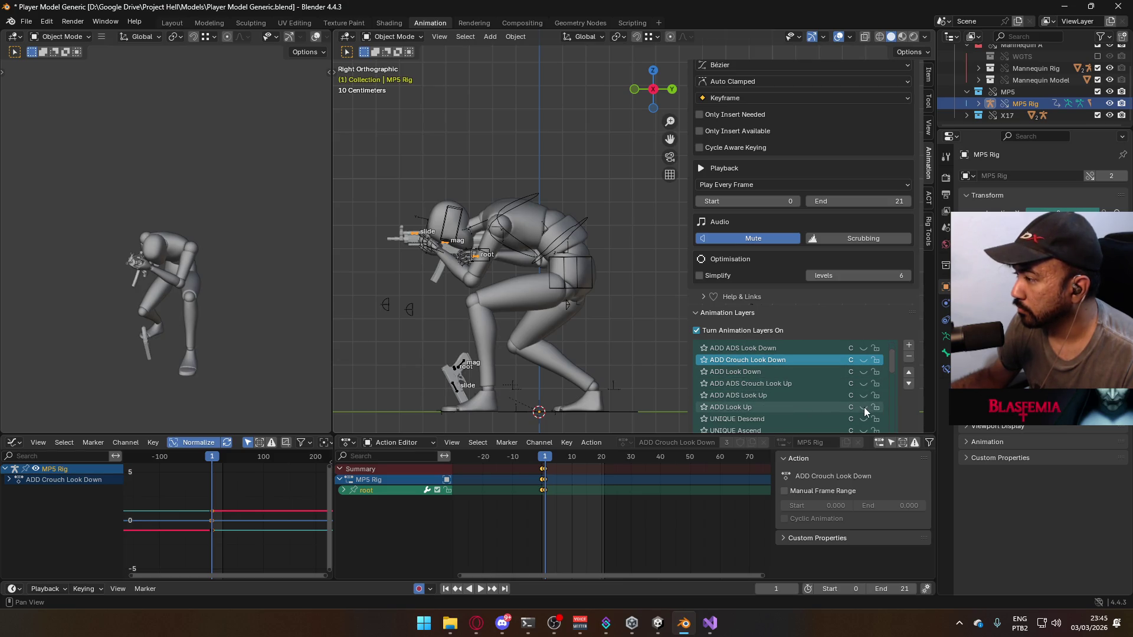
{"action": "left_click", "coordinate": [864, 407]}
{"action": "left_click", "coordinate": [575, 233]}
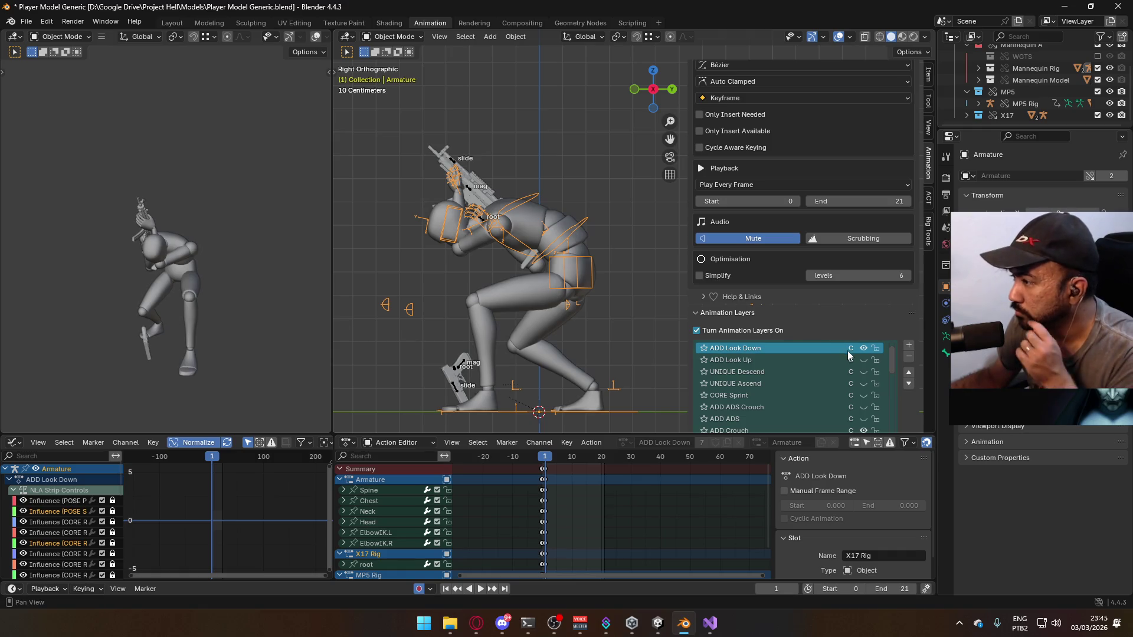
{"action": "left_click", "coordinate": [863, 359]}
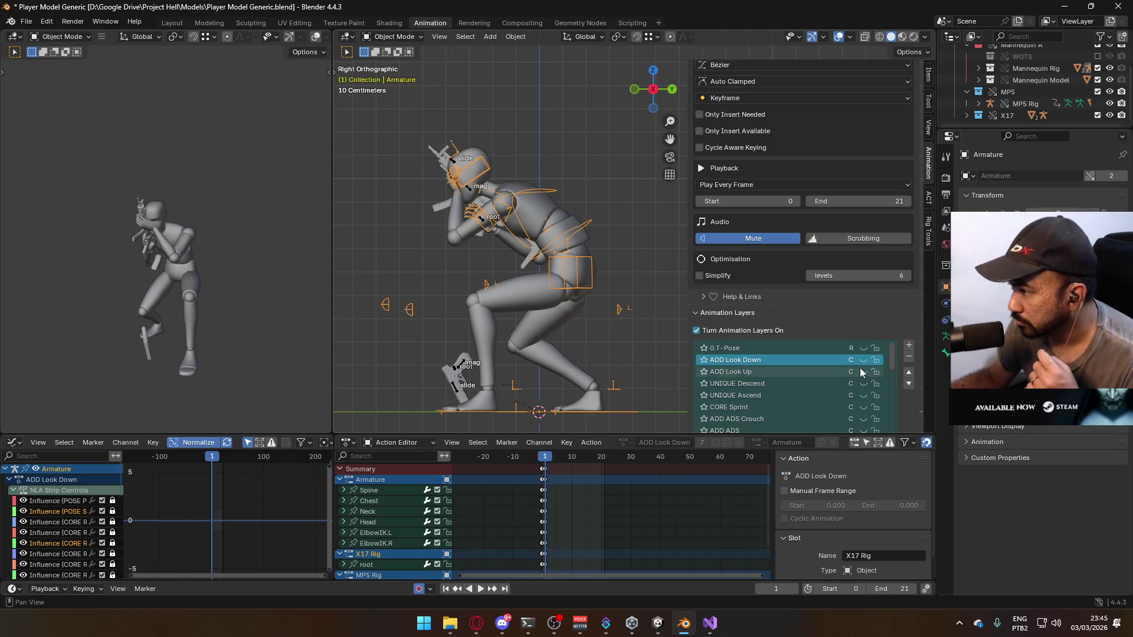
Orbit the view and scrub the timeline to check the crouched pose on both rigs
{"action": "left_click", "coordinate": [484, 220]}
{"action": "scroll", "coordinate": [862, 388], "scroll_direction": "down", "scroll_amount": 1}
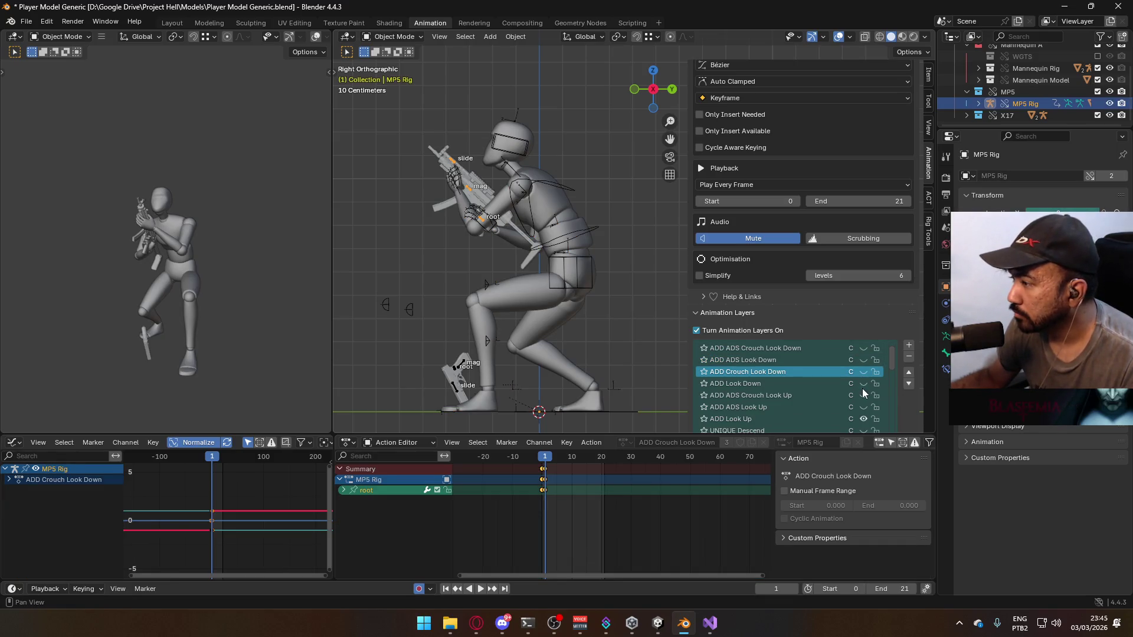
{"action": "mouse_move", "coordinate": [479, 239]}
{"action": "middle_mouse_down"}
{"action": "mouse_move", "coordinate": [555, 261]}
{"action": "mouse_move", "coordinate": [628, 257]}
{"action": "mouse_move", "coordinate": [503, 240]}
{"action": "middle_mouse_up"}
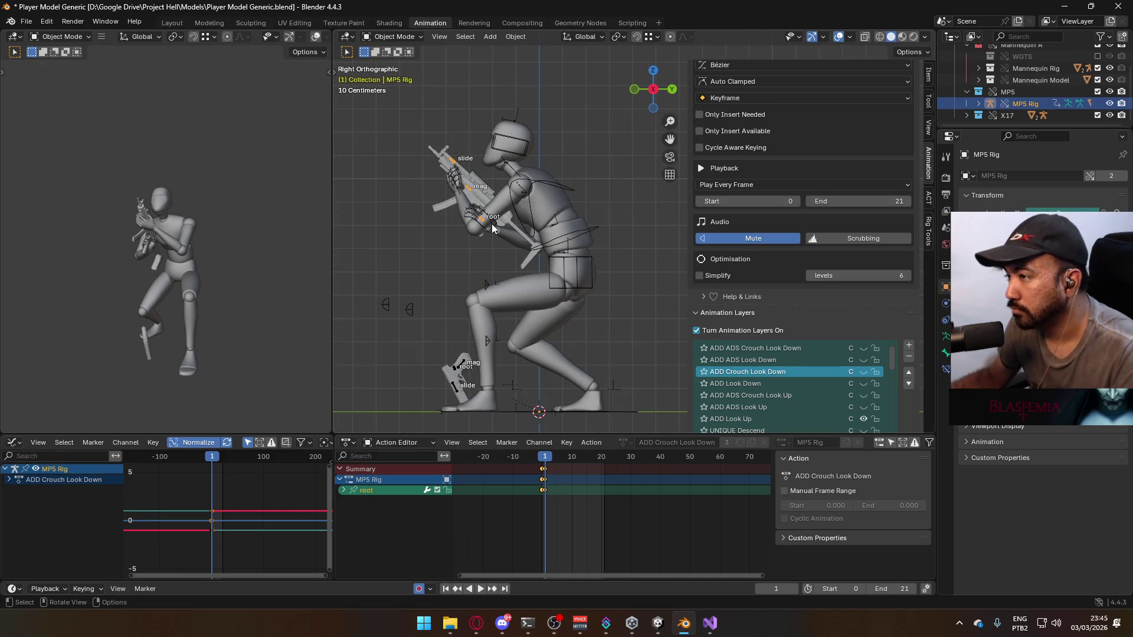
{"action": "left_click", "coordinate": [496, 233]}
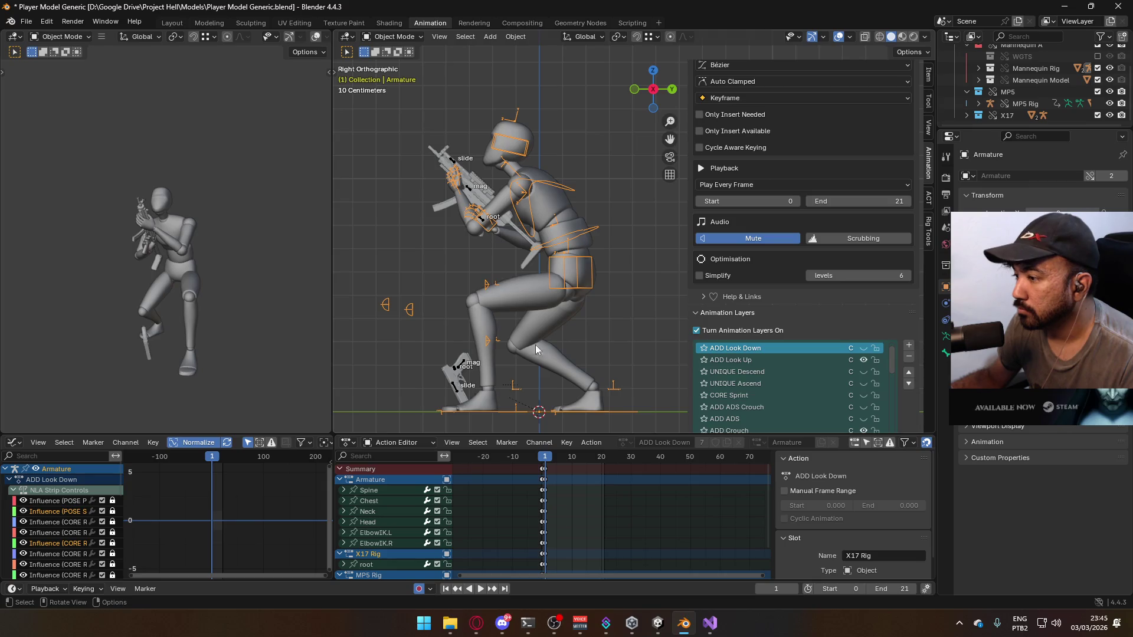
{"action": "left_click_drag", "start_coordinate": [544, 458], "coordinate": [544, 459]}
{"action": "left_click", "coordinate": [511, 235]}
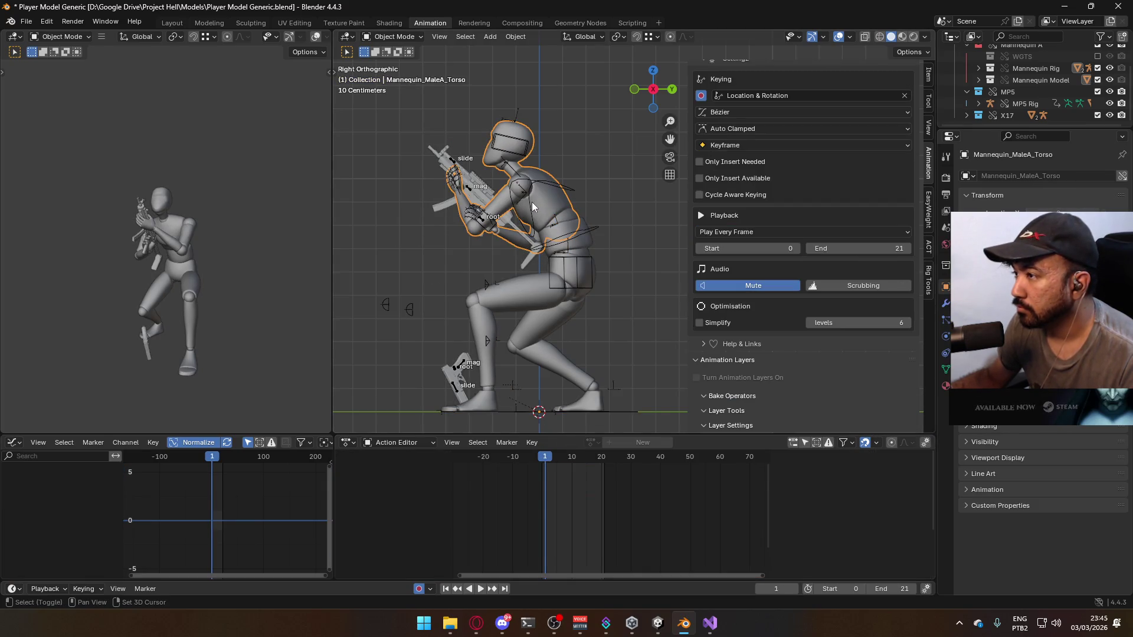
Select the mannequin body with its armature, save the file, and go to frame 0
{"action": "left_click", "coordinate": [575, 235], "text": "shift"}
{"action": "left_click", "coordinate": [590, 254], "text": "shift"}
{"action": "key", "text": "ctrl+s"}
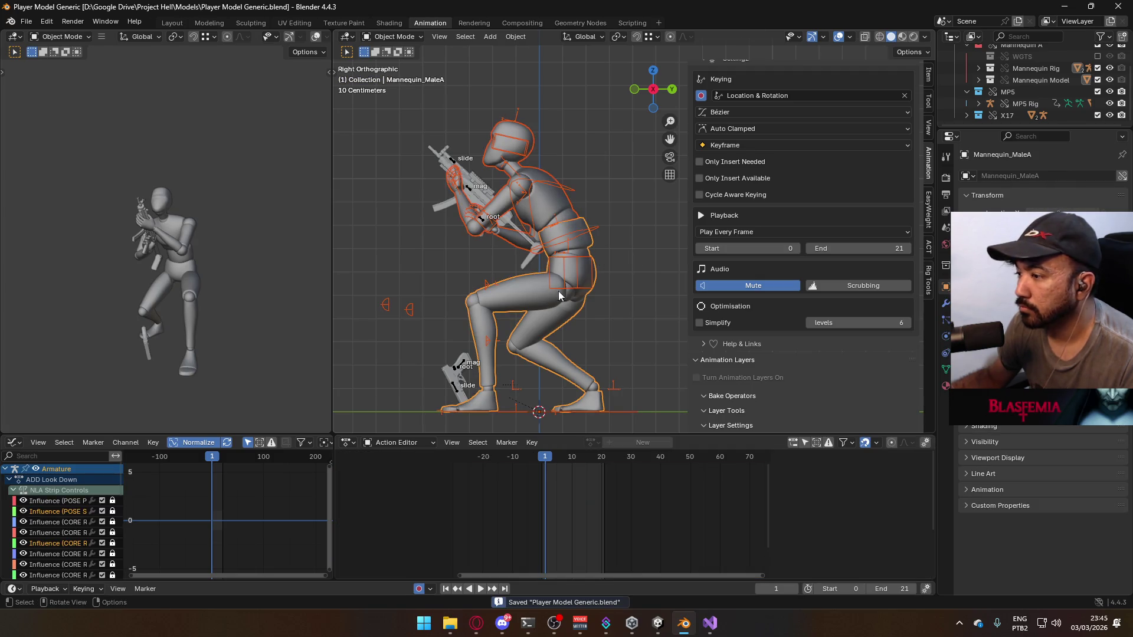
{"action": "key", "text": "Left"}
Export the FBX as Model@Hipfire Primary Crouch Look Up.fbx by replacing 'Down' with 'Up'
{"action": "left_click", "coordinate": [25, 22]}
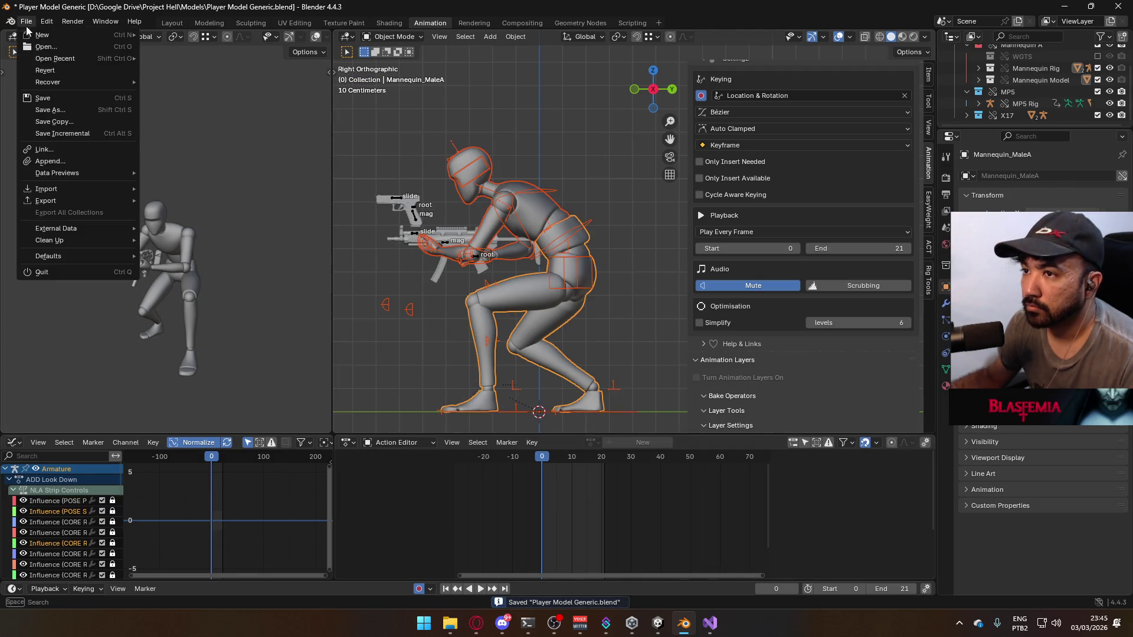
{"action": "mouse_move", "coordinate": [69, 200]}
{"action": "left_click", "coordinate": [223, 306]}
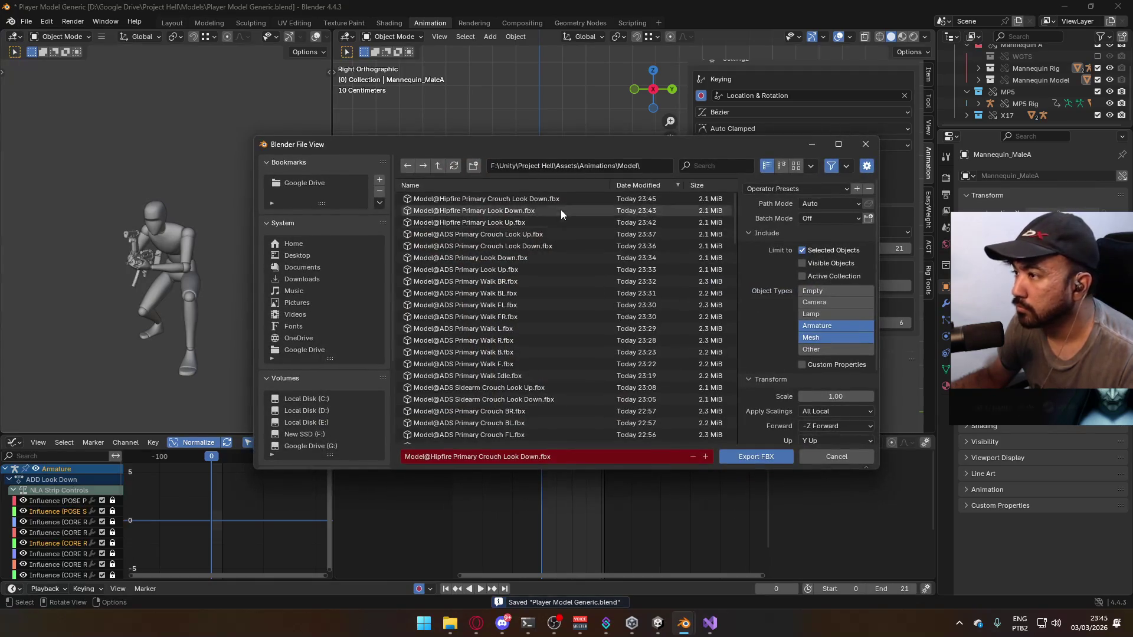
{"action": "double_click", "coordinate": [528, 460]}
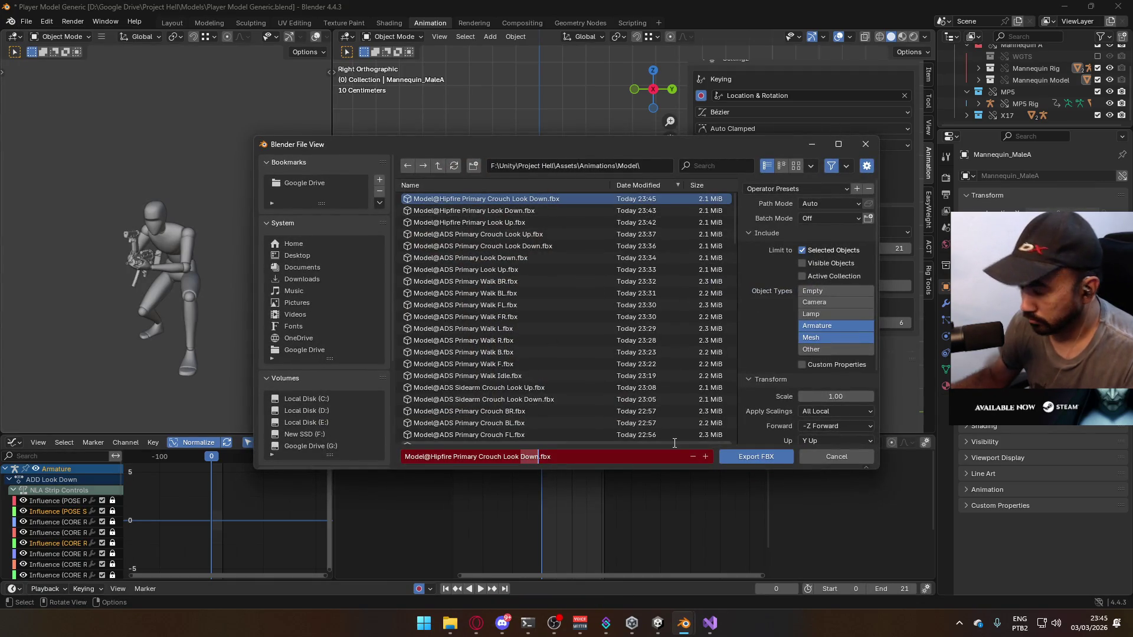
{"action": "type", "text": "Up"}
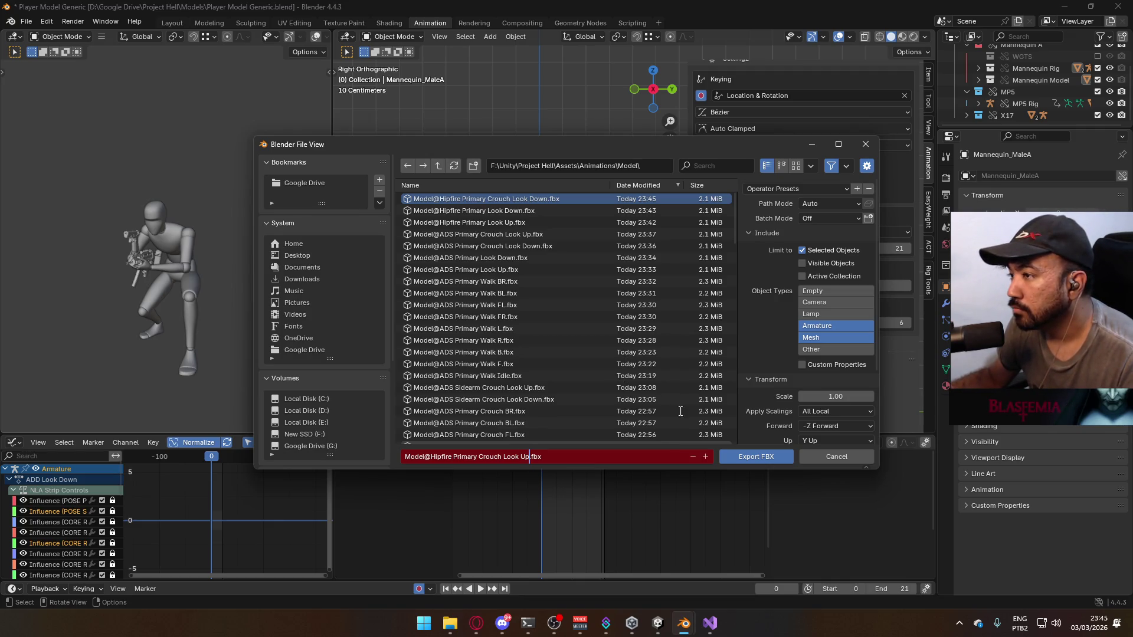
{"action": "left_click", "coordinate": [742, 456]}
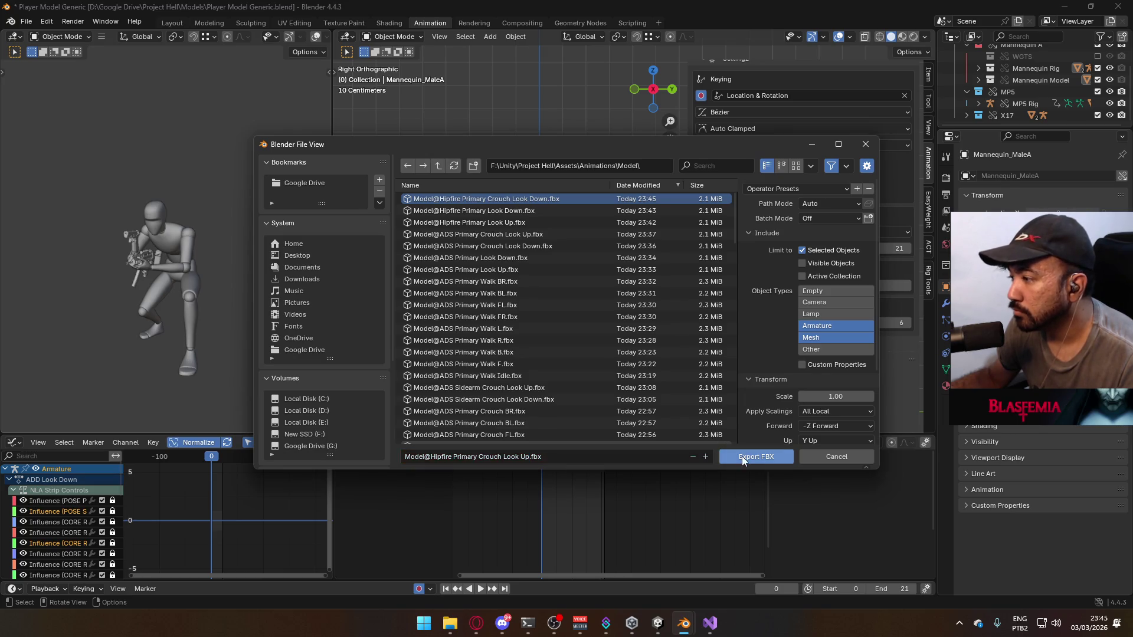
In Unity, set a start frame of 1 on the Crouch Look Down and Crouch Look Up clips
{"action": "left_click", "coordinate": [657, 621]}
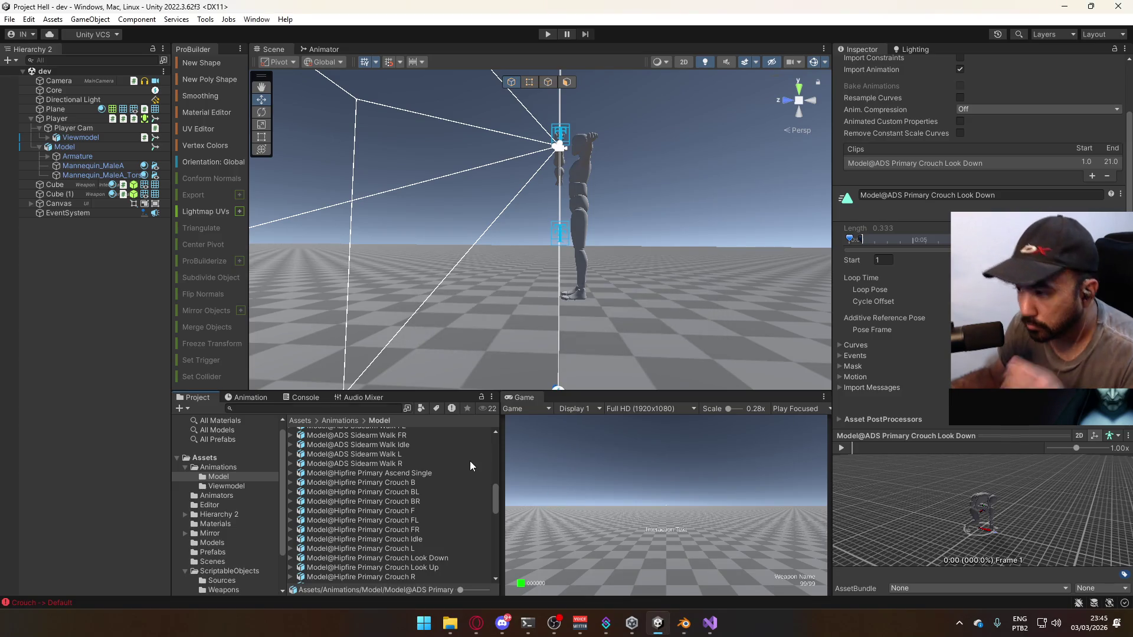
{"action": "left_click", "coordinate": [420, 558]}
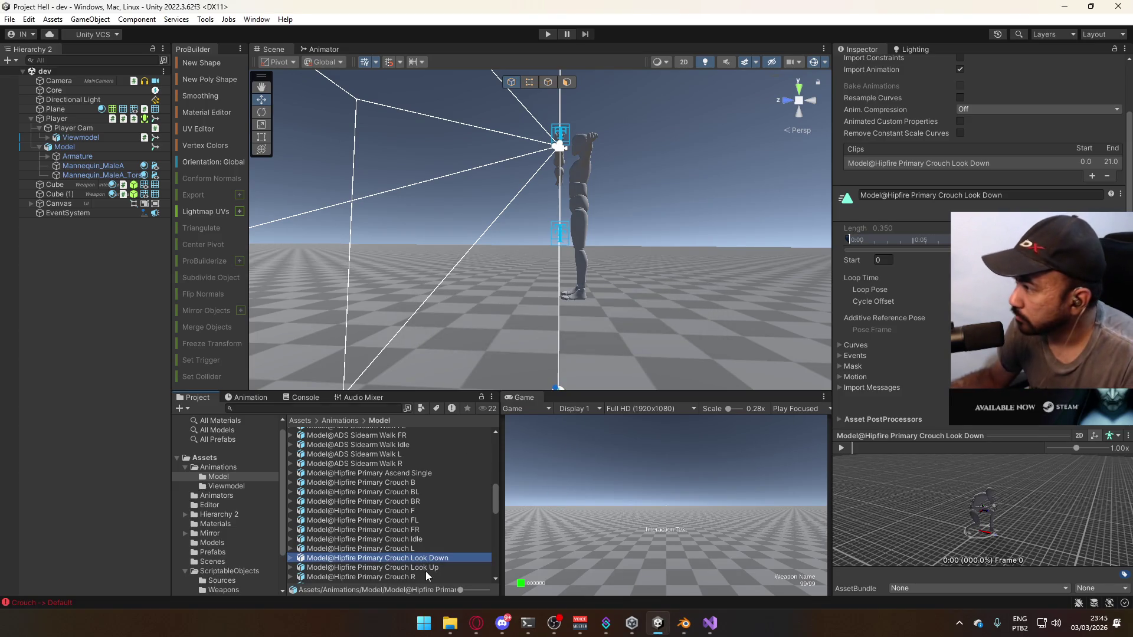
{"action": "left_click", "coordinate": [960, 318]}
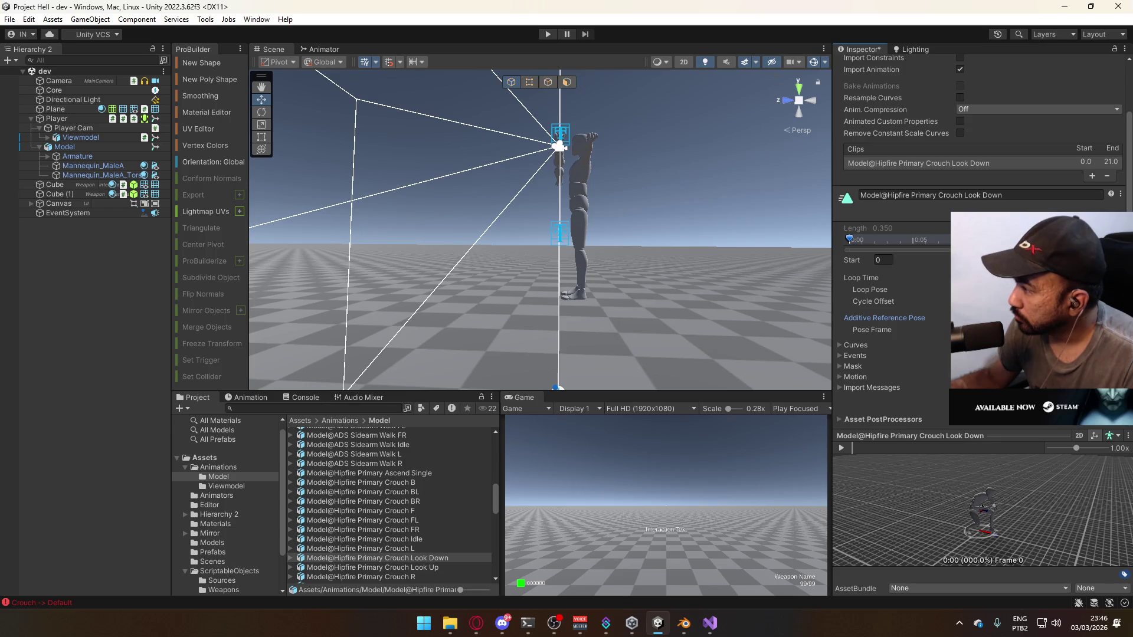
{"action": "type", "text": "1"}
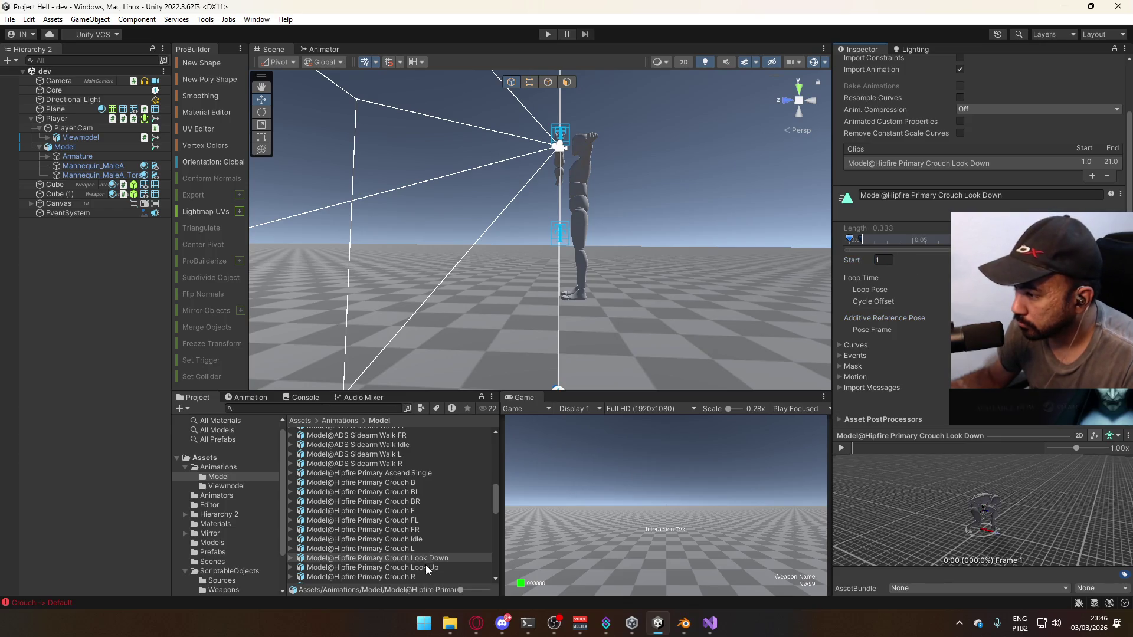
{"action": "left_click", "coordinate": [433, 568]}
{"action": "left_click", "coordinate": [884, 318]}
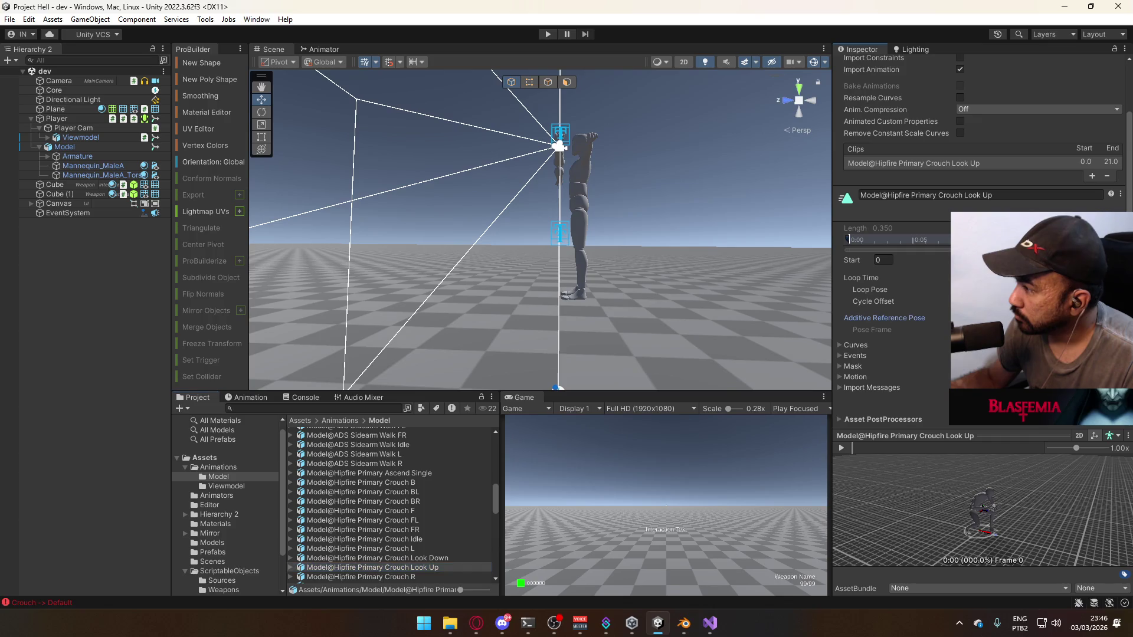
{"action": "left_click", "coordinate": [888, 258]}
{"action": "type", "text": "1"}
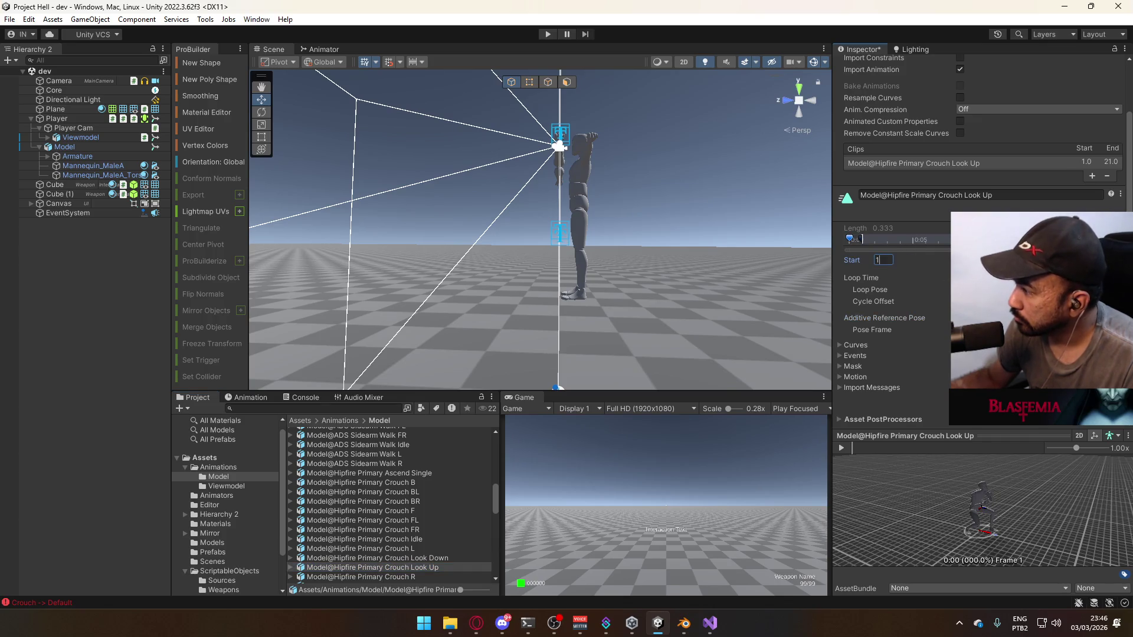
{"action": "key", "text": "Return"}
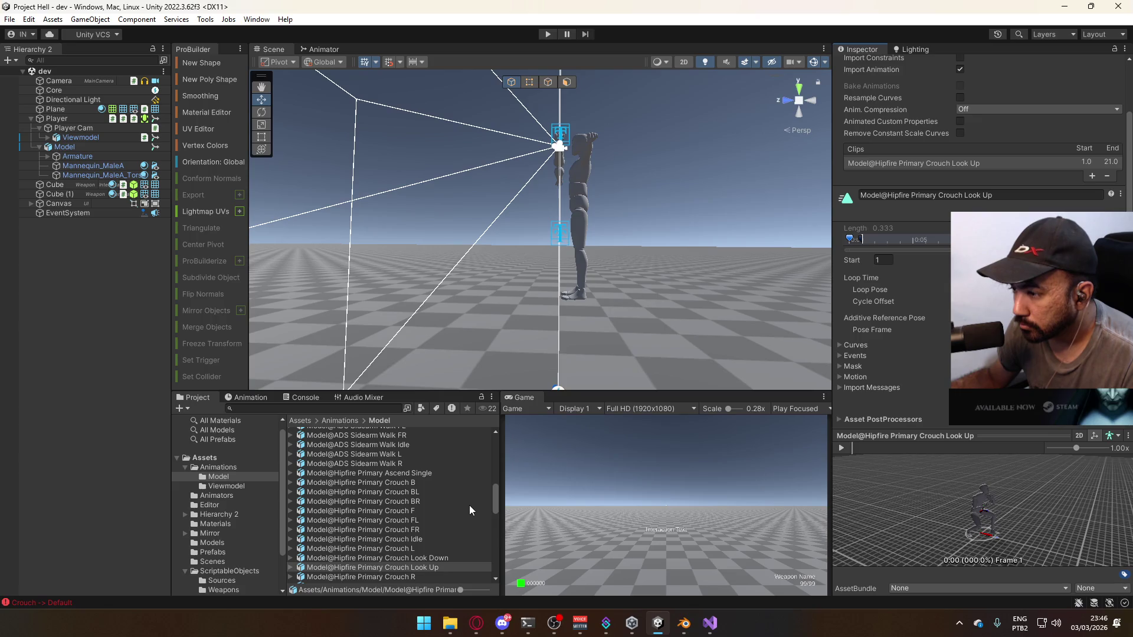
Find and inspect the Hipfire Sidearm Look Down clip, then return to Blender
{"action": "scroll", "coordinate": [473, 498], "scroll_direction": "down", "scroll_amount": 10}
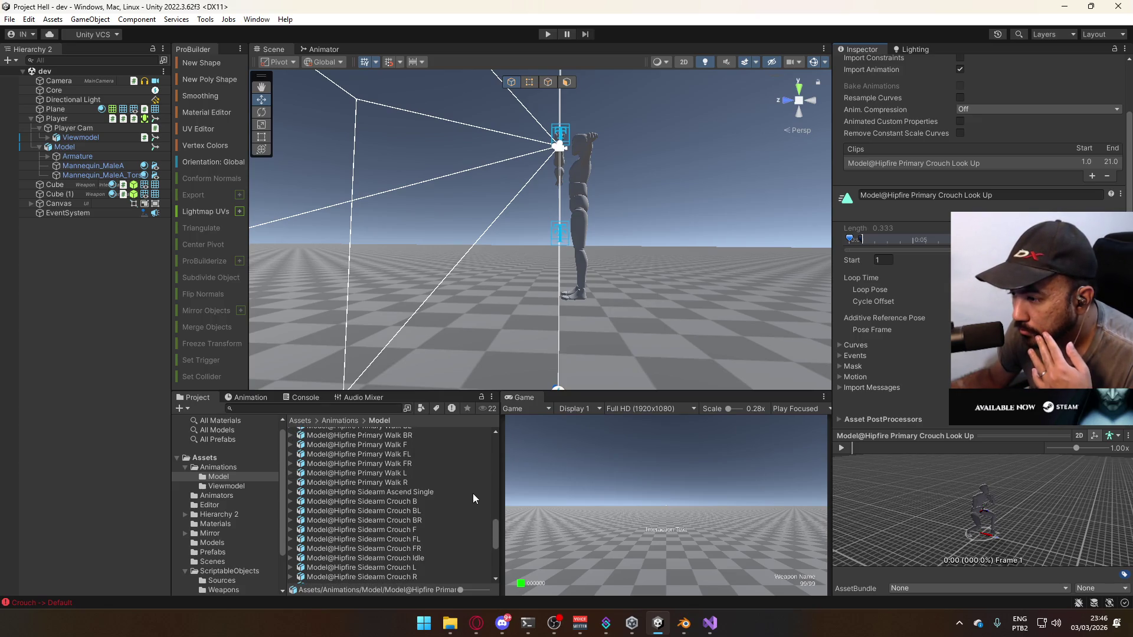
{"action": "scroll", "coordinate": [471, 503], "scroll_direction": "down", "scroll_amount": 3}
{"action": "scroll", "coordinate": [471, 503], "scroll_direction": "down", "scroll_amount": 3}
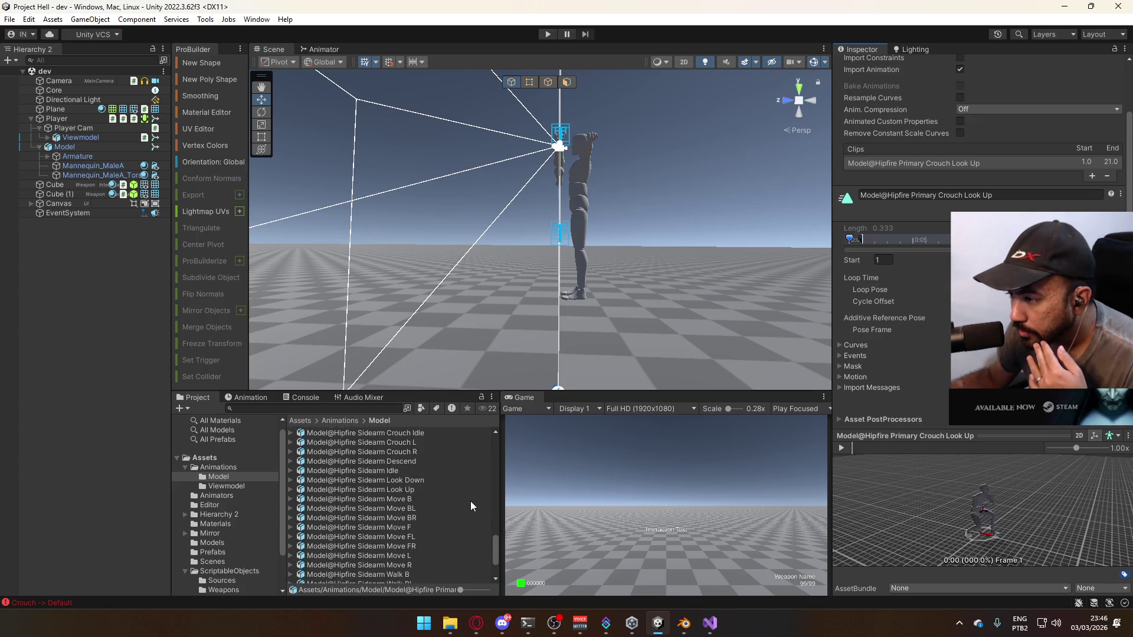
{"action": "left_click", "coordinate": [413, 525]}
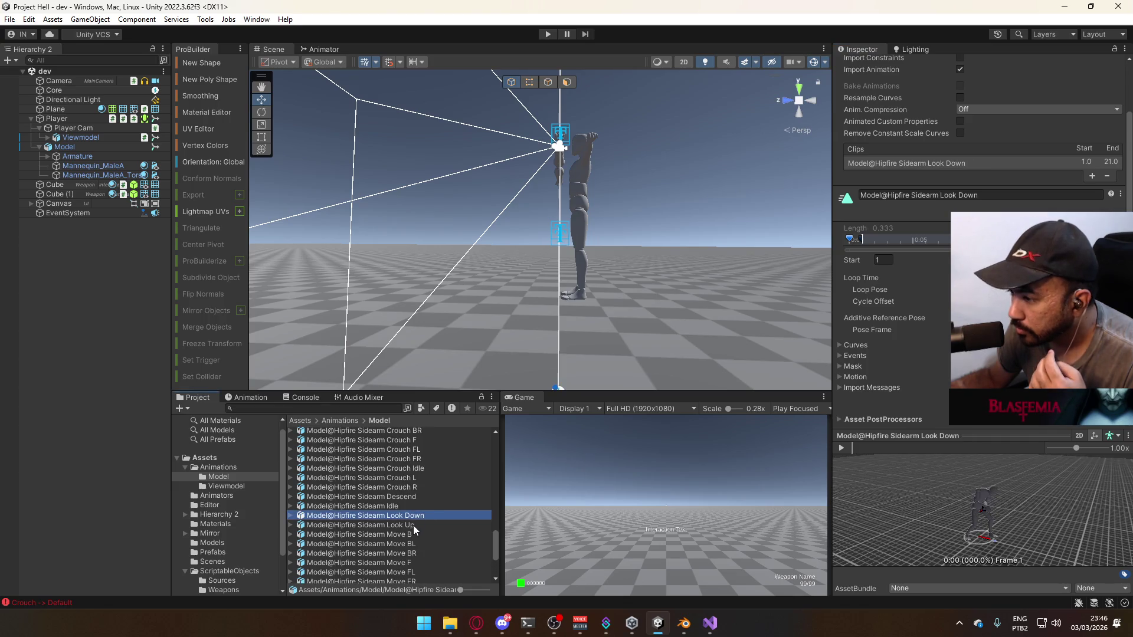
{"action": "scroll", "coordinate": [440, 512], "scroll_direction": "up", "scroll_amount": 3}
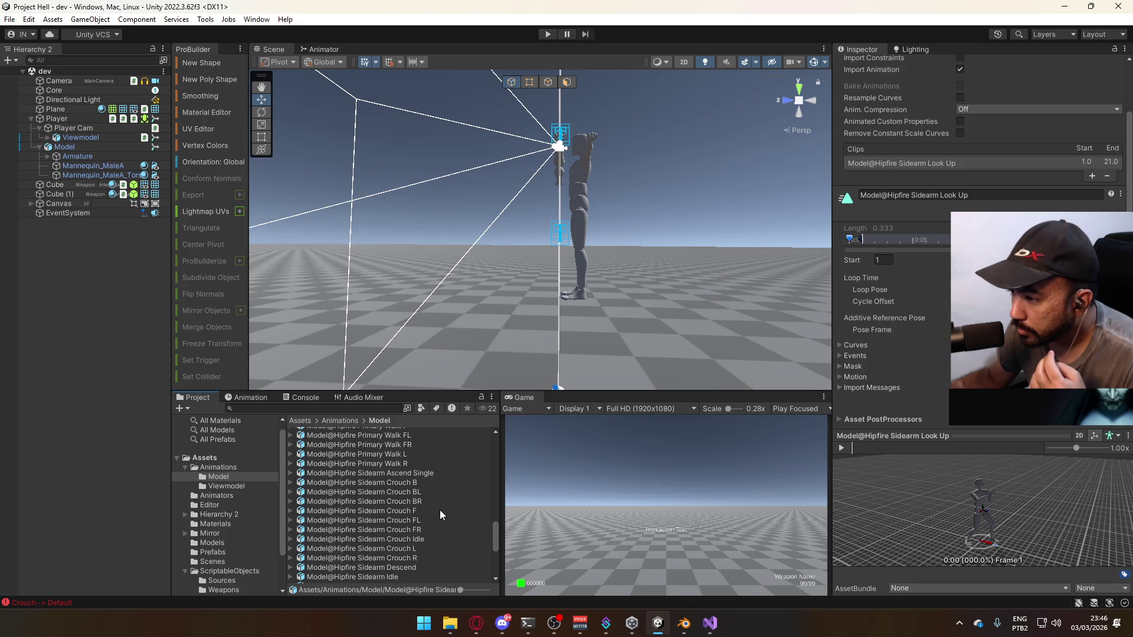
{"action": "scroll", "coordinate": [440, 511], "scroll_direction": "down", "scroll_amount": 2}
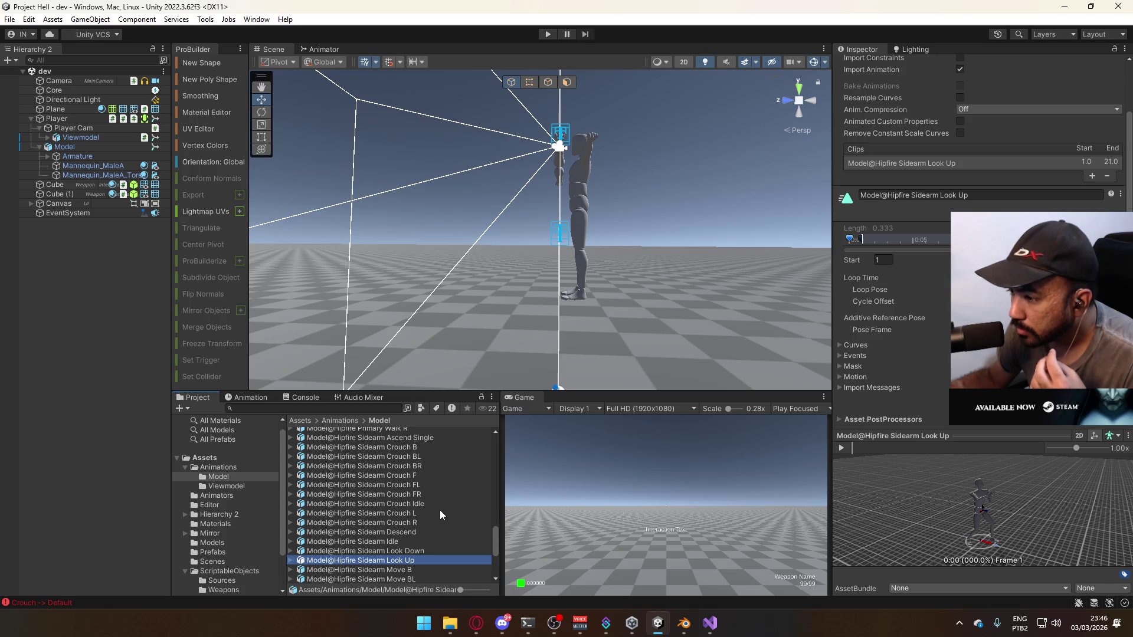
{"action": "key", "text": "alt+Tab"}
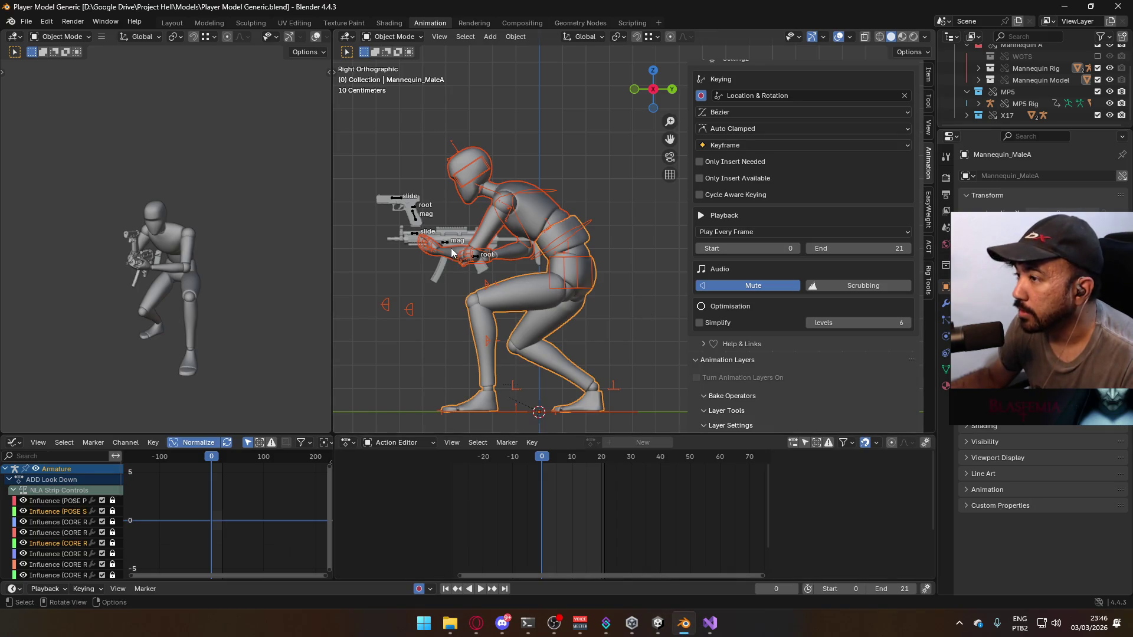
Show the MP5's ADD Look Up layer and enable the mannequin's POSE Sidearm Idle layer
{"action": "left_click", "coordinate": [443, 247]}
{"action": "scroll", "coordinate": [880, 351], "scroll_direction": "down", "scroll_amount": 2}
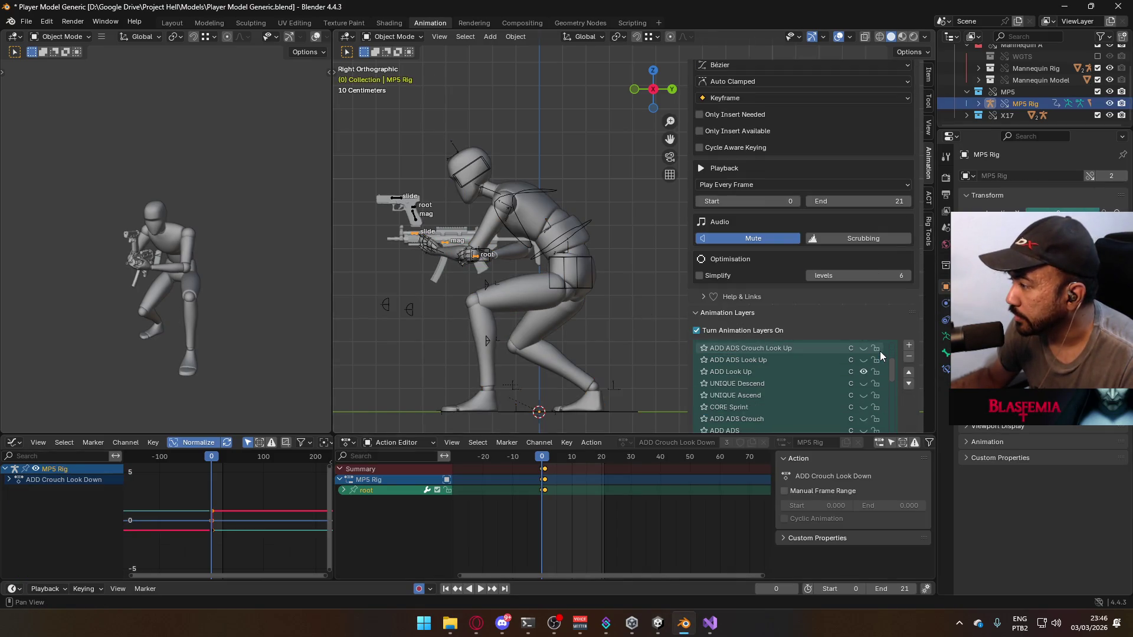
{"action": "left_click", "coordinate": [864, 371]}
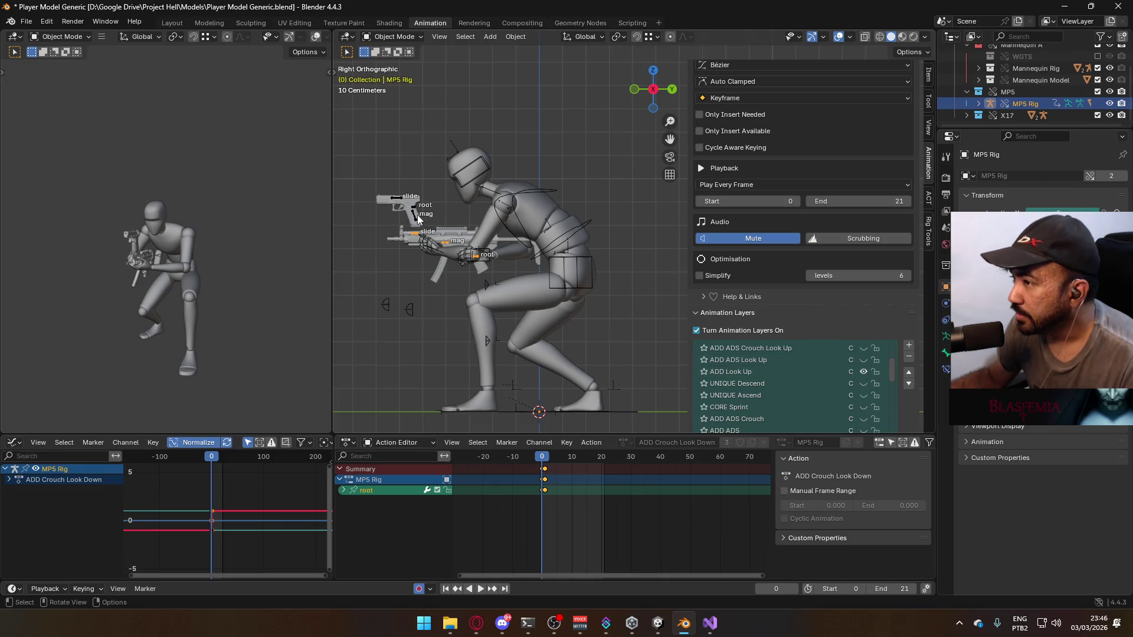
{"action": "left_click", "coordinate": [519, 217]}
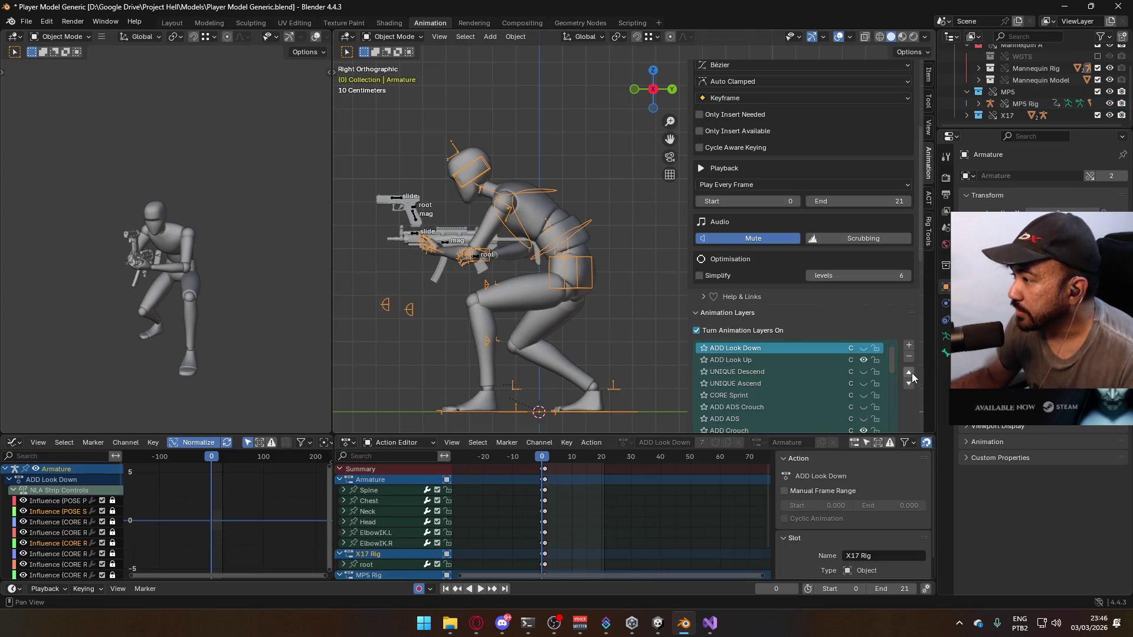
{"action": "scroll", "coordinate": [865, 336], "scroll_direction": "down", "scroll_amount": 5}
{"action": "scroll", "coordinate": [854, 281], "scroll_direction": "down", "scroll_amount": 10}
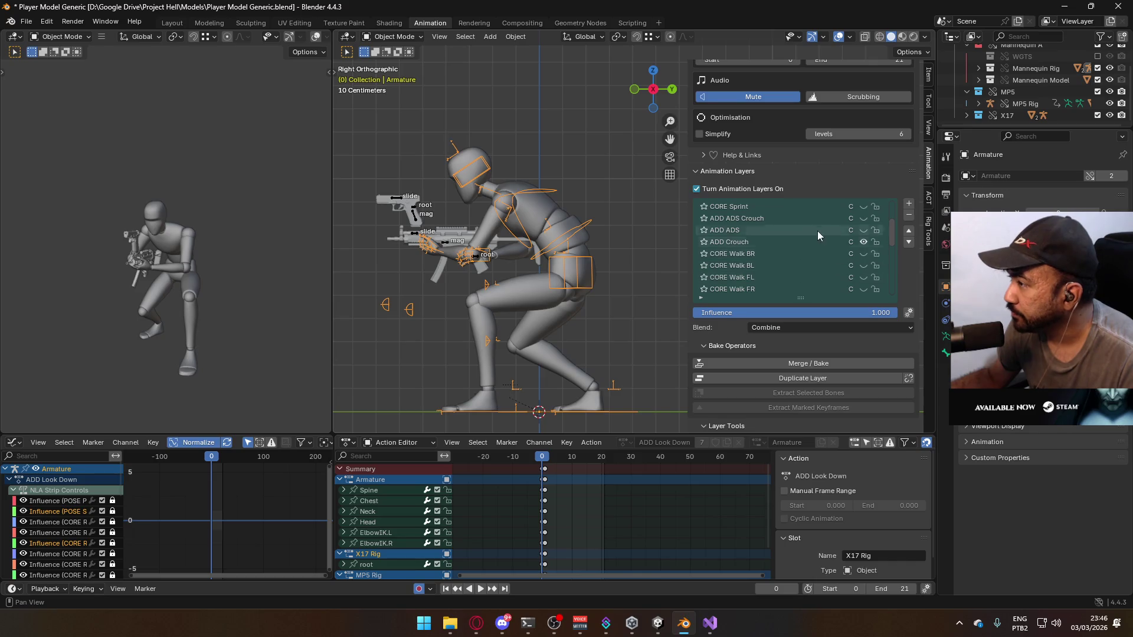
{"action": "scroll", "coordinate": [830, 239], "scroll_direction": "down", "scroll_amount": 10}
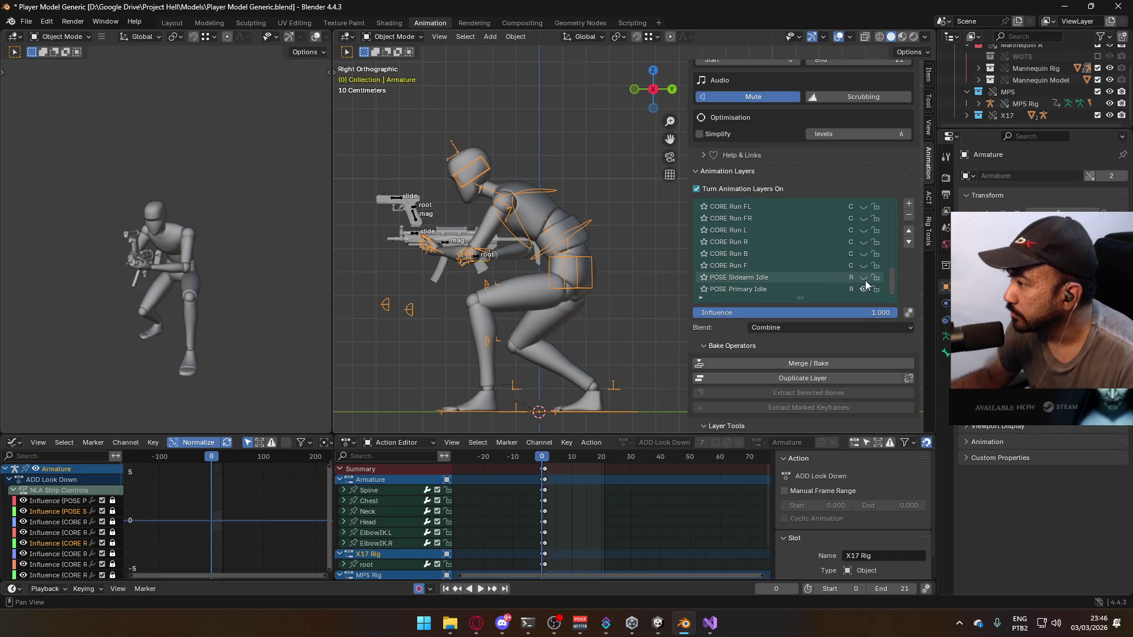
{"action": "left_click", "coordinate": [865, 278]}
Hide the X17's ADD ADS and ADD ADS Crouch Look Down layers, making ADD Look Down current
{"action": "left_click", "coordinate": [410, 202]}
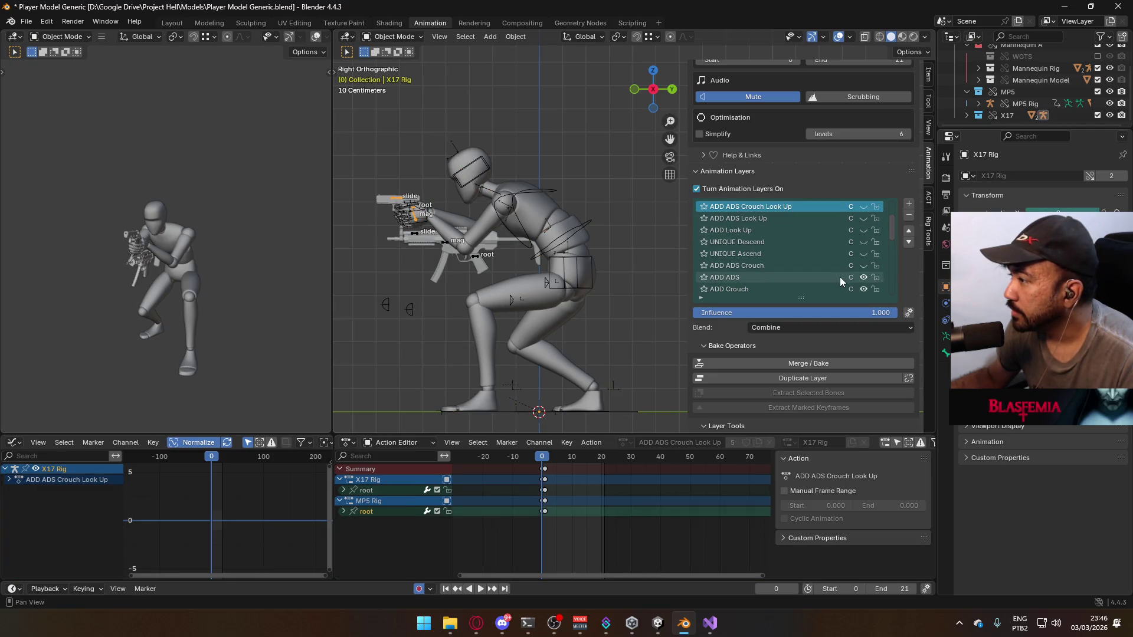
{"action": "left_click", "coordinate": [865, 278]}
{"action": "scroll", "coordinate": [893, 232], "scroll_direction": "up", "scroll_amount": 4}
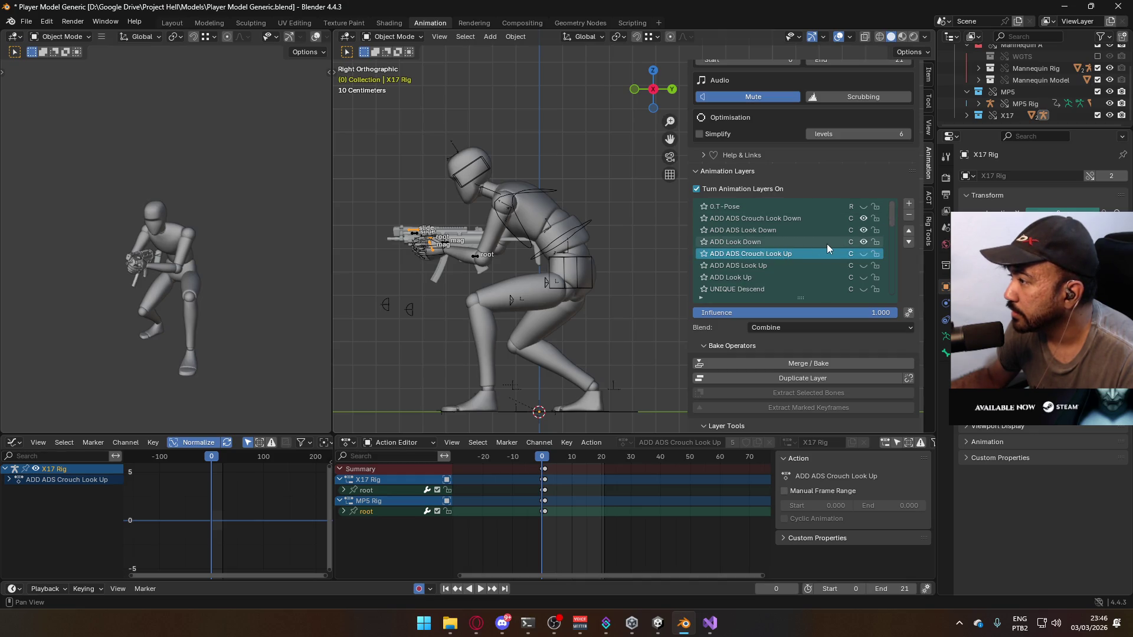
{"action": "left_click", "coordinate": [865, 218]}
{"action": "left_click", "coordinate": [787, 244]}
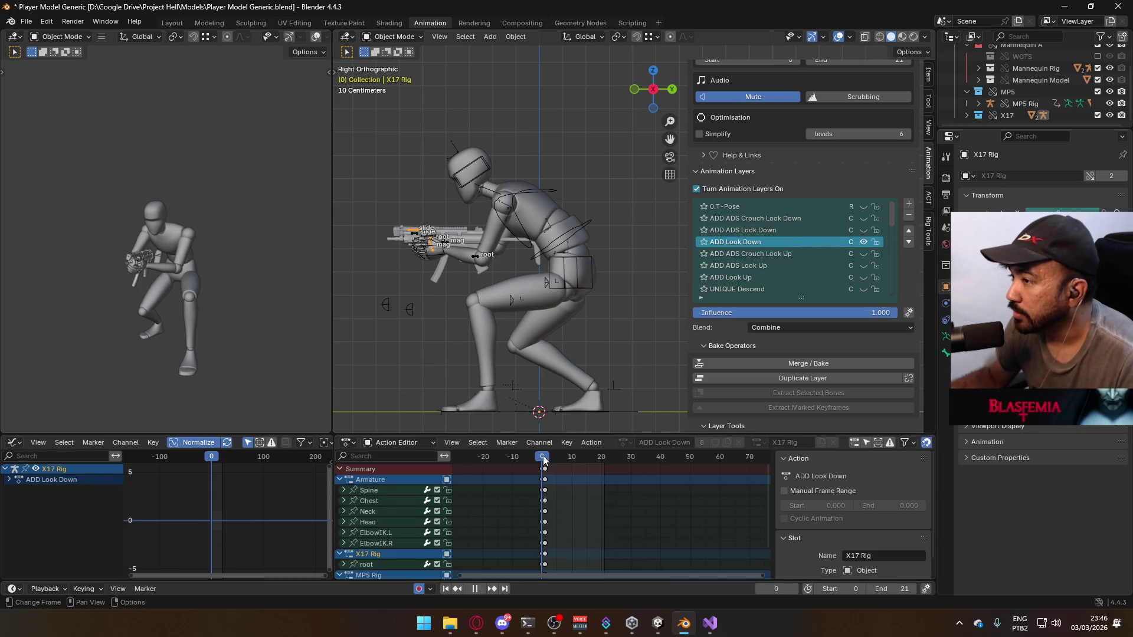
Enable the mannequin armature's ADD Look Down layer and play back the motion
{"action": "left_click_drag", "start_coordinate": [544, 461], "coordinate": [550, 461]}
{"action": "left_click", "coordinate": [575, 237]}
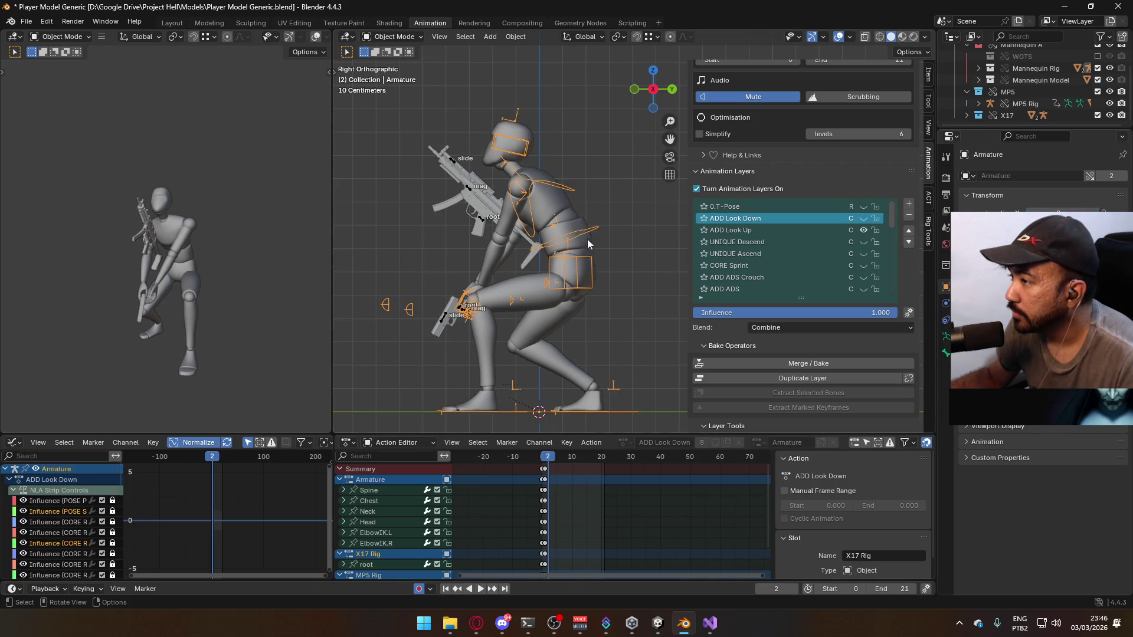
{"action": "left_click", "coordinate": [862, 220]}
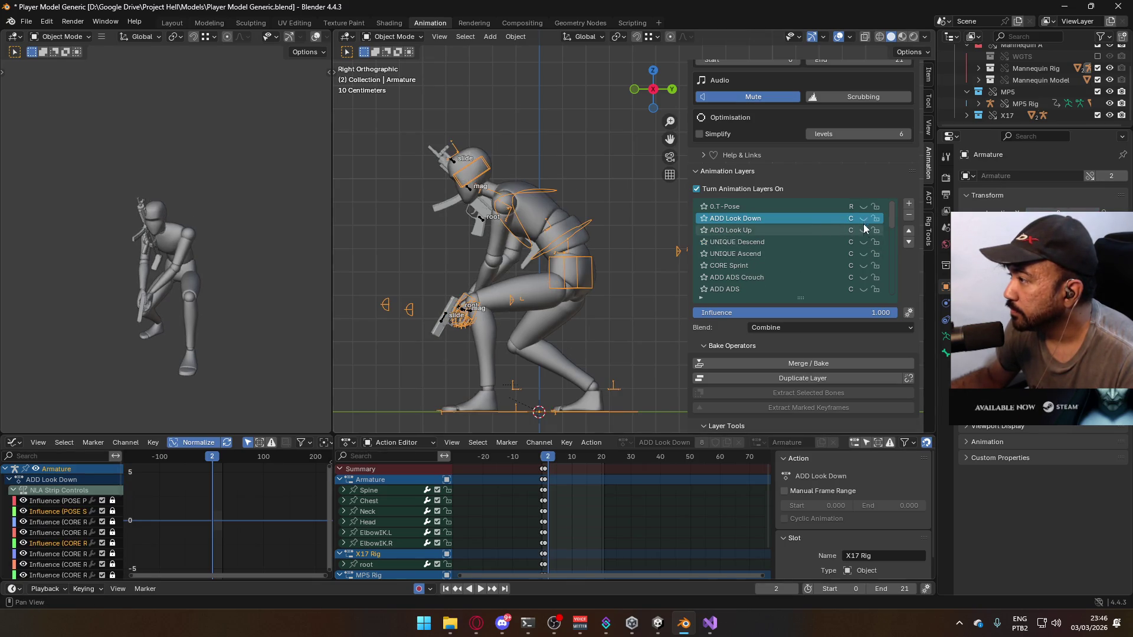
{"action": "key", "text": "space"}
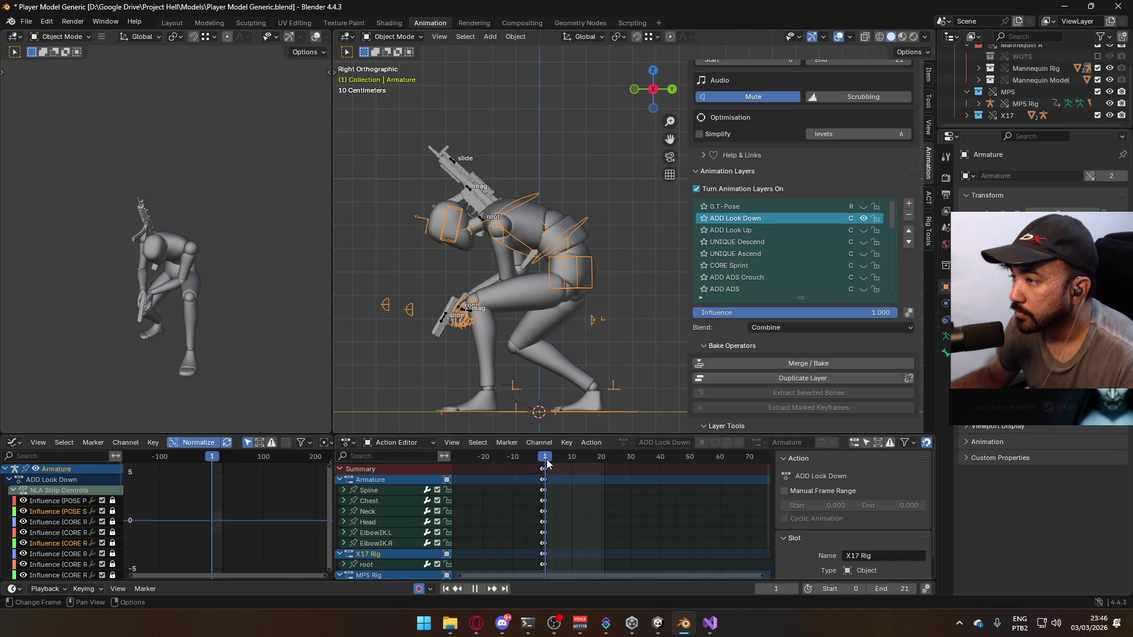
{"action": "key", "text": "space"}
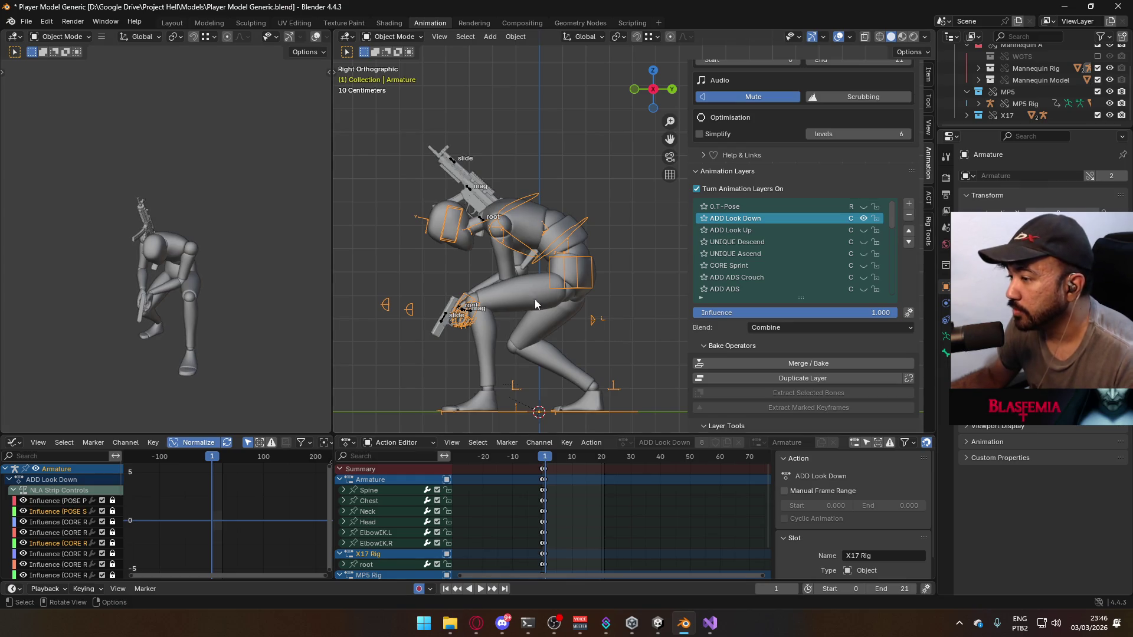
Replay the look-down animation from the front view, then save Player Model Generic.blend
{"action": "key", "text": "KP_1"}
{"action": "scroll", "coordinate": [549, 288], "scroll_direction": "up", "scroll_amount": 2}
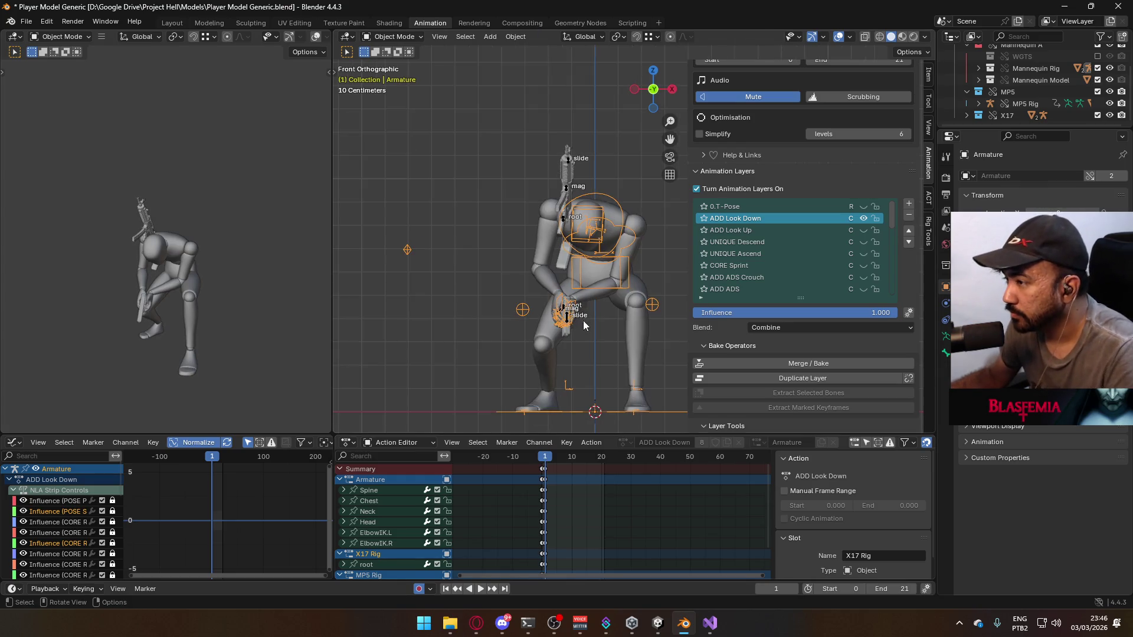
{"action": "left_click", "coordinate": [541, 459]}
{"action": "key", "text": "space"}
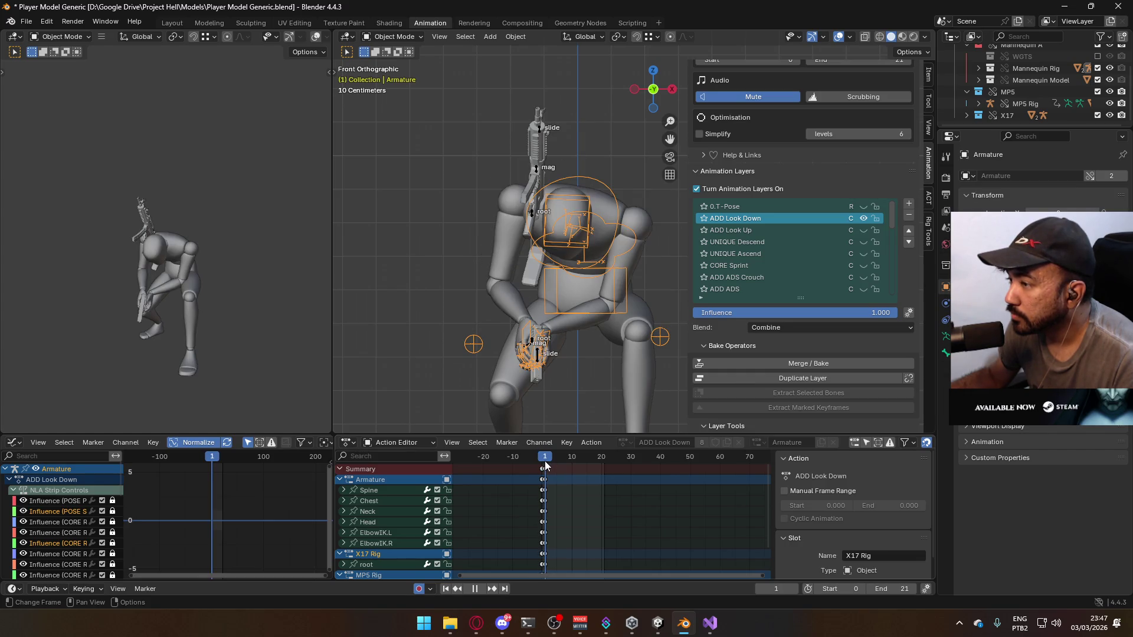
{"action": "key", "text": "space"}
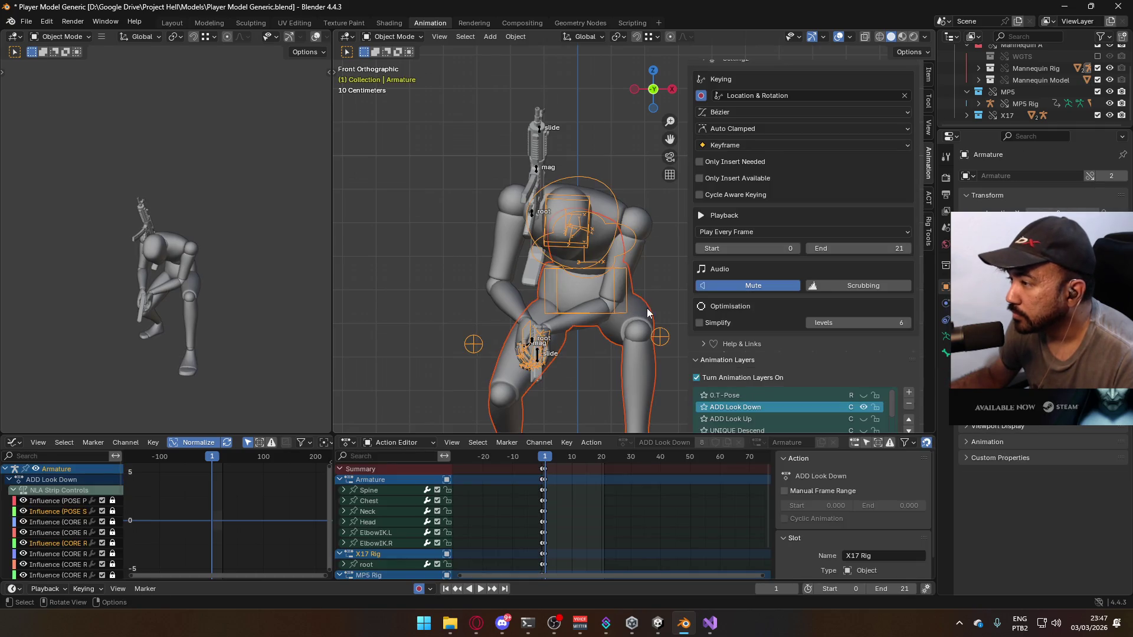
{"action": "left_click", "coordinate": [649, 218]}
{"action": "key", "text": "ctrl+s"}
{"action": "left_click", "coordinate": [26, 21]}
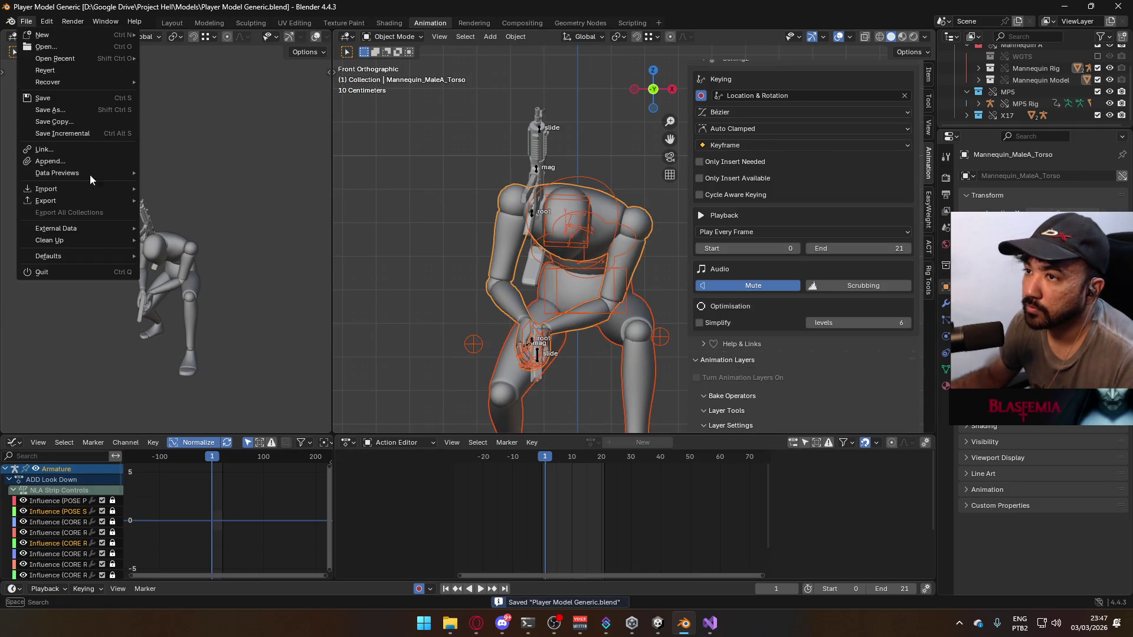
Export the pose as FBX named Model@Hipfire Sidearm Look Down.fbx, adapted from the Primary Look Down name
{"action": "mouse_move", "coordinate": [88, 202]}
{"action": "left_click", "coordinate": [198, 305]}
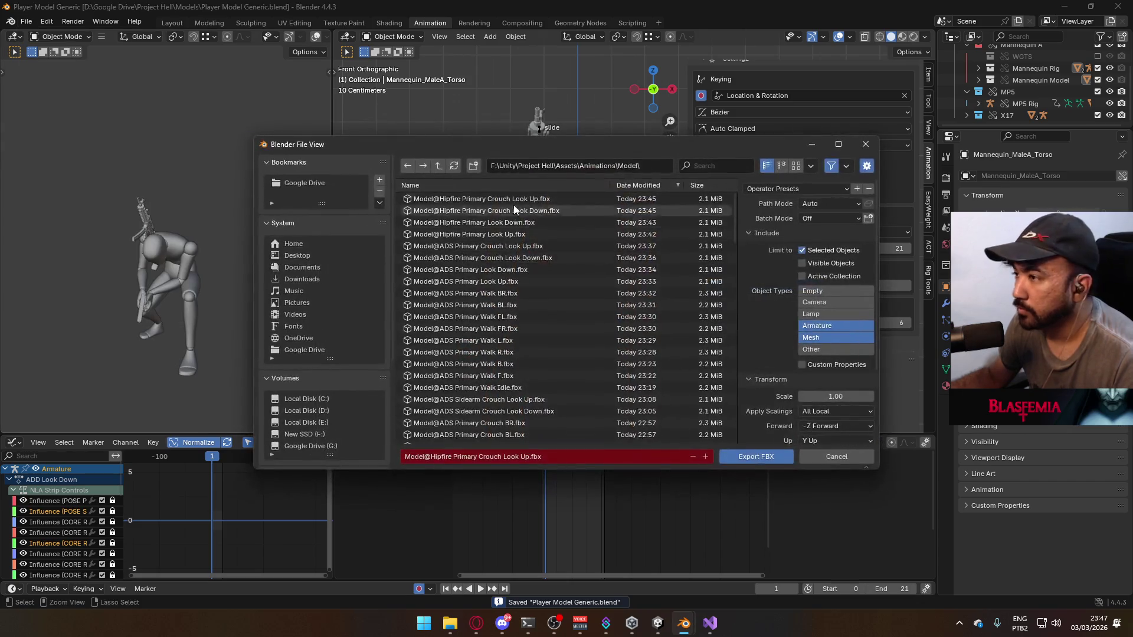
{"action": "left_click", "coordinate": [501, 223]}
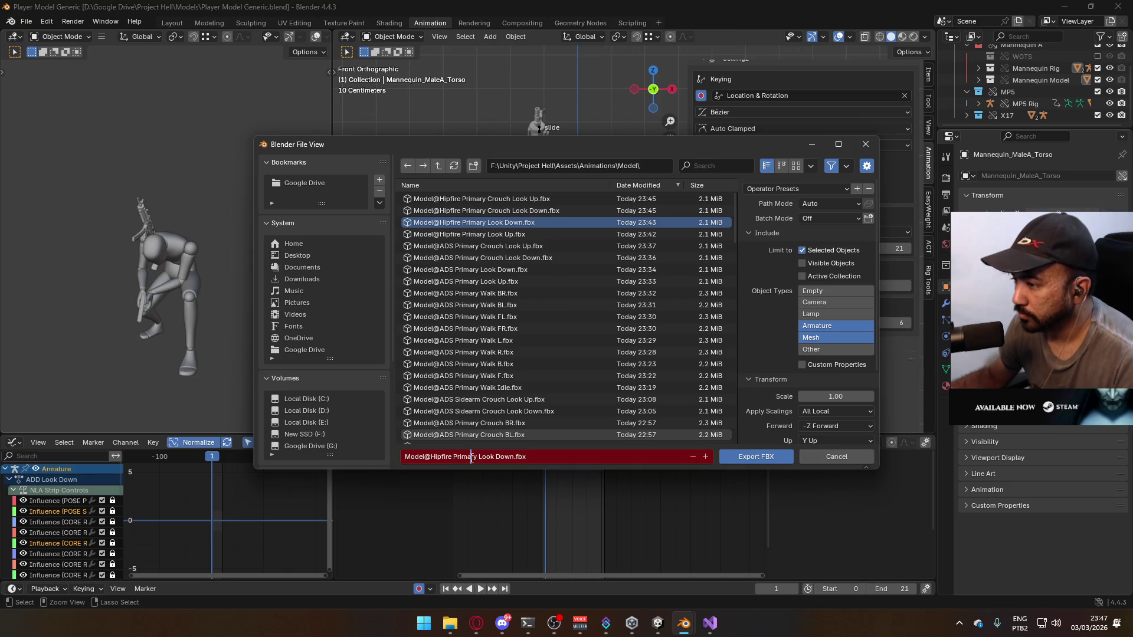
{"action": "type", "text": "Sidearm"}
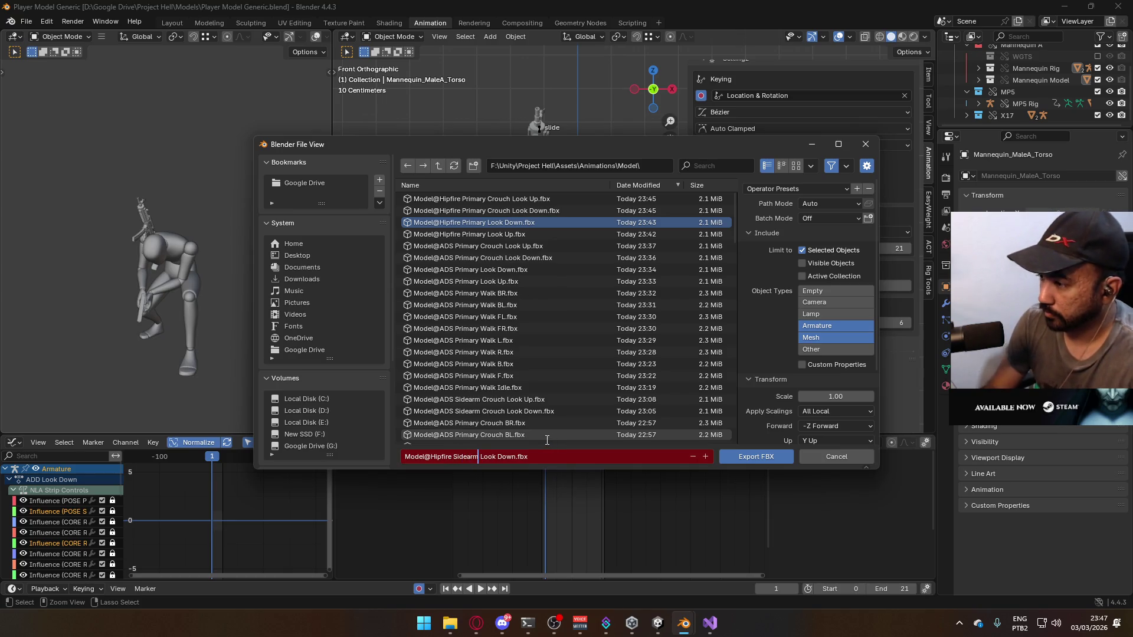
{"action": "left_click", "coordinate": [759, 452]}
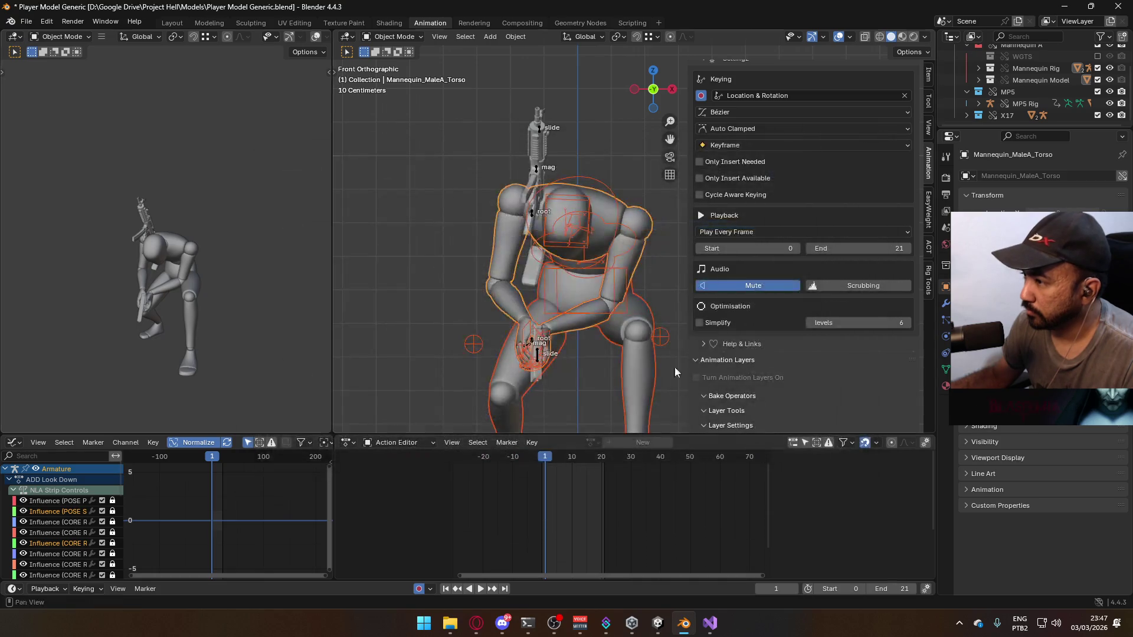
On both the X17 rig and the mannequin armature, turn off ADD Look Down and turn on ADD Look Up
{"action": "left_click", "coordinate": [534, 339]}
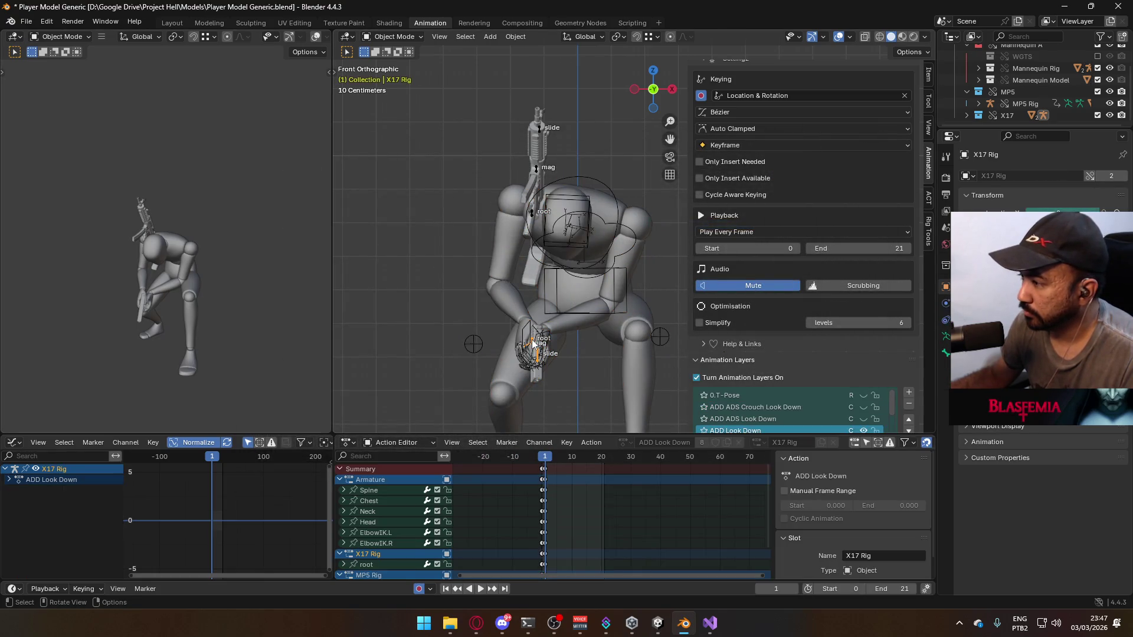
{"action": "scroll", "coordinate": [844, 359], "scroll_direction": "down", "scroll_amount": 1}
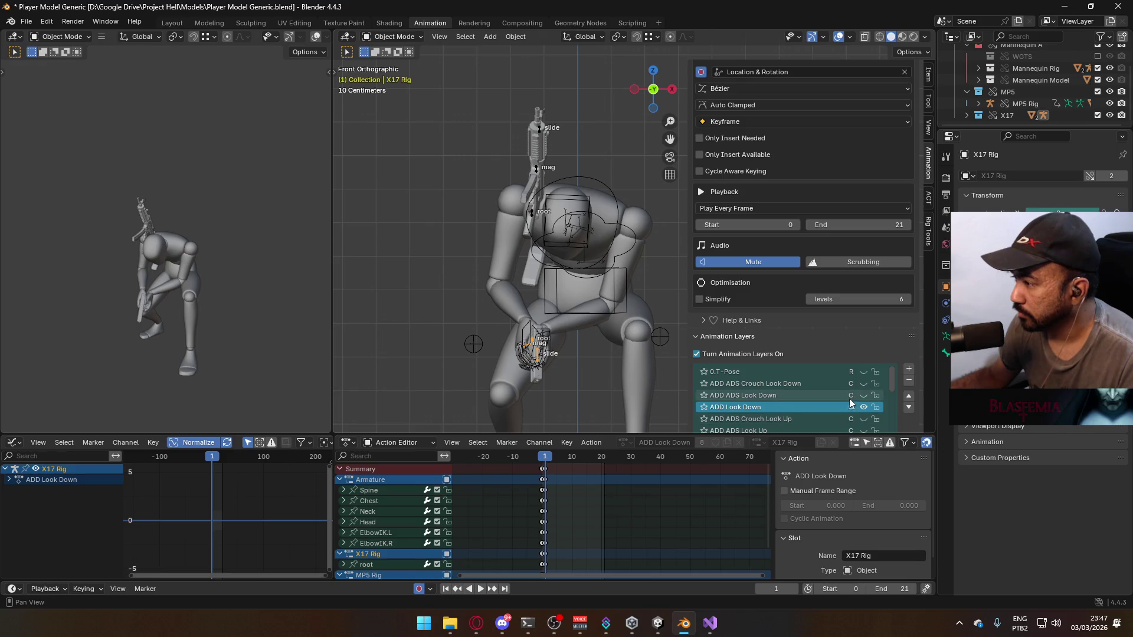
{"action": "scroll", "coordinate": [849, 398], "scroll_direction": "down", "scroll_amount": 1}
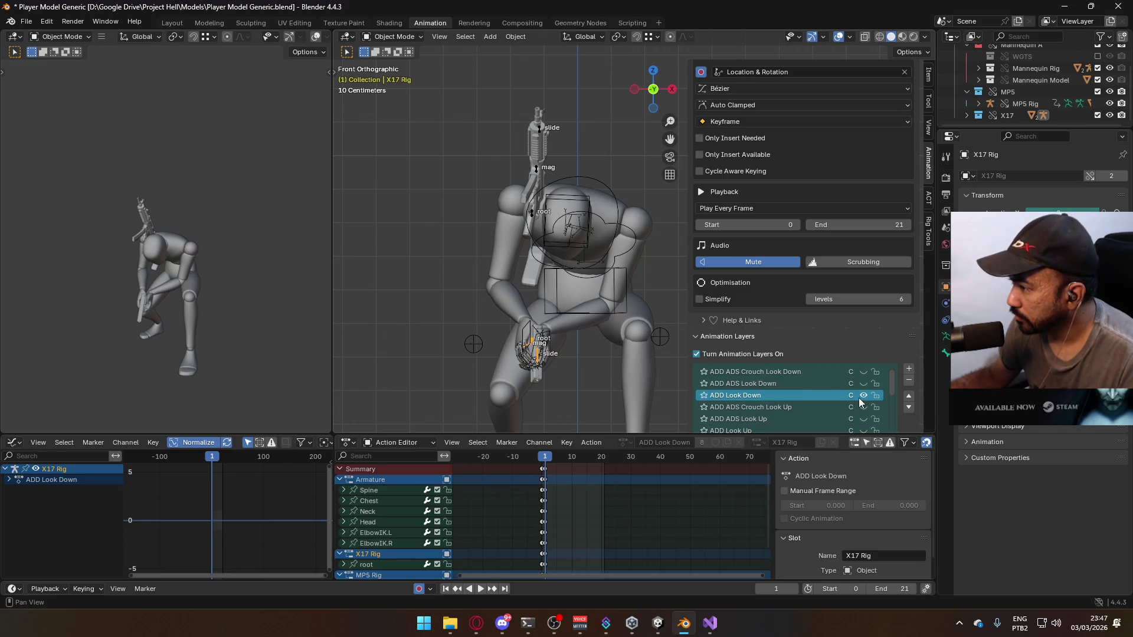
{"action": "left_click", "coordinate": [863, 395]}
{"action": "scroll", "coordinate": [872, 411], "scroll_direction": "down", "scroll_amount": 1}
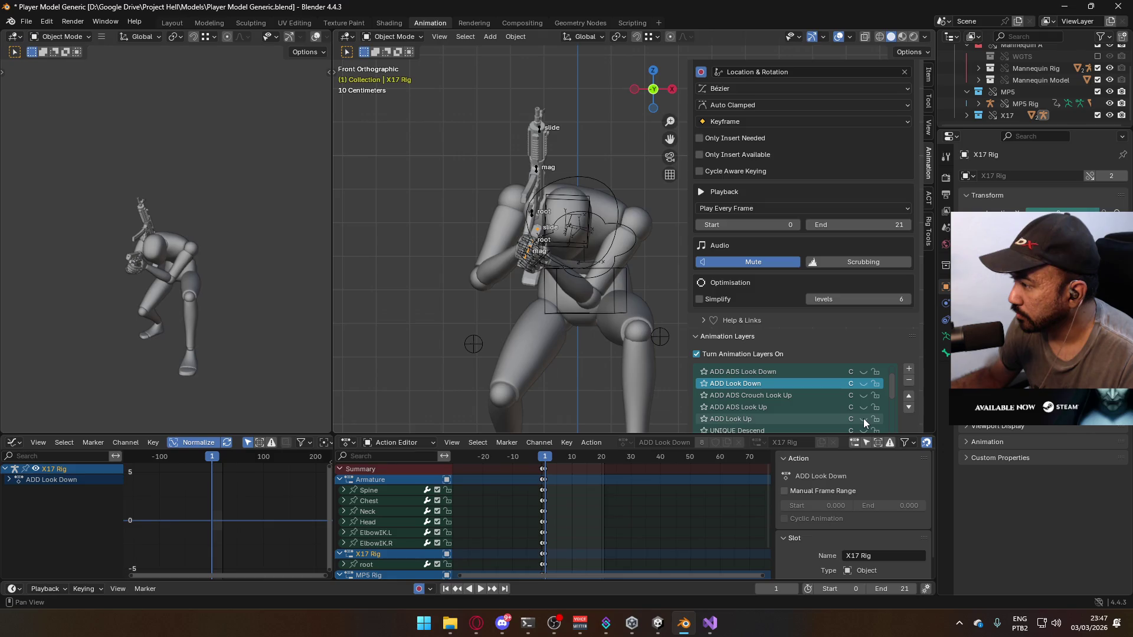
{"action": "left_click", "coordinate": [864, 419]}
{"action": "left_click", "coordinate": [589, 216]}
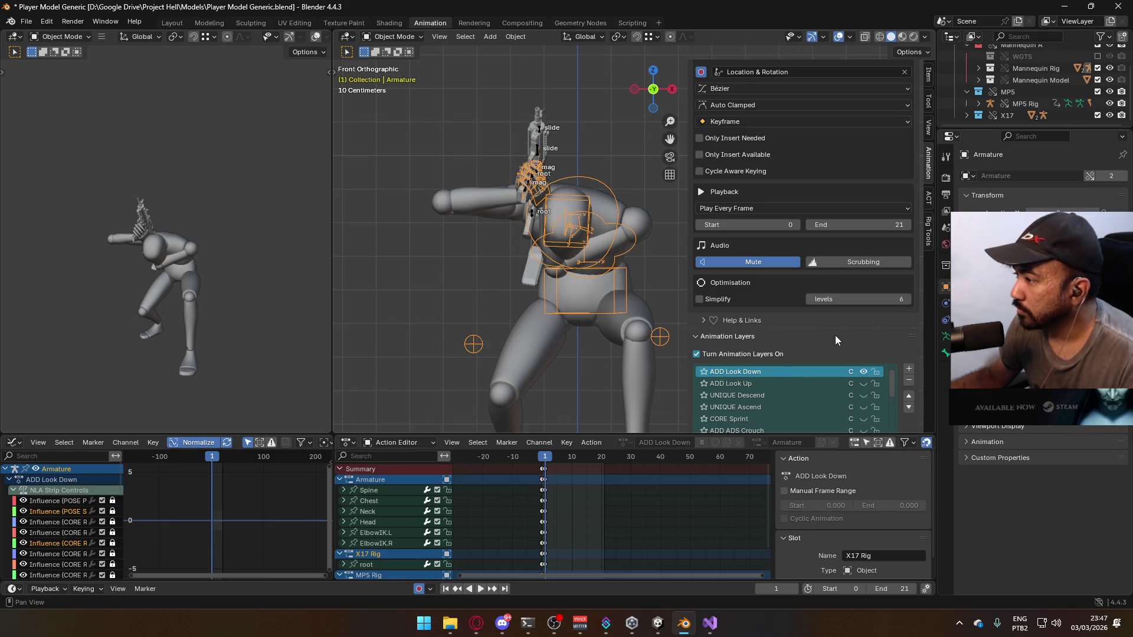
{"action": "left_click", "coordinate": [863, 384]}
{"action": "left_click", "coordinate": [863, 371]}
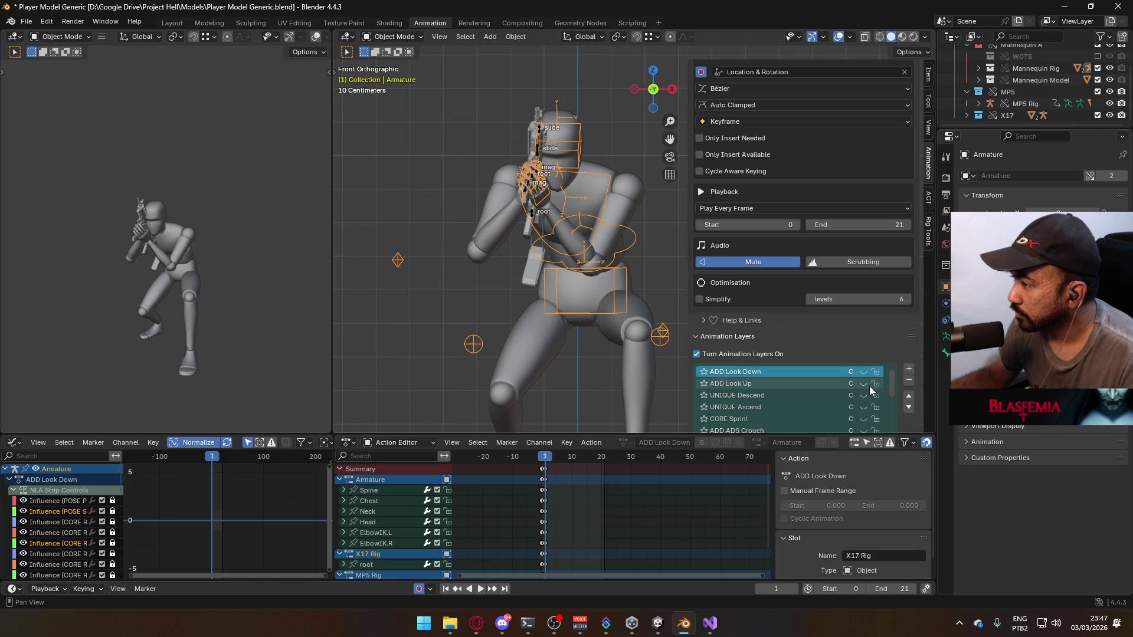
Switch to the right-side view, select the mannequin mesh and save the blend file
{"action": "key", "text": "KP_3"}
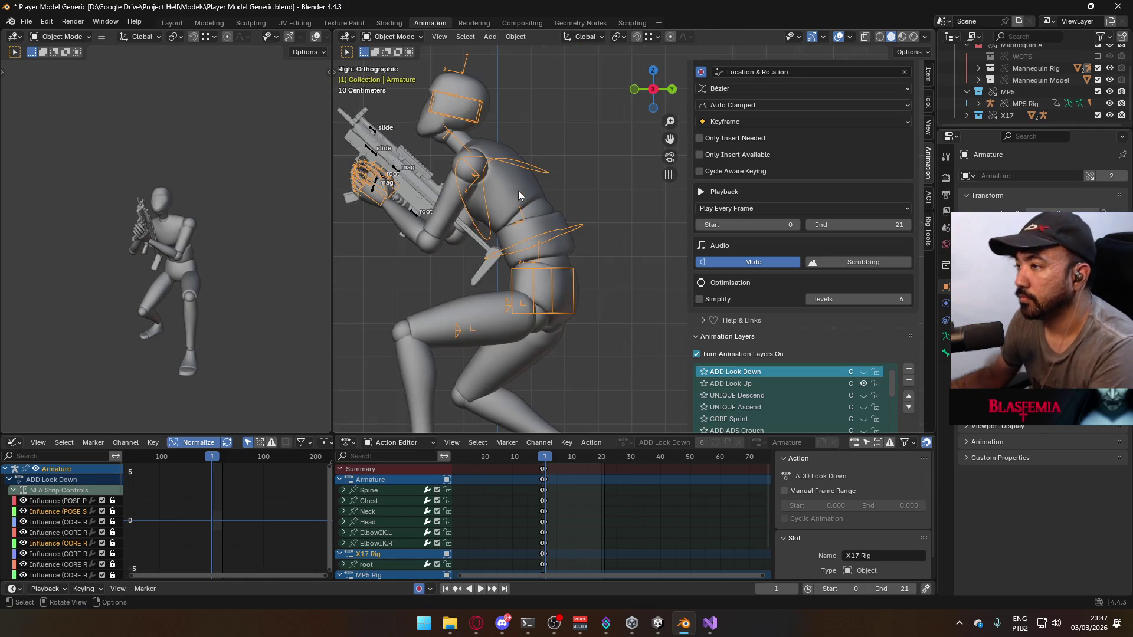
{"action": "left_click", "coordinate": [416, 224]}
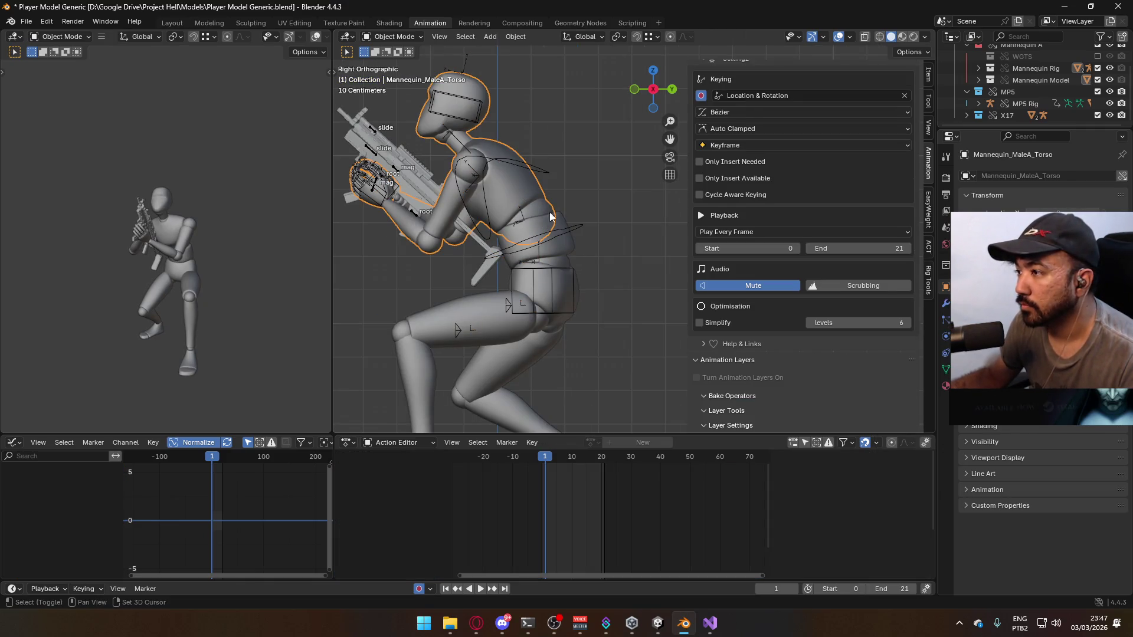
{"action": "left_click", "coordinate": [564, 229]}
{"action": "key", "text": "ctrl+s"}
Export the pose as Model@Hipfire Sidearm Look Up.fbx, changing Down to Up in the reused name
{"action": "left_click", "coordinate": [26, 21]}
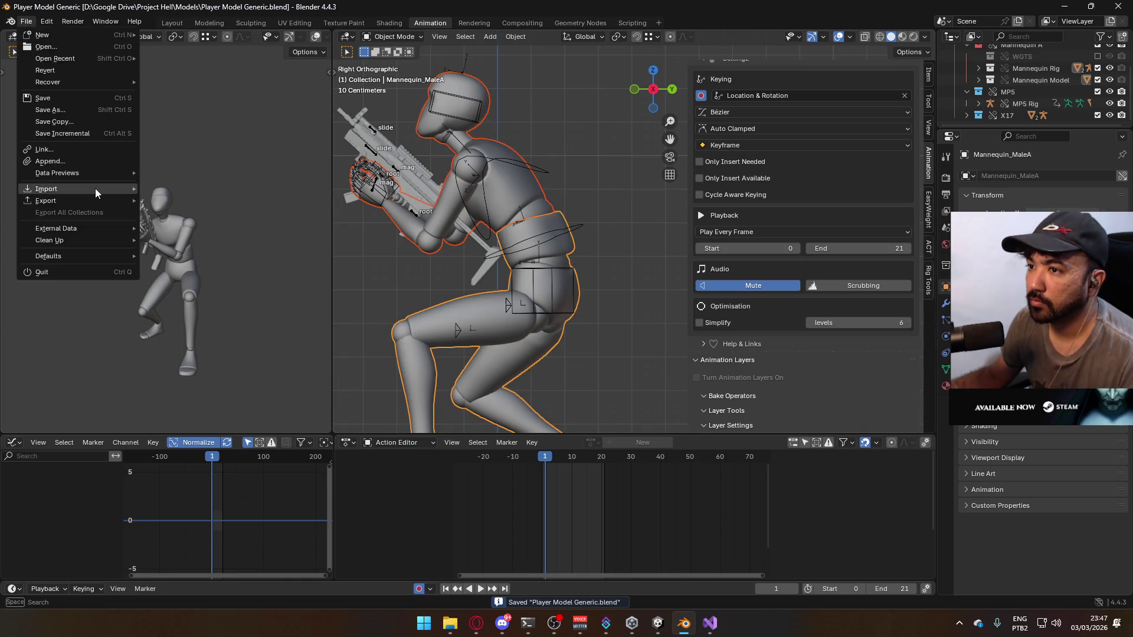
{"action": "mouse_move", "coordinate": [90, 198]}
{"action": "left_click", "coordinate": [222, 304]}
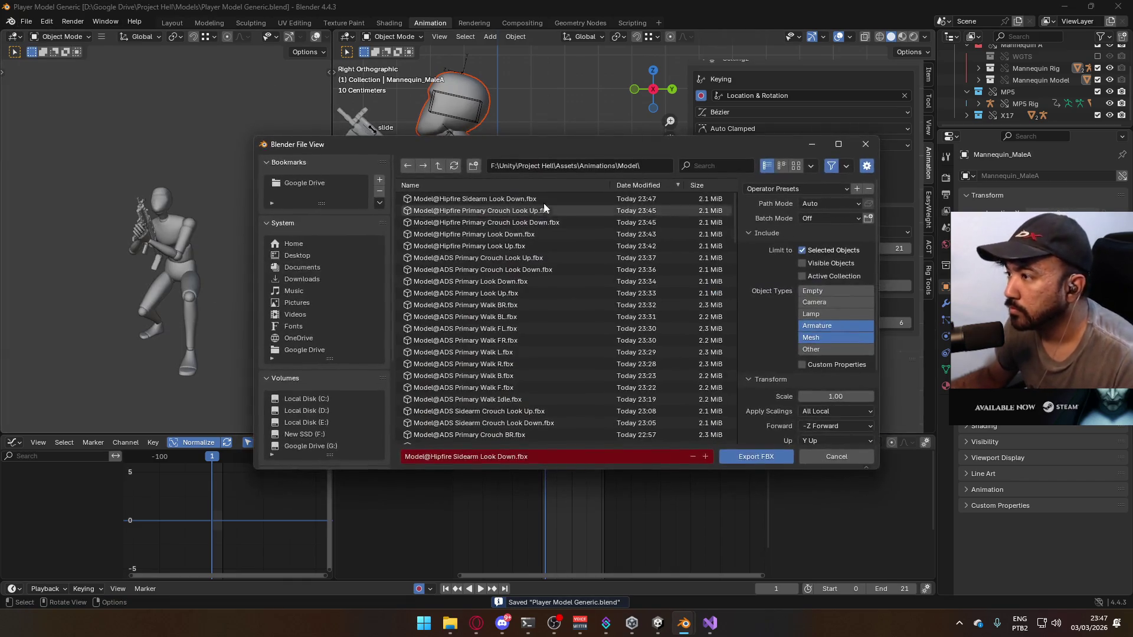
{"action": "left_click", "coordinate": [543, 199]}
{"action": "left_click", "coordinate": [505, 455]}
{"action": "double_click", "coordinate": [505, 456]}
{"action": "type", "text": "Up"}
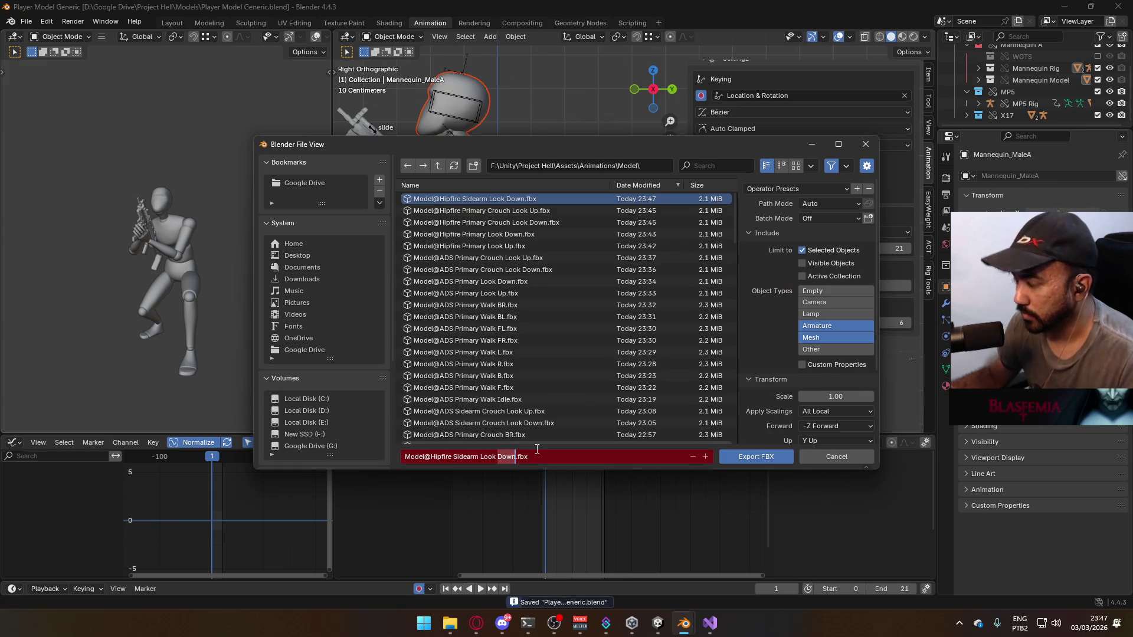
{"action": "left_click", "coordinate": [761, 456]}
{"action": "key", "text": "alt+Tab"}
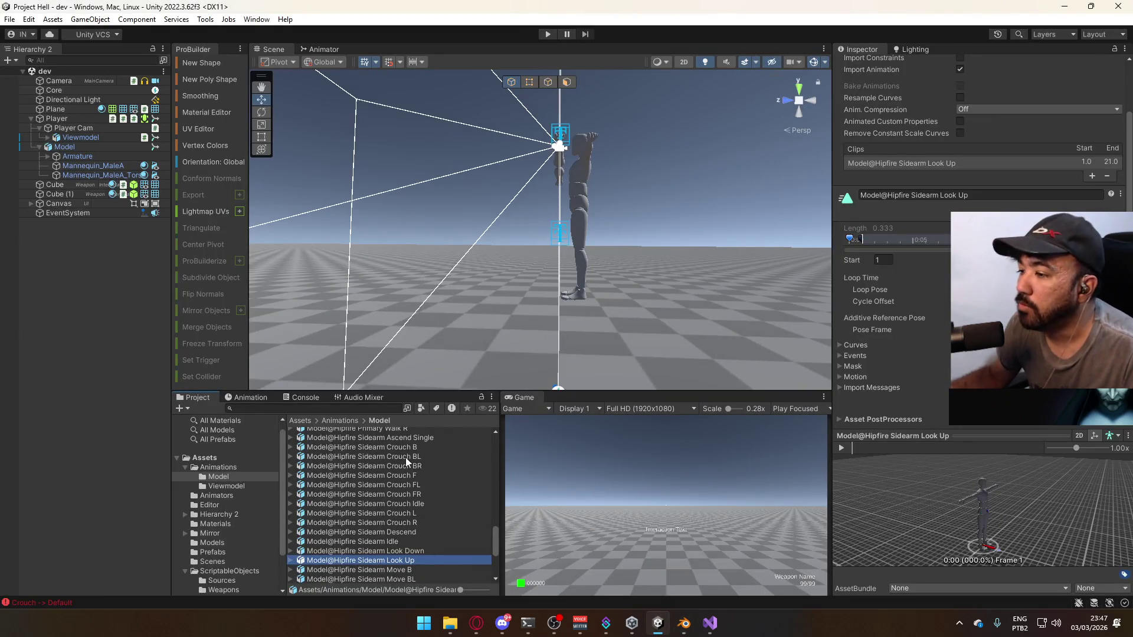
Open the Look Layer graph, review the Walk (Primary) and Walk (Sidearm) states, and pan to make room
{"action": "scroll", "coordinate": [402, 518], "scroll_direction": "up", "scroll_amount": 6}
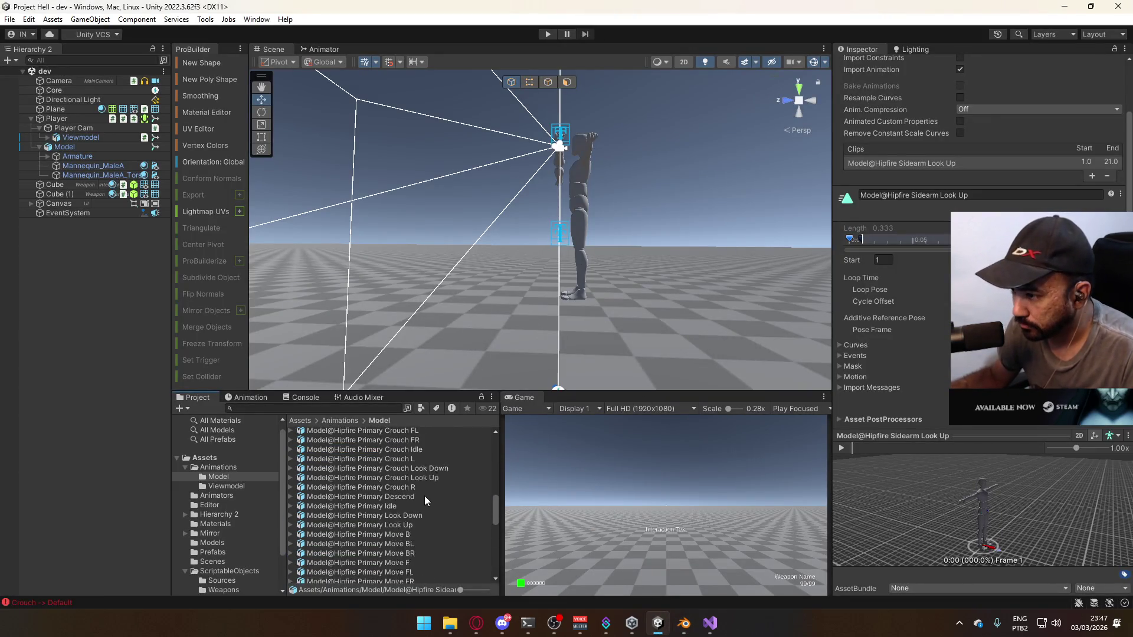
{"action": "scroll", "coordinate": [424, 500], "scroll_direction": "up", "scroll_amount": 4}
{"action": "left_click", "coordinate": [319, 49]}
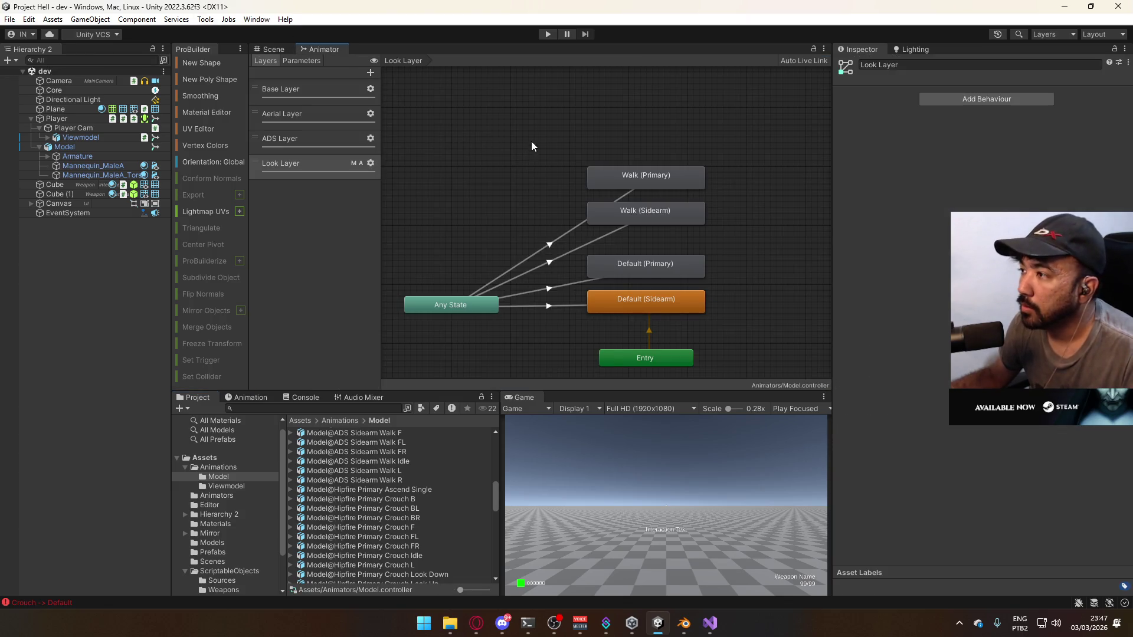
{"action": "left_click", "coordinate": [635, 219]}
{"action": "left_click", "coordinate": [596, 184]}
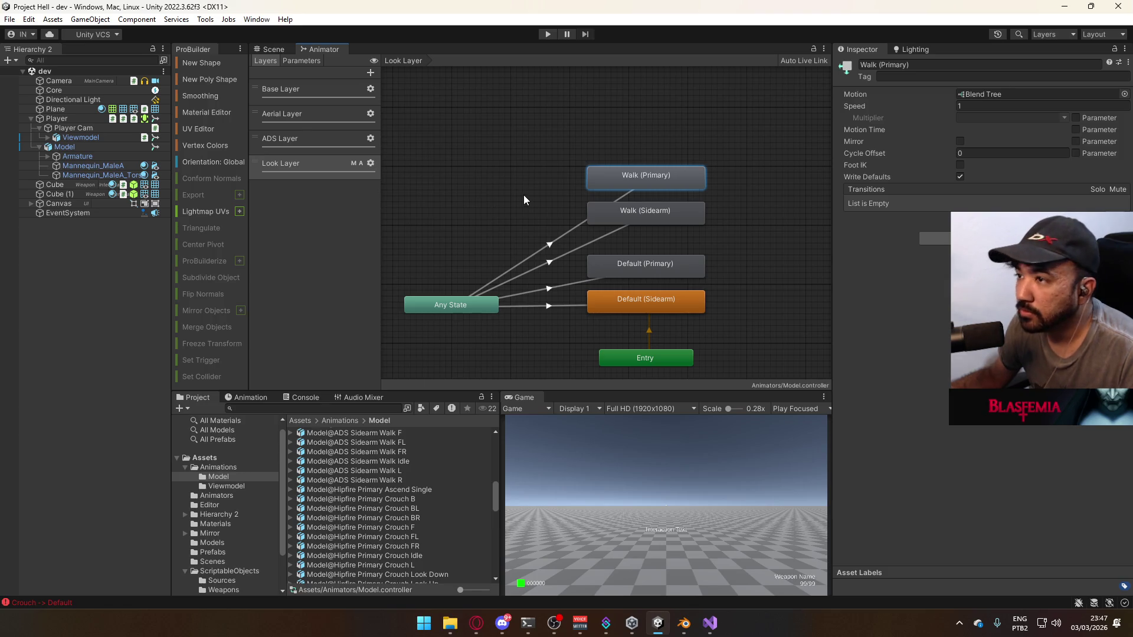
{"action": "left_click", "coordinate": [648, 211]}
{"action": "left_click", "coordinate": [659, 185]}
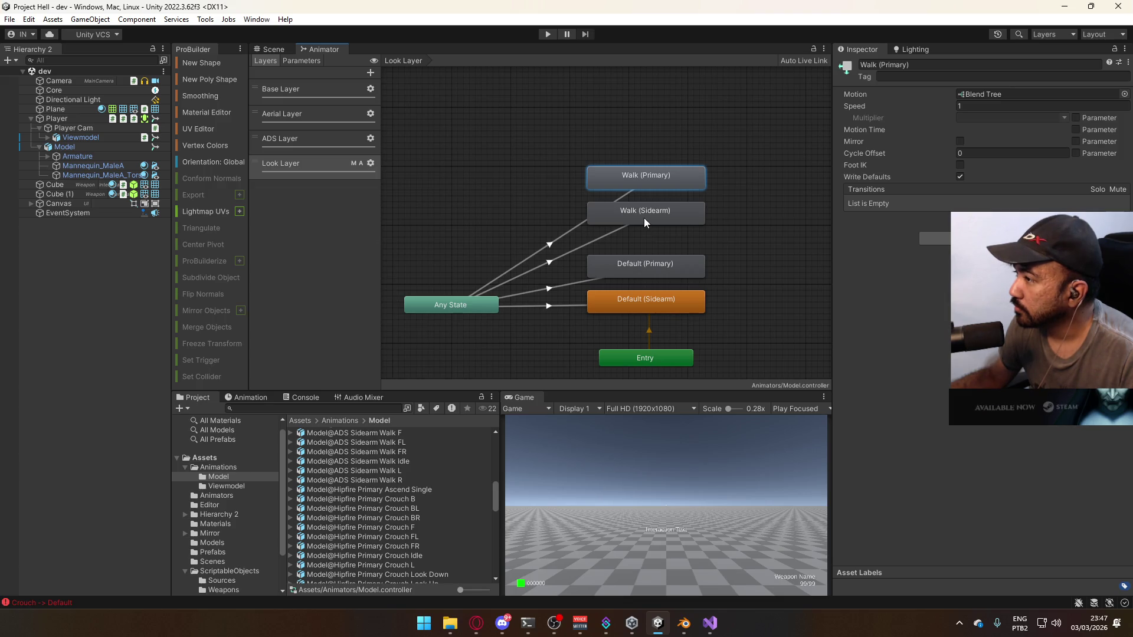
{"action": "left_click", "coordinate": [547, 220]}
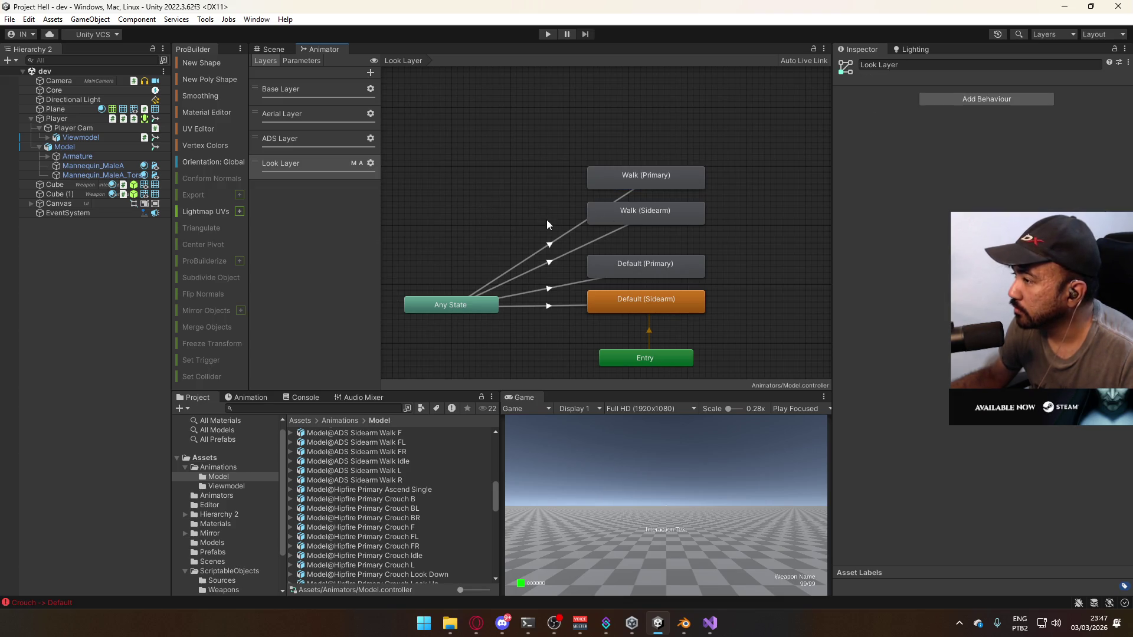
{"action": "mouse_move", "coordinate": [547, 220]}
{"action": "middle_mouse_down"}
{"action": "mouse_move", "coordinate": [556, 173]}
{"action": "mouse_move", "coordinate": [523, 216]}
{"action": "middle_mouse_up"}
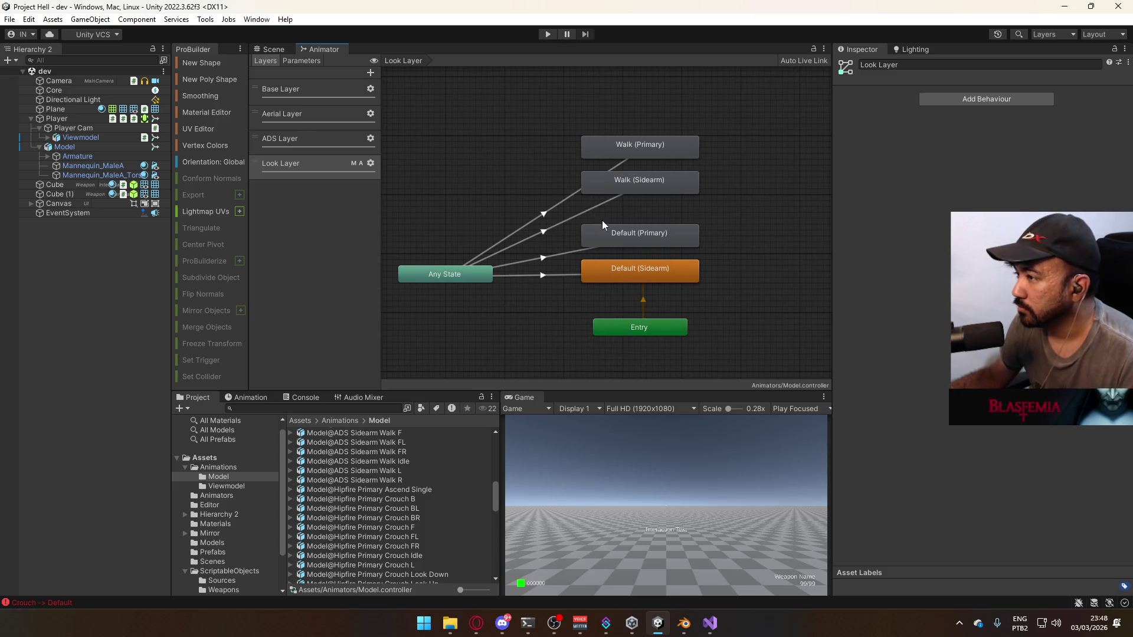
Copy and paste both Default states with their transitions, moving the copies to the graph's top
{"action": "left_click", "coordinate": [562, 252]}
{"action": "left_click_drag", "start_coordinate": [560, 272], "coordinate": [628, 238]}
{"action": "key", "text": "ctrl+c"}
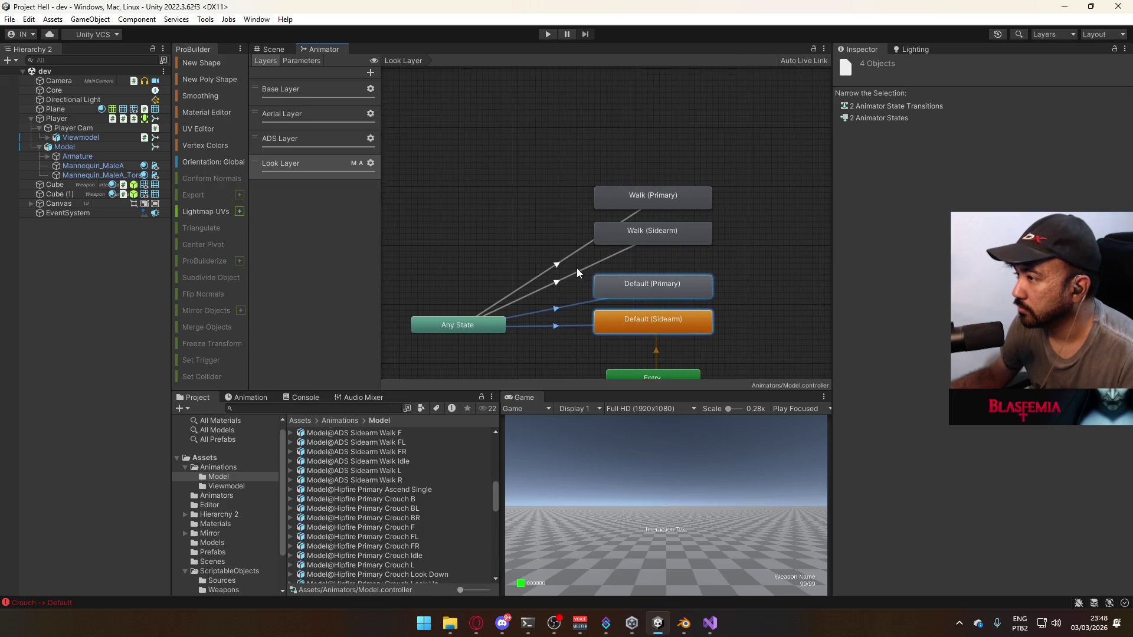
{"action": "key", "text": "ctrl+v"}
{"action": "left_click_drag", "start_coordinate": [486, 244], "coordinate": [676, 139]}
Rename the copied states to Crouch (Sidearm) and Crouch (Primary)
{"action": "left_click", "coordinate": [677, 140]}
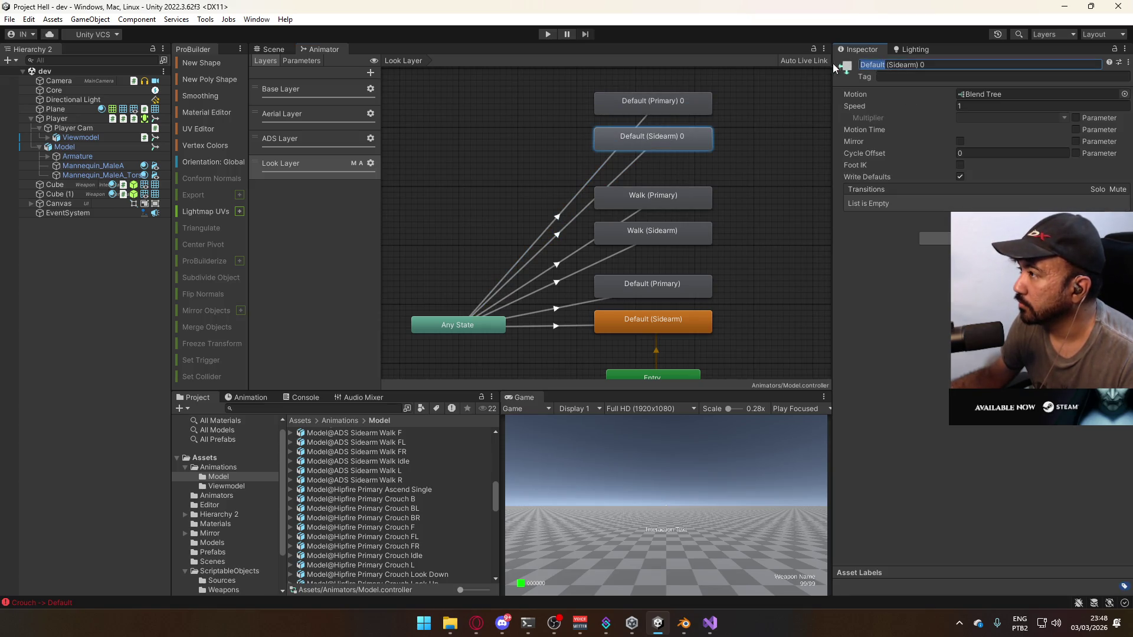
{"action": "type", "text": "Crouch"}
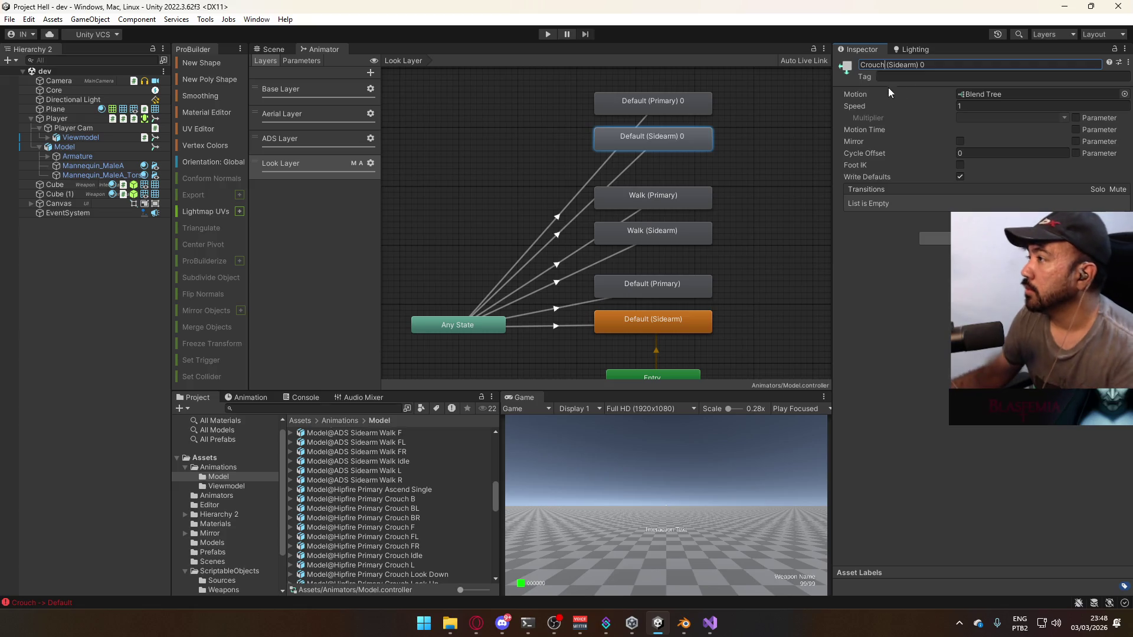
{"action": "left_click", "coordinate": [942, 64]}
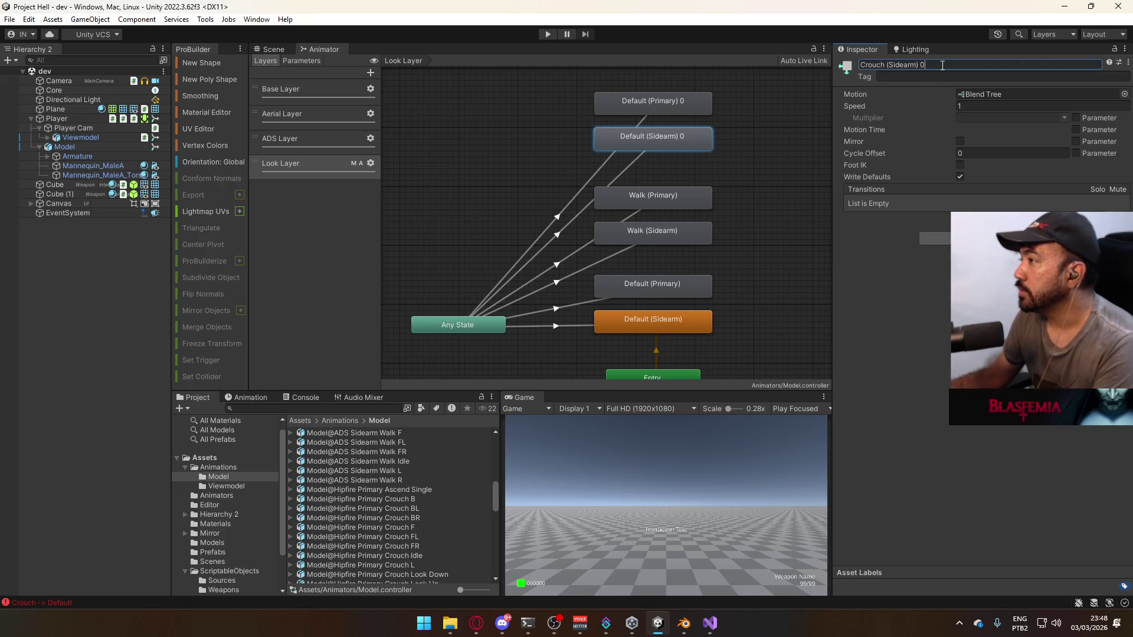
{"action": "left_click", "coordinate": [685, 101]}
{"action": "double_click", "coordinate": [875, 65]}
{"action": "type", "text": "Cr"}
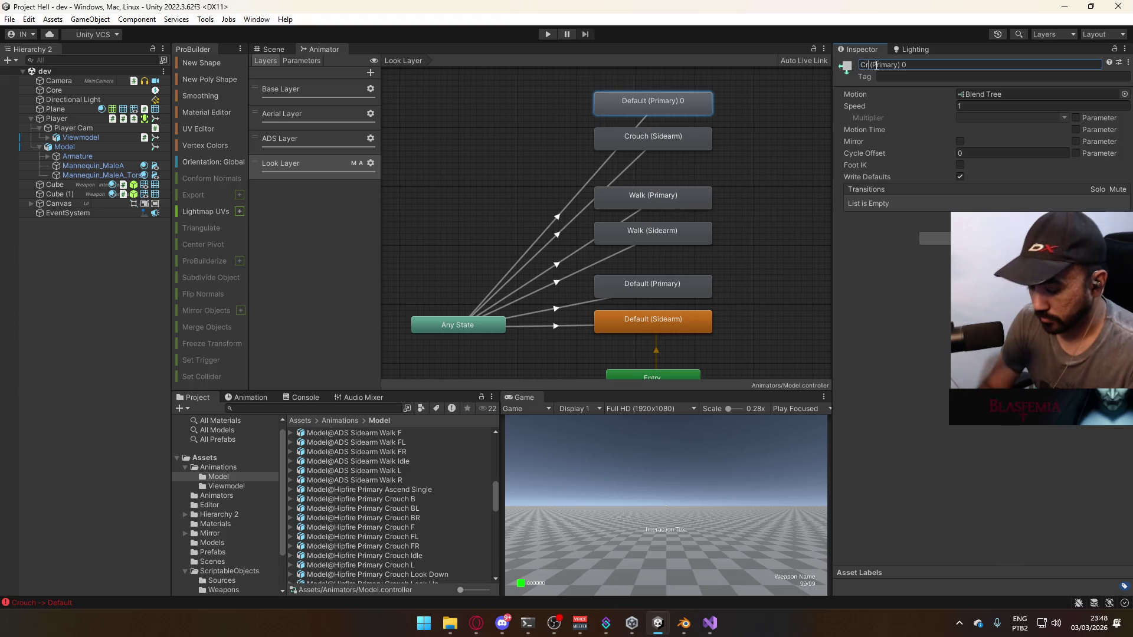
{"action": "type", "text": "ouch"}
{"action": "key", "text": "BackSpace"}
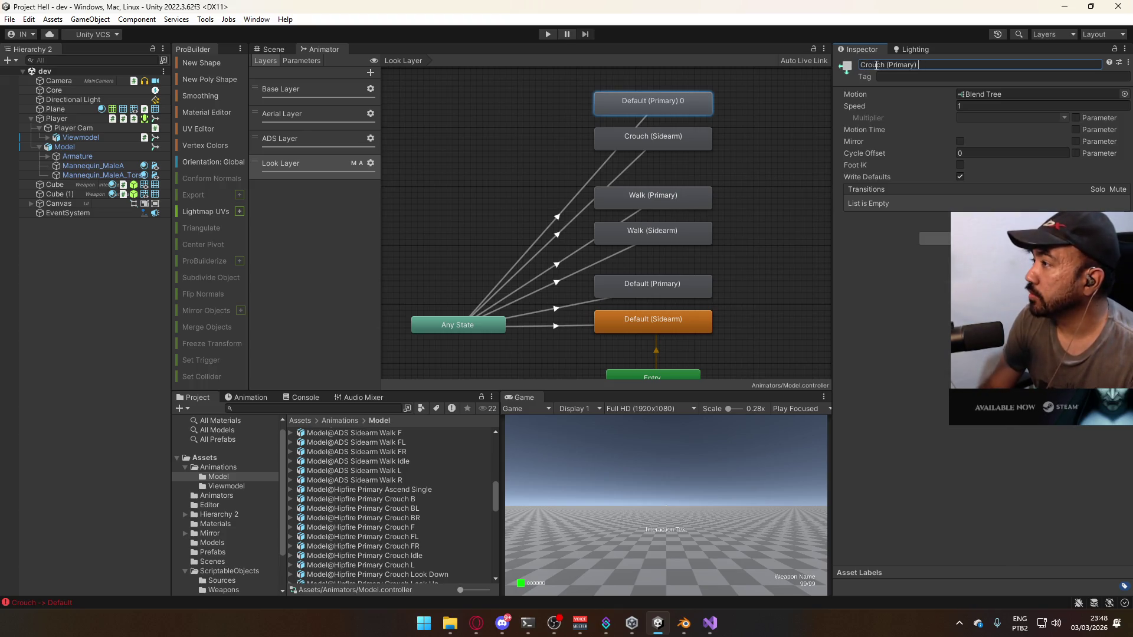
{"action": "key", "text": "Return"}
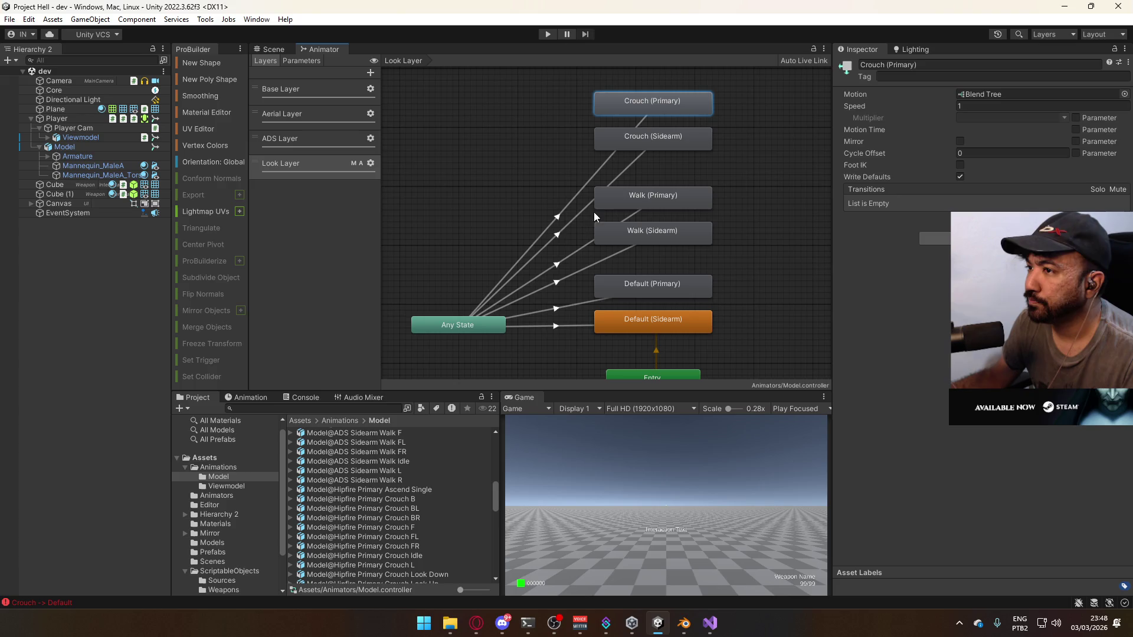
Check the transitions into the new Crouch states, then open the Crouch (Sidearm) blend tree
{"action": "left_click", "coordinate": [589, 211]}
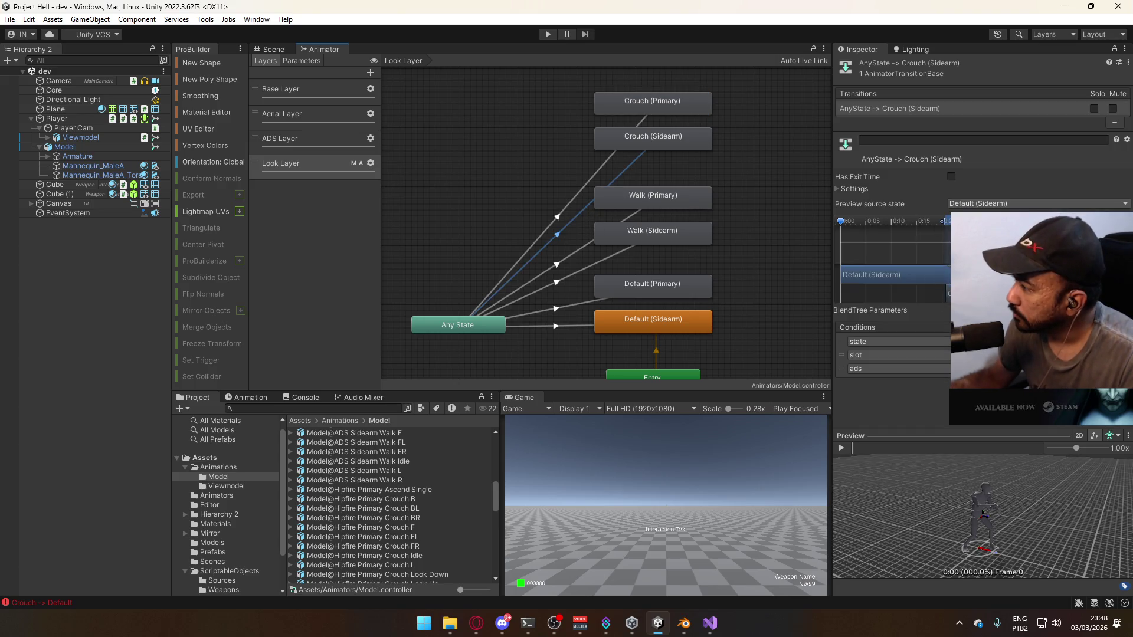
{"action": "left_click", "coordinate": [601, 168]}
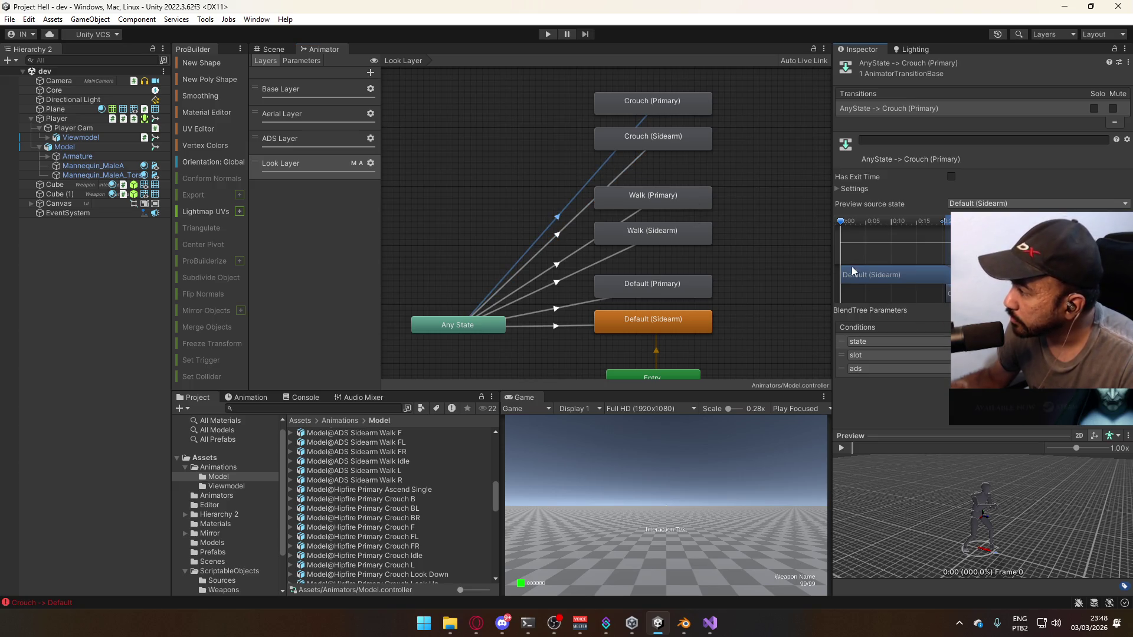
{"action": "left_click", "coordinate": [626, 170]}
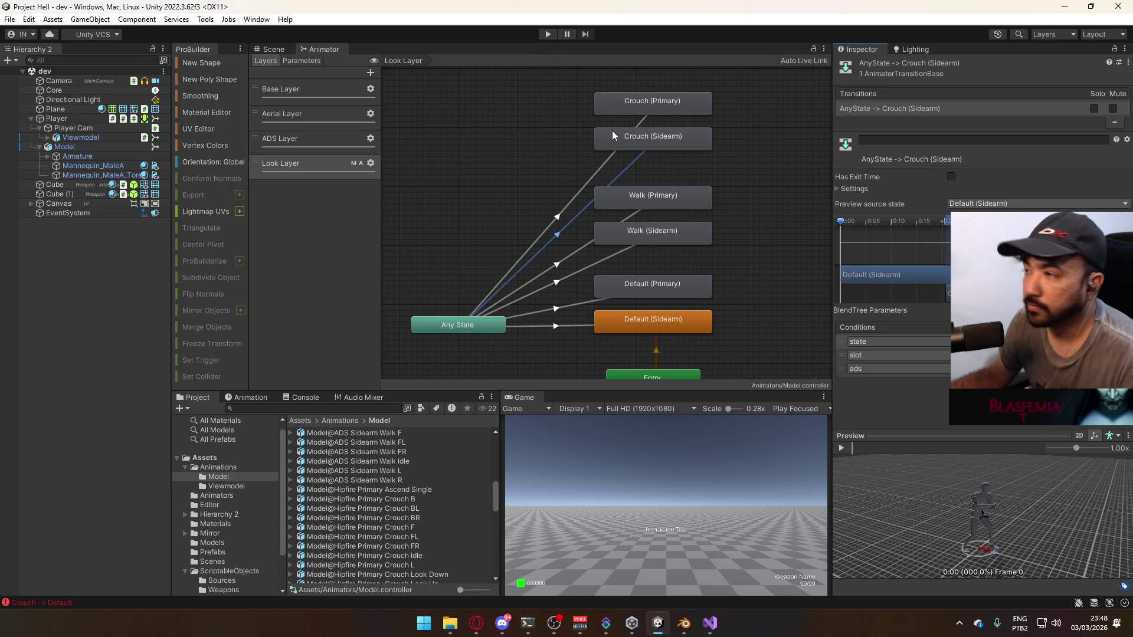
{"action": "double_click", "coordinate": [643, 147]}
{"action": "left_click", "coordinate": [522, 218]}
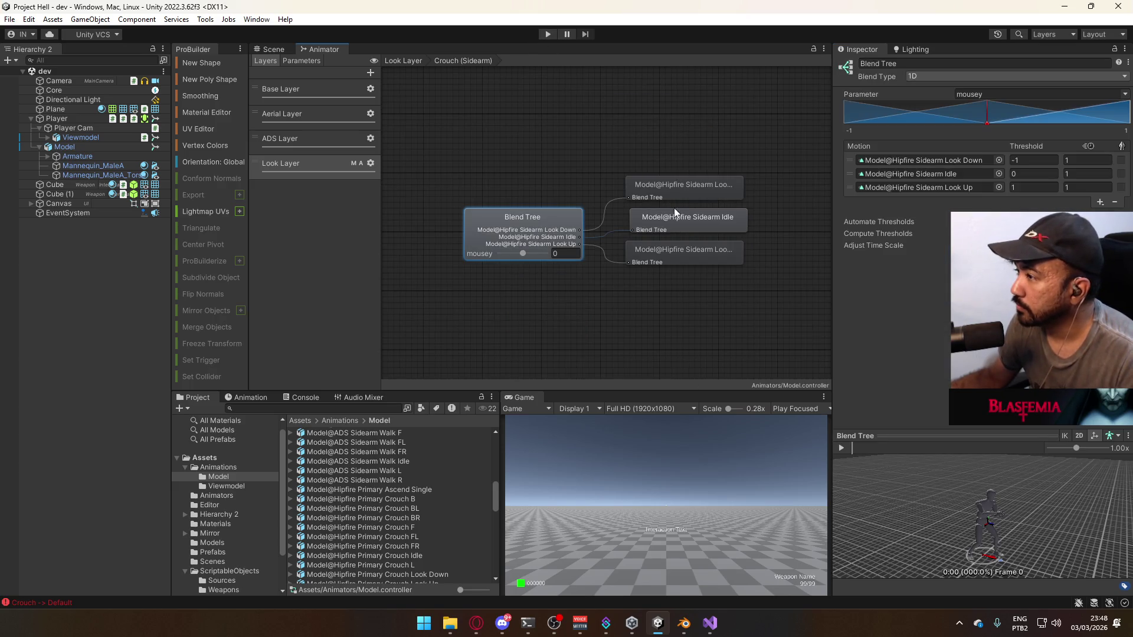
Set the blend tree's middle motion to Model@Hipfire Sidearm Crouch Idle via a 'hipfire sidearm crouch' search
{"action": "left_click", "coordinate": [999, 174]}
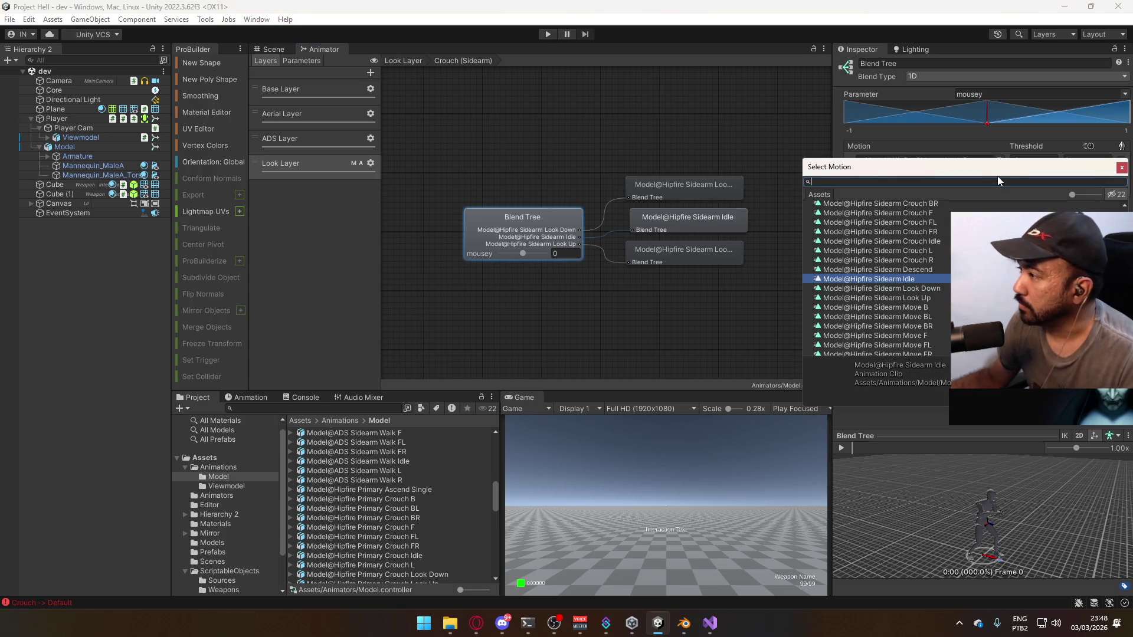
{"action": "type", "text": "hipfire crouc"}
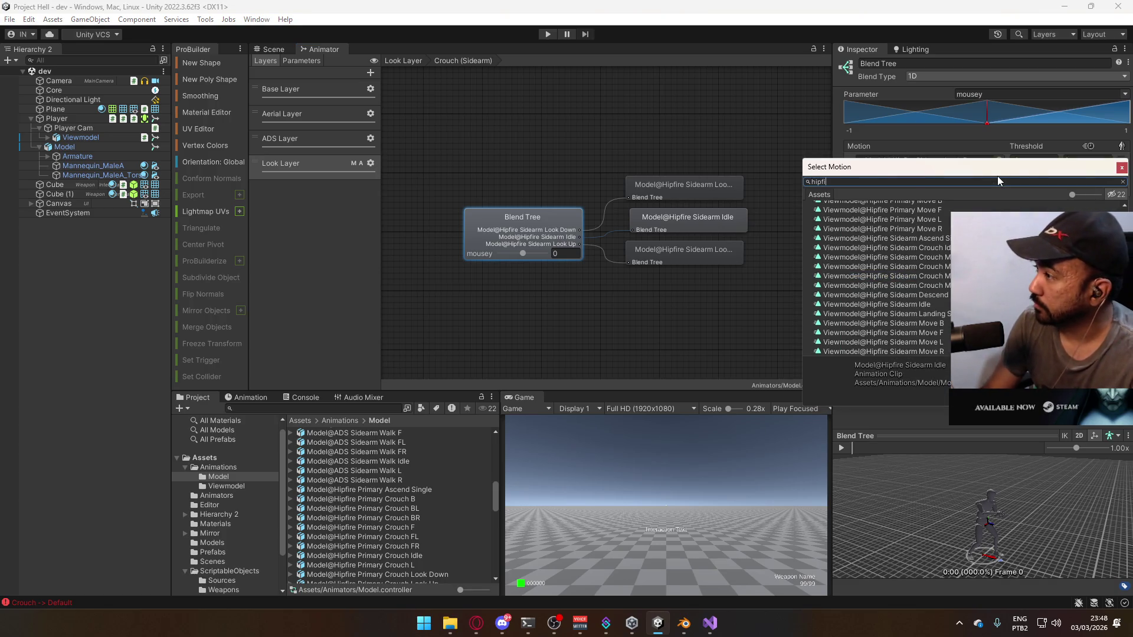
{"action": "type", "text": "h"}
{"action": "key", "text": "ctrl+a"}
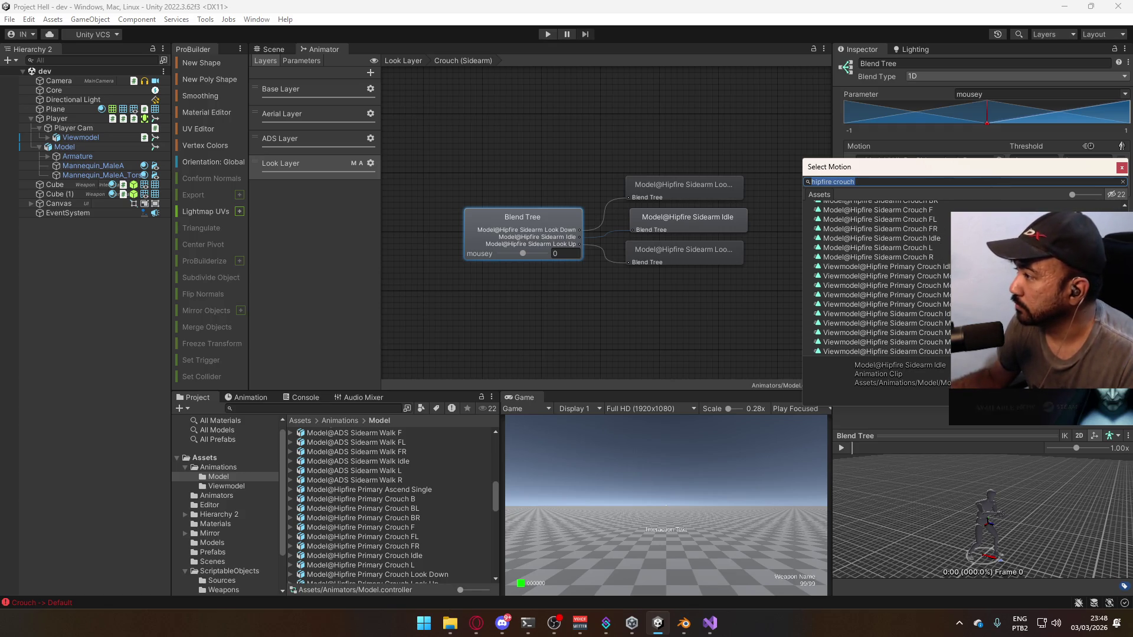
{"action": "scroll", "coordinate": [879, 277], "scroll_direction": "up", "scroll_amount": 2}
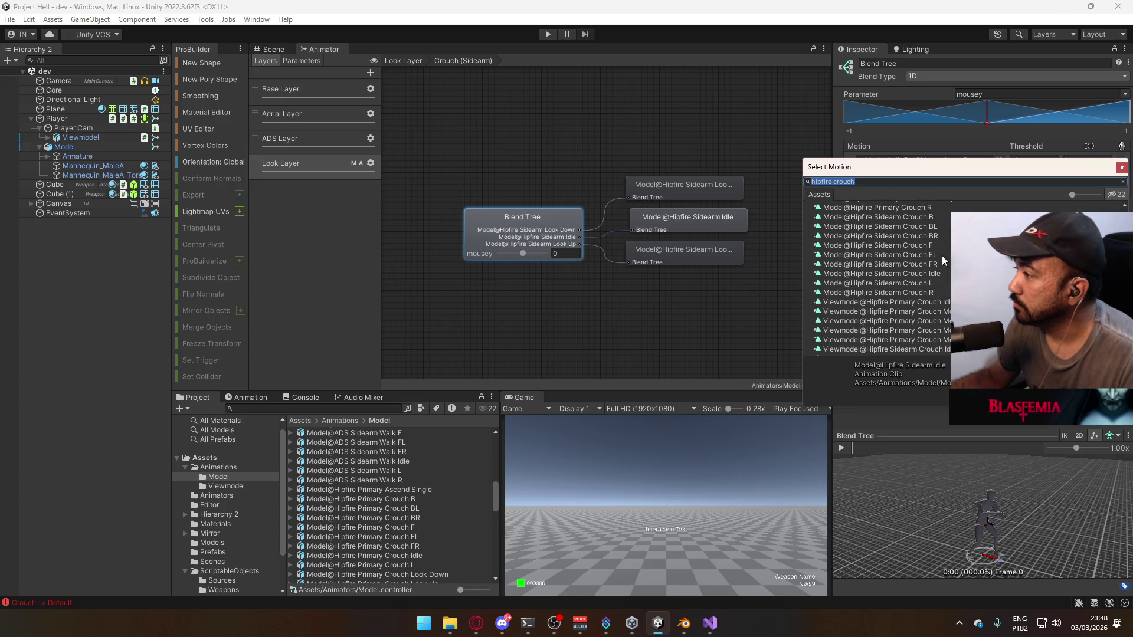
{"action": "left_click", "coordinate": [876, 181]}
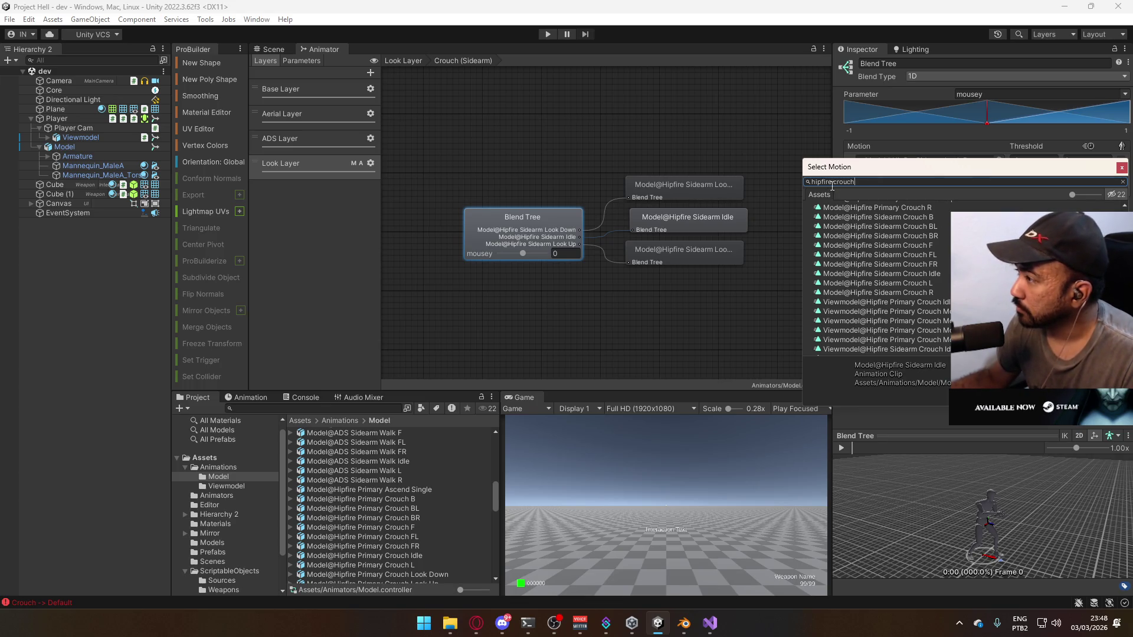
{"action": "type", "text": "s"}
{"action": "key", "text": "ctrl+Left"}
{"action": "type", "text": "sidearm"}
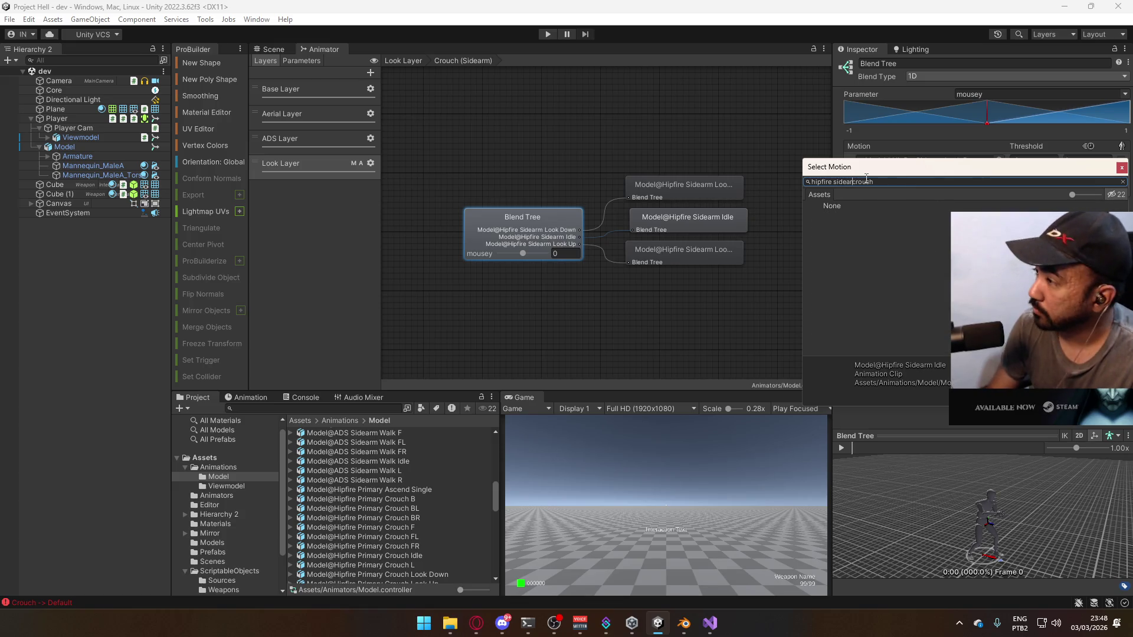
{"action": "triple_click", "coordinate": [898, 183]}
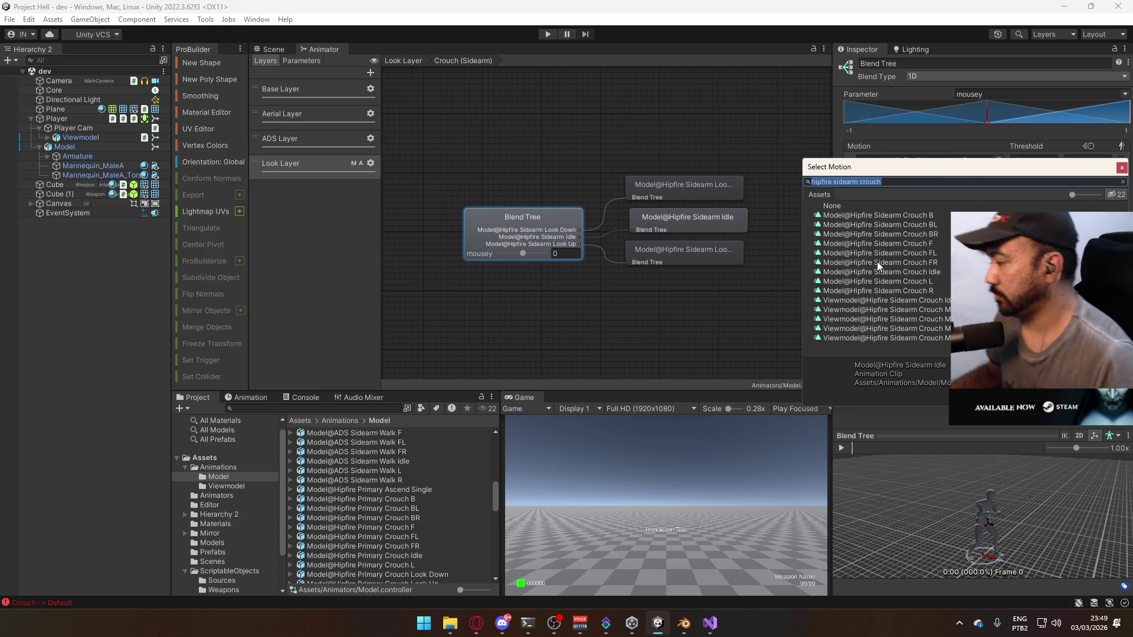
{"action": "left_click", "coordinate": [936, 272]}
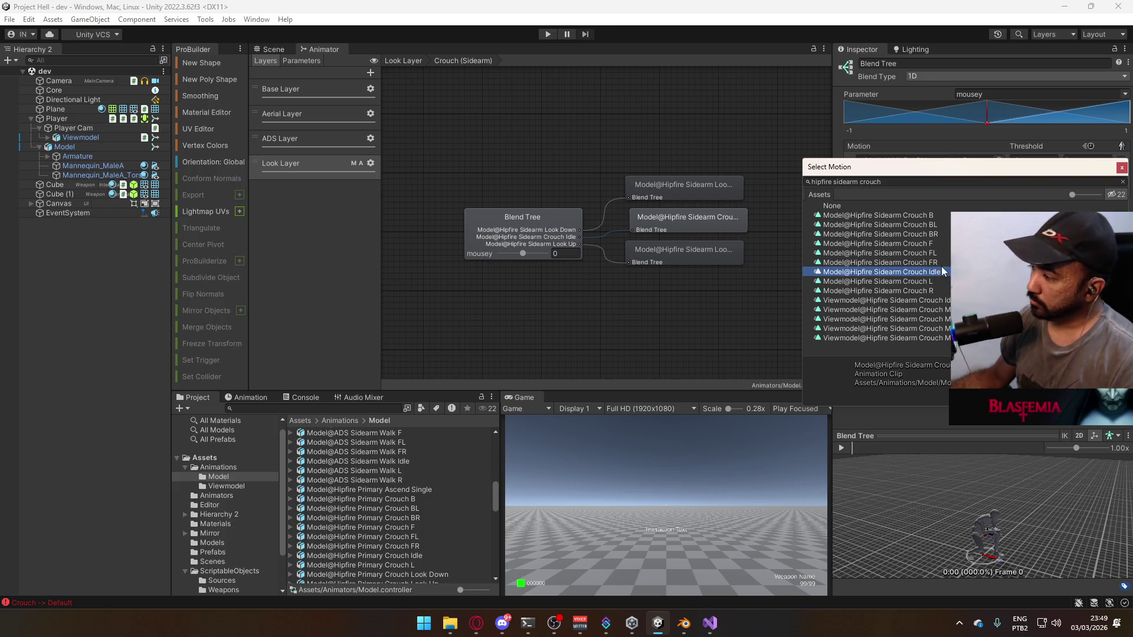
{"action": "double_click", "coordinate": [938, 277]}
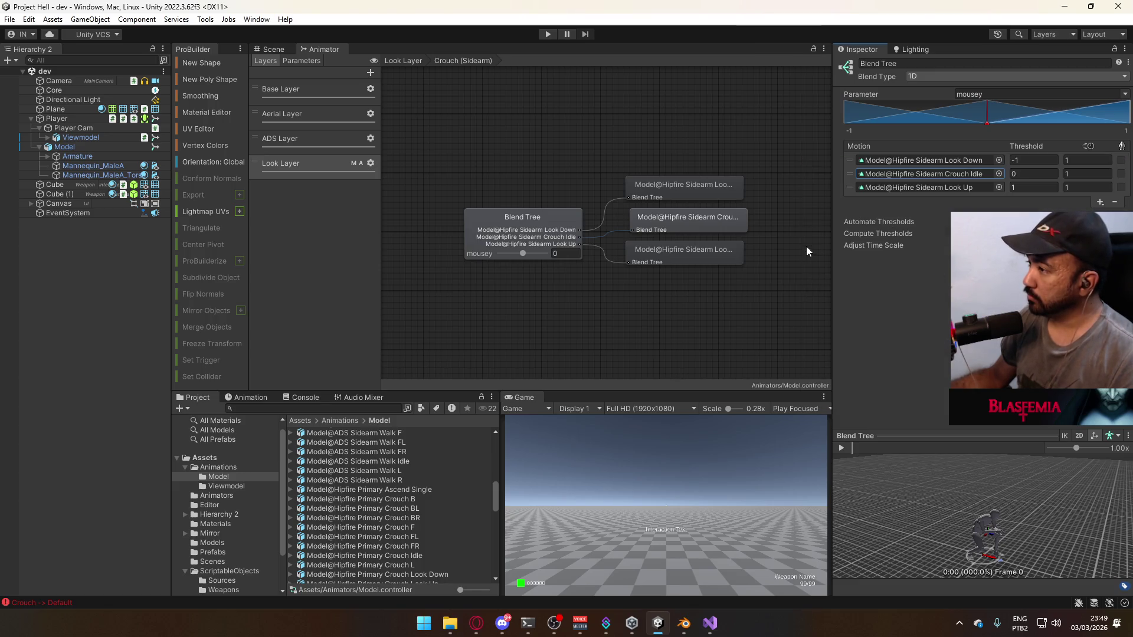
Inspect the Look Down motion slot's clip options, searching 'hipfire sidearm crouch', and leave it unchanged
{"action": "left_click", "coordinate": [690, 193]}
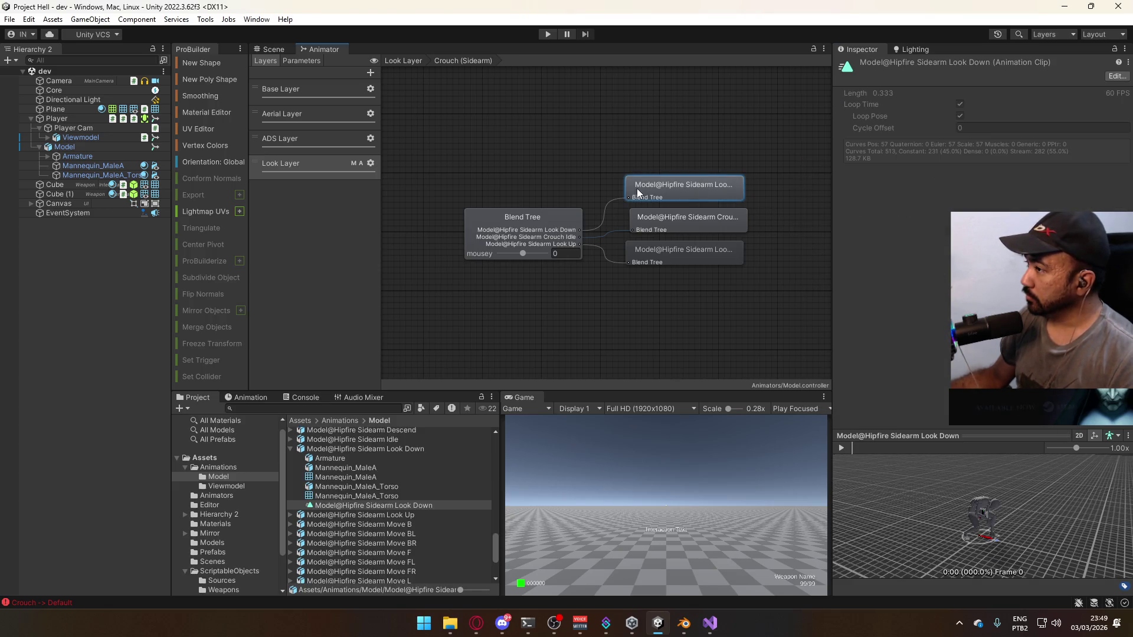
{"action": "left_click", "coordinate": [767, 195]}
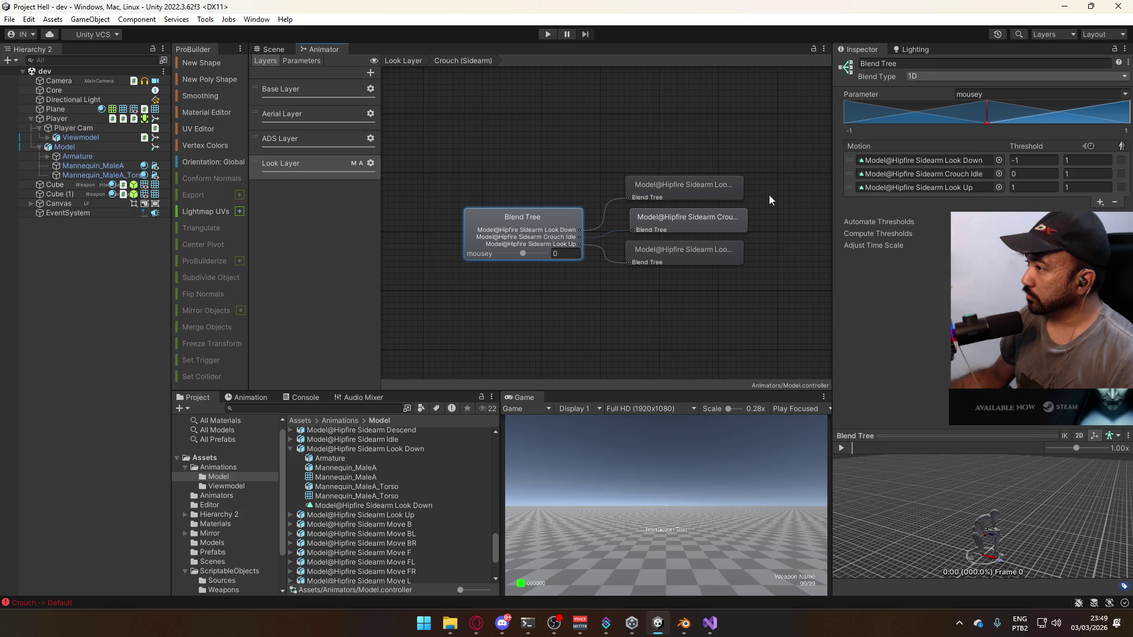
{"action": "left_click", "coordinate": [1000, 160]}
{"action": "type", "text": "hipfire sidearm crouch"}
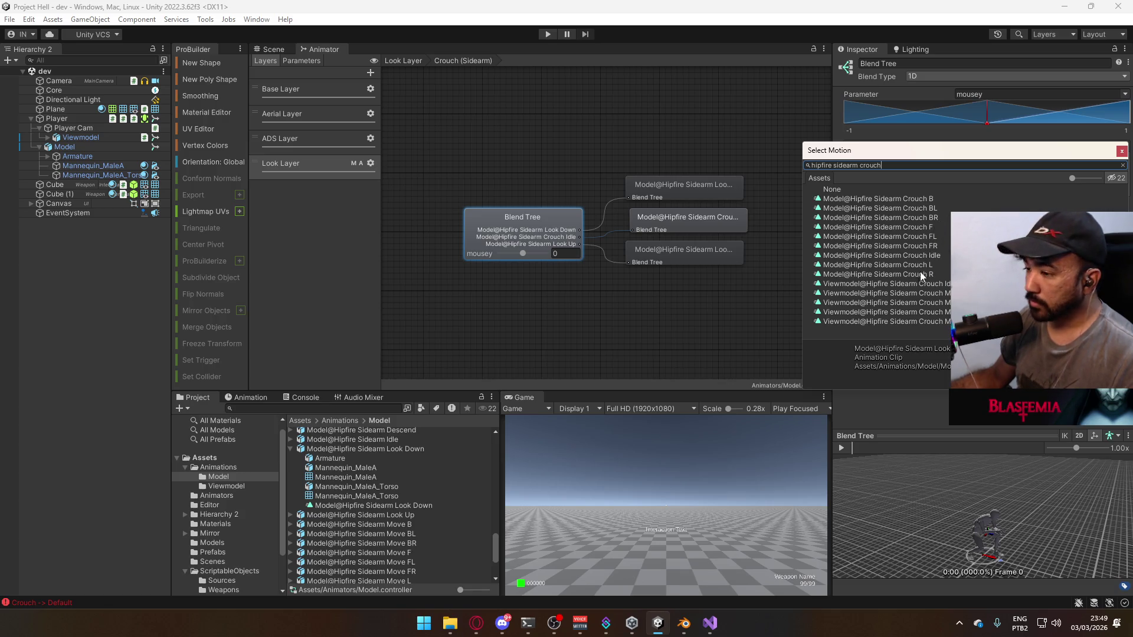
{"action": "left_click", "coordinate": [292, 450]}
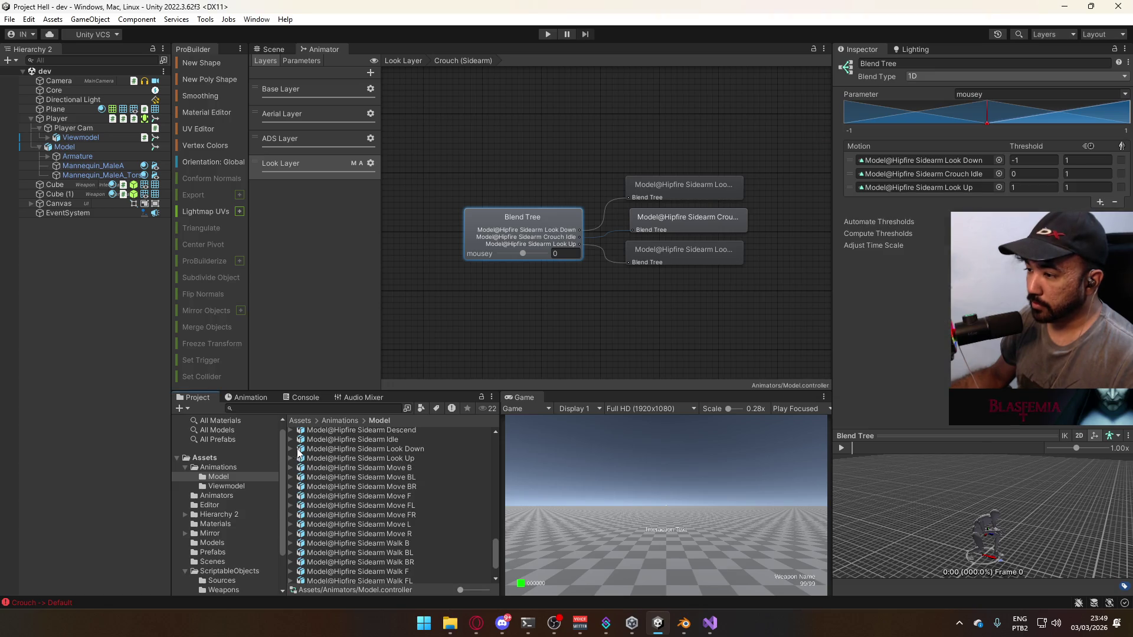
Filter the Project assets with the search term 'look'
{"action": "left_click", "coordinate": [389, 452]}
{"action": "left_click", "coordinate": [390, 458]}
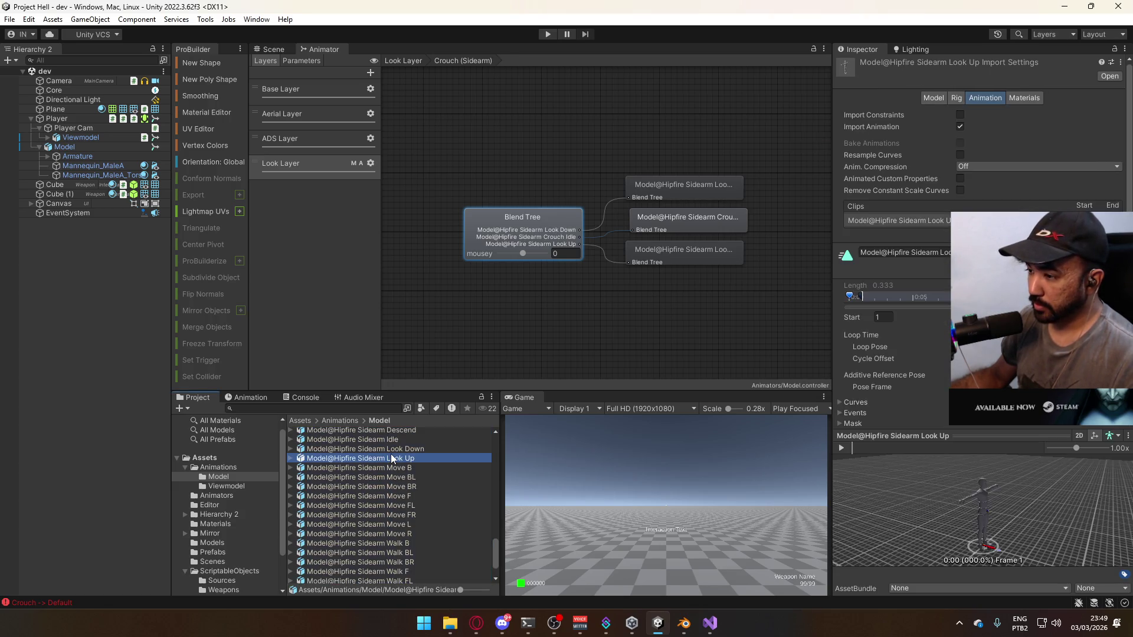
{"action": "left_click", "coordinate": [377, 407]}
{"action": "type", "text": "look"}
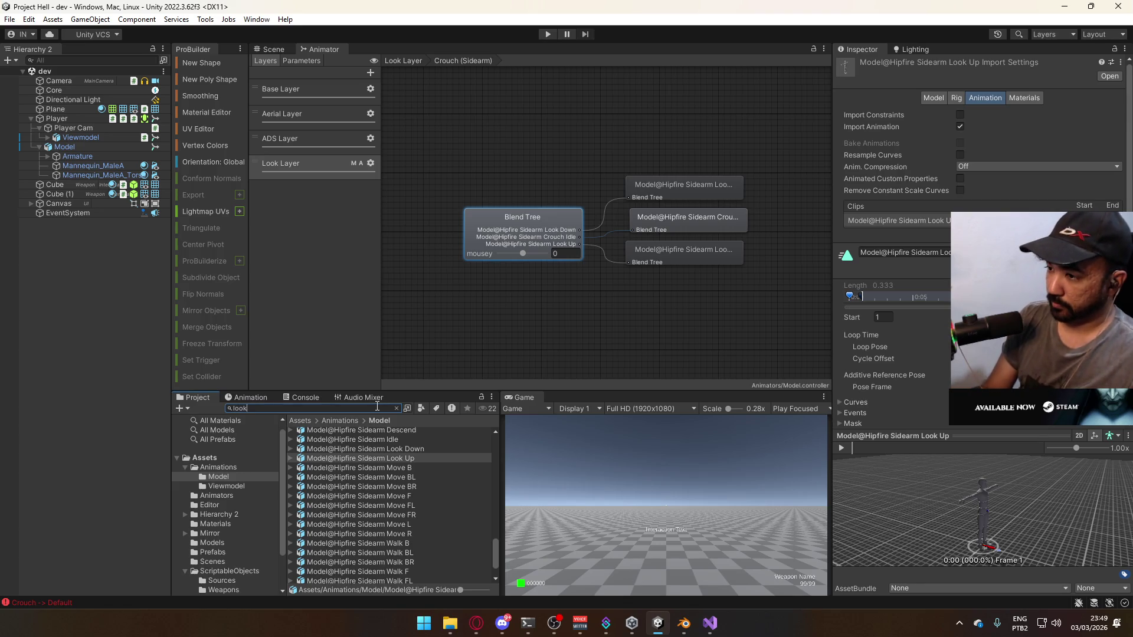
{"action": "key", "text": "BackSpace"}
{"action": "key", "text": "BackSpace"}
{"action": "key", "text": "BackSpace"}
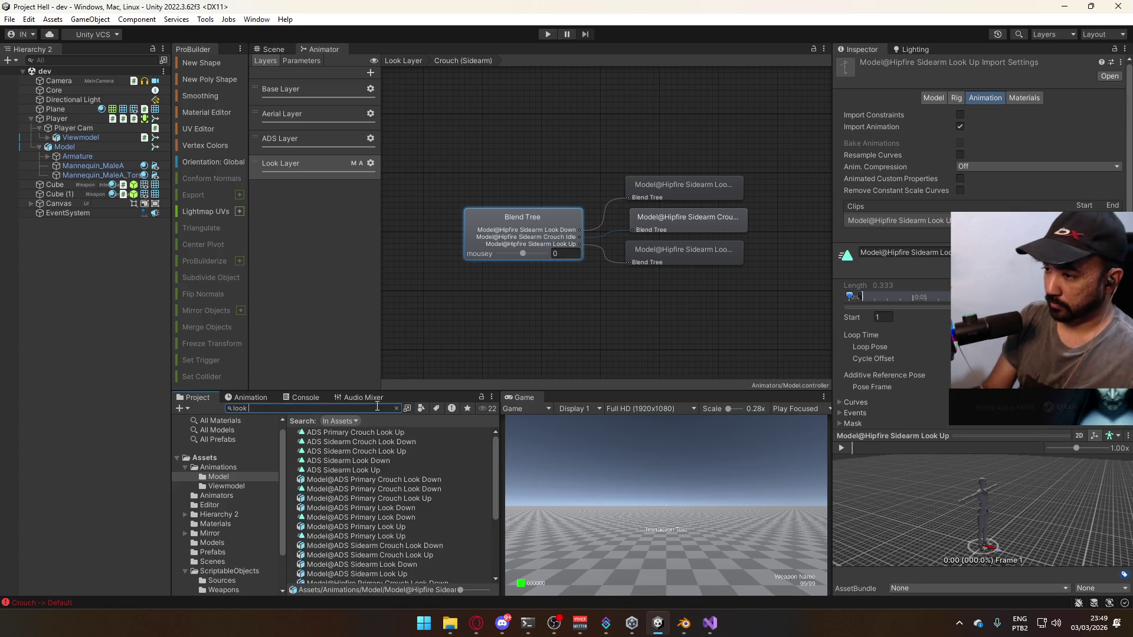
Multi-select the six Hipfire Primary/Sidearm look and crouch-look models to edit their import settings together
{"action": "left_click", "coordinate": [388, 481]}
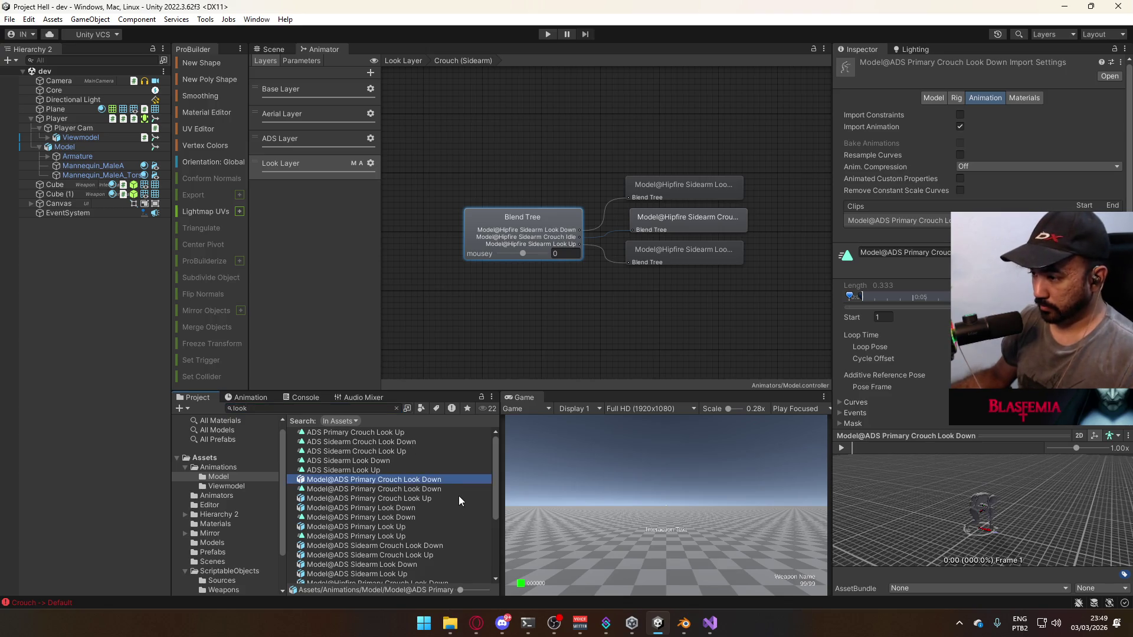
{"action": "scroll", "coordinate": [455, 498], "scroll_direction": "down", "scroll_amount": 5}
{"action": "left_click", "coordinate": [371, 568], "text": "shift"}
{"action": "right_click", "coordinate": [371, 568]}
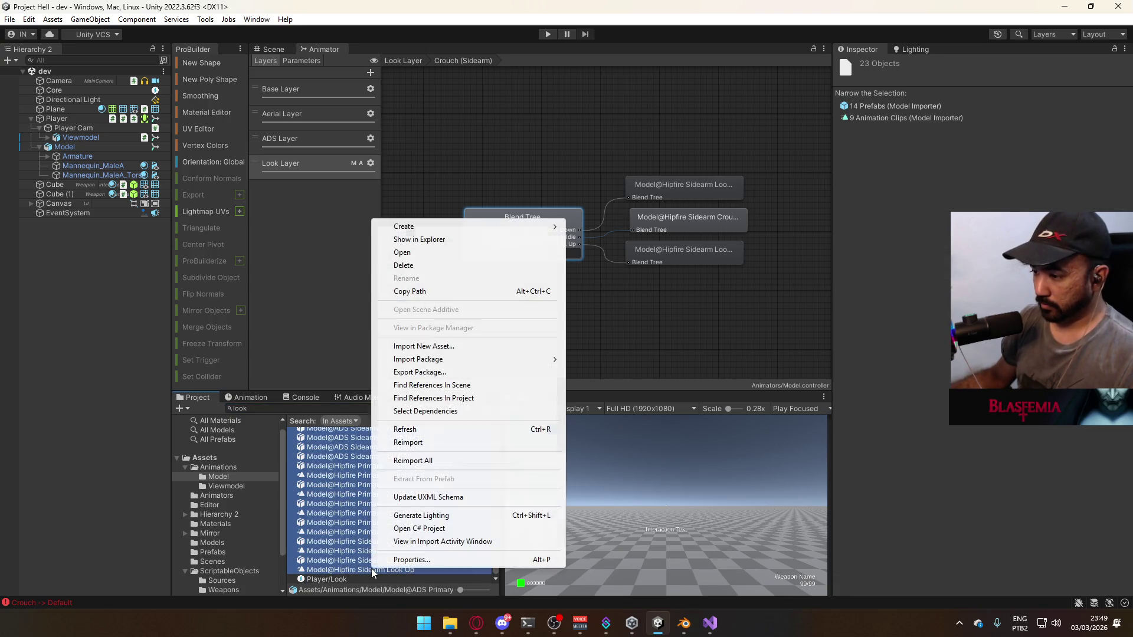
{"action": "left_click", "coordinate": [327, 558]}
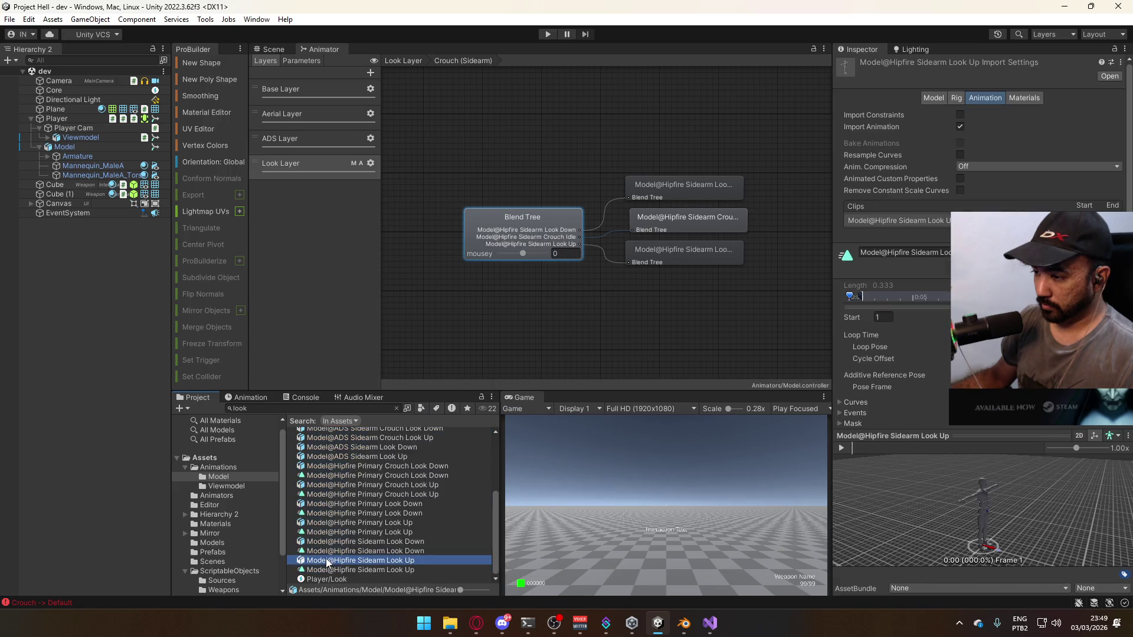
{"action": "left_click", "coordinate": [363, 539], "text": "ctrl"}
{"action": "left_click", "coordinate": [363, 523], "text": "ctrl"}
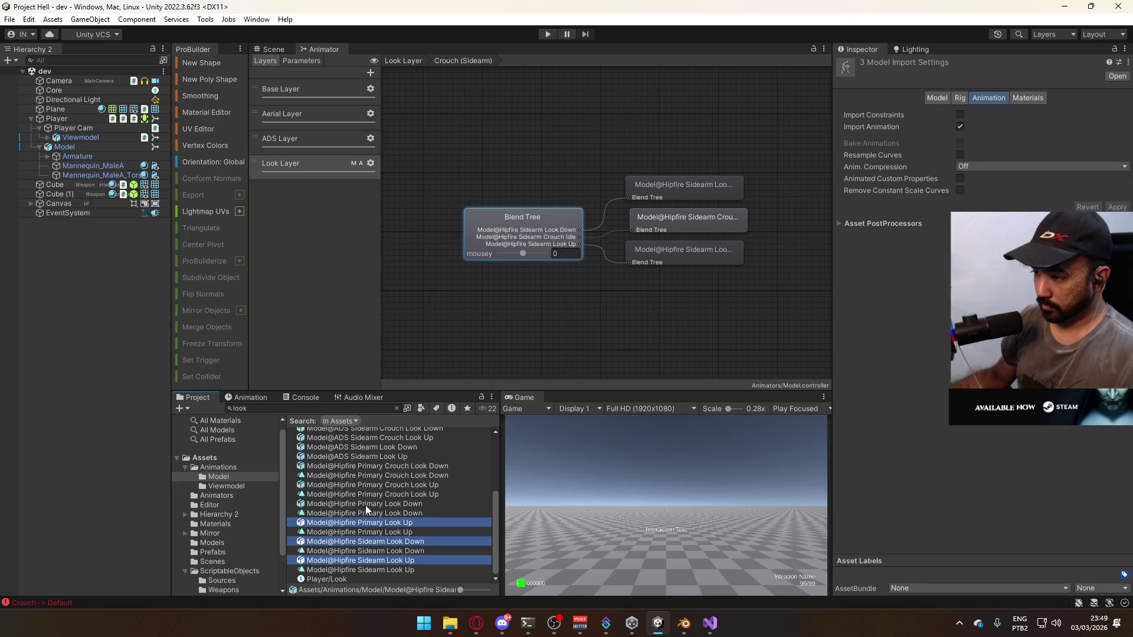
{"action": "left_click", "coordinate": [365, 504], "text": "ctrl"}
{"action": "left_click", "coordinate": [363, 486], "text": "ctrl"}
{"action": "left_click", "coordinate": [372, 467], "text": "ctrl"}
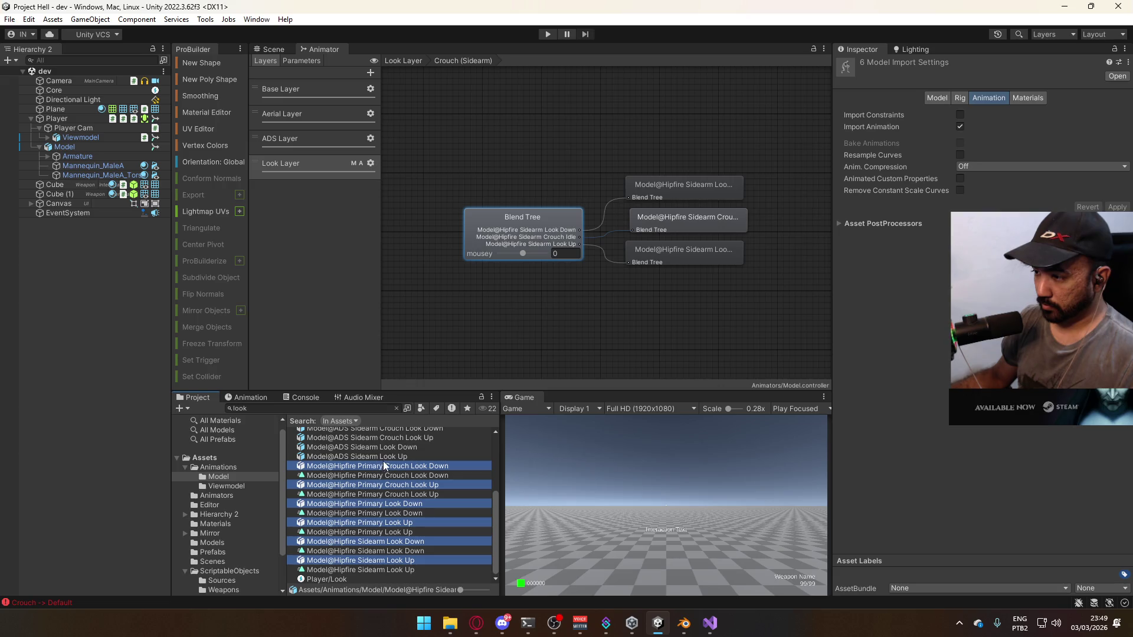
{"action": "scroll", "coordinate": [416, 463], "scroll_direction": "up", "scroll_amount": 3}
{"action": "key", "text": "alt+Tab"}
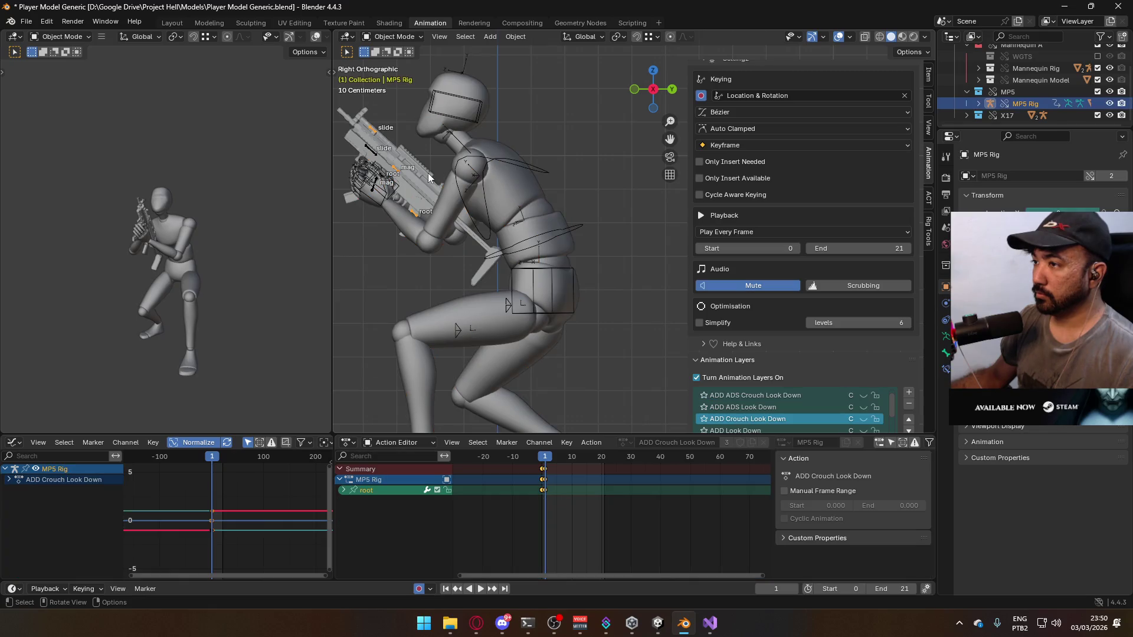
On the X17 rig and the mannequin armature, mute ADD Look Up and enable ADD Look Down
{"action": "left_click", "coordinate": [397, 185]}
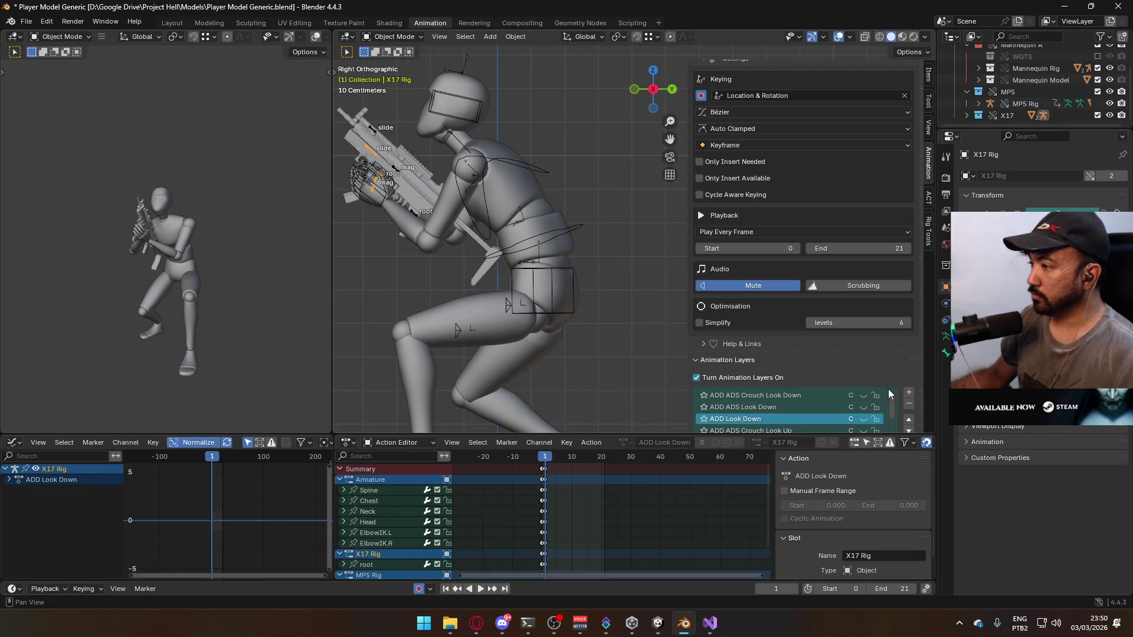
{"action": "scroll", "coordinate": [877, 384], "scroll_direction": "down", "scroll_amount": 1}
{"action": "scroll", "coordinate": [876, 380], "scroll_direction": "down", "scroll_amount": 1}
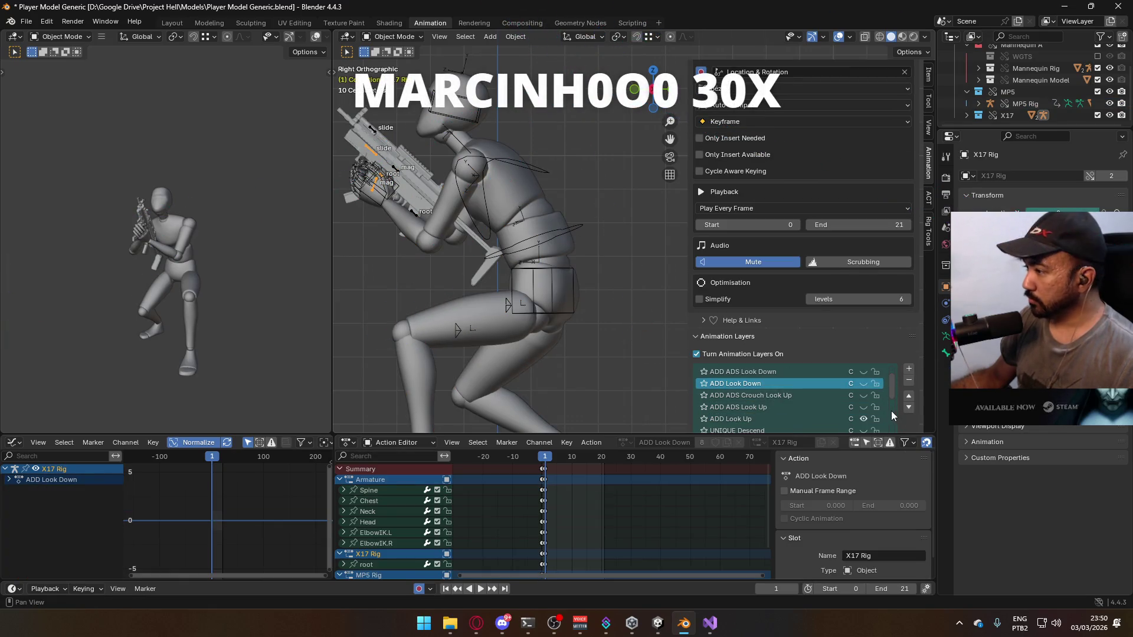
{"action": "left_click", "coordinate": [861, 419]}
{"action": "left_click", "coordinate": [861, 384]}
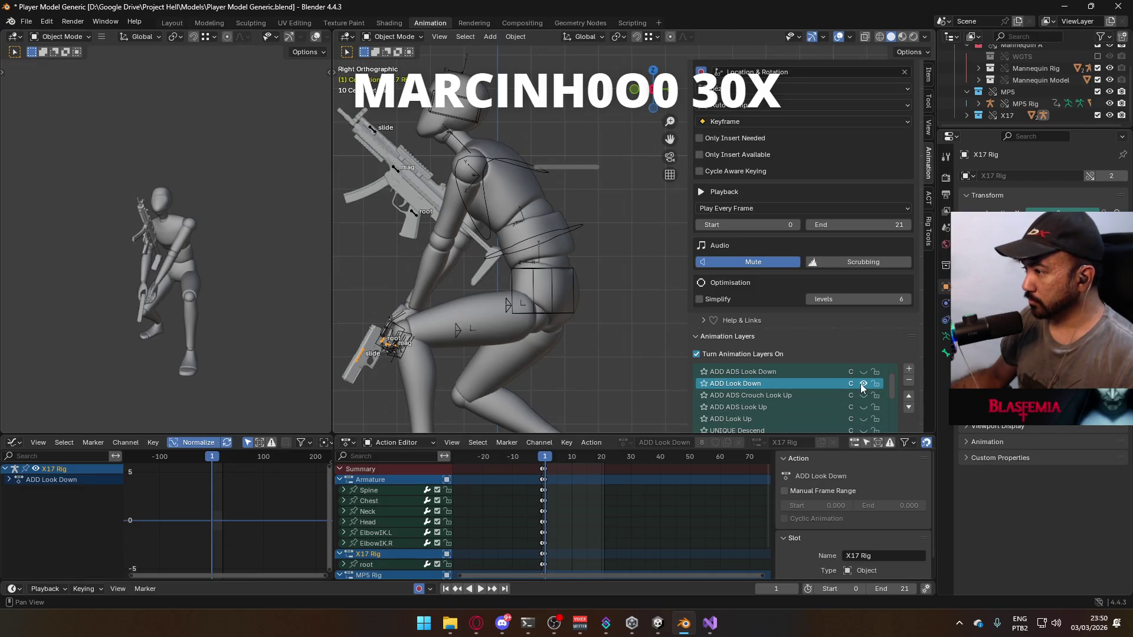
{"action": "left_click", "coordinate": [541, 245]}
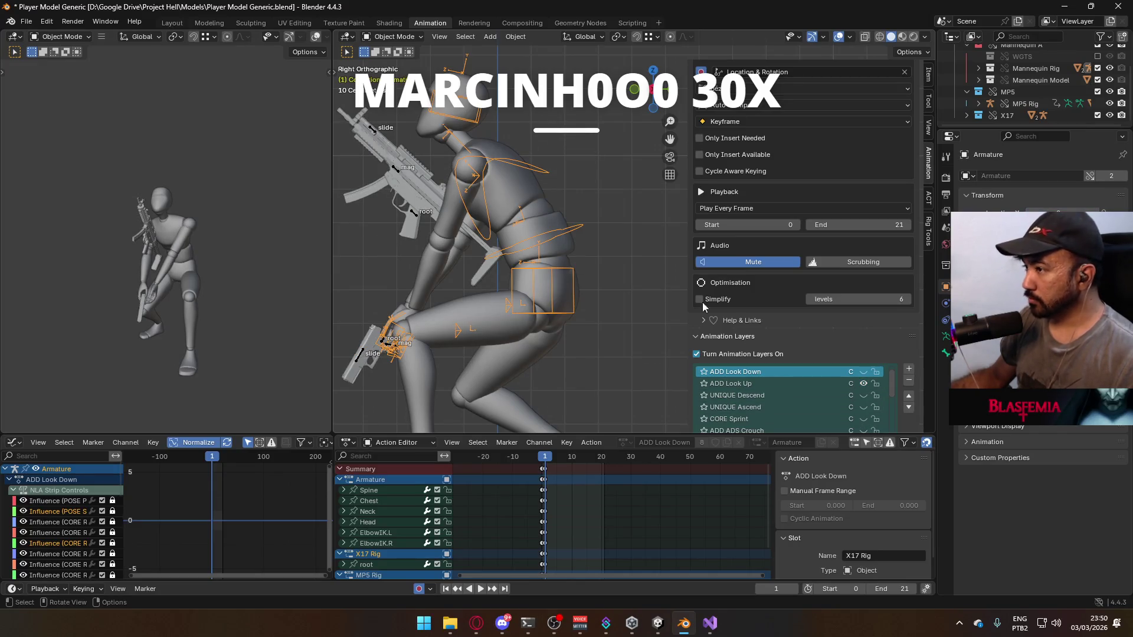
{"action": "left_click", "coordinate": [863, 385]}
{"action": "left_click", "coordinate": [865, 372]}
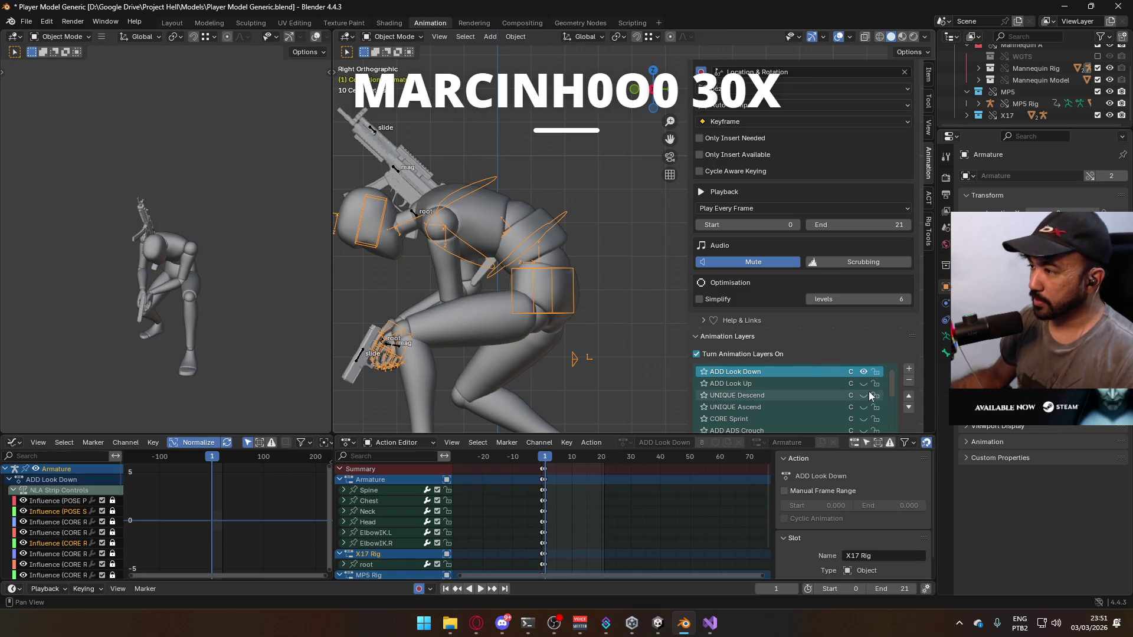
{"action": "scroll", "coordinate": [869, 392], "scroll_direction": "down", "scroll_amount": 5}
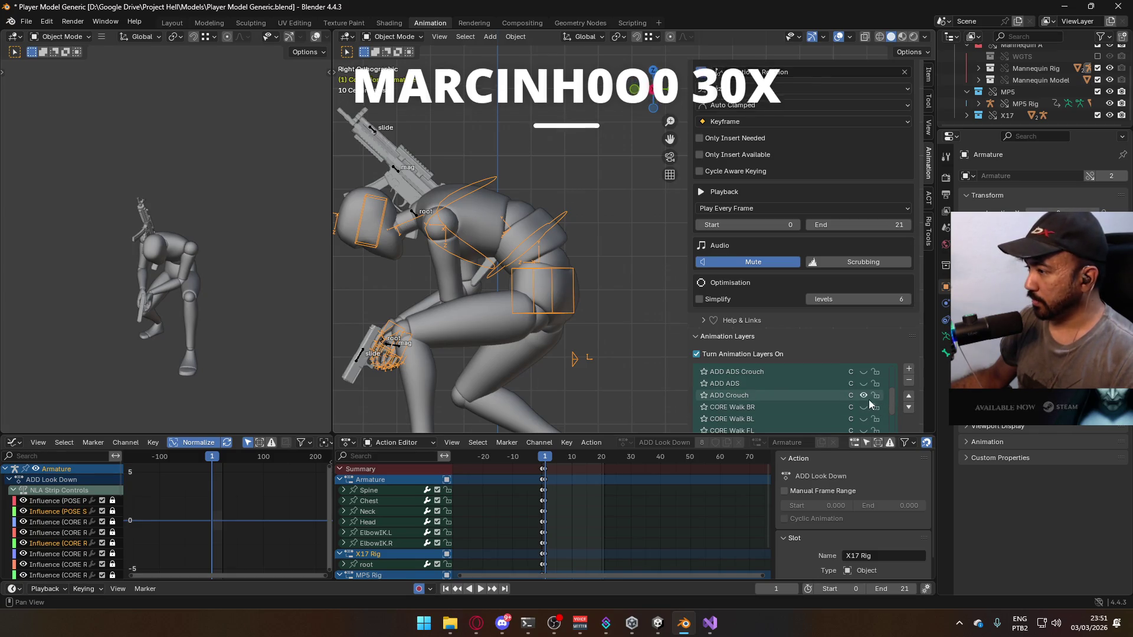
{"action": "mouse_move", "coordinate": [449, 283]}
{"action": "middle_mouse_down"}
{"action": "mouse_move", "coordinate": [635, 266]}
{"action": "mouse_move", "coordinate": [558, 293]}
{"action": "mouse_move", "coordinate": [444, 297]}
{"action": "middle_mouse_up"}
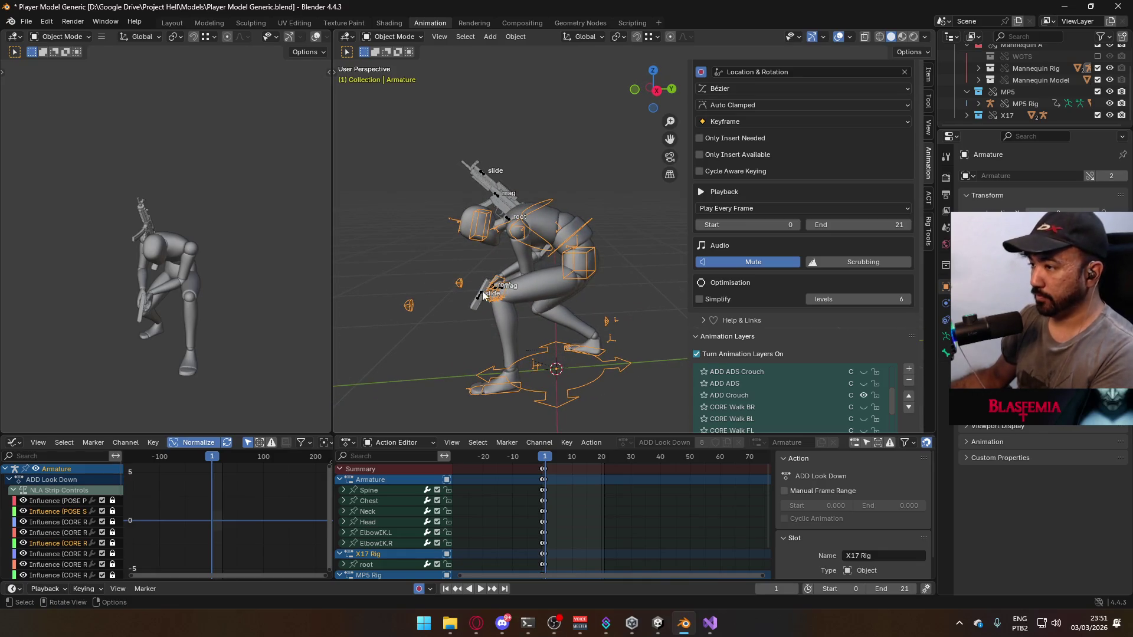
Go to frame 2 in right-side view, select the mannequin torso and save the blend file
{"action": "left_click", "coordinate": [547, 457]}
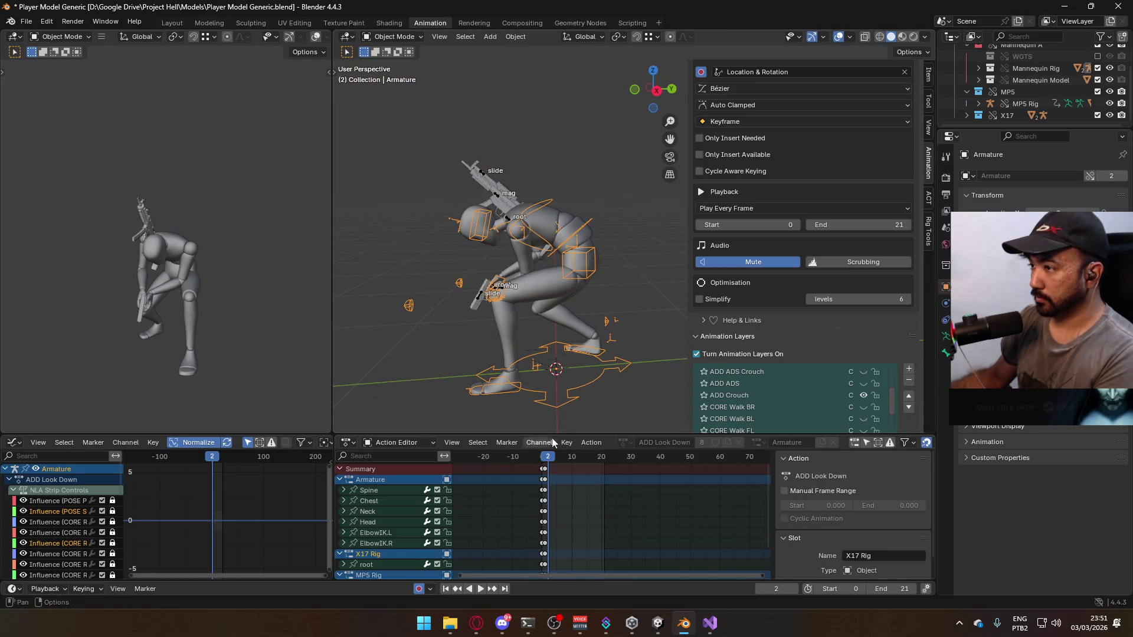
{"action": "key", "text": "KP_3"}
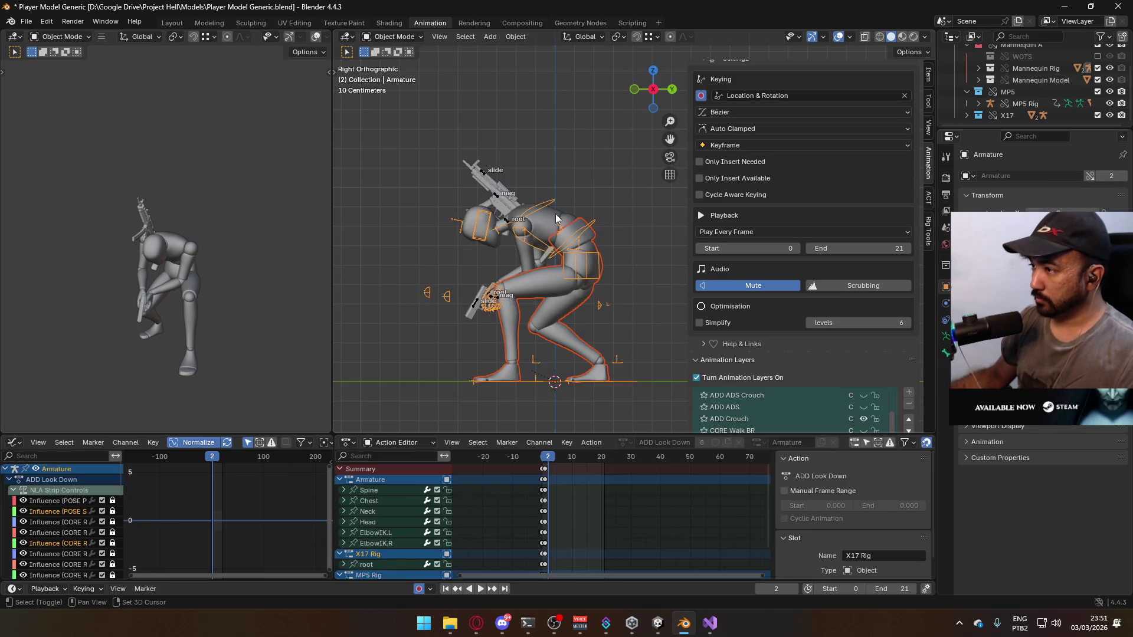
{"action": "left_click", "coordinate": [556, 219]}
{"action": "key", "text": "ctrl+s"}
{"action": "left_click", "coordinate": [26, 22]}
Export the crouched pose as Model@Hipfire Sidearm Crouch Look Down.fbx, replacing Up with Down in the name
{"action": "mouse_move", "coordinate": [71, 201]}
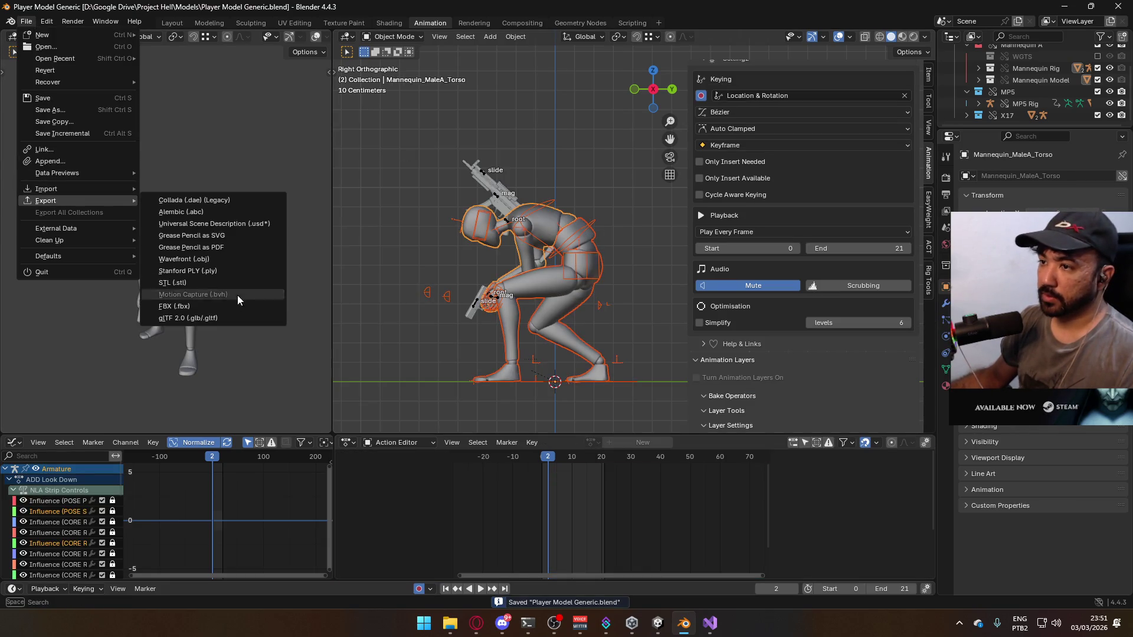
{"action": "left_click", "coordinate": [236, 305]}
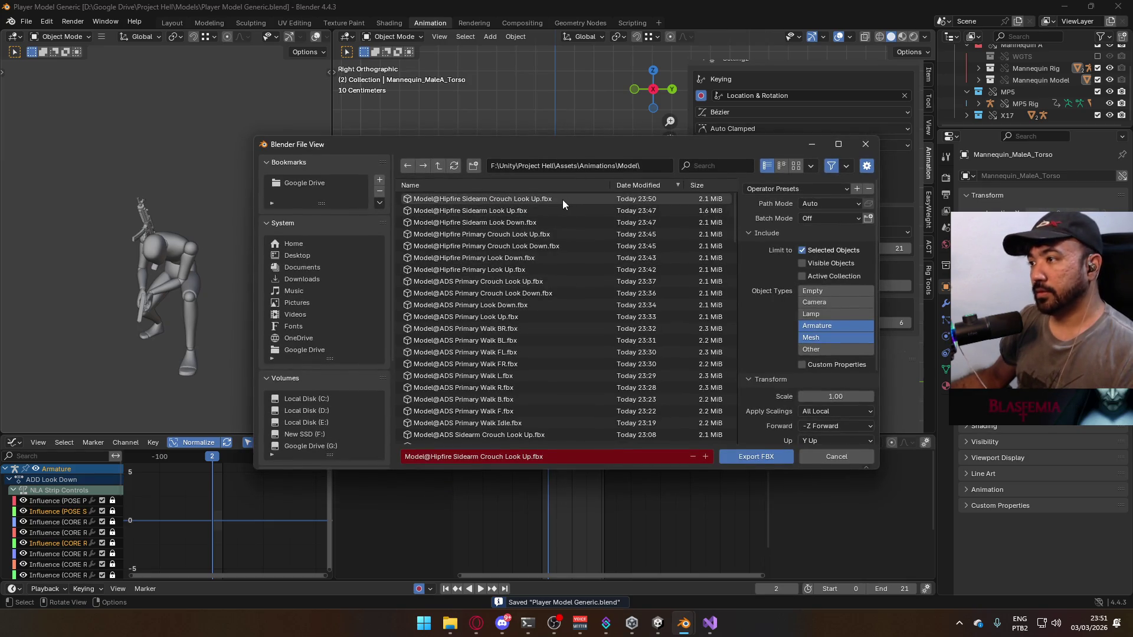
{"action": "left_click", "coordinate": [562, 199]}
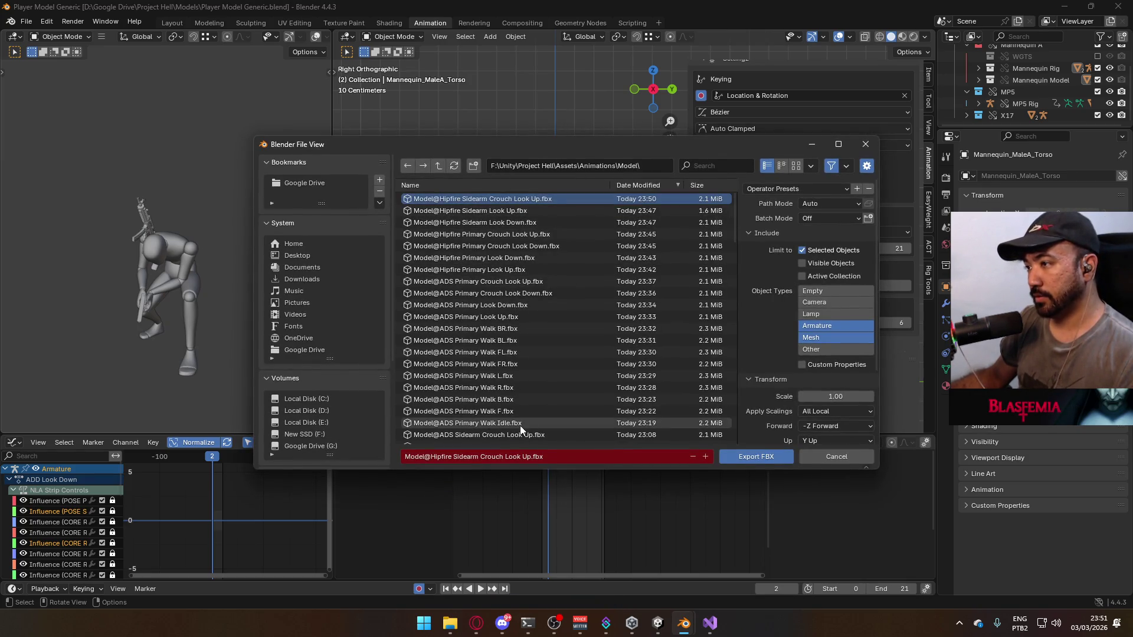
{"action": "double_click", "coordinate": [529, 456]}
{"action": "type", "text": "D"}
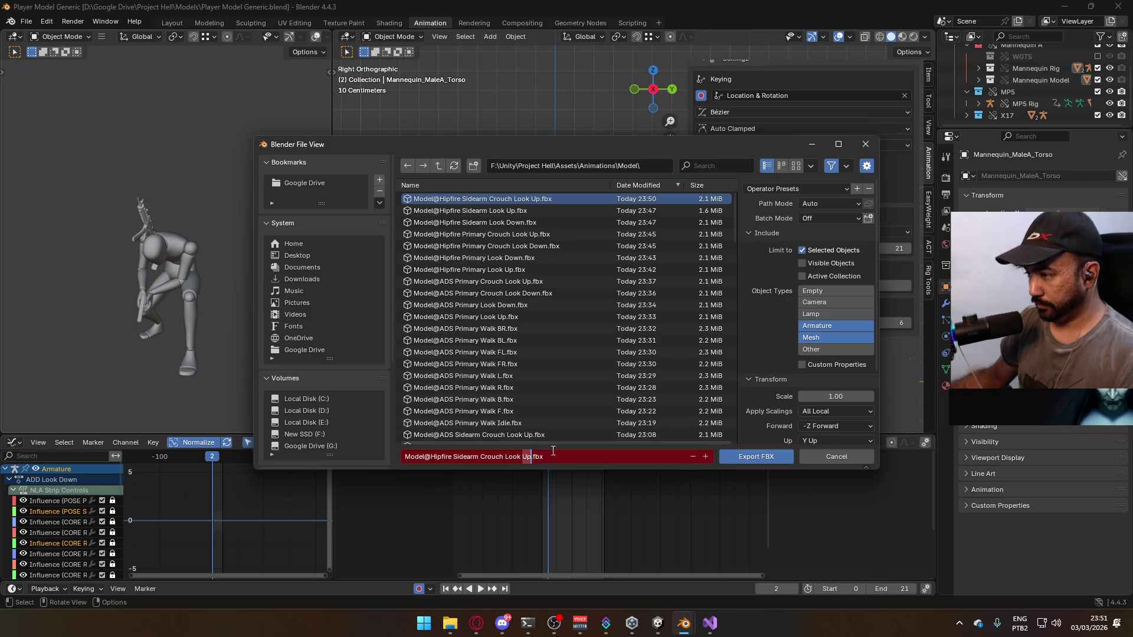
{"action": "type", "text": "own"}
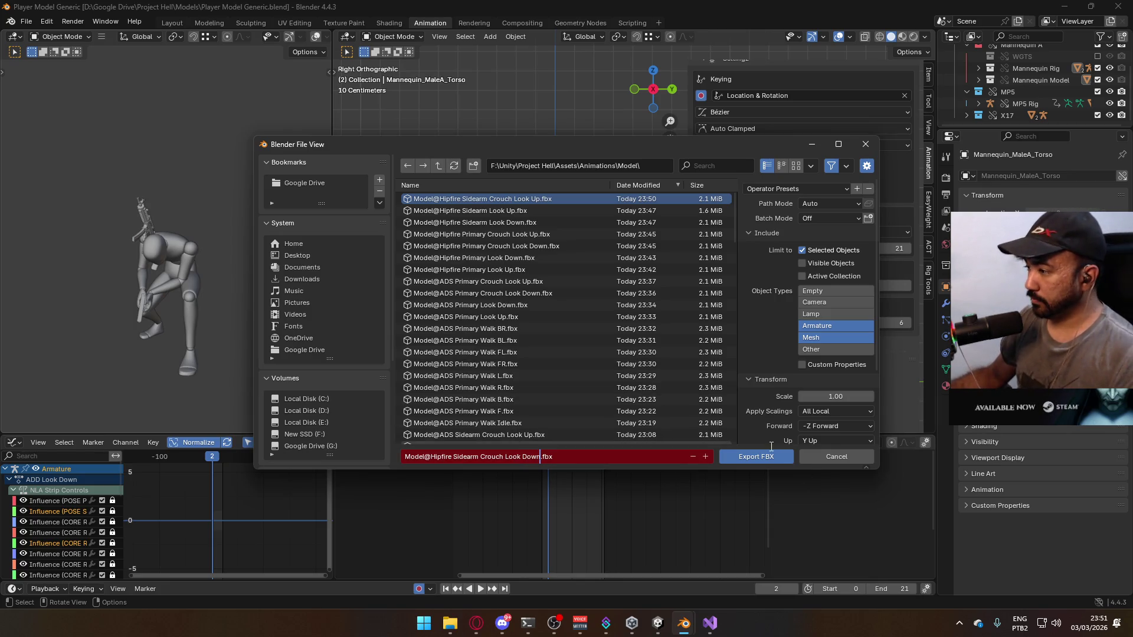
{"action": "left_click", "coordinate": [765, 459]}
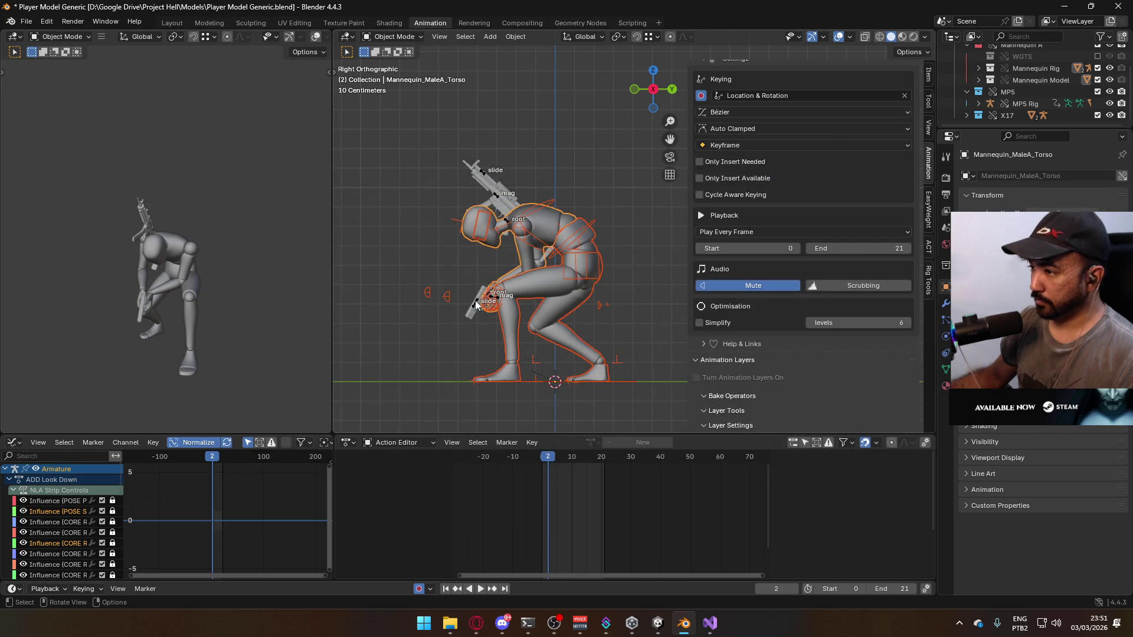
Mute the ADD Crouch layer on both the X17 pistol rig and the mannequin armature
{"action": "left_click", "coordinate": [476, 304]}
{"action": "scroll", "coordinate": [873, 372], "scroll_direction": "down", "scroll_amount": 5}
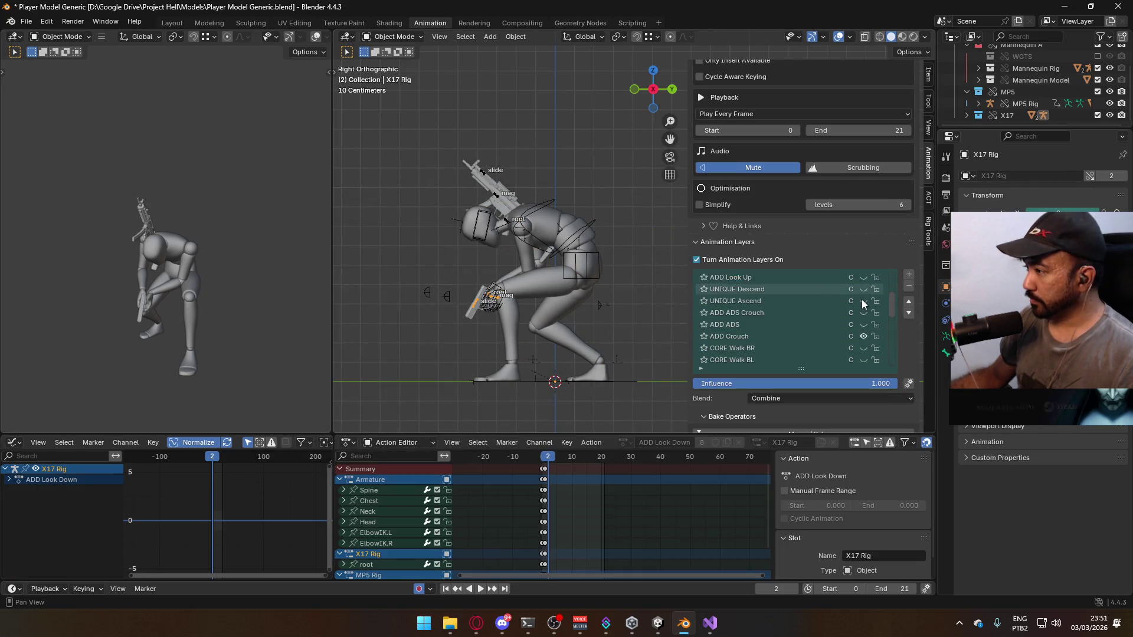
{"action": "scroll", "coordinate": [864, 302], "scroll_direction": "down", "scroll_amount": 1}
{"action": "left_click", "coordinate": [863, 325]}
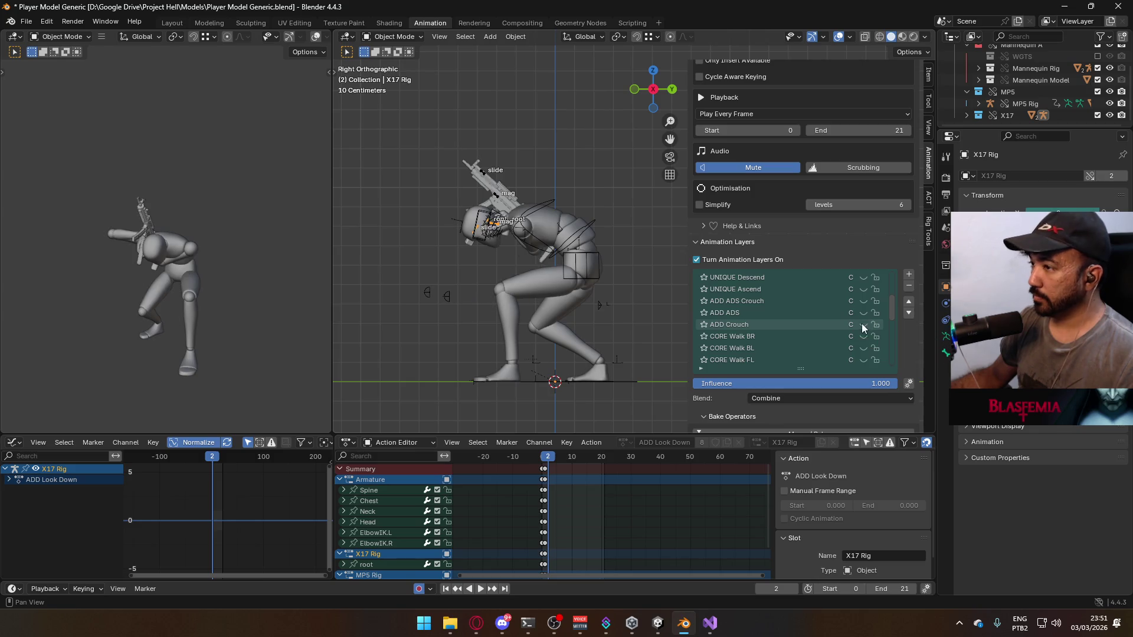
{"action": "left_click", "coordinate": [557, 221]}
{"action": "left_click", "coordinate": [869, 292]}
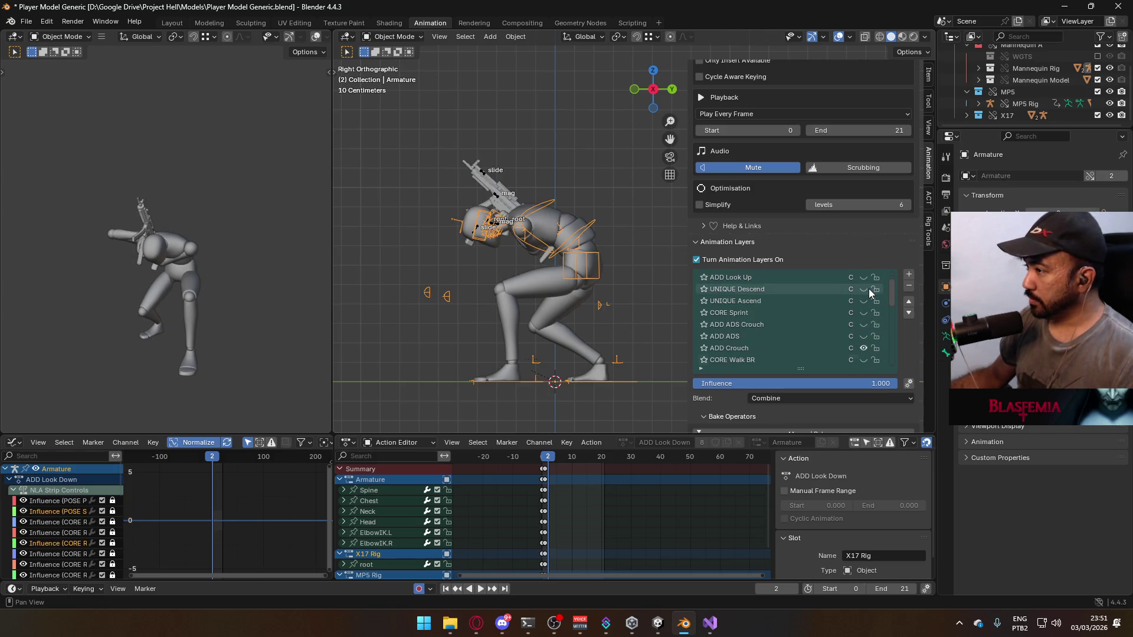
{"action": "scroll", "coordinate": [868, 289], "scroll_direction": "down", "scroll_amount": 2}
{"action": "left_click", "coordinate": [855, 324]}
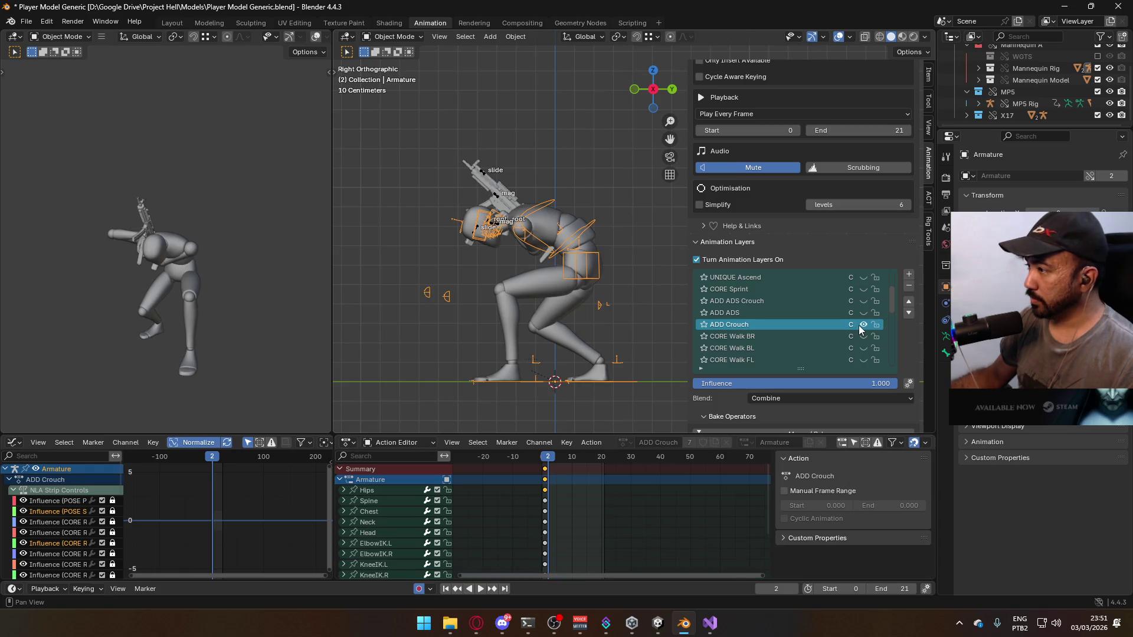
{"action": "left_click", "coordinate": [862, 325]}
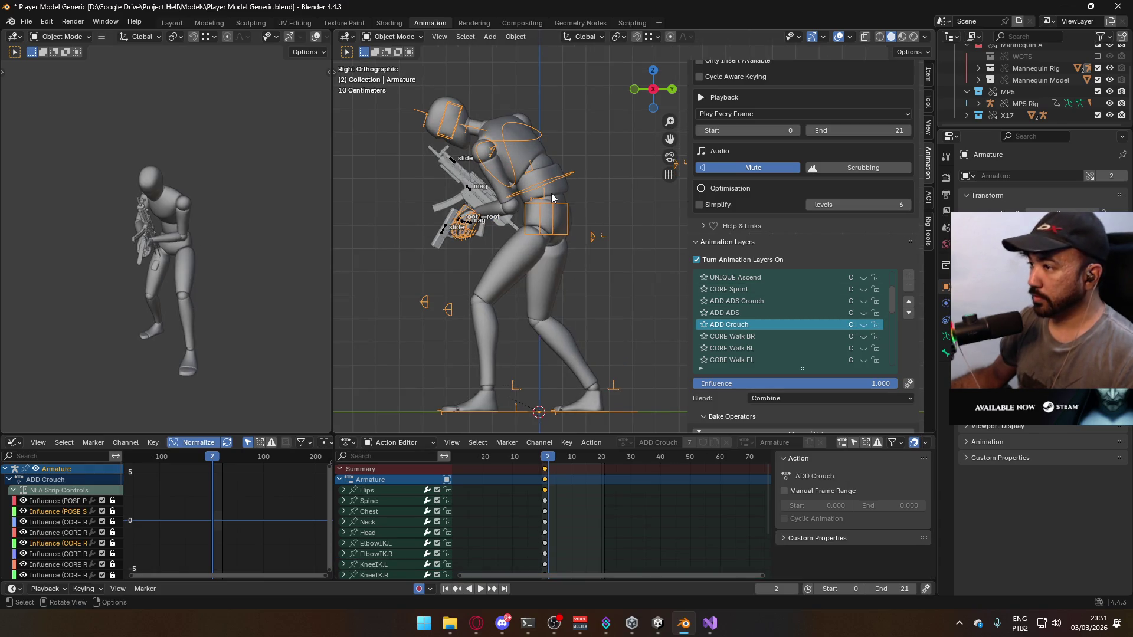
Save, then export the standing pose over Model@Hipfire Sidearm Look Down.fbx
{"action": "left_click", "coordinate": [549, 227]}
{"action": "left_click", "coordinate": [542, 242]}
{"action": "left_click", "coordinate": [469, 123]}
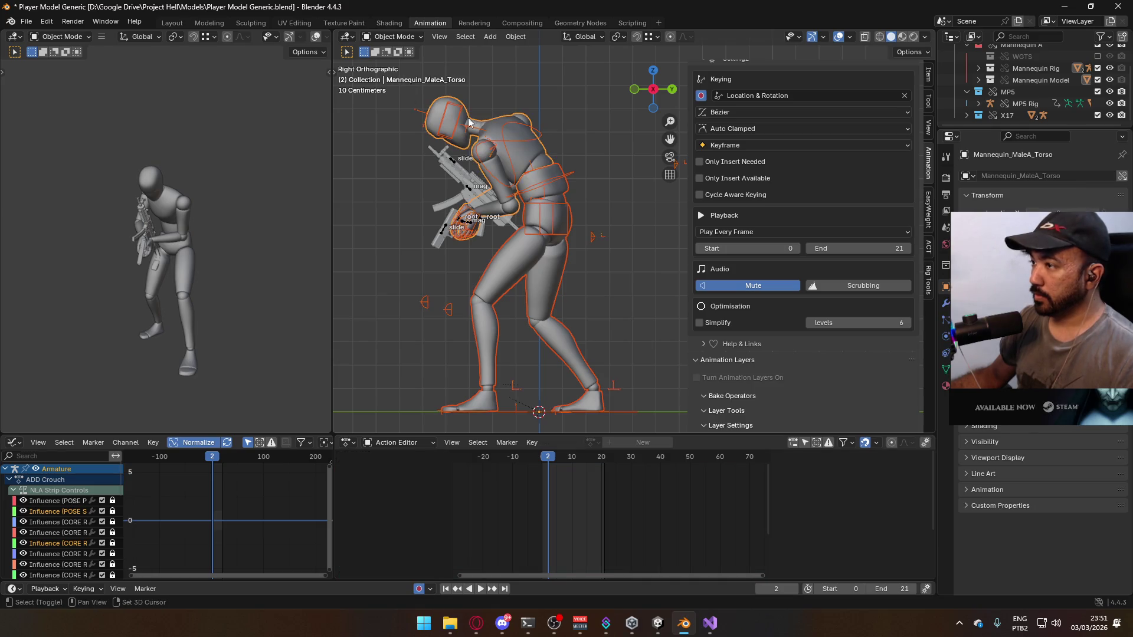
{"action": "key", "text": "ctrl+s"}
{"action": "left_click", "coordinate": [26, 22]}
{"action": "mouse_move", "coordinate": [79, 201]}
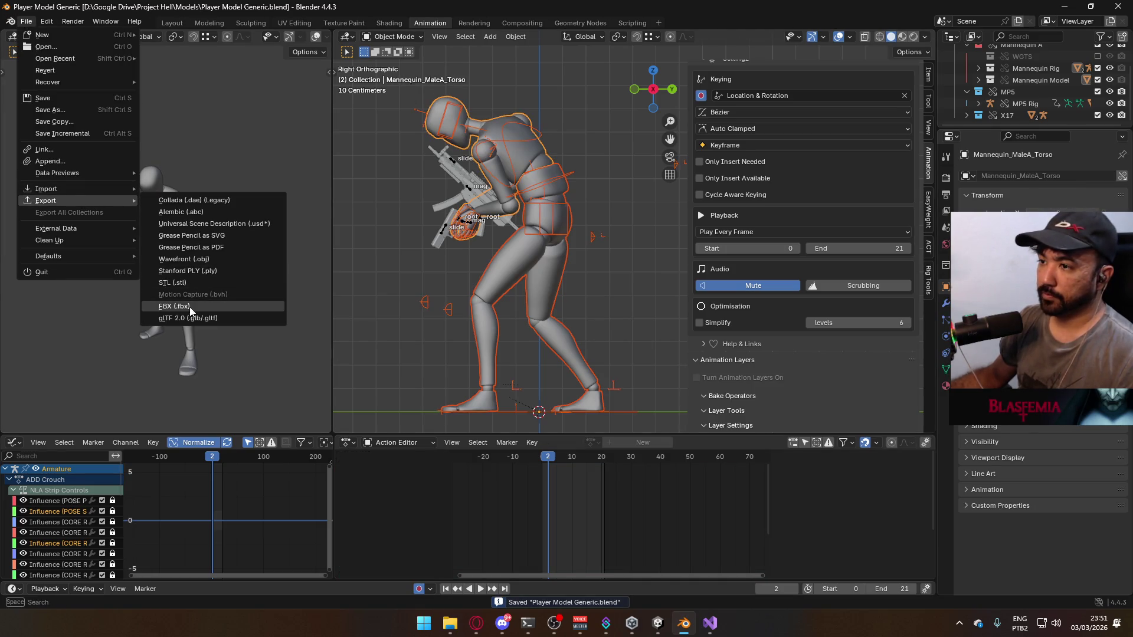
{"action": "left_click", "coordinate": [191, 311]}
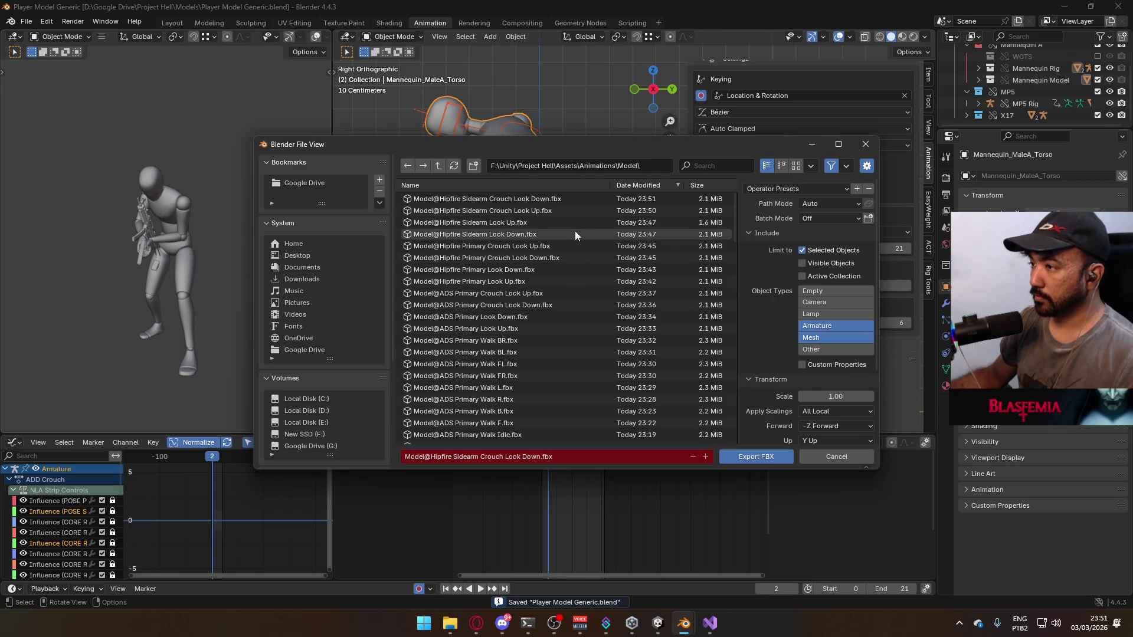
{"action": "double_click", "coordinate": [575, 234]}
{"action": "left_click", "coordinate": [475, 235]}
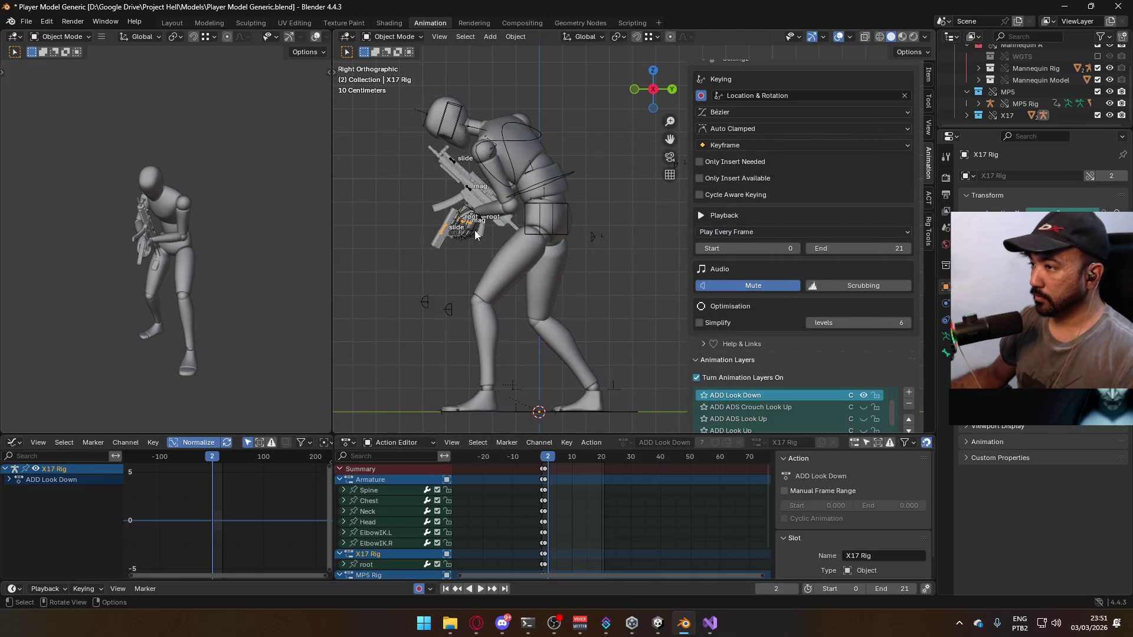
Enable the pistol's ADD Look Down and ADD ADS Look Up layers and switch the armature to its look-up layer
{"action": "left_click", "coordinate": [861, 396]}
{"action": "scroll", "coordinate": [861, 401], "scroll_direction": "up", "scroll_amount": 3}
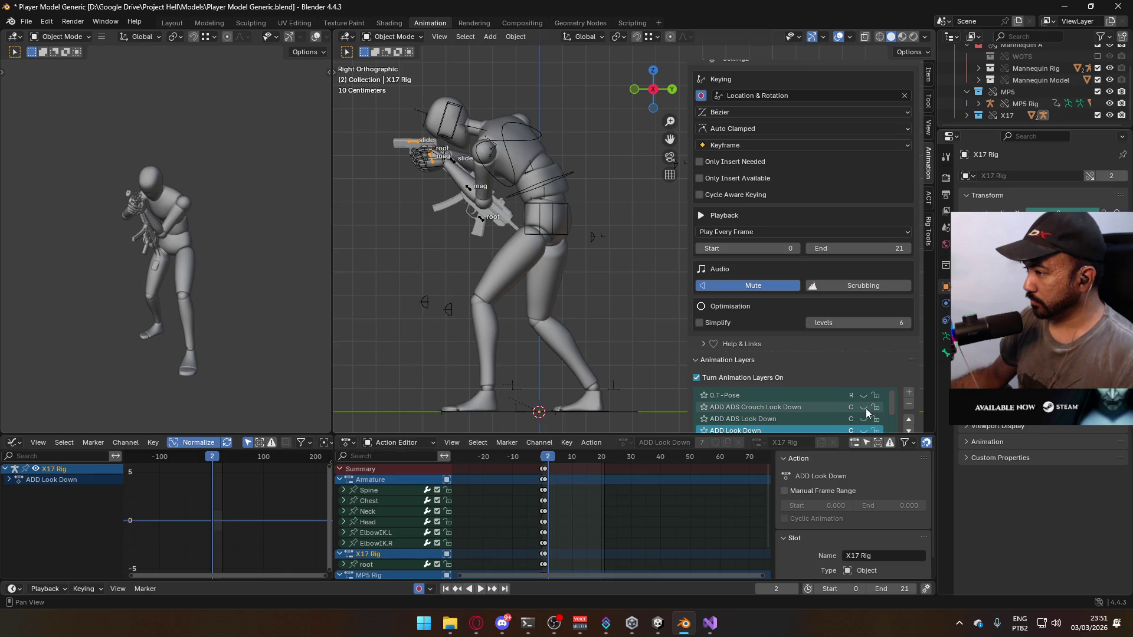
{"action": "scroll", "coordinate": [865, 409], "scroll_direction": "down", "scroll_amount": 3}
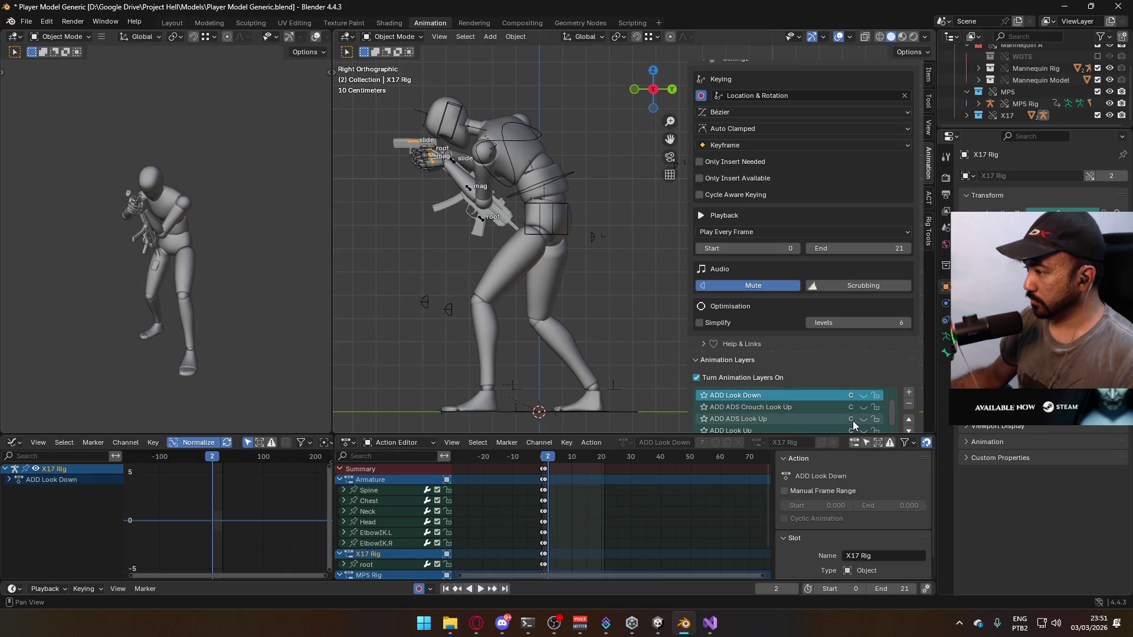
{"action": "left_click", "coordinate": [863, 418]}
{"action": "left_click", "coordinate": [553, 183]}
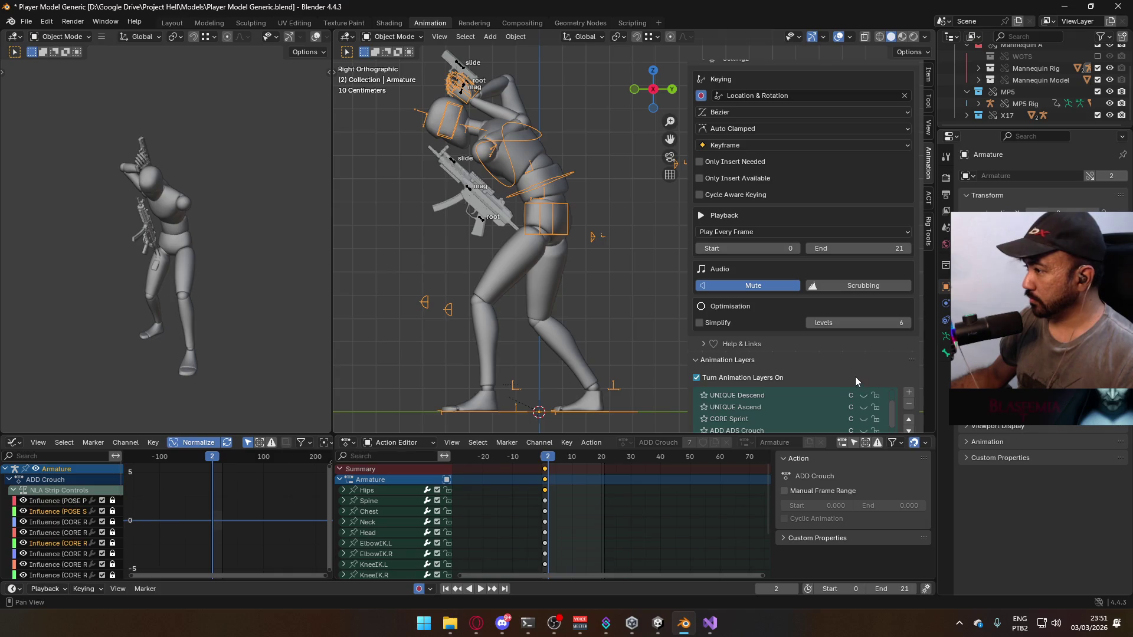
{"action": "left_click", "coordinate": [863, 407]}
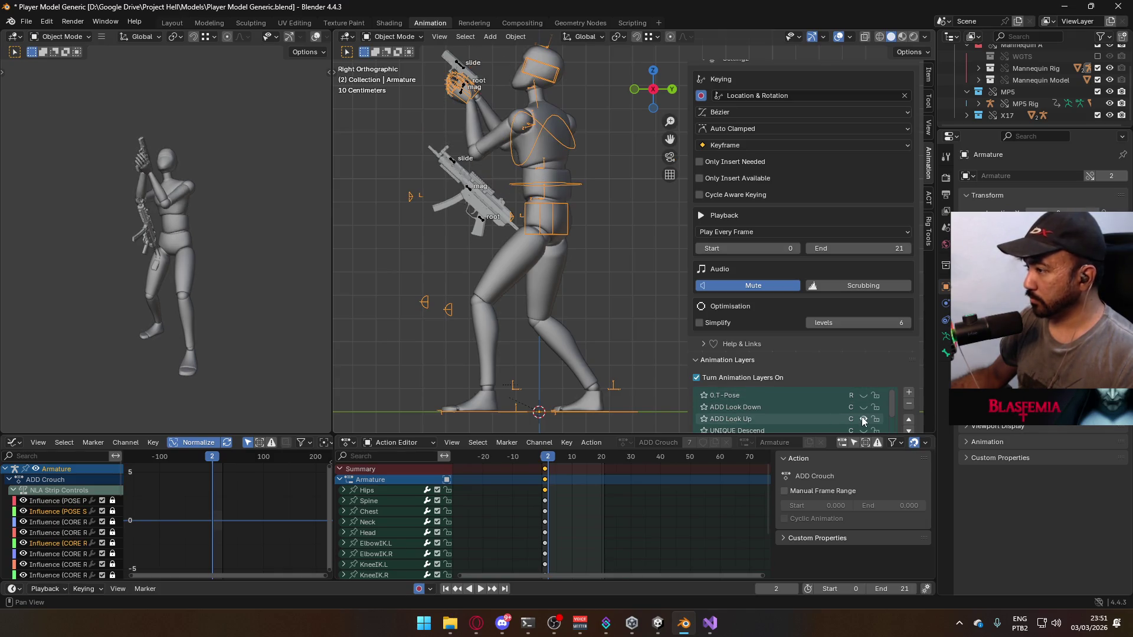
{"action": "middle_click_drag", "start_coordinate": [550, 121], "coordinate": [557, 189], "text": "shift"}
Select the Mannequin_MaleA mesh, save, and export over Model@Hipfire Sidearm Look Up.fbx
{"action": "left_click", "coordinate": [556, 189]}
{"action": "left_click", "coordinate": [558, 198]}
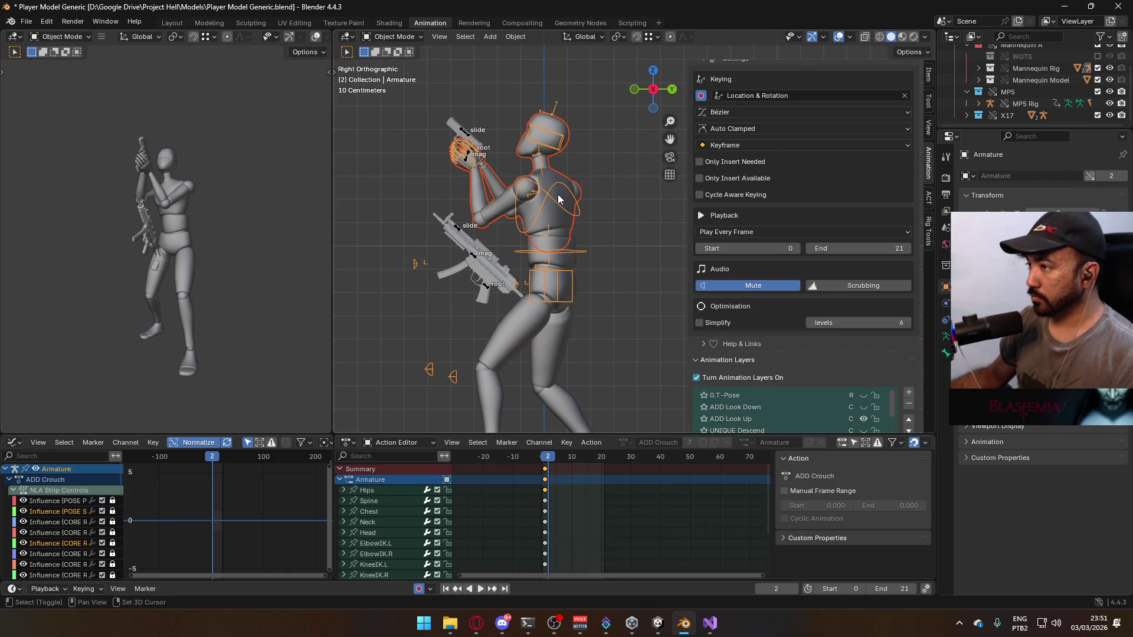
{"action": "left_click", "coordinate": [553, 317]}
{"action": "key", "text": "ctrl+s"}
{"action": "left_click", "coordinate": [26, 21]}
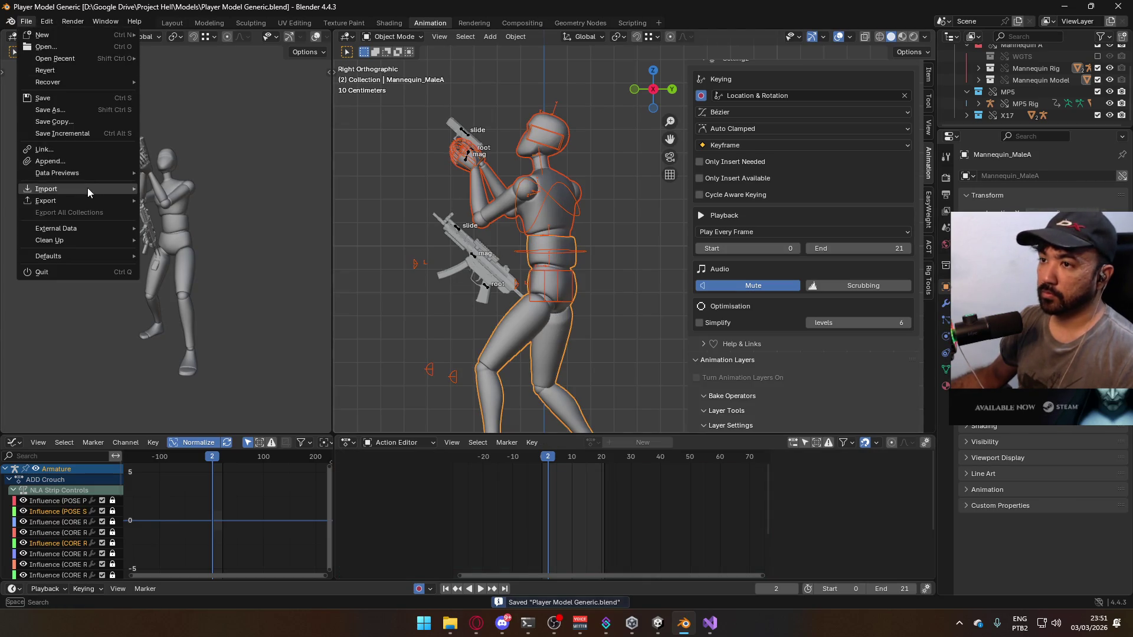
{"action": "mouse_move", "coordinate": [71, 201]}
{"action": "left_click", "coordinate": [174, 306]}
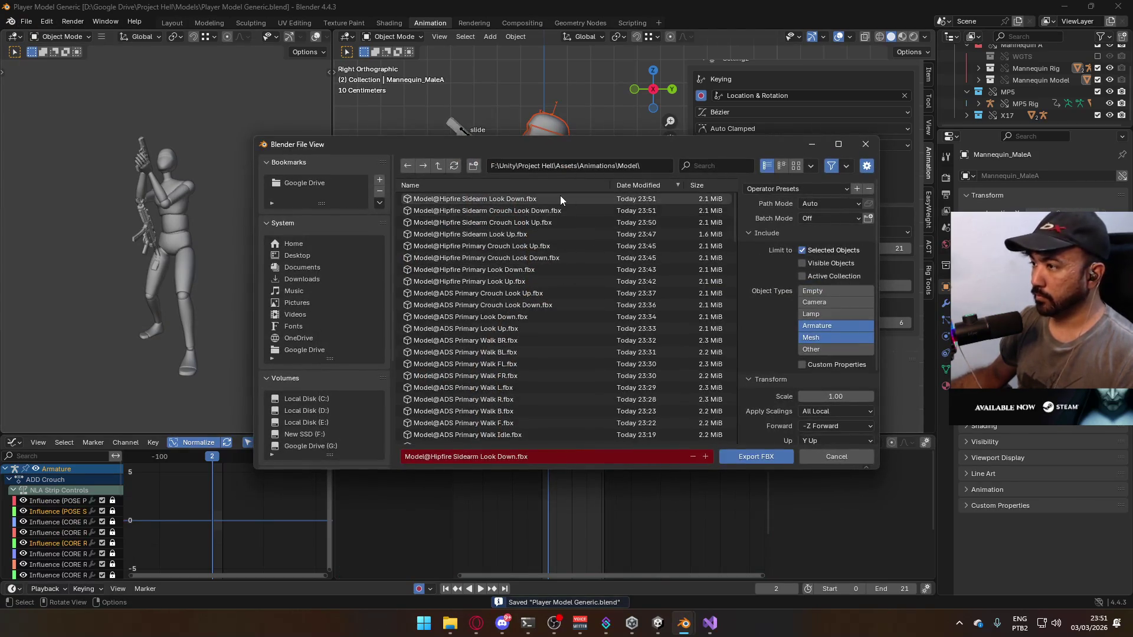
{"action": "double_click", "coordinate": [546, 234]}
{"action": "left_click", "coordinate": [658, 624]}
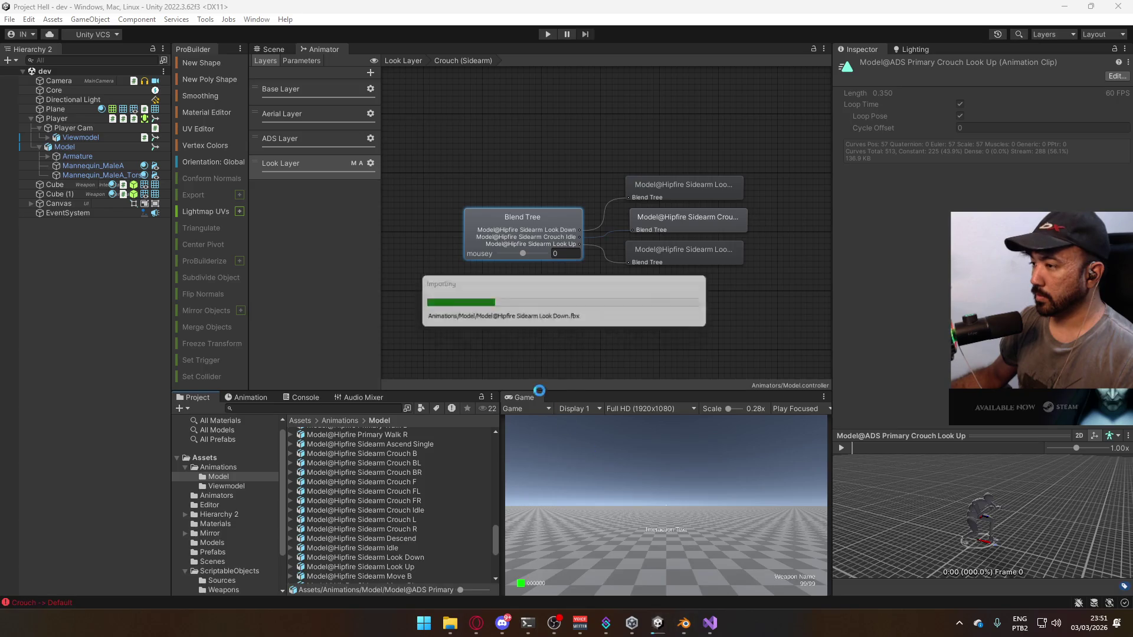
Reimport the updated Hipfire Sidearm Crouch Look Up and Crouch Look Down clips
{"action": "left_click", "coordinate": [434, 538]}
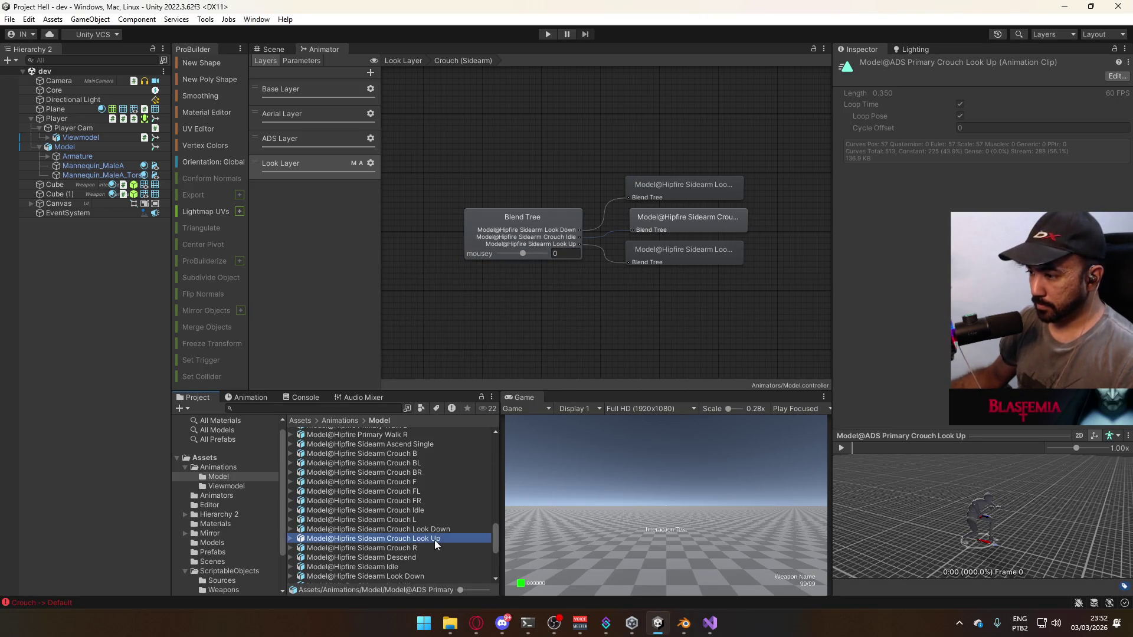
{"action": "left_click", "coordinate": [434, 529], "text": "ctrl"}
{"action": "right_click", "coordinate": [436, 529]}
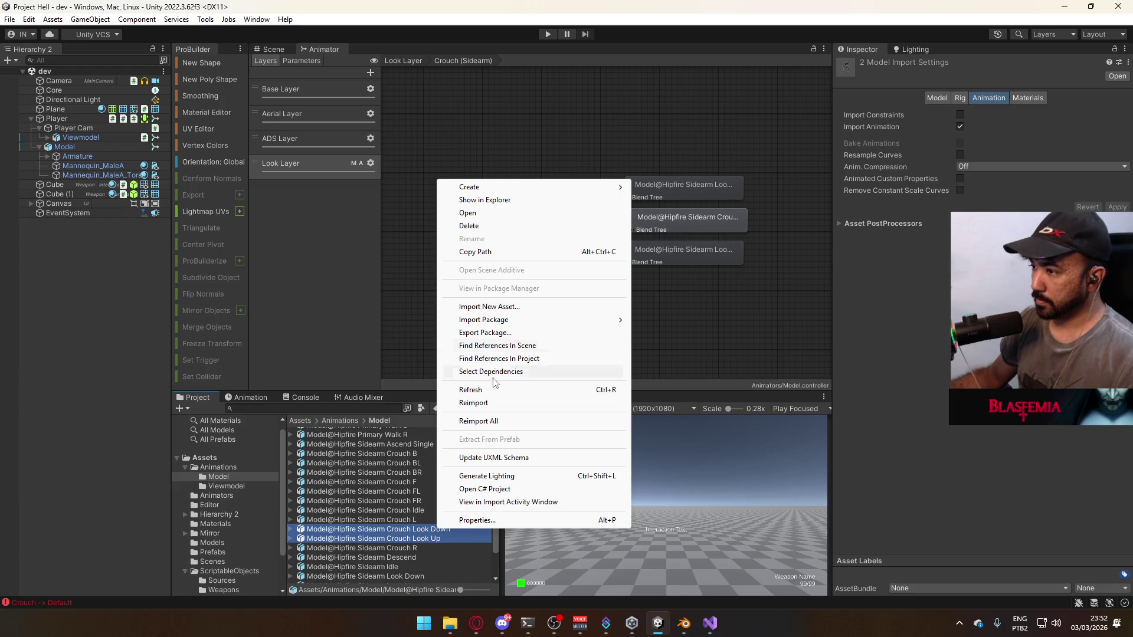
{"action": "left_click", "coordinate": [498, 403]}
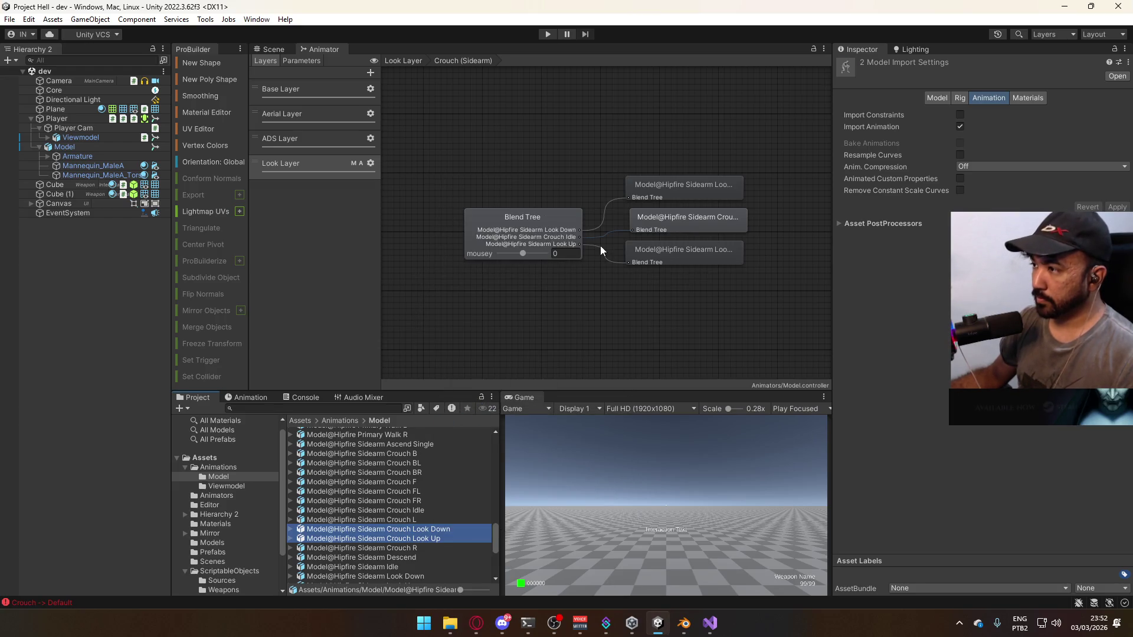
{"action": "left_click", "coordinate": [511, 221]}
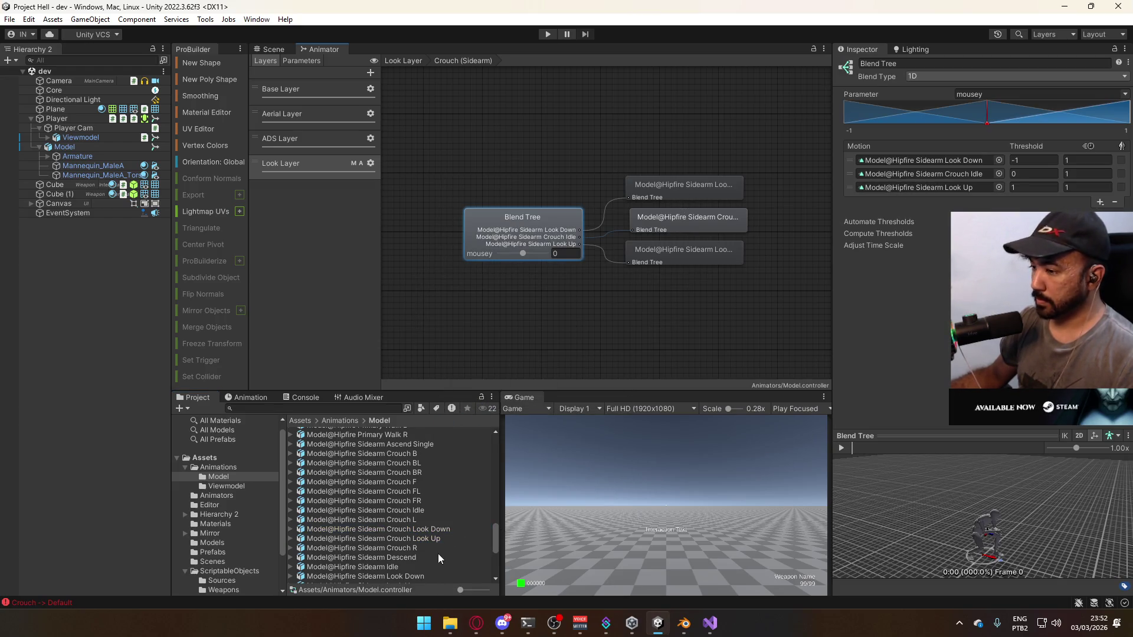
Set the Crouch Look Up clip's Start frame to 1
{"action": "left_click", "coordinate": [427, 539]}
{"action": "left_click", "coordinate": [960, 376]}
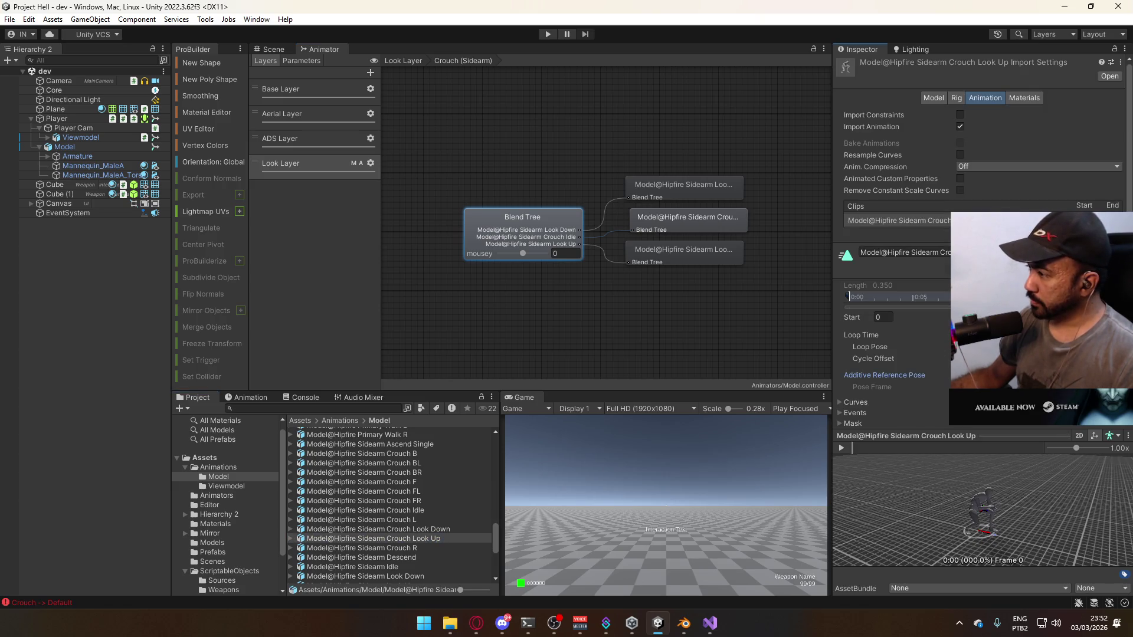
{"action": "type", "text": "1"}
{"action": "key", "text": "Return"}
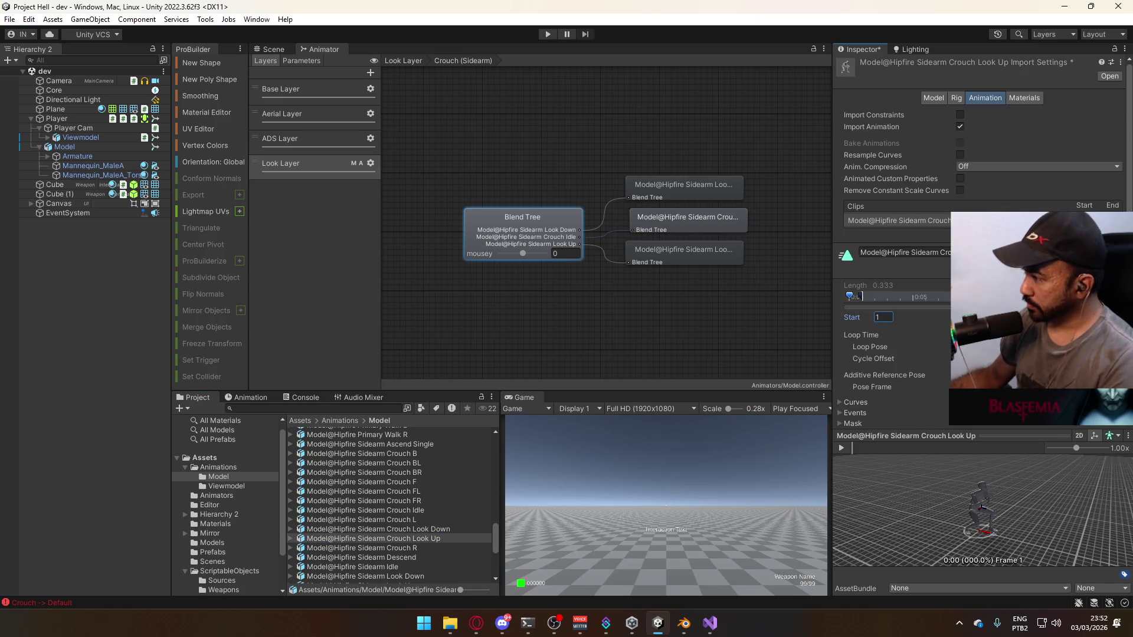
{"action": "scroll", "coordinate": [890, 323], "scroll_direction": "down", "scroll_amount": 2}
Set the Crouch Look Down clip's Start to 1 and bring up the blend tree's Look Down motion choices
{"action": "left_click", "coordinate": [454, 530]}
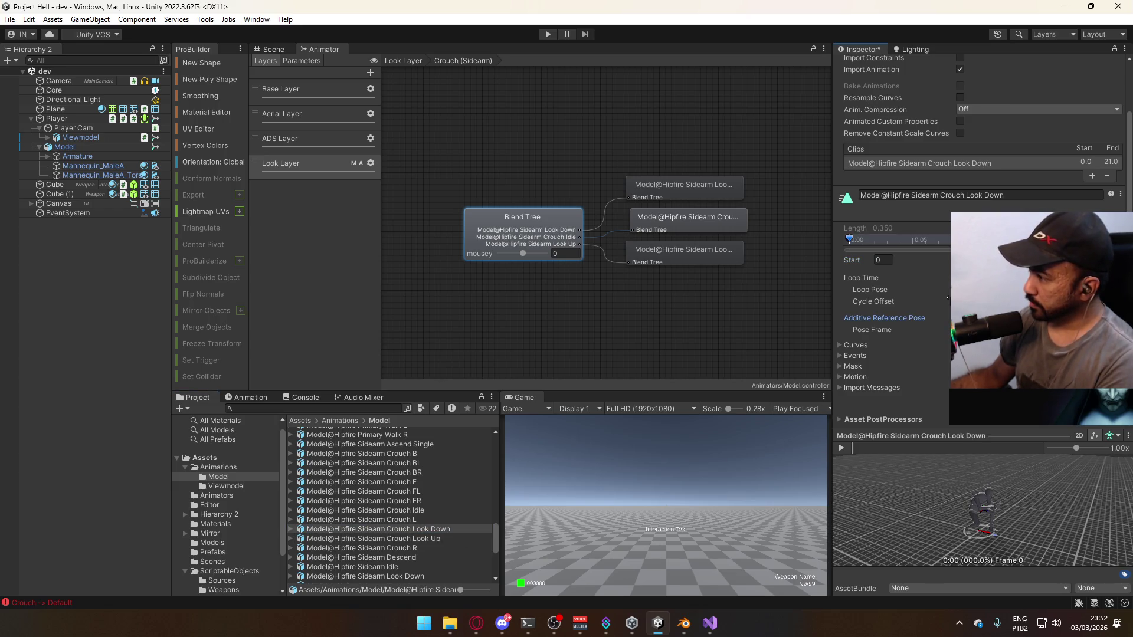
{"action": "left_click", "coordinate": [884, 257]}
{"action": "type", "text": "1"}
{"action": "key", "text": "Return"}
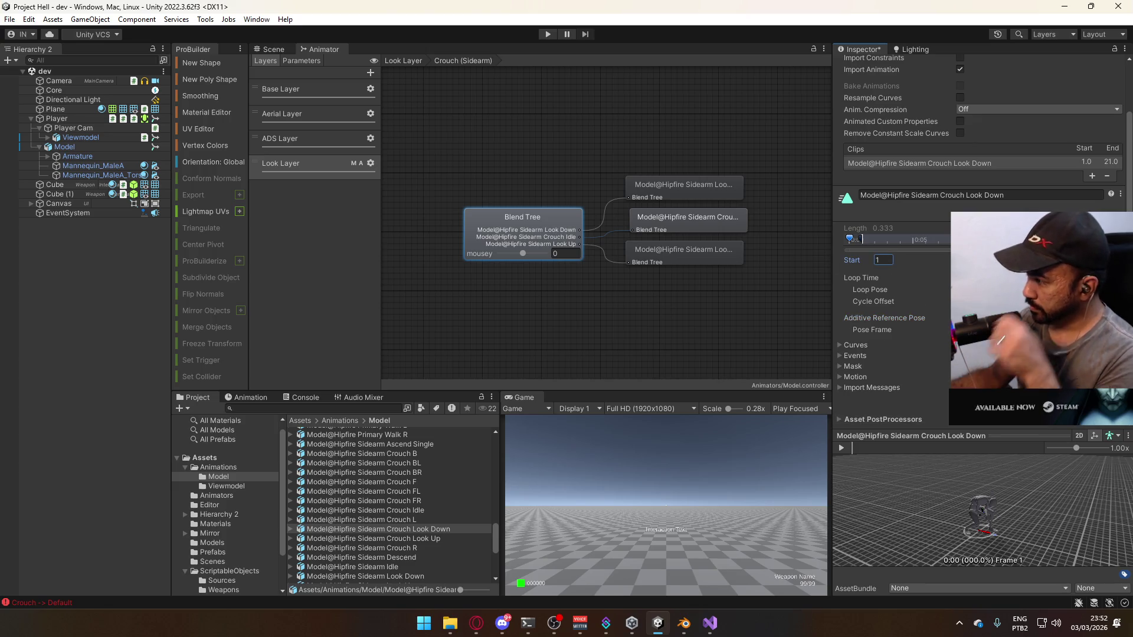
{"action": "left_click", "coordinate": [543, 214]}
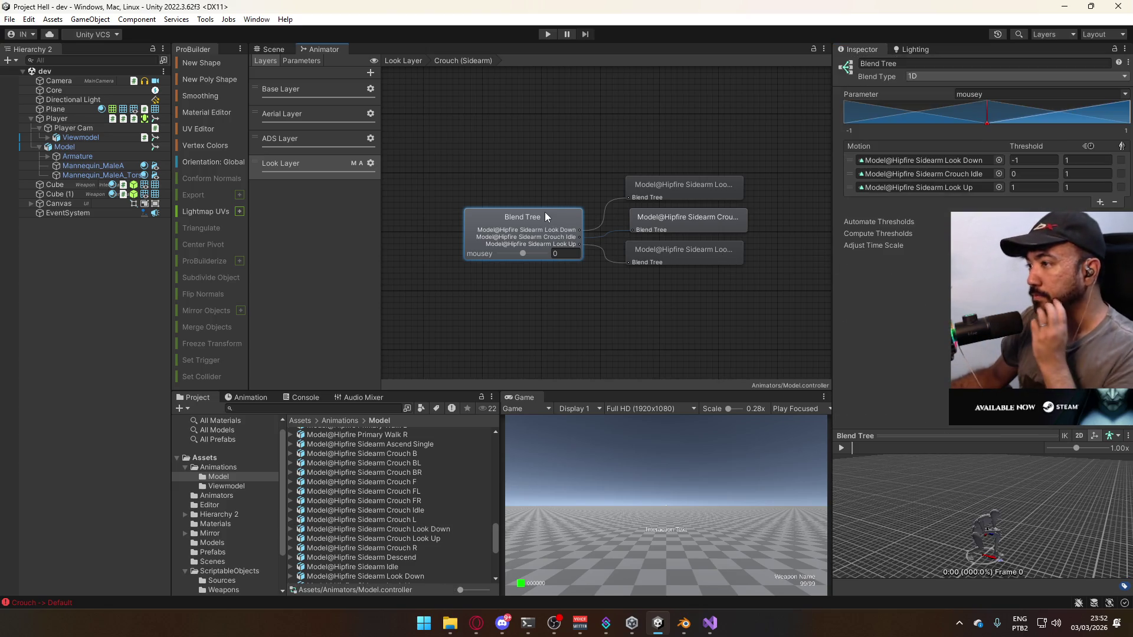
{"action": "left_click", "coordinate": [999, 164]}
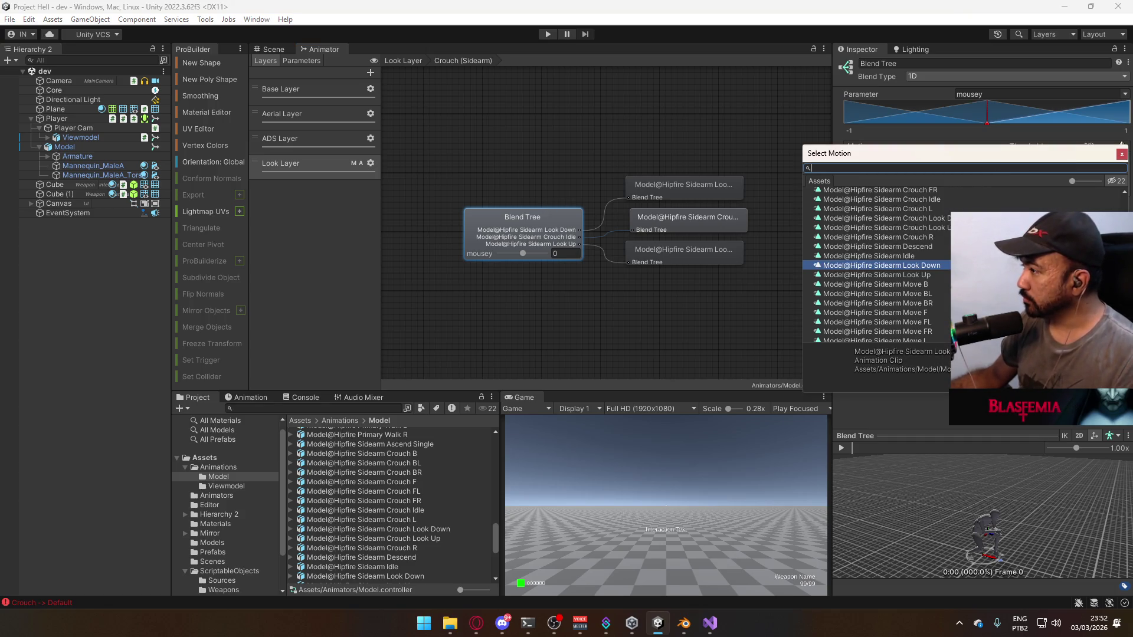
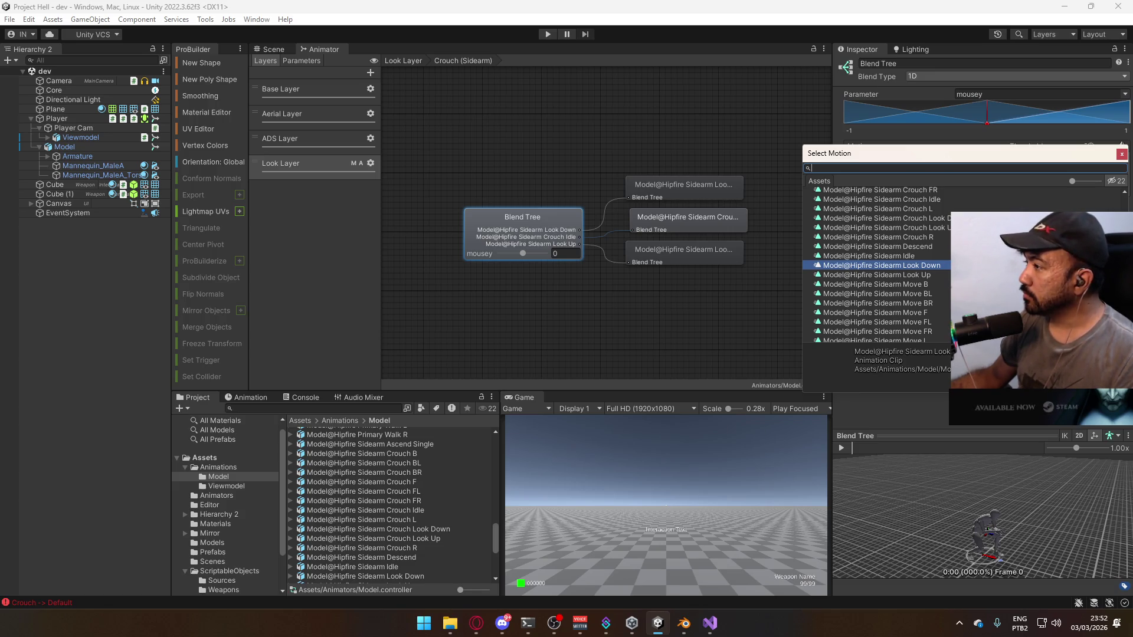
Assign the Hipfire Sidearm crouch look-up clip and check the Crouch (Sidearm) tree's clip nodes
{"action": "double_click", "coordinate": [884, 227]}
{"action": "left_click", "coordinate": [712, 190]}
{"action": "left_click", "coordinate": [714, 218]}
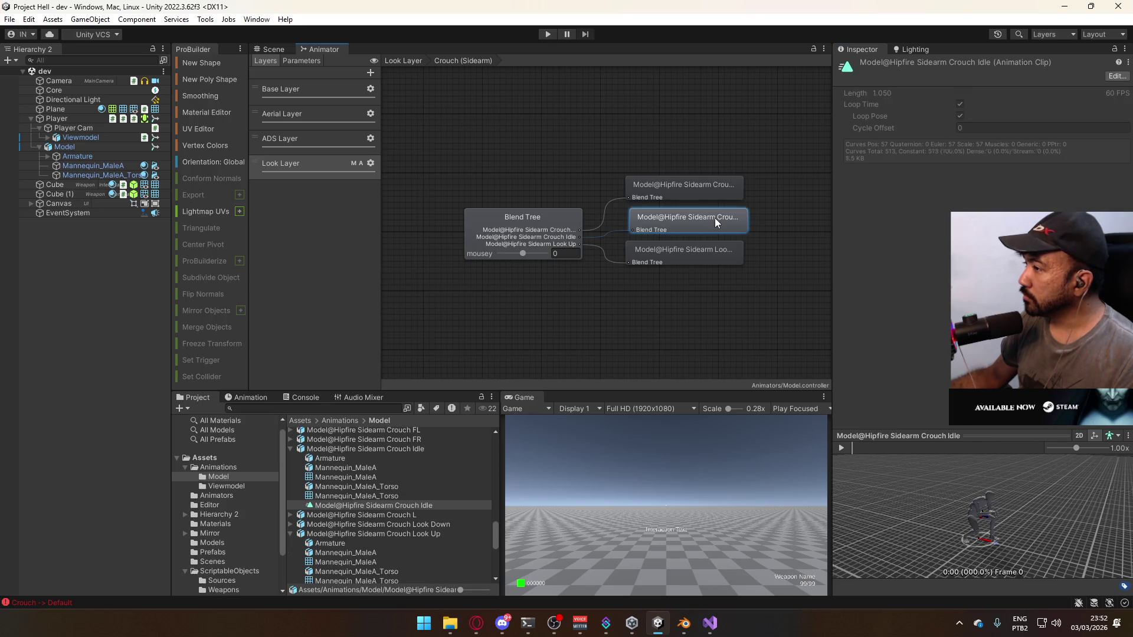
{"action": "left_click", "coordinate": [540, 232]}
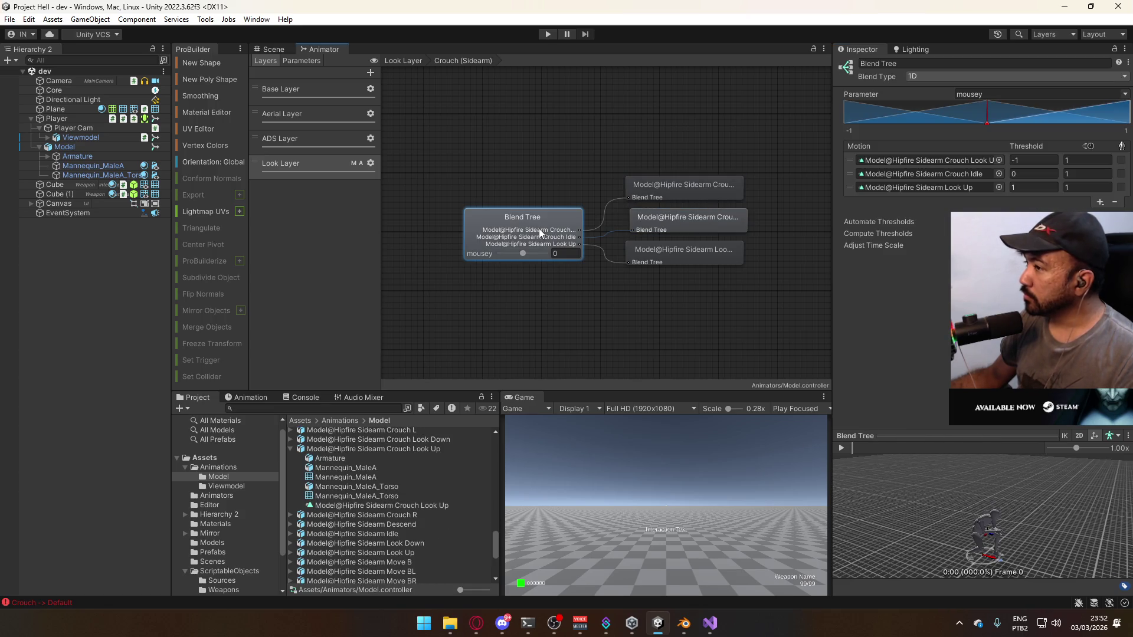
{"action": "left_click", "coordinate": [665, 251]}
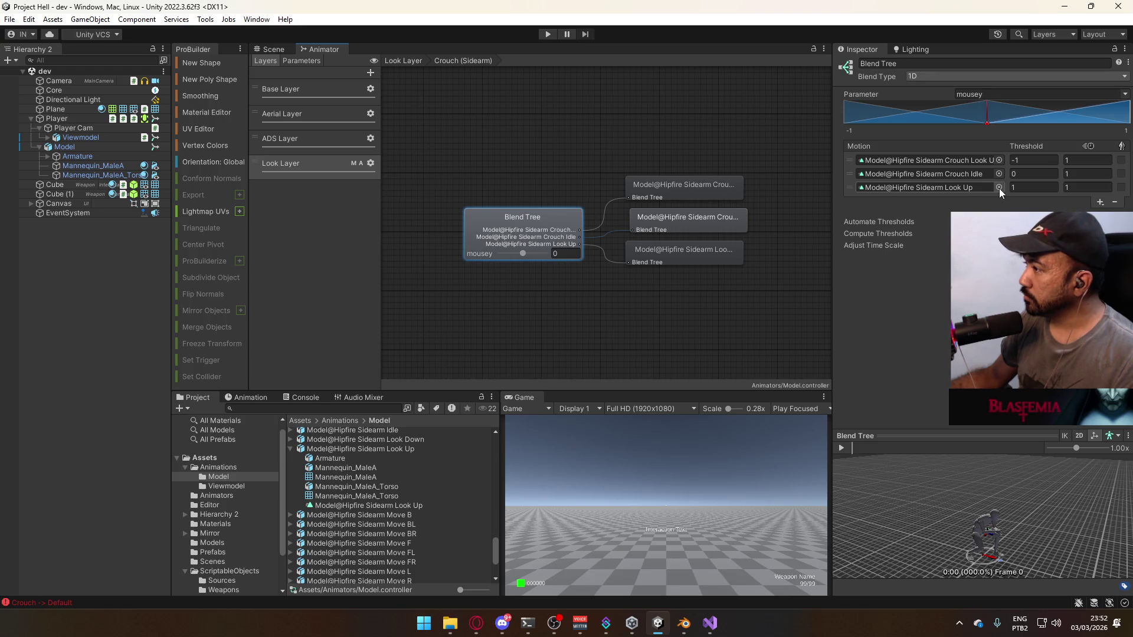
Copy the crouch look-up clip into the third motion and set the first motion to crouch look-down
{"action": "left_click", "coordinate": [999, 188]}
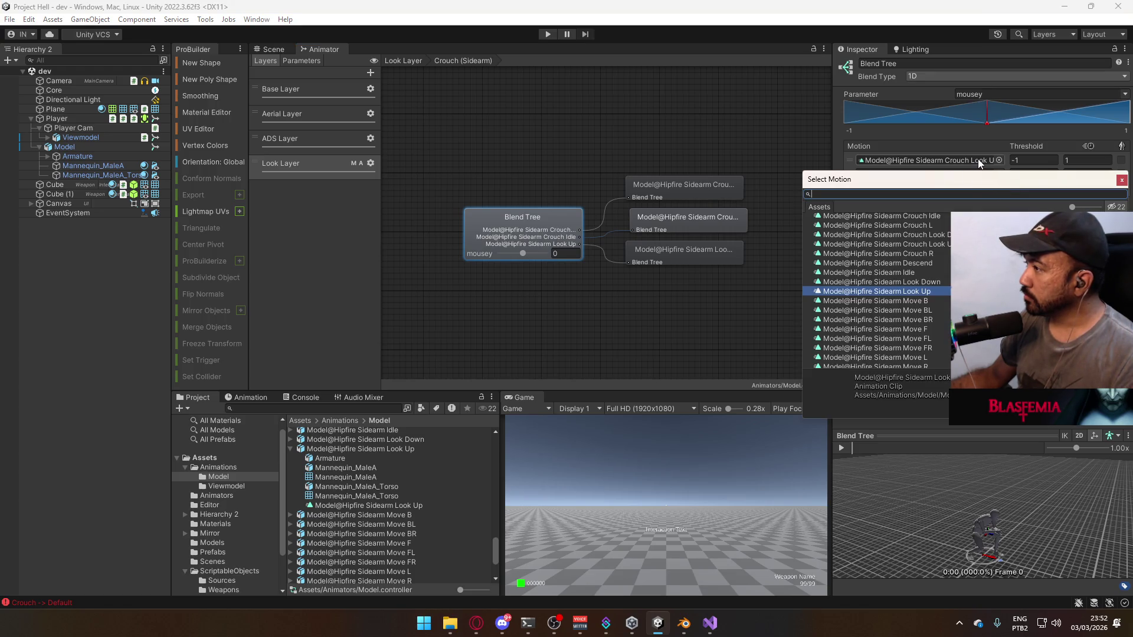
{"action": "right_click", "coordinate": [979, 158]}
{"action": "left_click", "coordinate": [949, 183]}
{"action": "right_click", "coordinate": [977, 188]}
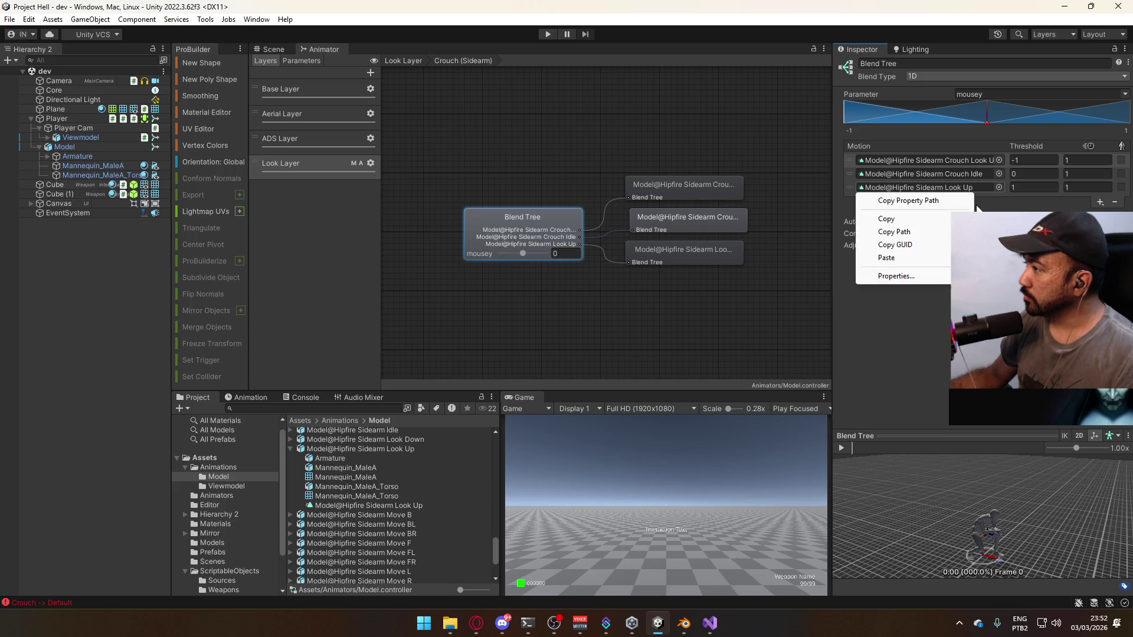
{"action": "left_click", "coordinate": [886, 257]}
{"action": "left_click", "coordinate": [999, 159]}
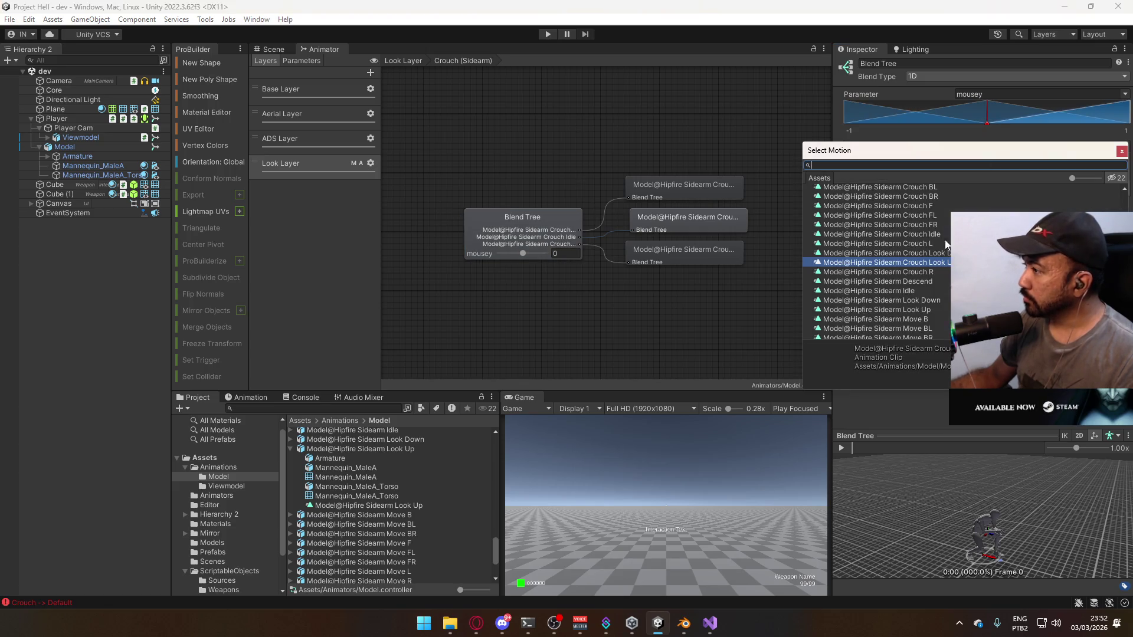
{"action": "double_click", "coordinate": [883, 253]}
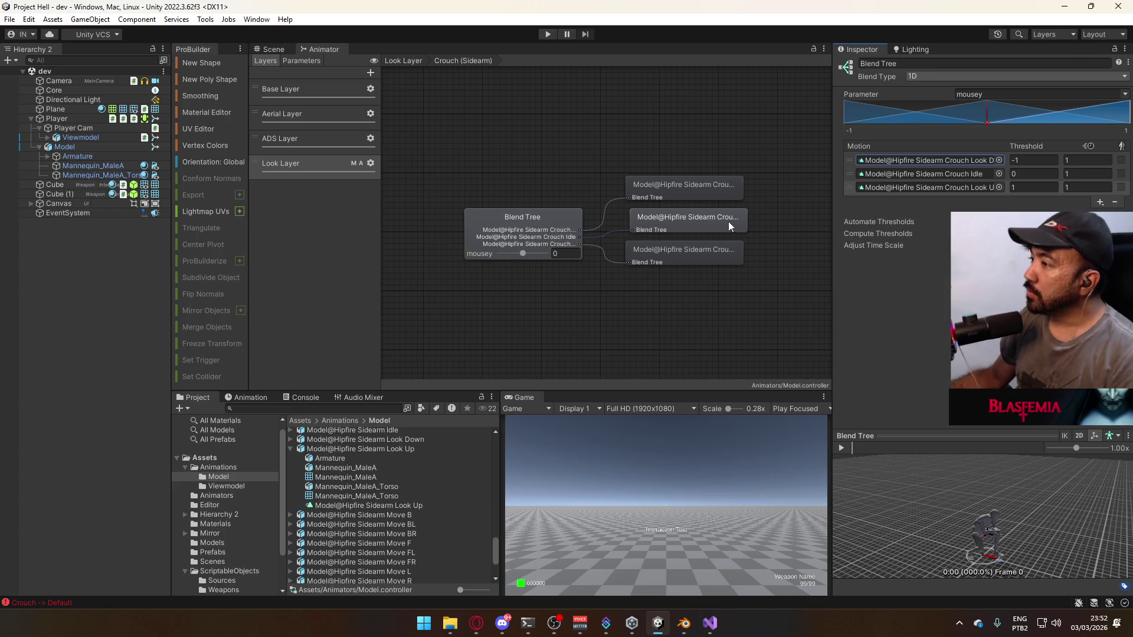
{"action": "left_click", "coordinate": [403, 60]}
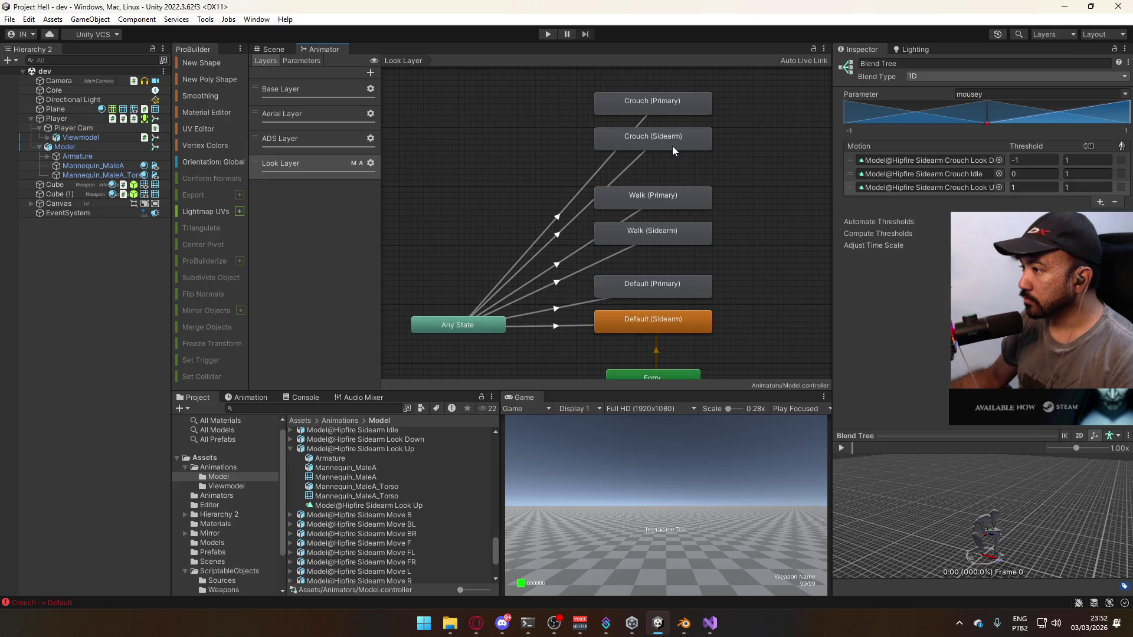
Review the clips in the Walk (Primary) and Walk (Sidearm) blend trees
{"action": "left_click", "coordinate": [676, 193]}
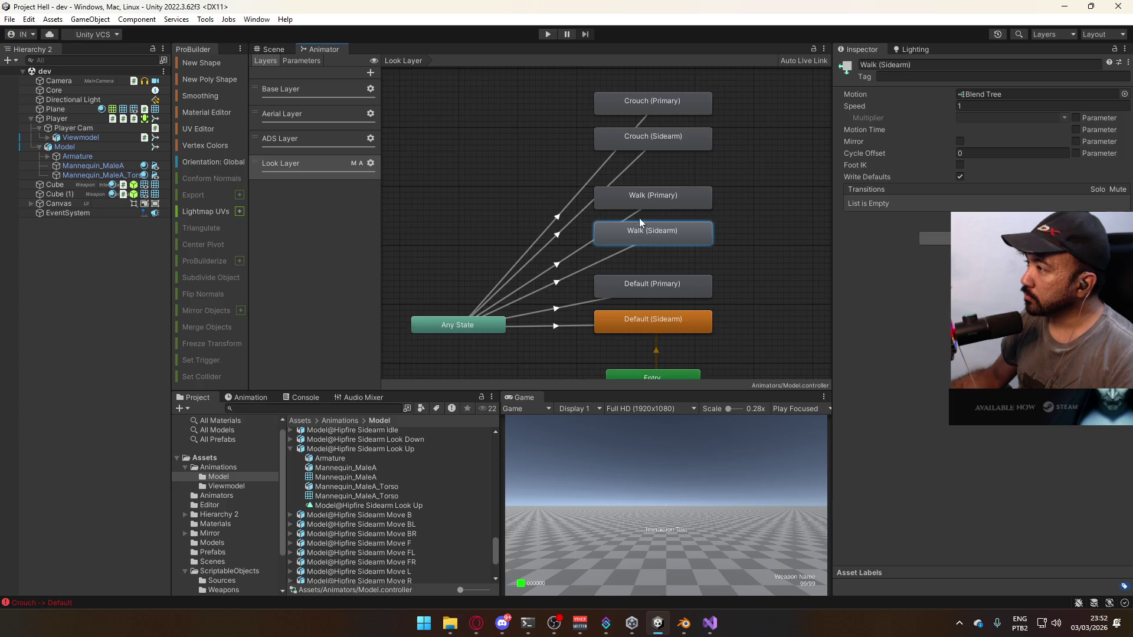
{"action": "double_click", "coordinate": [643, 202]}
{"action": "left_click", "coordinate": [711, 222]}
{"action": "left_click", "coordinate": [712, 254]}
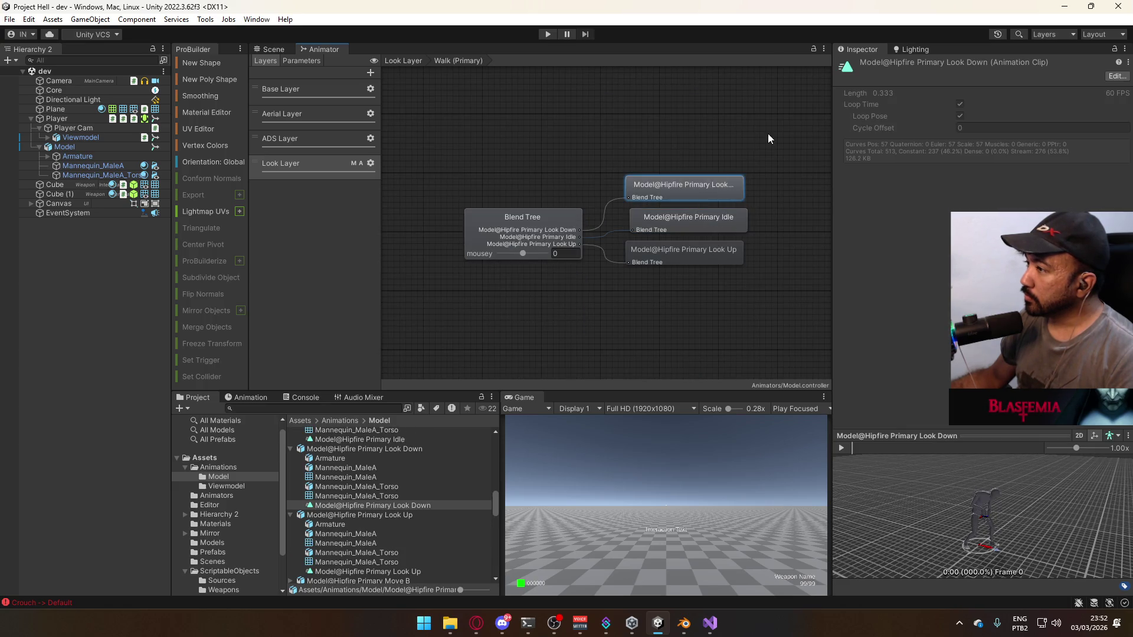
{"action": "left_click", "coordinate": [403, 60]}
{"action": "double_click", "coordinate": [684, 230]}
{"action": "left_click", "coordinate": [695, 227]}
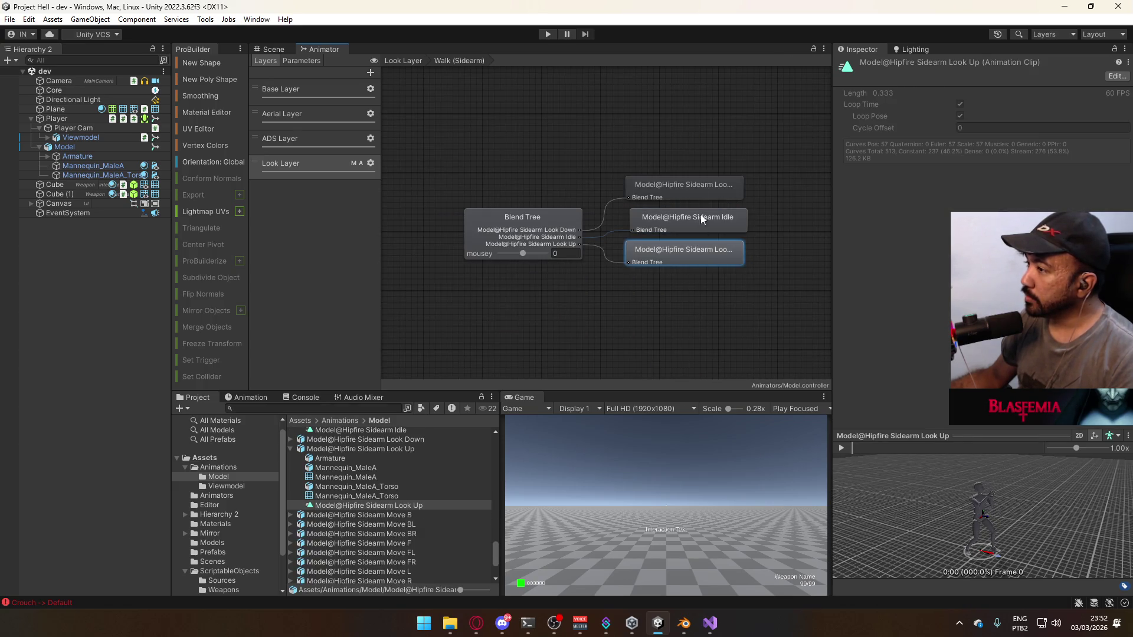
{"action": "left_click", "coordinate": [776, 134]}
Review the look-down, idle and look-up clips in the Default (Primary) and Default (Sidearm) trees
{"action": "left_click", "coordinate": [403, 61]}
{"action": "double_click", "coordinate": [691, 295]}
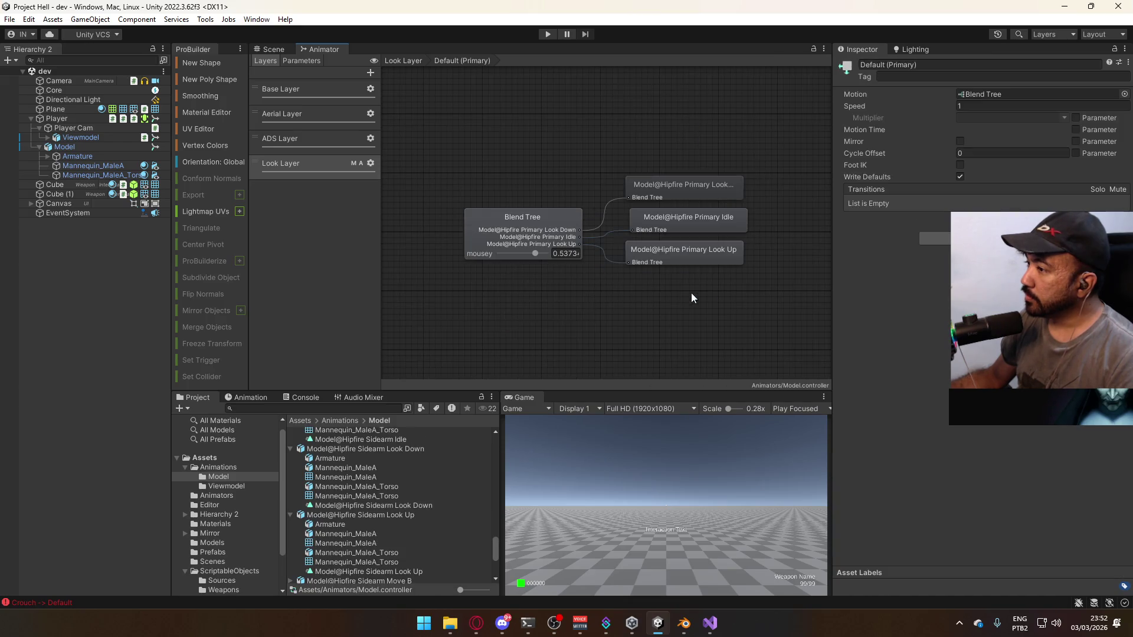
{"action": "left_click", "coordinate": [699, 254]}
{"action": "left_click", "coordinate": [705, 115]}
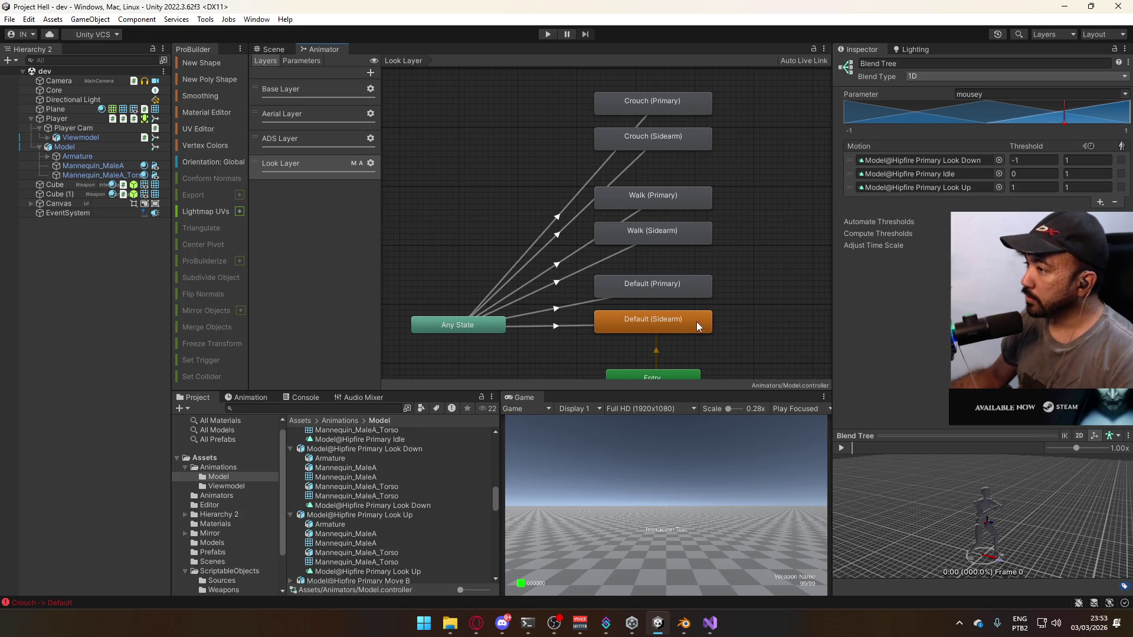
{"action": "double_click", "coordinate": [696, 321]}
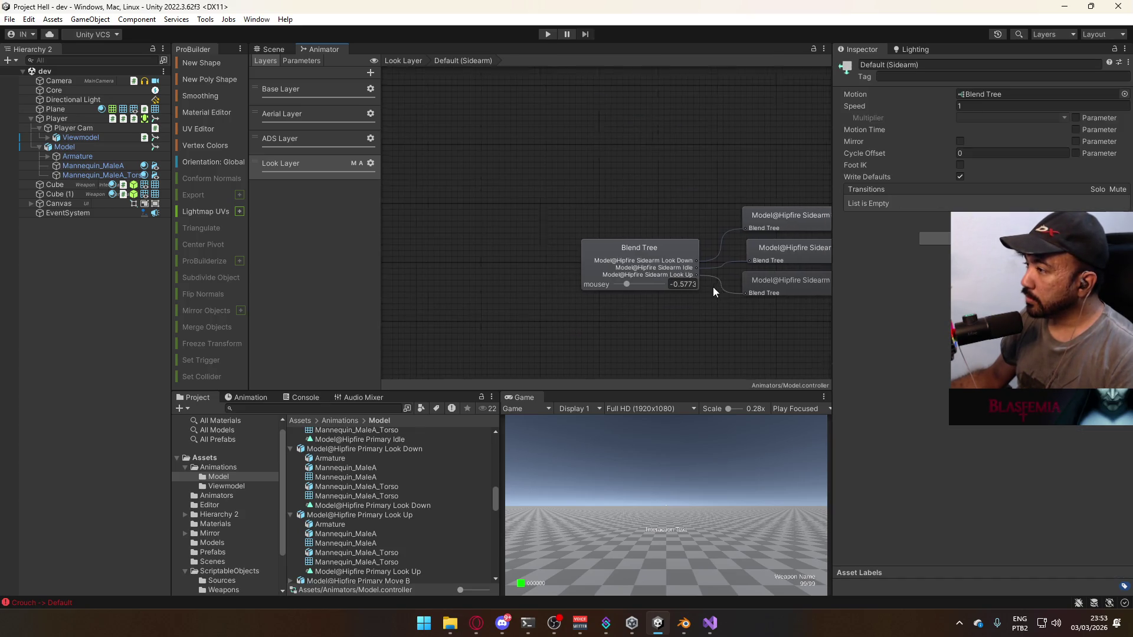
{"action": "left_click", "coordinate": [611, 274]}
{"action": "left_click", "coordinate": [678, 243]}
{"action": "left_click", "coordinate": [677, 206]}
{"action": "double_click", "coordinate": [685, 157]}
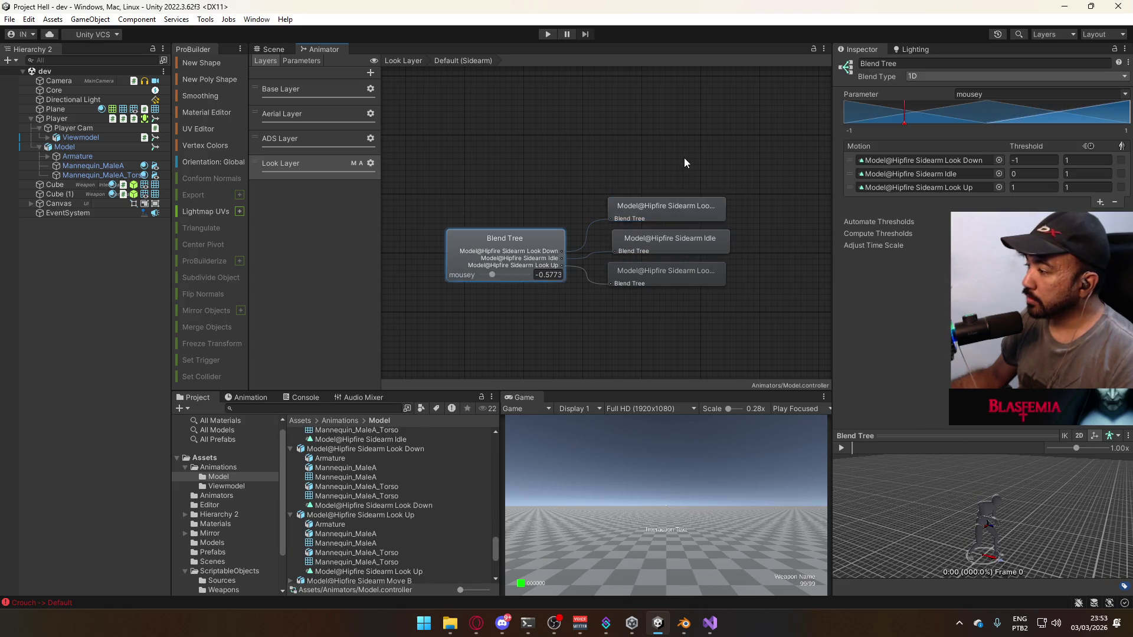
Recheck the Walk (Sidearm) look clips and reopen that blend tree
{"action": "double_click", "coordinate": [681, 236]}
{"action": "left_click", "coordinate": [696, 255]}
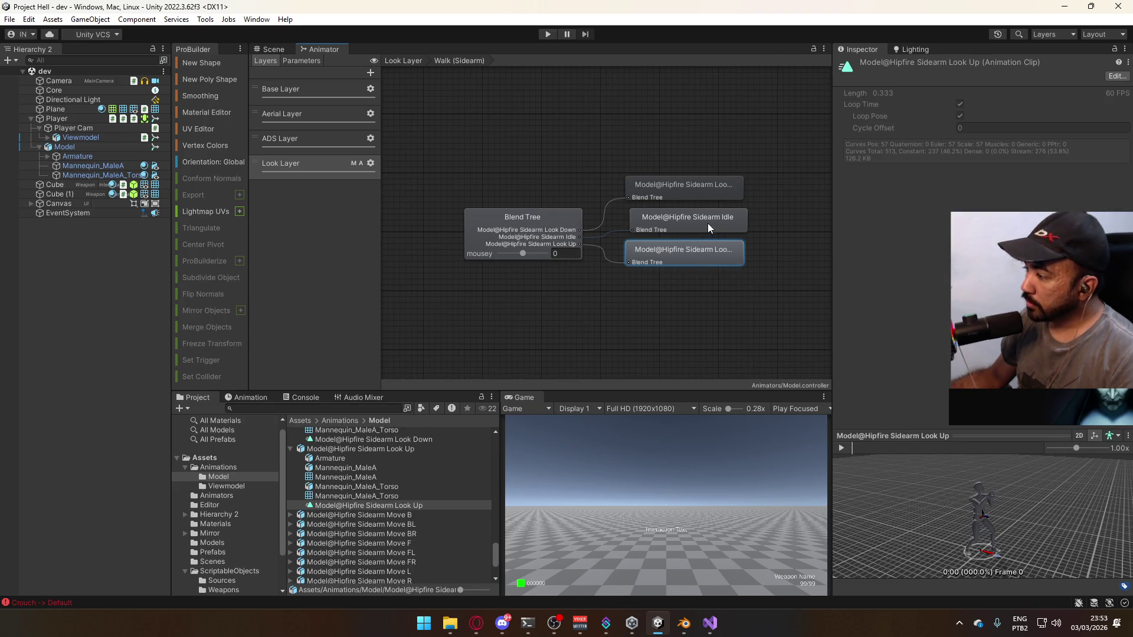
{"action": "left_click", "coordinate": [707, 199]}
{"action": "double_click", "coordinate": [734, 148]}
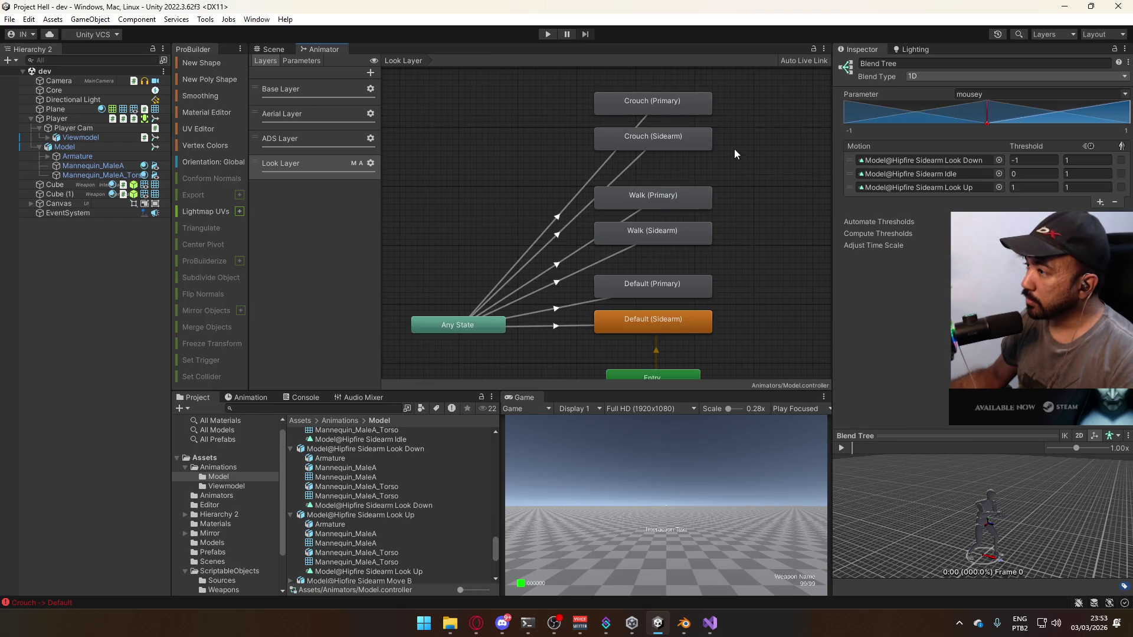
{"action": "left_click", "coordinate": [652, 230]}
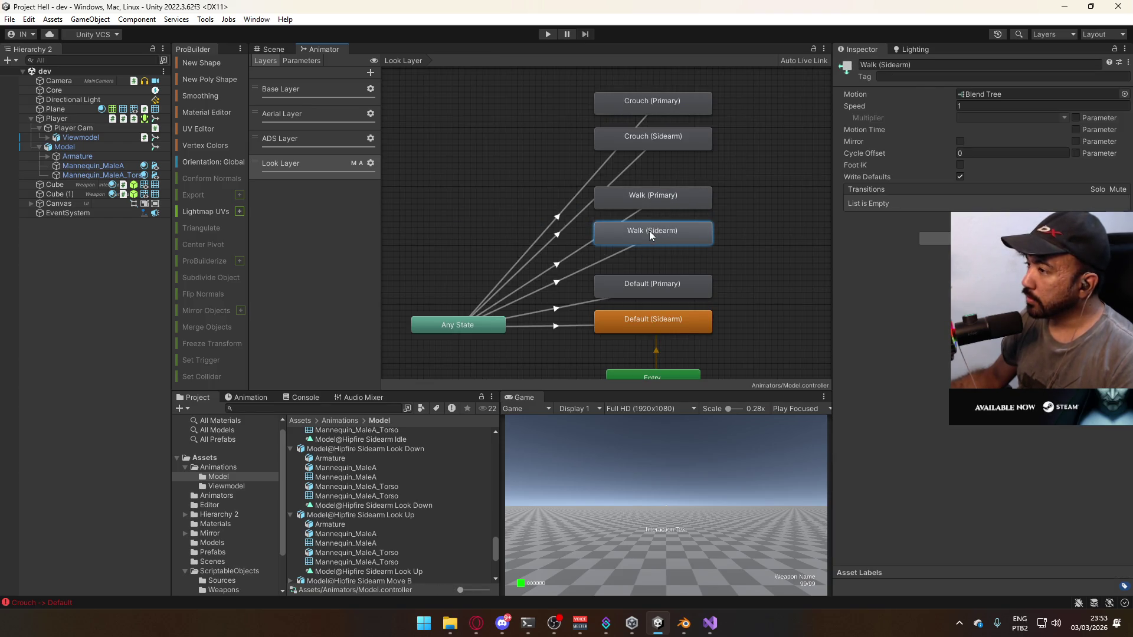
{"action": "double_click", "coordinate": [651, 235]}
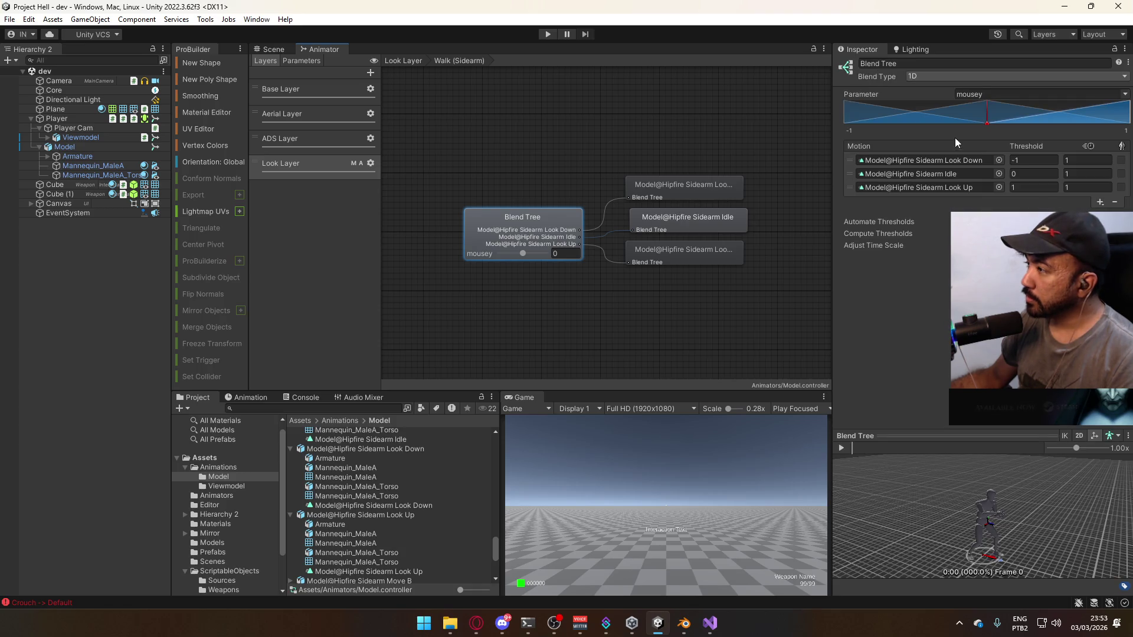
Set the middle motion to the ADS Sidearm Walk Idle clip
{"action": "left_click", "coordinate": [999, 174]}
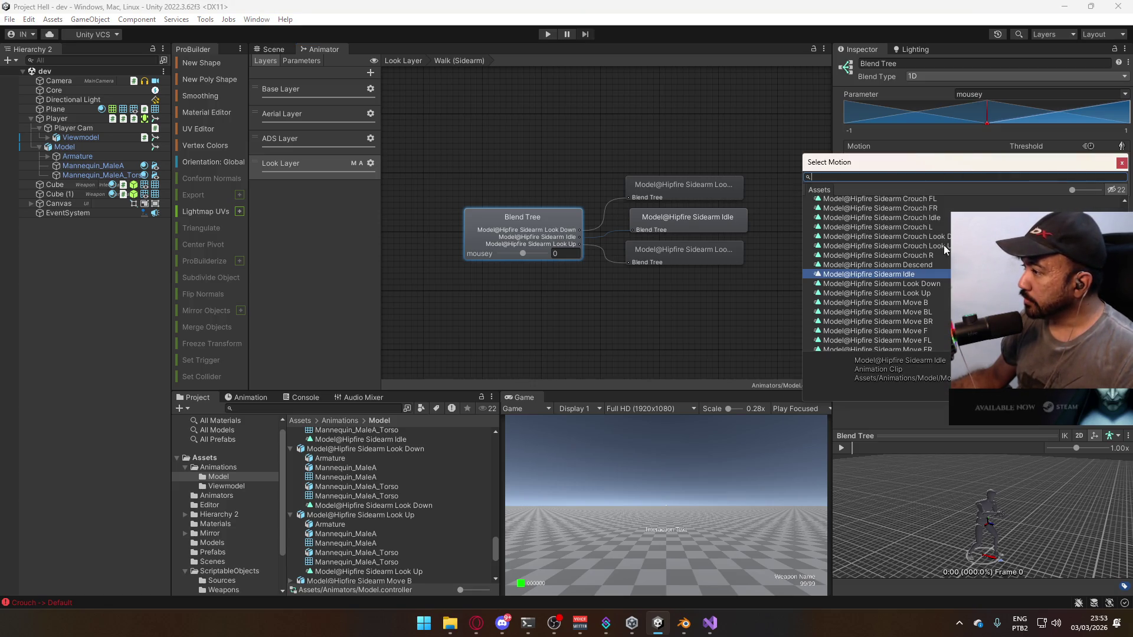
{"action": "type", "text": "ads side"}
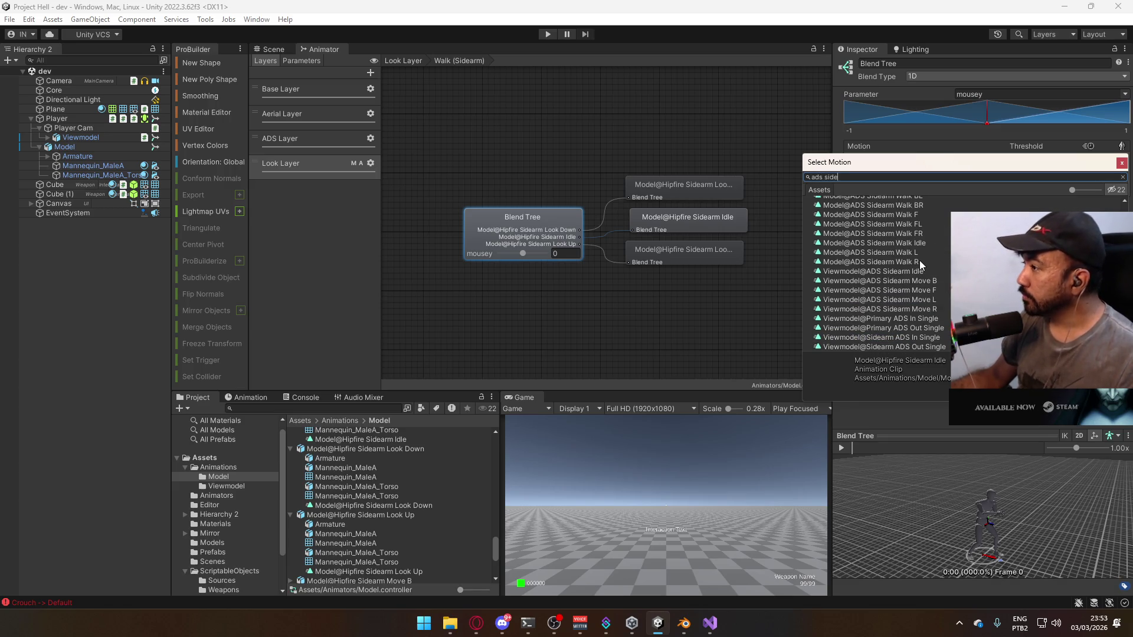
{"action": "type", "text": "arm "}
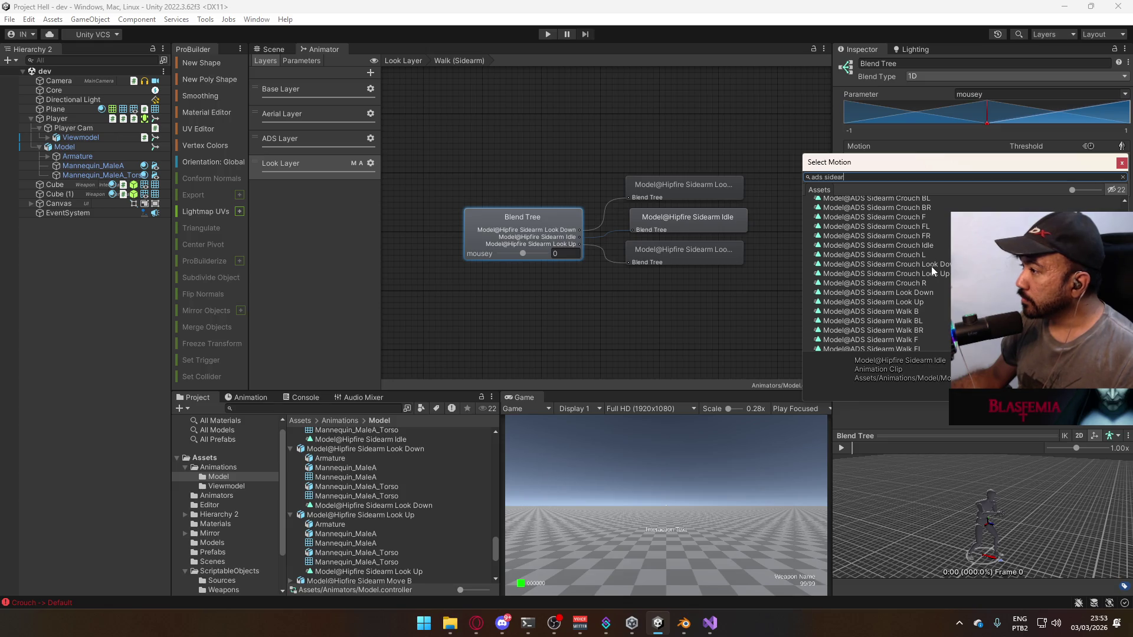
{"action": "type", "text": "idle"}
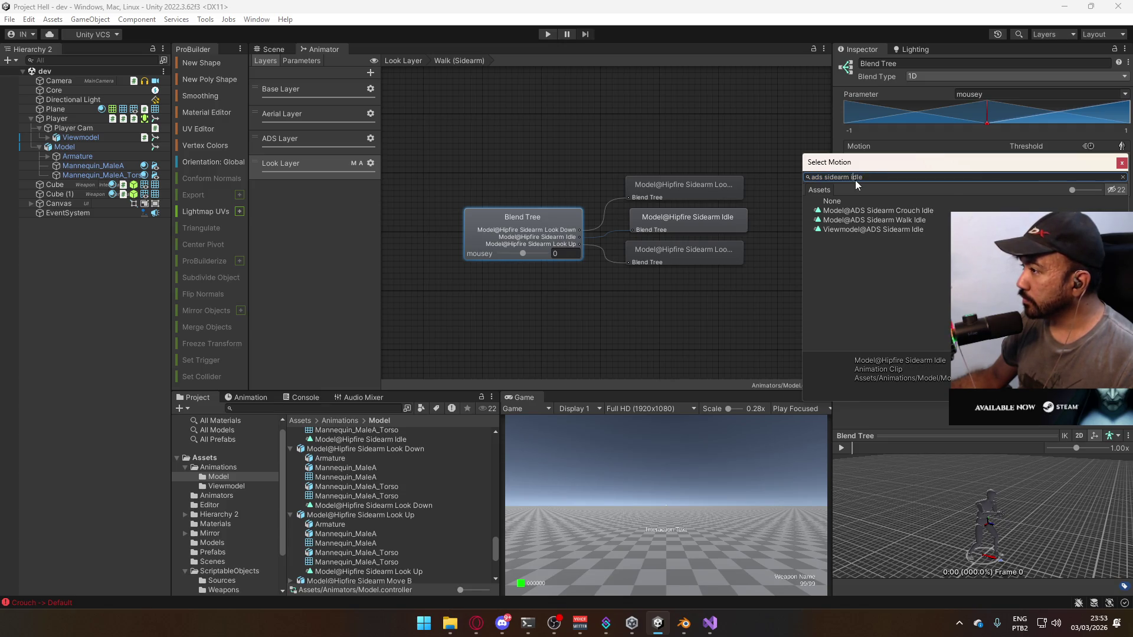
{"action": "double_click", "coordinate": [854, 179]}
{"action": "type", "text": "walk"}
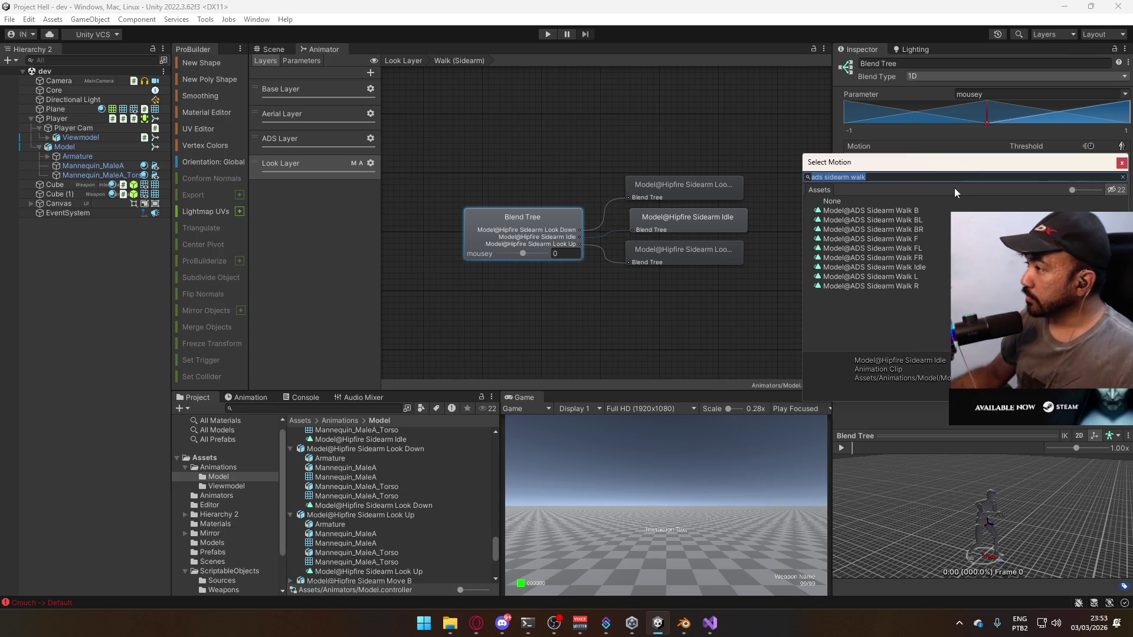
{"action": "double_click", "coordinate": [903, 267]}
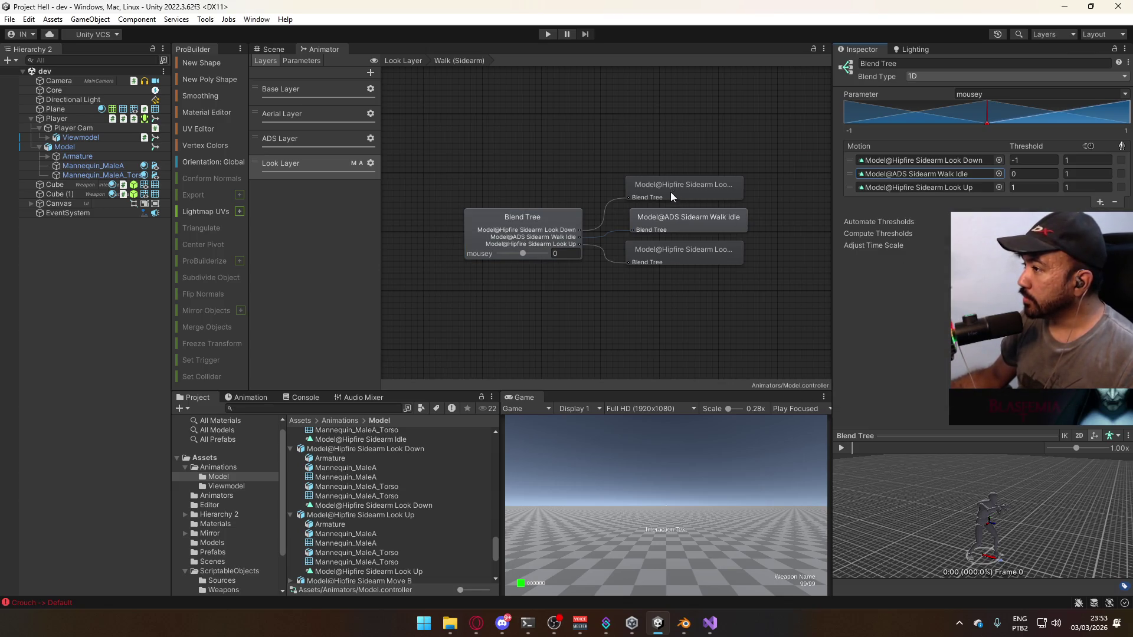
Set the first motion to the ADS Sidearm Look Down clip
{"action": "left_click", "coordinate": [554, 222]}
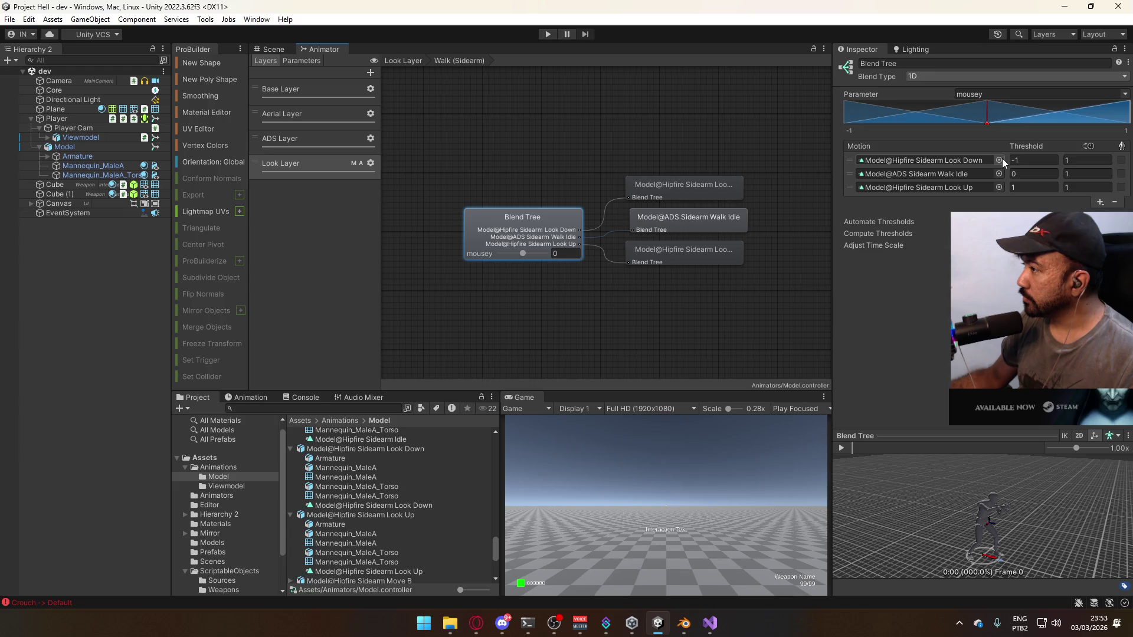
{"action": "left_click", "coordinate": [999, 160]}
{"action": "type", "text": "ads sidearm"}
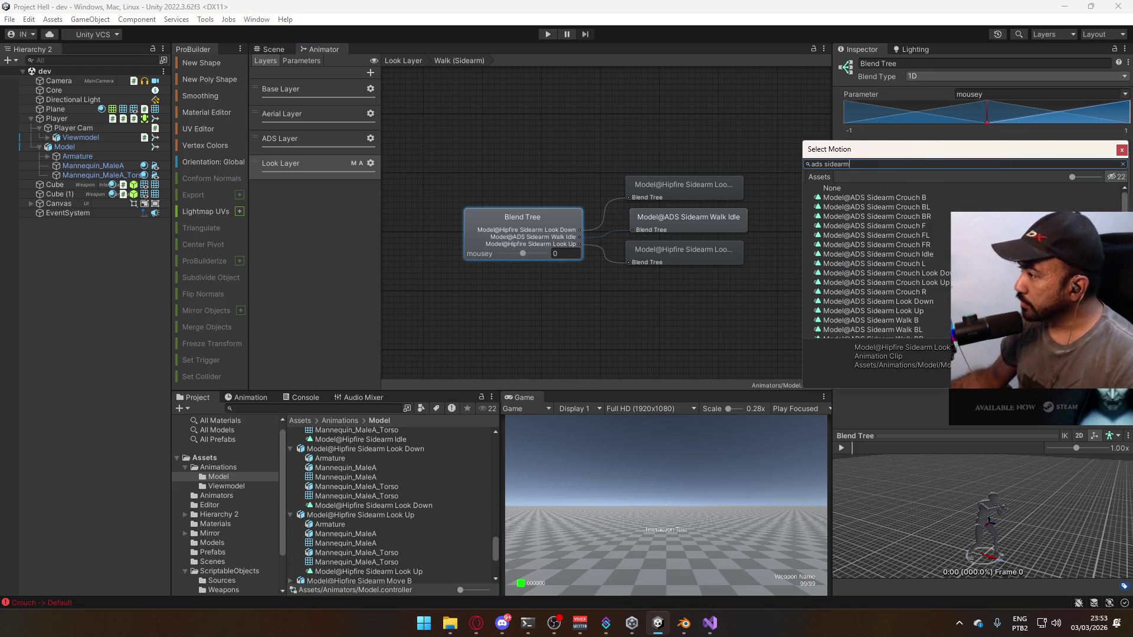
{"action": "left_click", "coordinate": [924, 302]}
{"action": "double_click", "coordinate": [923, 302]}
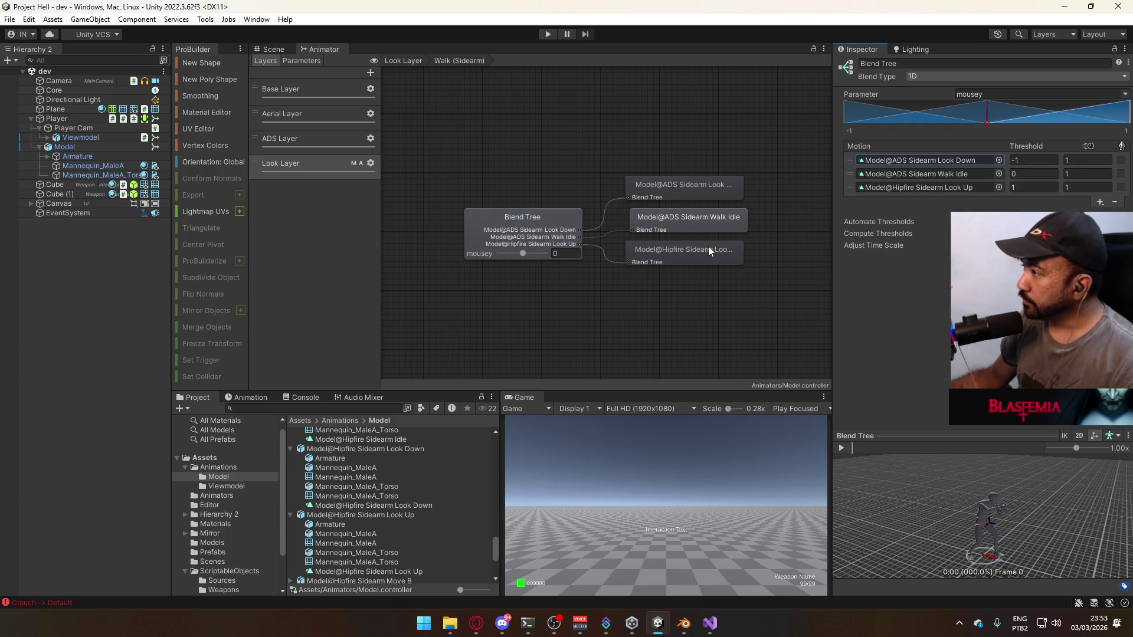
Set the third motion to the ADS Sidearm Look Up clip
{"action": "right_click", "coordinate": [959, 162]}
{"action": "right_click", "coordinate": [965, 190]}
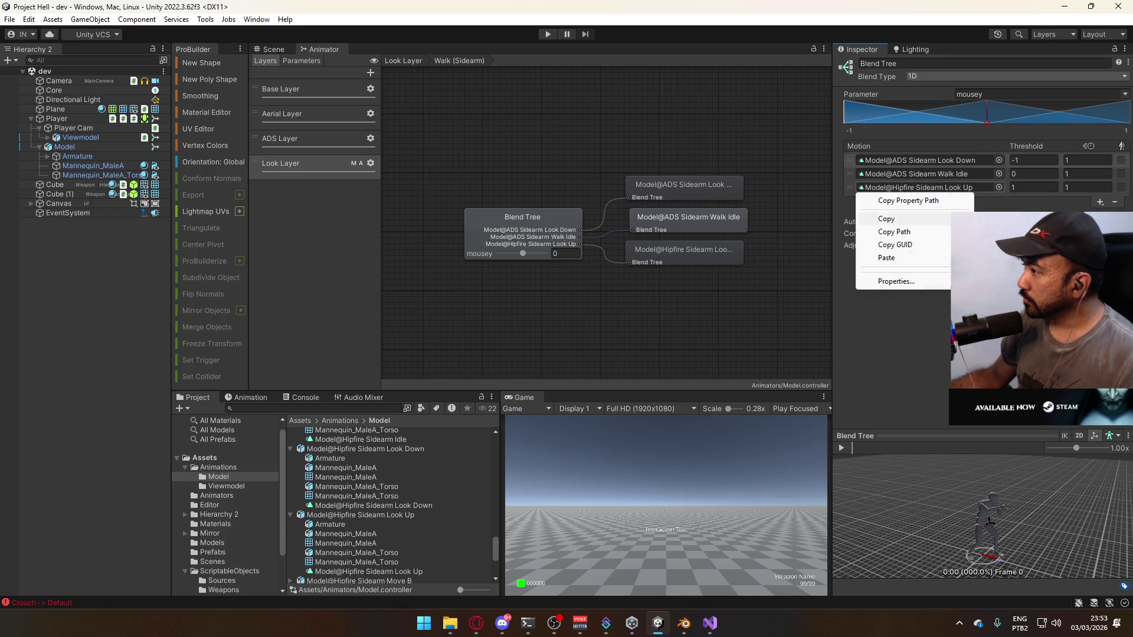
{"action": "left_click", "coordinate": [999, 188]}
{"action": "left_click", "coordinate": [998, 188]}
{"action": "left_click", "coordinate": [918, 291]}
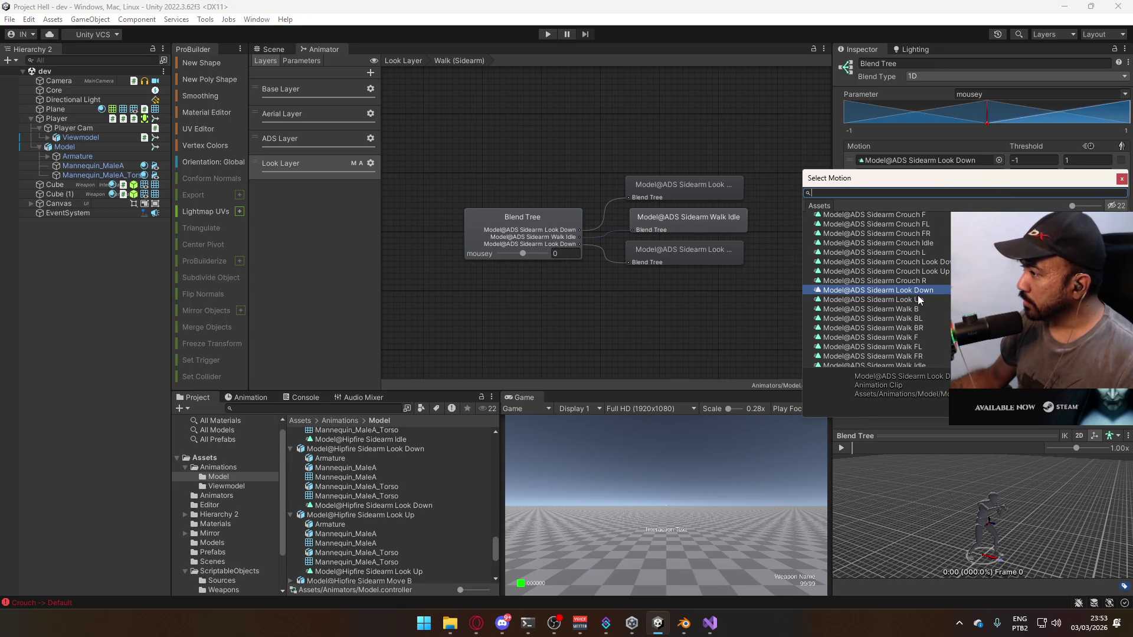
{"action": "double_click", "coordinate": [915, 299]}
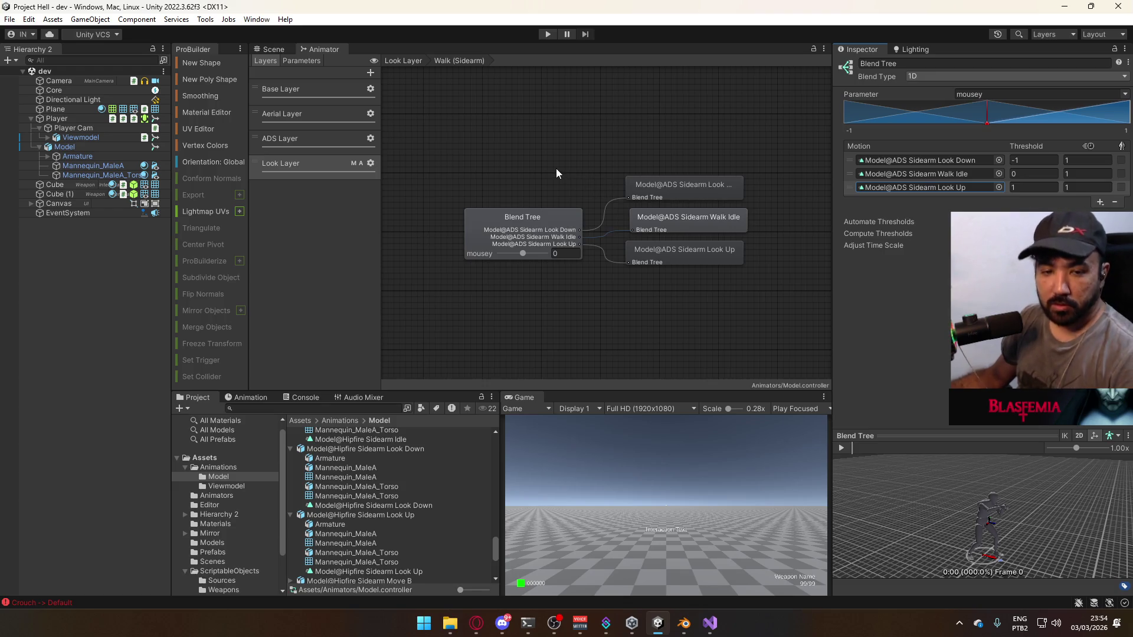
{"action": "left_click", "coordinate": [403, 61]}
Inspect the Default states and the Walk (Sidearm) blend tree's Walk Idle clip
{"action": "left_click", "coordinate": [667, 291]}
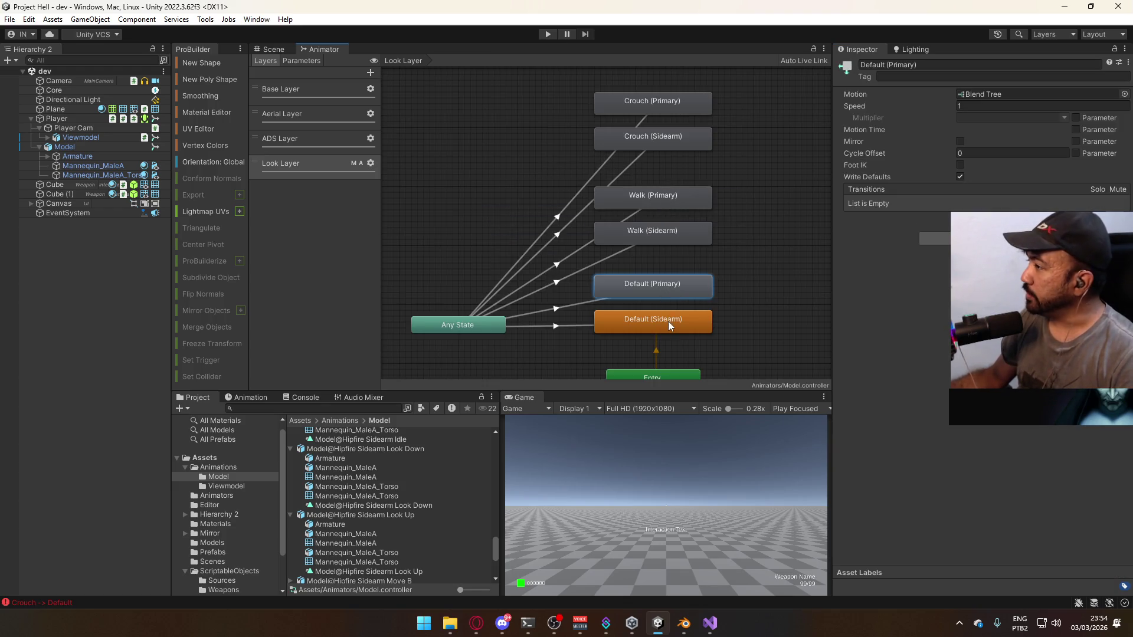
{"action": "left_click", "coordinate": [579, 309]}
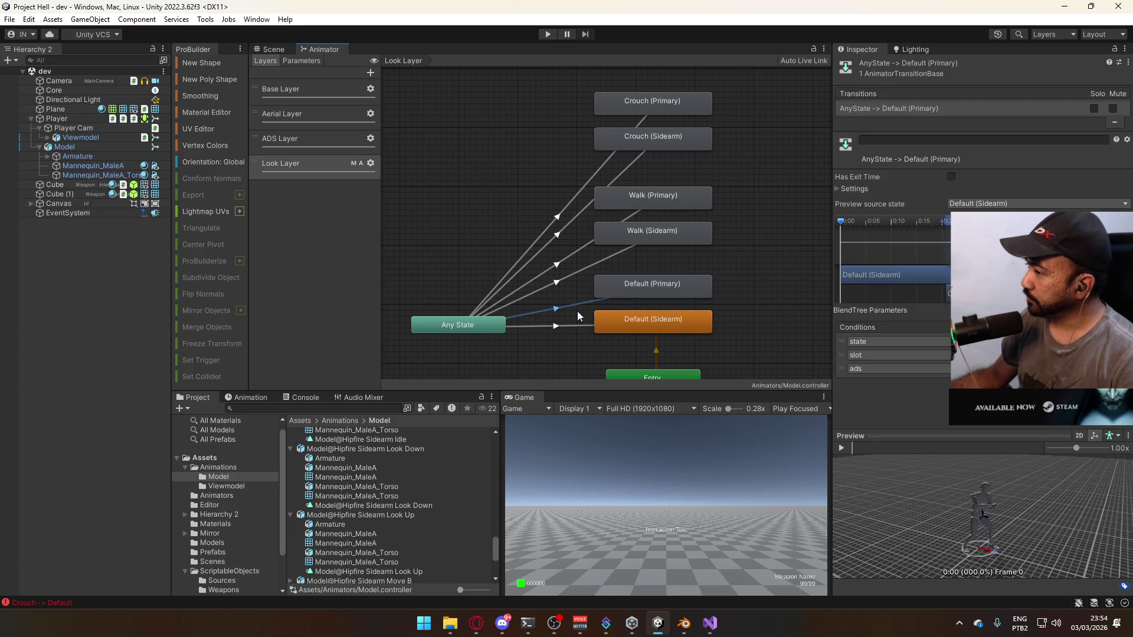
{"action": "left_click", "coordinate": [648, 320]}
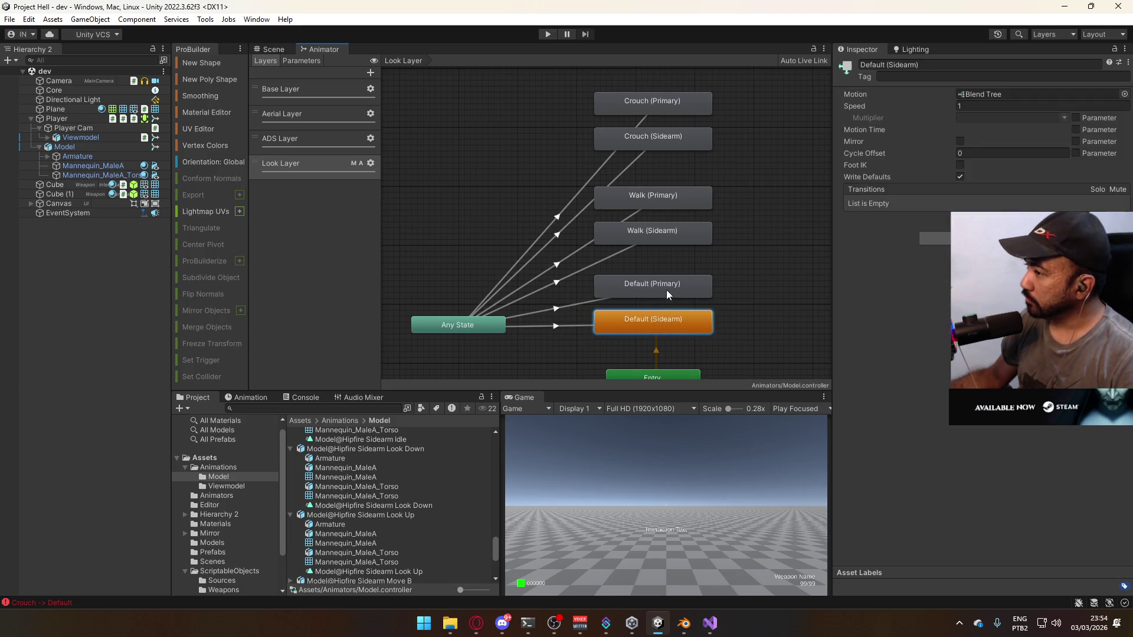
{"action": "left_click", "coordinate": [666, 289]}
{"action": "left_click", "coordinate": [660, 321]}
{"action": "left_click", "coordinate": [668, 278]}
{"action": "left_click", "coordinate": [662, 259]}
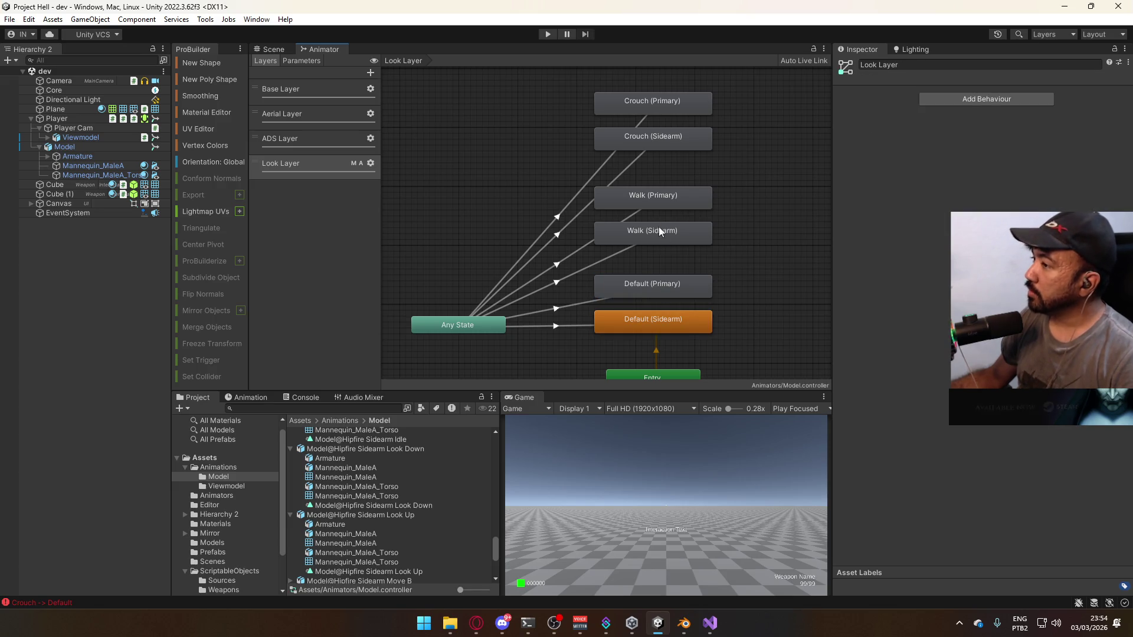
{"action": "left_click", "coordinate": [660, 231]}
{"action": "double_click", "coordinate": [671, 226]}
{"action": "left_click", "coordinate": [687, 223]}
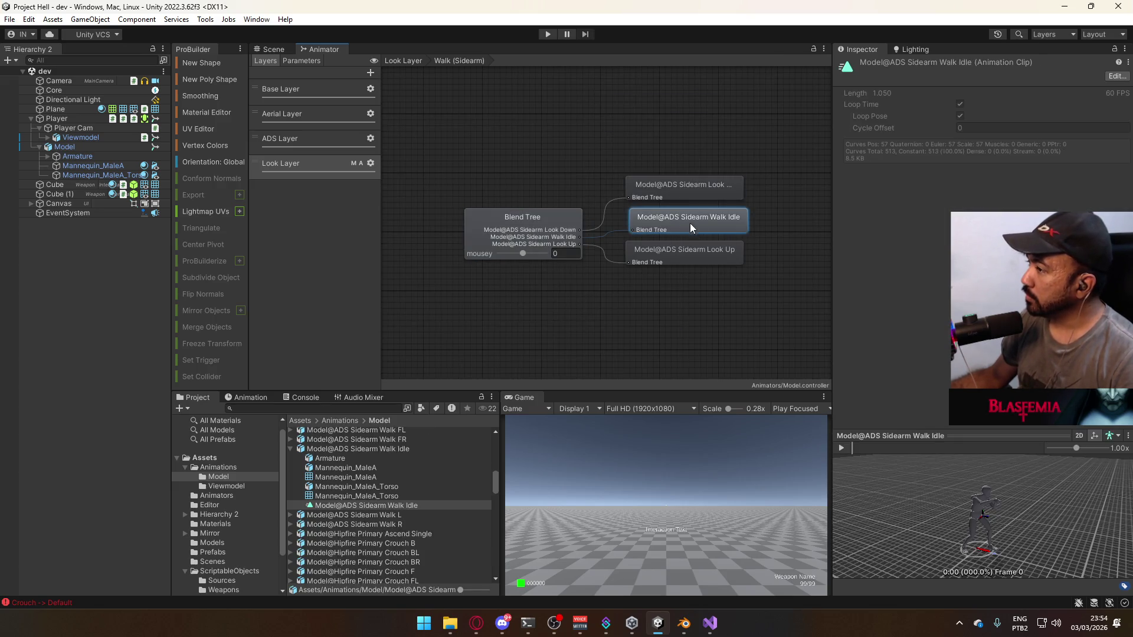
{"action": "left_click", "coordinate": [675, 135]}
{"action": "double_click", "coordinate": [704, 154]}
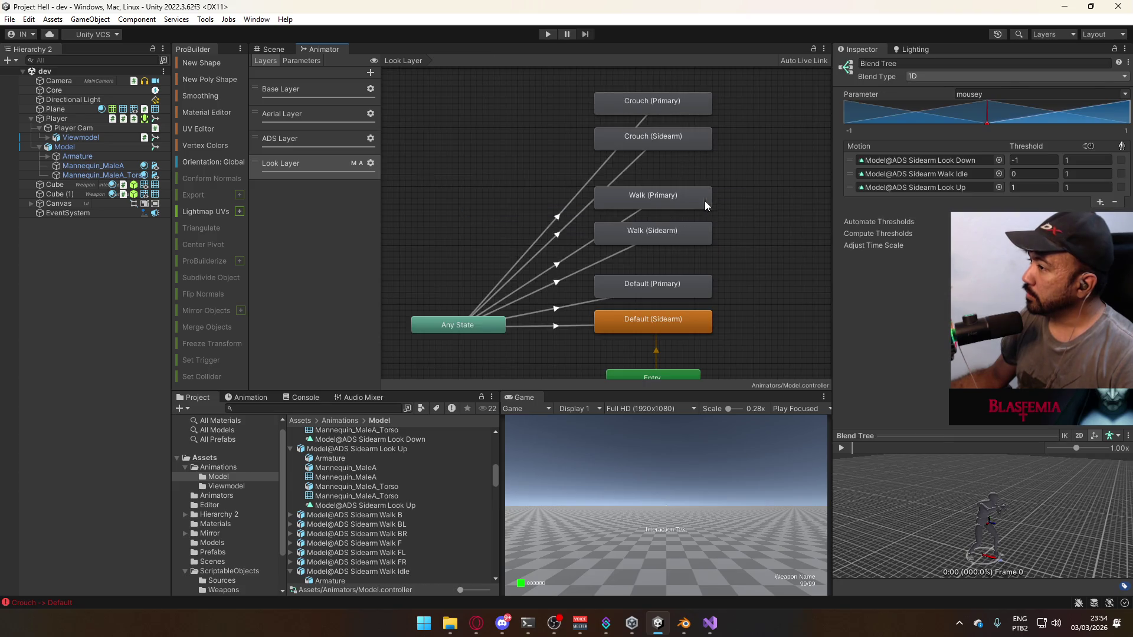
In the Walk (Primary) blend tree, set the middle motion to ADS Primary Walk Idle
{"action": "left_click", "coordinate": [696, 200]}
{"action": "double_click", "coordinate": [696, 201]}
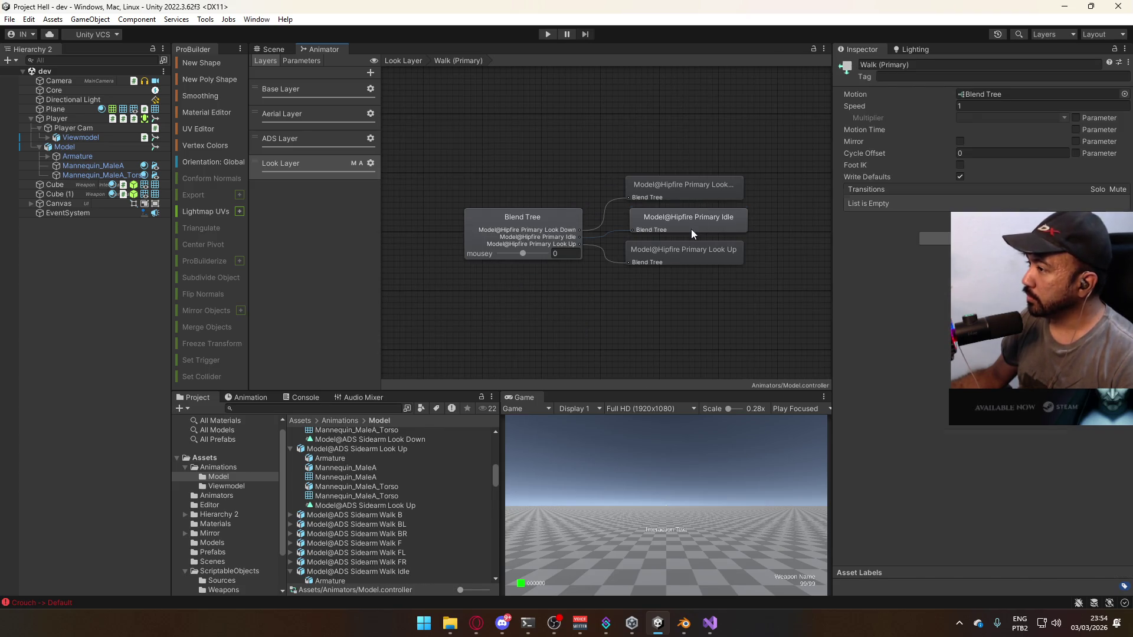
{"action": "left_click", "coordinate": [692, 229]}
{"action": "left_click", "coordinate": [556, 213]}
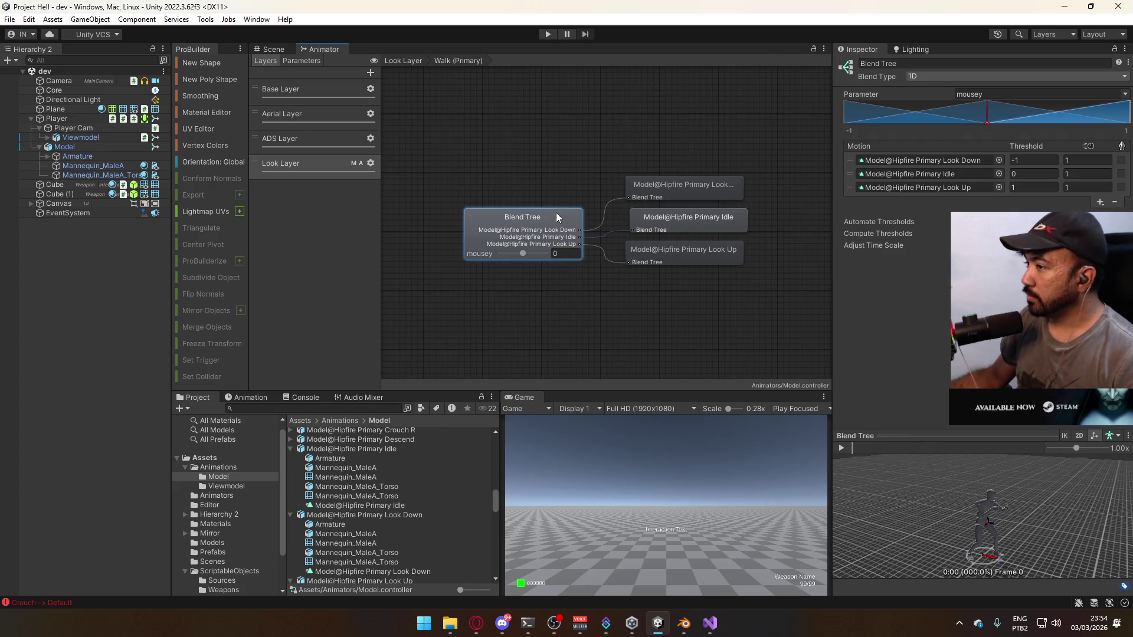
{"action": "left_click", "coordinate": [998, 175]}
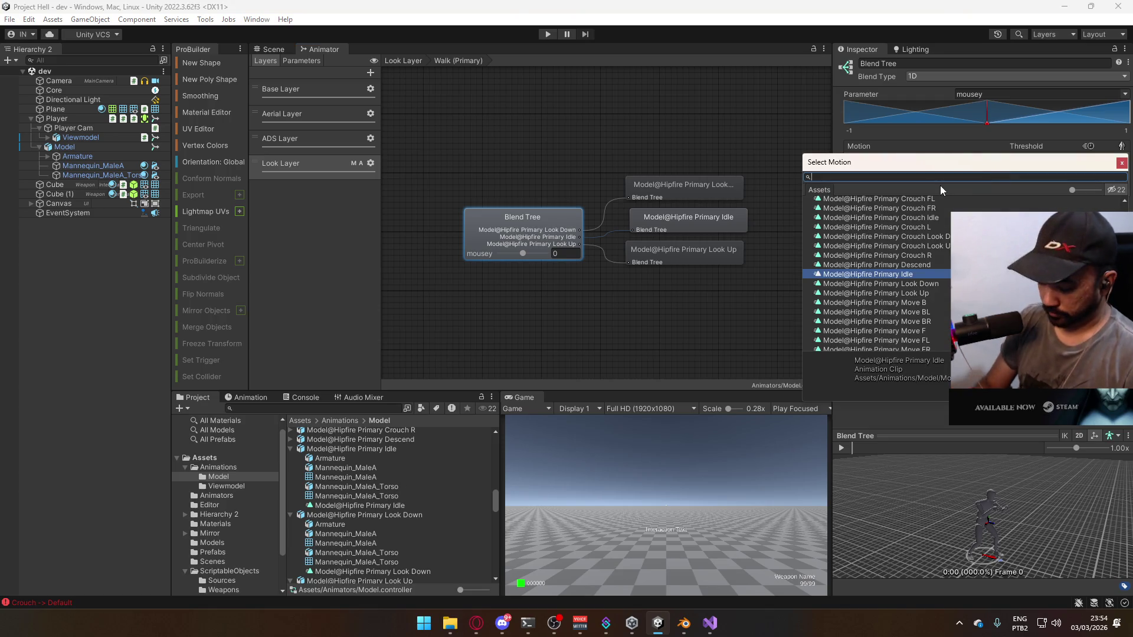
{"action": "type", "text": "ads primary"}
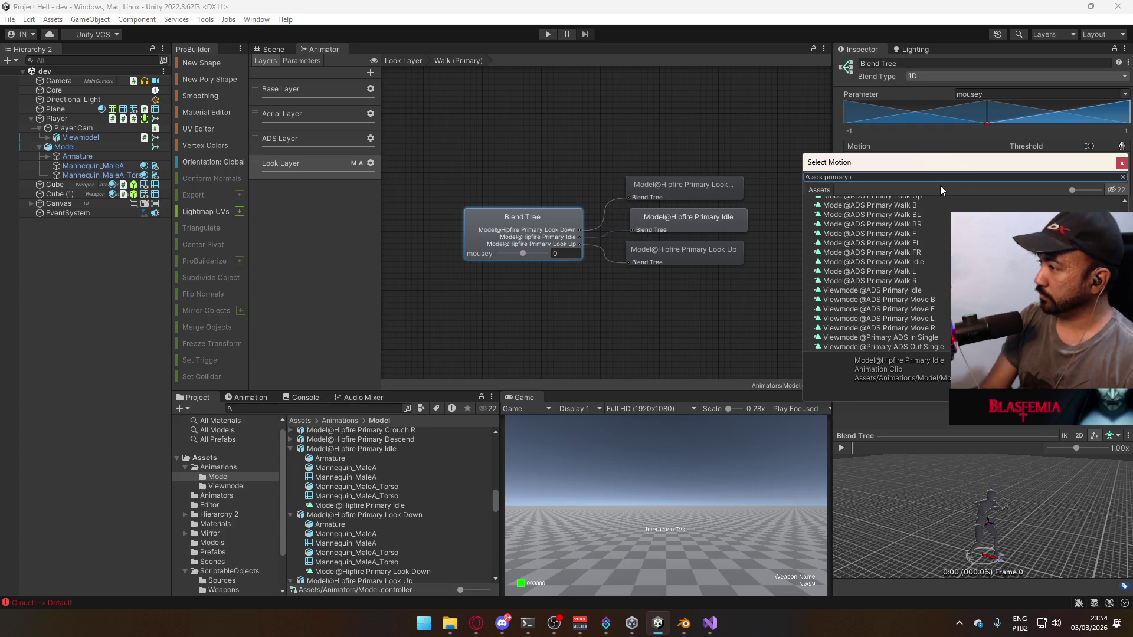
{"action": "double_click", "coordinate": [919, 262]}
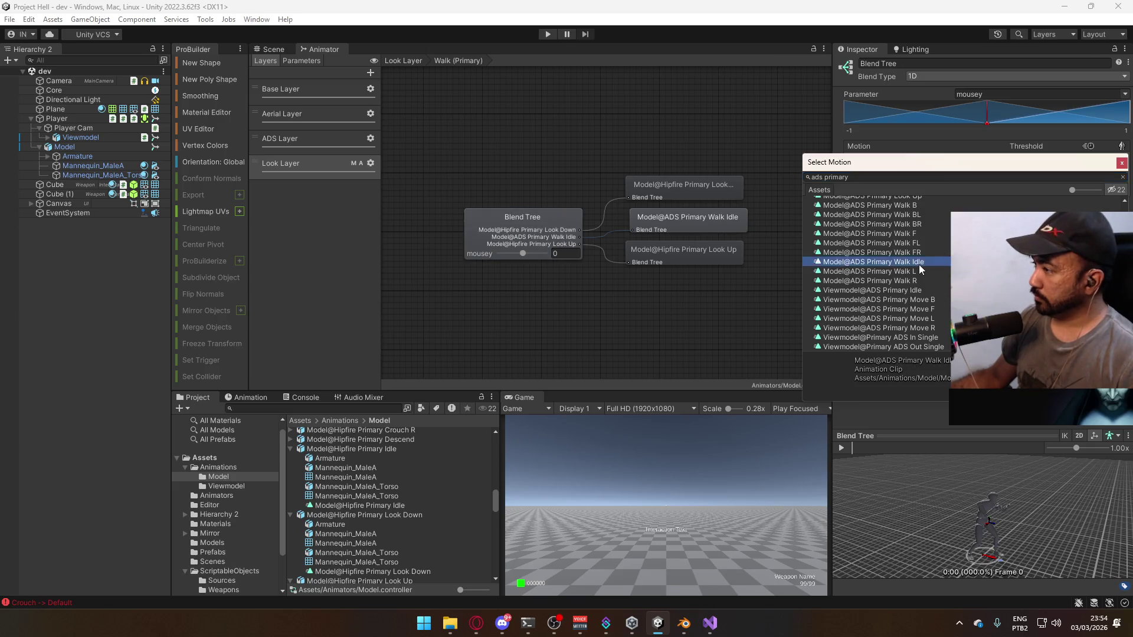
Set the first motion to ADS Primary Look Down
{"action": "left_click", "coordinate": [699, 189]}
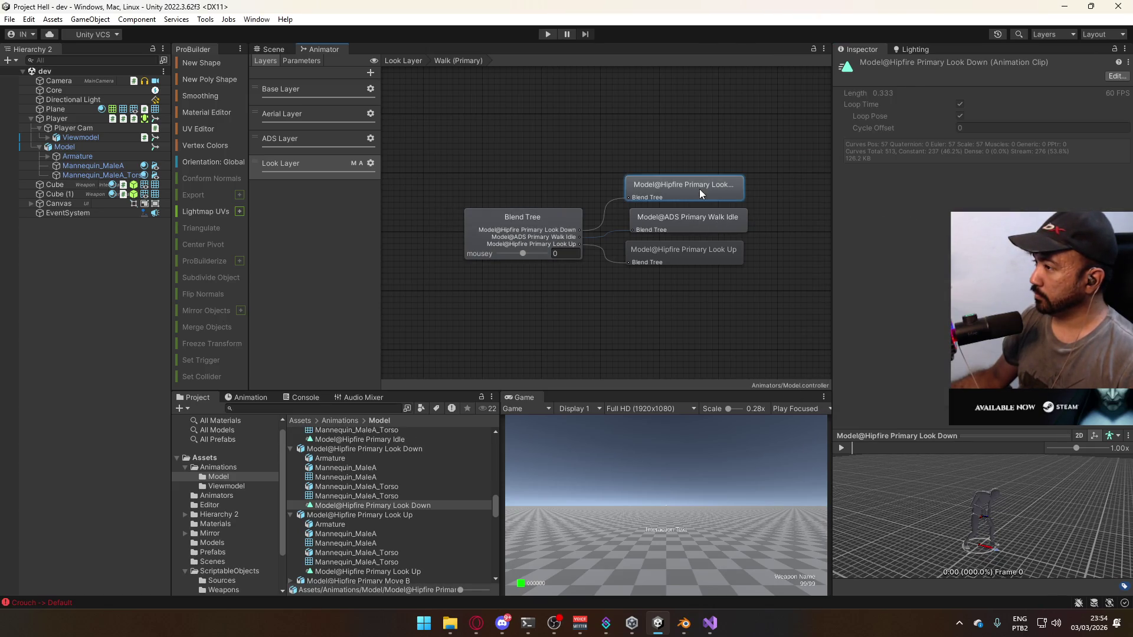
{"action": "left_click", "coordinate": [787, 199]}
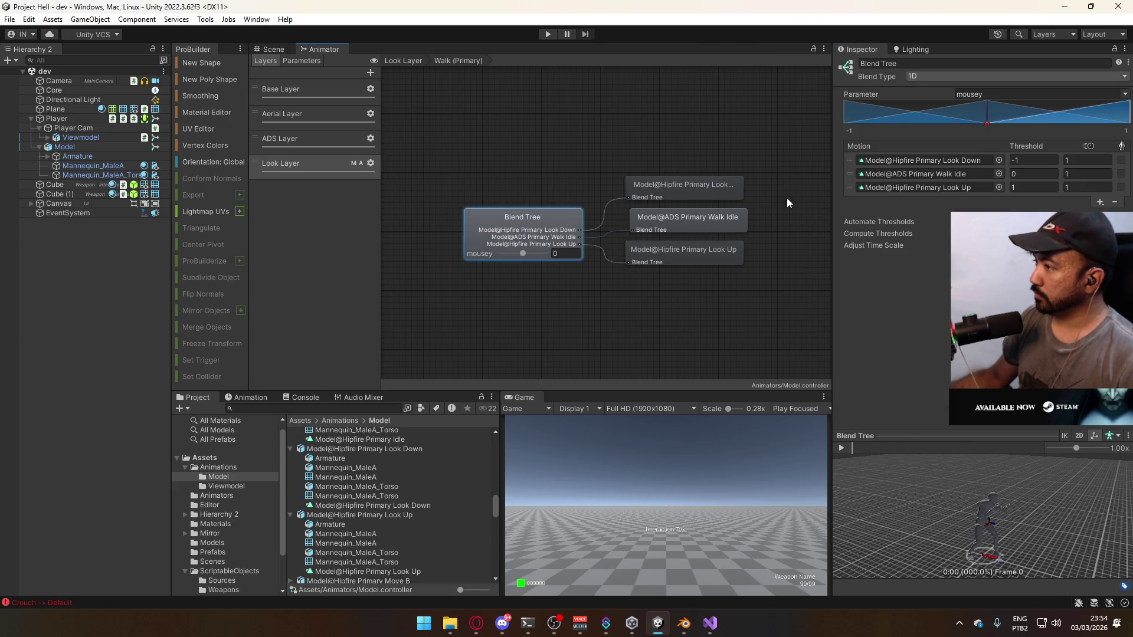
{"action": "left_click", "coordinate": [998, 159]}
{"action": "type", "text": "ads prima"}
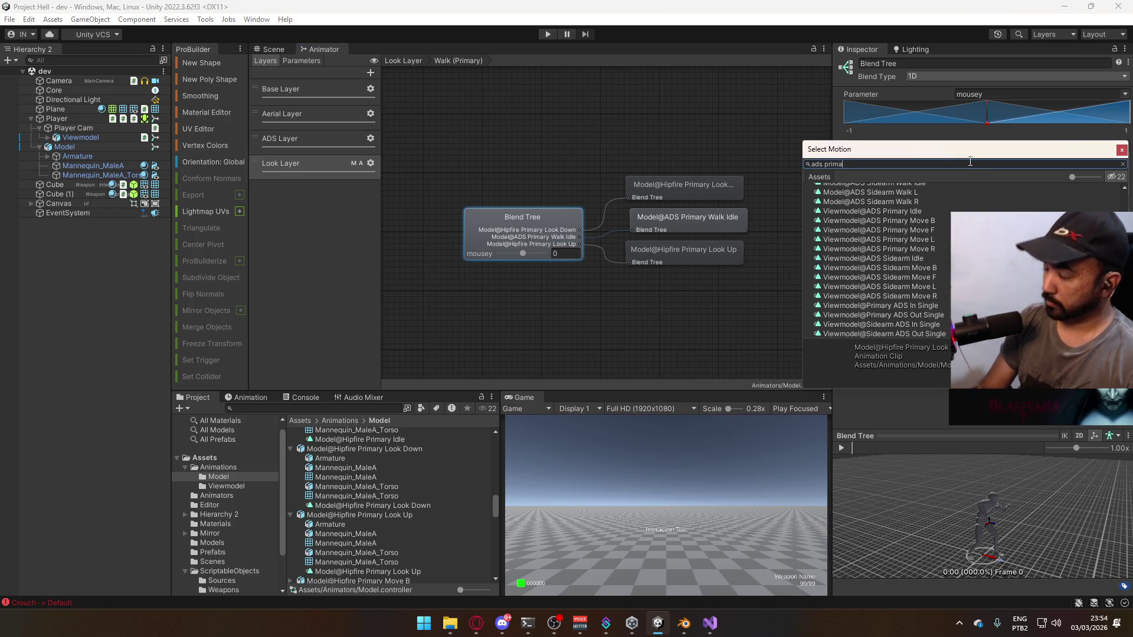
{"action": "type", "text": "ry look"}
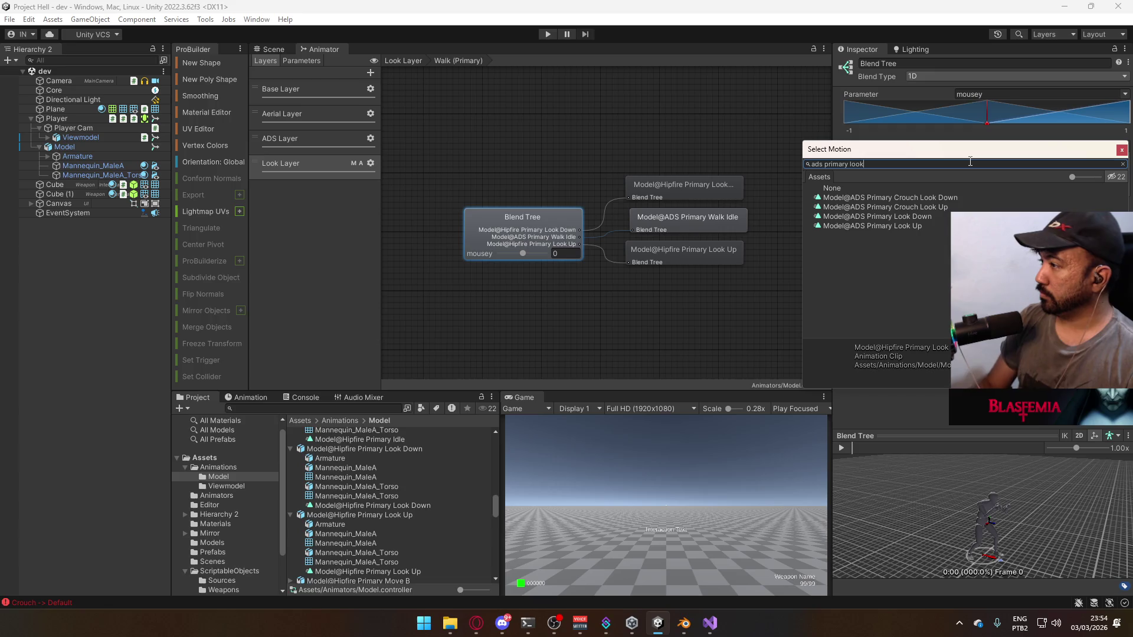
{"action": "double_click", "coordinate": [912, 217]}
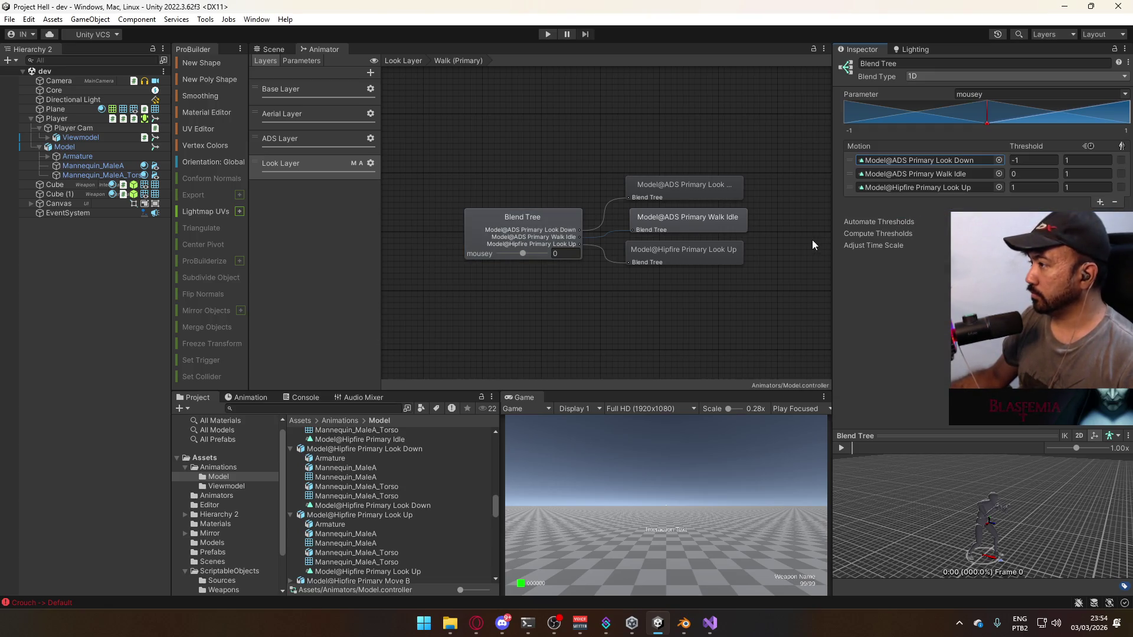
Set the third motion to ADS Primary Look Up
{"action": "right_click", "coordinate": [961, 160]}
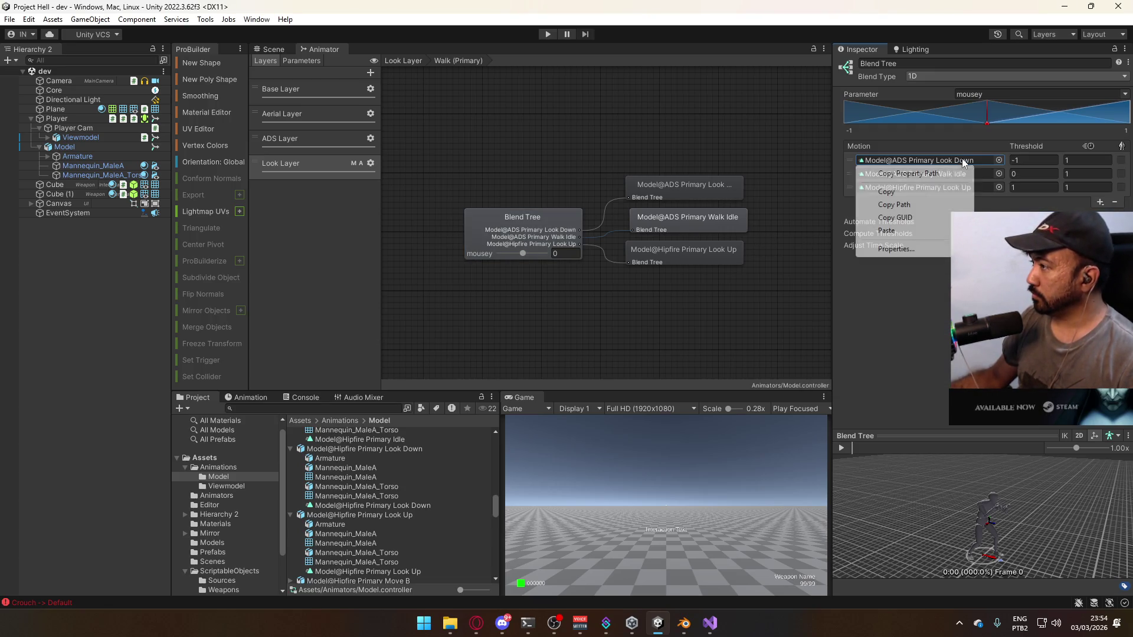
{"action": "left_click", "coordinate": [886, 192]}
{"action": "right_click", "coordinate": [950, 187]}
{"action": "left_click", "coordinate": [887, 258]}
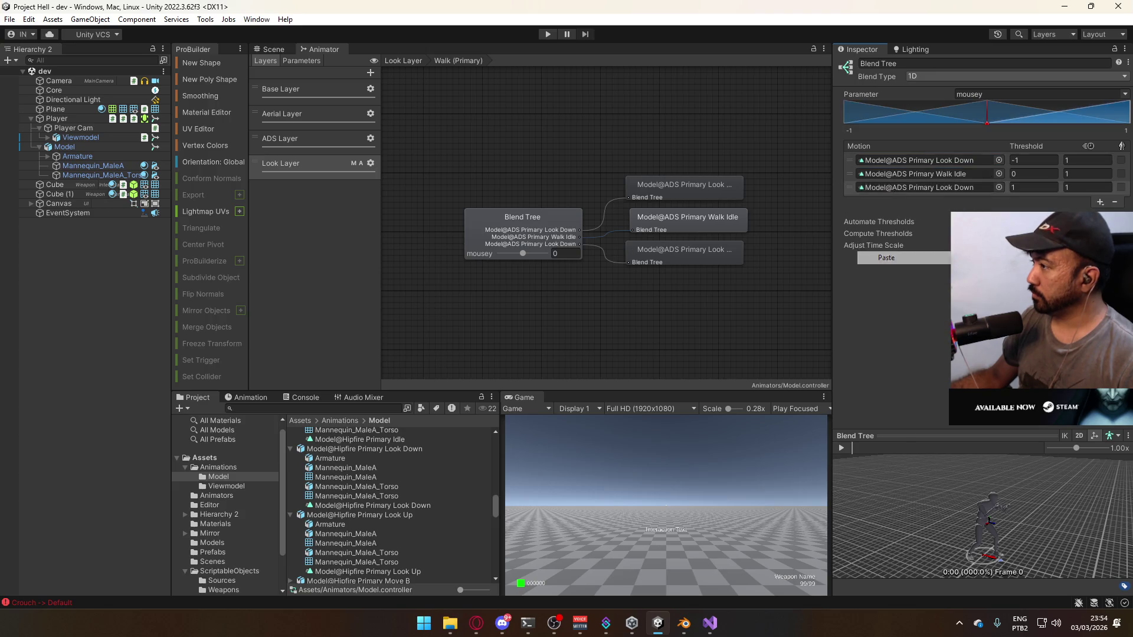
{"action": "left_click", "coordinate": [998, 187]}
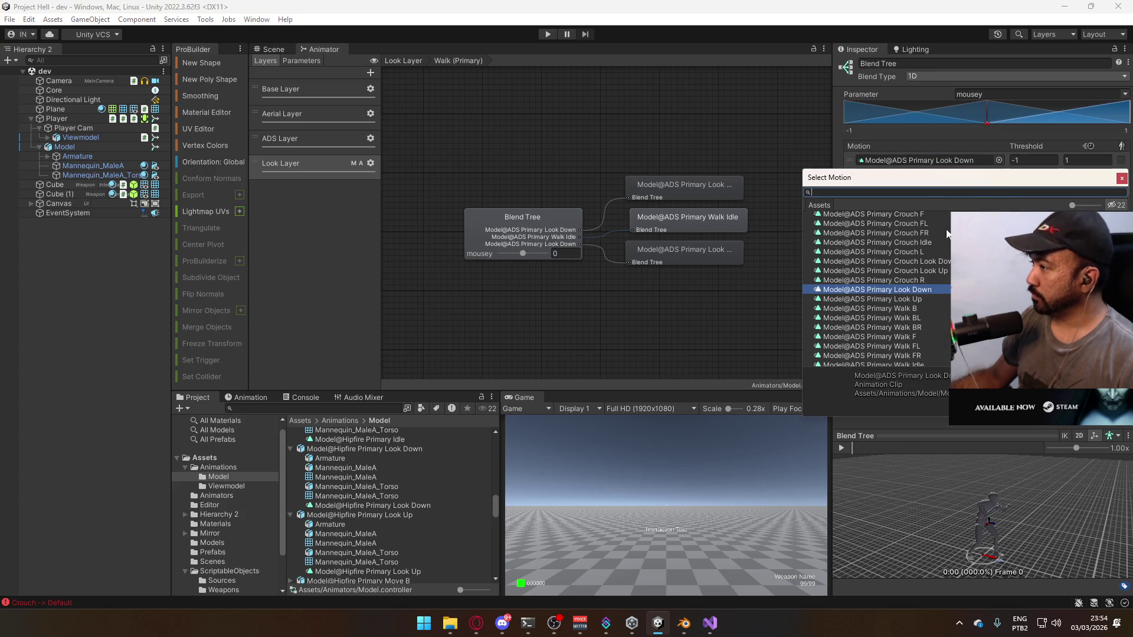
{"action": "double_click", "coordinate": [912, 299]}
{"action": "left_click", "coordinate": [403, 60]}
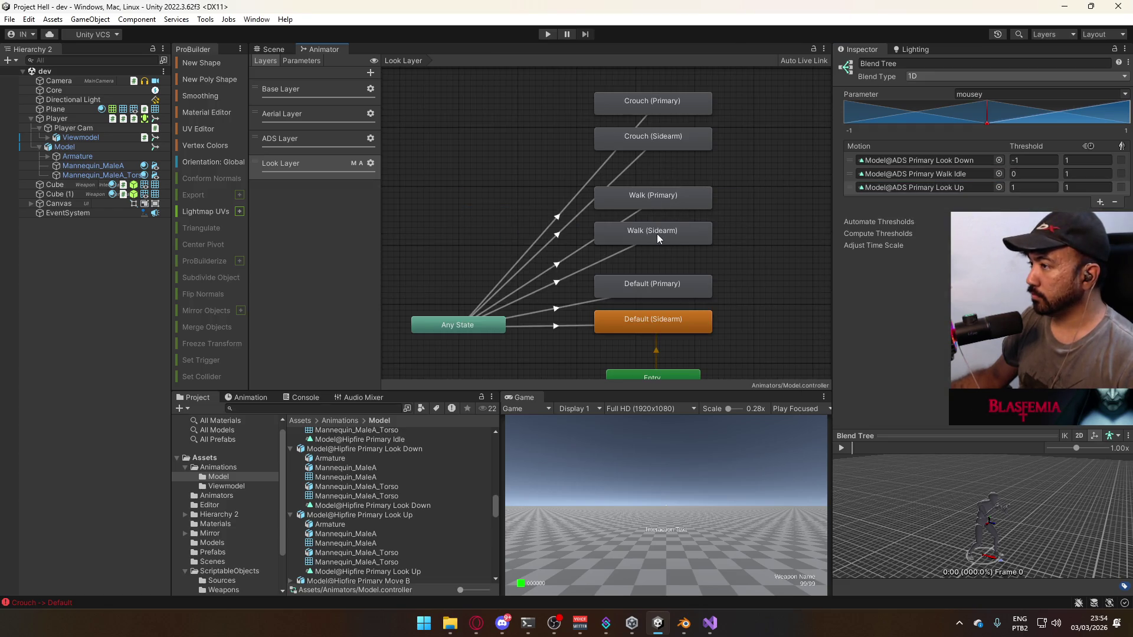
Inspect the clips in the Crouch (Sidearm) and Crouch (Primary) blend trees
{"action": "double_click", "coordinate": [684, 129]}
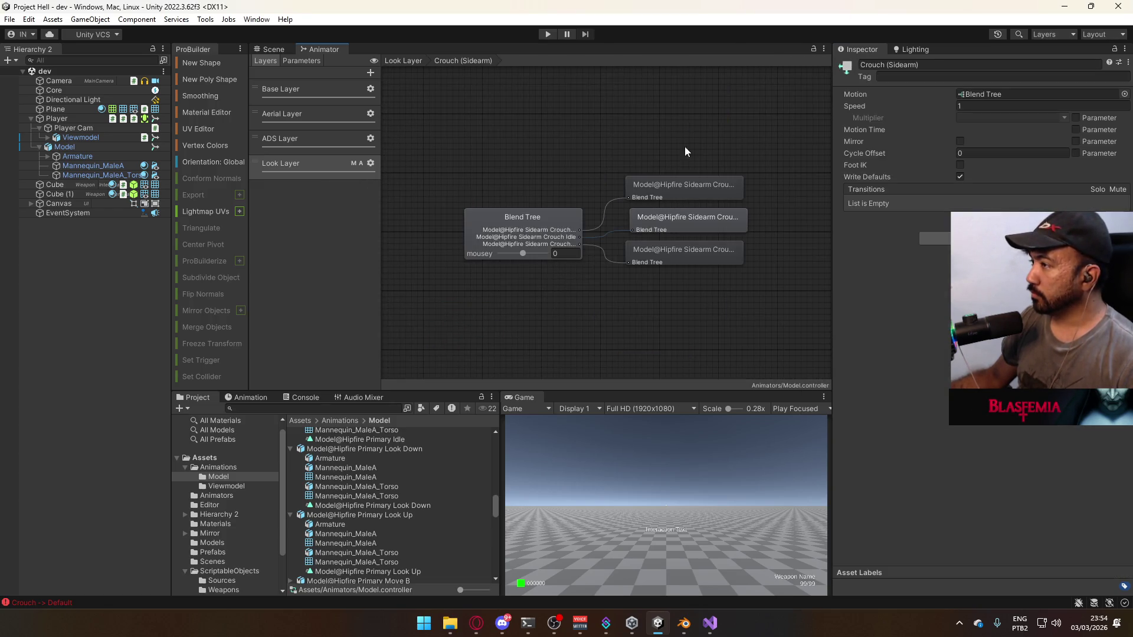
{"action": "left_click", "coordinate": [675, 219]}
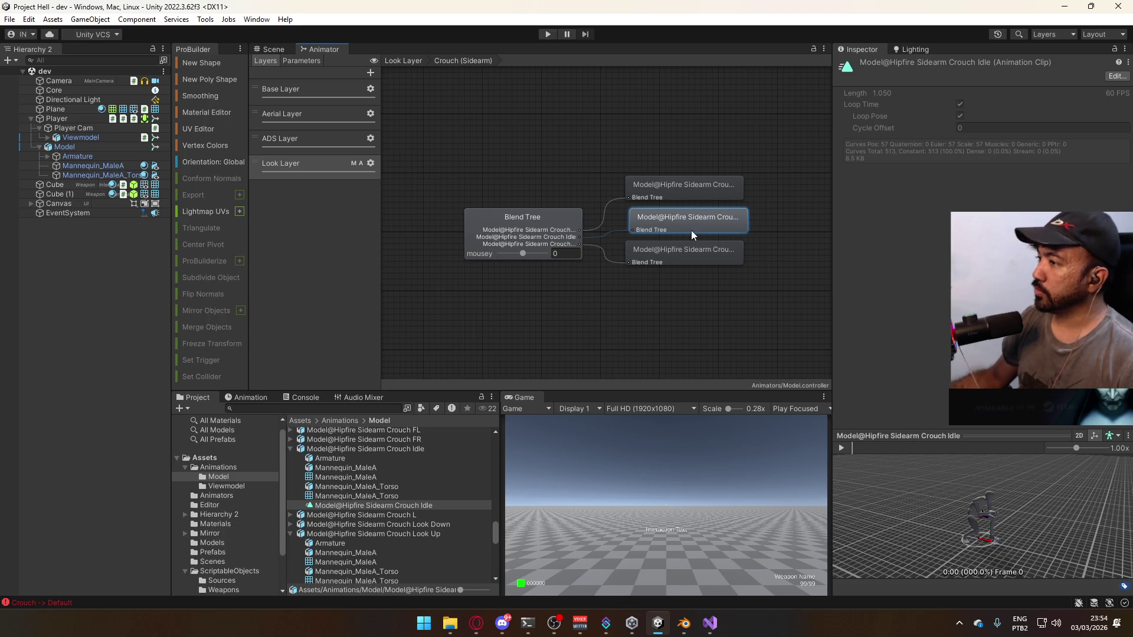
{"action": "left_click", "coordinate": [704, 253]}
{"action": "key", "text": "ctrl+z"}
{"action": "key", "text": "ctrl+z"}
{"action": "key", "text": "ctrl+z"}
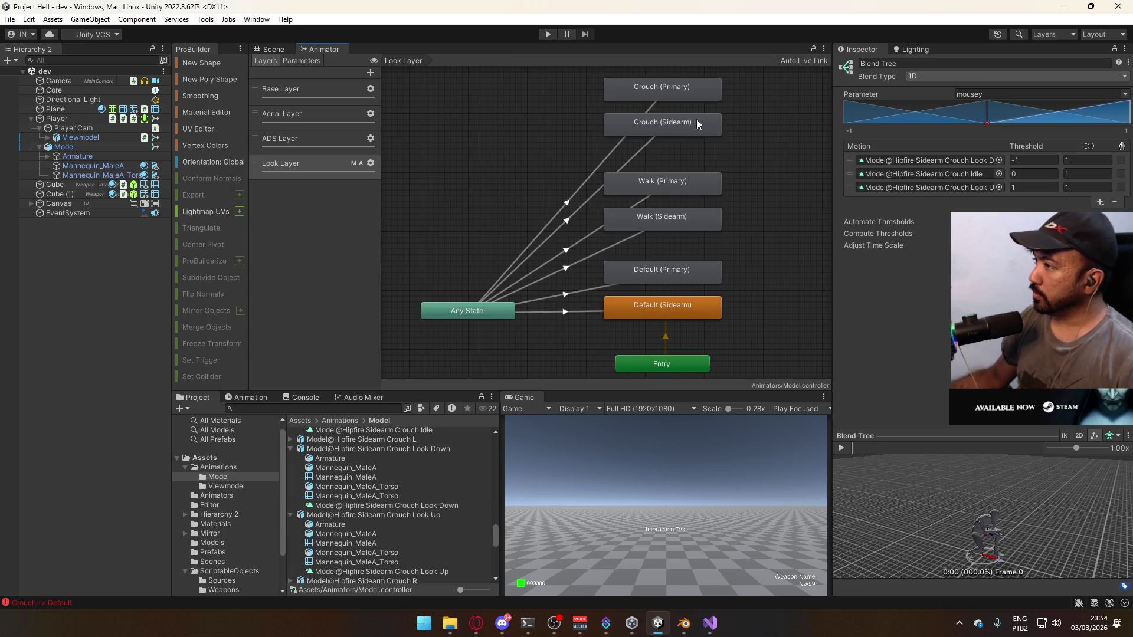
{"action": "double_click", "coordinate": [683, 126]}
{"action": "left_click", "coordinate": [705, 222]}
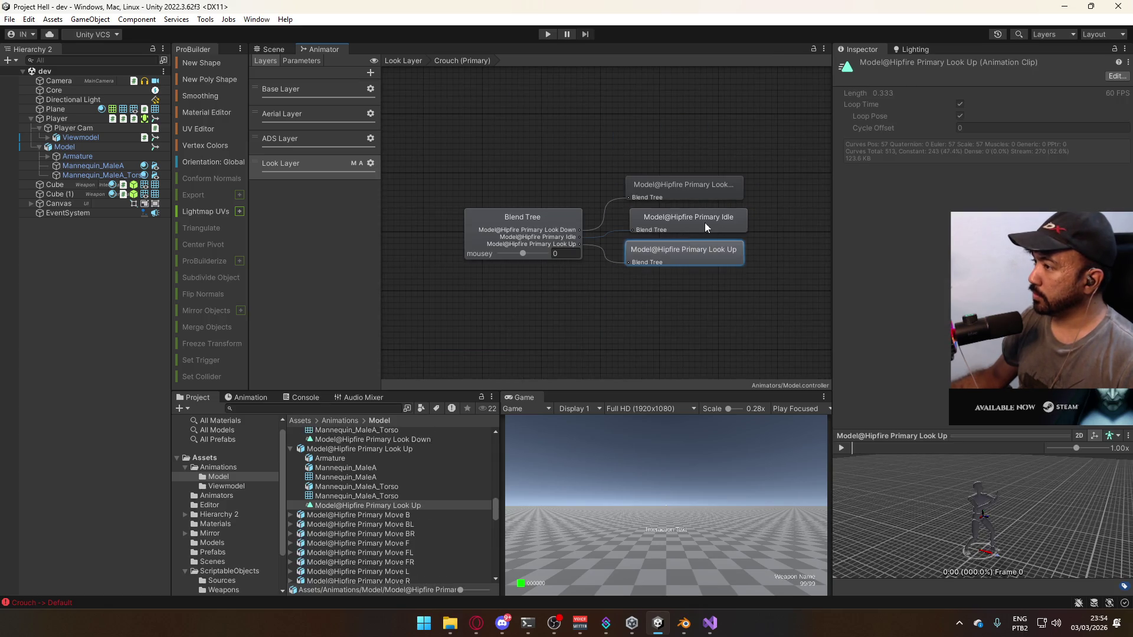
{"action": "key", "text": "ctrl+z"}
{"action": "key", "text": "ctrl+z"}
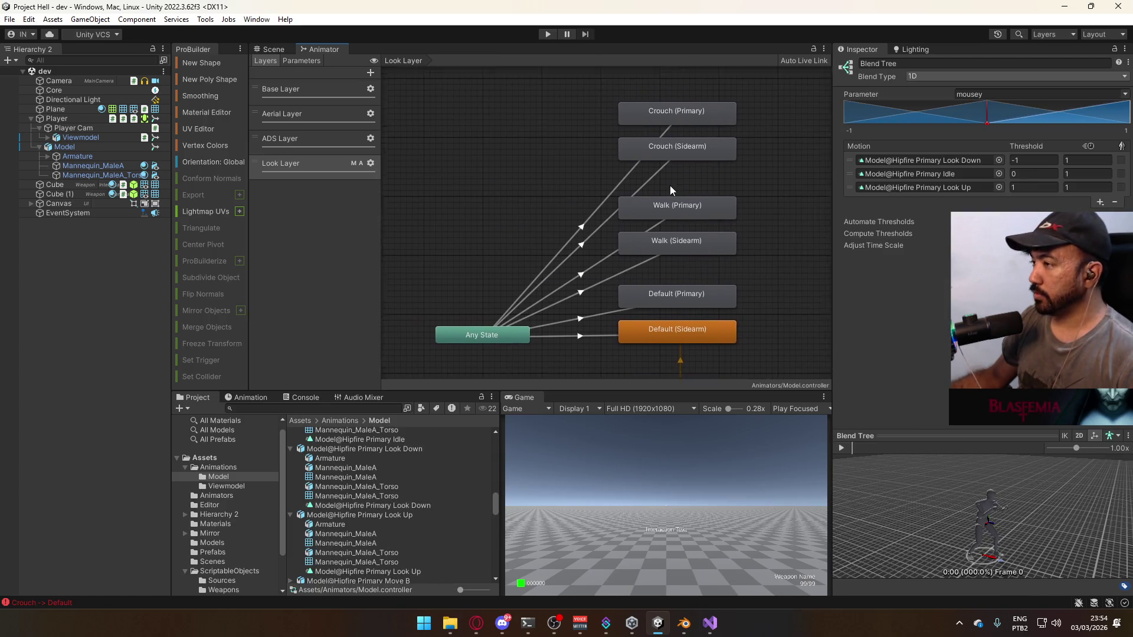
Duplicate both Crouch states and place the copies above the originals
{"action": "left_click_drag", "start_coordinate": [718, 195], "coordinate": [640, 121]}
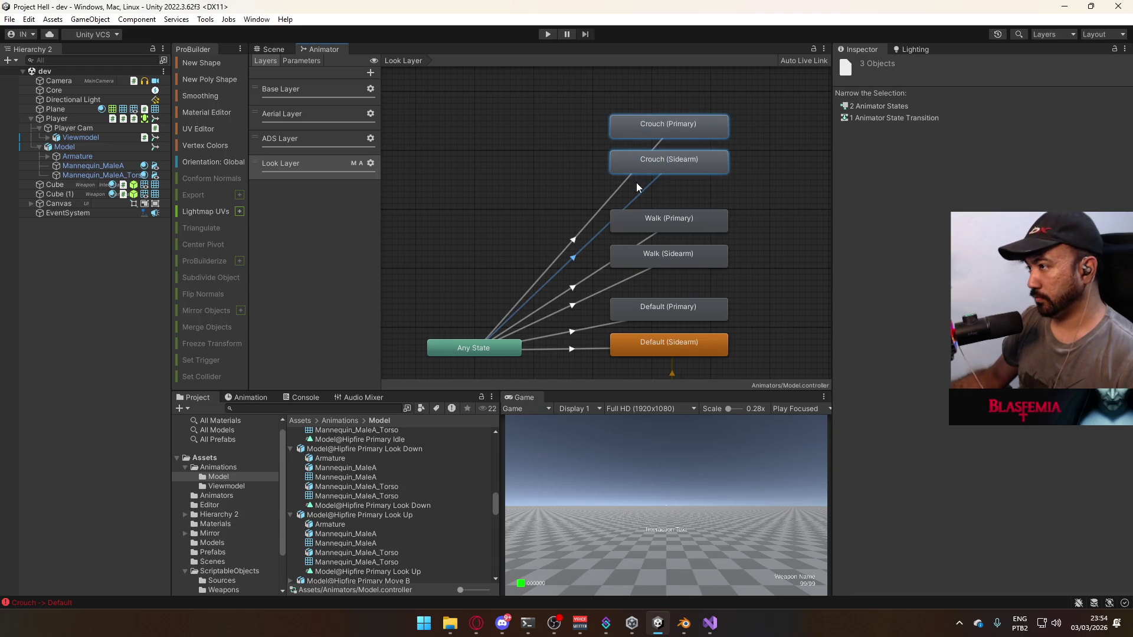
{"action": "mouse_move", "coordinate": [640, 164]}
{"action": "middle_mouse_down"}
{"action": "mouse_move", "coordinate": [587, 185]}
{"action": "mouse_move", "coordinate": [641, 265]}
{"action": "mouse_move", "coordinate": [671, 268]}
{"action": "middle_mouse_up"}
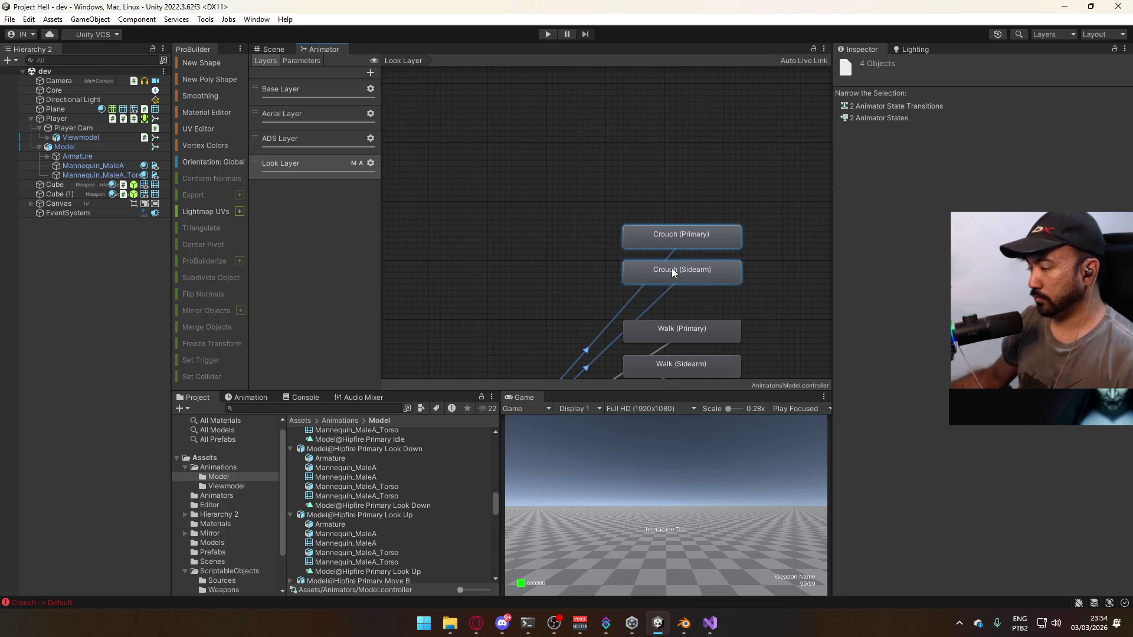
{"action": "scroll", "coordinate": [586, 279], "scroll_direction": "down", "scroll_amount": 3}
{"action": "key", "text": "ctrl+d"}
{"action": "mouse_move", "coordinate": [525, 350]}
{"action": "left_mouse_down"}
{"action": "mouse_move", "coordinate": [624, 195]}
{"action": "mouse_move", "coordinate": [654, 199]}
{"action": "mouse_move", "coordinate": [642, 202]}
{"action": "left_mouse_up"}
{"action": "left_click", "coordinate": [675, 150]}
{"action": "scroll", "coordinate": [675, 203], "scroll_direction": "up", "scroll_amount": 2}
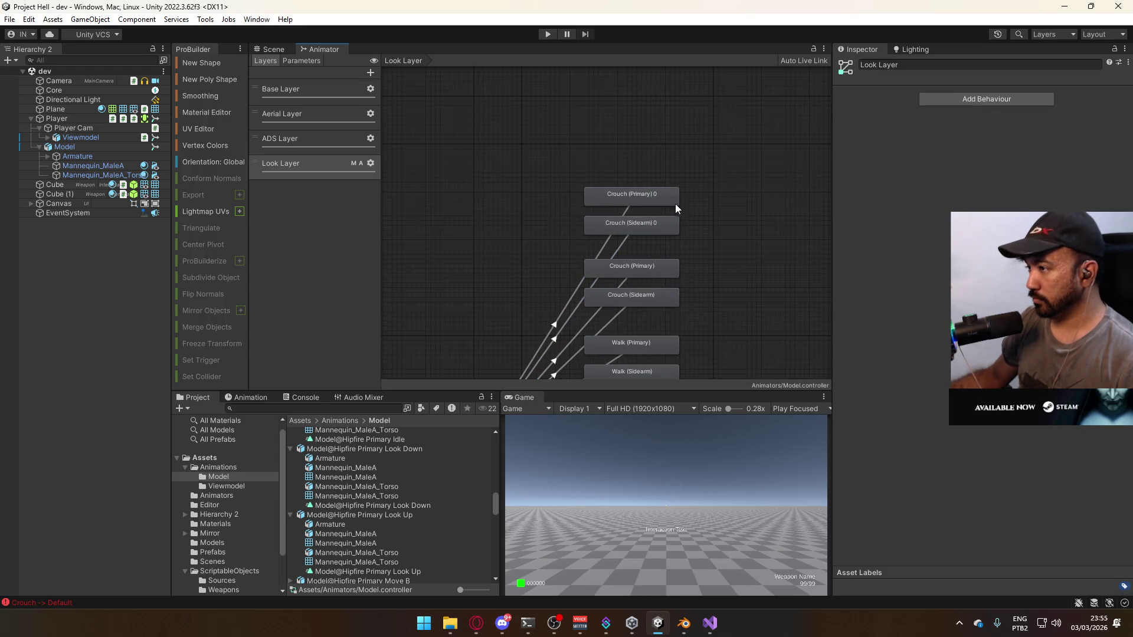
Rename Crouch (Sidearm) 0 to Crouch Walk (Sidearm)
{"action": "left_click", "coordinate": [604, 228]}
{"action": "left_click", "coordinate": [881, 66]}
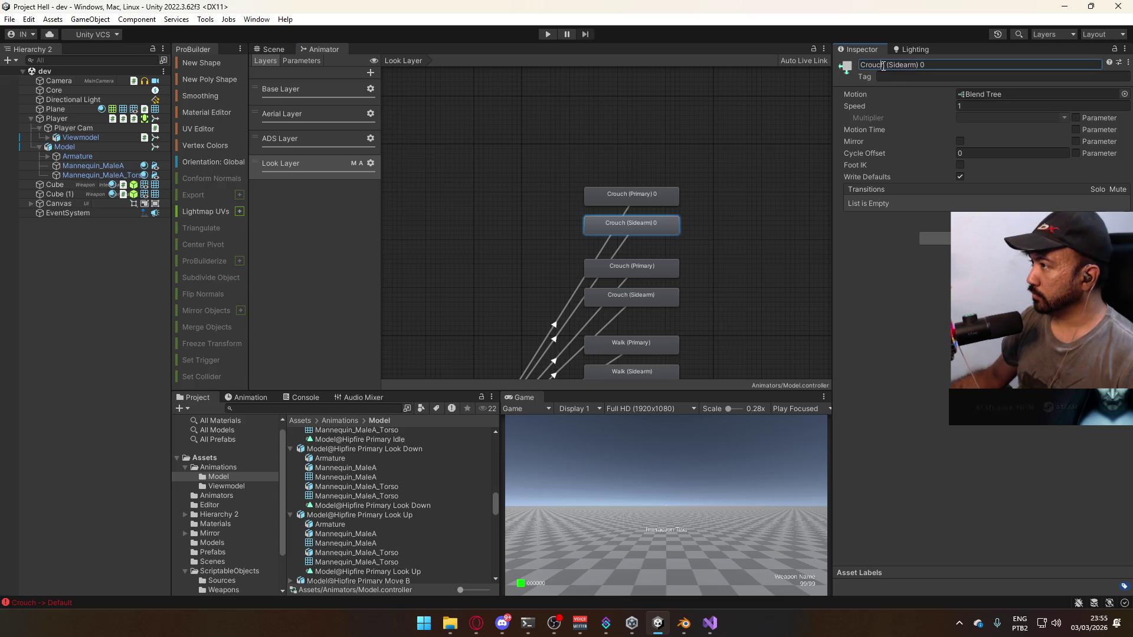
{"action": "type", "text": "Walk"}
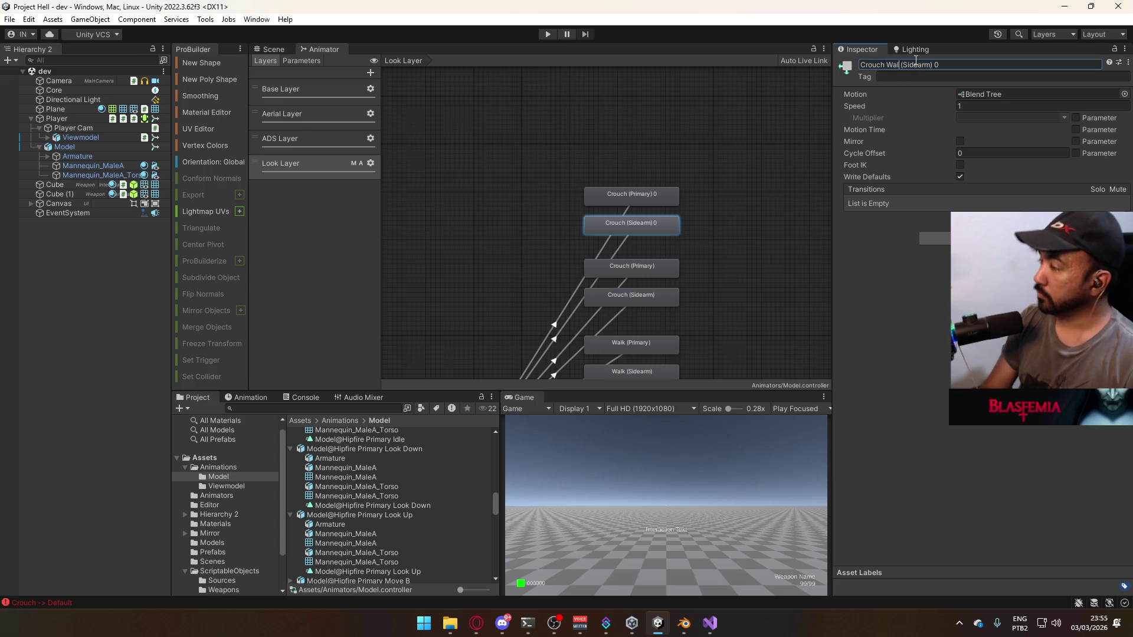
{"action": "left_click", "coordinate": [966, 66]}
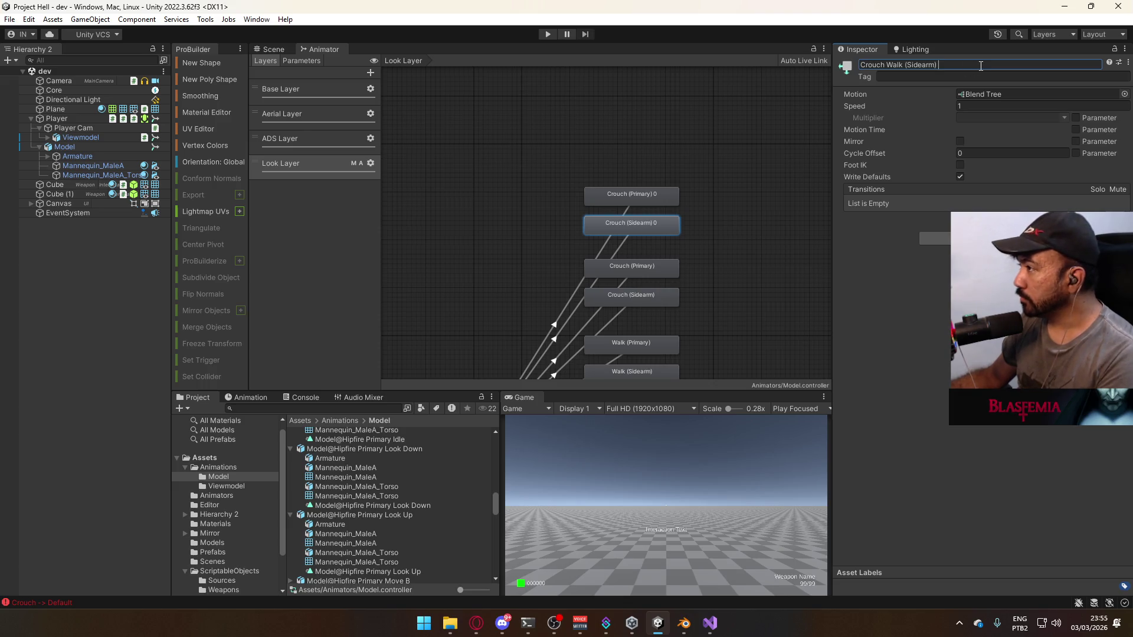
{"action": "left_click", "coordinate": [649, 195]}
Rename Crouch (Primary) 0 to Crouch Walk (Primary)
{"action": "left_click", "coordinate": [885, 65]}
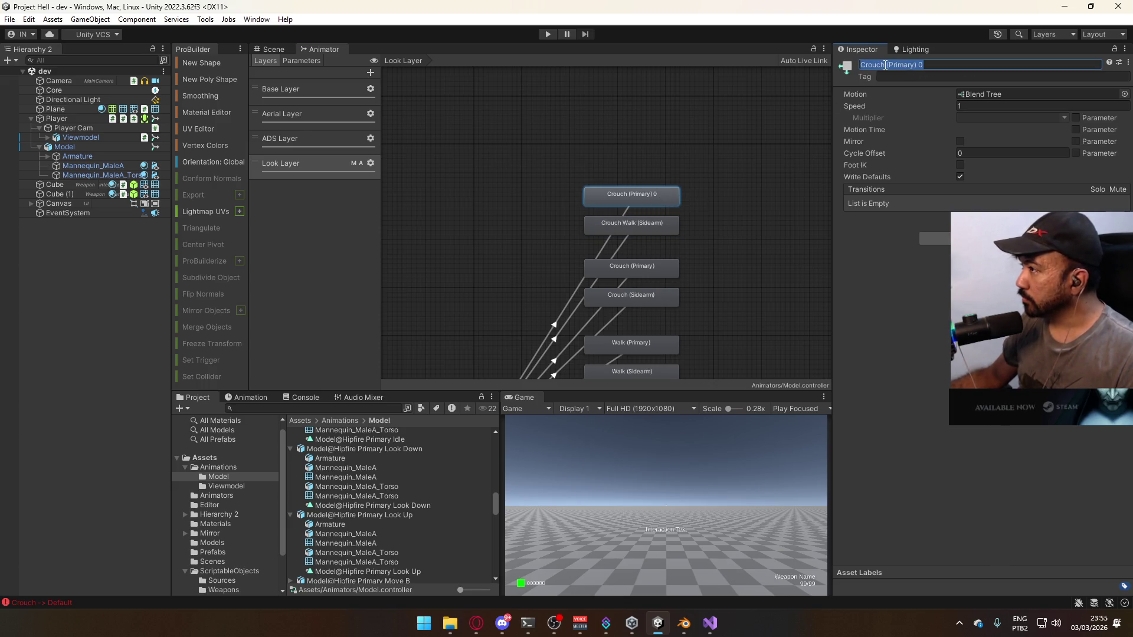
{"action": "left_click", "coordinate": [885, 65]}
{"action": "type", "text": "Walk"}
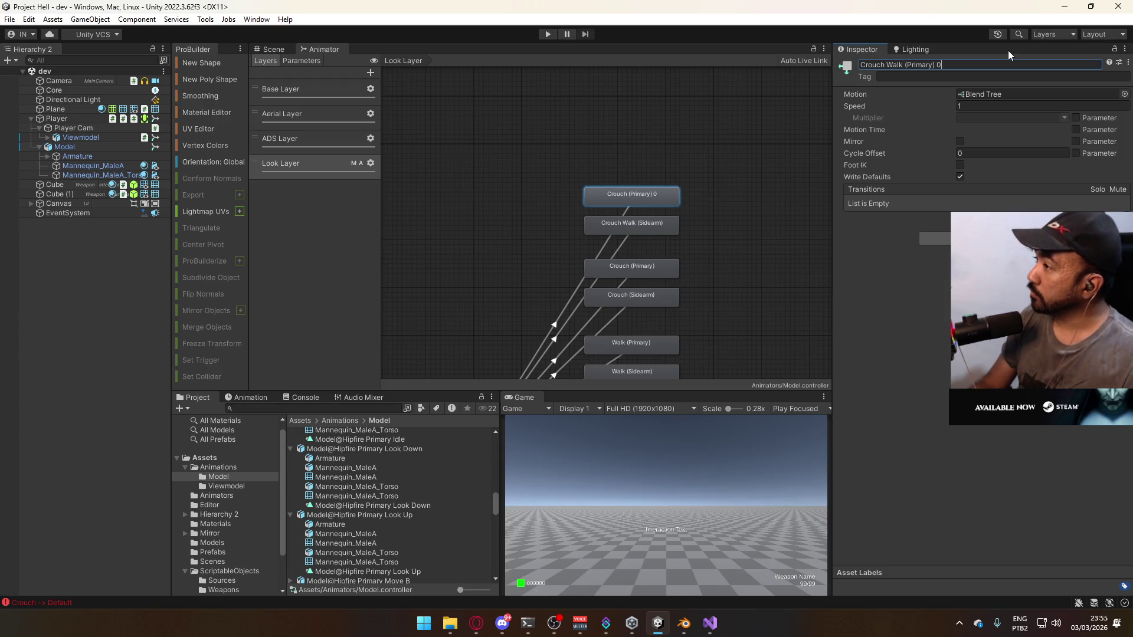
{"action": "key", "text": "BackSpace"}
{"action": "key", "text": "BackSpace"}
{"action": "key", "text": "Return"}
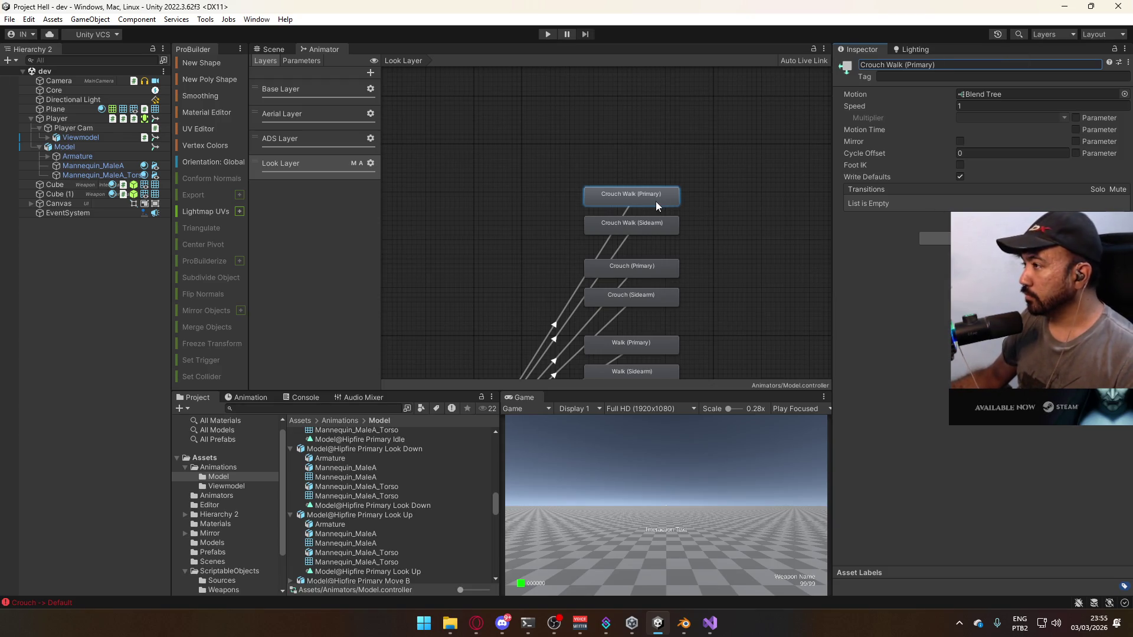
Inspect the Crouch Walk (Primary), Crouch (Primary) and Crouch (Sidearm) blend trees
{"action": "double_click", "coordinate": [656, 203]}
{"action": "left_click", "coordinate": [575, 218]}
{"action": "left_click", "coordinate": [688, 219]}
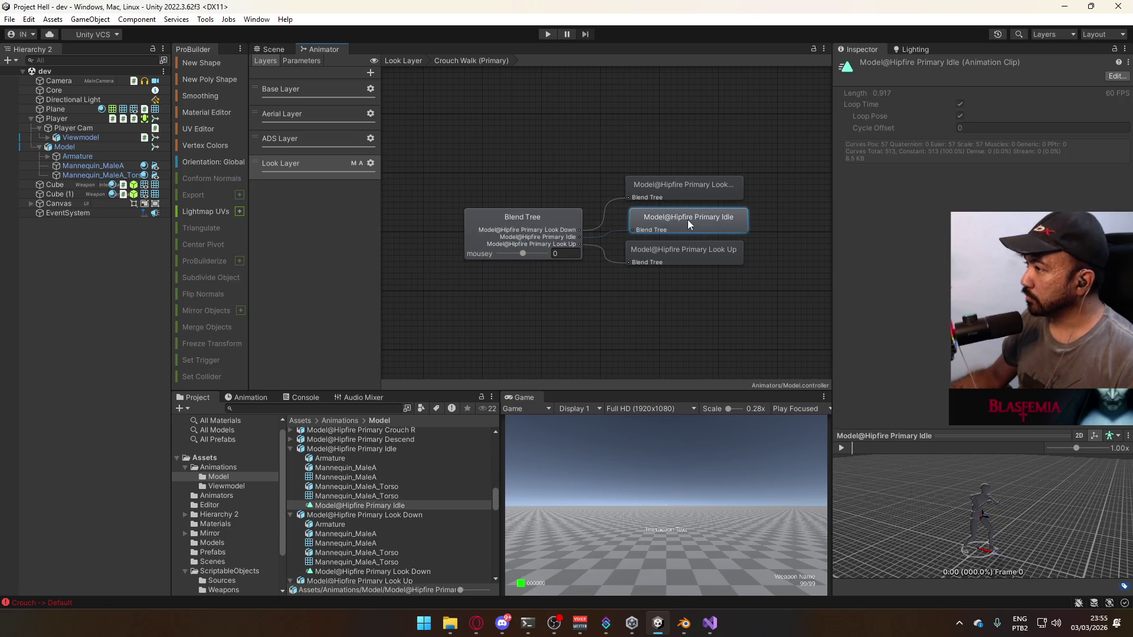
{"action": "left_click", "coordinate": [645, 210]}
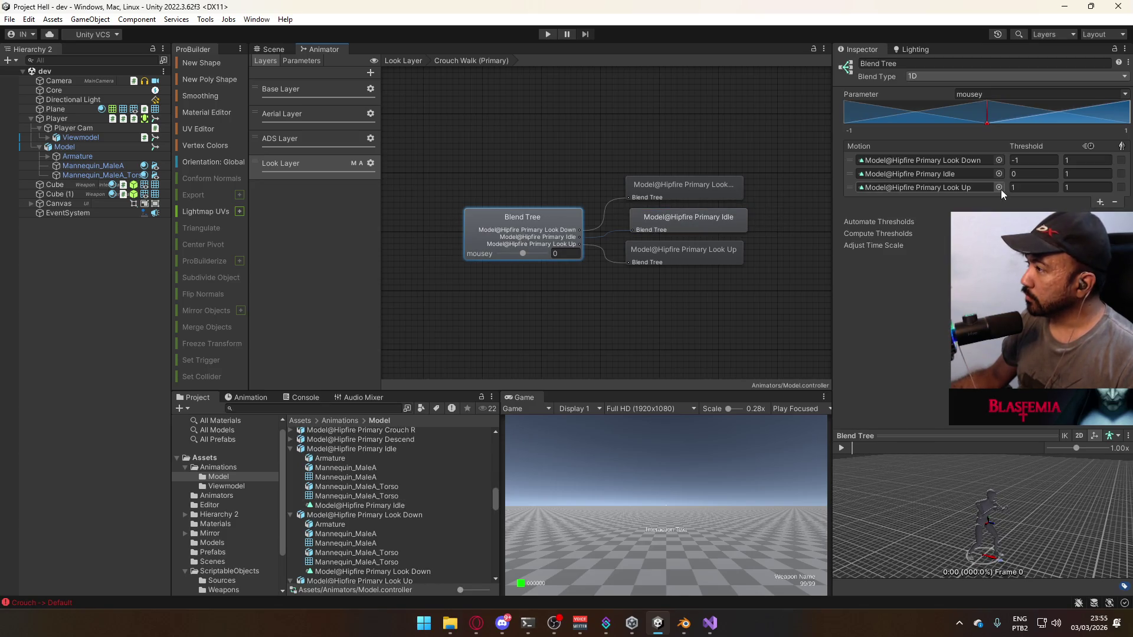
{"action": "left_click", "coordinate": [403, 60]}
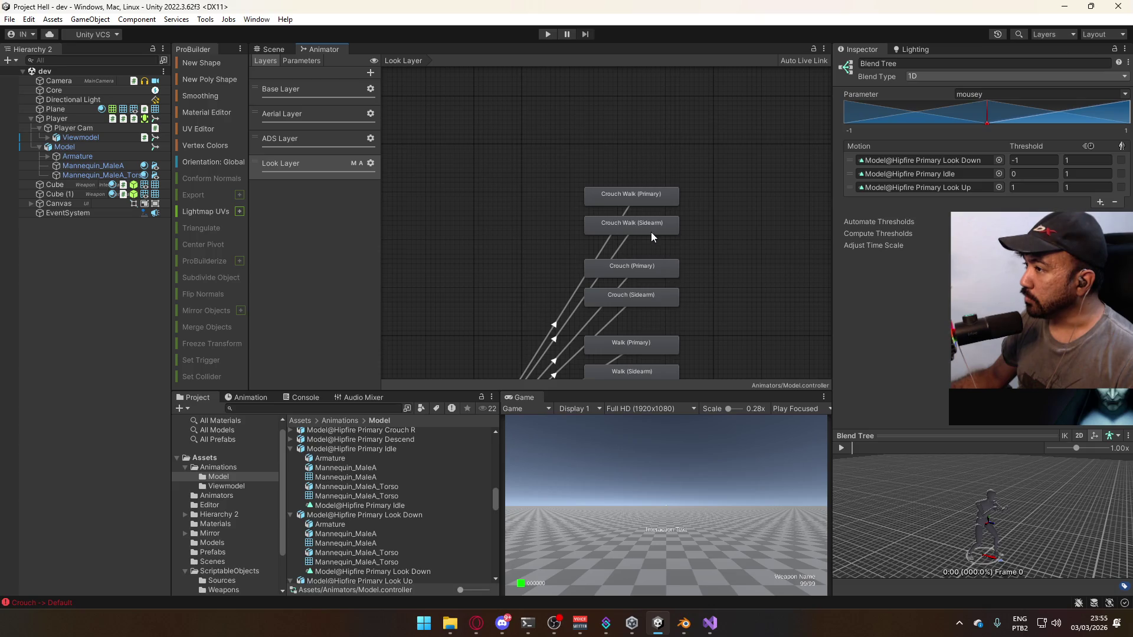
{"action": "double_click", "coordinate": [646, 267]}
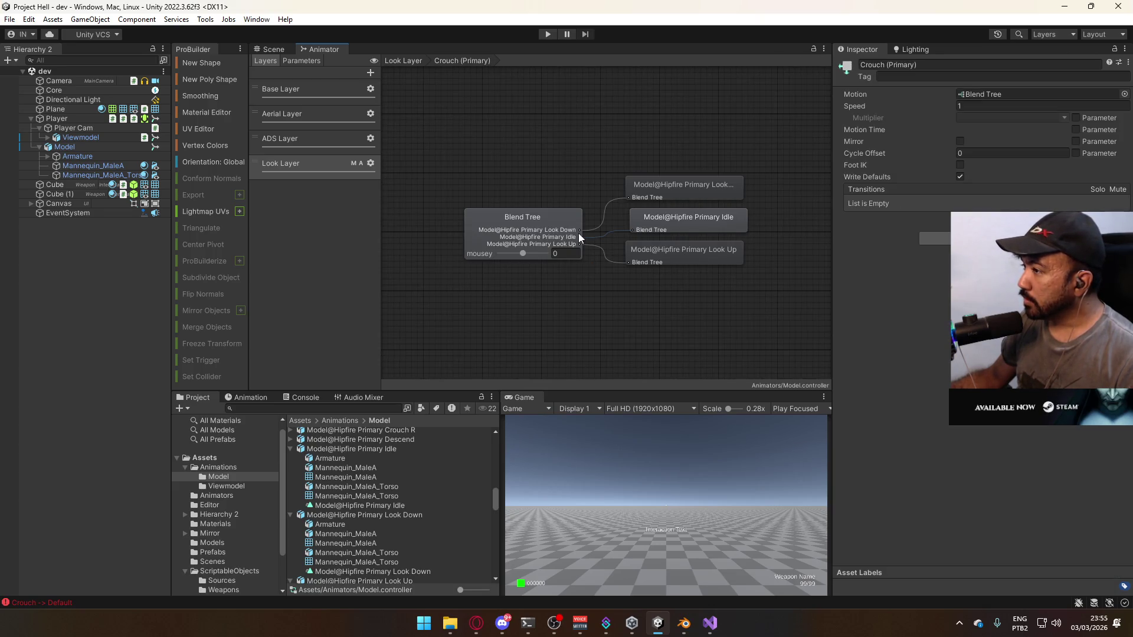
{"action": "left_click", "coordinate": [579, 234]}
{"action": "left_click", "coordinate": [403, 60]}
{"action": "left_click", "coordinate": [627, 295]}
{"action": "double_click", "coordinate": [628, 295]}
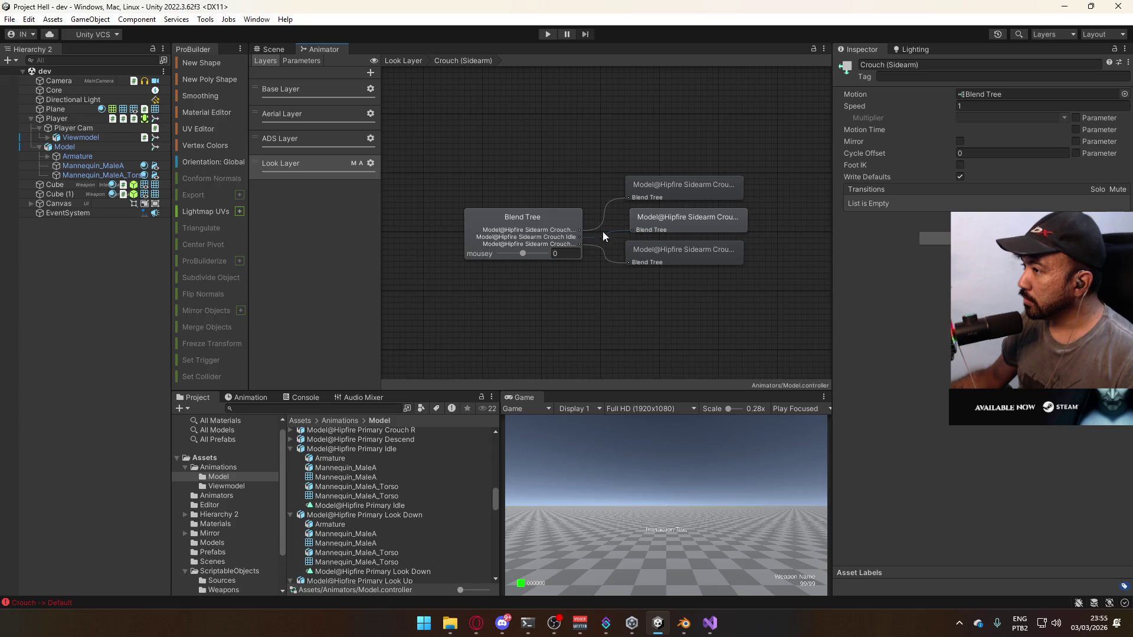
{"action": "left_click", "coordinate": [403, 60]}
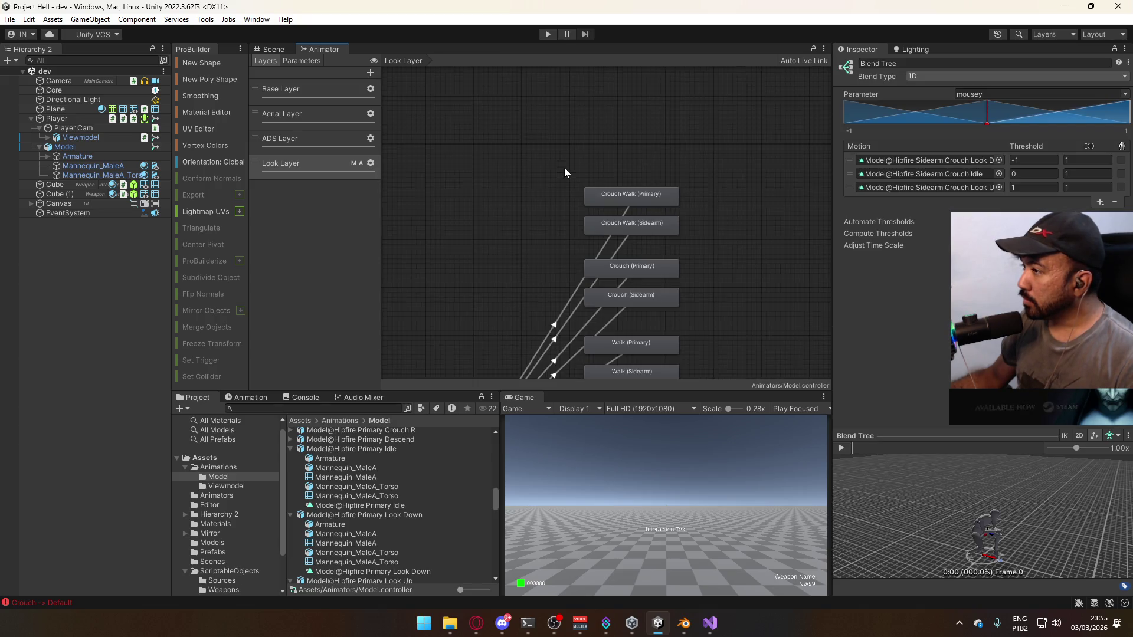
In Crouch (Primary), set the middle motion to Hipfire Primary Crouch Idle
{"action": "double_click", "coordinate": [649, 266]}
{"action": "left_click", "coordinate": [700, 253]}
{"action": "left_click", "coordinate": [702, 228]}
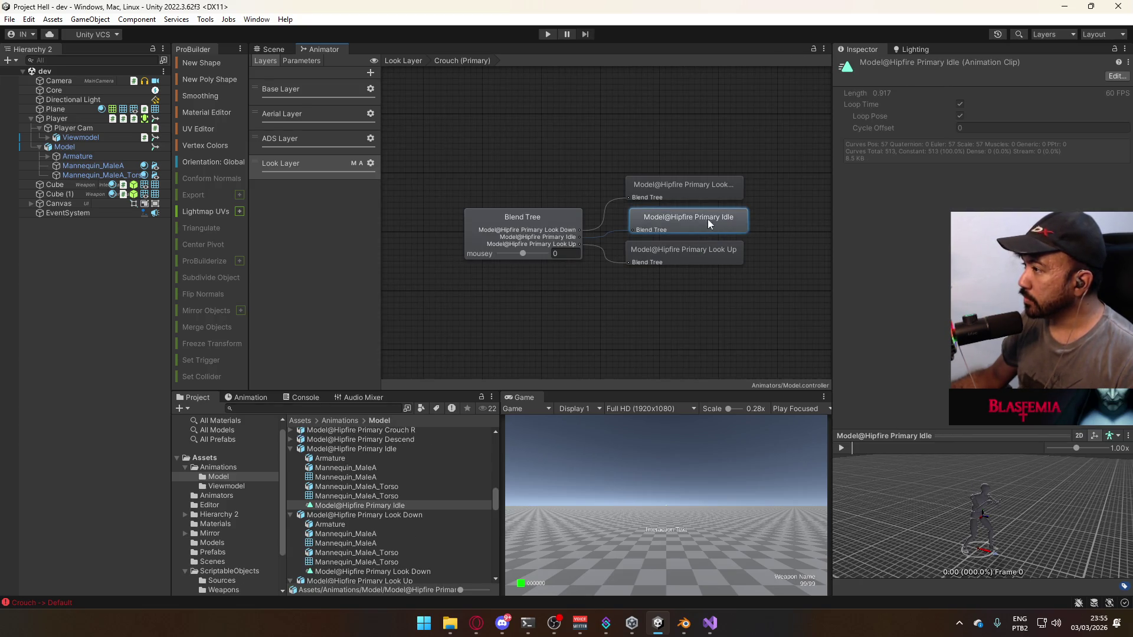
{"action": "left_click", "coordinate": [791, 209]}
{"action": "left_click", "coordinate": [998, 174]}
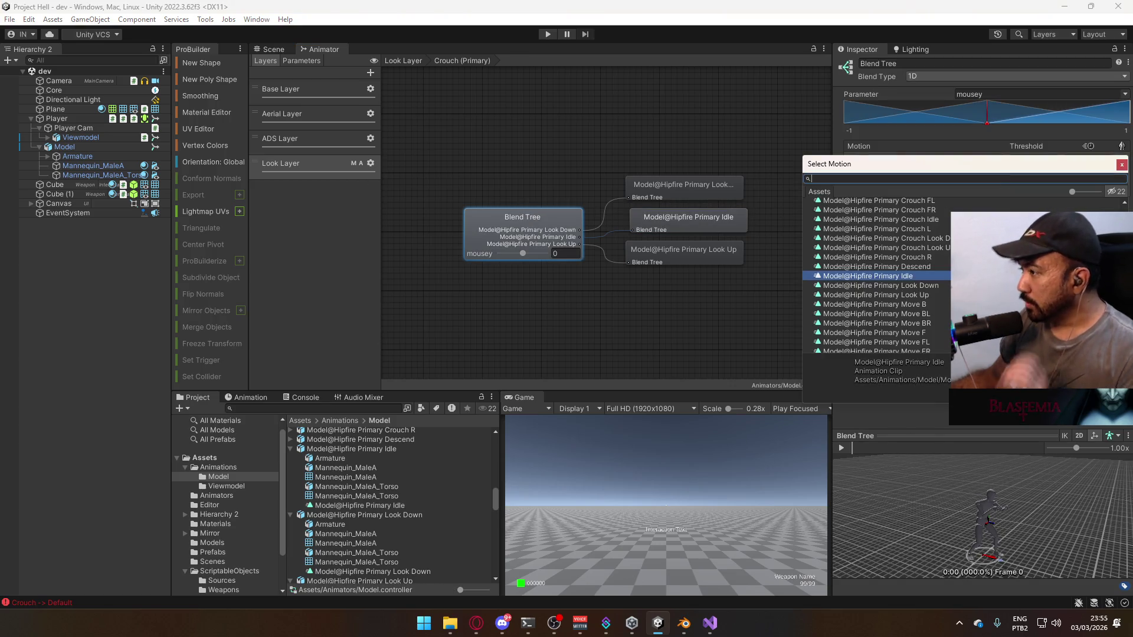
{"action": "double_click", "coordinate": [944, 220]}
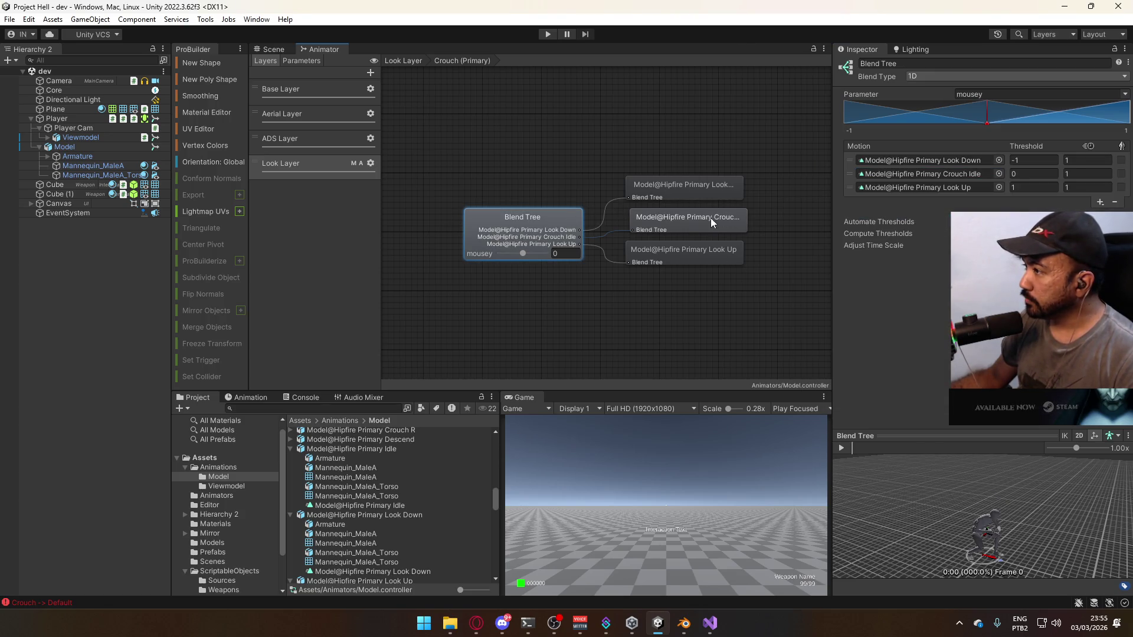
Set the first and third motions to Primary Crouch Look Down and Crouch Look Up
{"action": "left_click", "coordinate": [681, 222]}
{"action": "left_click", "coordinate": [565, 225]}
{"action": "right_click", "coordinate": [926, 177]}
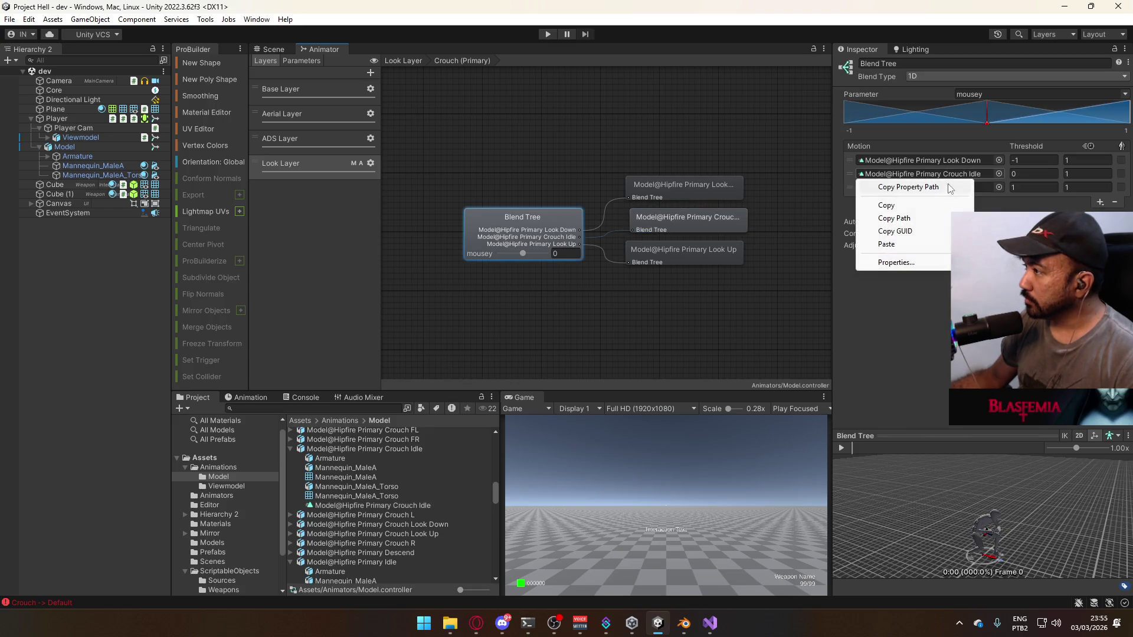
{"action": "right_click", "coordinate": [858, 167]}
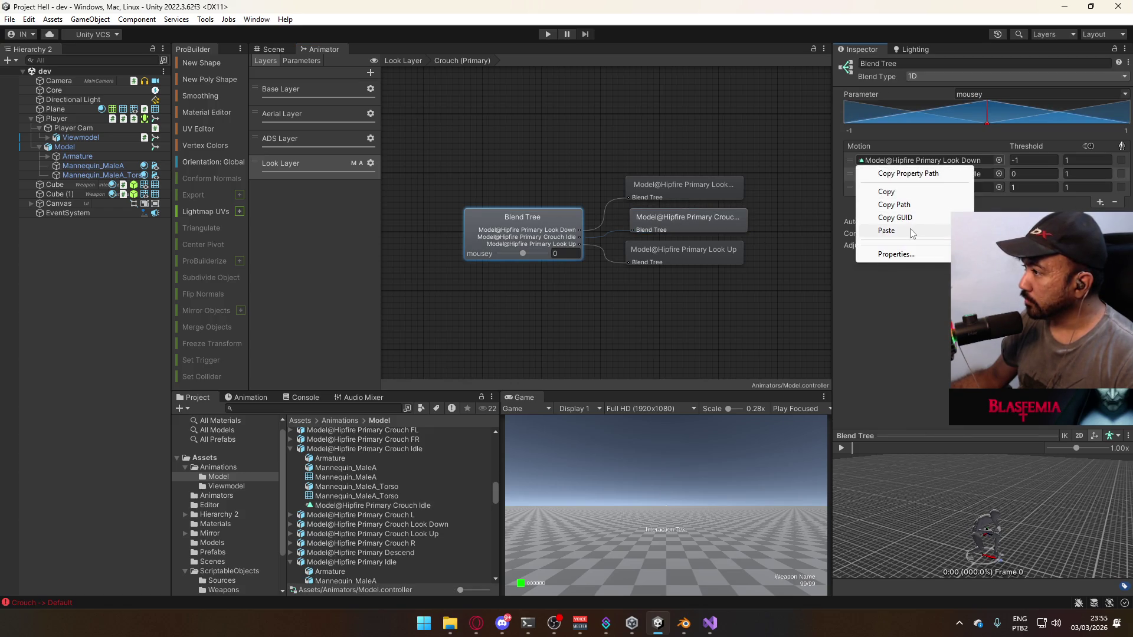
{"action": "left_click", "coordinate": [909, 230]}
{"action": "right_click", "coordinate": [946, 188]}
{"action": "left_click", "coordinate": [918, 258]}
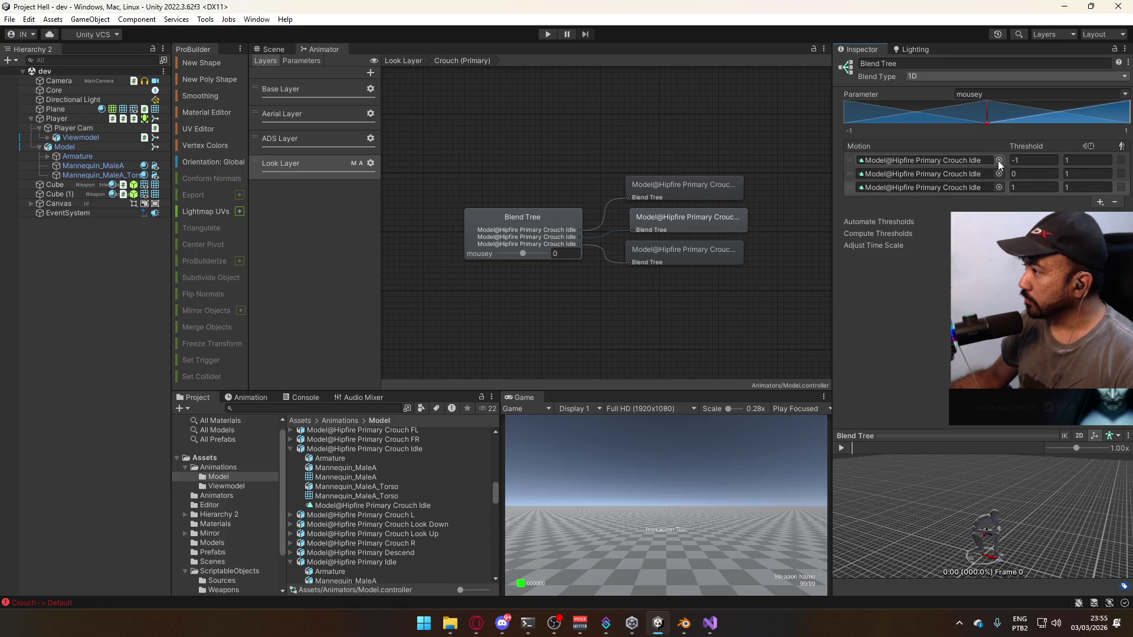
{"action": "left_click", "coordinate": [998, 187]}
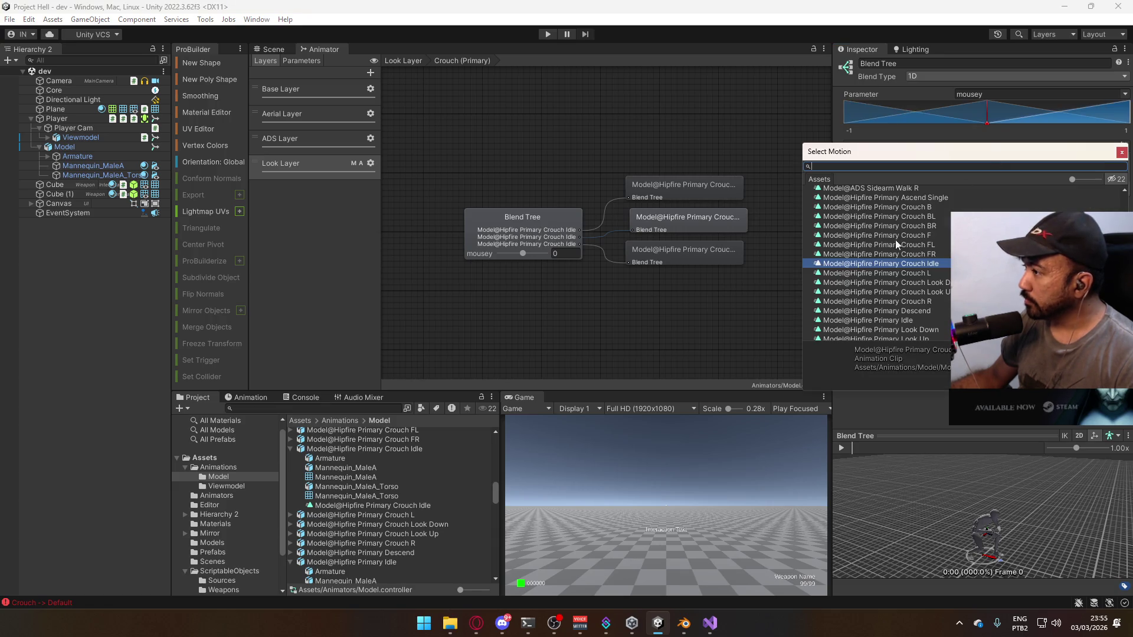
{"action": "double_click", "coordinate": [932, 282]}
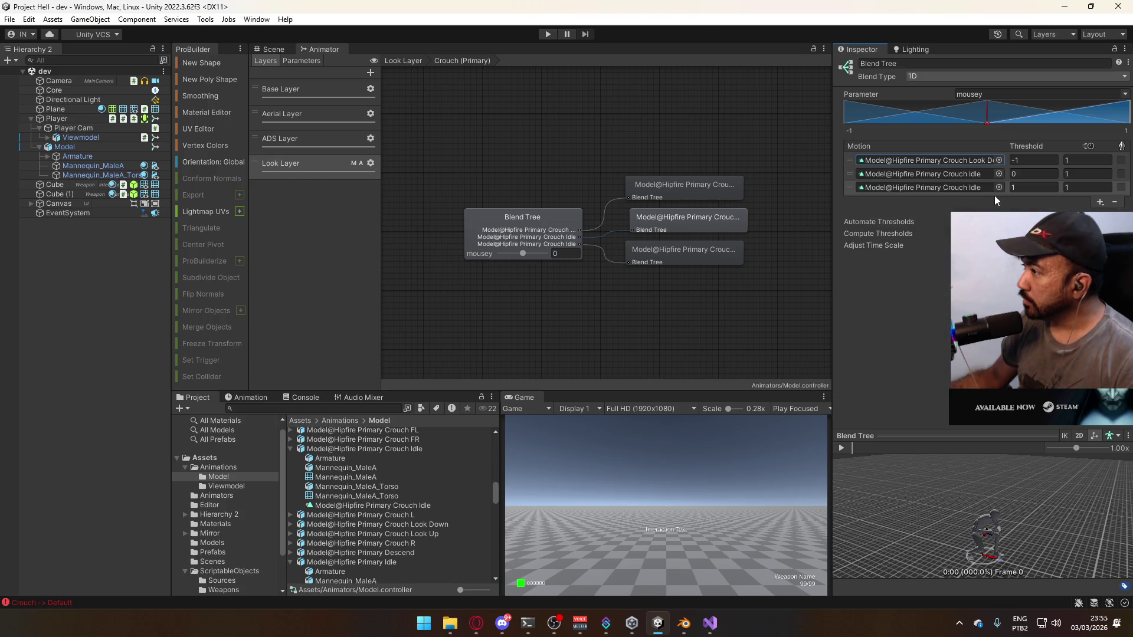
{"action": "left_click", "coordinate": [999, 188]}
{"action": "double_click", "coordinate": [885, 319]}
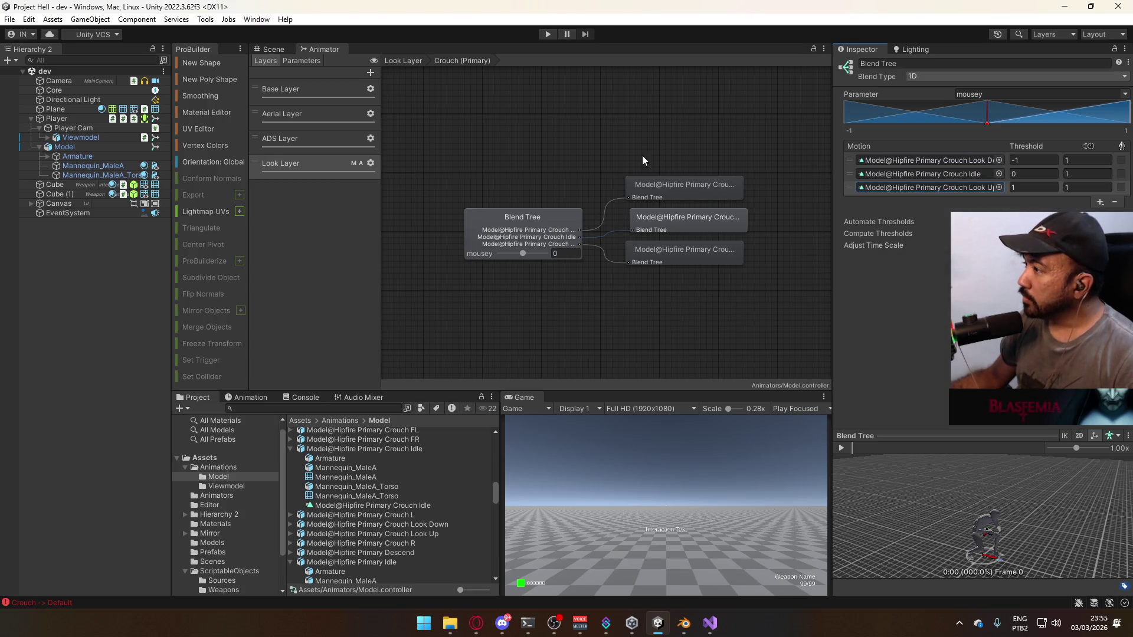
{"action": "left_click", "coordinate": [646, 266]}
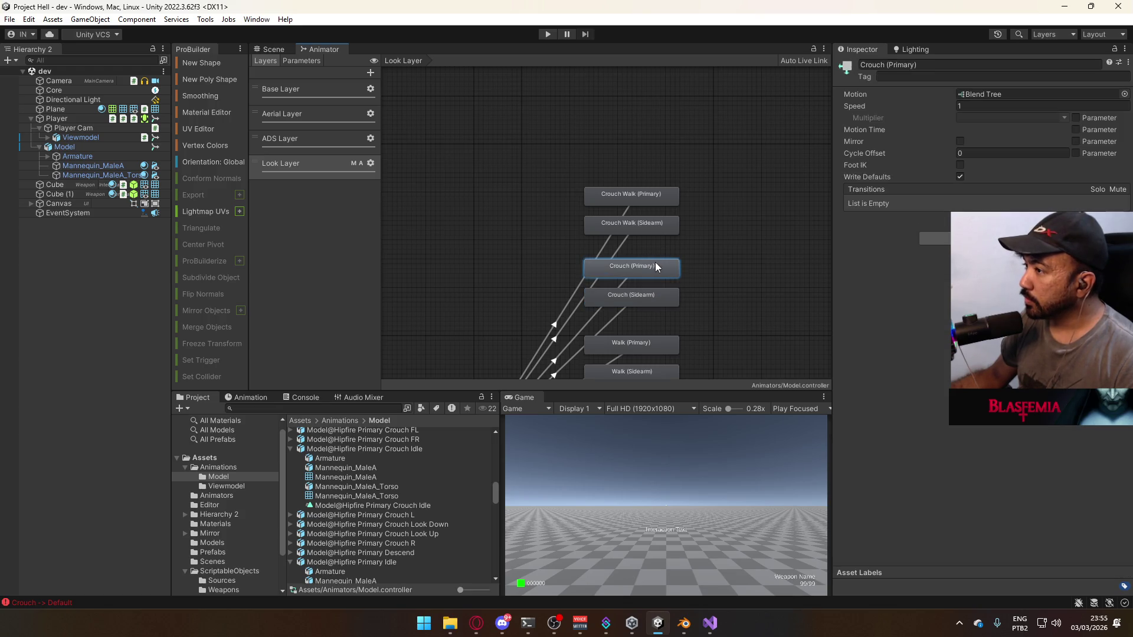
In the Crouch Walk (Sidearm) blend tree, fill all three motion slots with ADS Sidearm Crouch Idle
{"action": "double_click", "coordinate": [654, 222]}
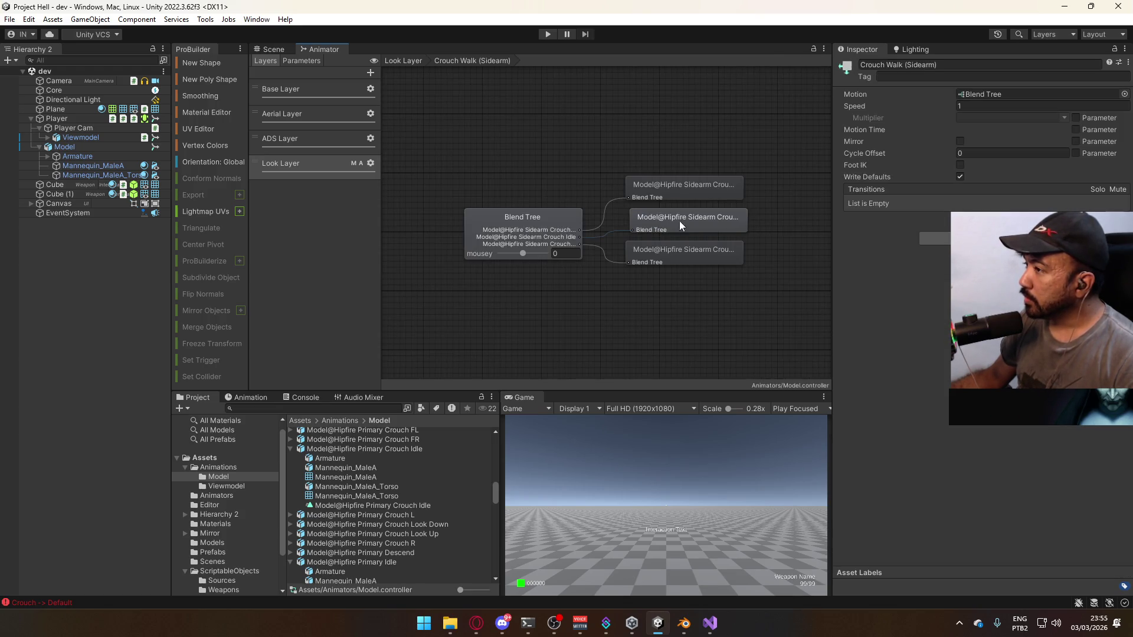
{"action": "left_click", "coordinate": [998, 174]}
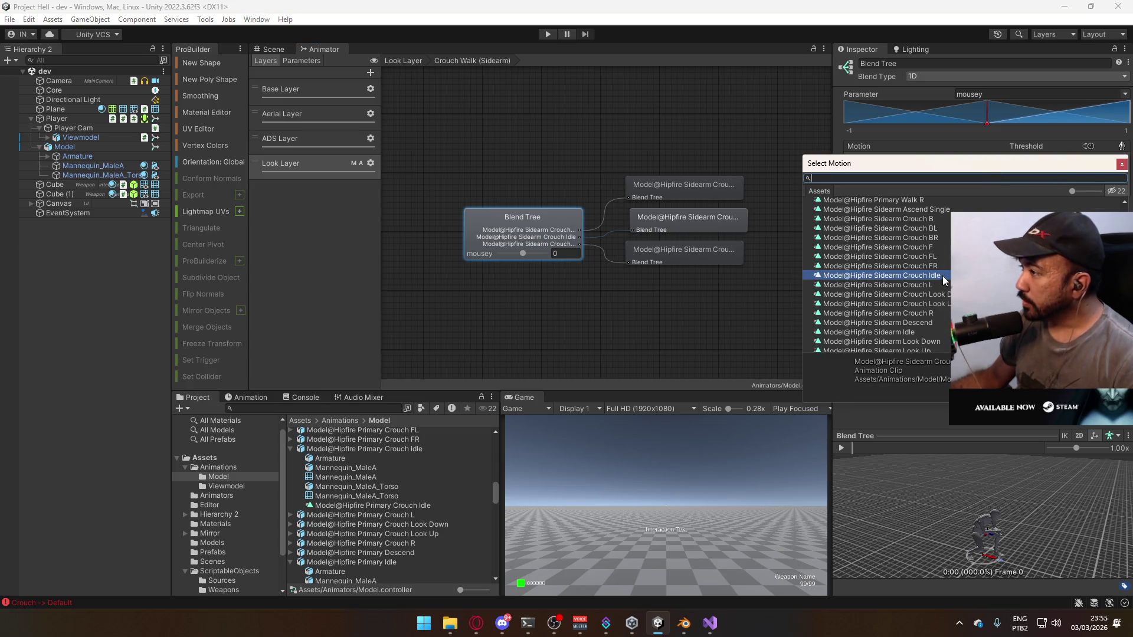
{"action": "type", "text": "ads si"}
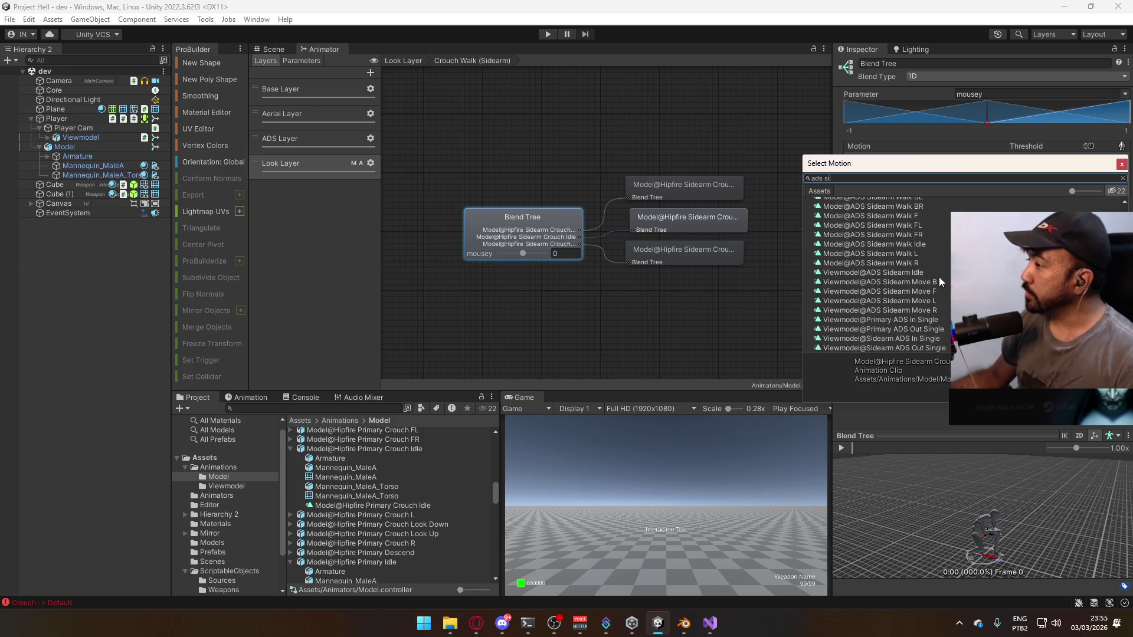
{"action": "type", "text": "dearm "}
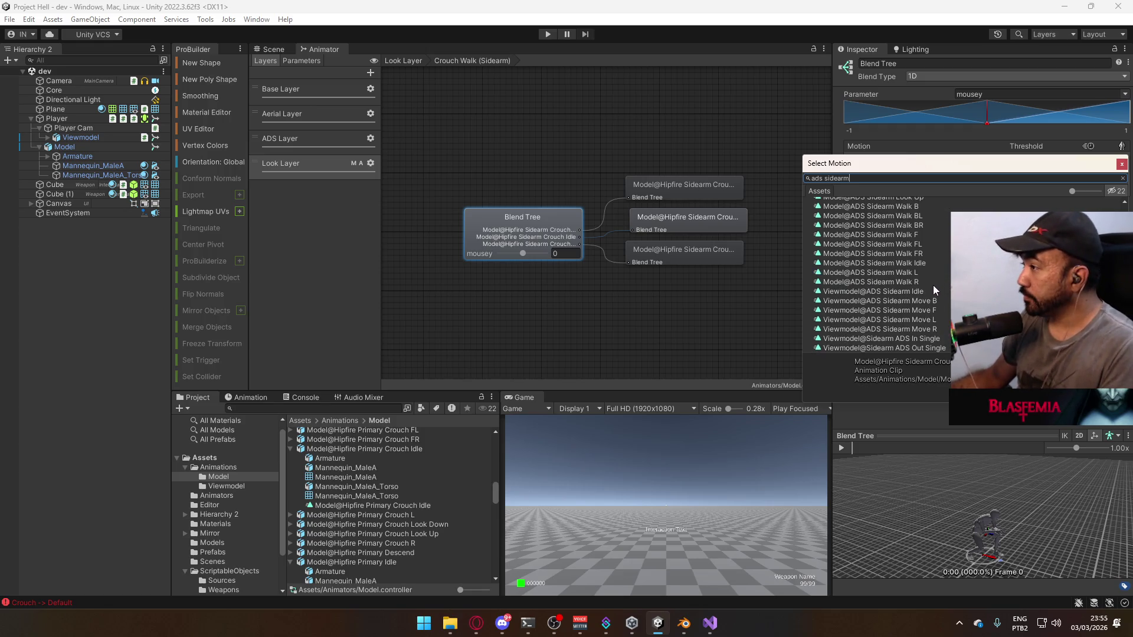
{"action": "type", "text": "cr"}
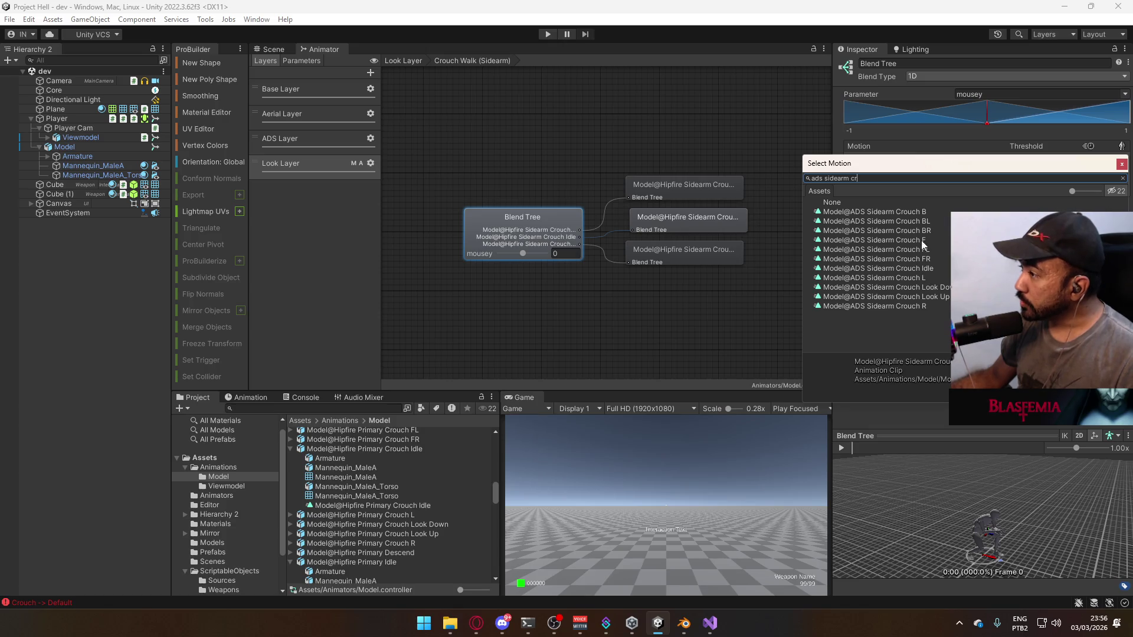
{"action": "double_click", "coordinate": [925, 268]}
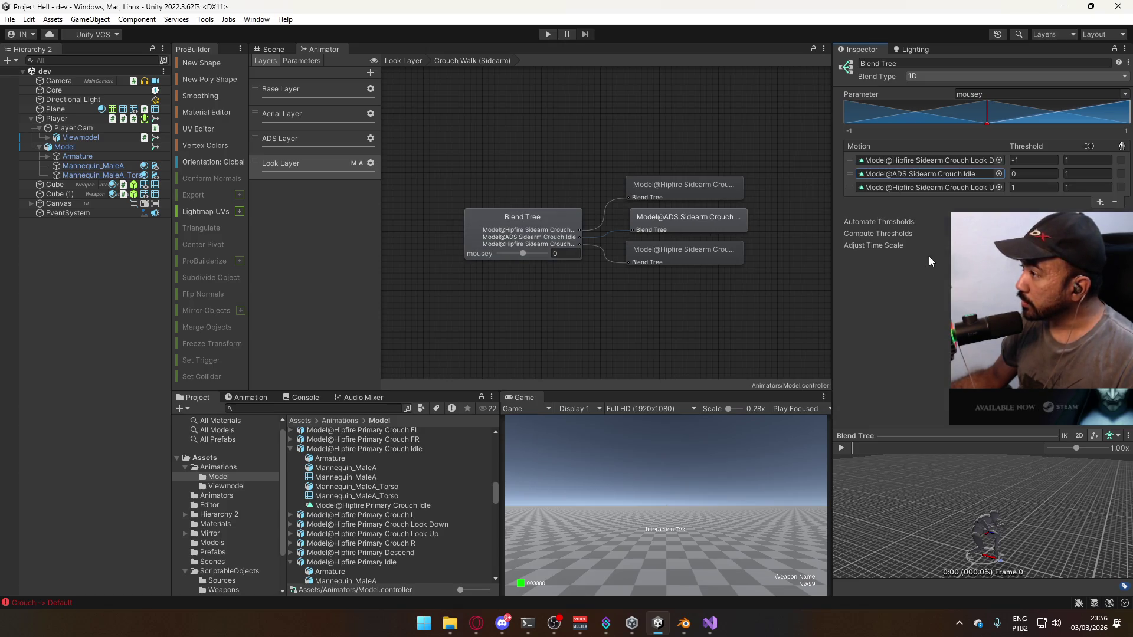
{"action": "right_click", "coordinate": [938, 180]}
{"action": "right_click", "coordinate": [931, 160]}
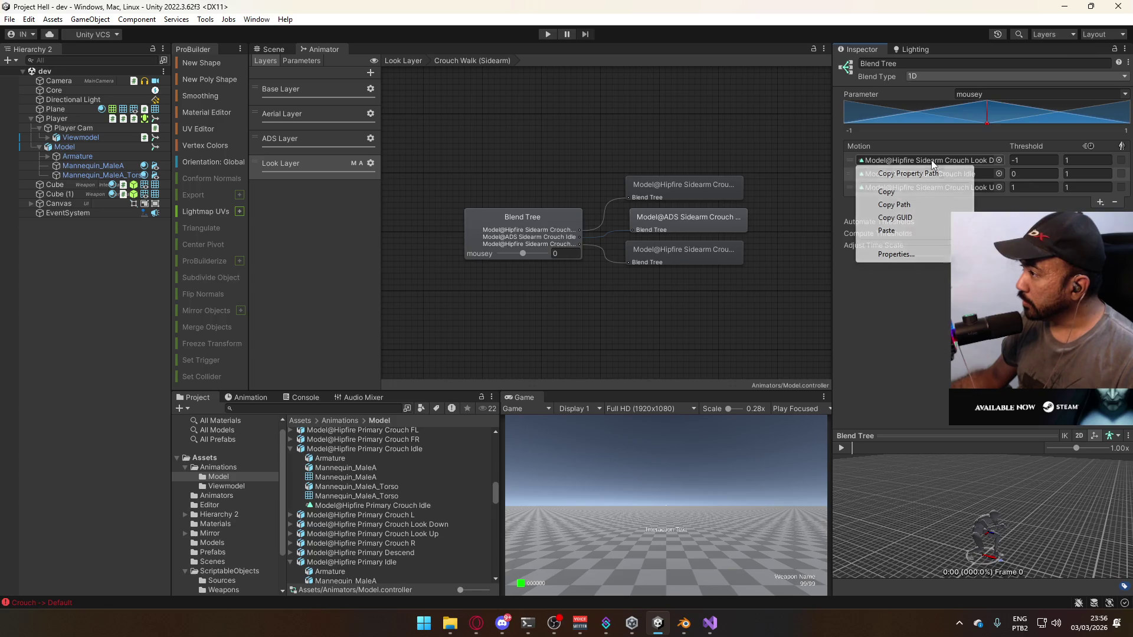
{"action": "left_click", "coordinate": [886, 231]}
{"action": "right_click", "coordinate": [953, 186]}
{"action": "left_click", "coordinate": [920, 256]}
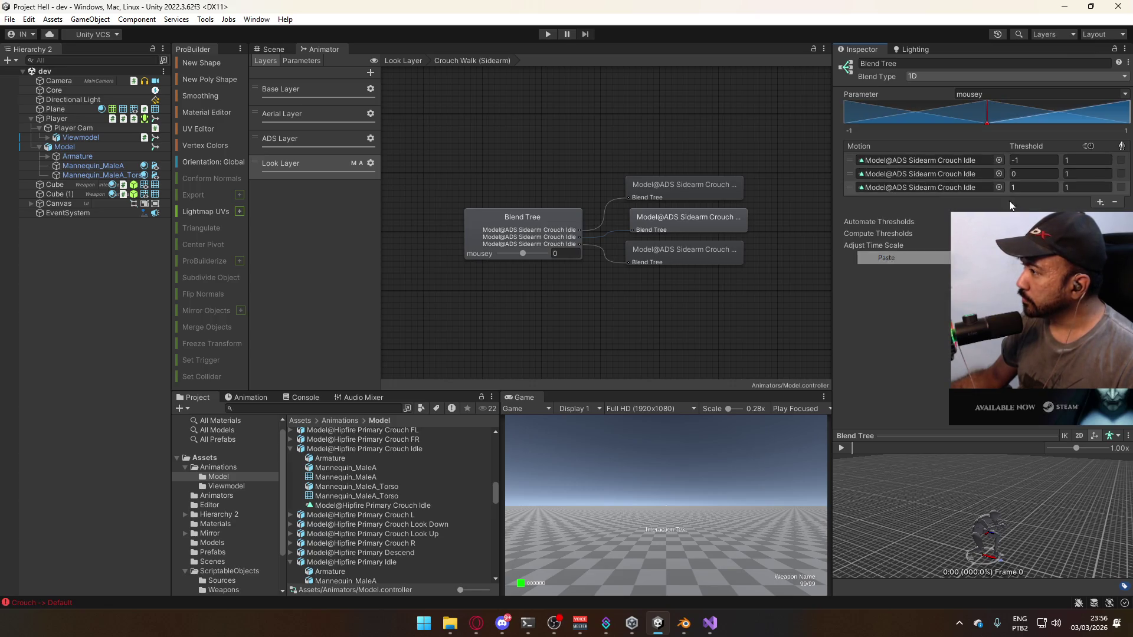
Replace the third motion with sidearm crouch Look Up and the first with Look Down
{"action": "left_click", "coordinate": [998, 187]}
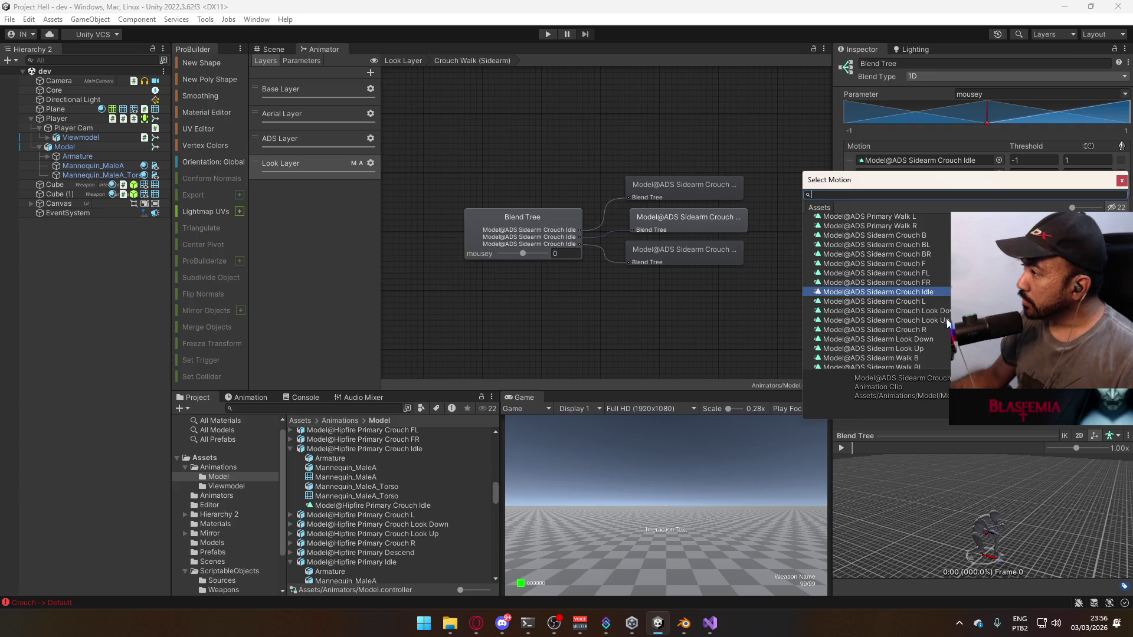
{"action": "double_click", "coordinate": [946, 320]}
{"action": "left_click", "coordinate": [998, 160]}
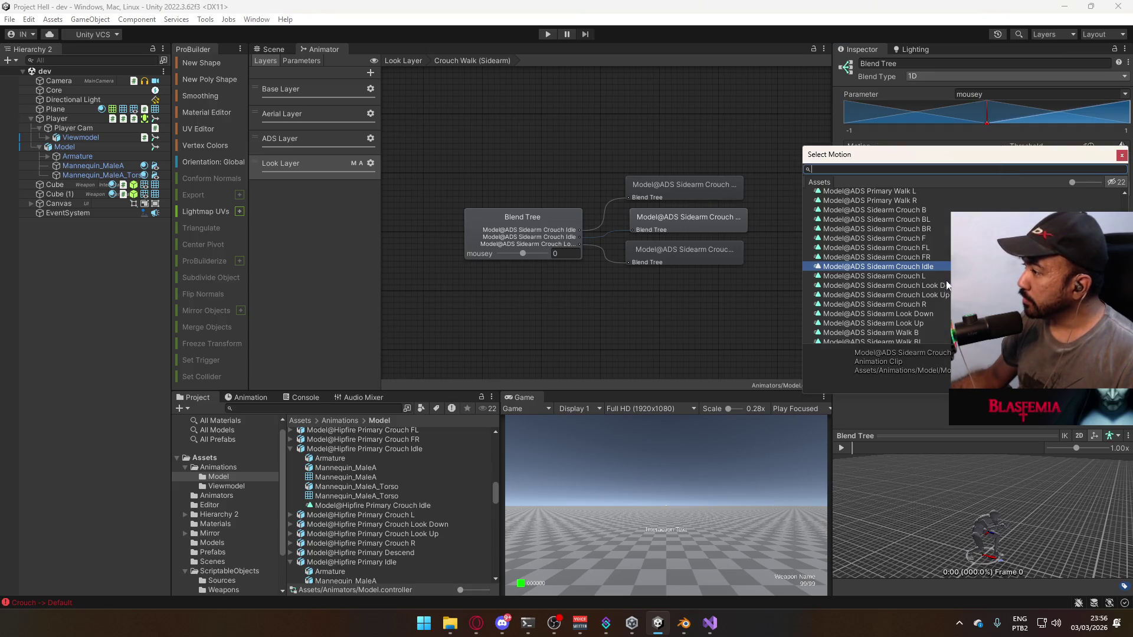
{"action": "double_click", "coordinate": [897, 252]}
{"action": "left_click", "coordinate": [403, 60]}
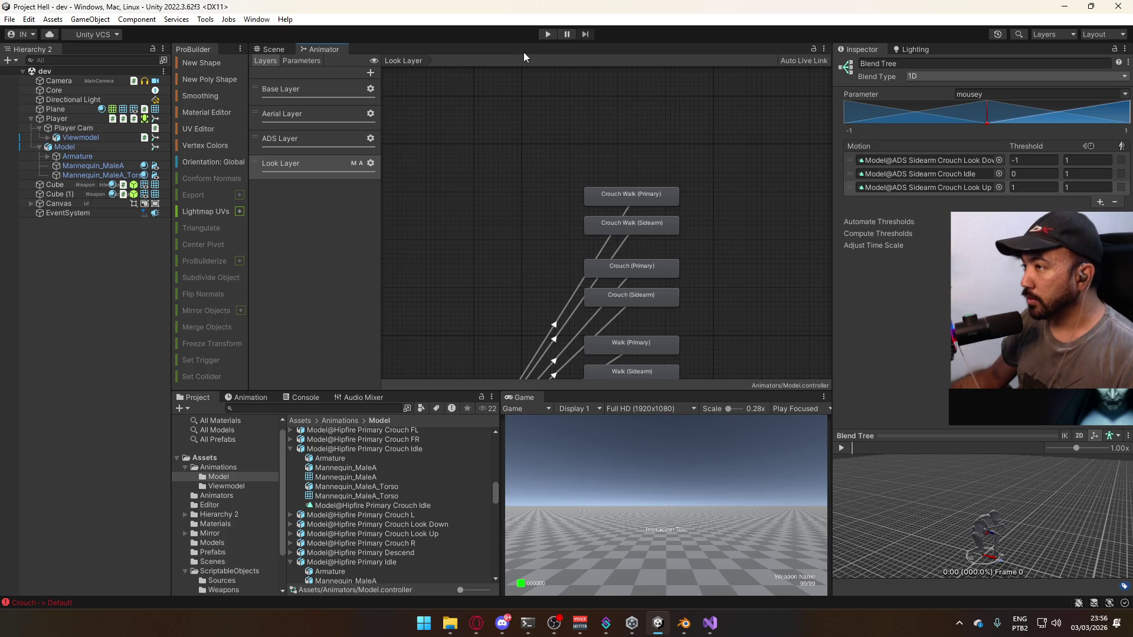
{"action": "left_click", "coordinate": [603, 236]}
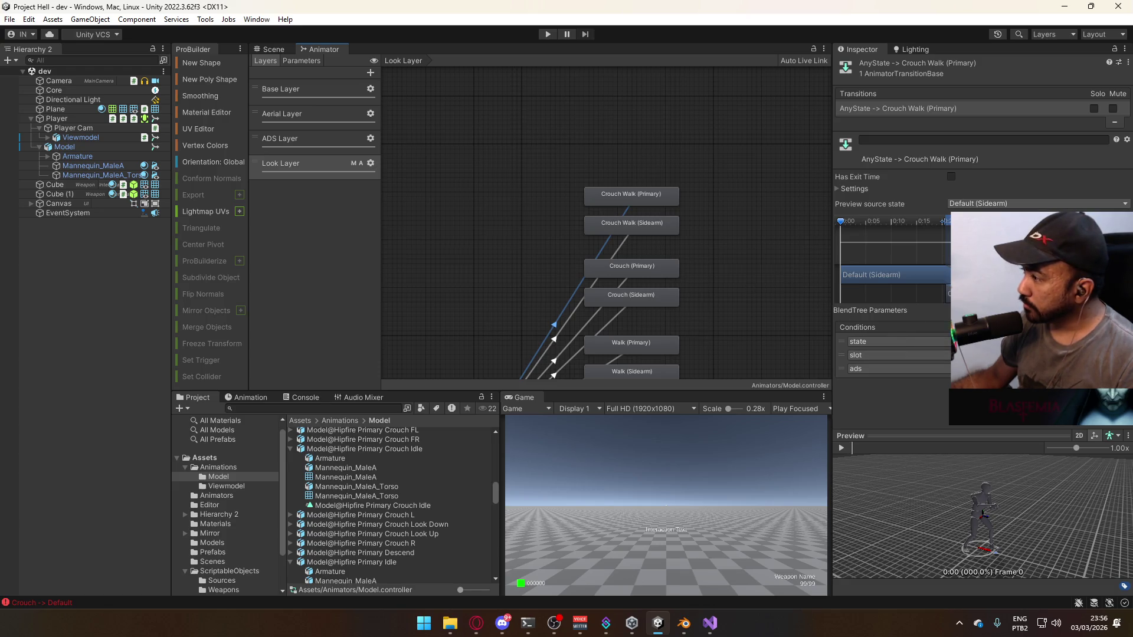
{"action": "left_click", "coordinate": [623, 246]}
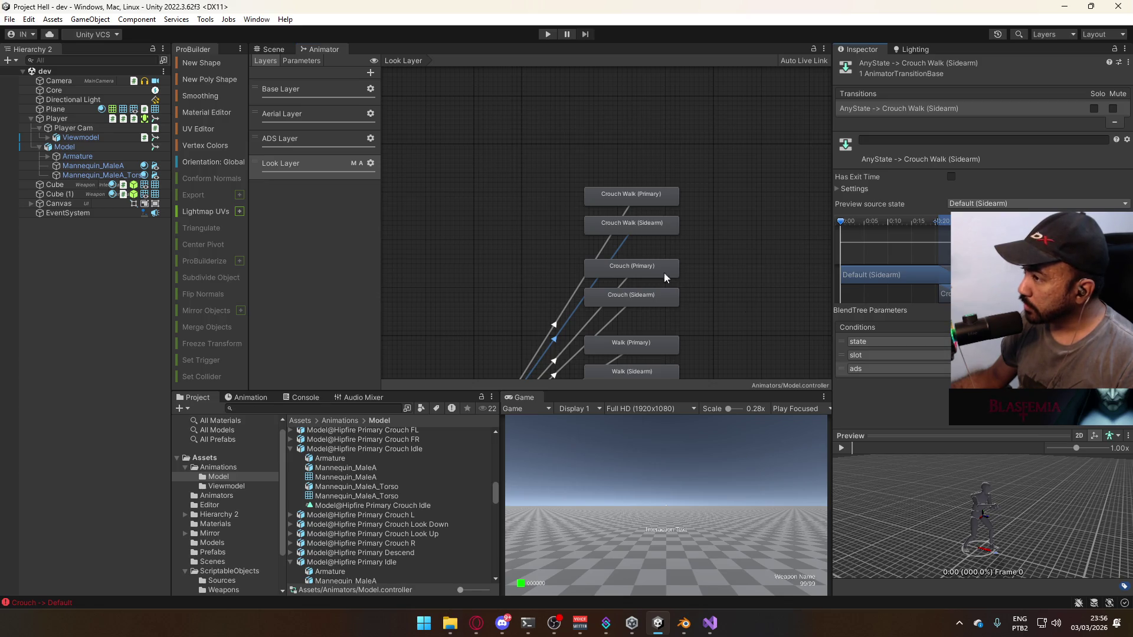
{"action": "left_click", "coordinate": [627, 281]}
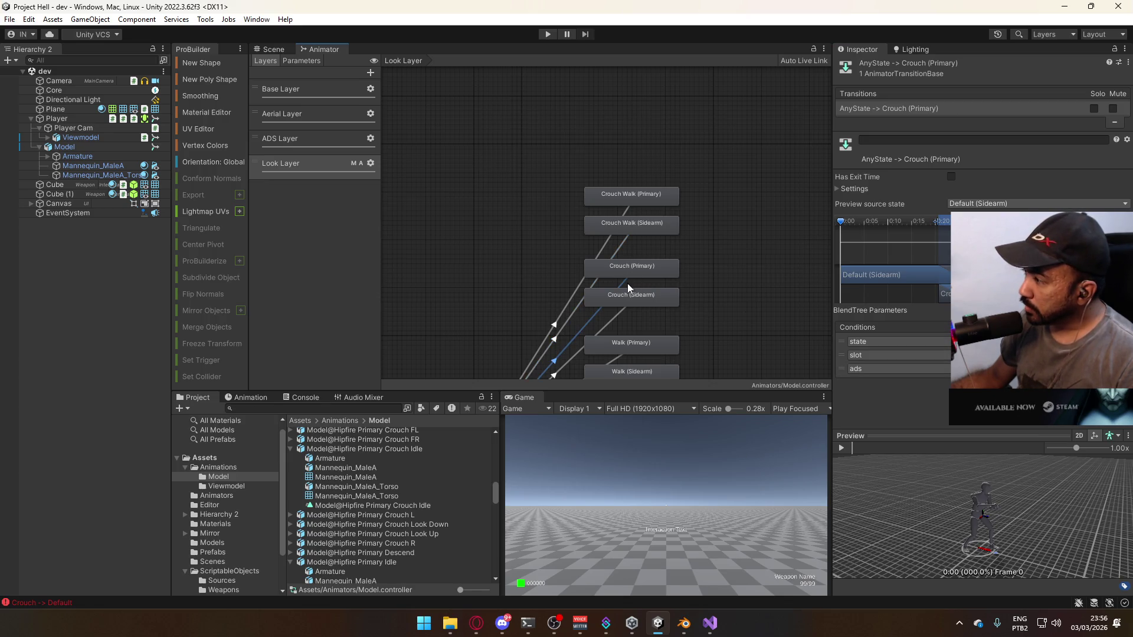
{"action": "left_click", "coordinate": [621, 308]}
{"action": "middle_click_drag", "start_coordinate": [693, 285], "coordinate": [706, 190]}
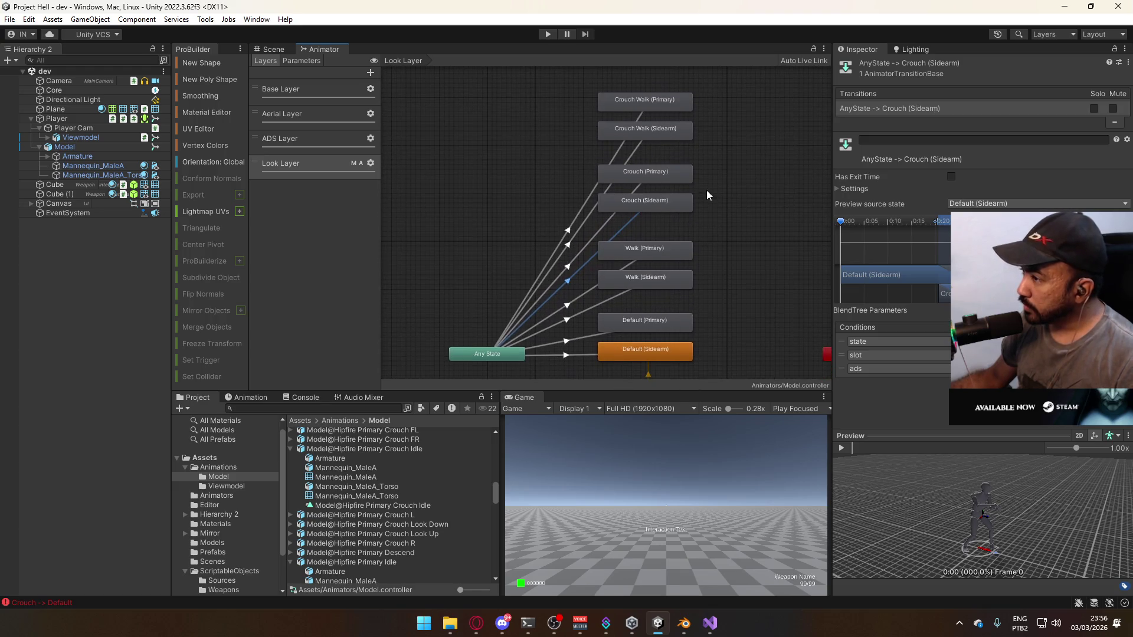
Play-test walking (W) and crouching (C) in the Scene view, then stop and return to Blender
{"action": "left_click", "coordinate": [547, 34]}
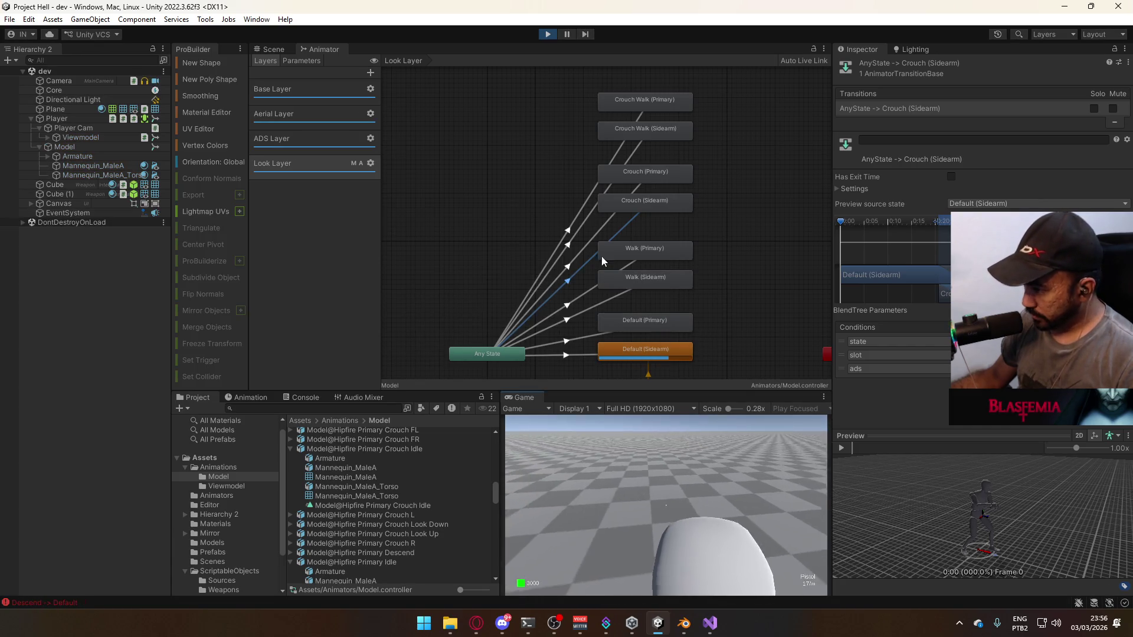
{"action": "left_click", "coordinate": [274, 49]}
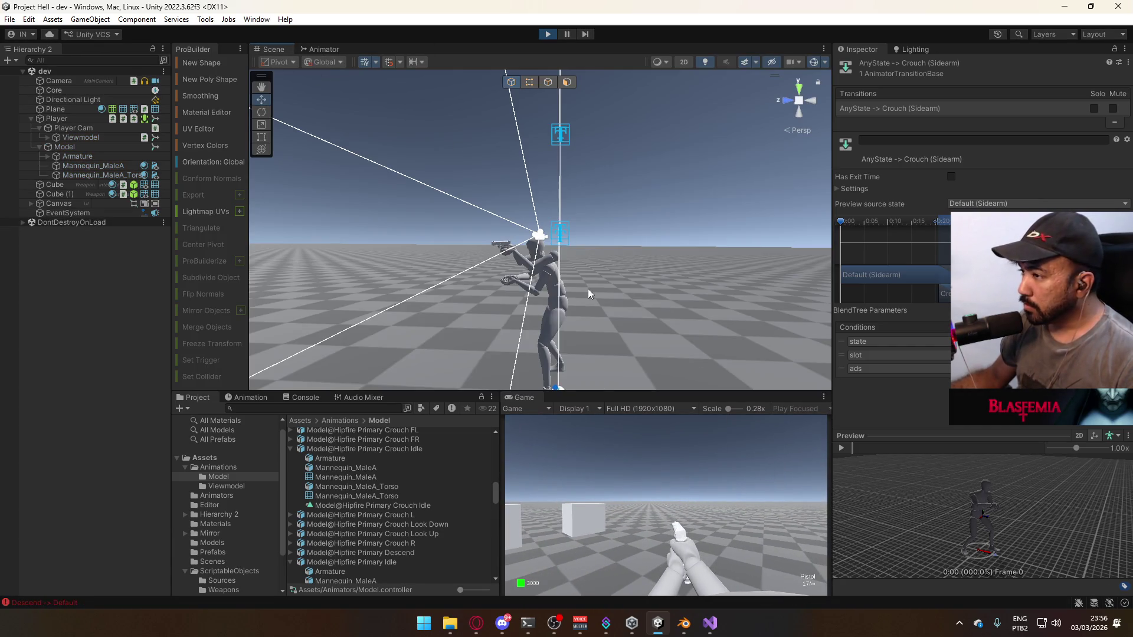
{"action": "left_click_drag", "start_coordinate": [588, 293], "coordinate": [749, 486], "text": "alt"}
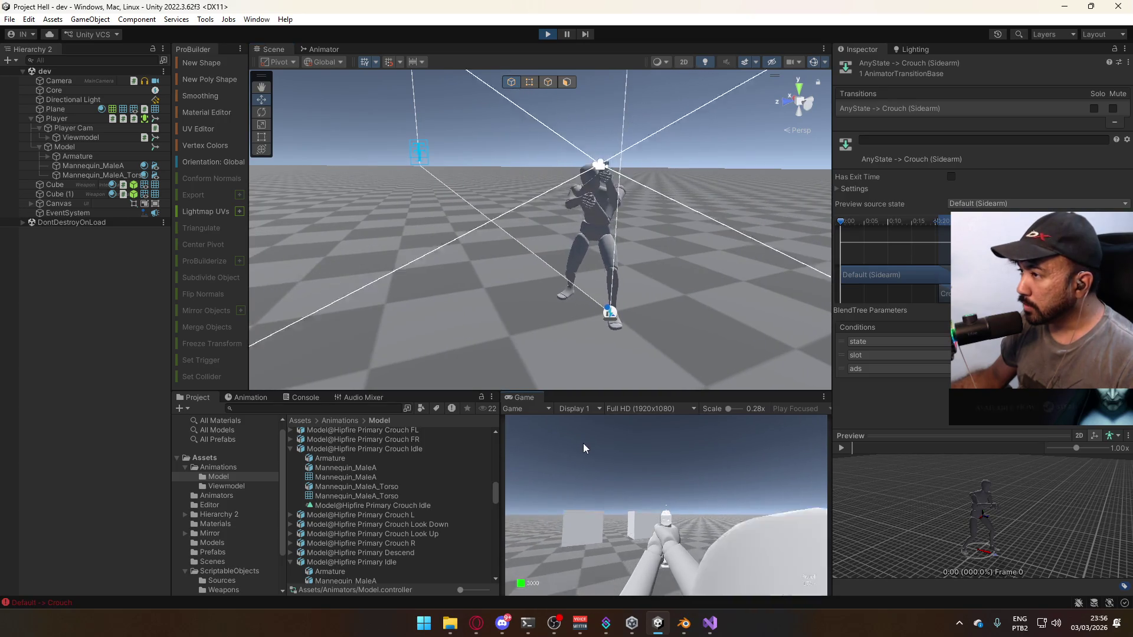
{"action": "key", "text": "w"}
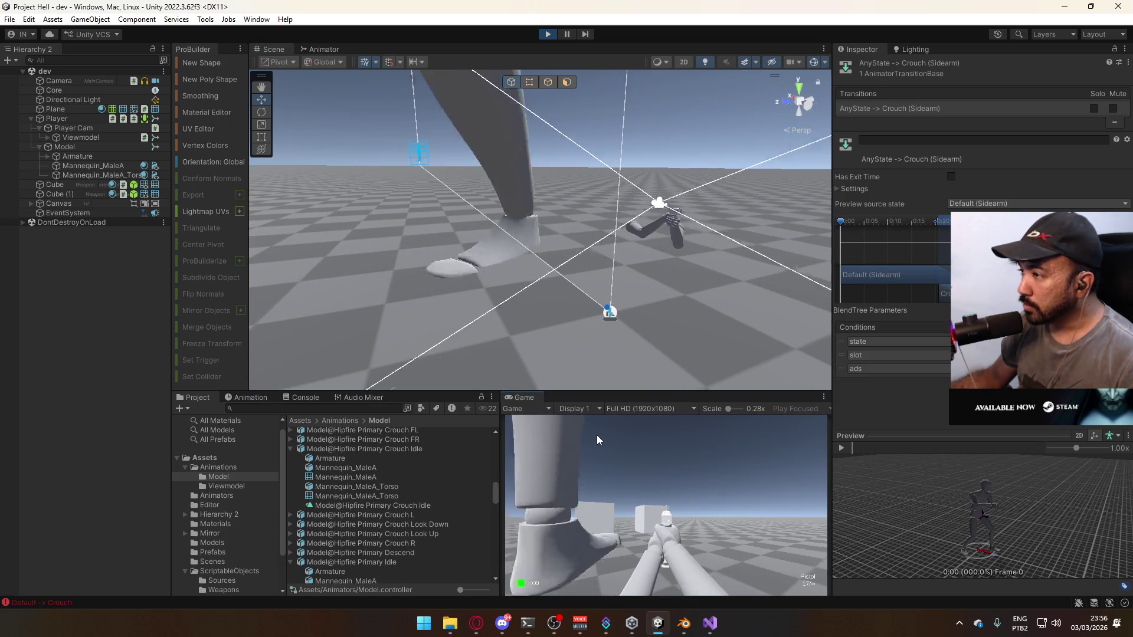
{"action": "key", "text": "c"}
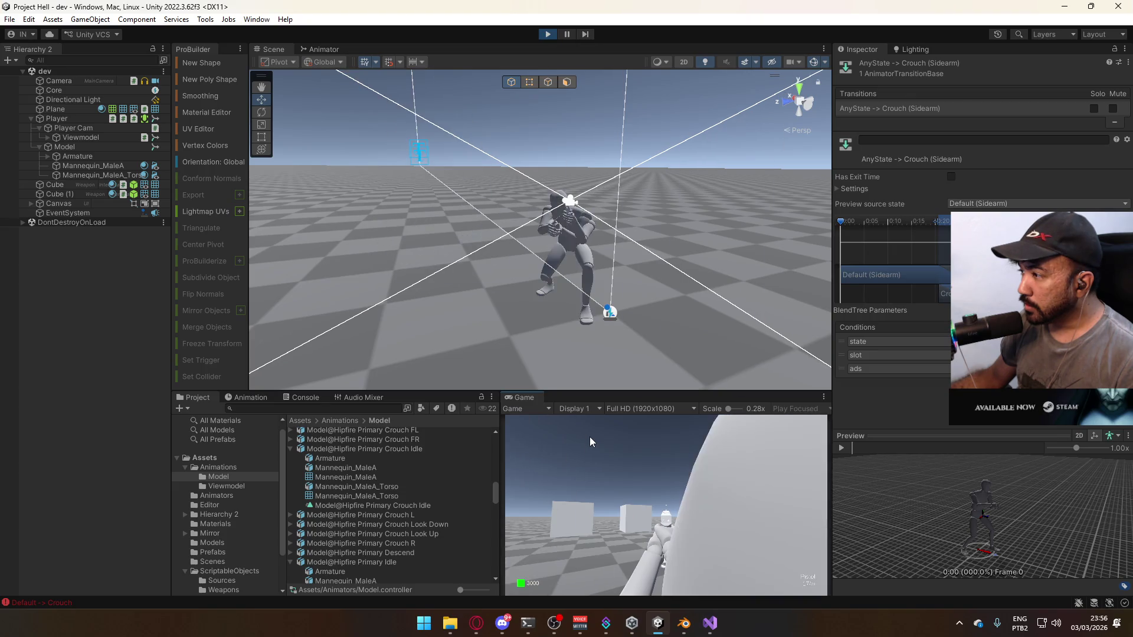
{"action": "left_click", "coordinate": [547, 36]}
{"action": "key", "text": "alt+Tab"}
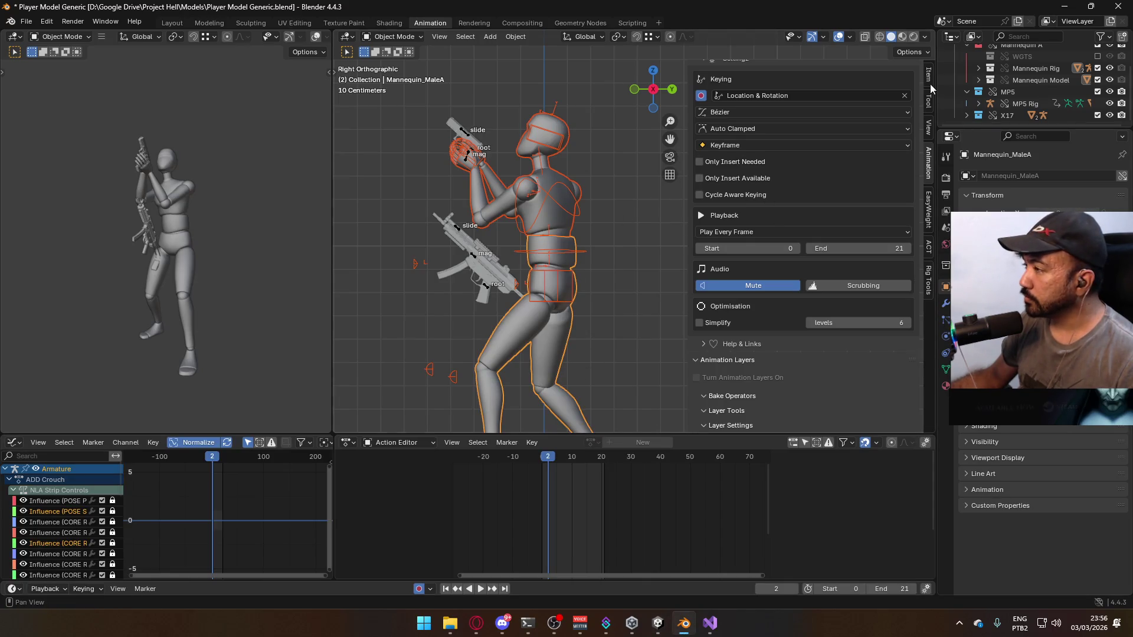
Hide the Look Up layers: ADD ADS Look Up on the X17 rig, ADD Look Up on the armature
{"action": "left_click", "coordinate": [928, 80]}
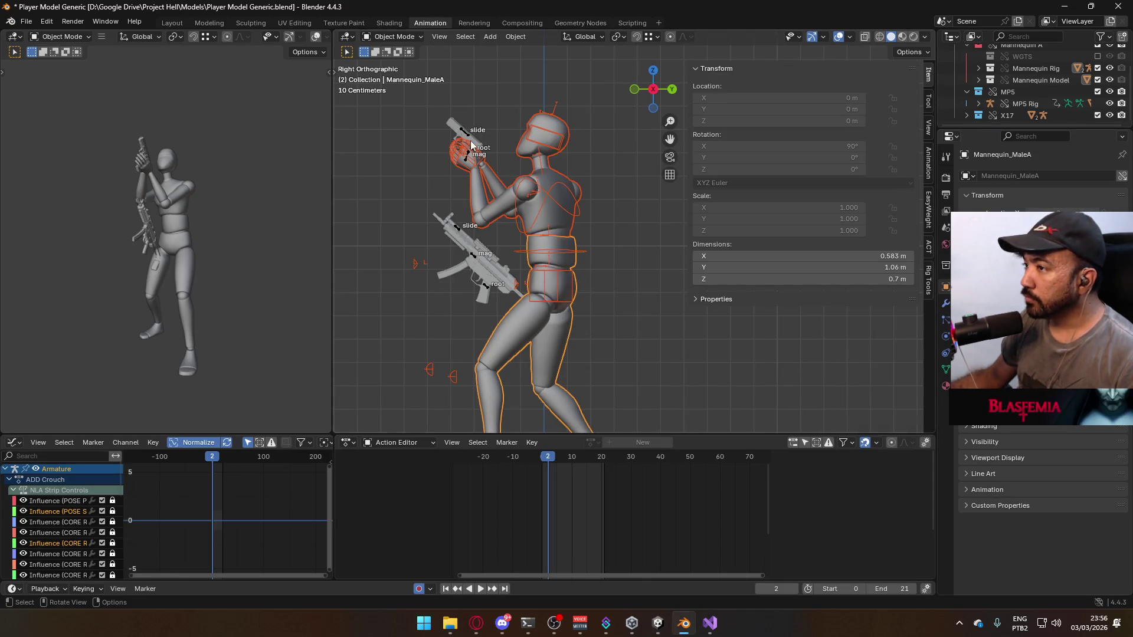
{"action": "left_click", "coordinate": [469, 140]}
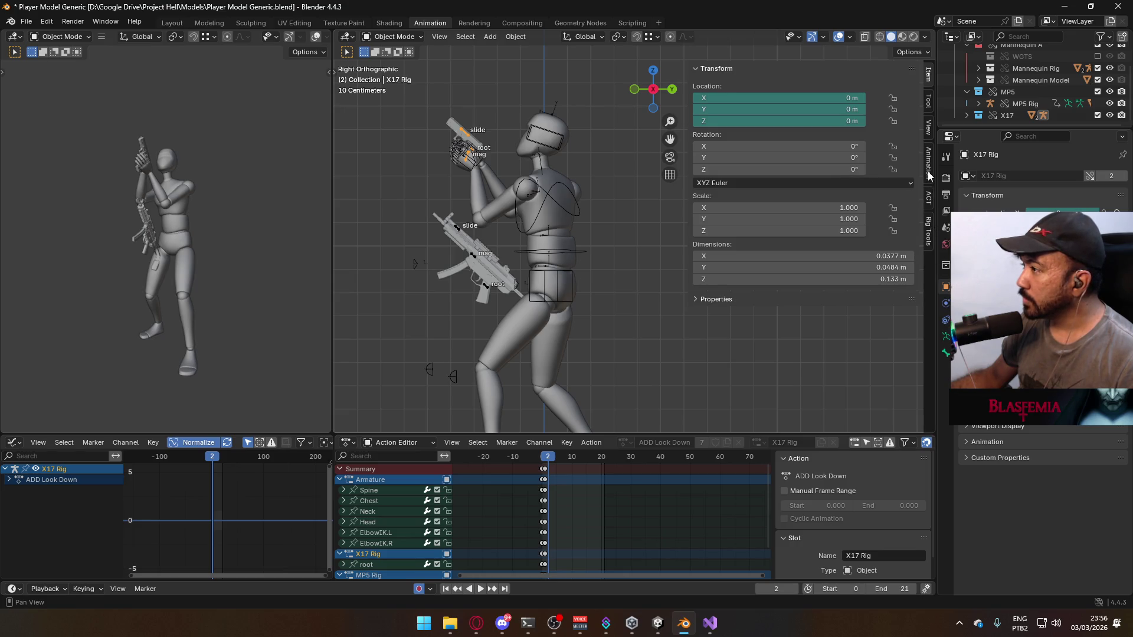
{"action": "left_click", "coordinate": [929, 175]}
{"action": "scroll", "coordinate": [877, 285], "scroll_direction": "down", "scroll_amount": 10}
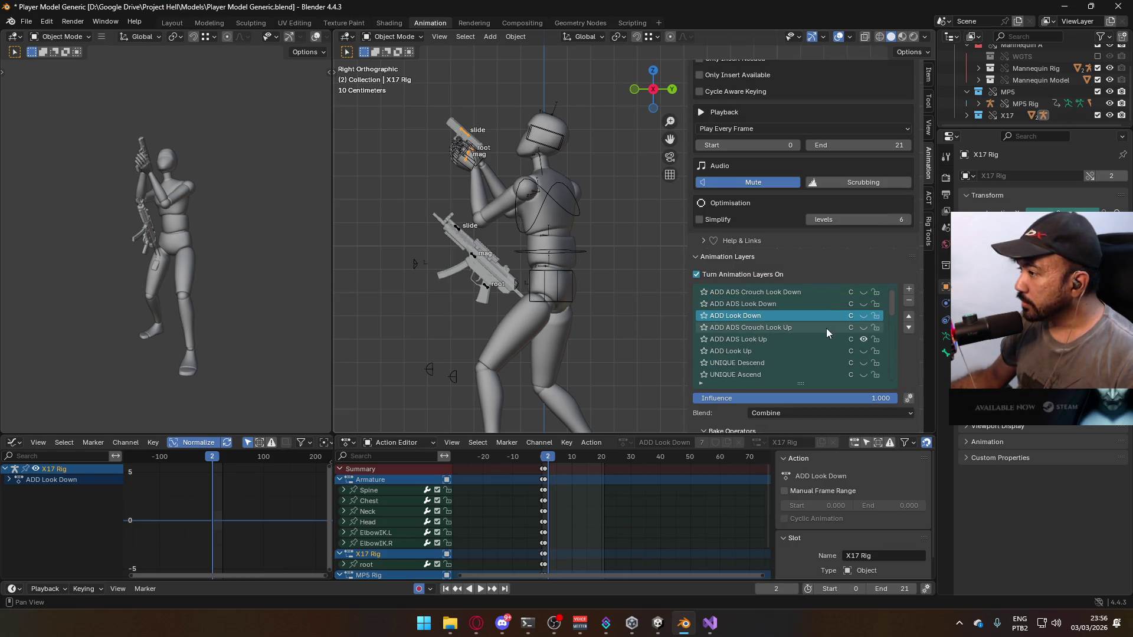
{"action": "left_click", "coordinate": [863, 341]}
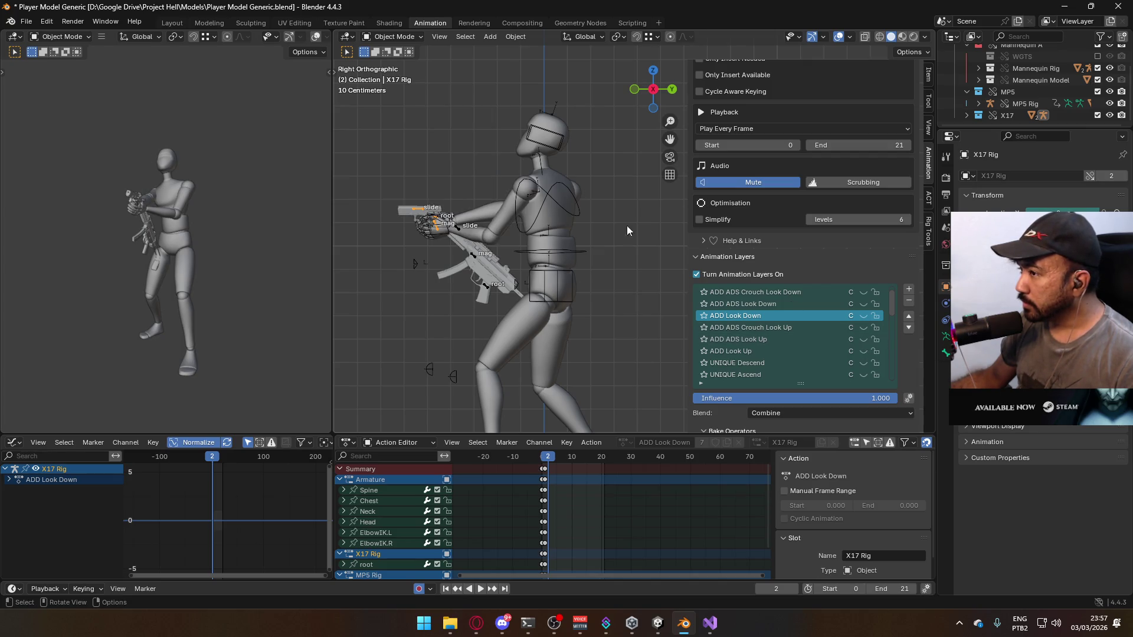
{"action": "left_click", "coordinate": [572, 203]}
{"action": "left_click", "coordinate": [863, 304]}
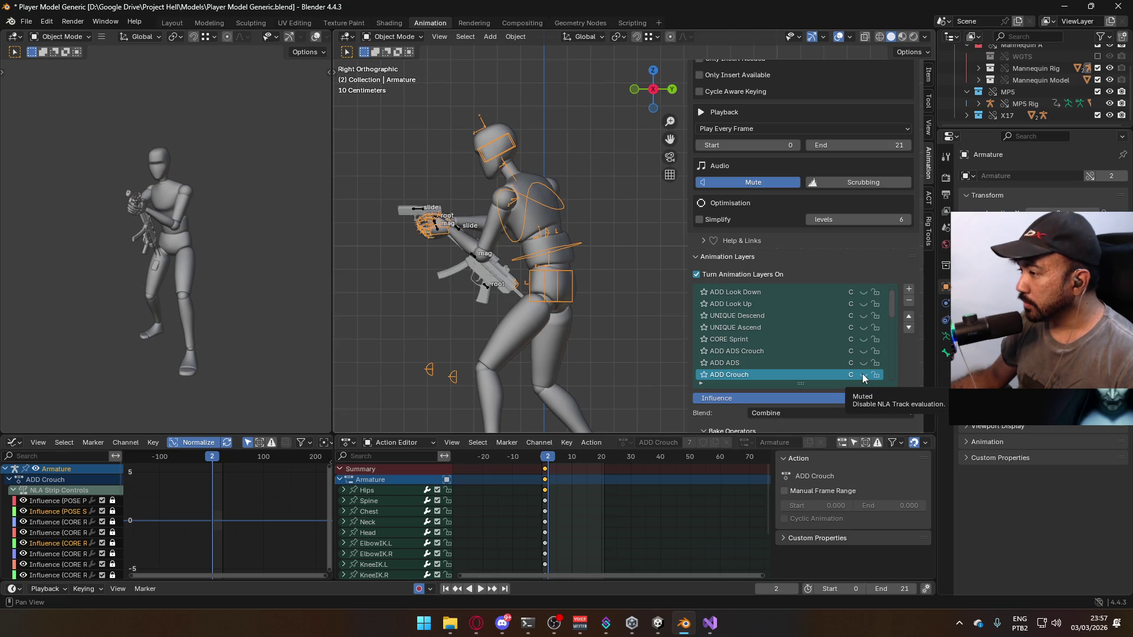
Enable the ADD Crouch layer on the armature and X17 rig, then start the game in Unity
{"action": "left_click", "coordinate": [864, 376]}
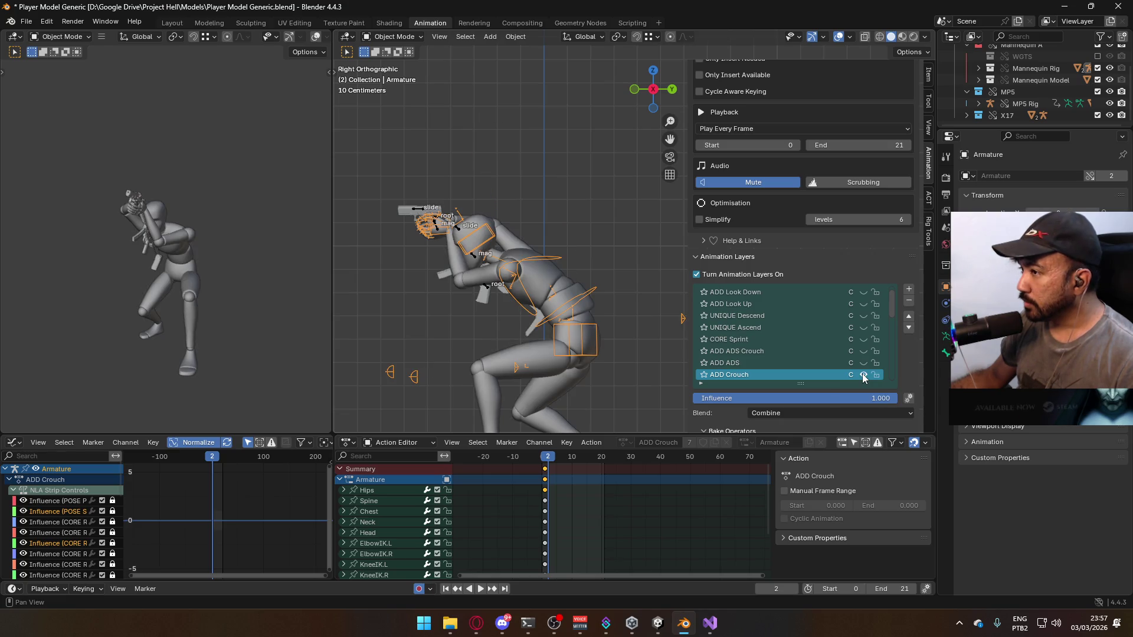
{"action": "left_click", "coordinate": [439, 222]}
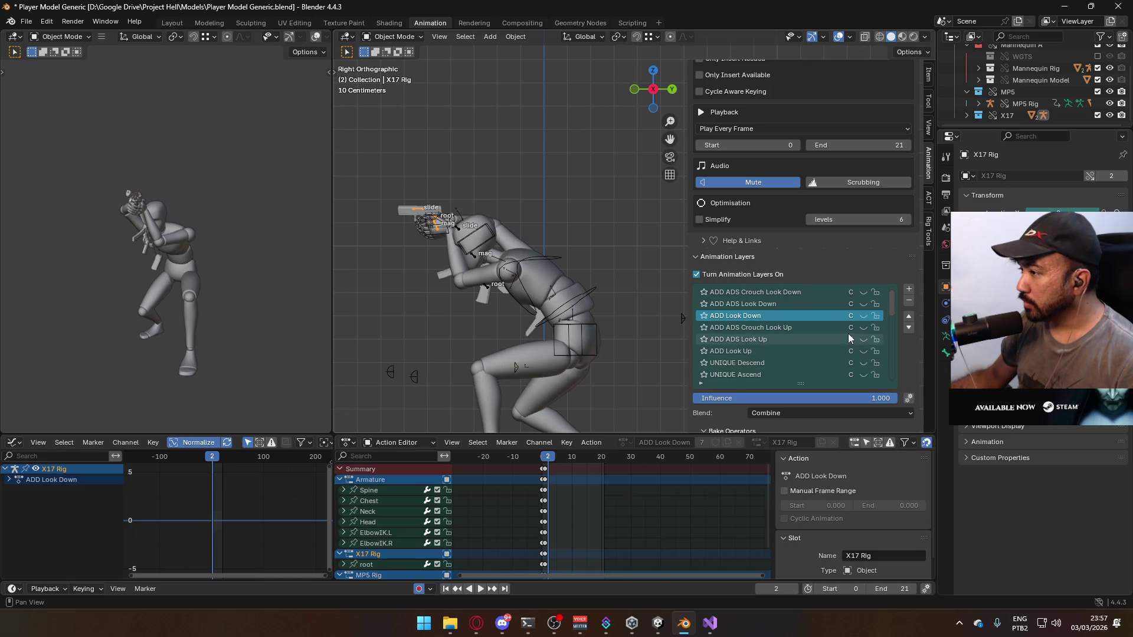
{"action": "scroll", "coordinate": [859, 360], "scroll_direction": "down", "scroll_amount": 4}
{"action": "left_click", "coordinate": [863, 363]}
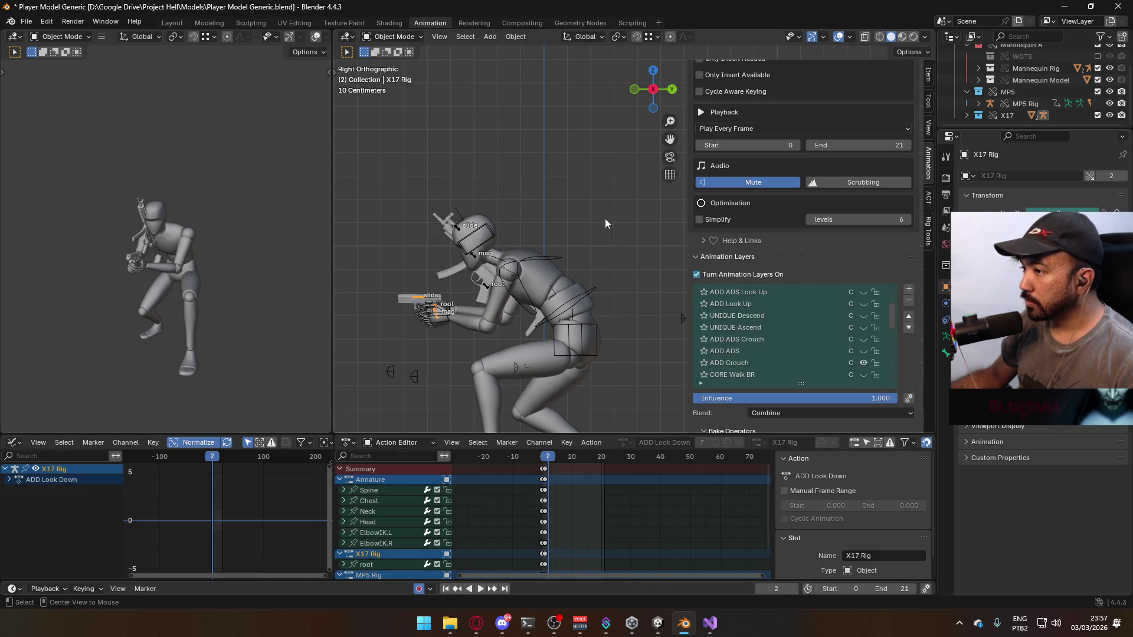
{"action": "key", "text": "alt+Tab"}
{"action": "left_click", "coordinate": [548, 34]}
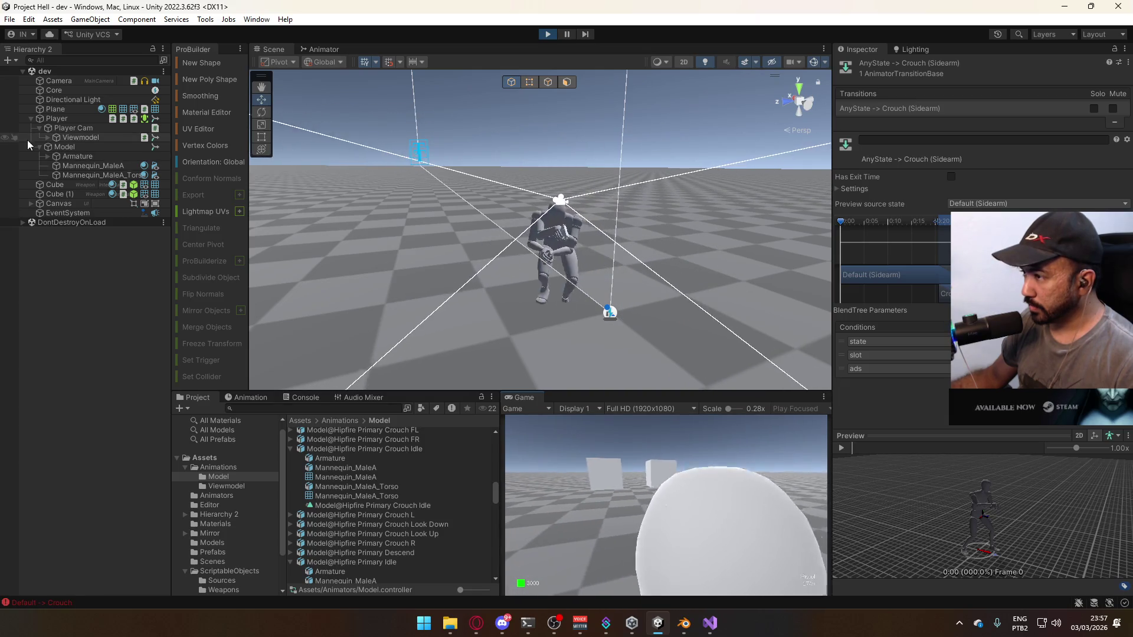
Watch the crouching character in the running game before heading back to Blender
{"action": "key", "text": "super"}
{"action": "key", "text": "super"}
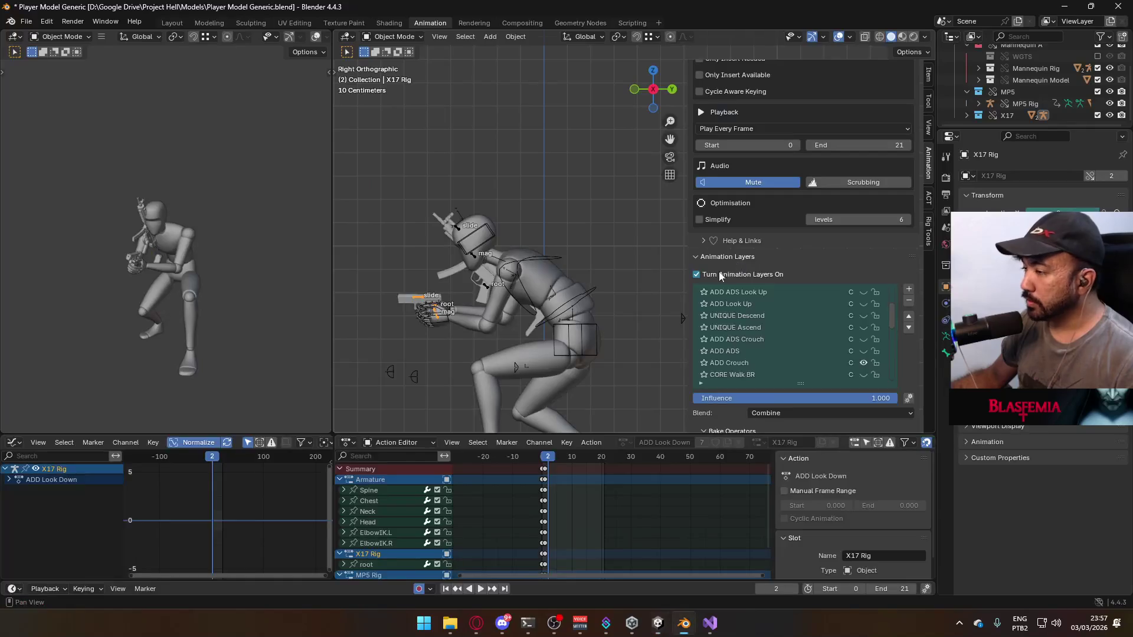
Replay the animation in Blender and exclude the MP5 collection from the scene
{"action": "key", "text": "alt+Tab"}
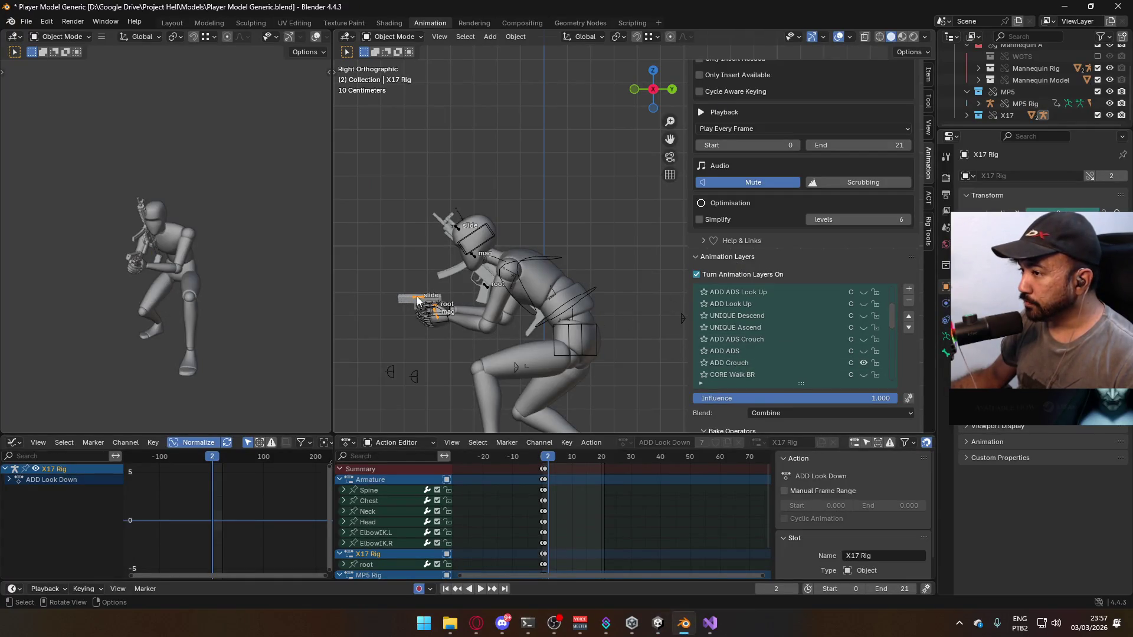
{"action": "key", "text": "space"}
{"action": "key", "text": "space"}
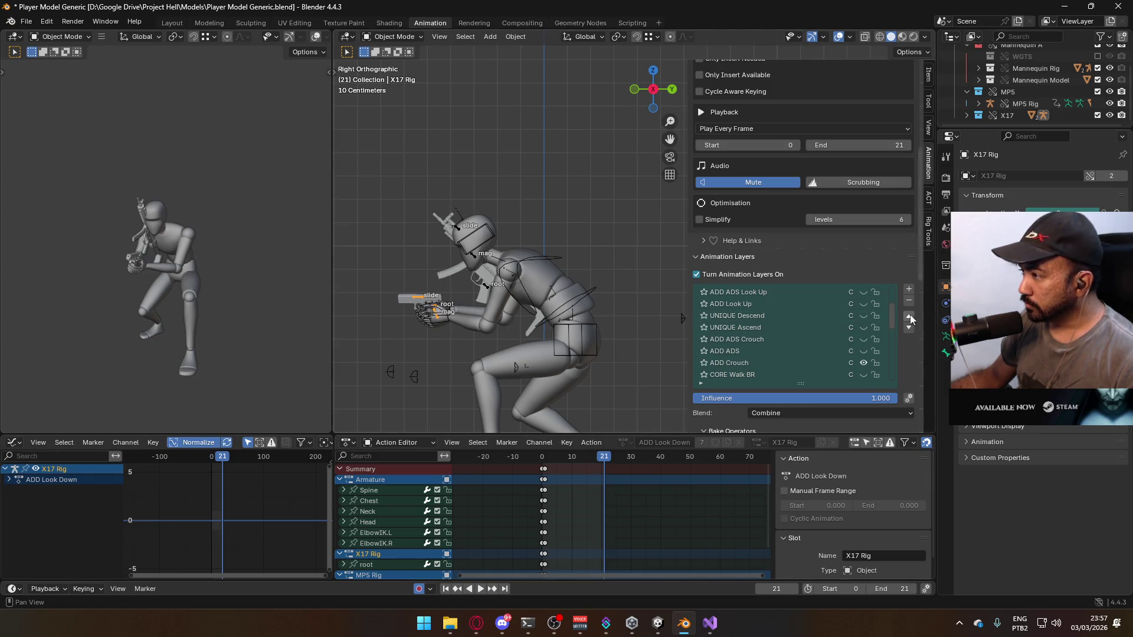
{"action": "mouse_move", "coordinate": [893, 322]}
{"action": "left_mouse_down"}
{"action": "mouse_move", "coordinate": [891, 295]}
{"action": "mouse_move", "coordinate": [885, 354]}
{"action": "left_mouse_up"}
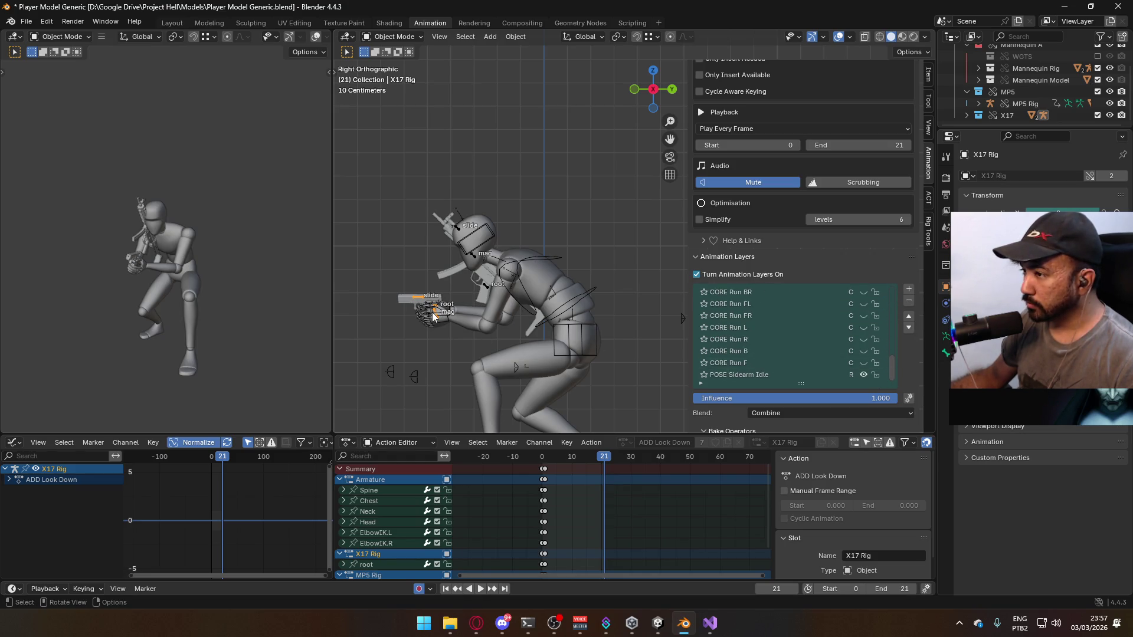
{"action": "key", "text": "space"}
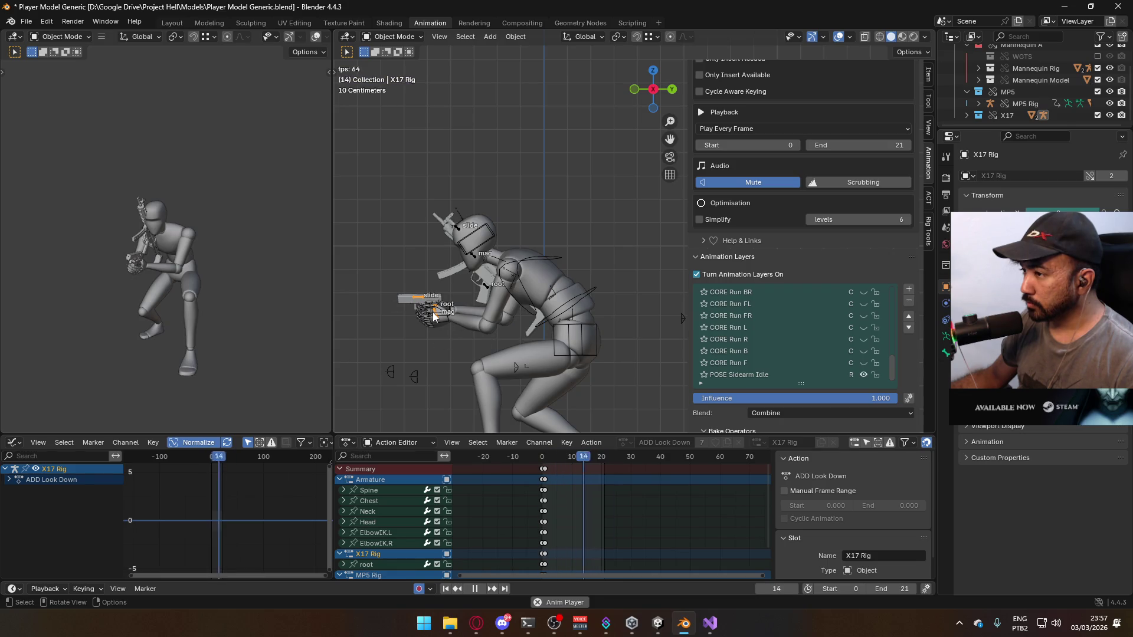
{"action": "left_click", "coordinate": [1098, 92]}
{"action": "key", "text": "space"}
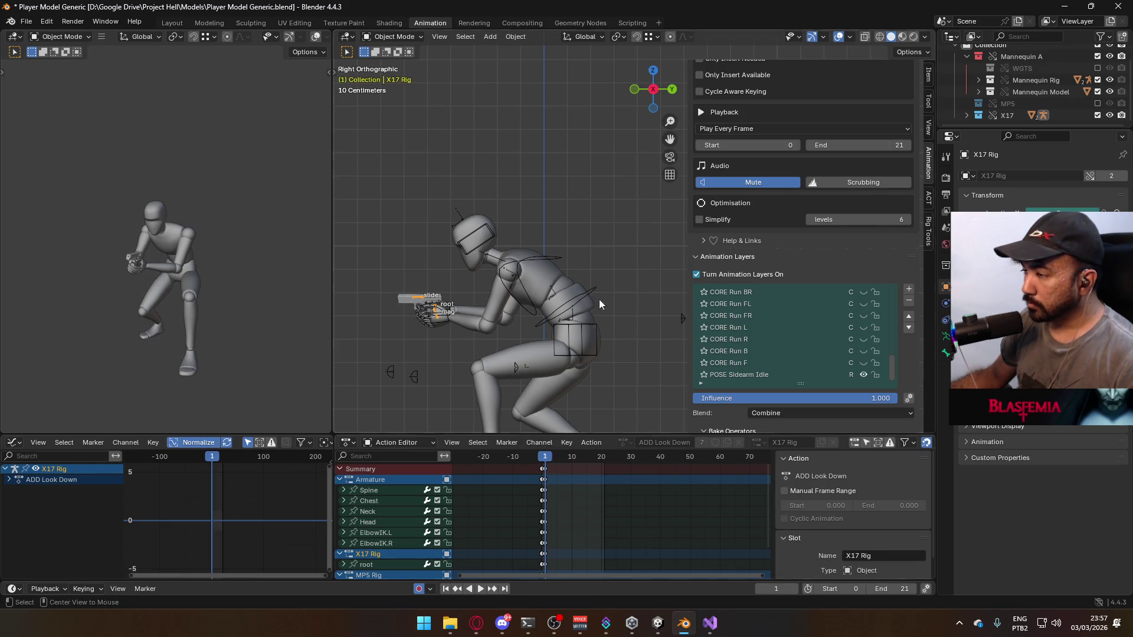
Play-test again in Unity, looking upward with the character, then return to Blender
{"action": "key", "text": "alt+Tab"}
{"action": "left_click", "coordinate": [548, 34]}
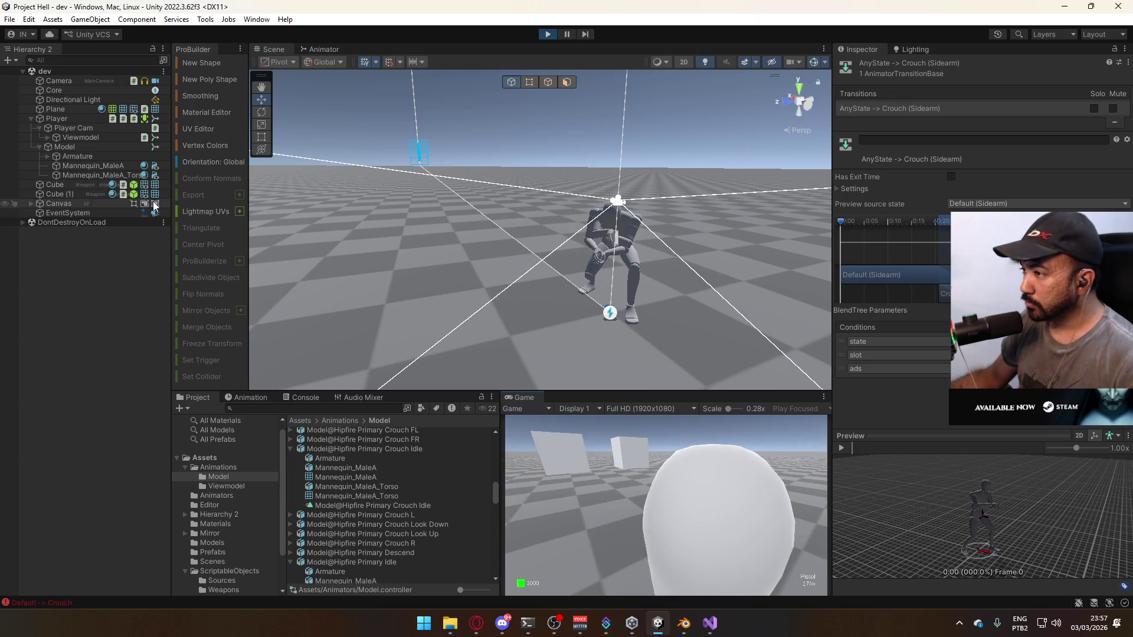
{"action": "key", "text": "super"}
{"action": "key", "text": "super"}
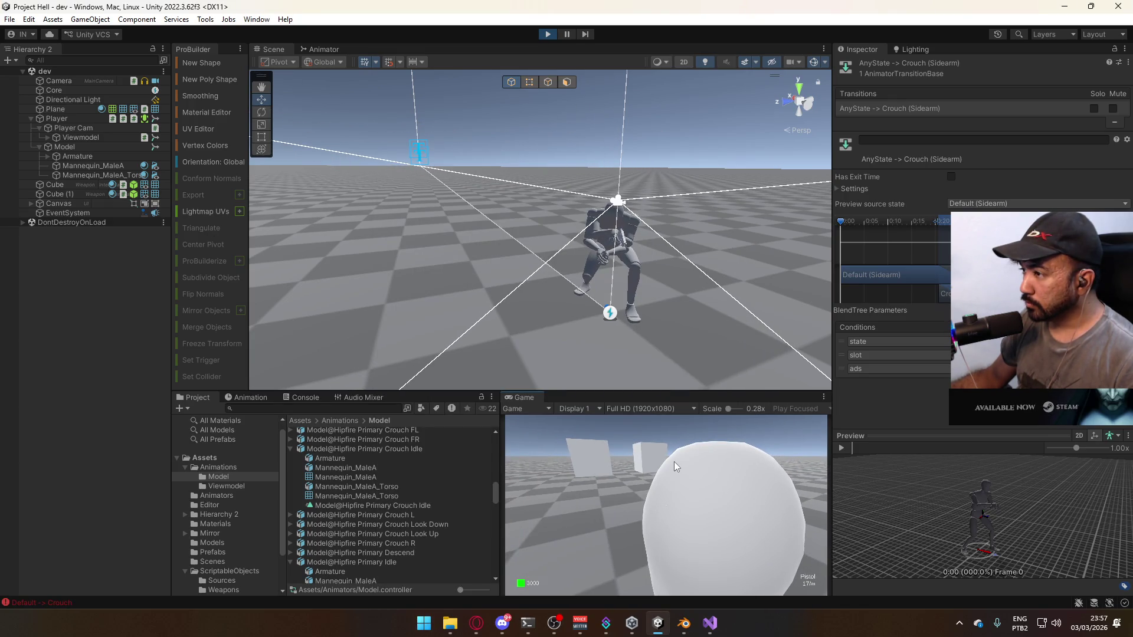
{"action": "left_click", "coordinate": [674, 461]}
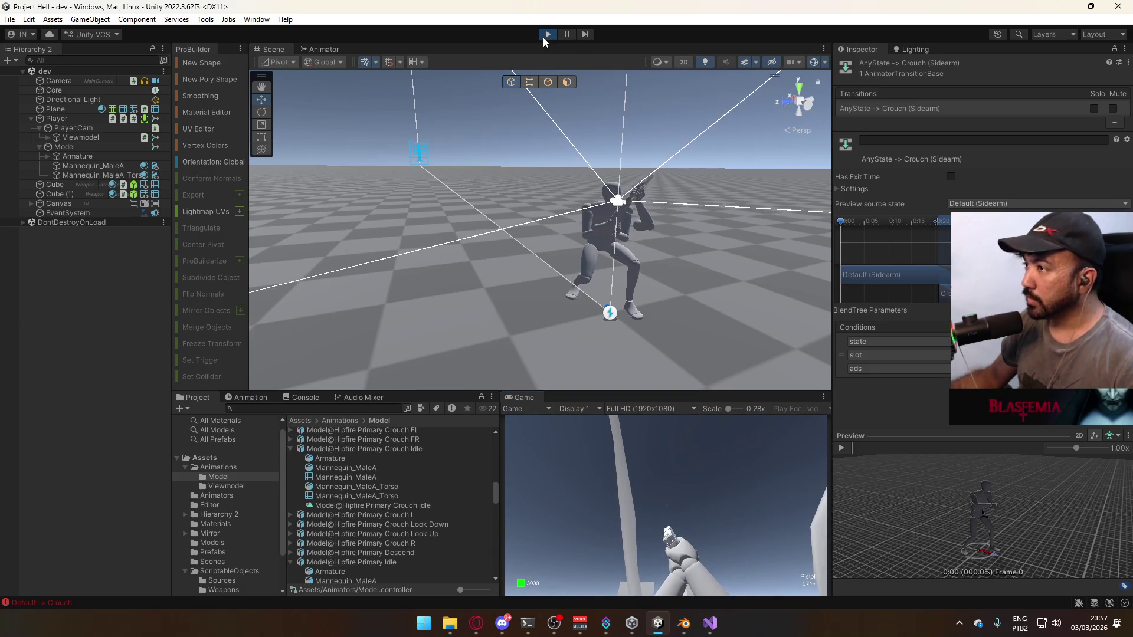
{"action": "key", "text": "alt+Tab"}
{"action": "scroll", "coordinate": [848, 348], "scroll_direction": "up", "scroll_amount": 4}
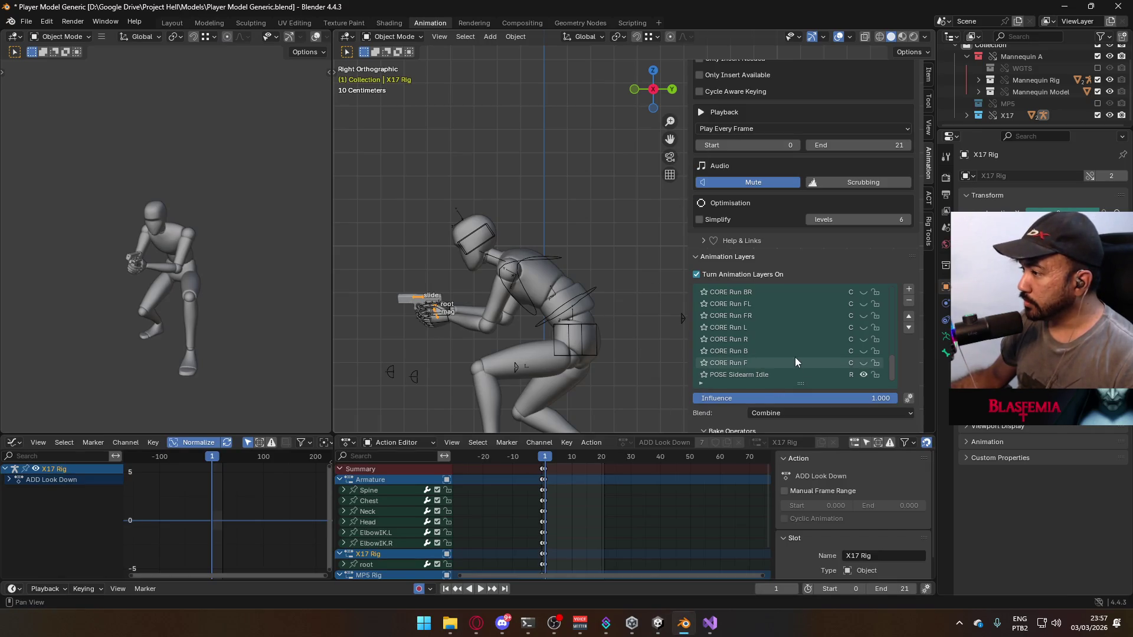
Select the CORE Walk F action and set the scene frame range to 1–64
{"action": "left_click", "coordinate": [801, 350]}
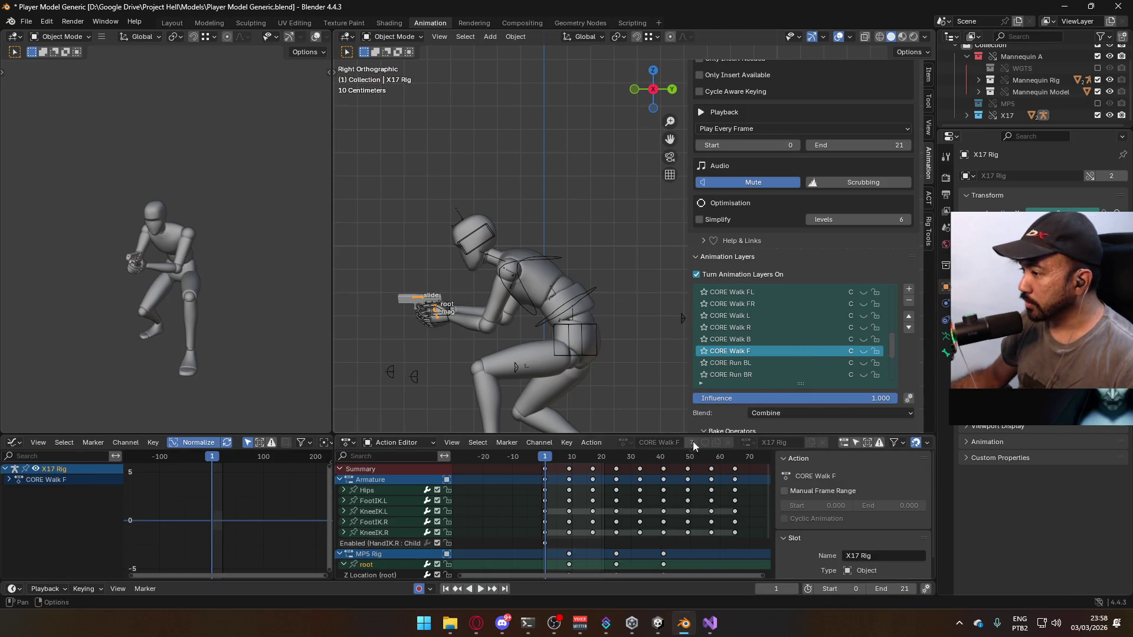
{"action": "left_click", "coordinate": [862, 589]}
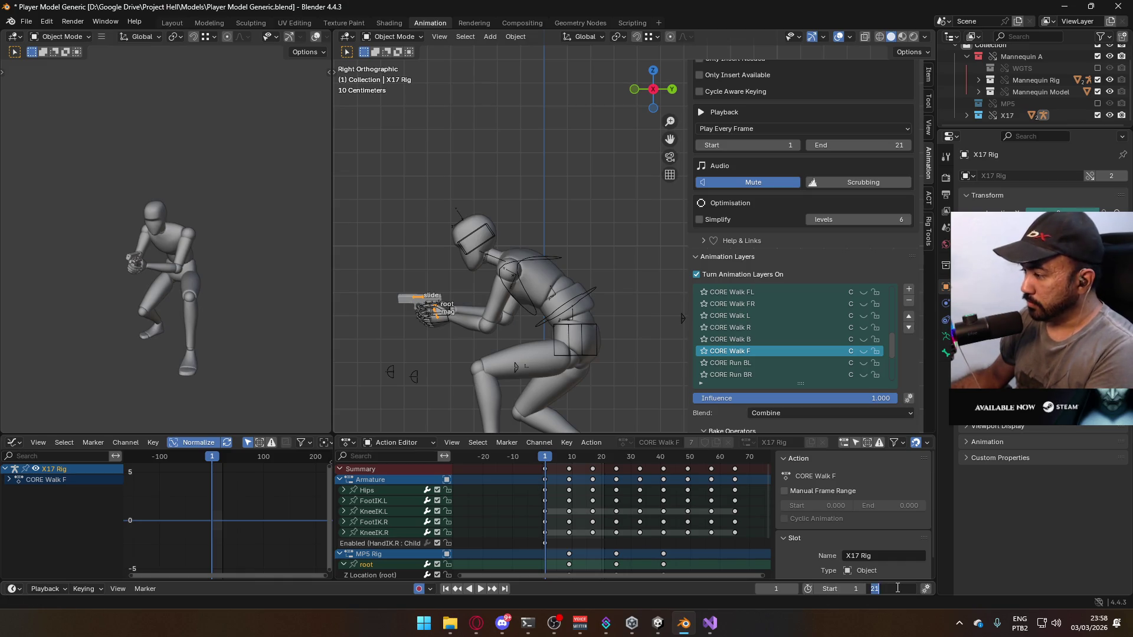
{"action": "type", "text": "64"}
{"action": "key", "text": "Return"}
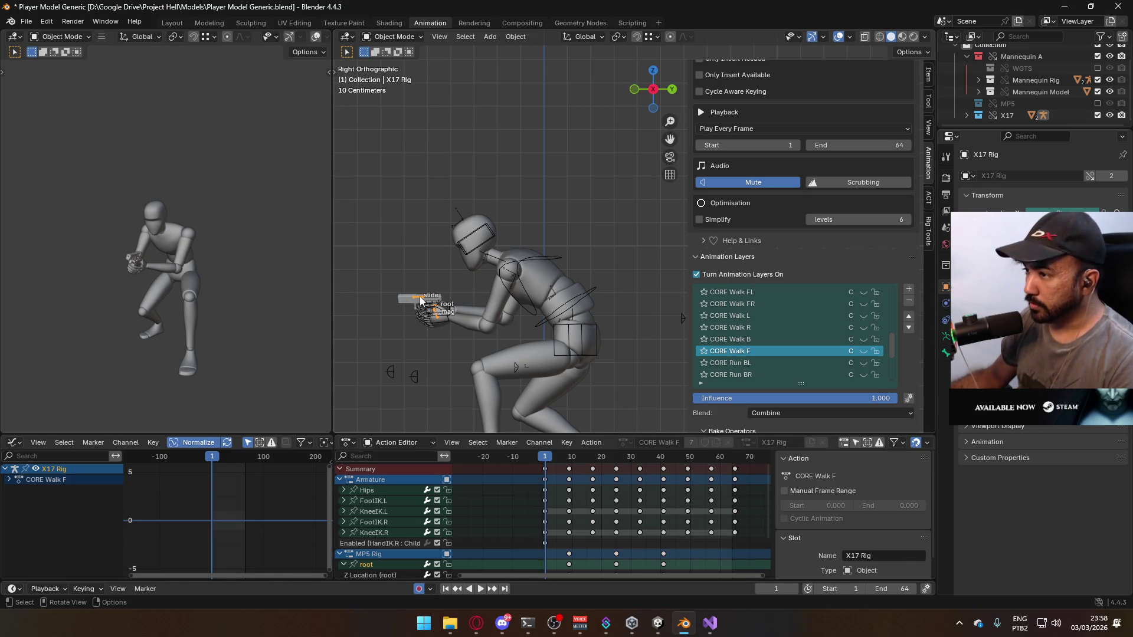
Compare the ADD ADS layer on and off, then swap it for ADD ADS Crouch
{"action": "scroll", "coordinate": [850, 334], "scroll_direction": "up", "scroll_amount": 7}
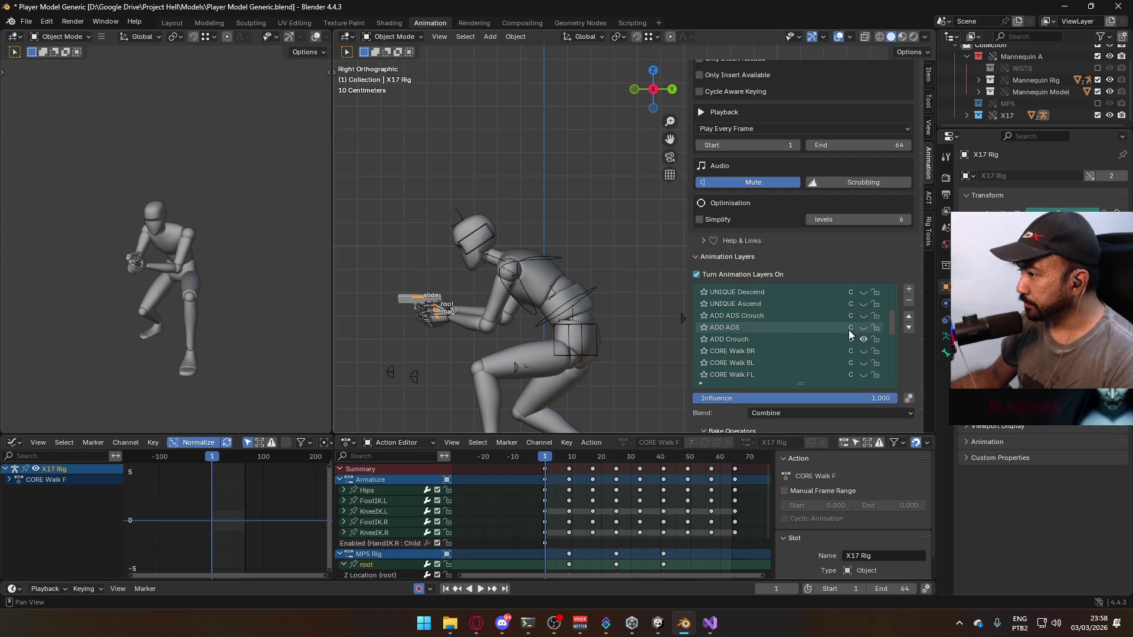
{"action": "left_click", "coordinate": [863, 328]}
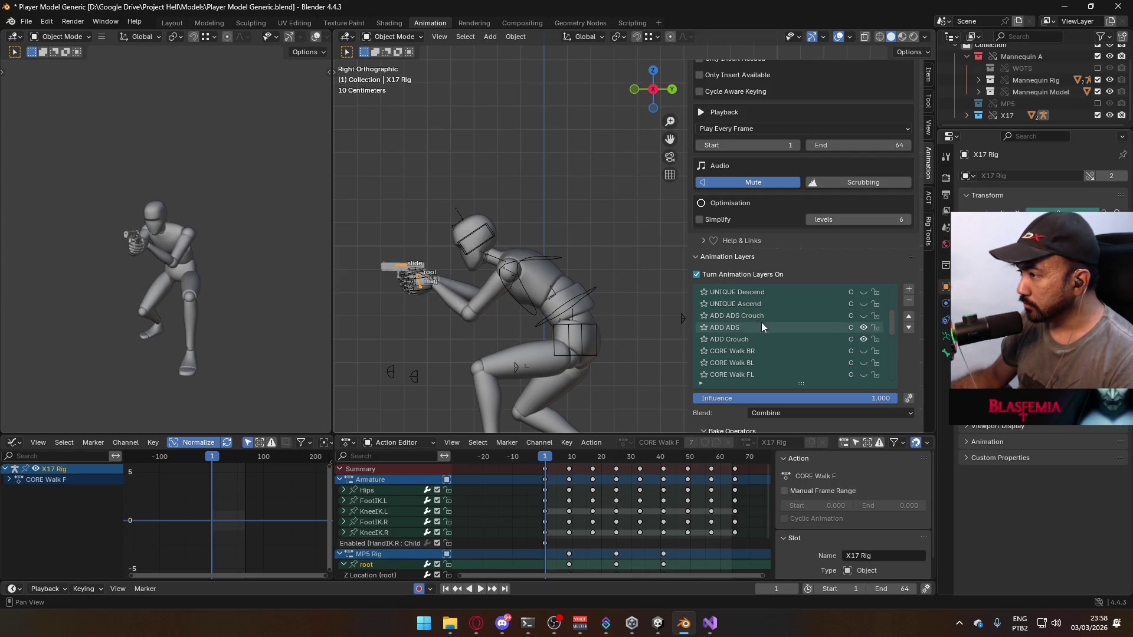
{"action": "left_click", "coordinate": [863, 327]}
{"action": "left_click", "coordinate": [863, 328]}
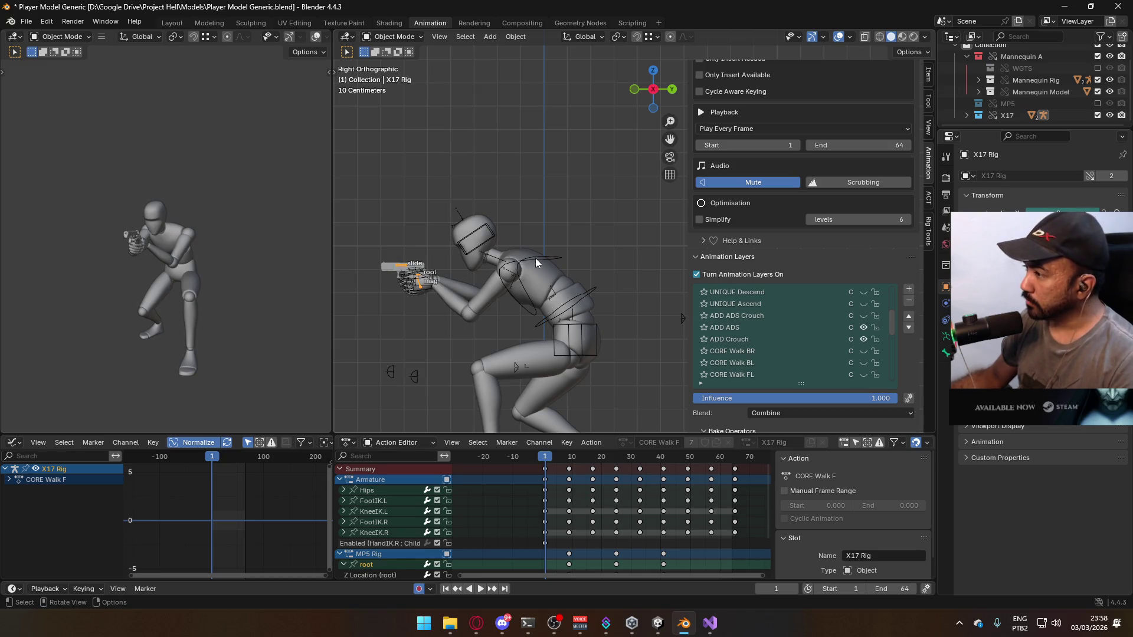
{"action": "left_click", "coordinate": [863, 327]}
{"action": "left_click", "coordinate": [863, 316]}
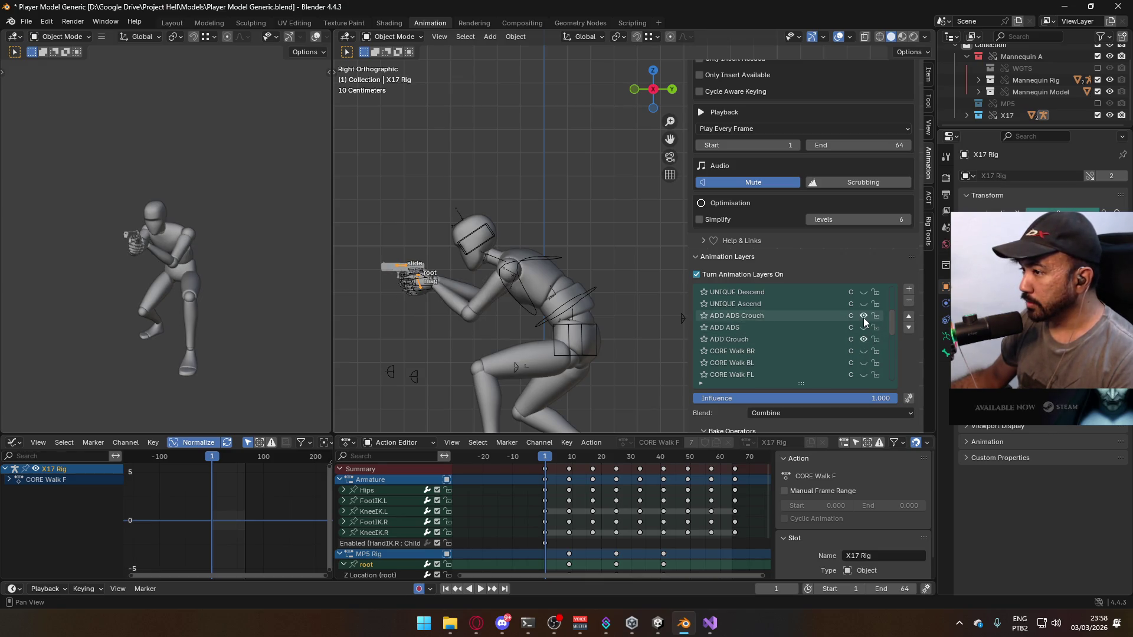
Preview the crouch on the Armature from the front view and save the blend file
{"action": "left_click", "coordinate": [531, 260]}
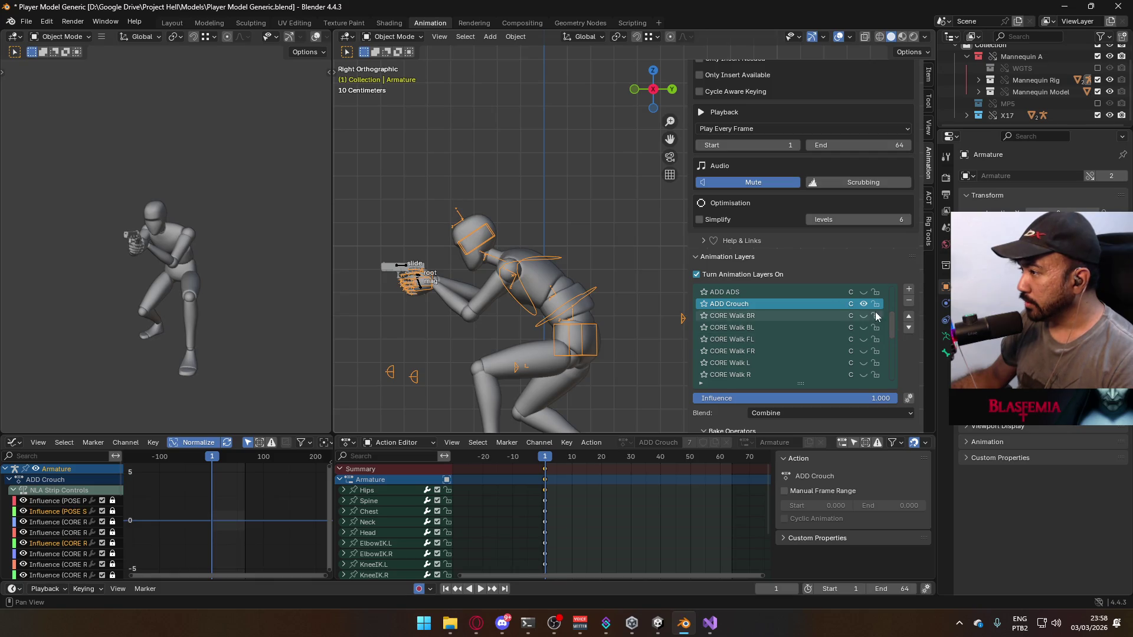
{"action": "scroll", "coordinate": [866, 296], "scroll_direction": "up", "scroll_amount": 2}
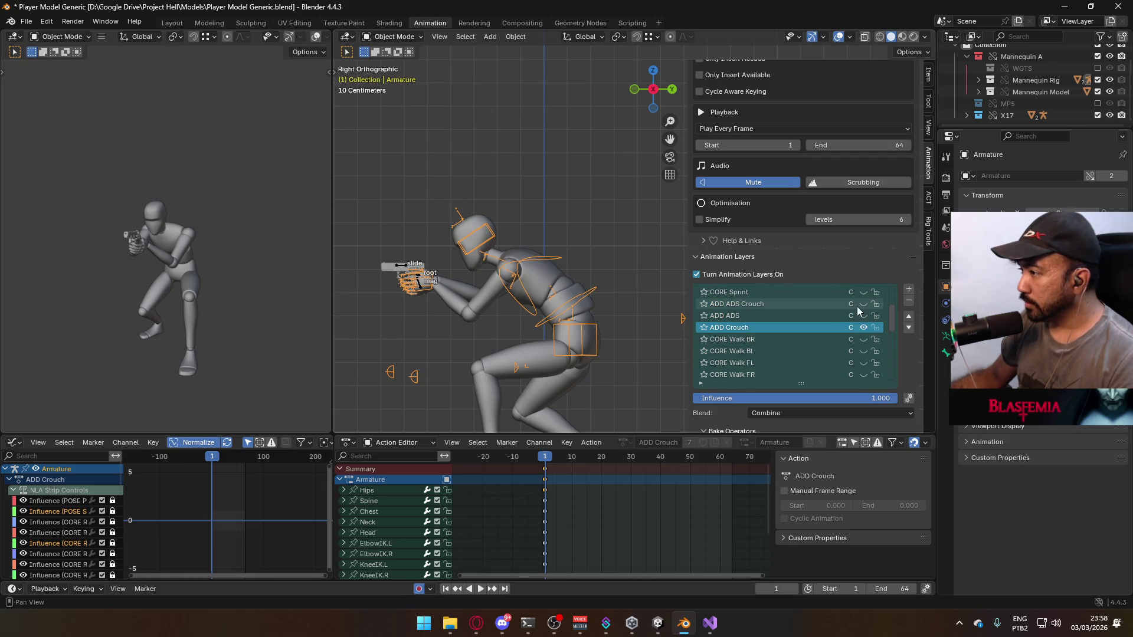
{"action": "key", "text": "KP_1"}
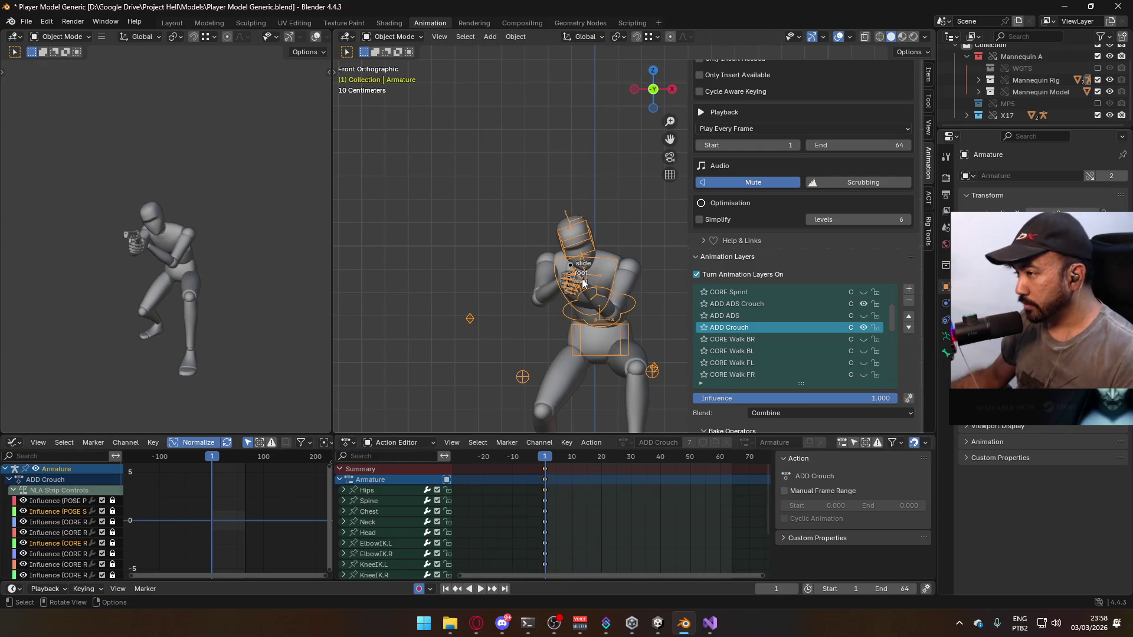
{"action": "key", "text": "space"}
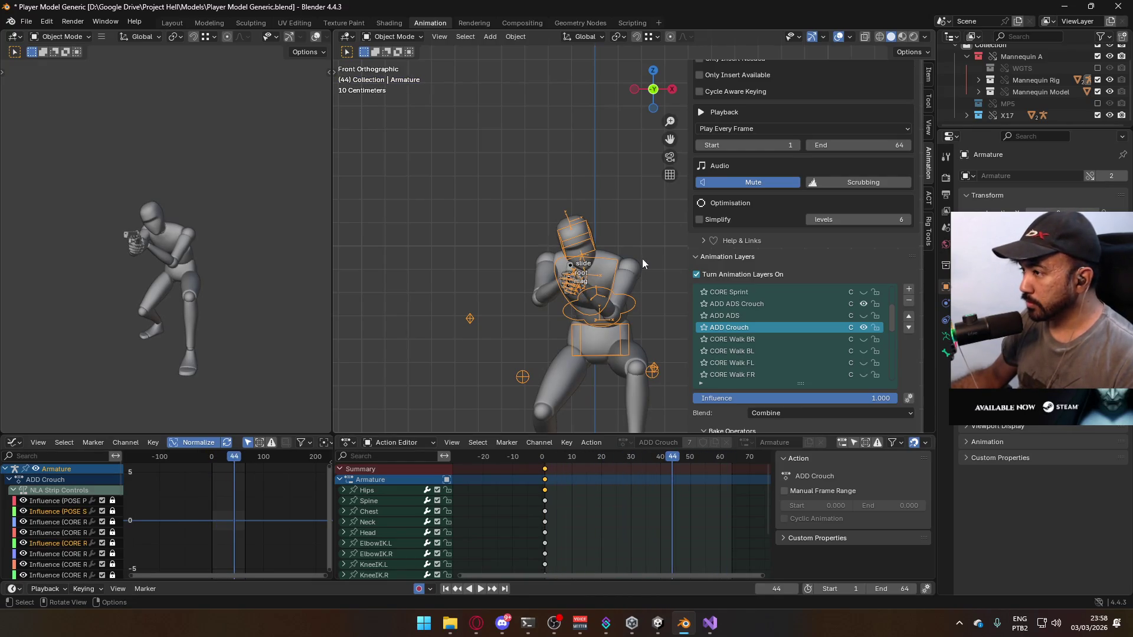
{"action": "left_click", "coordinate": [639, 299]}
{"action": "left_click", "coordinate": [636, 367]}
{"action": "key", "text": "ctrl+s"}
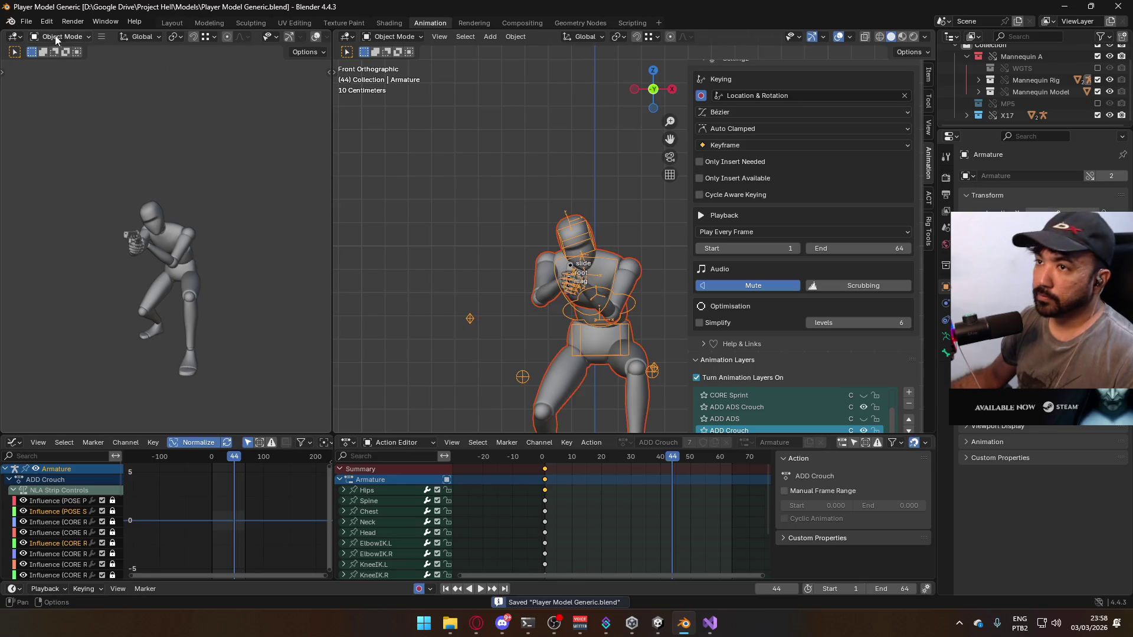
Open the FBX export dialog from the File menu
{"action": "left_click", "coordinate": [26, 22]}
{"action": "mouse_move", "coordinate": [53, 204]}
{"action": "left_click", "coordinate": [199, 305]}
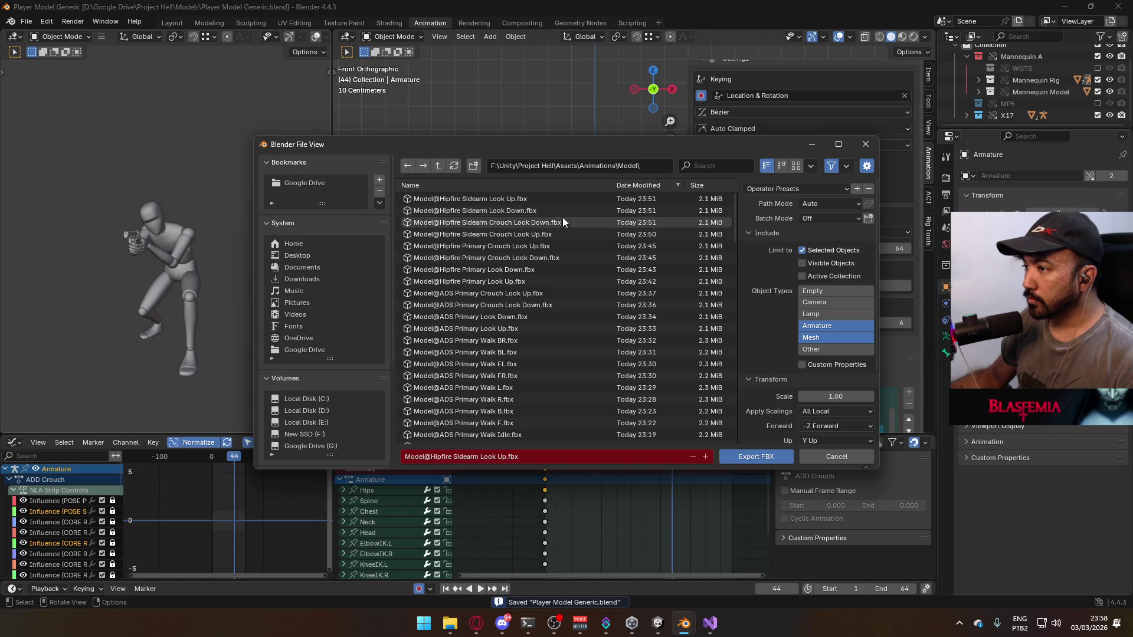
Filter the export list for 'ads sidem c' and export over Model@ADS Sidearm Crouch Idle.fbx
{"action": "left_click", "coordinate": [704, 167]}
{"action": "type", "text": "sidearm"}
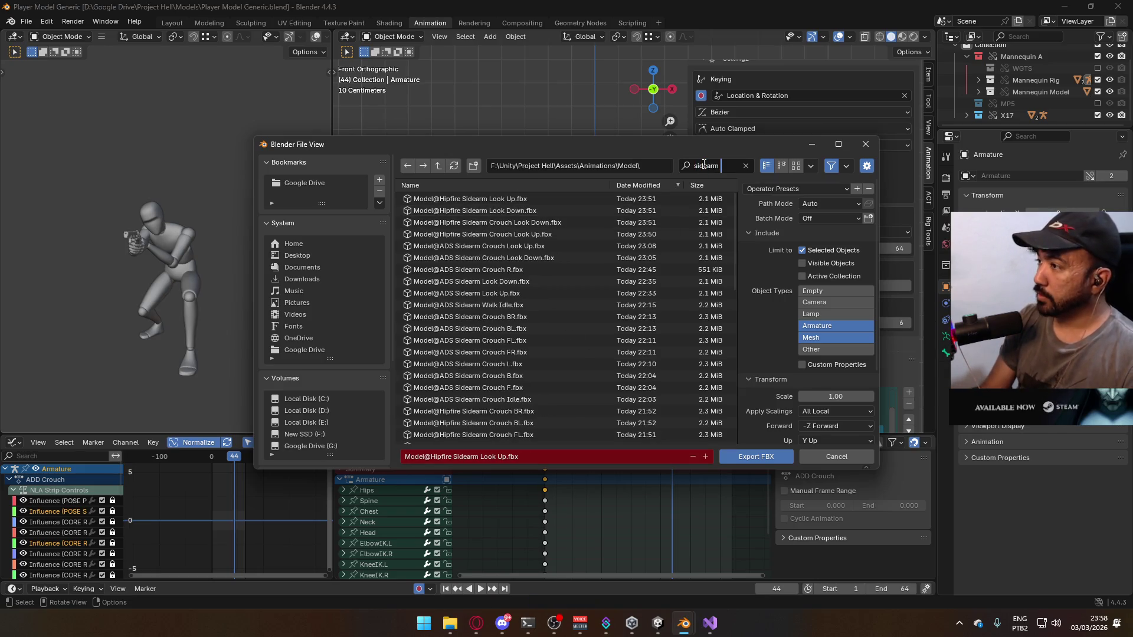
{"action": "type", "text": " a"}
{"action": "key", "text": "BackSpace"}
{"action": "key", "text": "BackSpace"}
{"action": "key", "text": "BackSpace"}
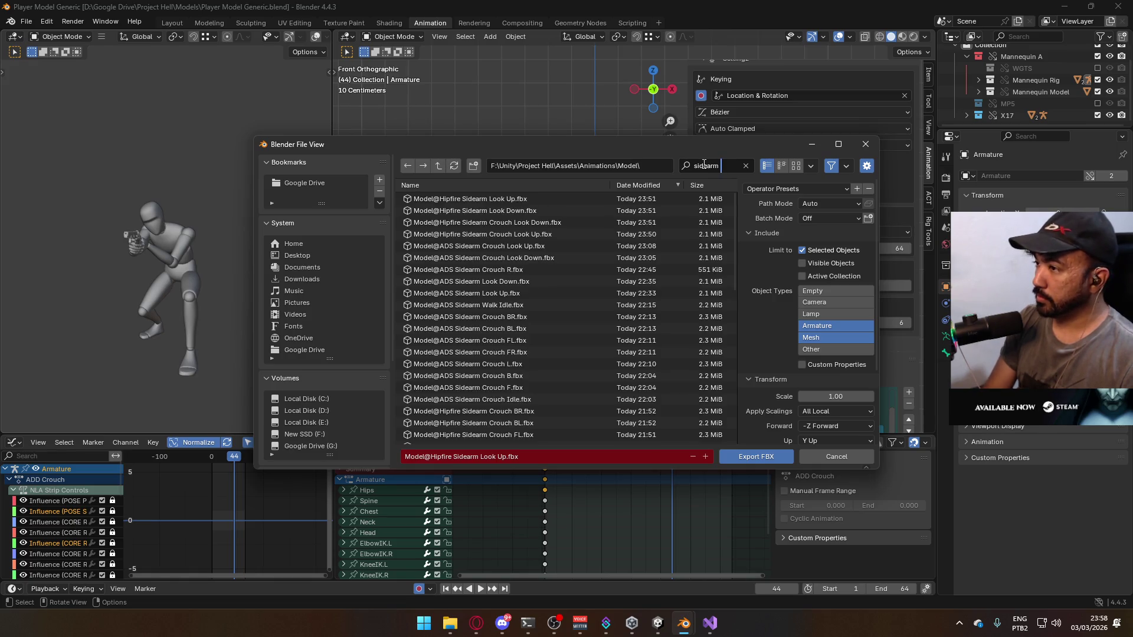
{"action": "key", "text": "ctrl+a"}
{"action": "type", "text": "ads side"}
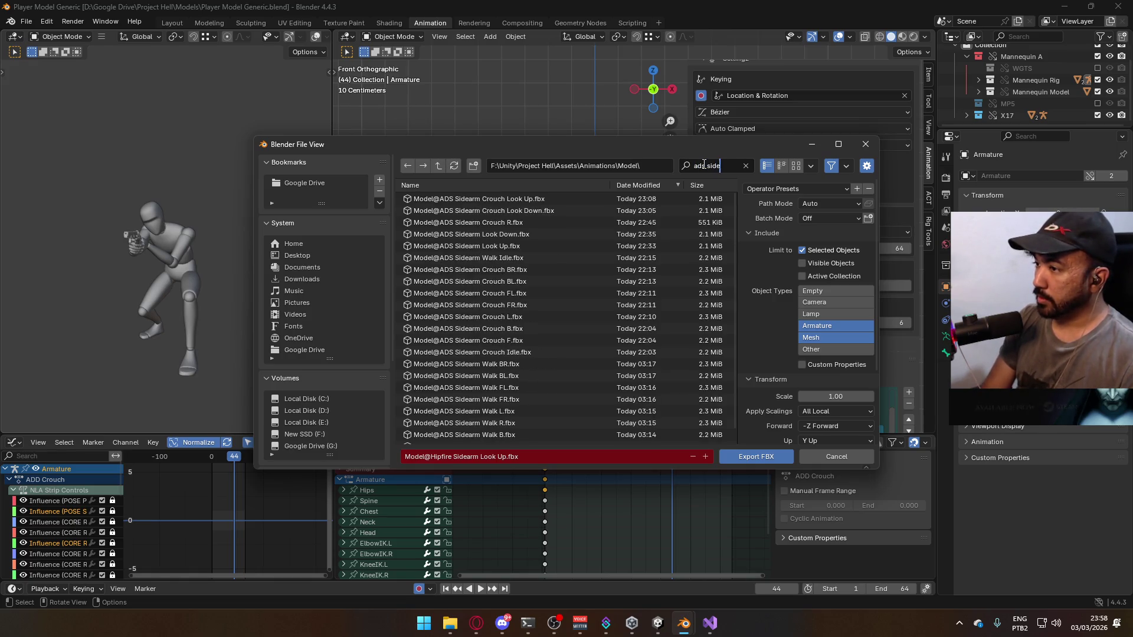
{"action": "type", "text": "earm crouch"}
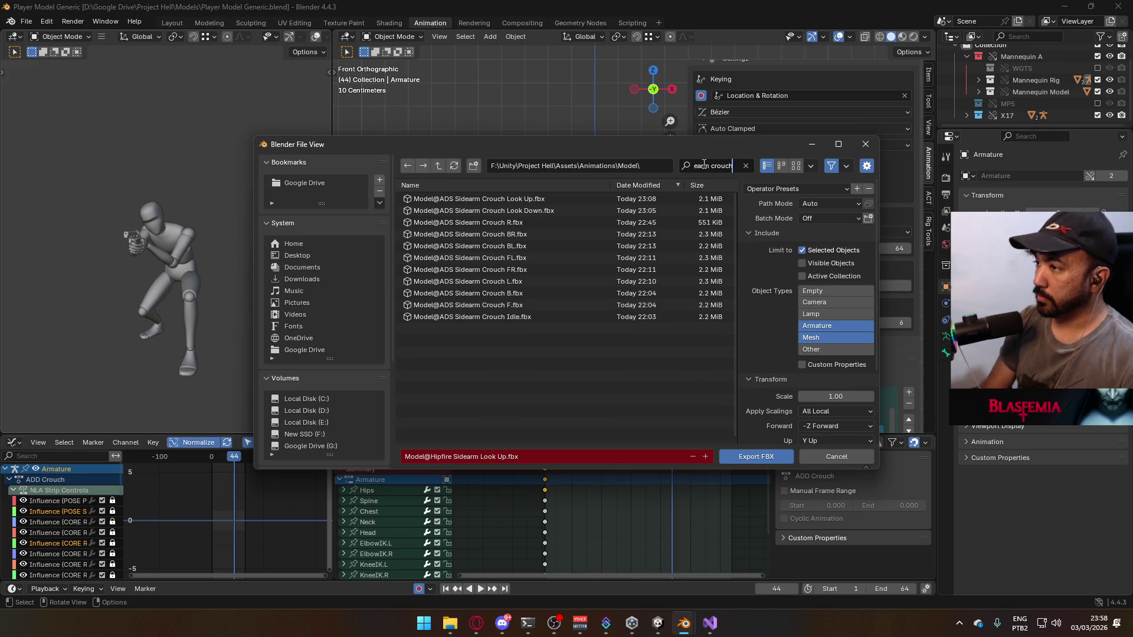
{"action": "key", "text": "Return"}
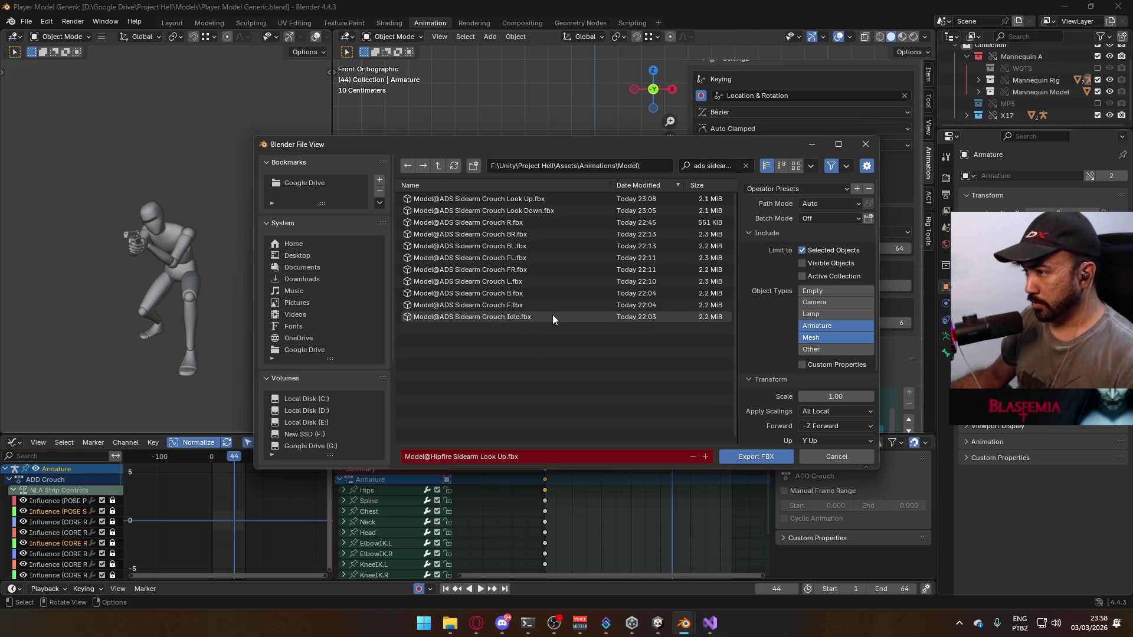
{"action": "double_click", "coordinate": [539, 317]}
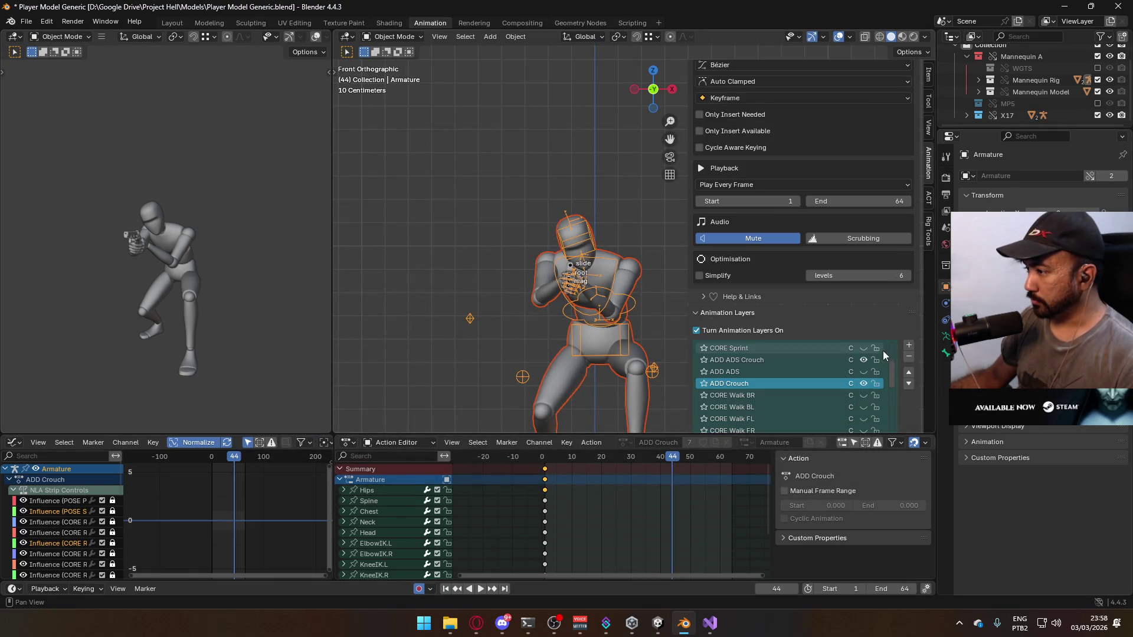
Turn on the CORE Walk R layer for both the Armature and the X17 Rig
{"action": "scroll", "coordinate": [873, 354], "scroll_direction": "down", "scroll_amount": 2}
{"action": "scroll", "coordinate": [850, 371], "scroll_direction": "down", "scroll_amount": 2}
{"action": "scroll", "coordinate": [849, 370], "scroll_direction": "down", "scroll_amount": 3}
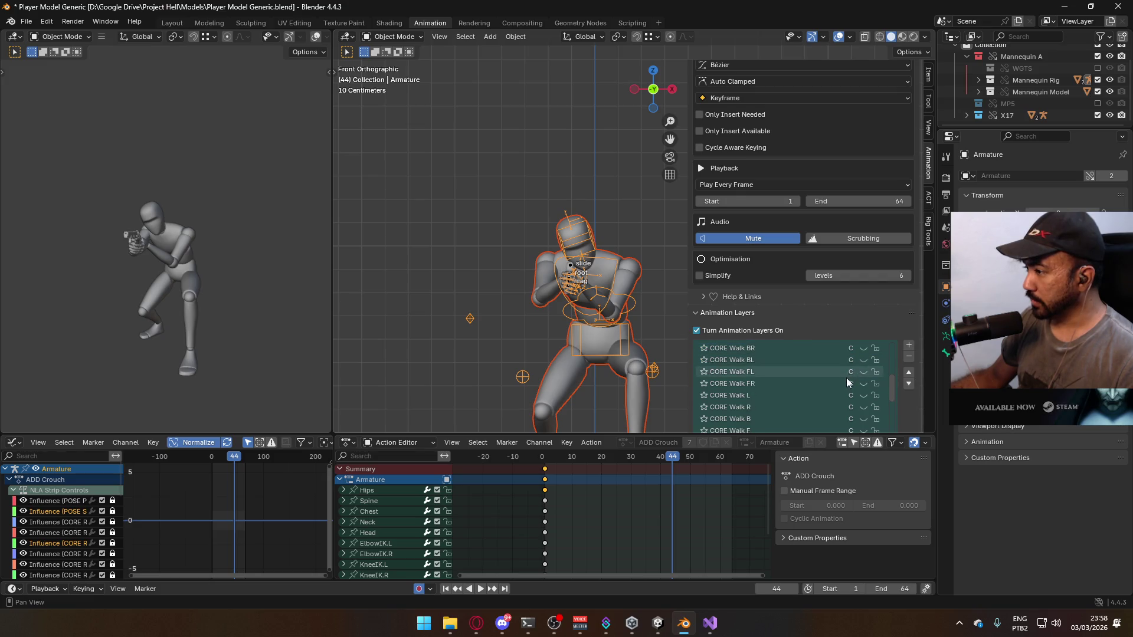
{"action": "left_click", "coordinate": [852, 391]}
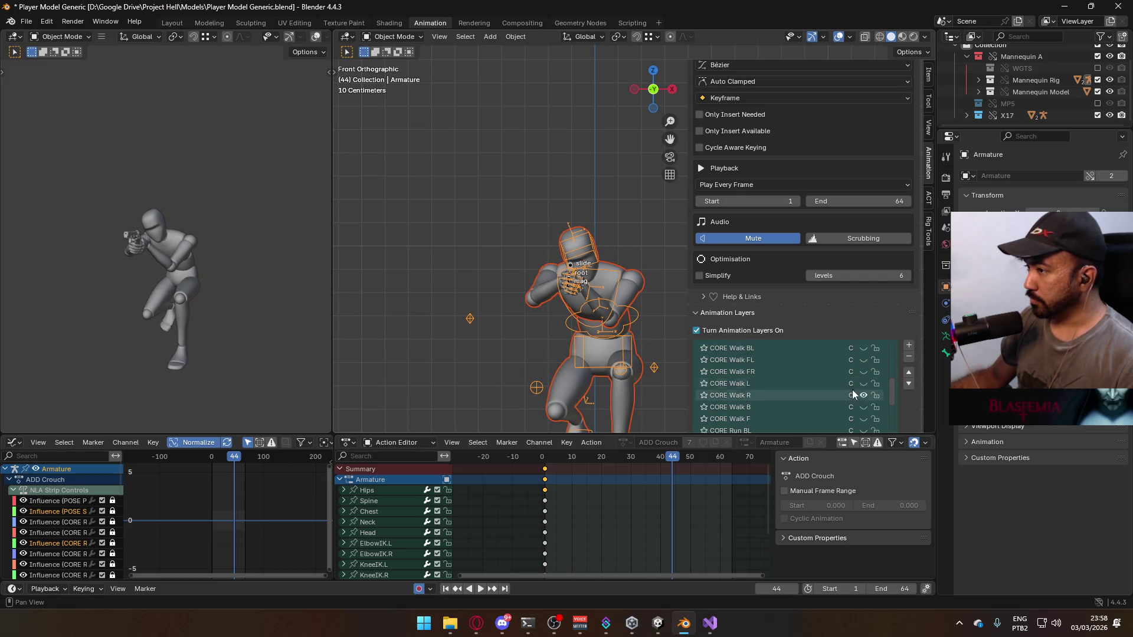
{"action": "left_click", "coordinate": [573, 269]}
{"action": "scroll", "coordinate": [844, 372], "scroll_direction": "down", "scroll_amount": 2}
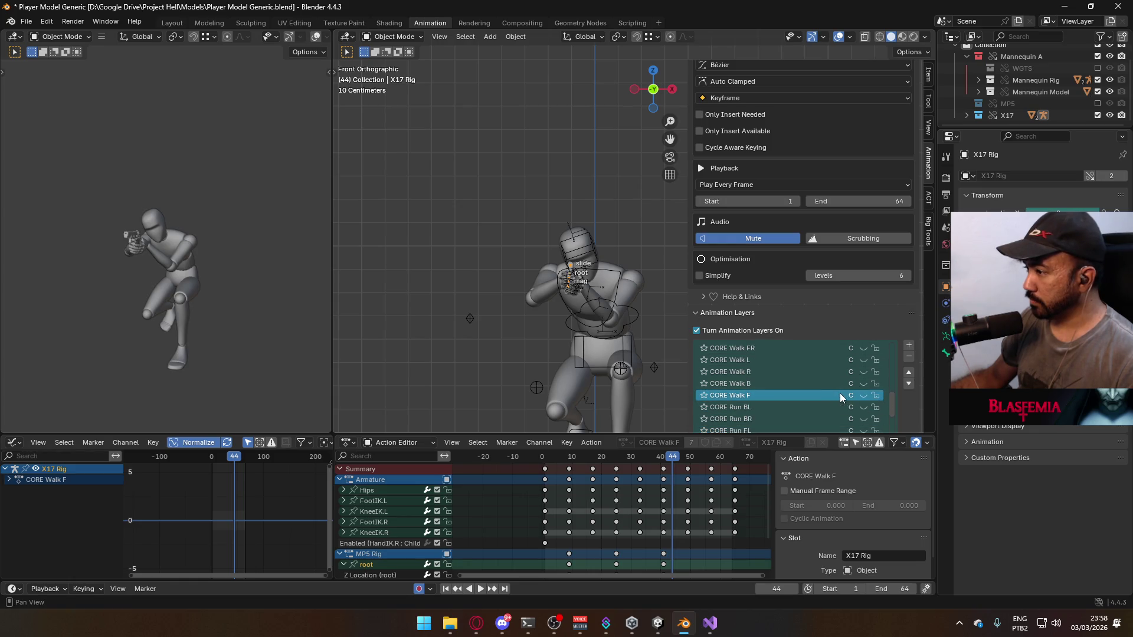
{"action": "left_click", "coordinate": [863, 372]}
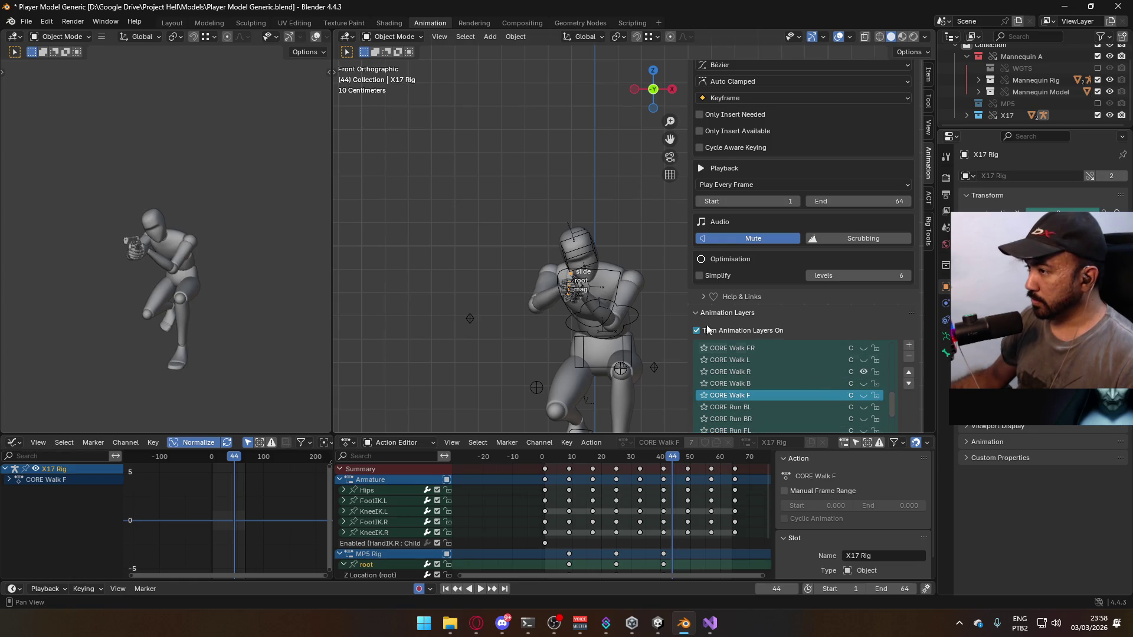
Preview the walk, reset to frame 1, select the mannequin meshes and save the blend file
{"action": "left_click", "coordinate": [614, 303]}
{"action": "key", "text": "space"}
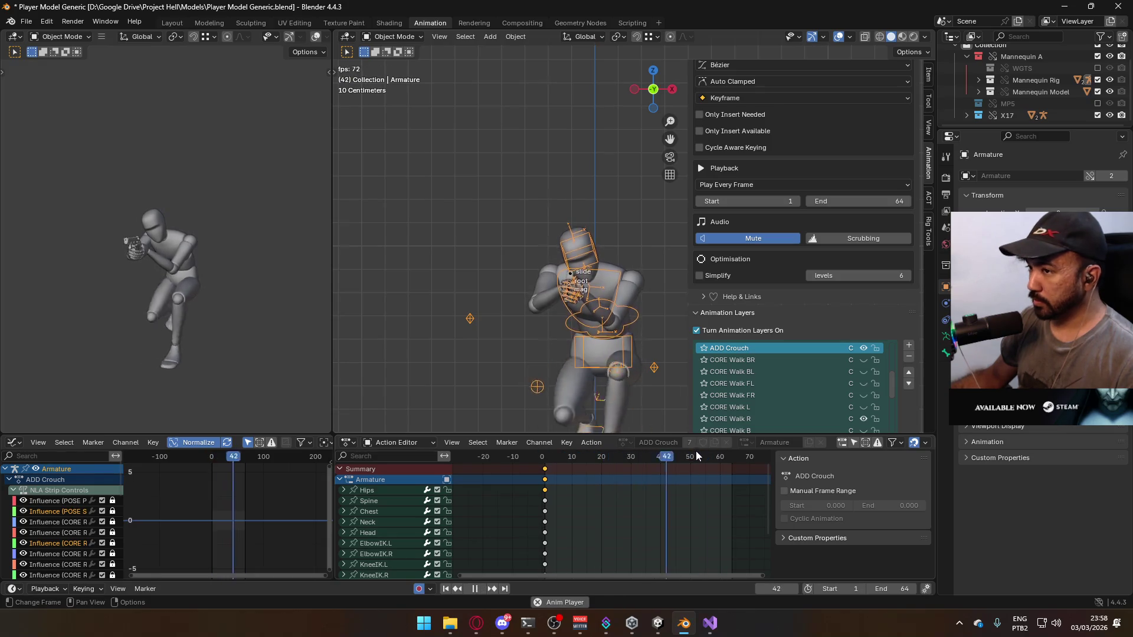
{"action": "left_click", "coordinate": [544, 459]}
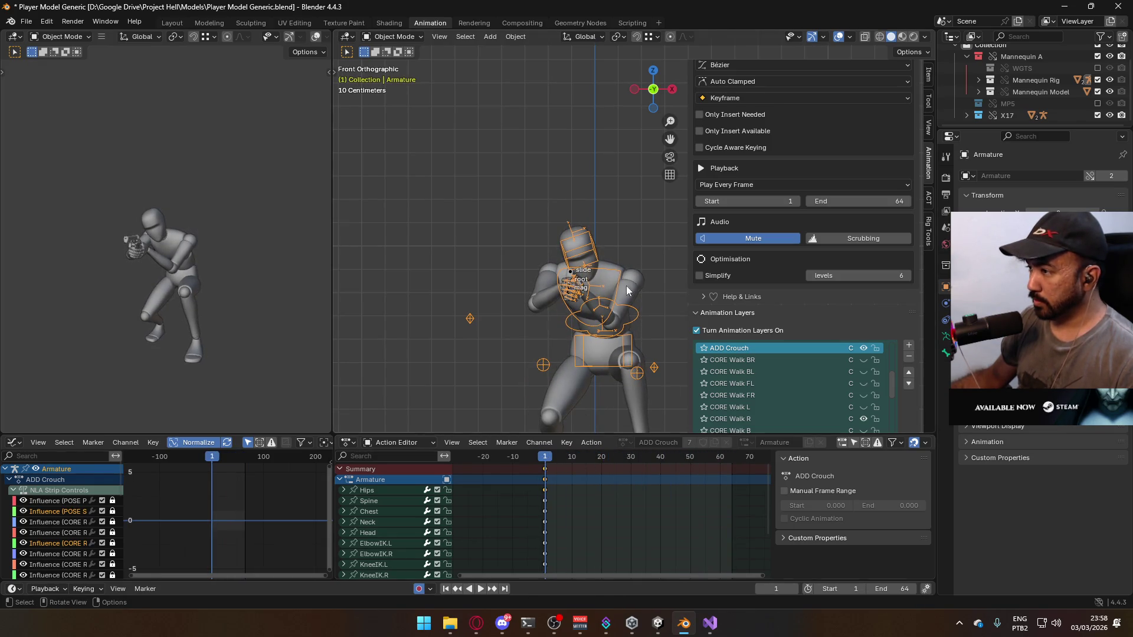
{"action": "left_click", "coordinate": [627, 290]}
{"action": "left_click", "coordinate": [631, 348], "text": "shift"}
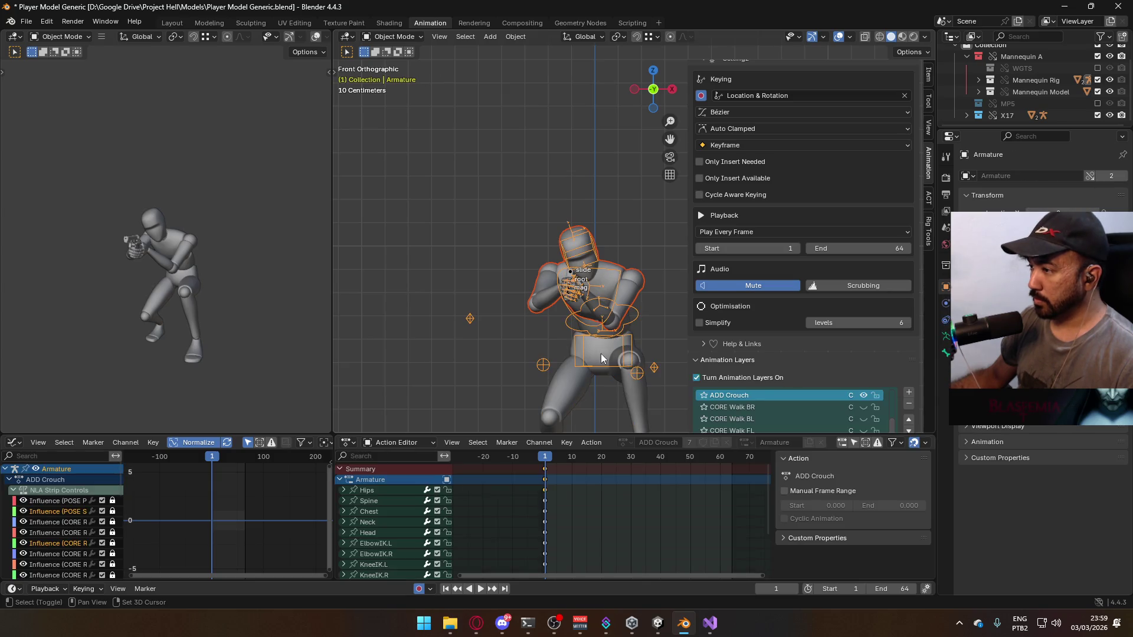
{"action": "key", "text": "ctrl+s"}
{"action": "left_click", "coordinate": [26, 22]}
Export FBX over Model@ADS Sidearm Crouch R.fbx via filter 'ADS Si ch', save, and switch to Unity
{"action": "mouse_move", "coordinate": [88, 201]}
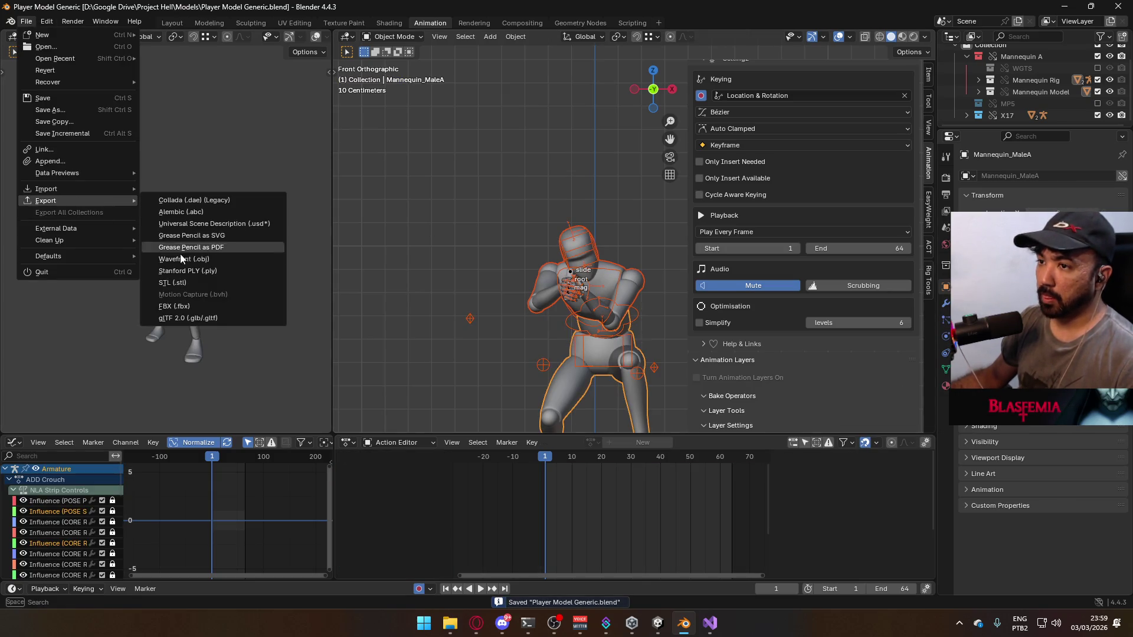
{"action": "left_click", "coordinate": [214, 309]}
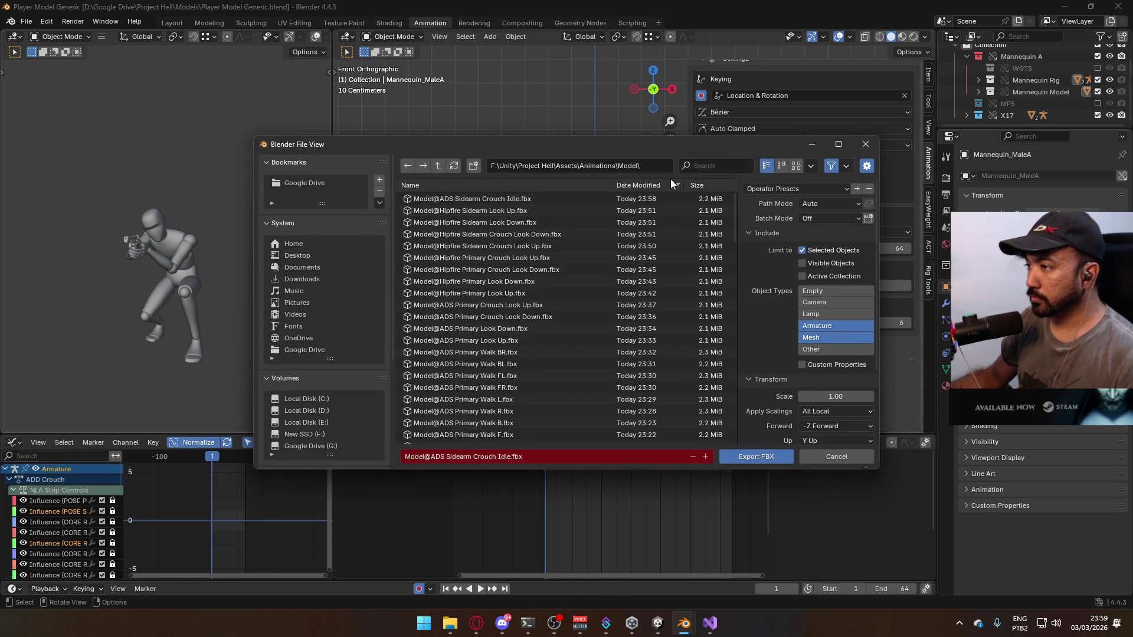
{"action": "left_click", "coordinate": [705, 166]}
{"action": "type", "text": "ADS Sidearm"}
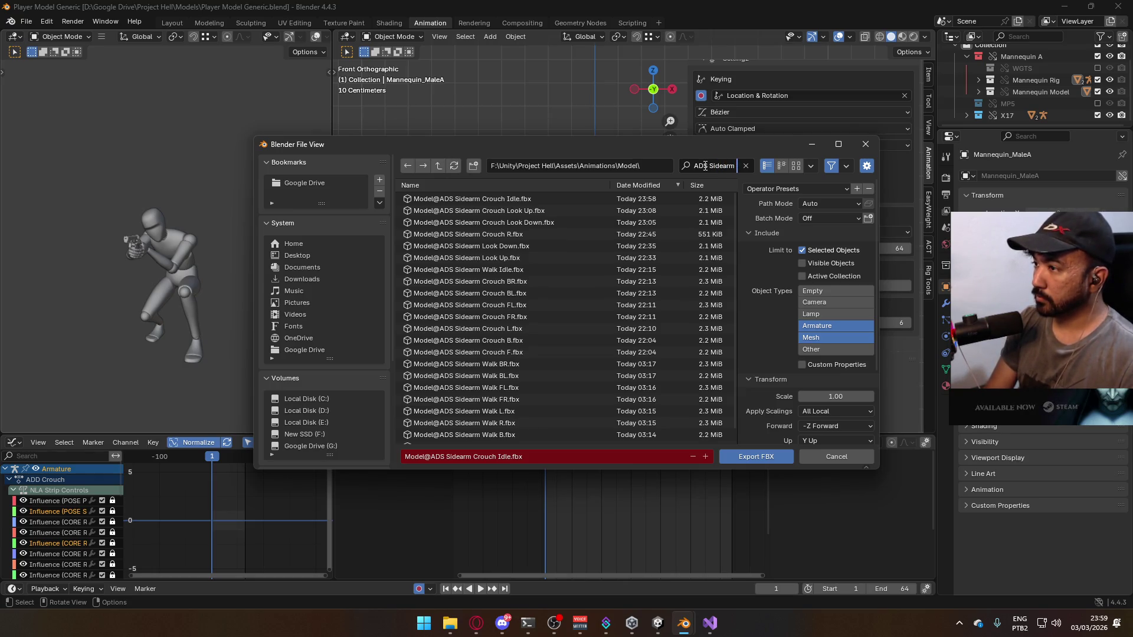
{"action": "type", "text": " crouch"}
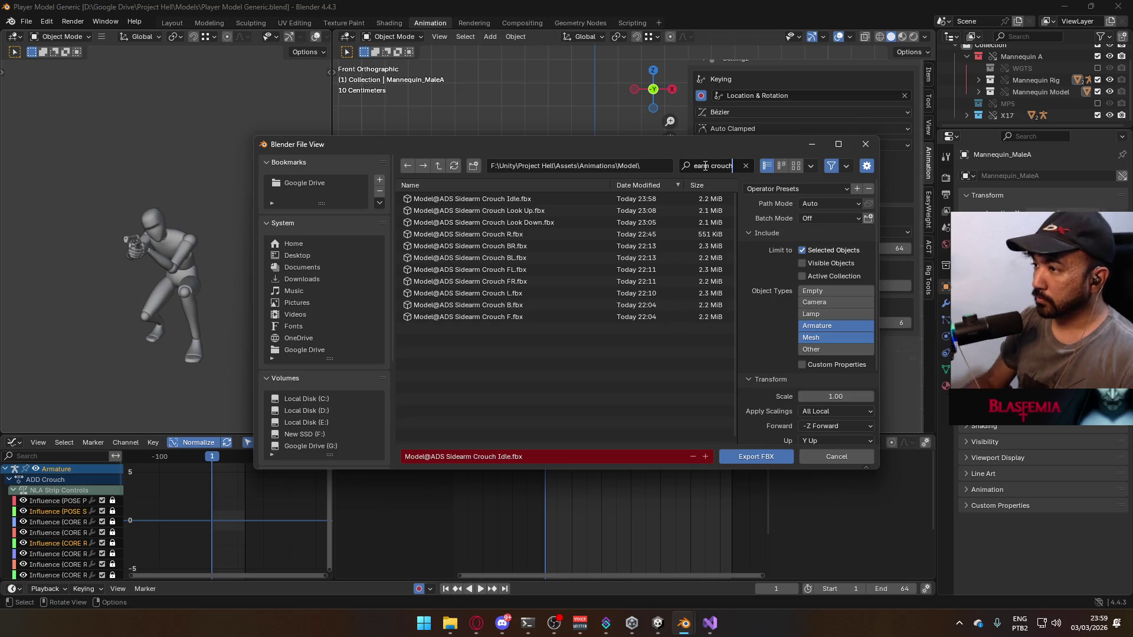
{"action": "left_click", "coordinate": [552, 235]}
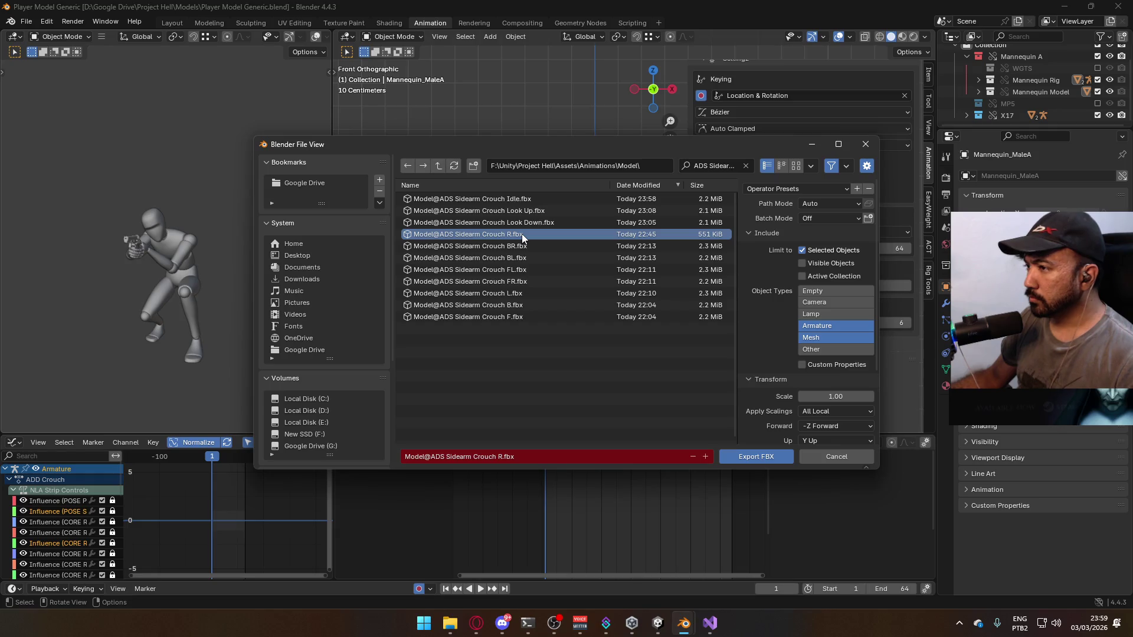
{"action": "double_click", "coordinate": [528, 232]}
{"action": "key", "text": "ctrl+s"}
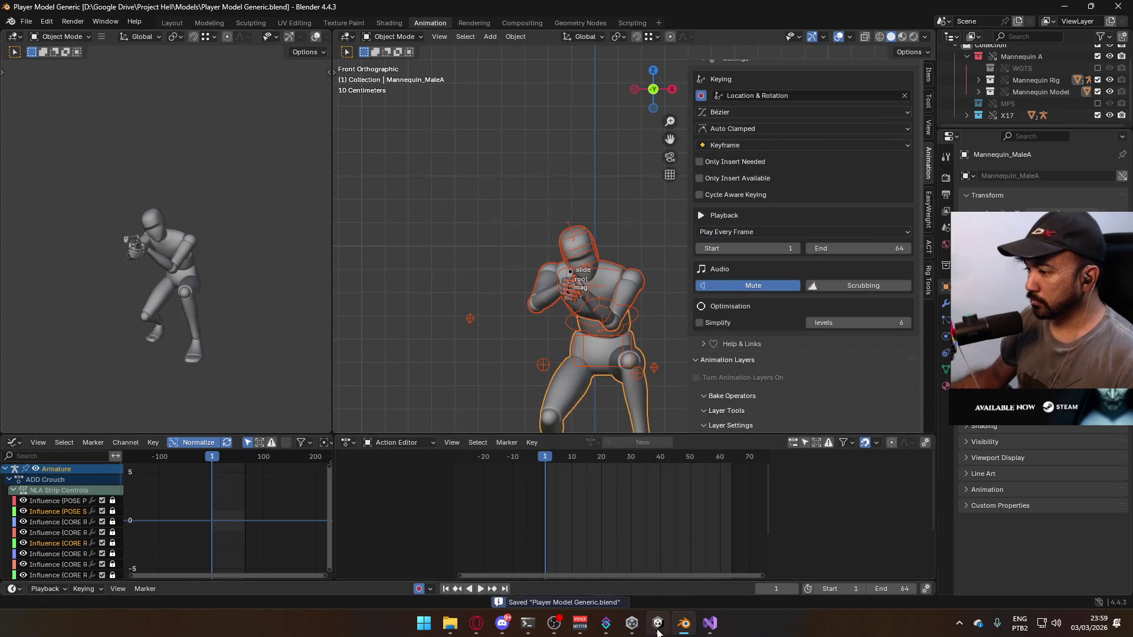
{"action": "left_click", "coordinate": [658, 629]}
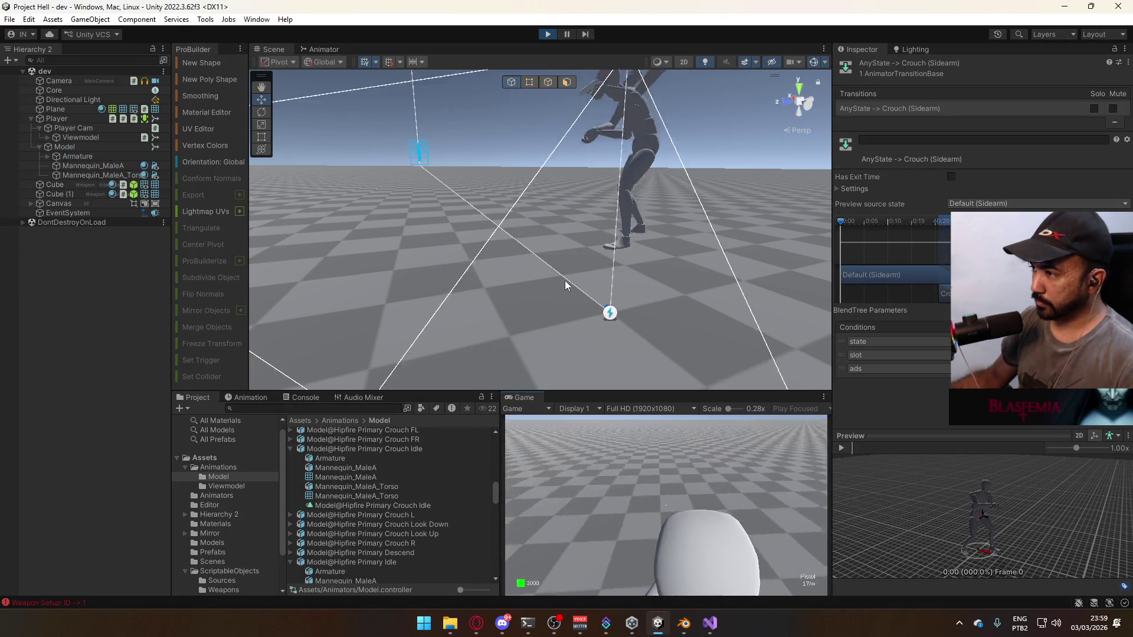
Crouch with Ctrl in the running game to check the new animation, then exit play mode
{"action": "key", "text": "ctrl"}
{"action": "key", "text": "super"}
{"action": "left_click", "coordinate": [697, 510]}
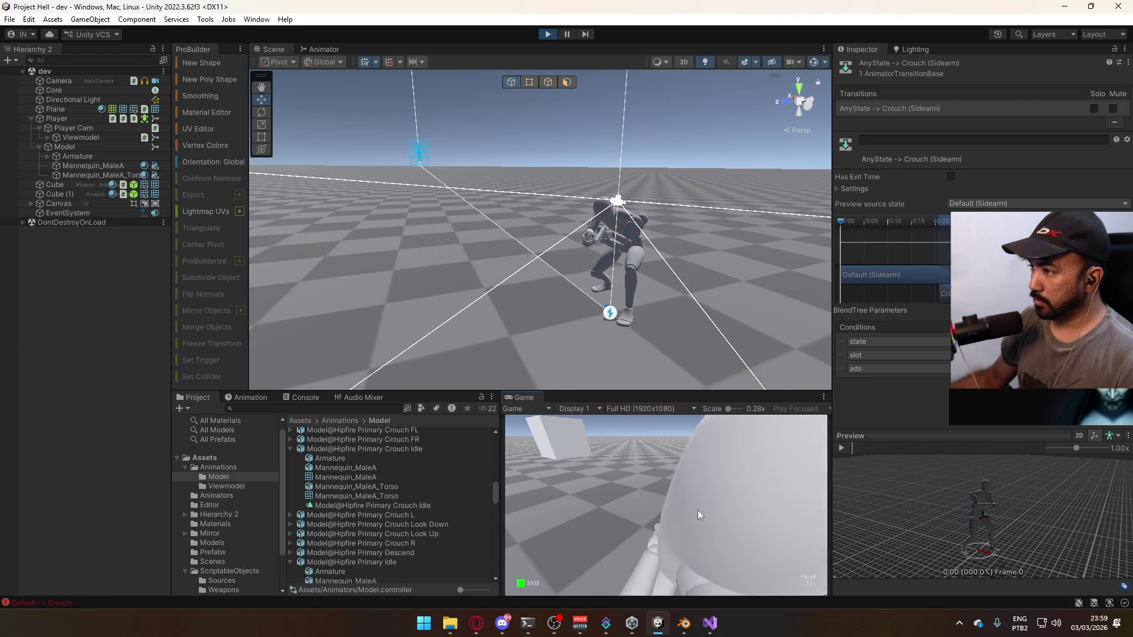
{"action": "key", "text": "super"}
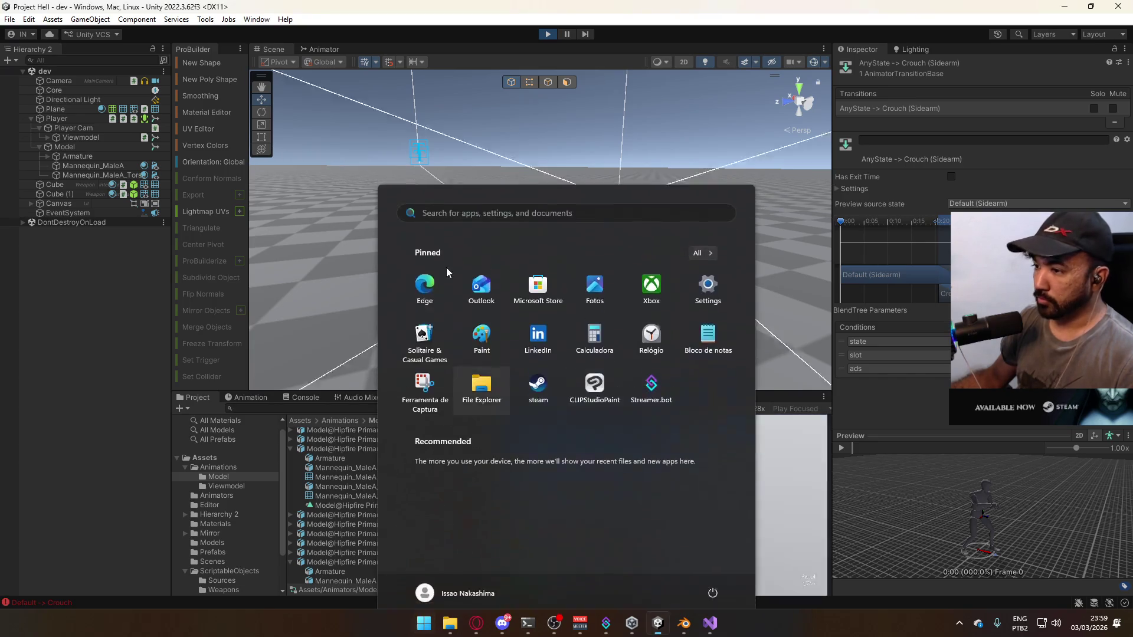
{"action": "left_click", "coordinate": [552, 36]}
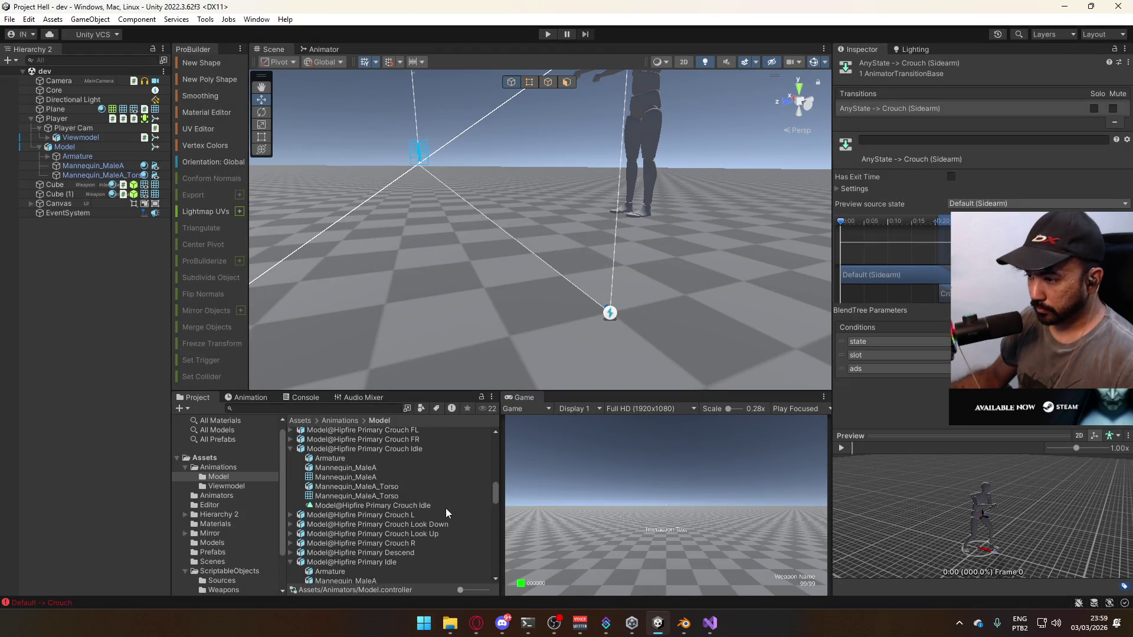
Tidy the Project list by collapsing the Walk Idle and Sidearm Look Up asset entries
{"action": "scroll", "coordinate": [317, 512], "scroll_direction": "up", "scroll_amount": 4}
{"action": "left_click", "coordinate": [341, 496]}
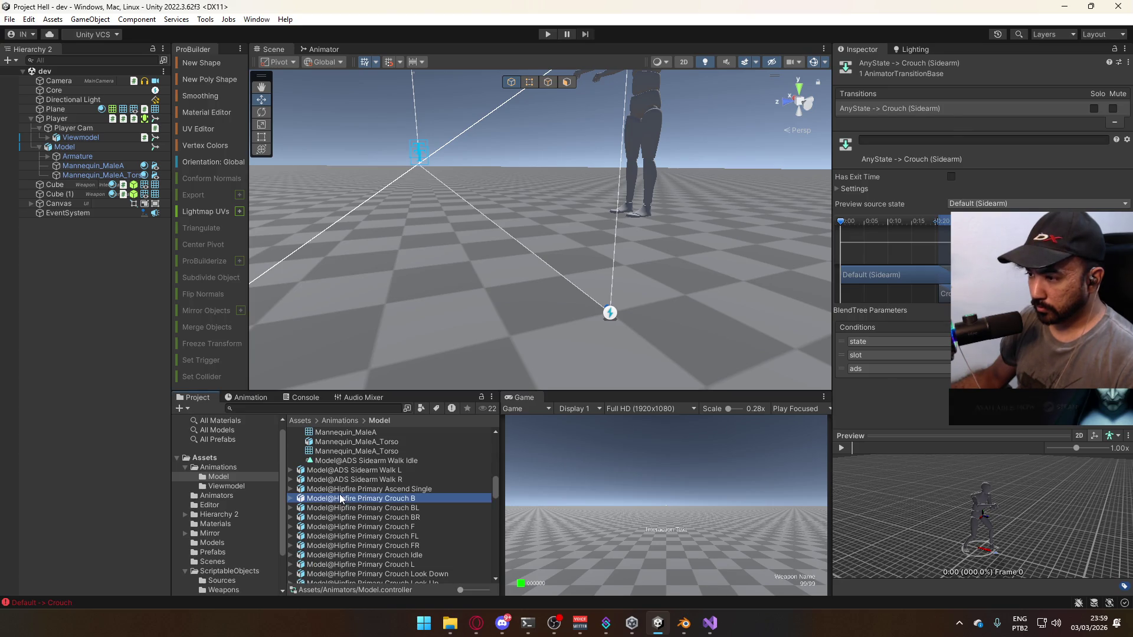
{"action": "key", "text": "ctrl+a"}
{"action": "scroll", "coordinate": [343, 493], "scroll_direction": "up", "scroll_amount": 4}
{"action": "left_click", "coordinate": [344, 493]}
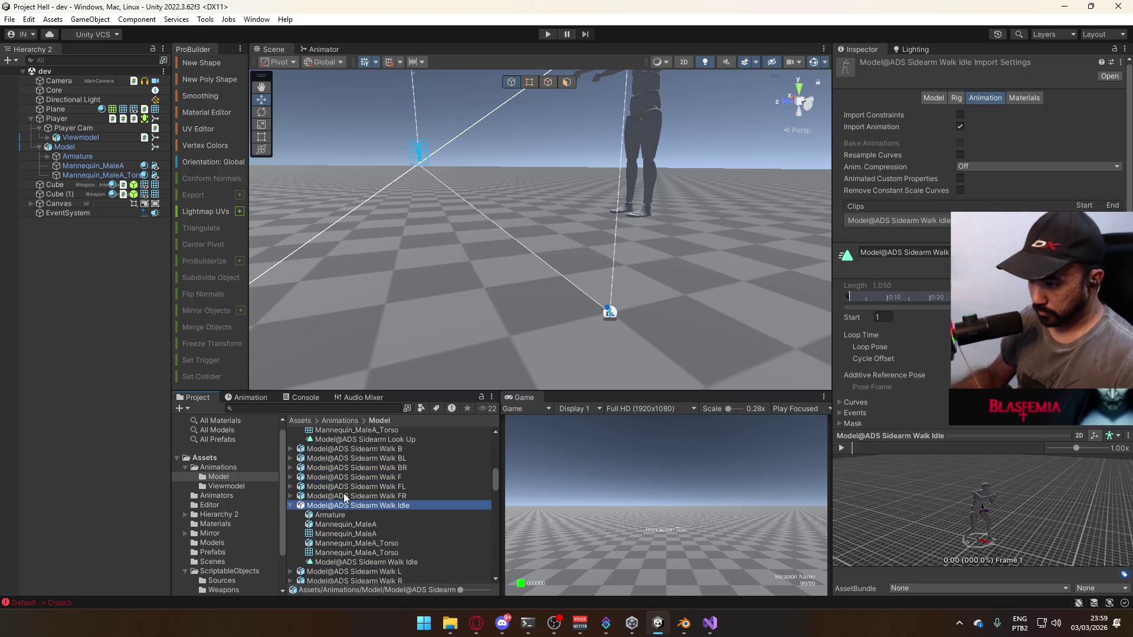
{"action": "key", "text": "ctrl+a"}
{"action": "left_click", "coordinate": [343, 505]}
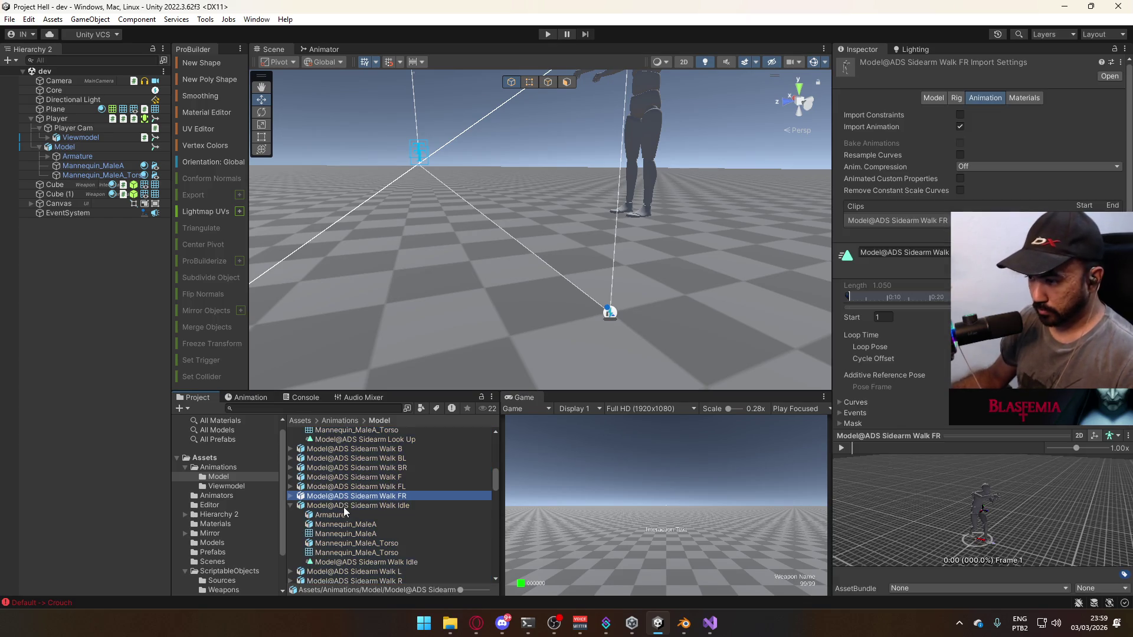
{"action": "left_click", "coordinate": [298, 505]}
{"action": "scroll", "coordinate": [298, 510], "scroll_direction": "up", "scroll_amount": 5}
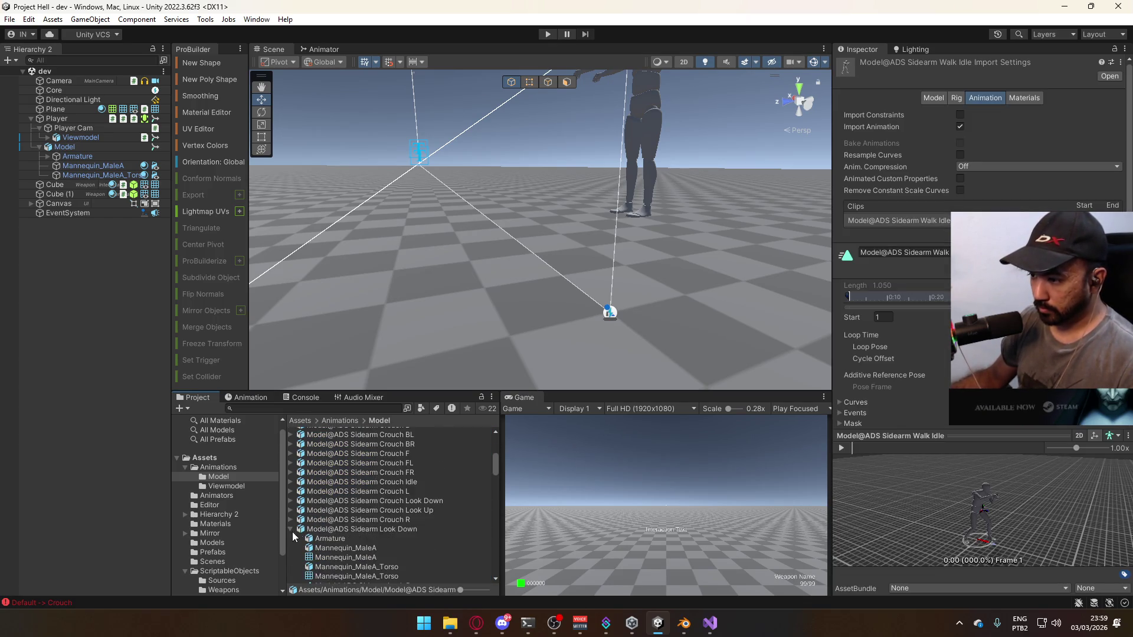
{"action": "left_click", "coordinate": [289, 538]}
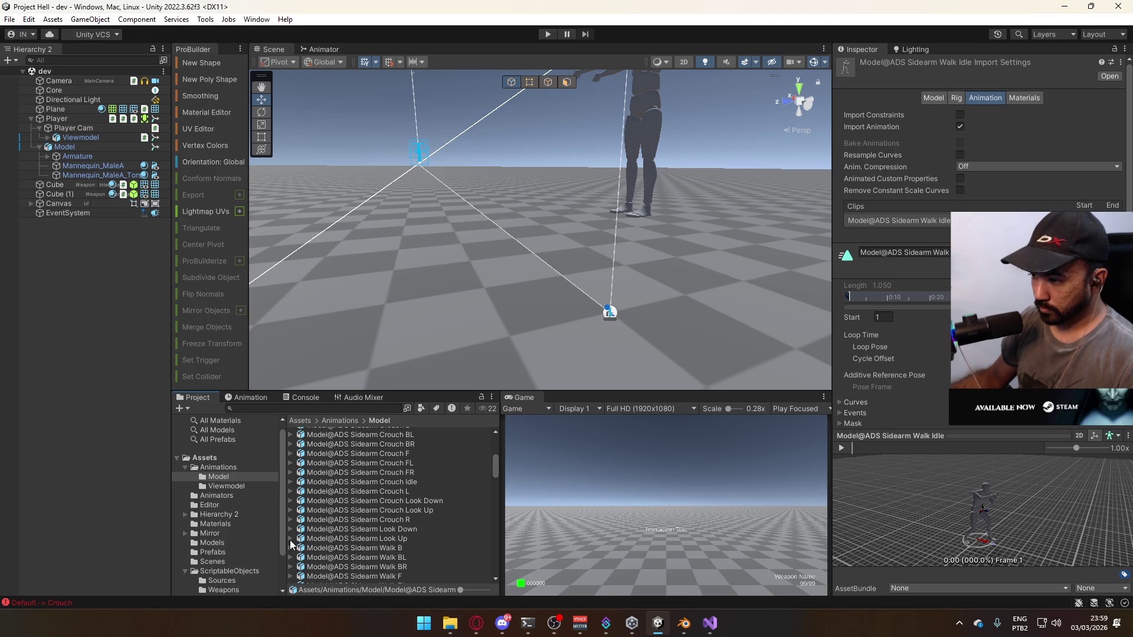
Preview the Model@ADS Sidearm Crouch Idle clip, then show the Animator's Look Layer graph
{"action": "scroll", "coordinate": [345, 519], "scroll_direction": "up", "scroll_amount": 7}
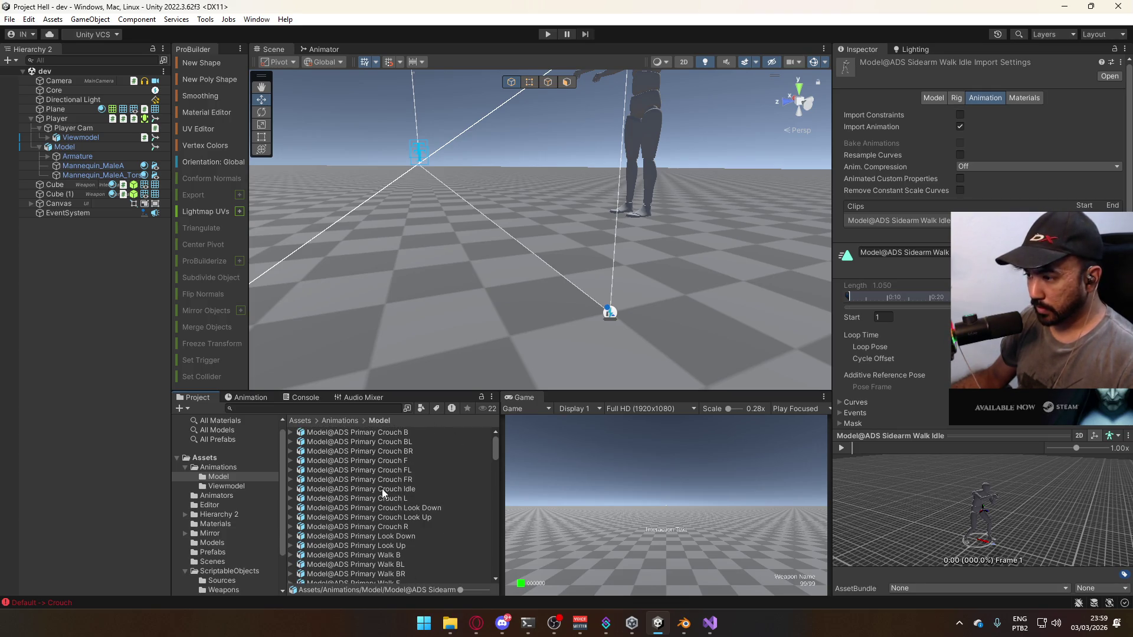
{"action": "scroll", "coordinate": [388, 490], "scroll_direction": "down", "scroll_amount": 8}
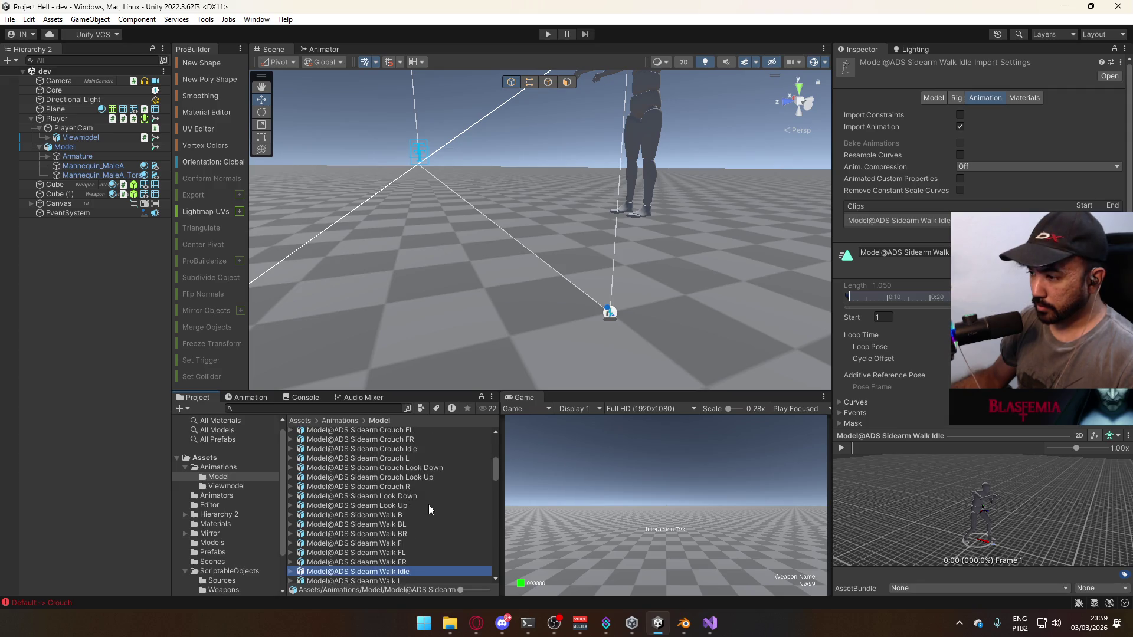
{"action": "scroll", "coordinate": [412, 528], "scroll_direction": "up", "scroll_amount": 3}
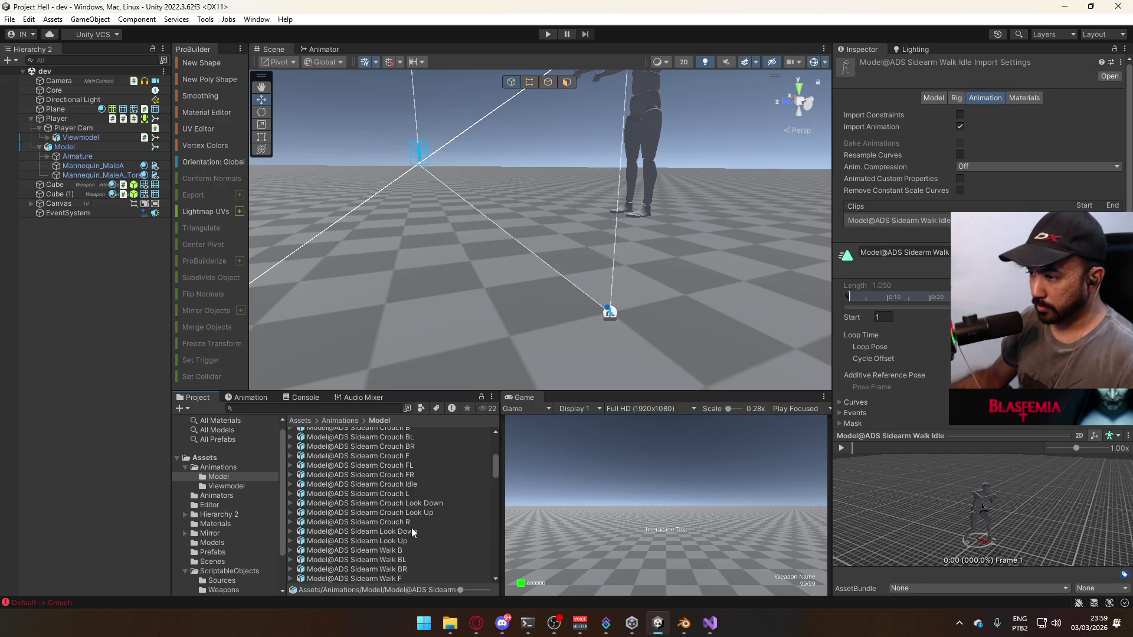
{"action": "left_click", "coordinate": [405, 521]}
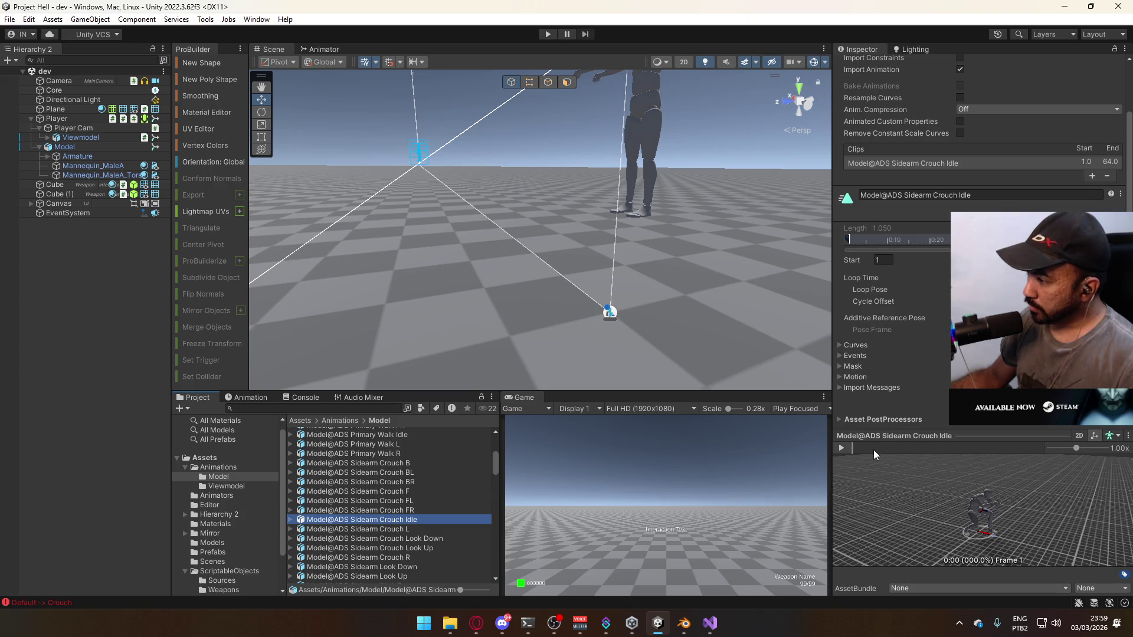
{"action": "left_click", "coordinate": [847, 451]}
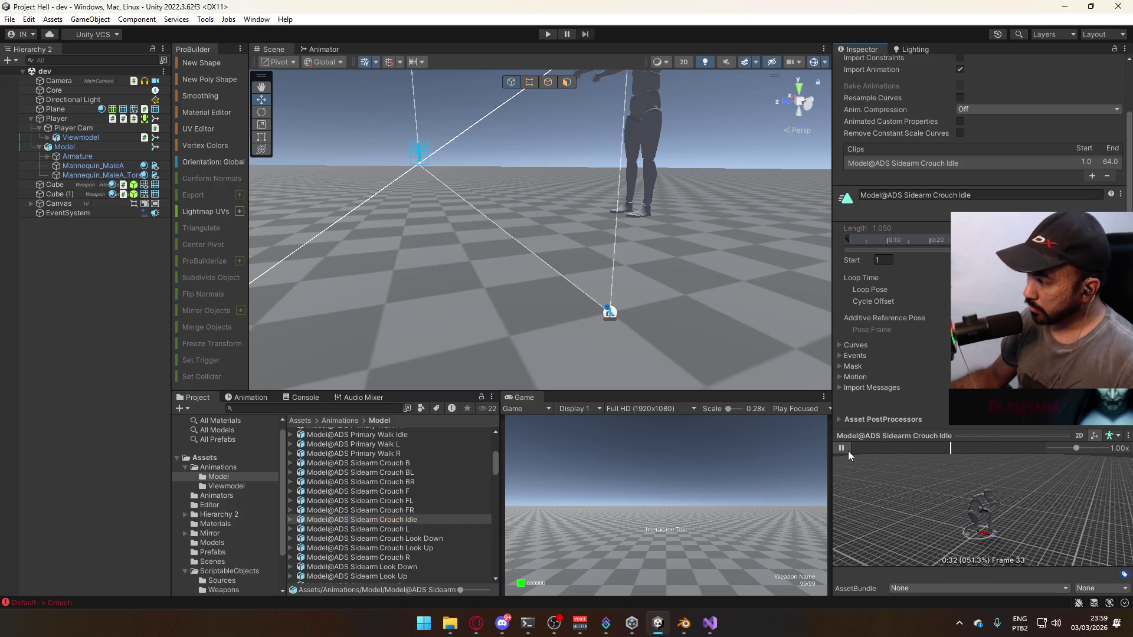
{"action": "left_click", "coordinate": [319, 49]}
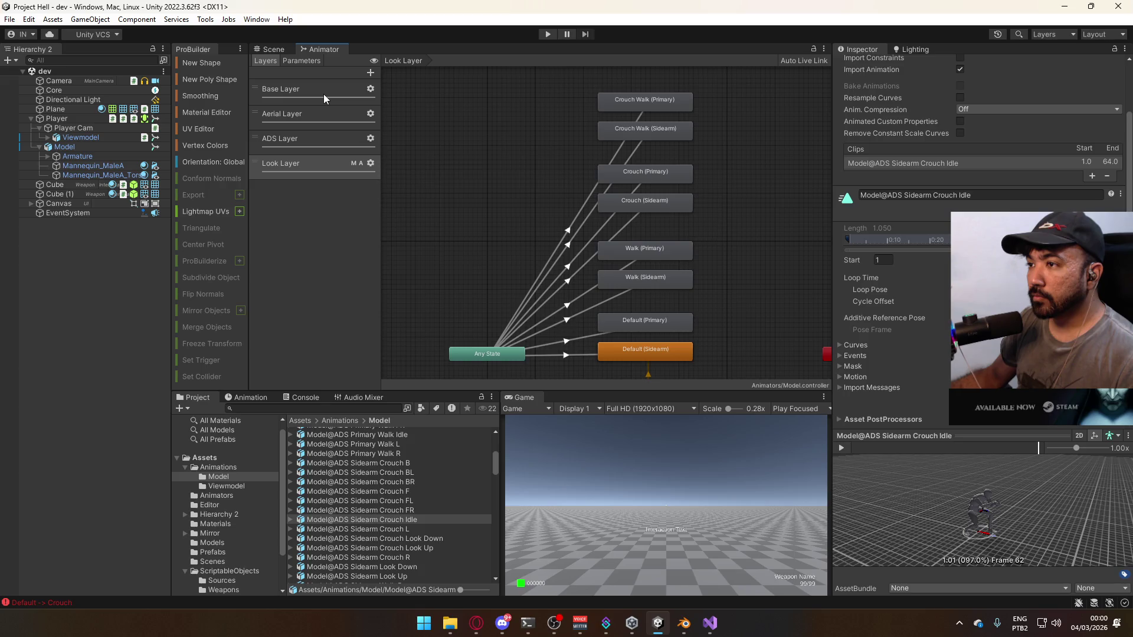
Assign Sidearm Crouch Idle as a motion in the ADS Layer's Crouch (Sidearm) blend tree
{"action": "left_click", "coordinate": [312, 138]}
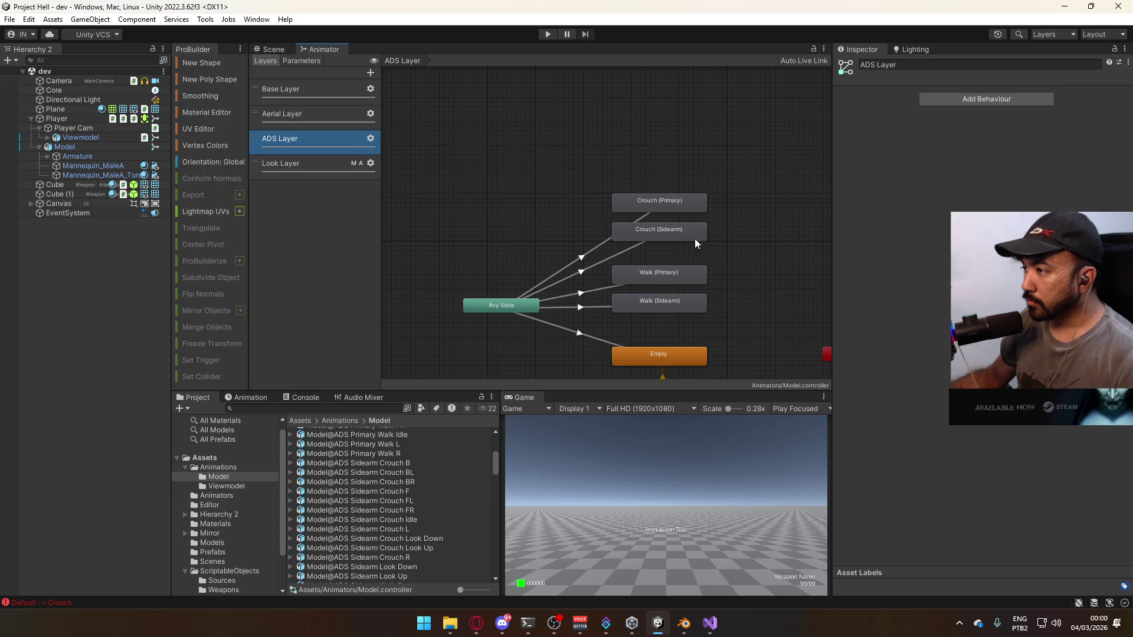
{"action": "double_click", "coordinate": [663, 231]}
{"action": "left_click", "coordinate": [543, 223]}
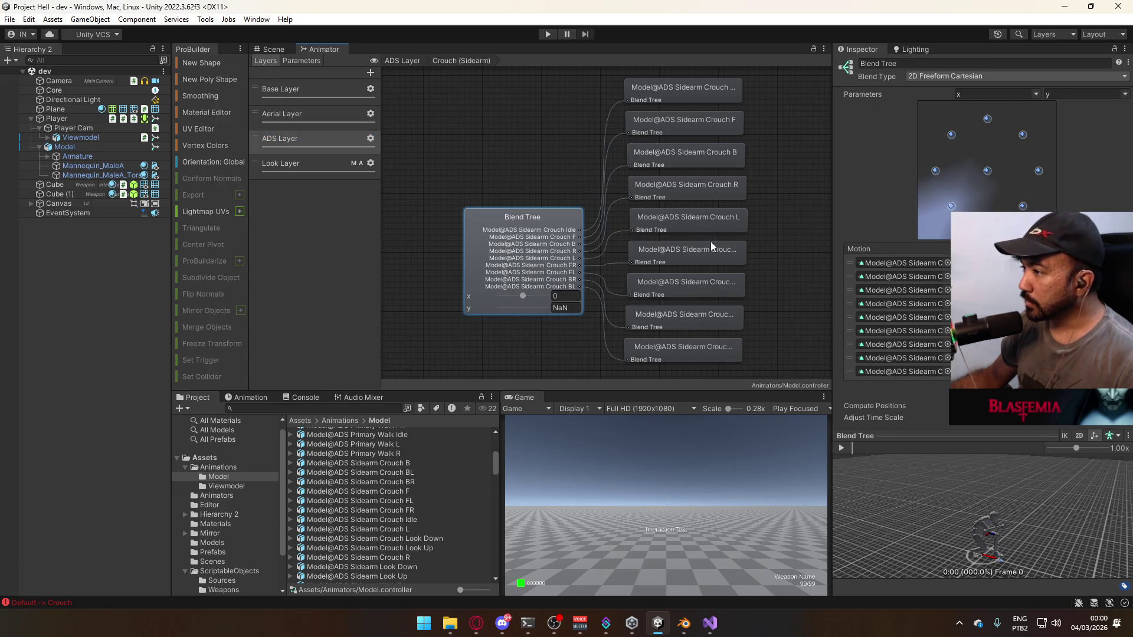
{"action": "left_click", "coordinate": [947, 263]}
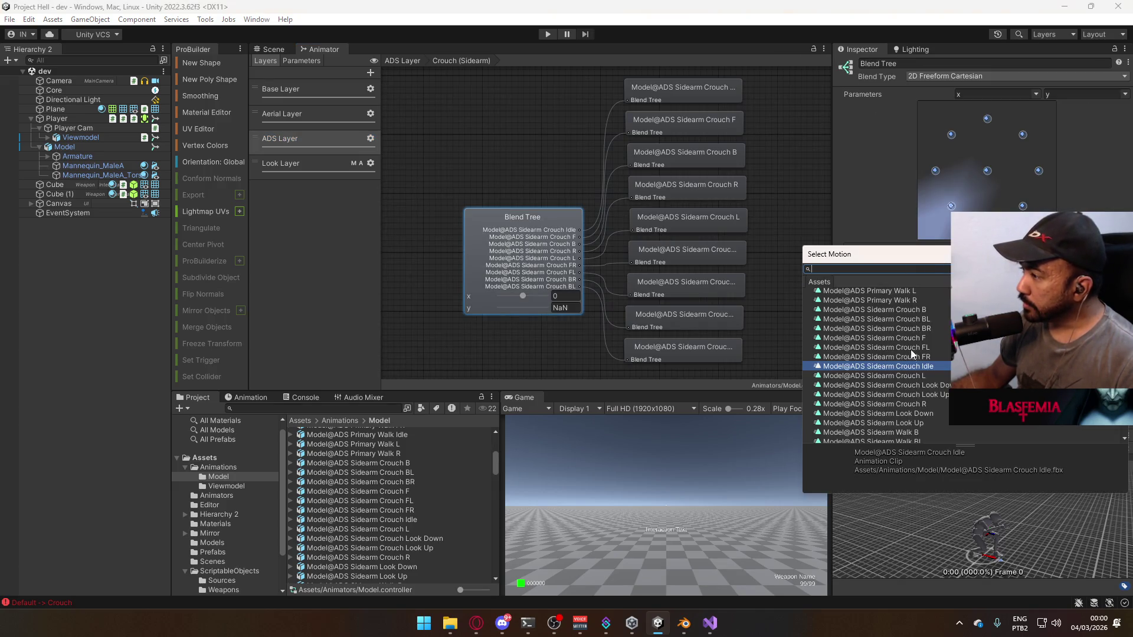
{"action": "double_click", "coordinate": [933, 367]}
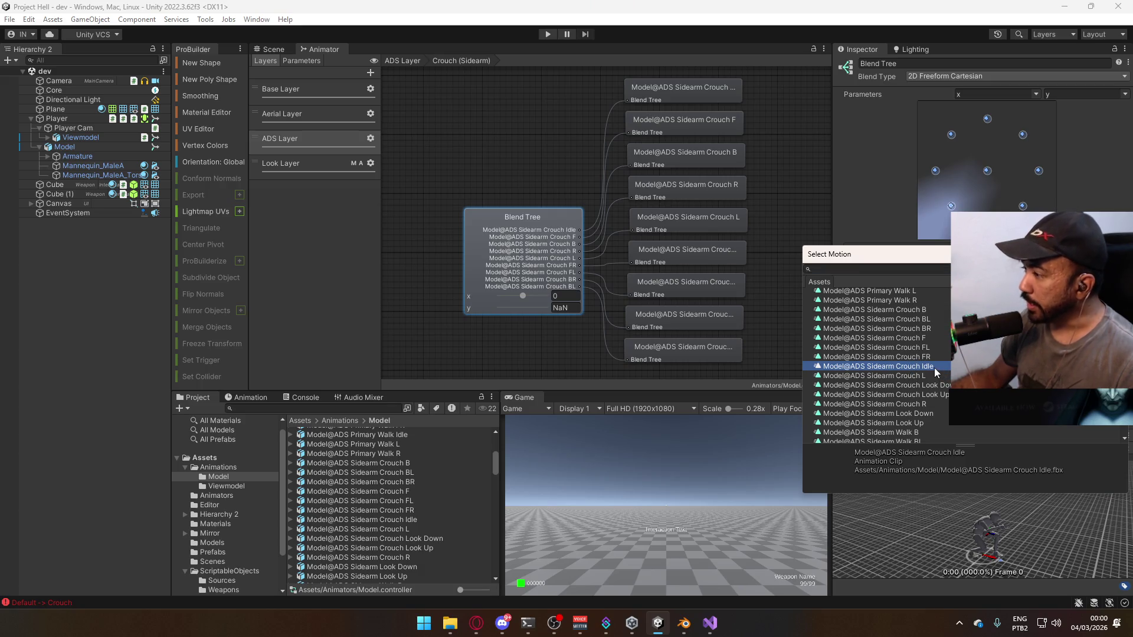
Set the blend tree's y value to 0, check the preview, and run the game
{"action": "left_click", "coordinate": [842, 448]}
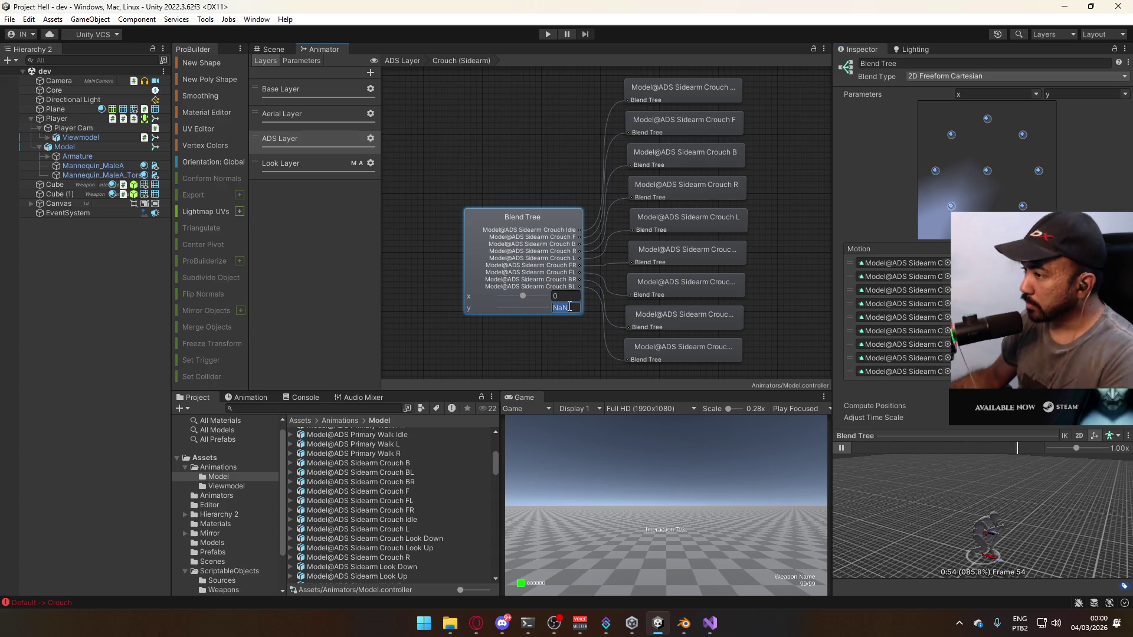
{"action": "left_click", "coordinate": [523, 307]}
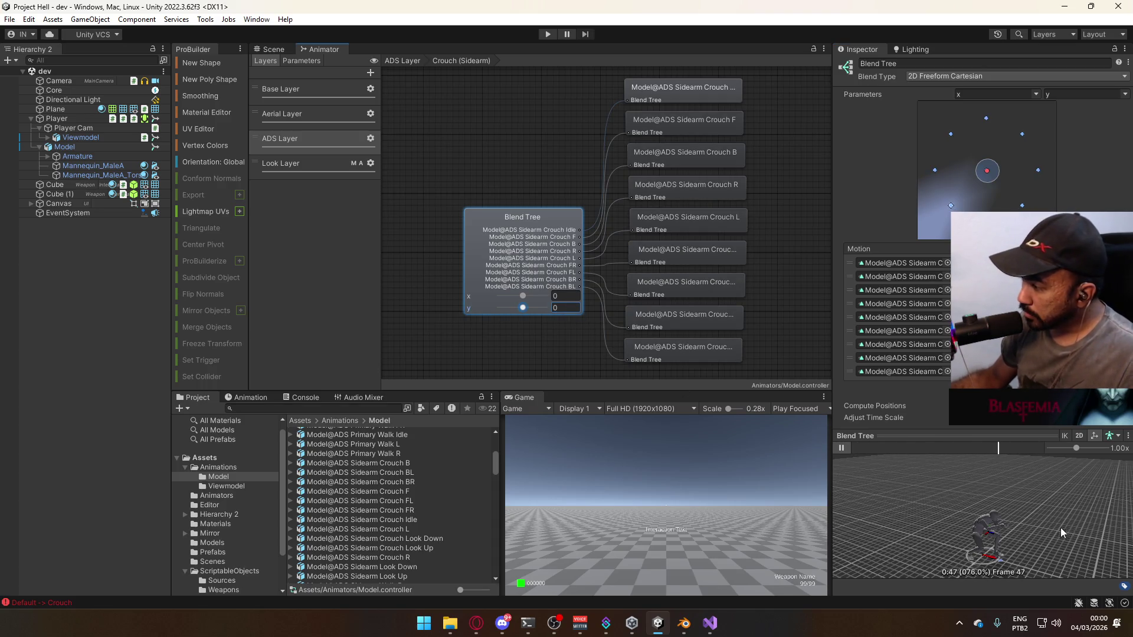
{"action": "left_click_drag", "start_coordinate": [1006, 511], "coordinate": [926, 505]}
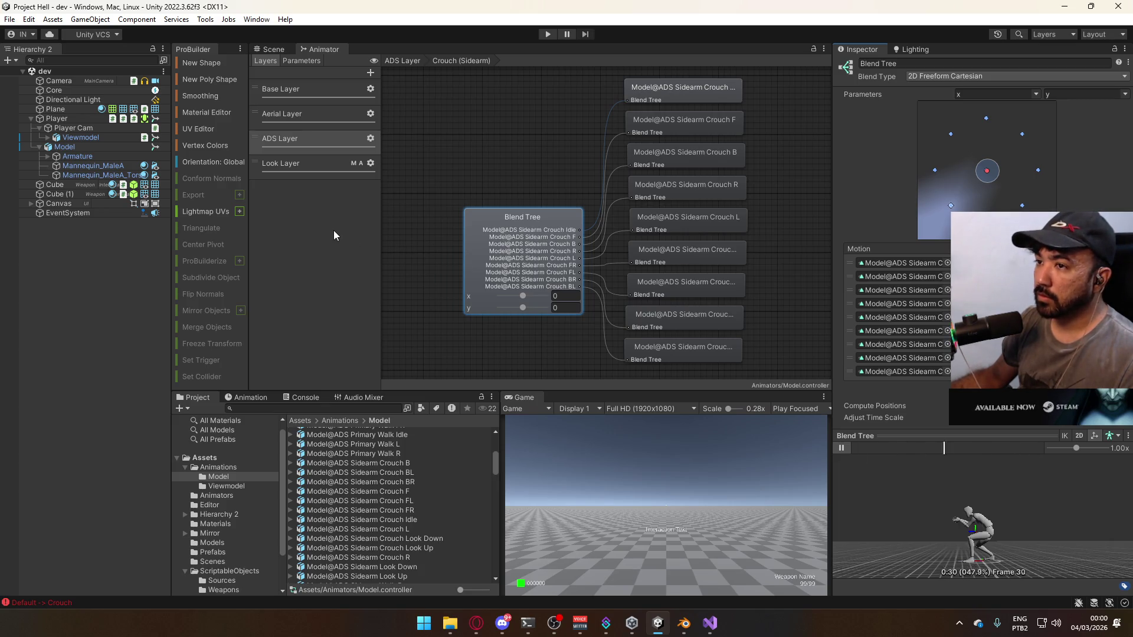
{"action": "left_click", "coordinate": [547, 34]}
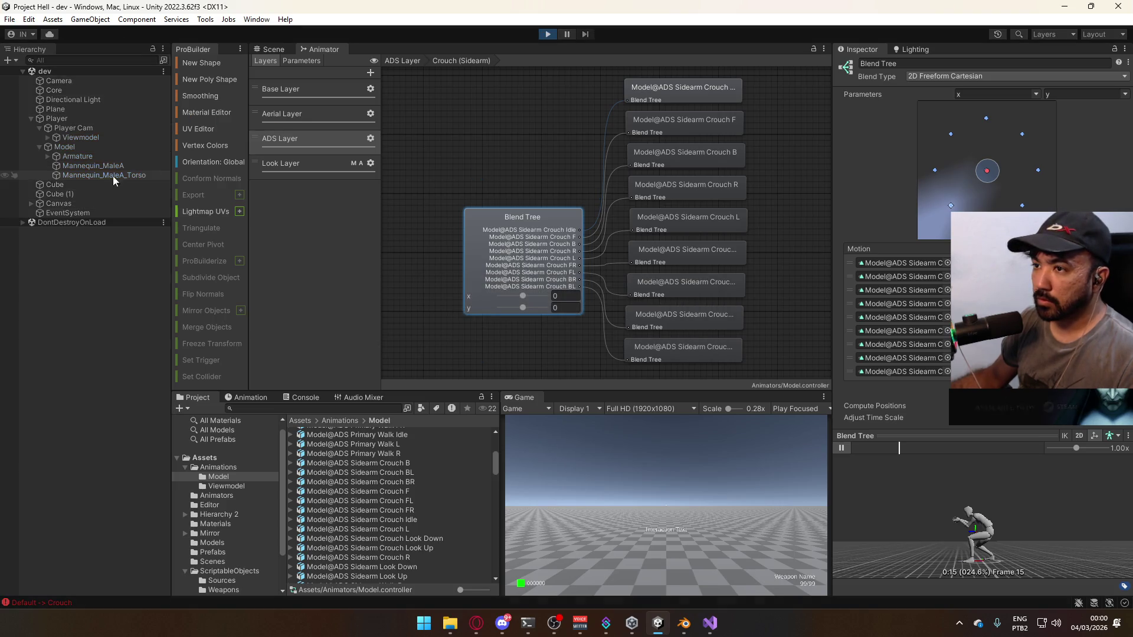
Aim the pistol in the running game and lower the Look Layer weight to 0.23
{"action": "left_click", "coordinate": [88, 147]}
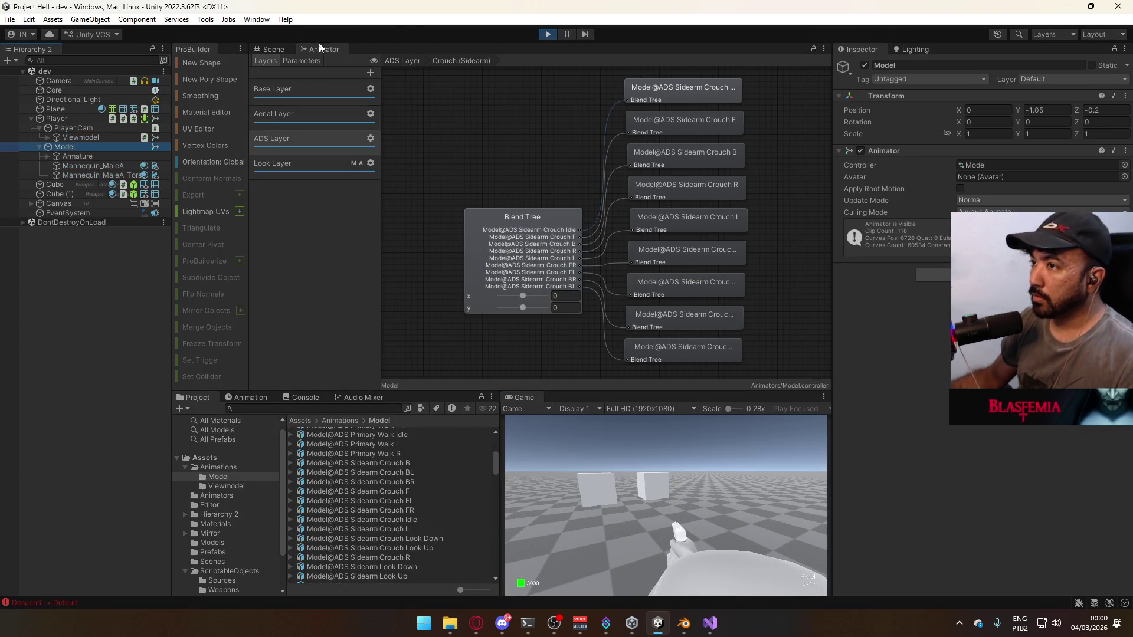
{"action": "left_click", "coordinate": [277, 47]}
{"action": "left_click", "coordinate": [773, 494]}
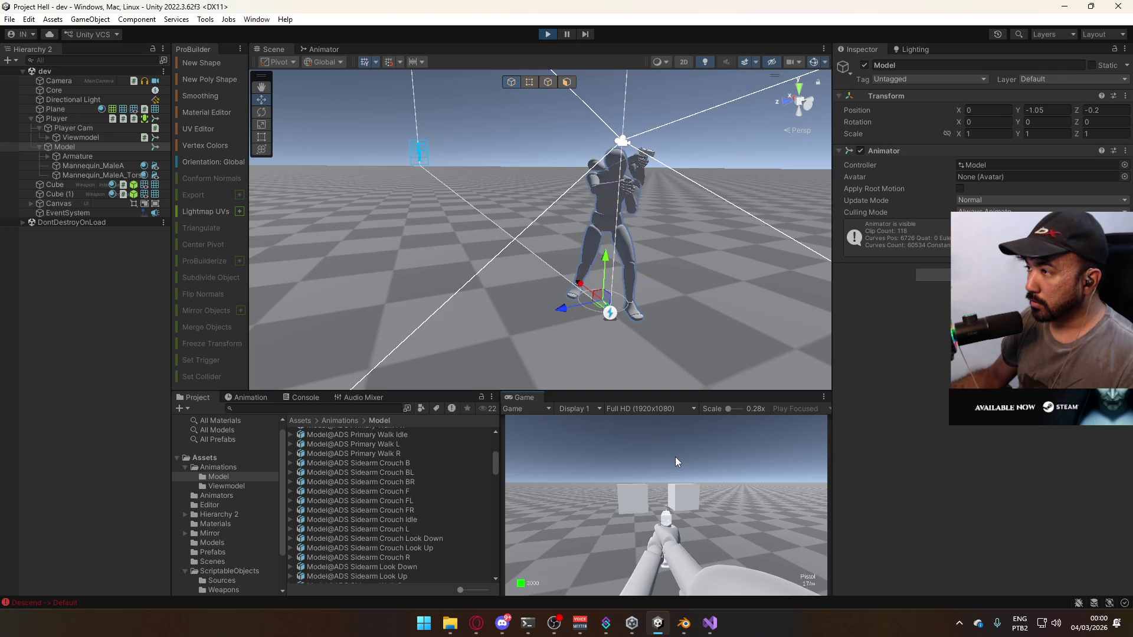
{"action": "left_click", "coordinate": [318, 50]}
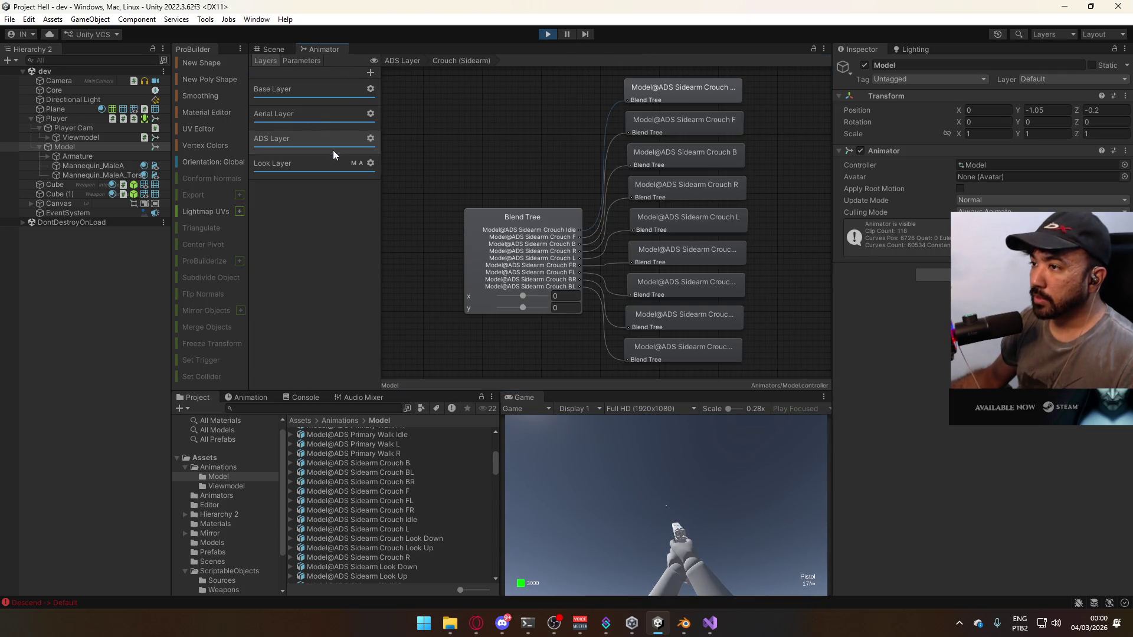
{"action": "left_click", "coordinate": [340, 165]}
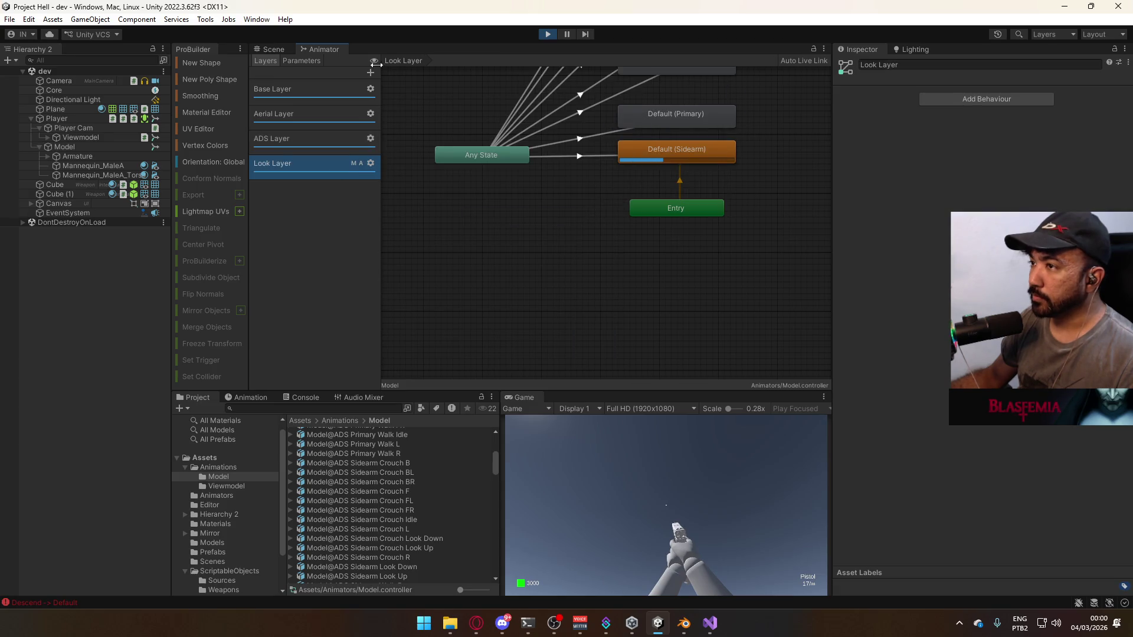
{"action": "left_click", "coordinate": [367, 162]}
{"action": "left_click_drag", "start_coordinate": [473, 166], "coordinate": [460, 166]}
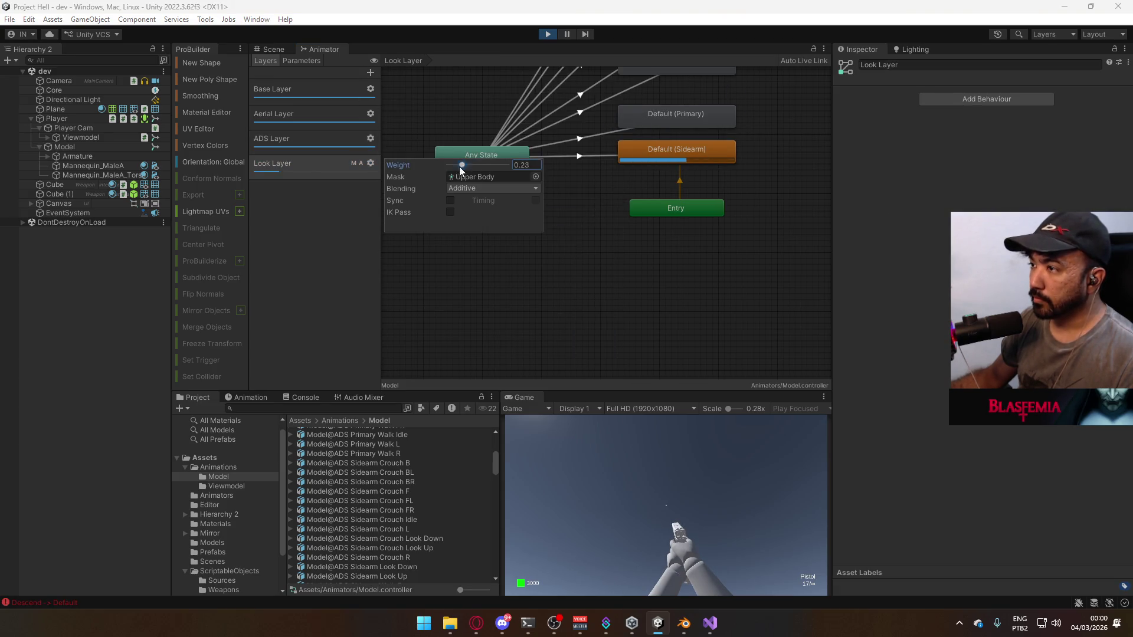
{"action": "key", "text": "ctrl+1"}
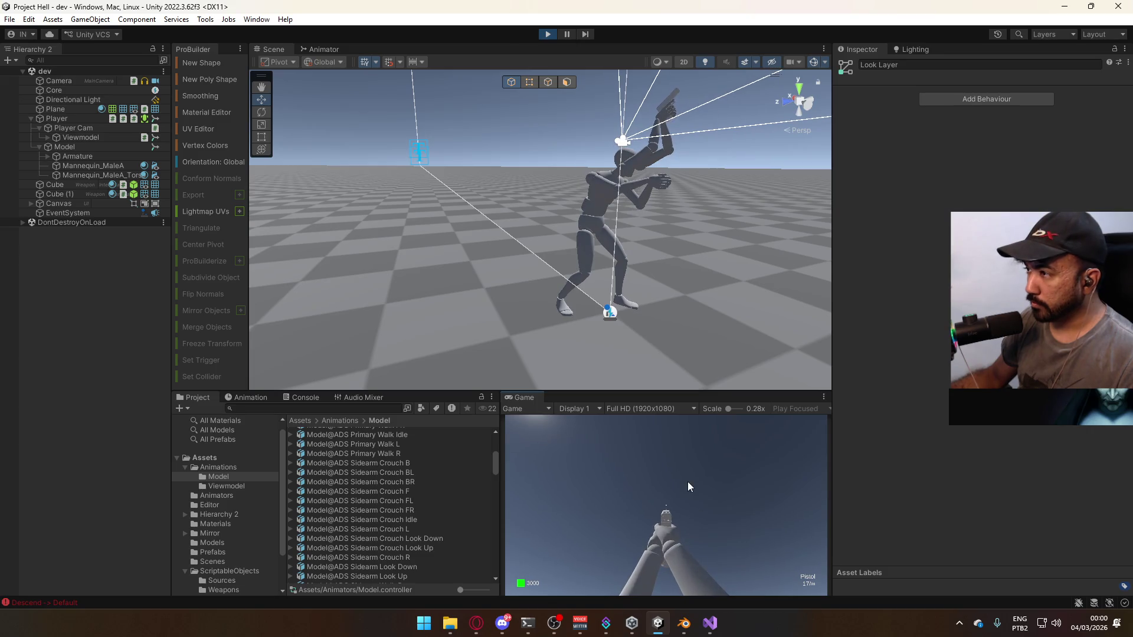
Raise the Look Layer weight back to 1, check the scene, and select Default (Sidearm)
{"action": "left_click", "coordinate": [330, 50]}
{"action": "left_click", "coordinate": [371, 163]}
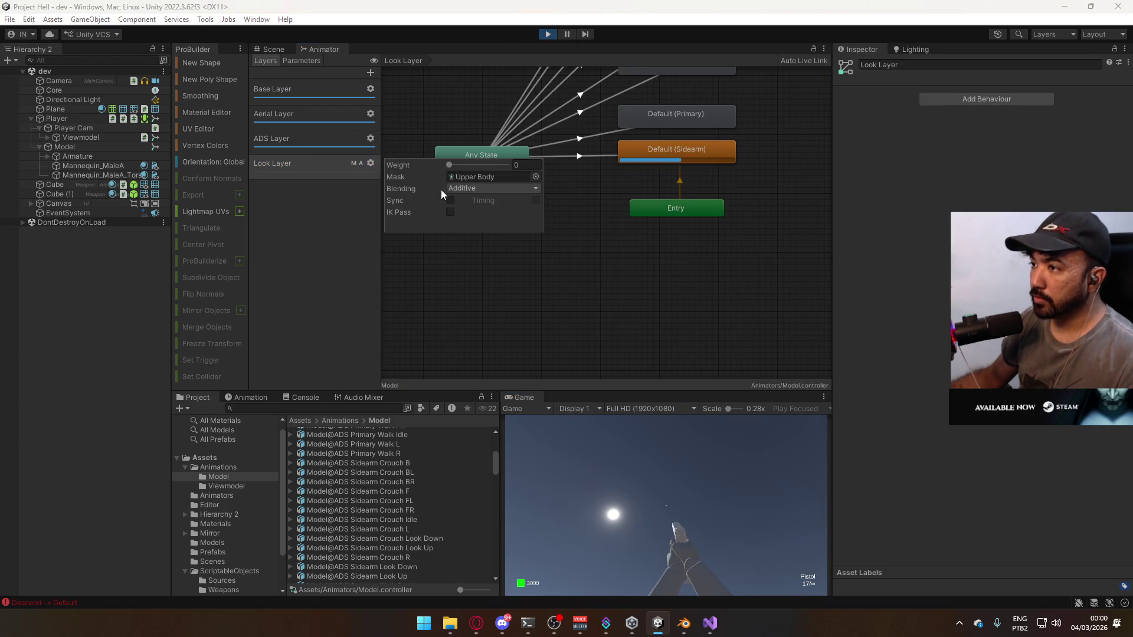
{"action": "left_click_drag", "start_coordinate": [469, 167], "coordinate": [522, 172]}
{"action": "left_click", "coordinate": [717, 465]}
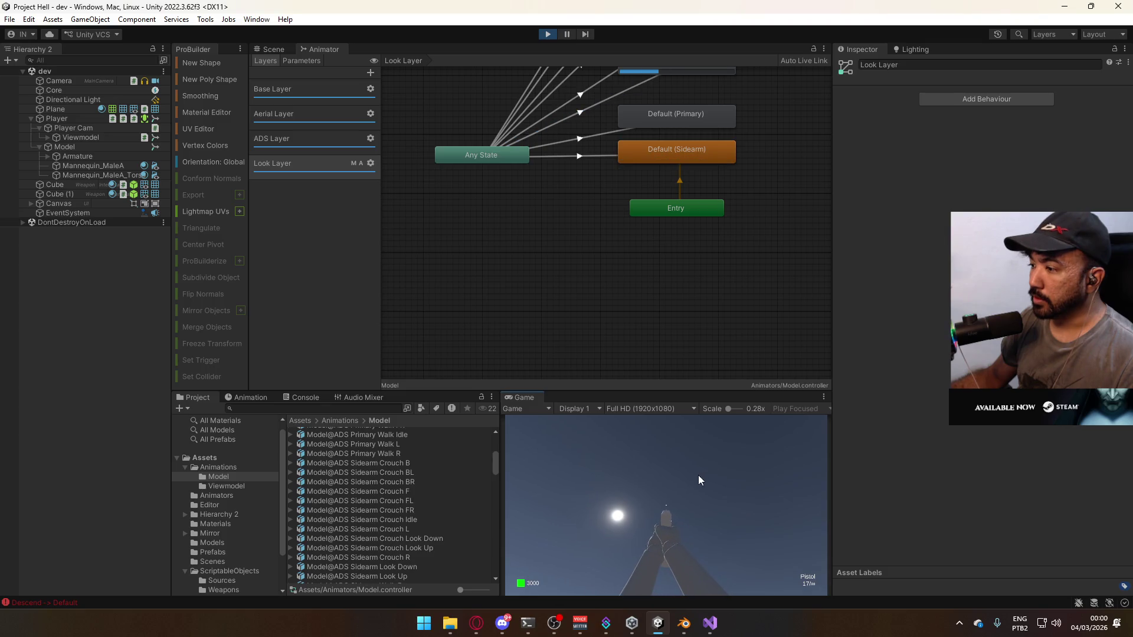
{"action": "key", "text": "ctrl+1"}
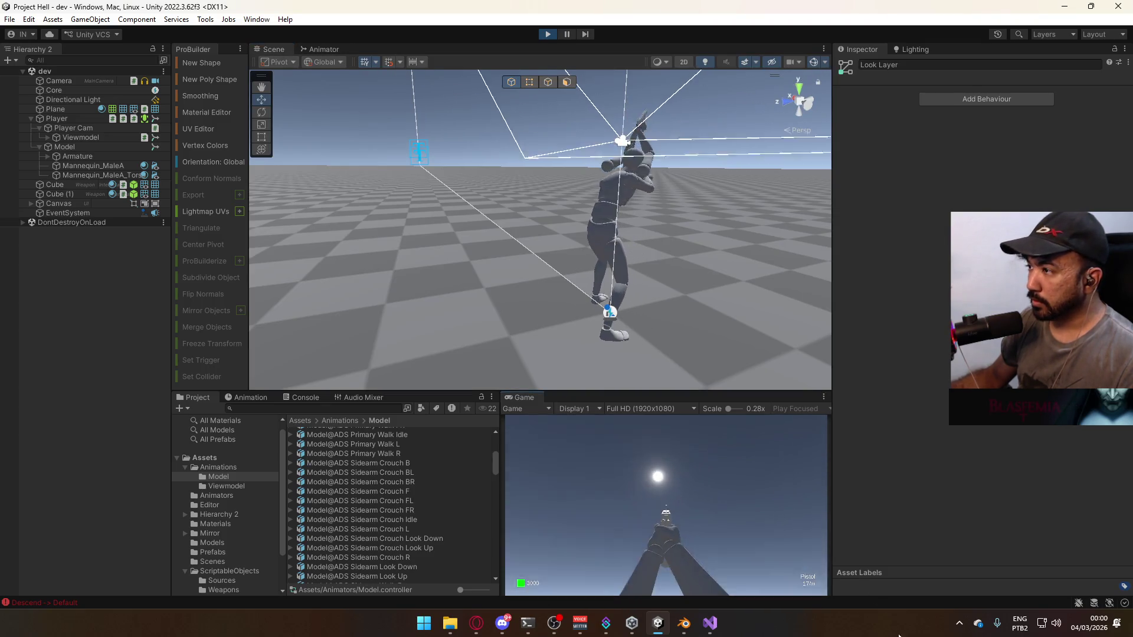
{"action": "key", "text": "alt+Tab"}
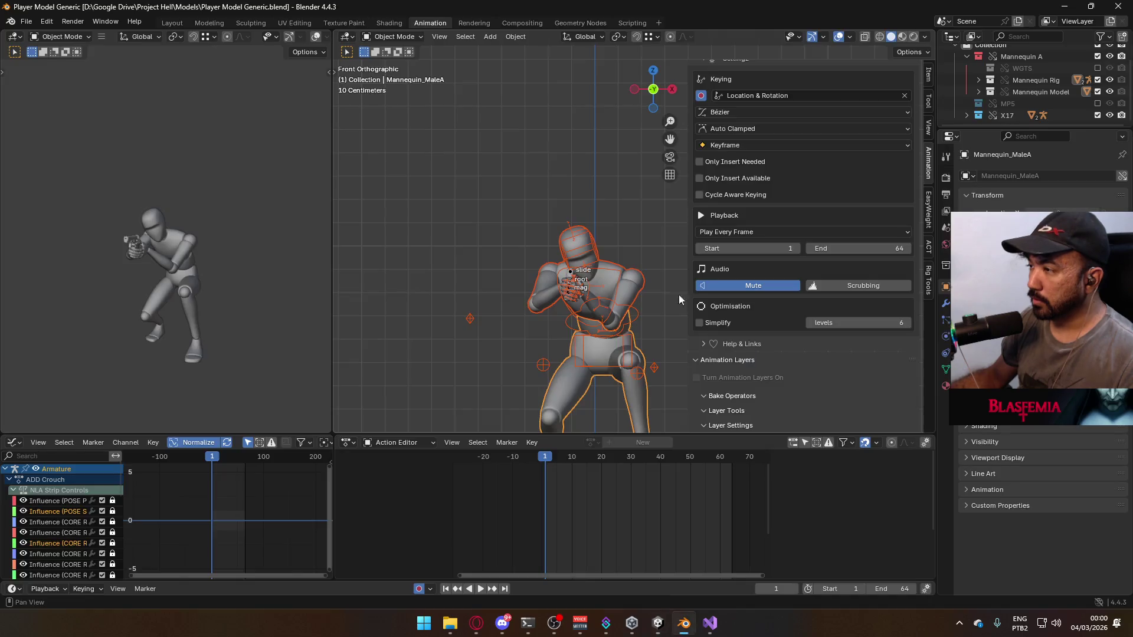
{"action": "key", "text": "alt+Tab"}
{"action": "left_click", "coordinate": [340, 48]}
{"action": "left_click", "coordinate": [662, 148]}
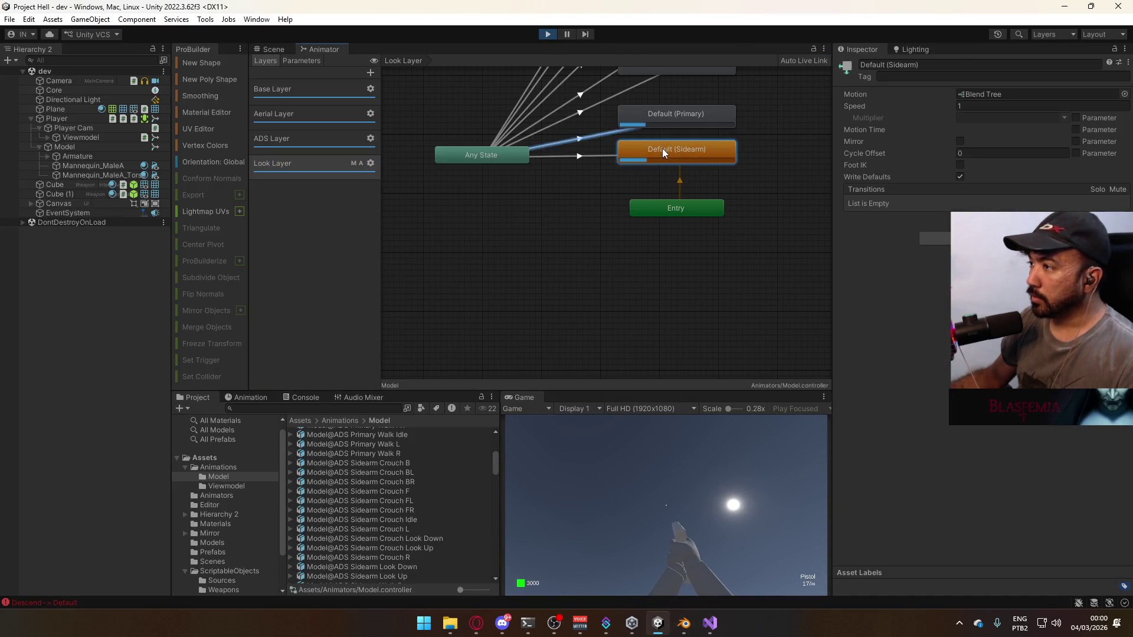
{"action": "double_click", "coordinate": [711, 151]}
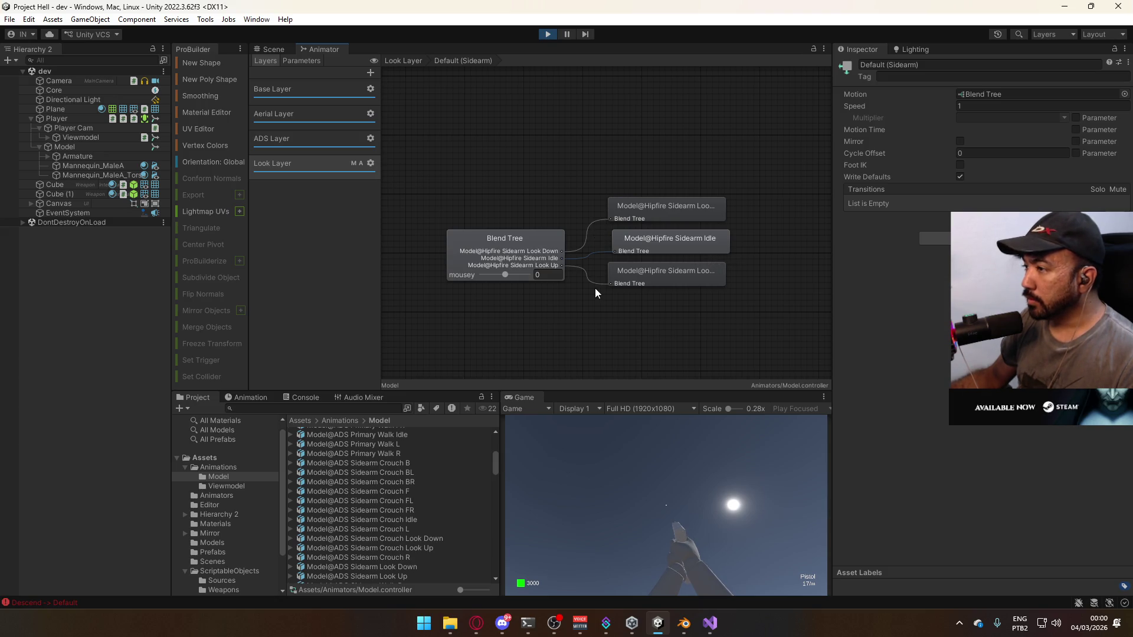
{"action": "left_click", "coordinate": [695, 237]}
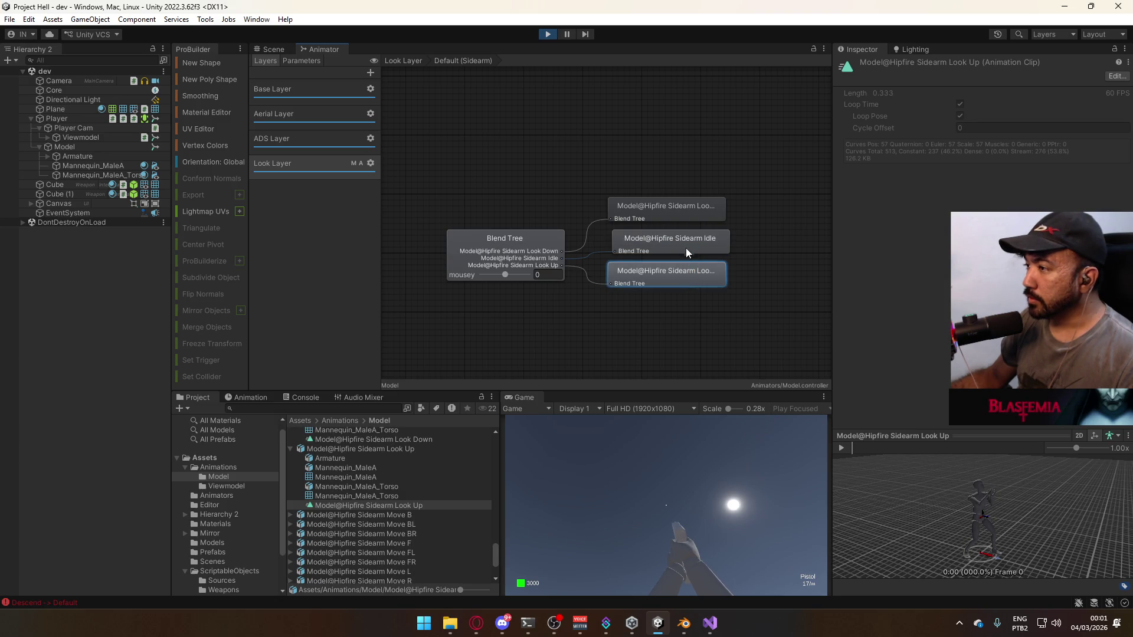
{"action": "double_click", "coordinate": [529, 193]}
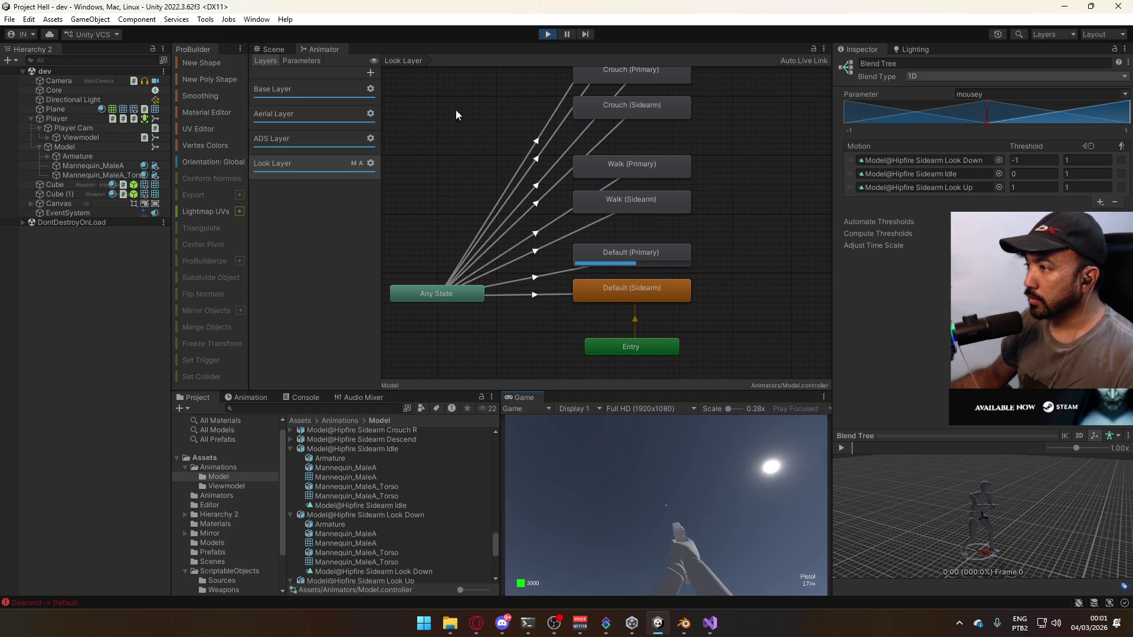
{"action": "left_click", "coordinate": [269, 49]}
{"action": "left_click", "coordinate": [670, 475]}
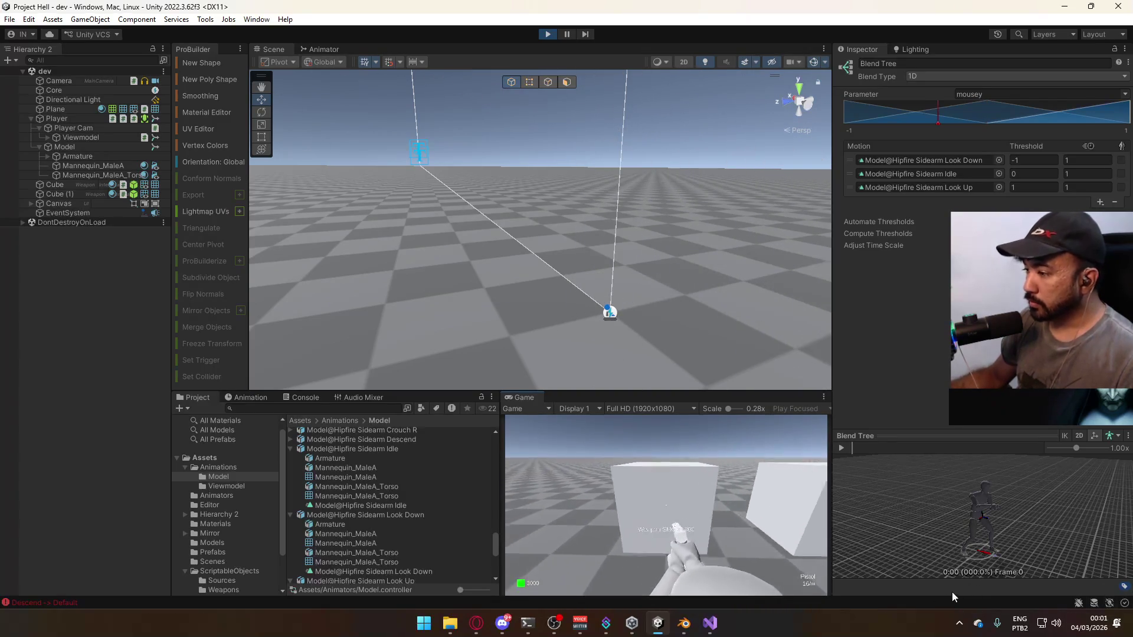
{"action": "key", "text": "2"}
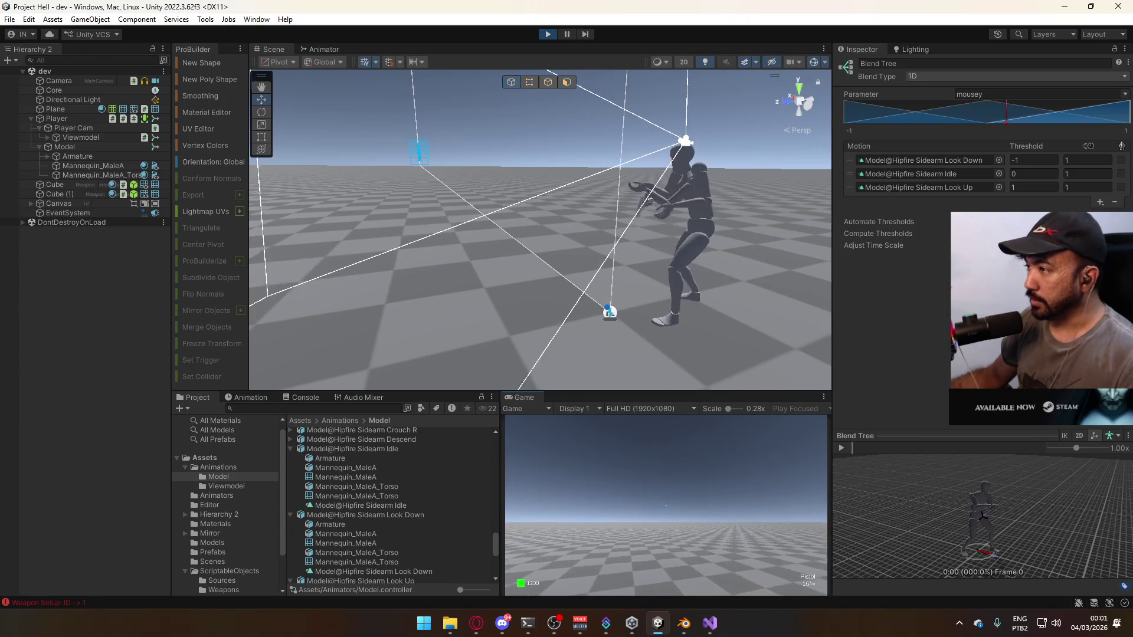
{"action": "key", "text": "1"}
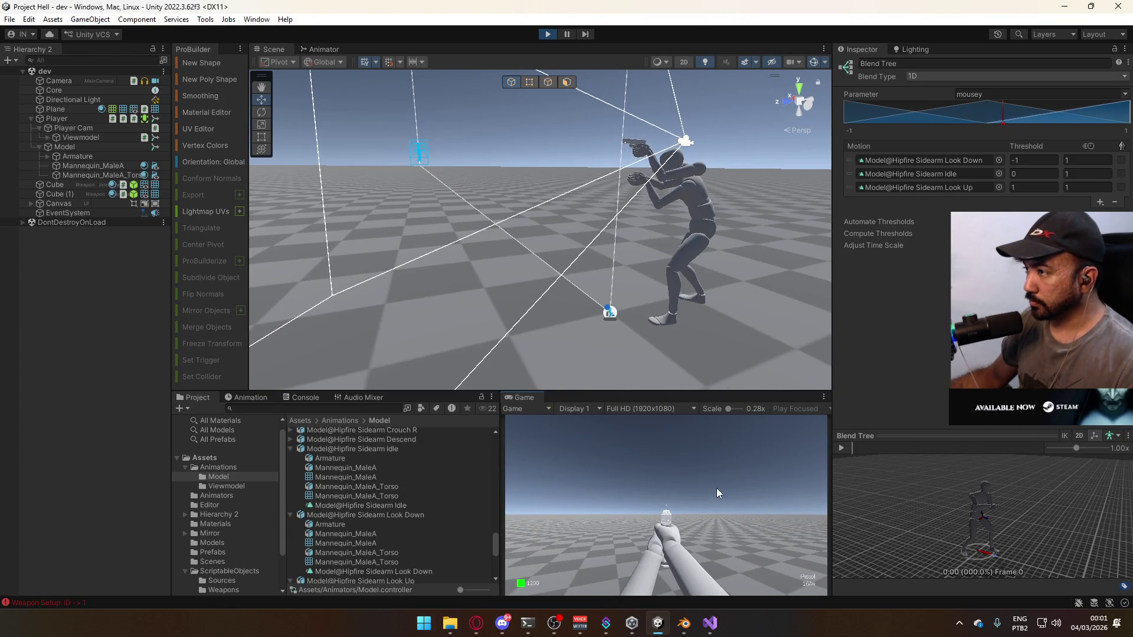
{"action": "key", "text": "super"}
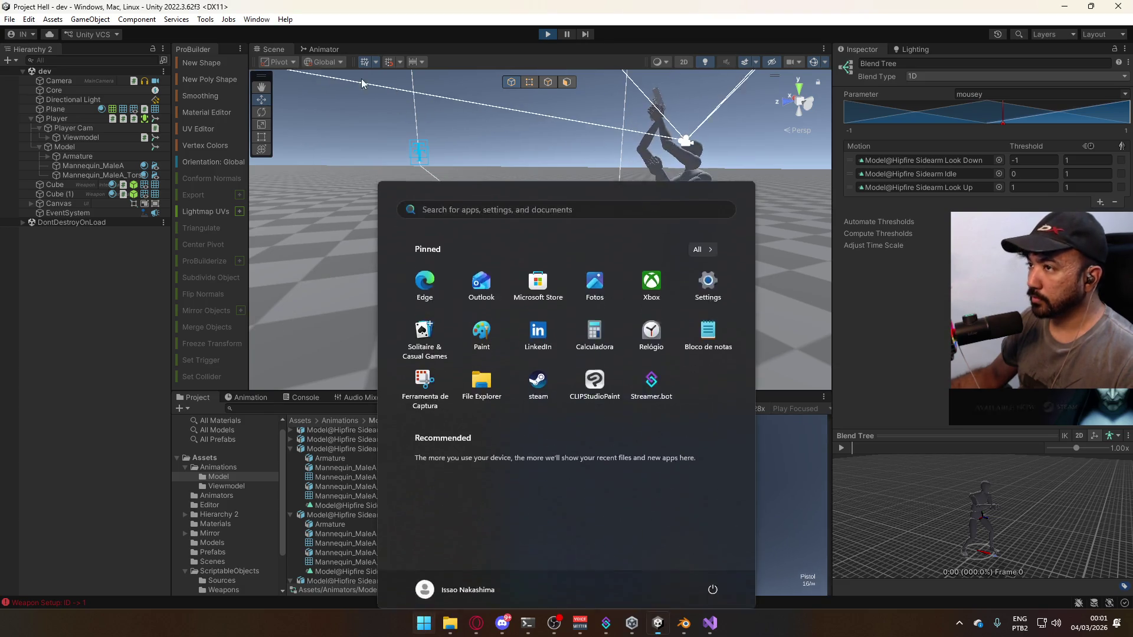
{"action": "left_click", "coordinate": [324, 49]}
{"action": "left_click", "coordinate": [628, 203]}
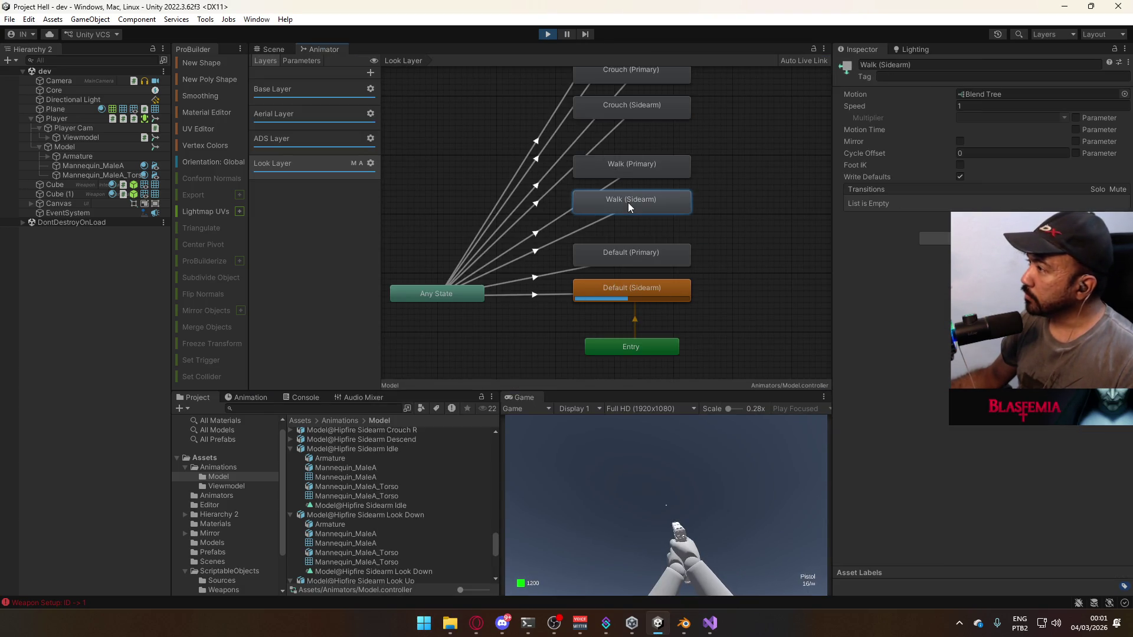
Open the Walk (Sidearm) blend tree and preview its Walk Idle clip's import settings
{"action": "double_click", "coordinate": [614, 199]}
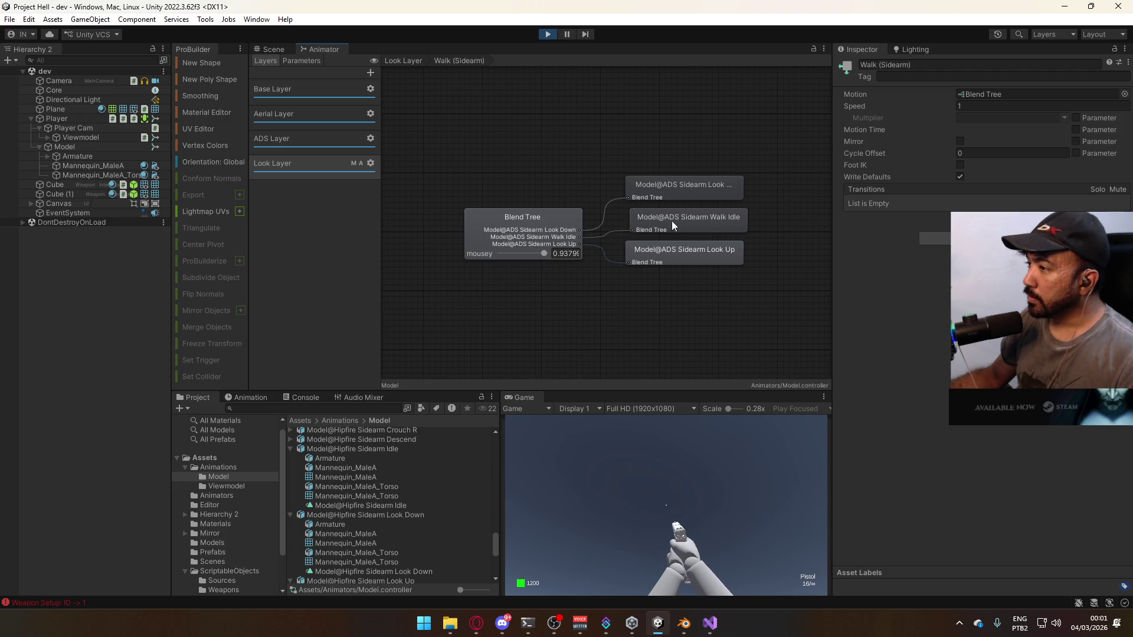
{"action": "left_click", "coordinate": [568, 220]}
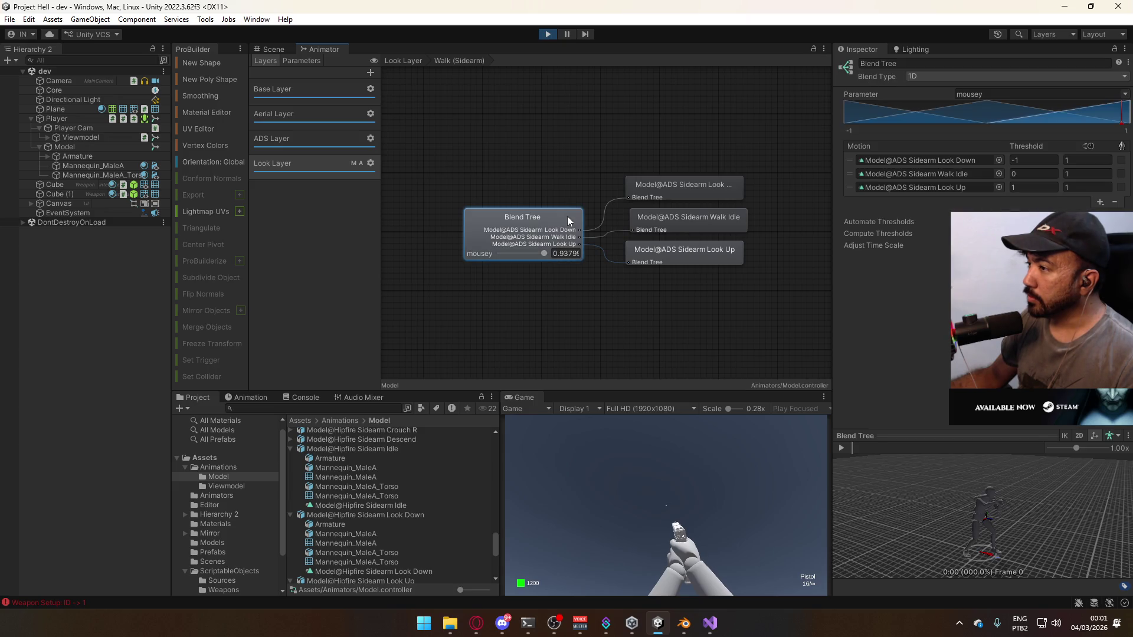
{"action": "left_click", "coordinate": [950, 172]}
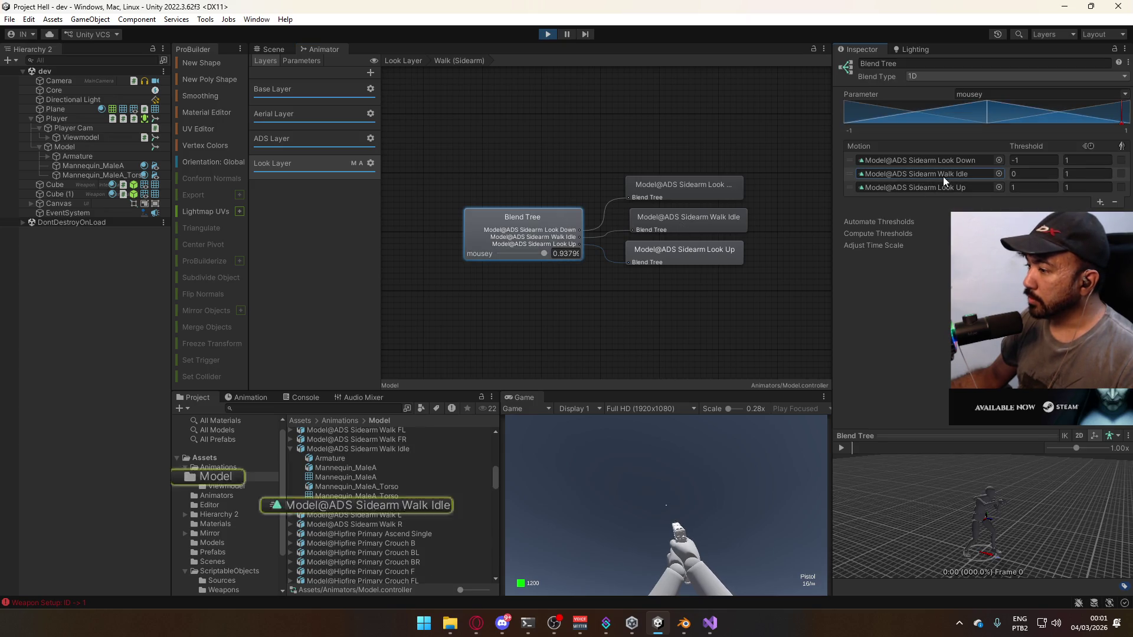
{"action": "left_click", "coordinate": [383, 506]}
{"action": "left_click", "coordinate": [357, 449]}
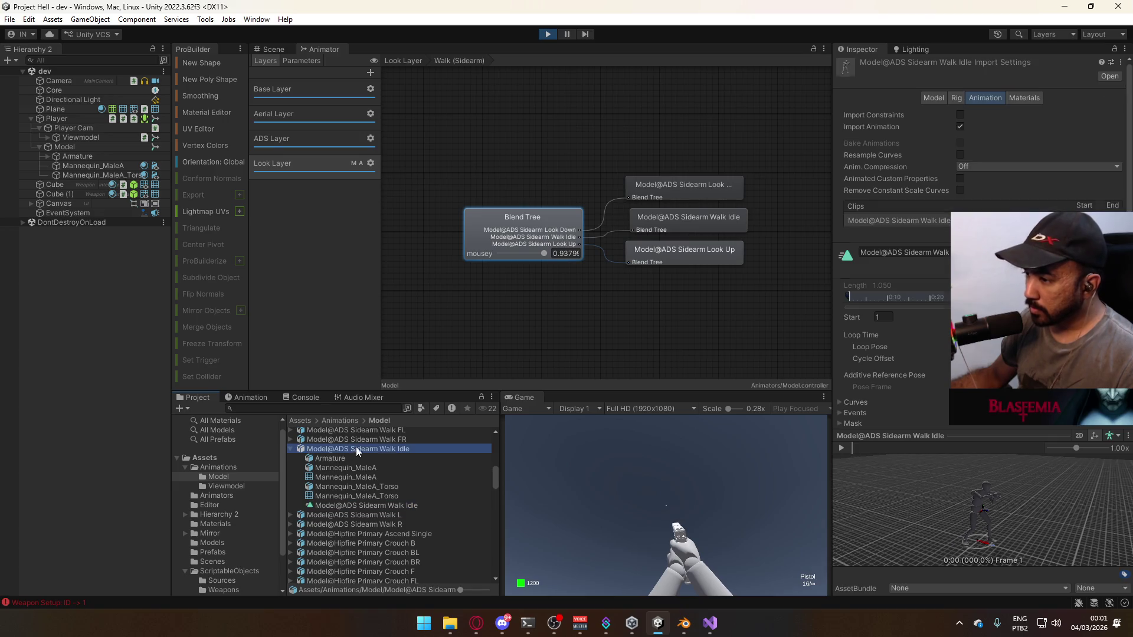
{"action": "left_click", "coordinate": [655, 239]}
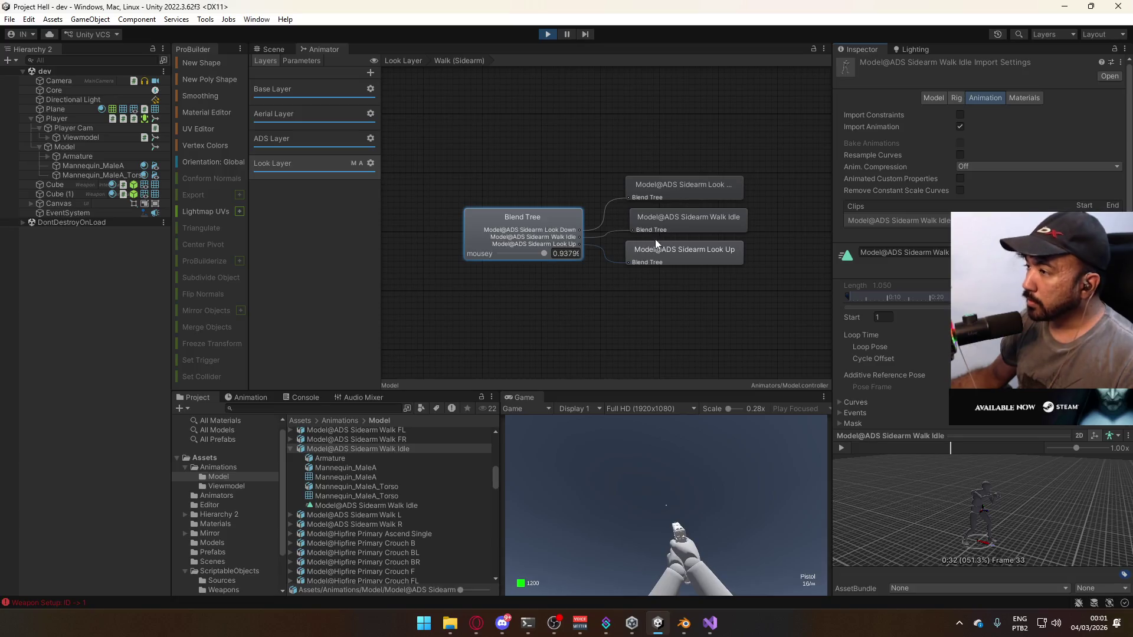
Inspect the Look Down and Look Up clips and open the Look Up model's import settings
{"action": "left_click", "coordinate": [544, 214]}
{"action": "left_click", "coordinate": [678, 186]}
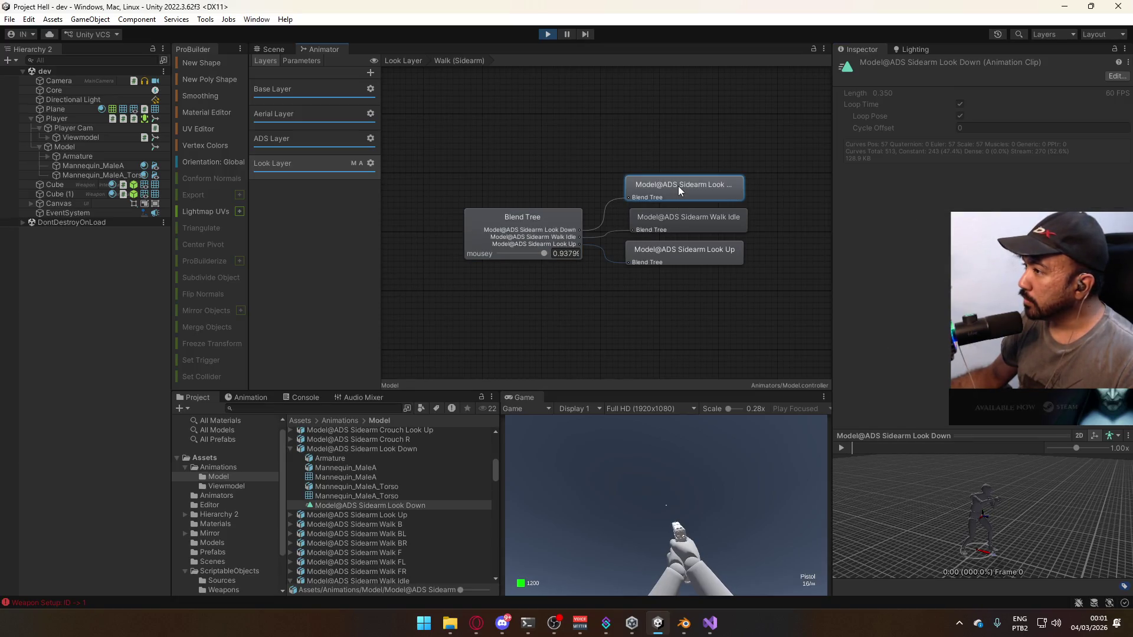
{"action": "left_click", "coordinate": [558, 217]}
{"action": "left_click", "coordinate": [700, 254]}
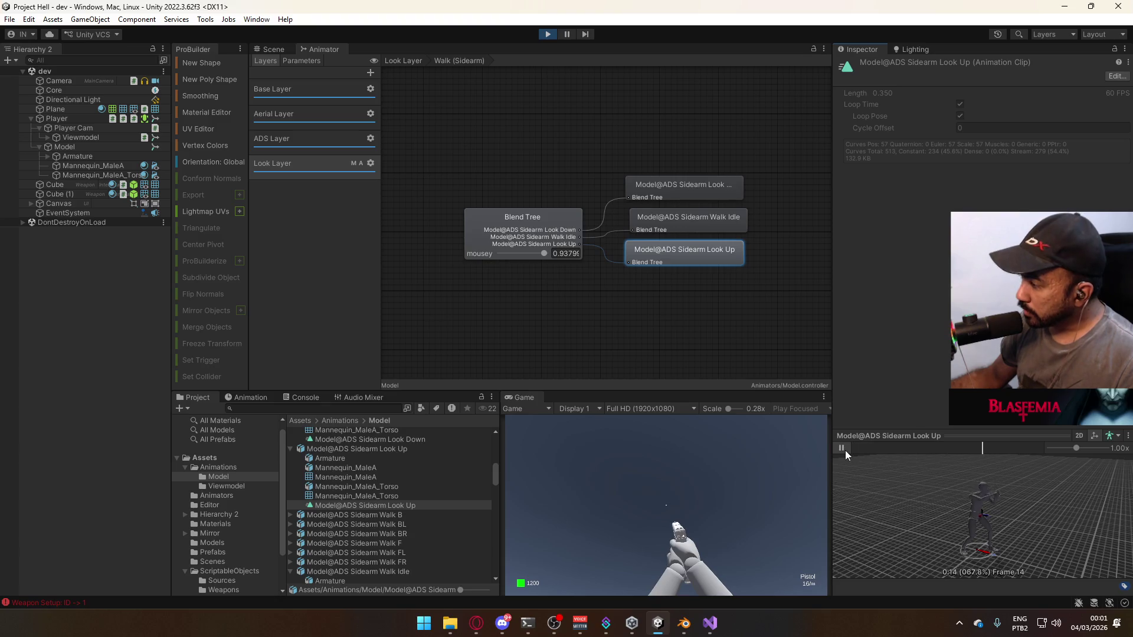
{"action": "left_click", "coordinate": [524, 223]}
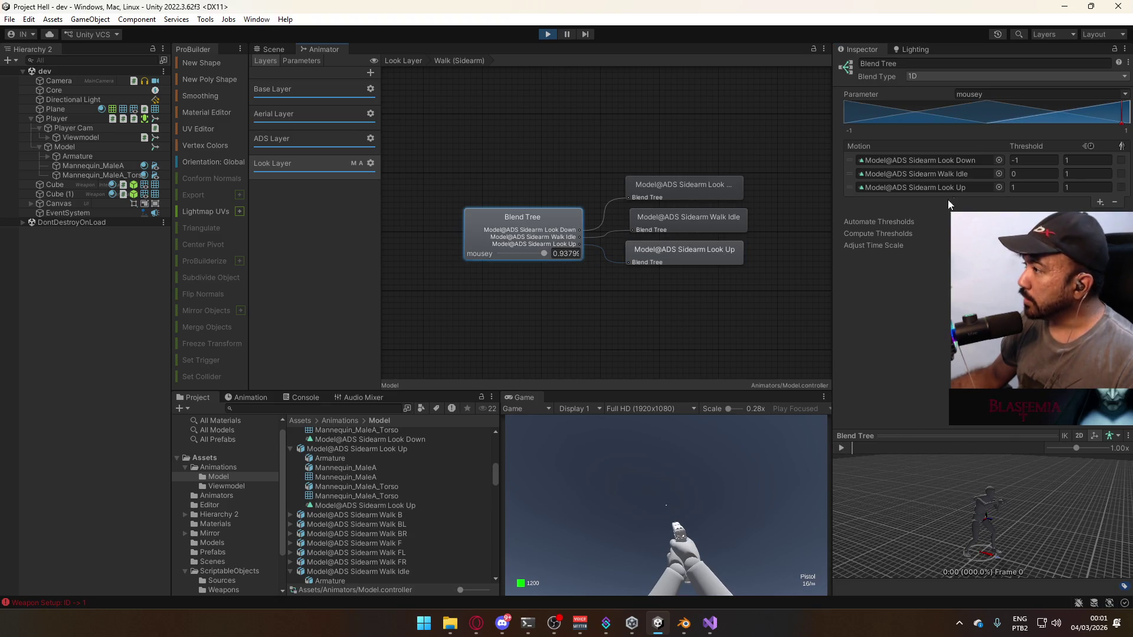
{"action": "left_click", "coordinate": [642, 254]}
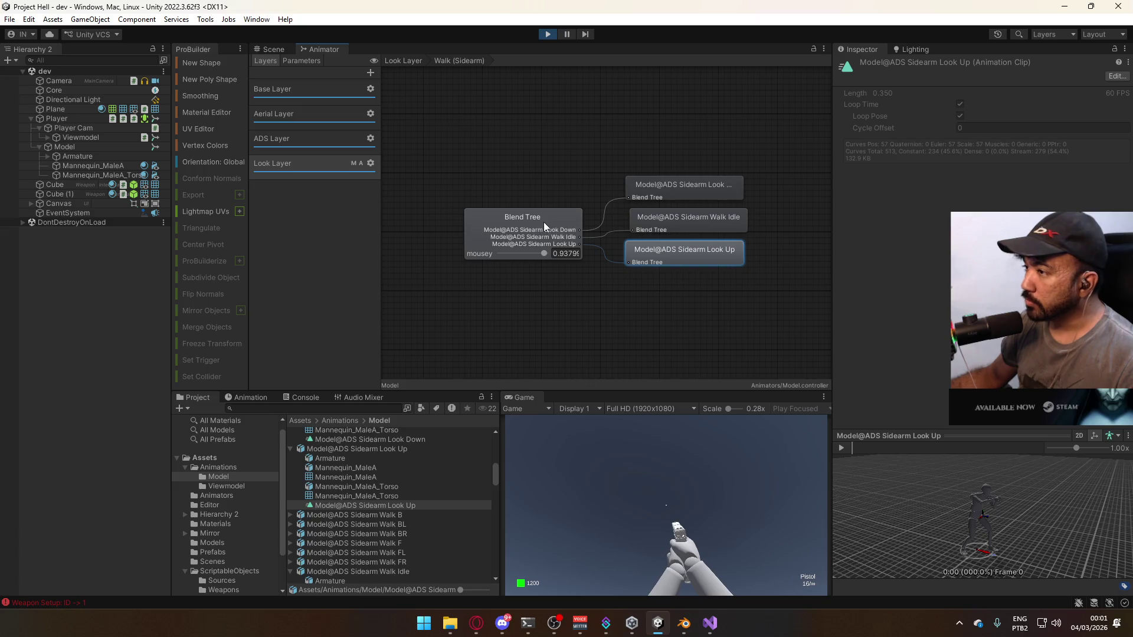
{"action": "left_click", "coordinate": [386, 448]}
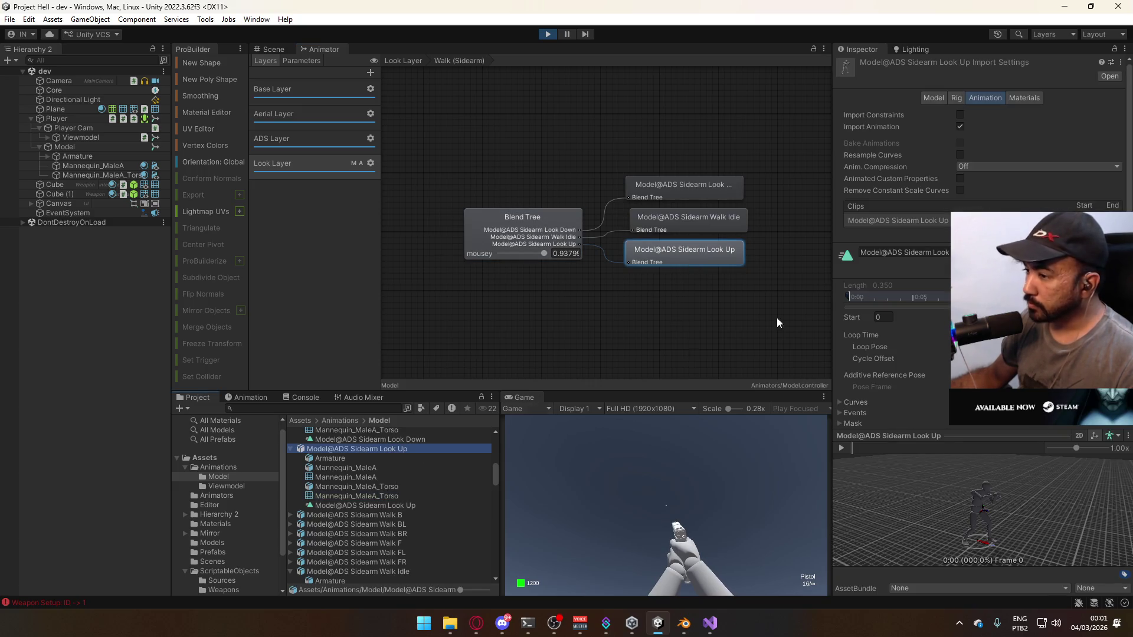
Set the ADS Sidearm Look Up clip's Start frame to 1 and stop the game
{"action": "left_click", "coordinate": [883, 317]}
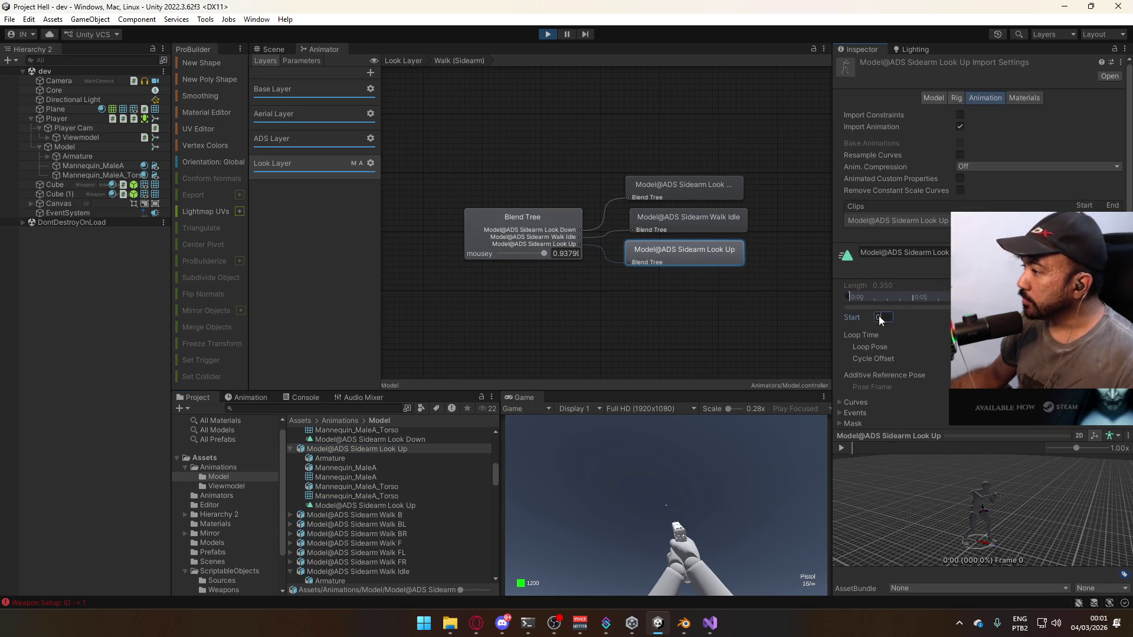
{"action": "type", "text": "1"}
{"action": "key", "text": "Return"}
{"action": "scroll", "coordinate": [885, 265], "scroll_direction": "down", "scroll_amount": 2}
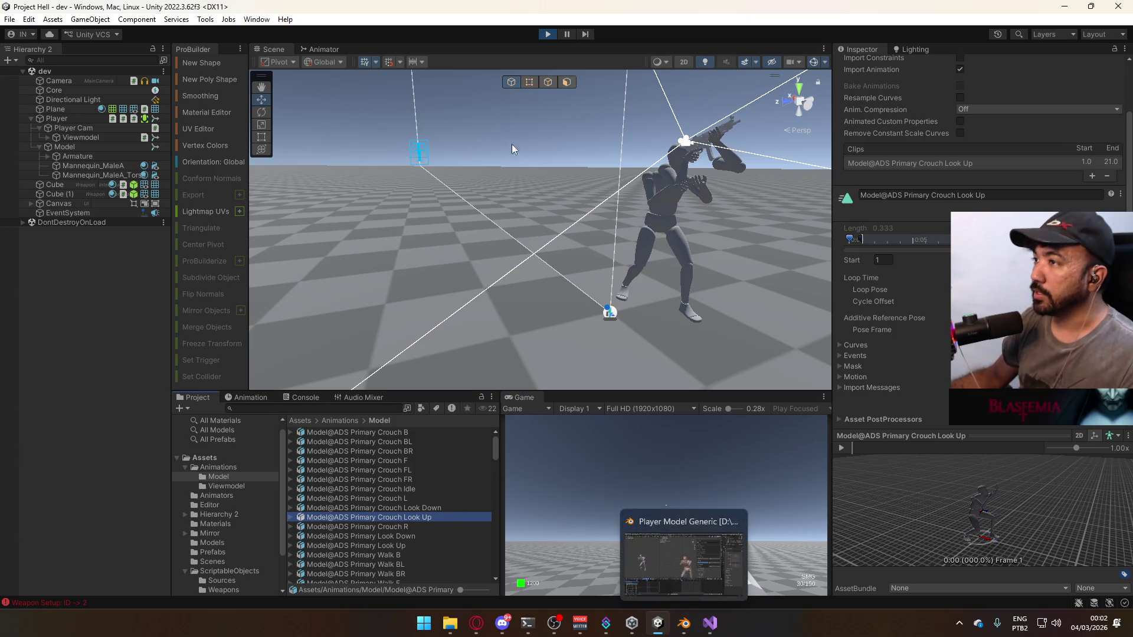
{"action": "left_click", "coordinate": [553, 37]}
In Blender, turn off the armature's ADD Crouch and POSE Sidearm Idle layers
{"action": "key", "text": "alt+Tab"}
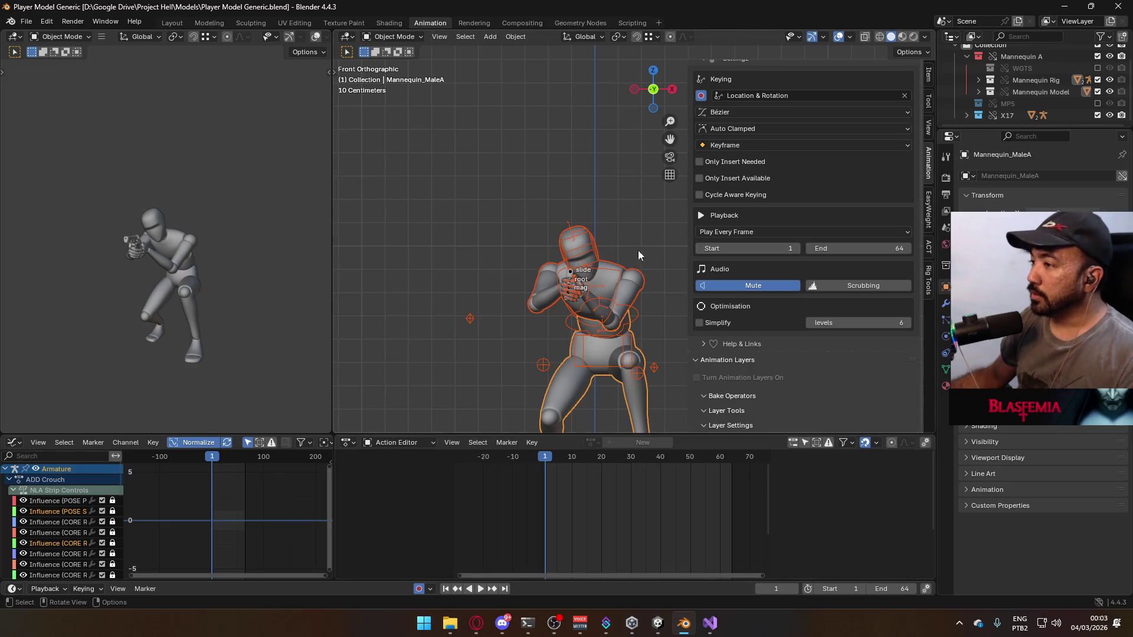
{"action": "key", "text": "KP_3"}
{"action": "left_click", "coordinate": [549, 272]}
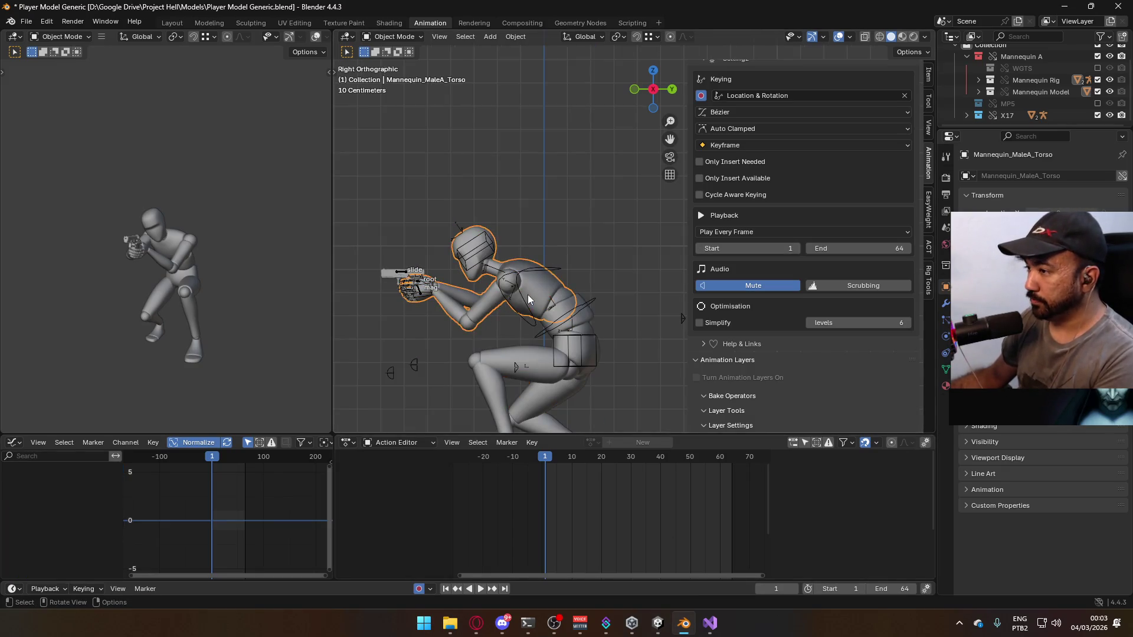
{"action": "scroll", "coordinate": [802, 290], "scroll_direction": "down", "scroll_amount": 3}
{"action": "scroll", "coordinate": [850, 378], "scroll_direction": "down", "scroll_amount": 1}
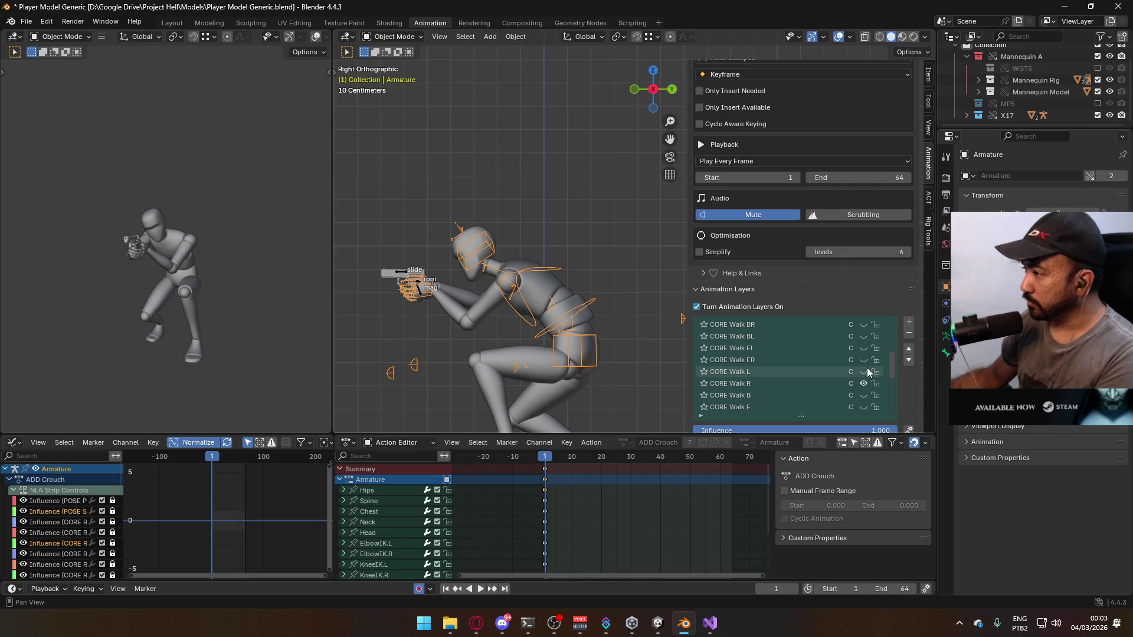
{"action": "left_click", "coordinate": [865, 383]}
{"action": "scroll", "coordinate": [869, 363], "scroll_direction": "up", "scroll_amount": 3}
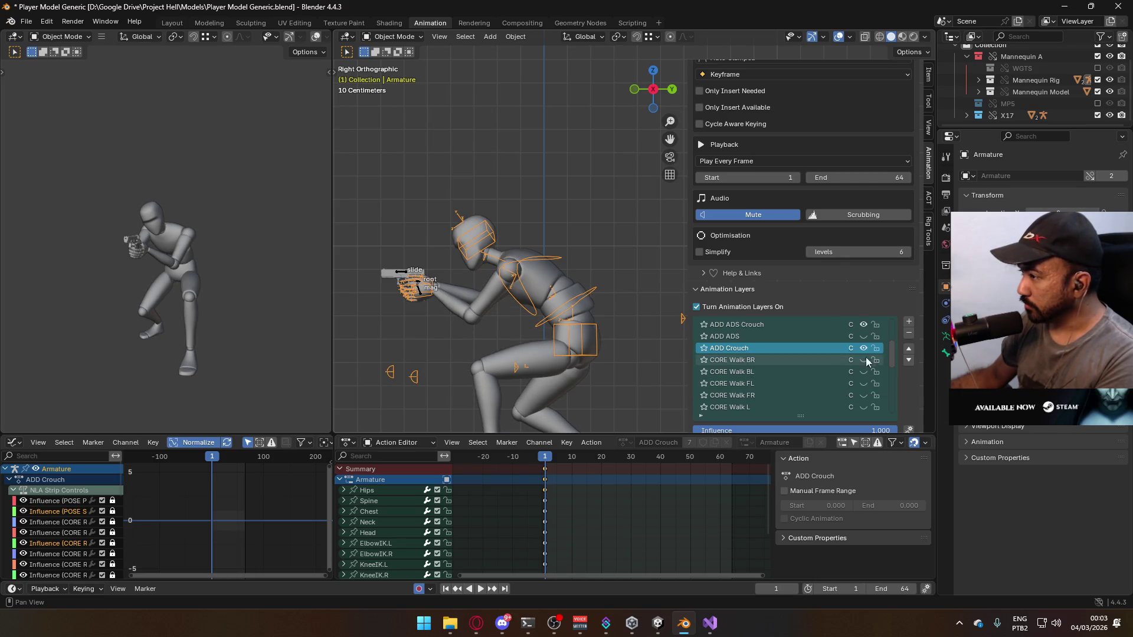
{"action": "left_click", "coordinate": [861, 348]}
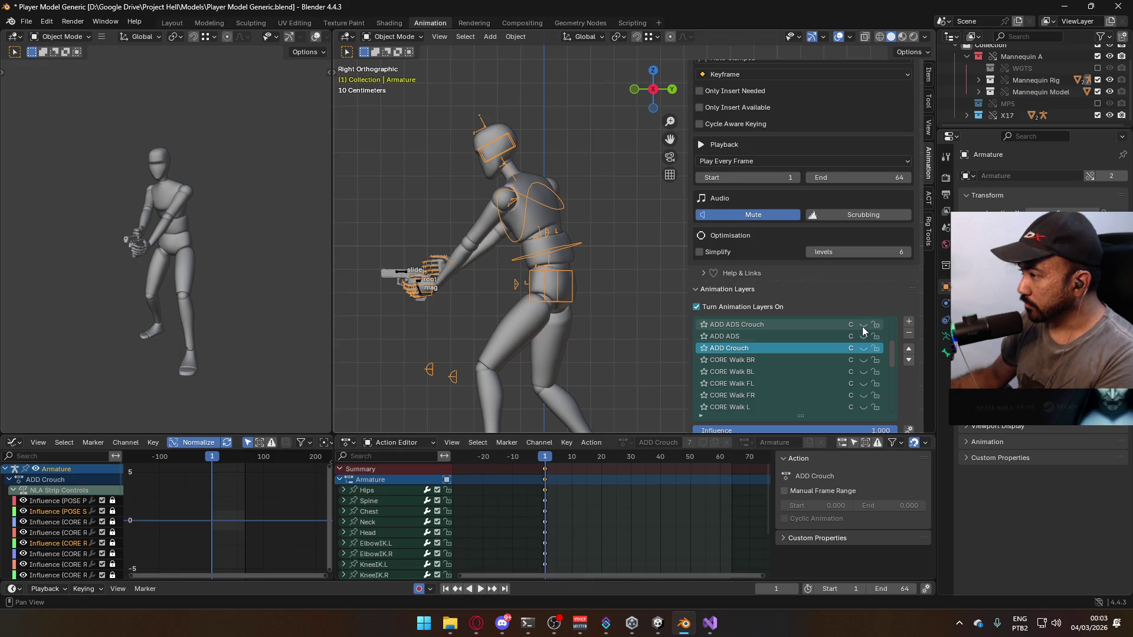
{"action": "scroll", "coordinate": [864, 339], "scroll_direction": "up", "scroll_amount": 6}
{"action": "scroll", "coordinate": [869, 339], "scroll_direction": "down", "scroll_amount": 15}
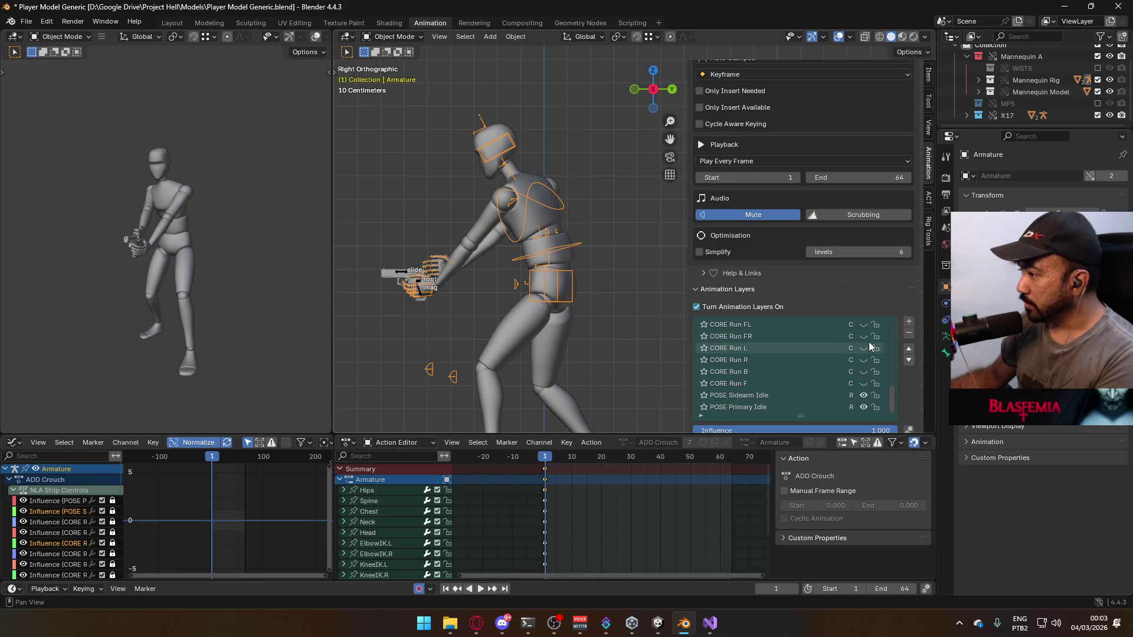
{"action": "left_click", "coordinate": [862, 395]}
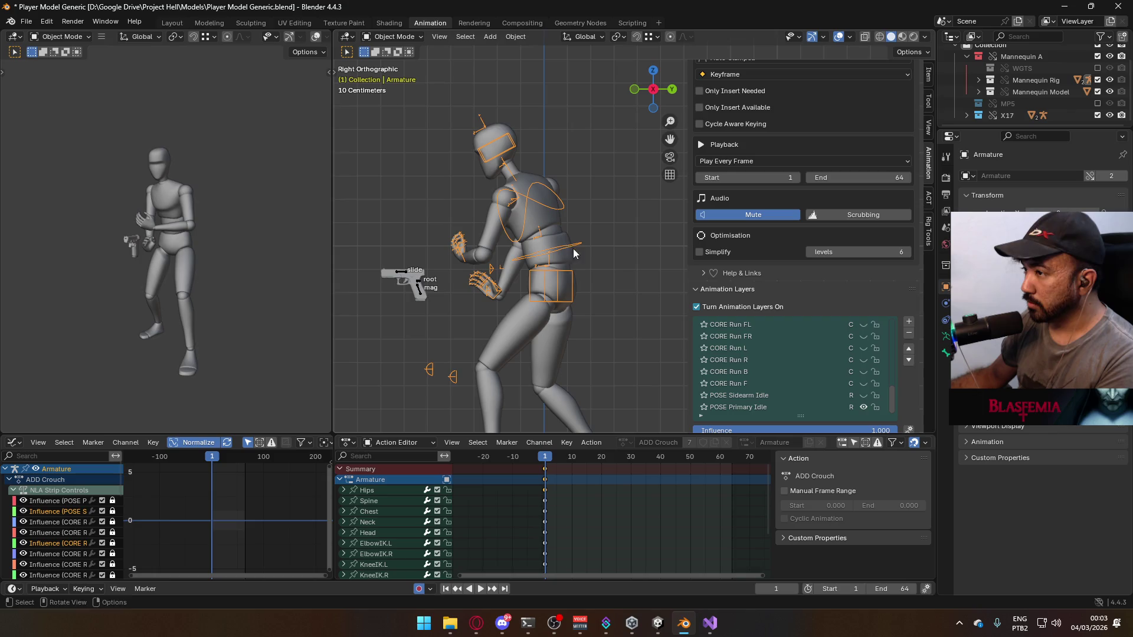
Show the MP5 collection and turn off the rifle rig's ADD Crouch layer
{"action": "left_click", "coordinate": [1097, 103]}
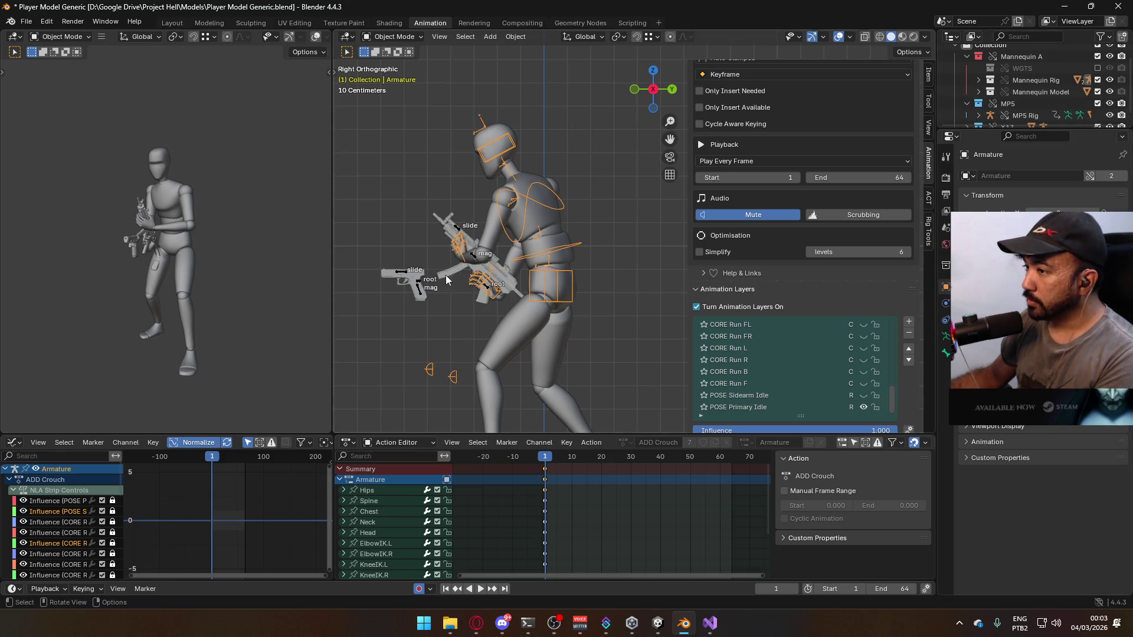
{"action": "left_click", "coordinate": [446, 281]}
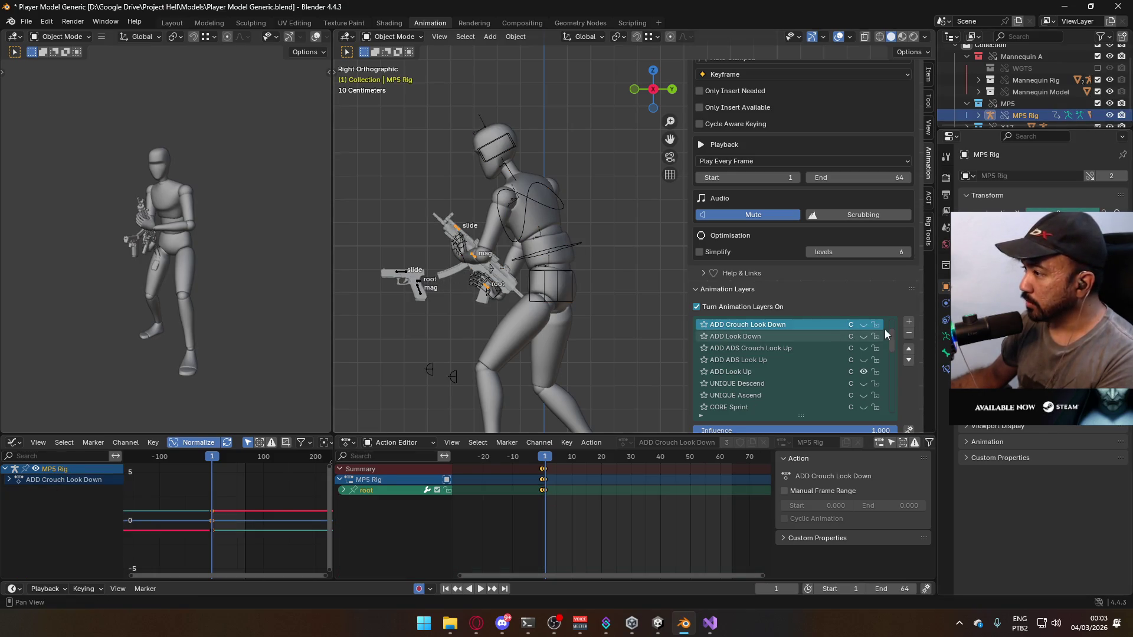
{"action": "left_click", "coordinate": [862, 372]}
{"action": "left_click", "coordinate": [863, 372]}
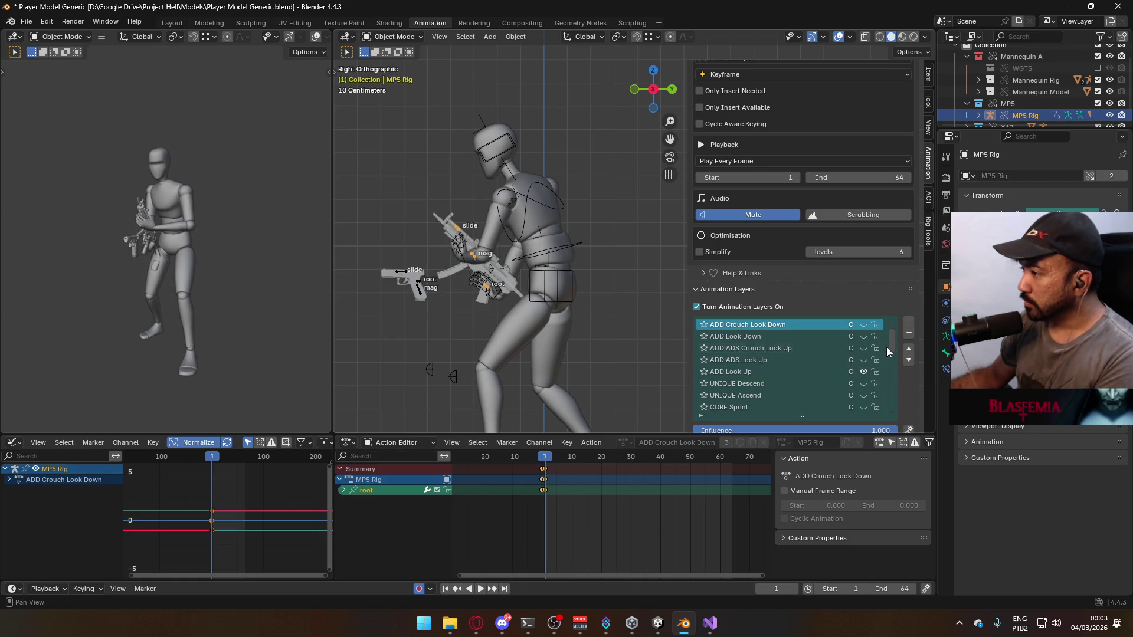
{"action": "mouse_move", "coordinate": [890, 345]}
{"action": "left_mouse_down"}
{"action": "mouse_move", "coordinate": [893, 325]}
{"action": "mouse_move", "coordinate": [889, 405]}
{"action": "mouse_move", "coordinate": [892, 365]}
{"action": "left_mouse_up"}
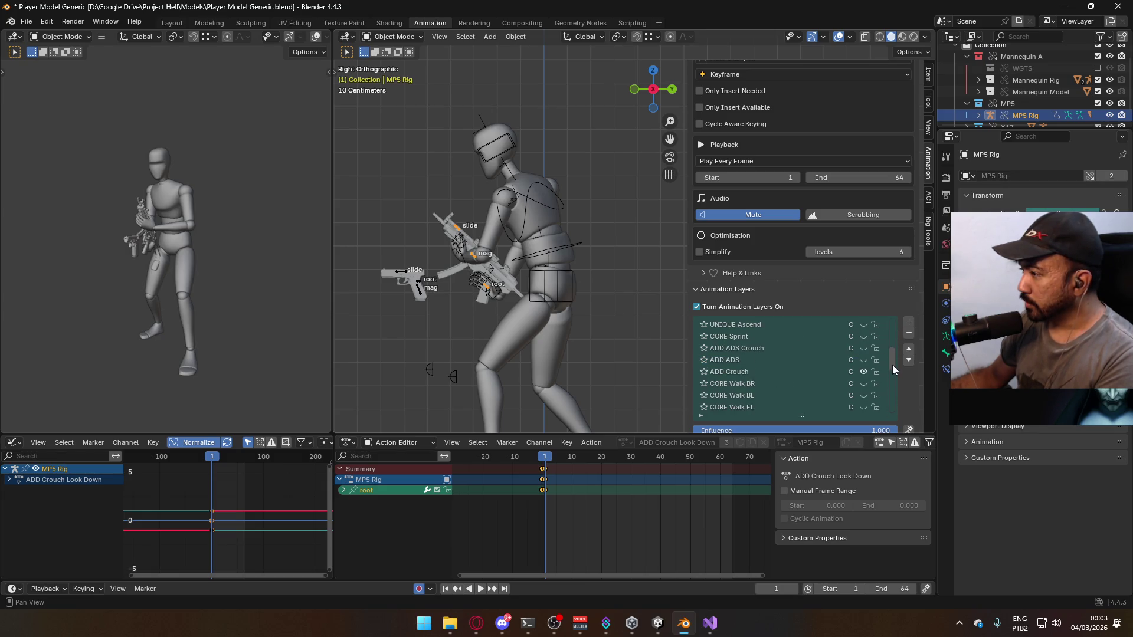
{"action": "left_click", "coordinate": [863, 372]}
Turn on the character Armature's ADD Look Up layer and select the mannequin meshes
{"action": "left_click", "coordinate": [554, 222]}
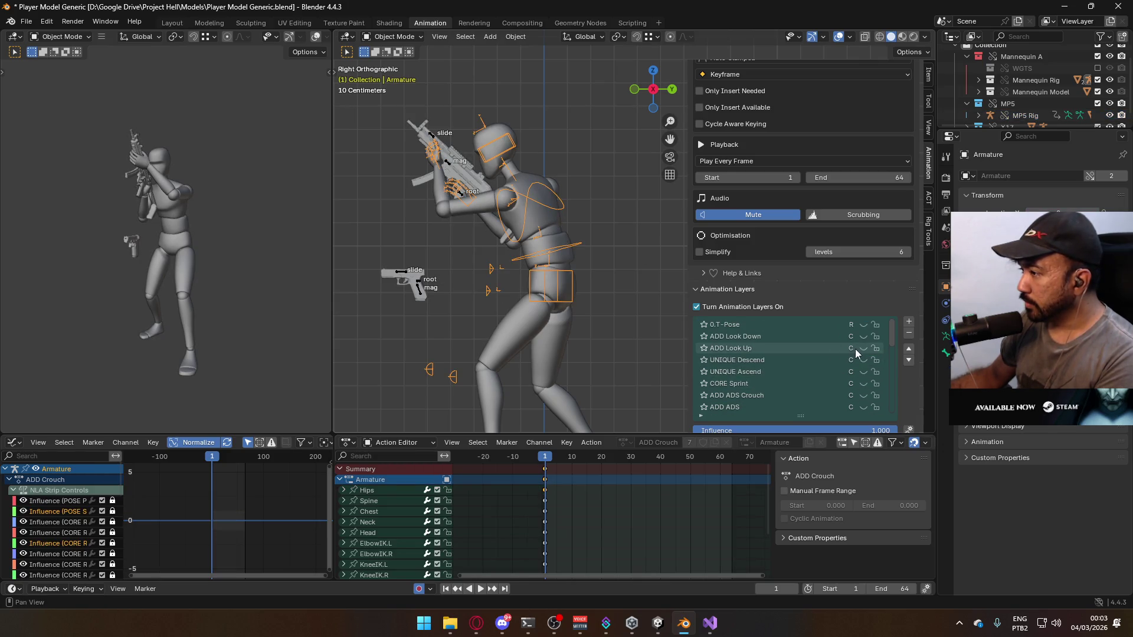
{"action": "left_click", "coordinate": [862, 348]}
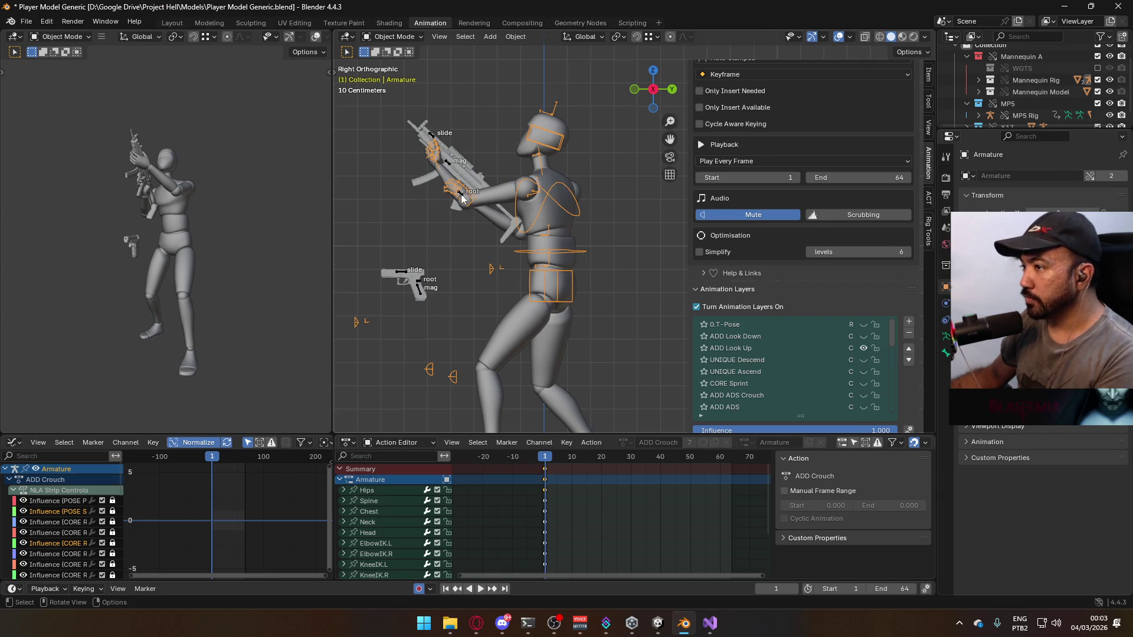
{"action": "left_click", "coordinate": [462, 199]}
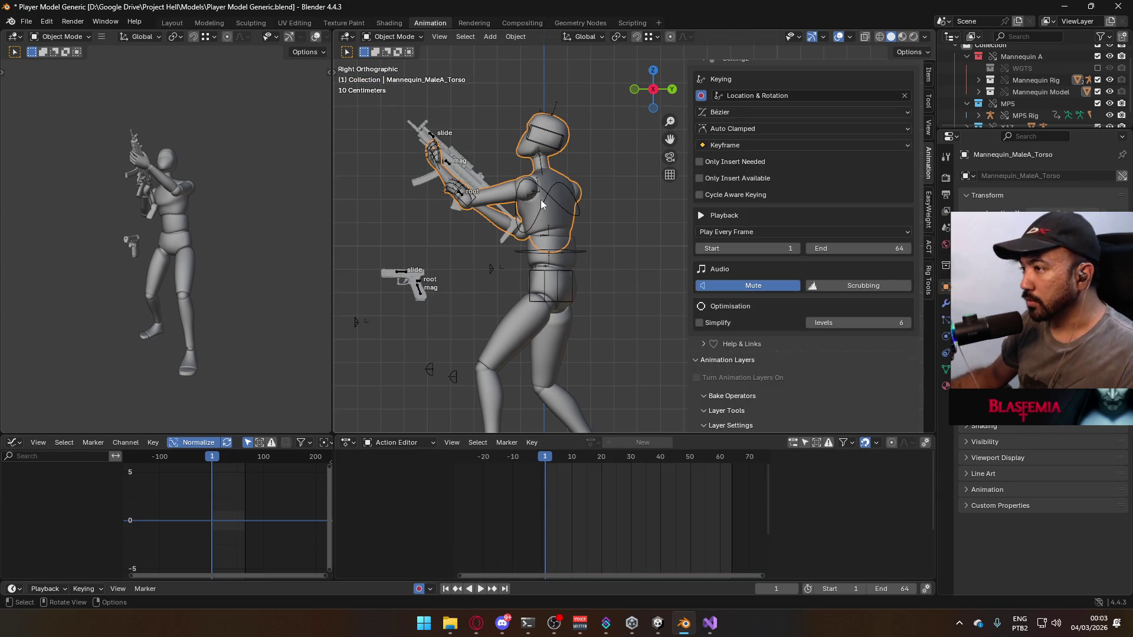
{"action": "left_click", "coordinate": [553, 253]}
{"action": "left_click", "coordinate": [566, 334]}
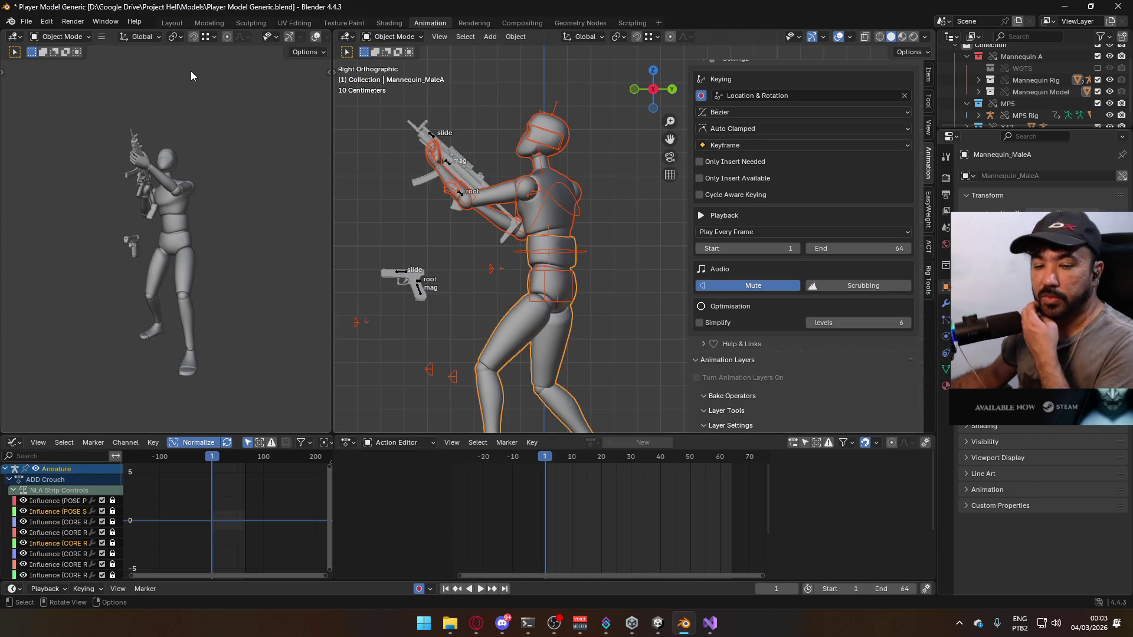
{"action": "left_click", "coordinate": [26, 22]}
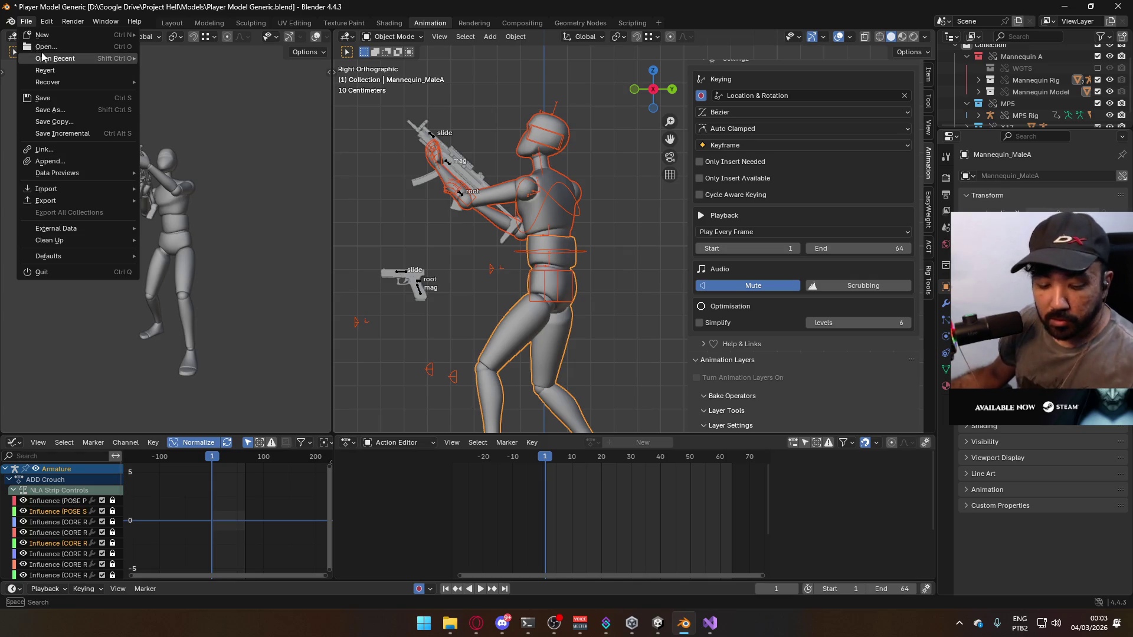
Review the FBX (.fbx) export settings, close the export window, and return to Unity
{"action": "left_click", "coordinate": [26, 22]}
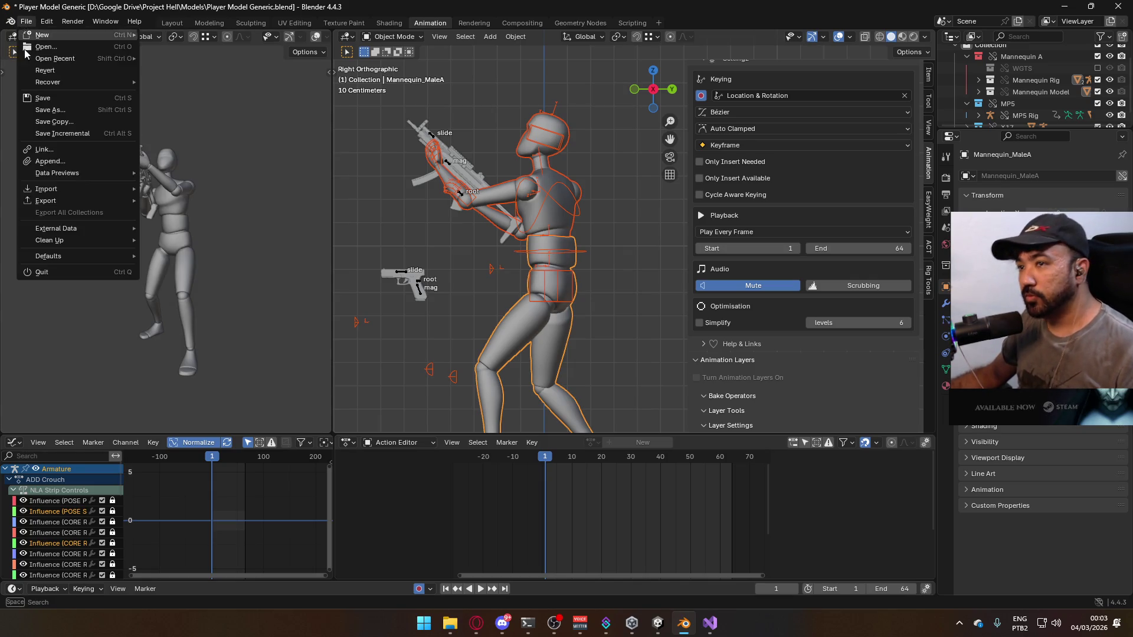
{"action": "mouse_move", "coordinate": [79, 200]}
{"action": "left_click", "coordinate": [221, 307]}
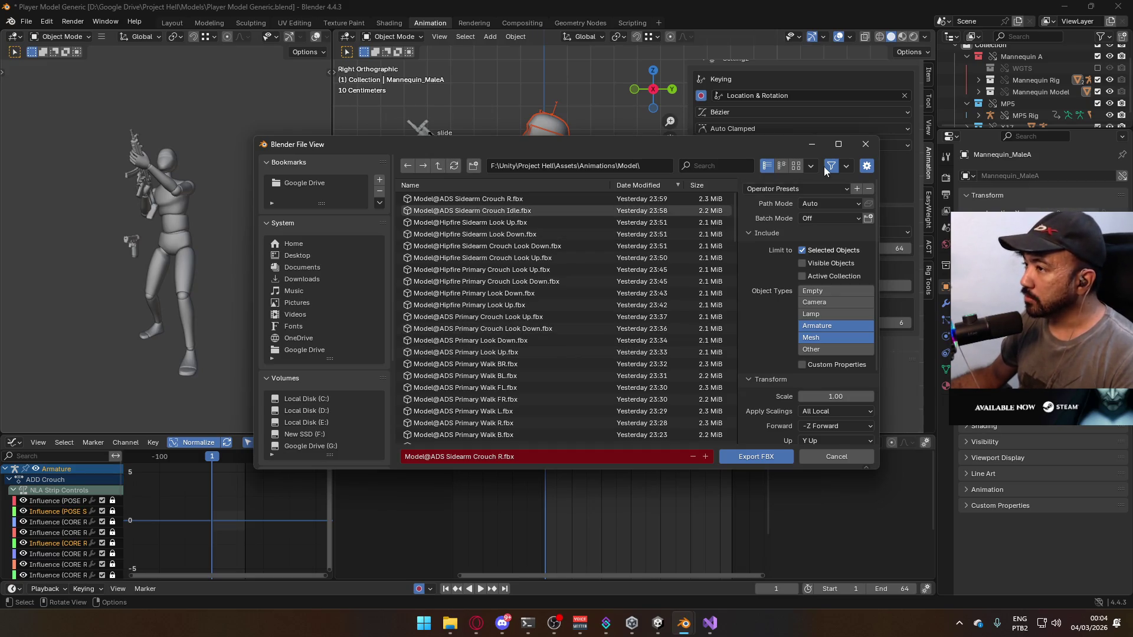
{"action": "left_click", "coordinate": [865, 144]}
{"action": "left_click", "coordinate": [658, 623]}
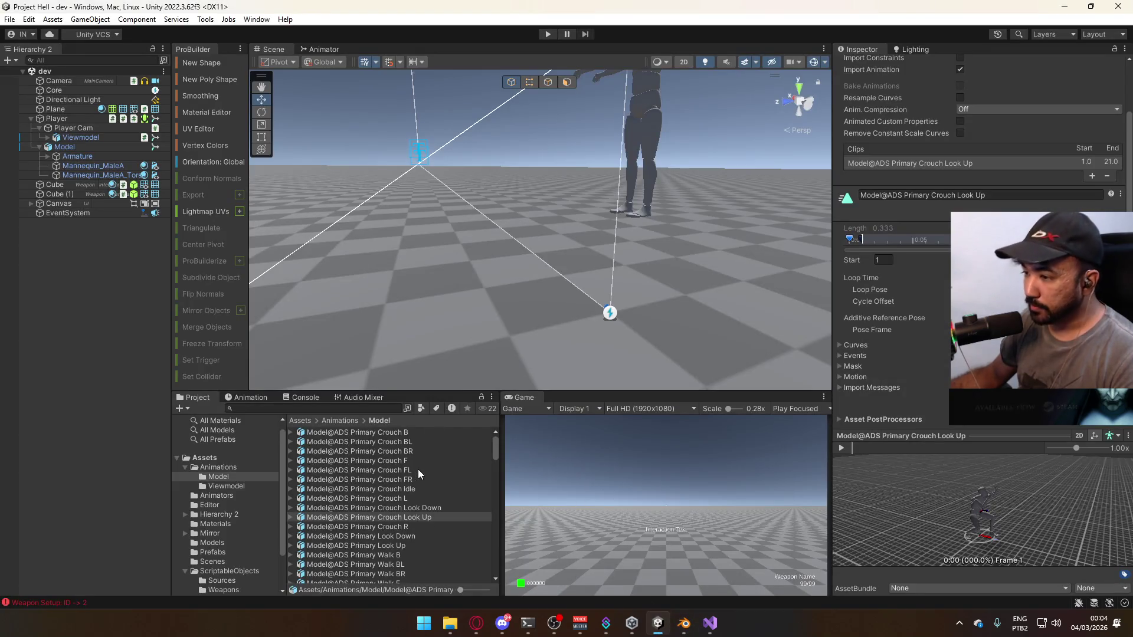
Set Start to frame 1 on the Model@ADS Primary Look Down and Look Up clips
{"action": "left_click", "coordinate": [412, 538]}
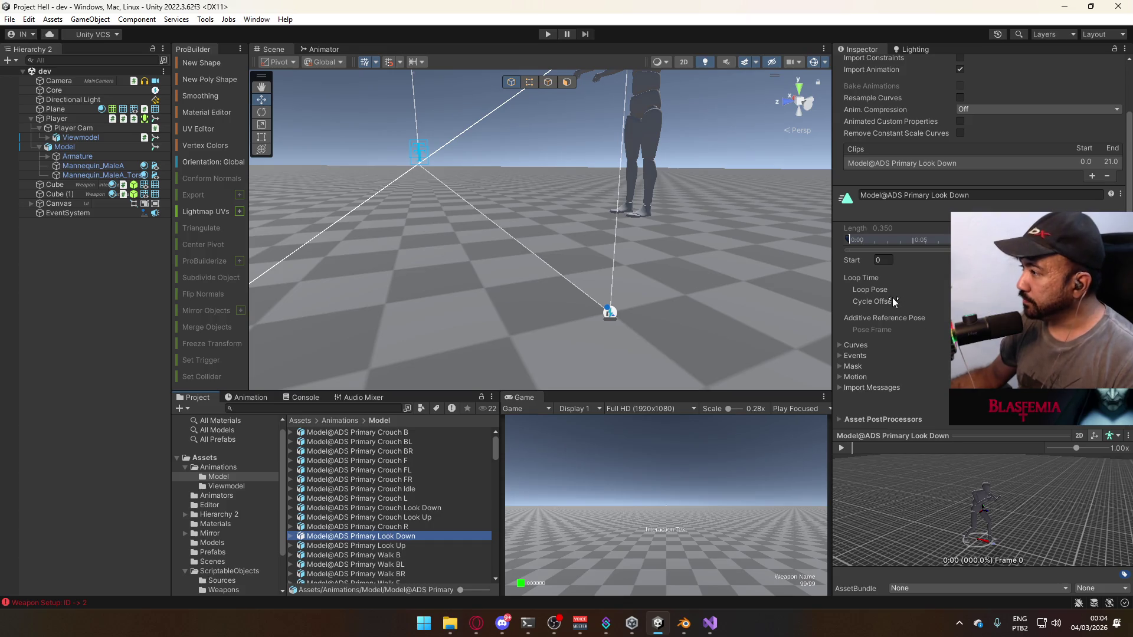
{"action": "left_click", "coordinate": [883, 260]}
{"action": "type", "text": "1"}
{"action": "left_click", "coordinate": [960, 318]}
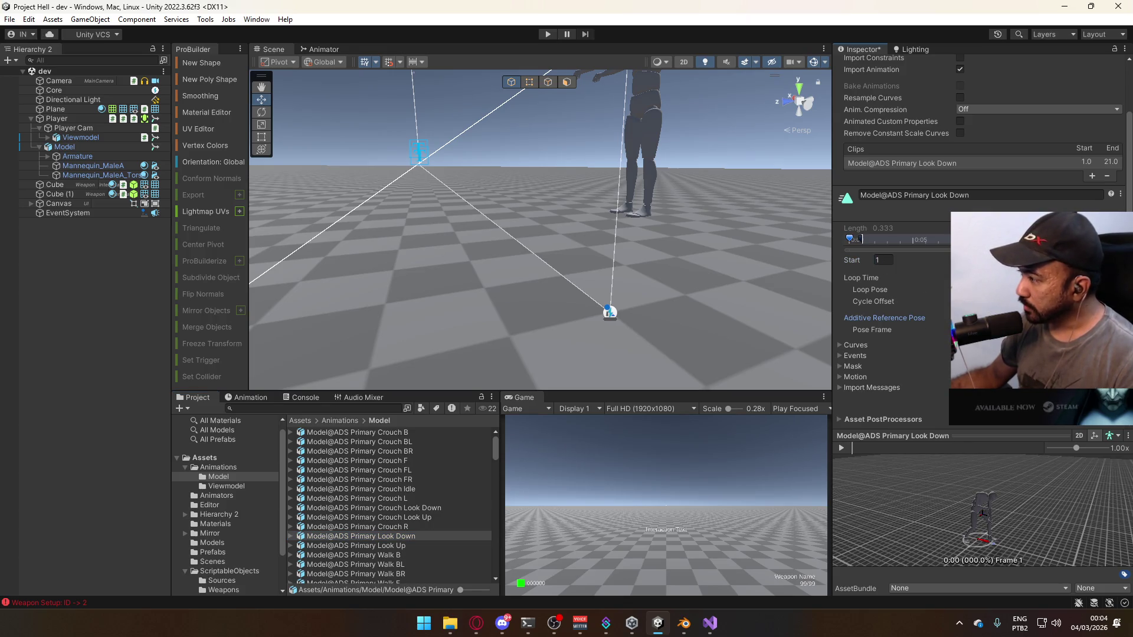
{"action": "left_click", "coordinate": [399, 551]}
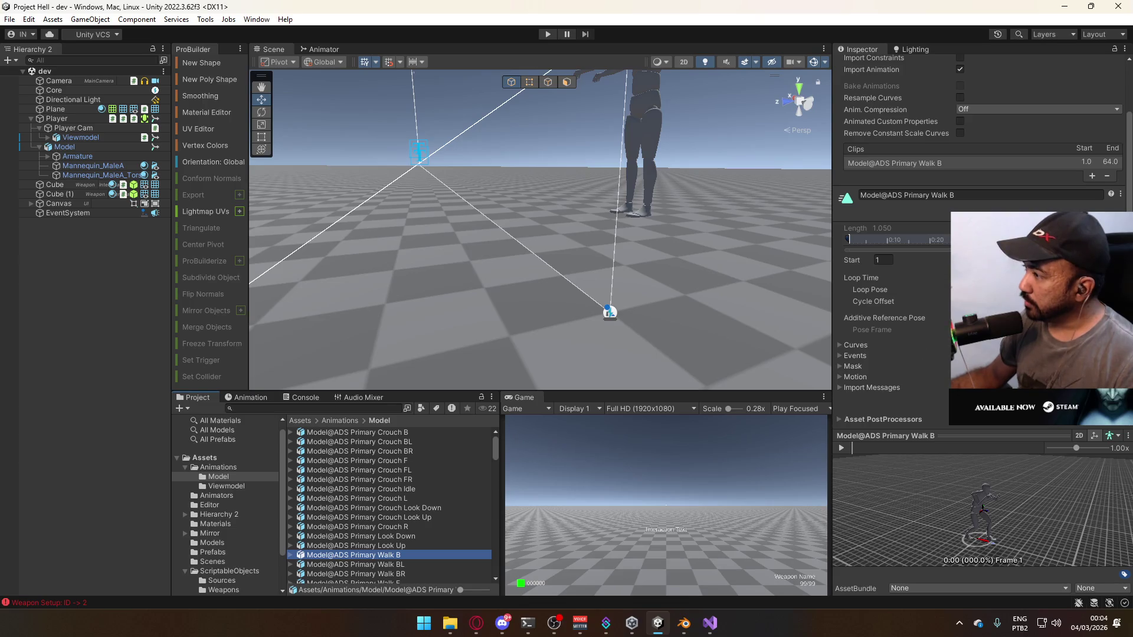
{"action": "left_click", "coordinate": [401, 546]}
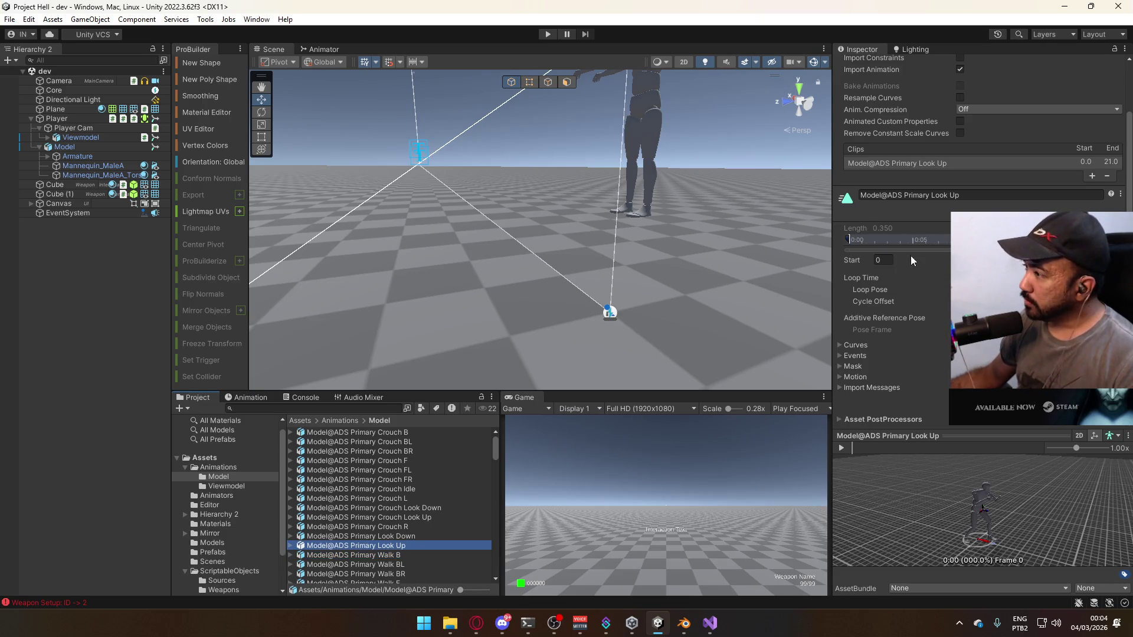
{"action": "left_click", "coordinate": [883, 260]}
{"action": "type", "text": "1"}
{"action": "key", "text": "Return"}
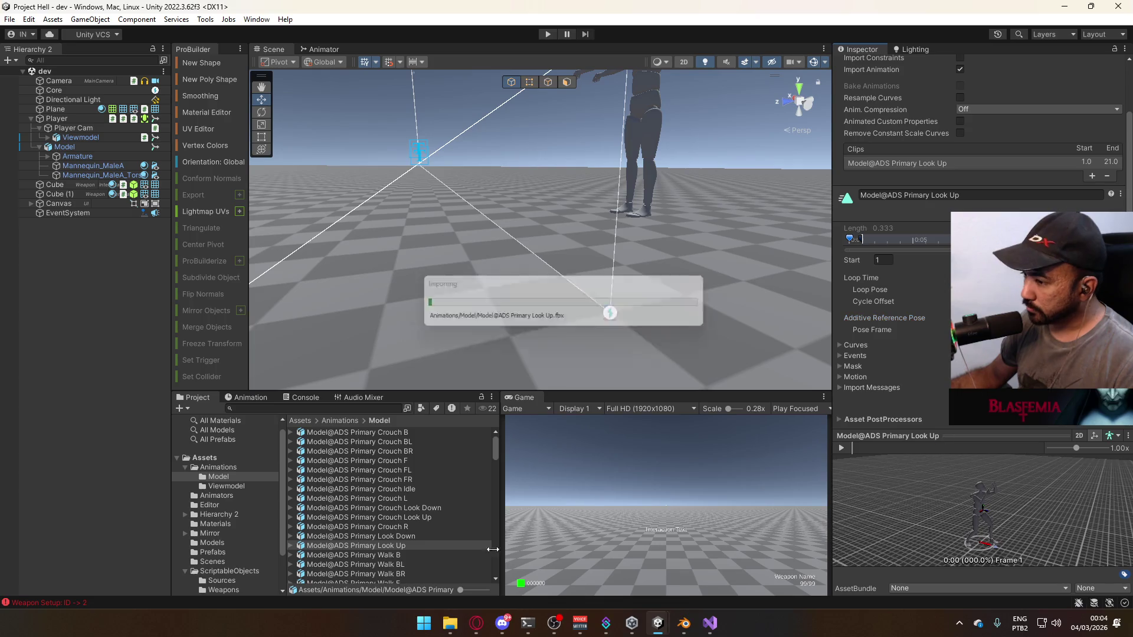
Verify the start frames of the Look Down, Look Up and crouch look clips
{"action": "left_click", "coordinate": [418, 535]}
{"action": "left_click", "coordinate": [414, 545]}
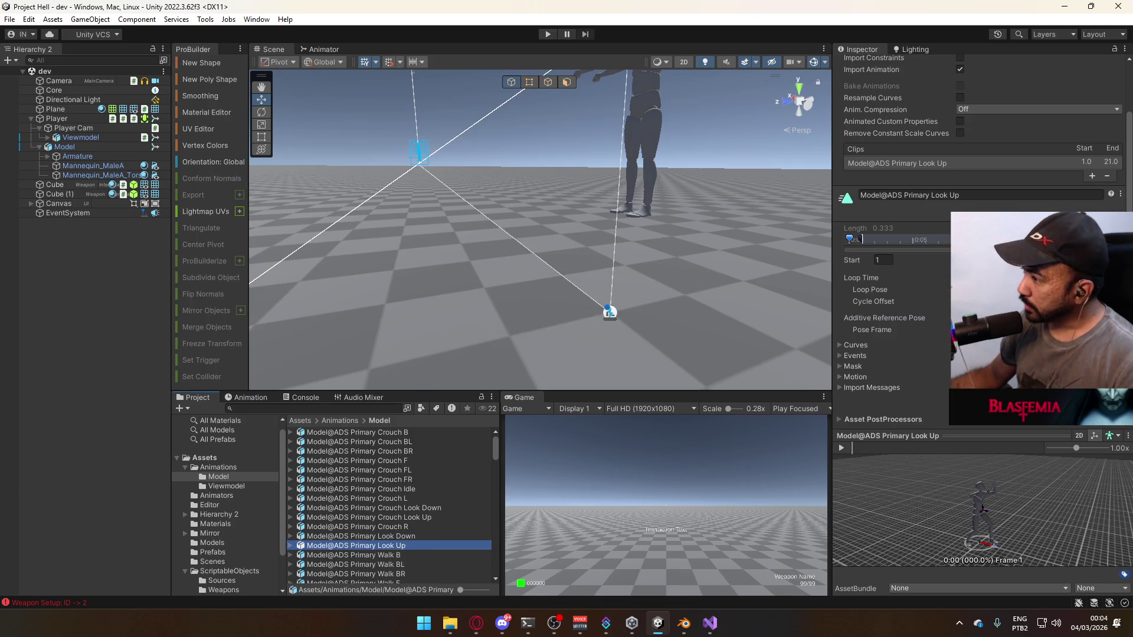
{"action": "left_click", "coordinate": [387, 535]}
{"action": "left_click", "coordinate": [392, 546]}
{"action": "left_click", "coordinate": [407, 517]}
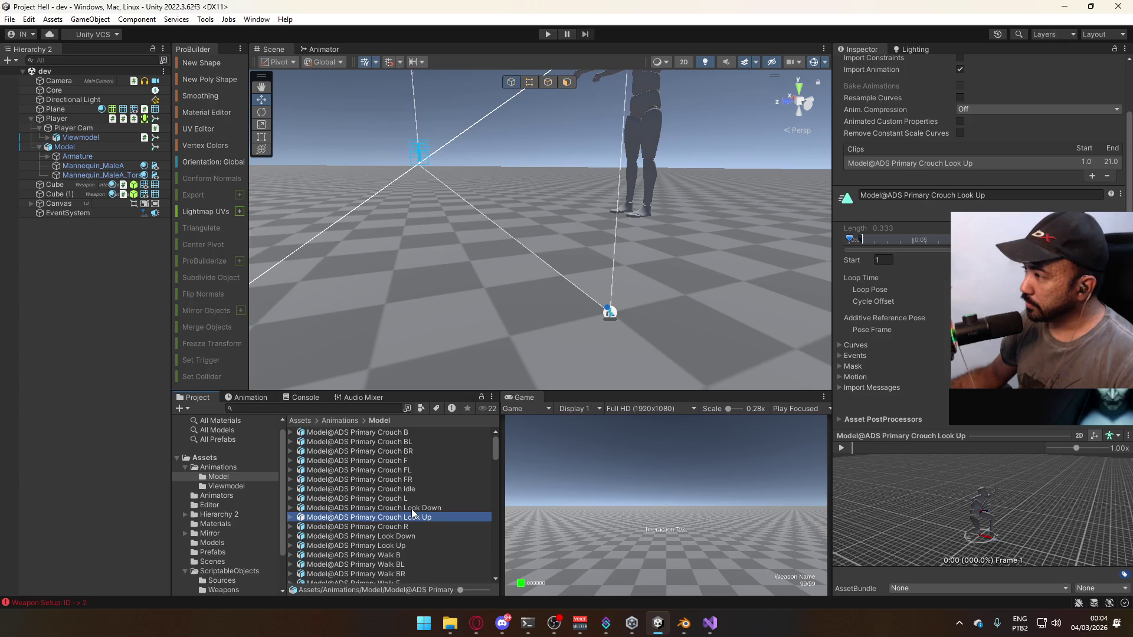
{"action": "left_click", "coordinate": [412, 508]}
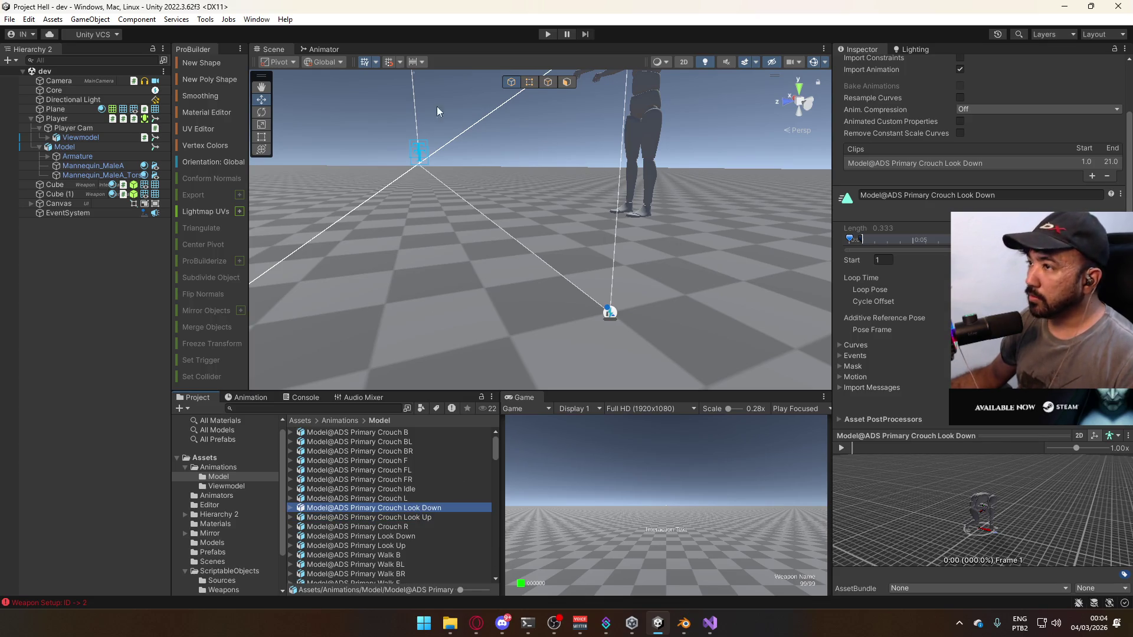
{"action": "left_click", "coordinate": [381, 536]}
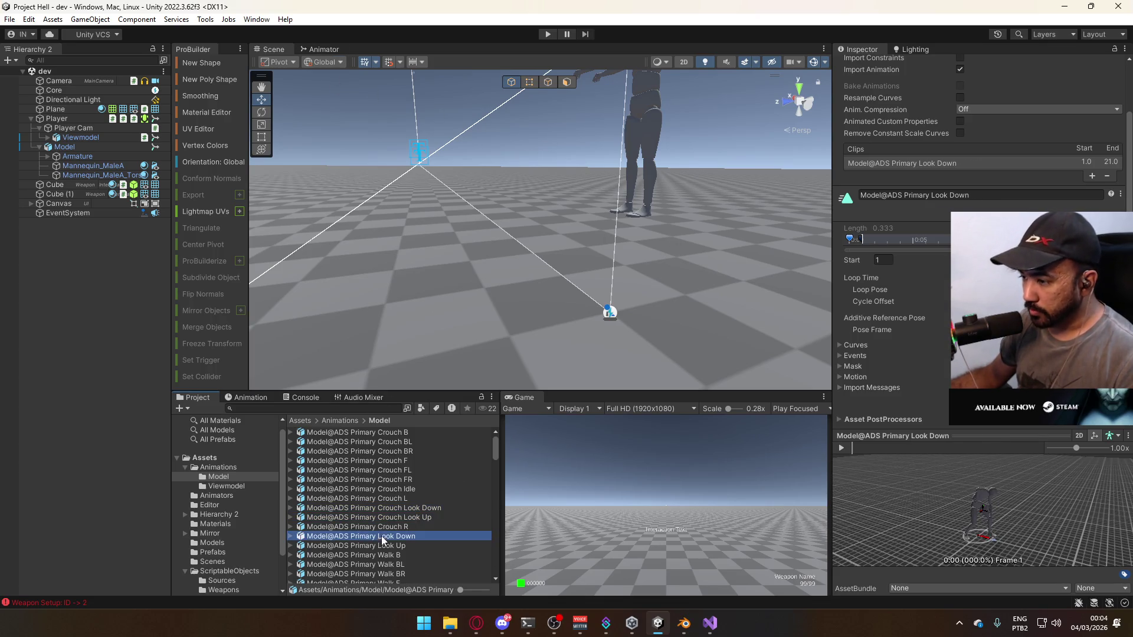
{"action": "left_click", "coordinate": [291, 535]}
{"action": "scroll", "coordinate": [366, 541], "scroll_direction": "down", "scroll_amount": 3}
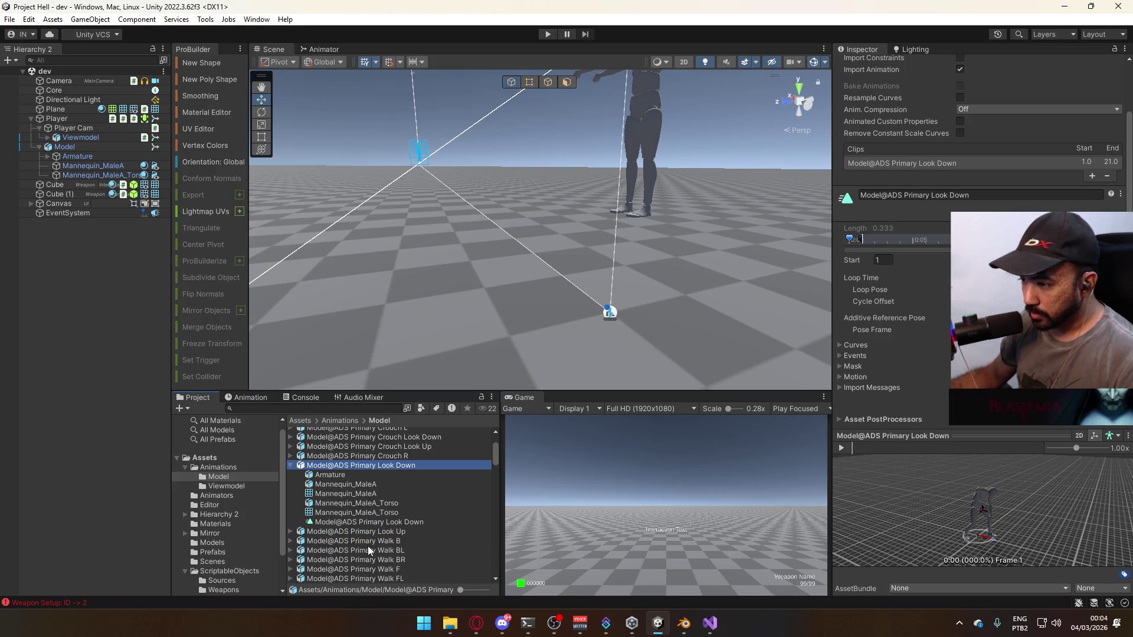
{"action": "left_click", "coordinate": [291, 467]}
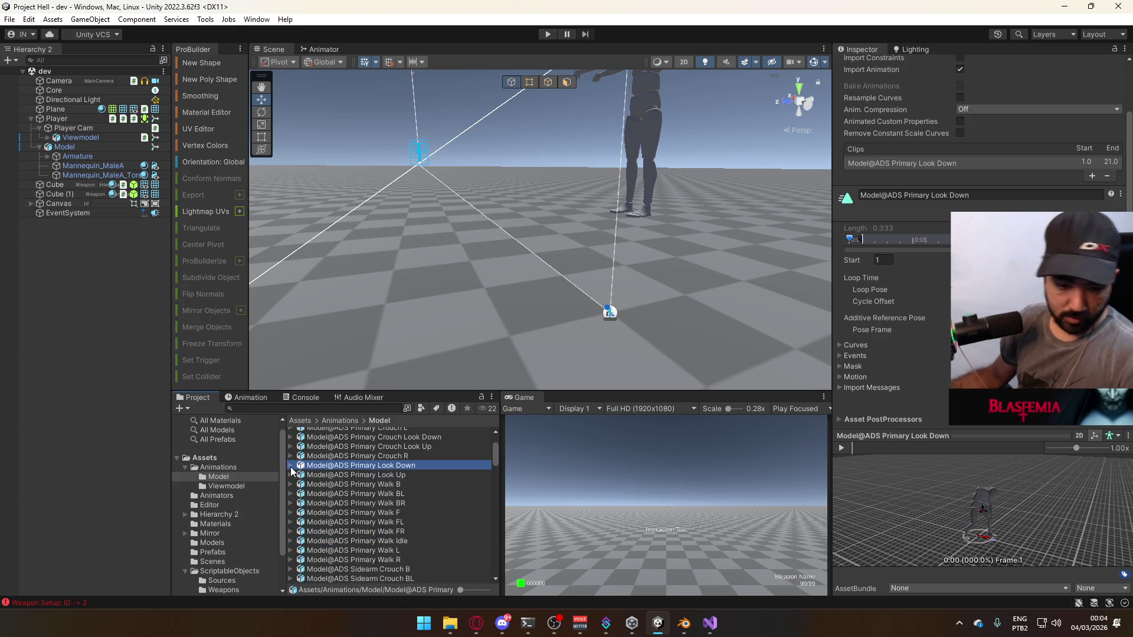
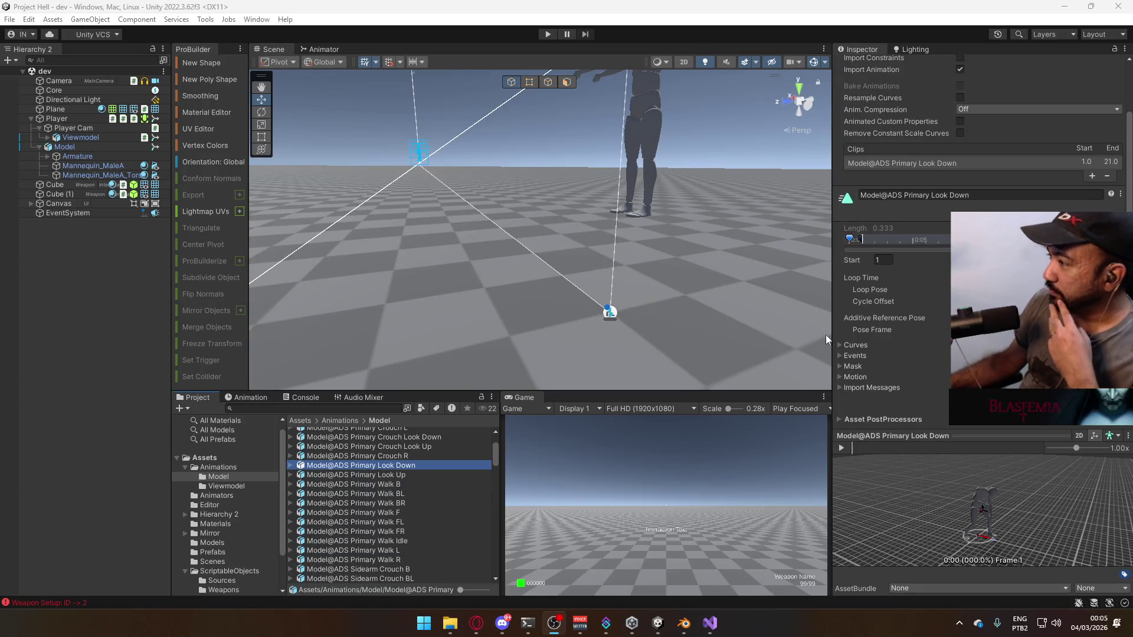
Preview the Primary Look Up and Look Down clips
{"action": "left_click", "coordinate": [367, 476]}
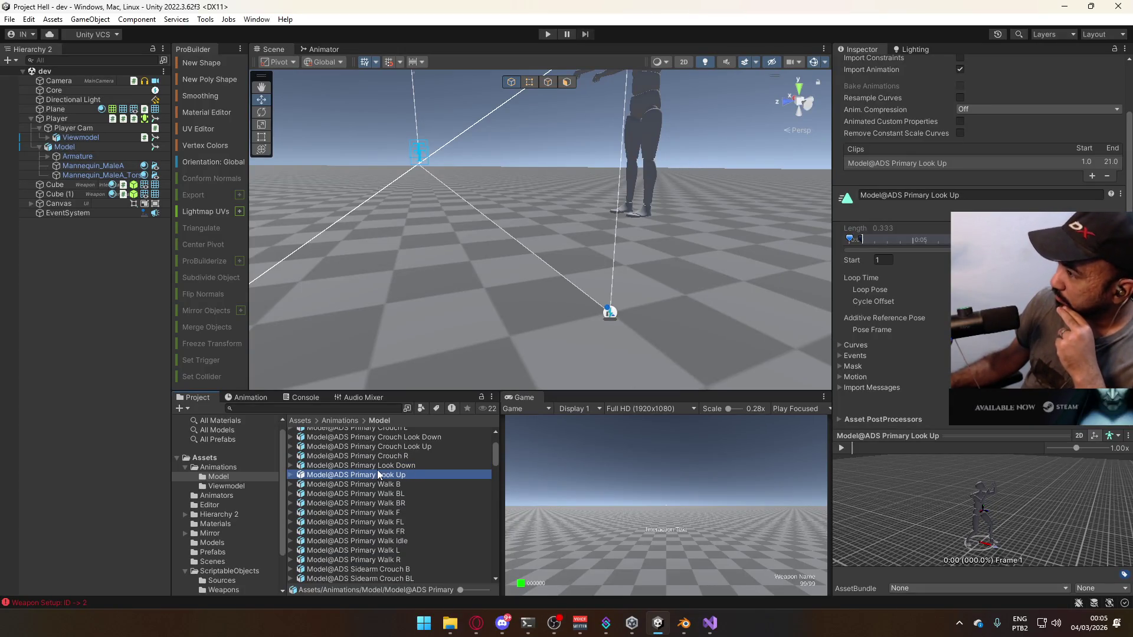
{"action": "left_click", "coordinate": [381, 466]}
{"action": "left_click", "coordinate": [377, 475]}
{"action": "left_click", "coordinate": [391, 468]}
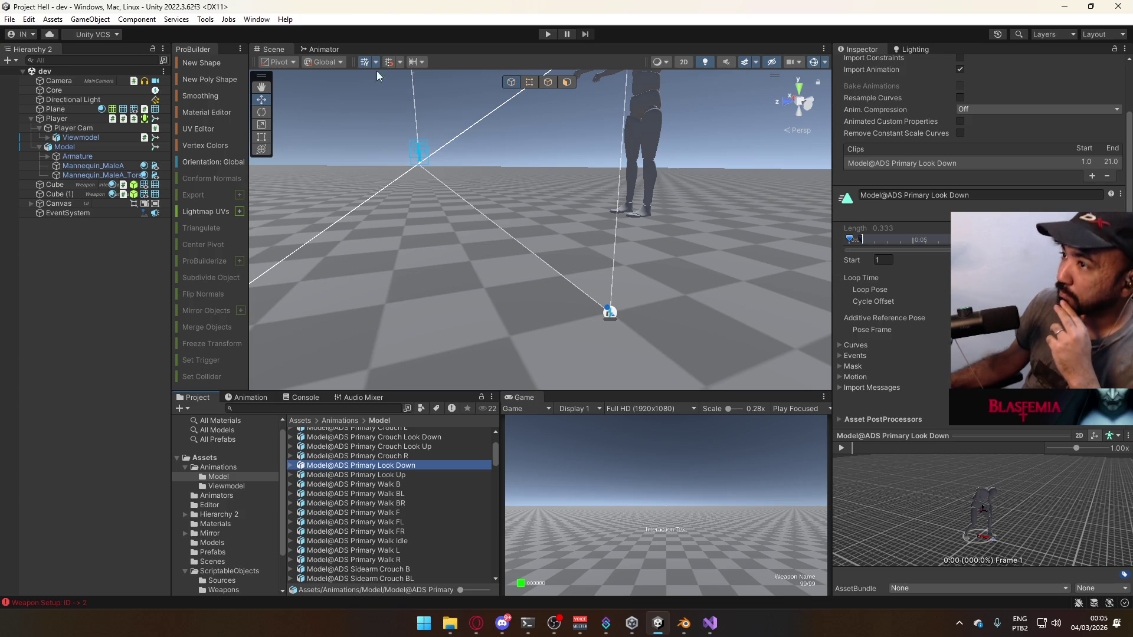
Inspect the Walk (Sidearm) blend tree's Look Up and Look Down clips and mousey thresholds
{"action": "left_click", "coordinate": [325, 49]}
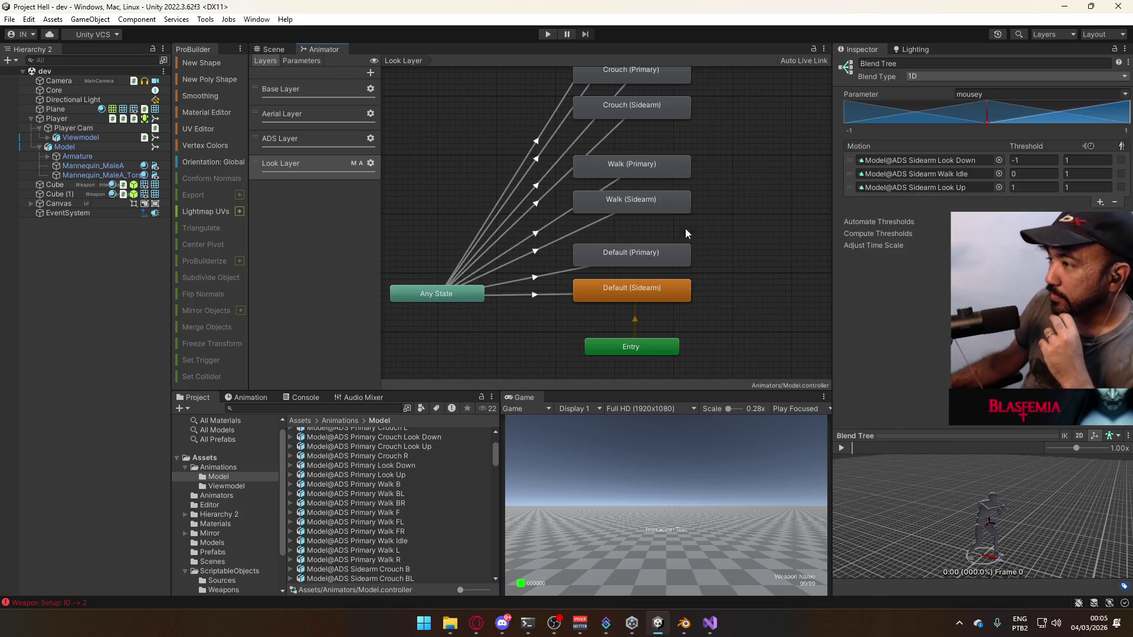
{"action": "double_click", "coordinate": [680, 207]}
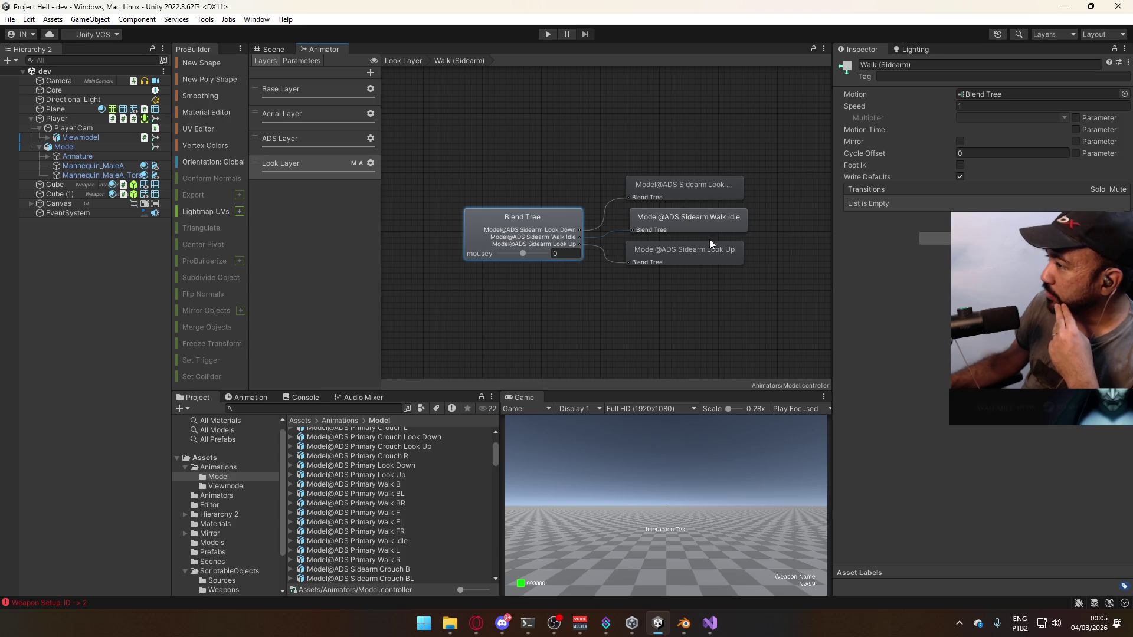
{"action": "left_click", "coordinate": [713, 230]}
{"action": "left_click", "coordinate": [712, 254]}
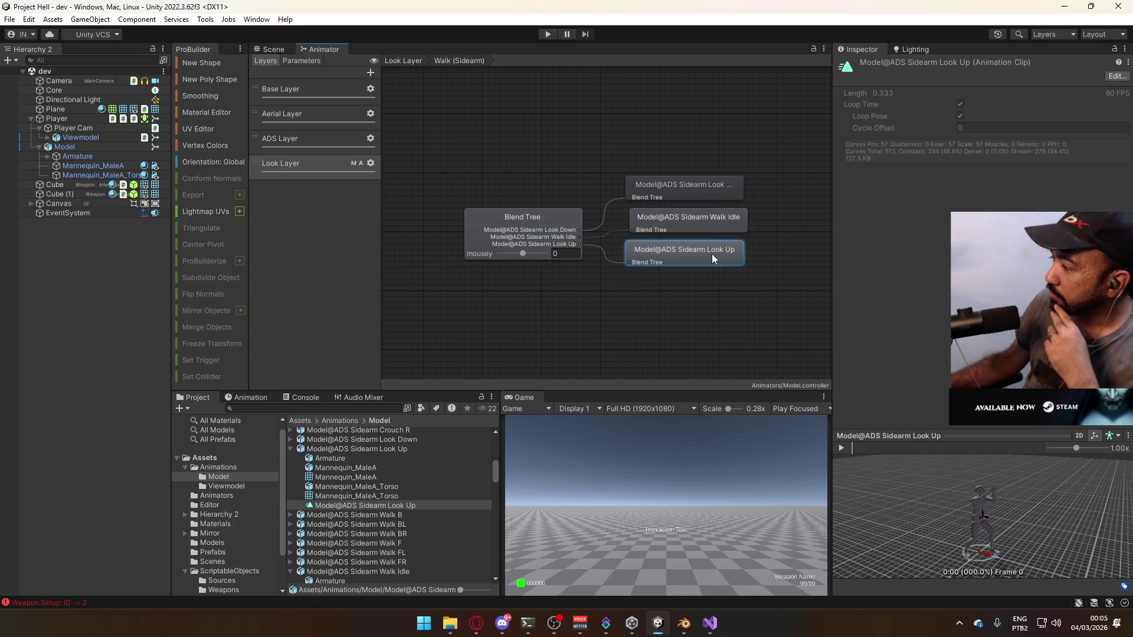
{"action": "left_click", "coordinate": [708, 237]}
{"action": "left_click", "coordinate": [697, 193]}
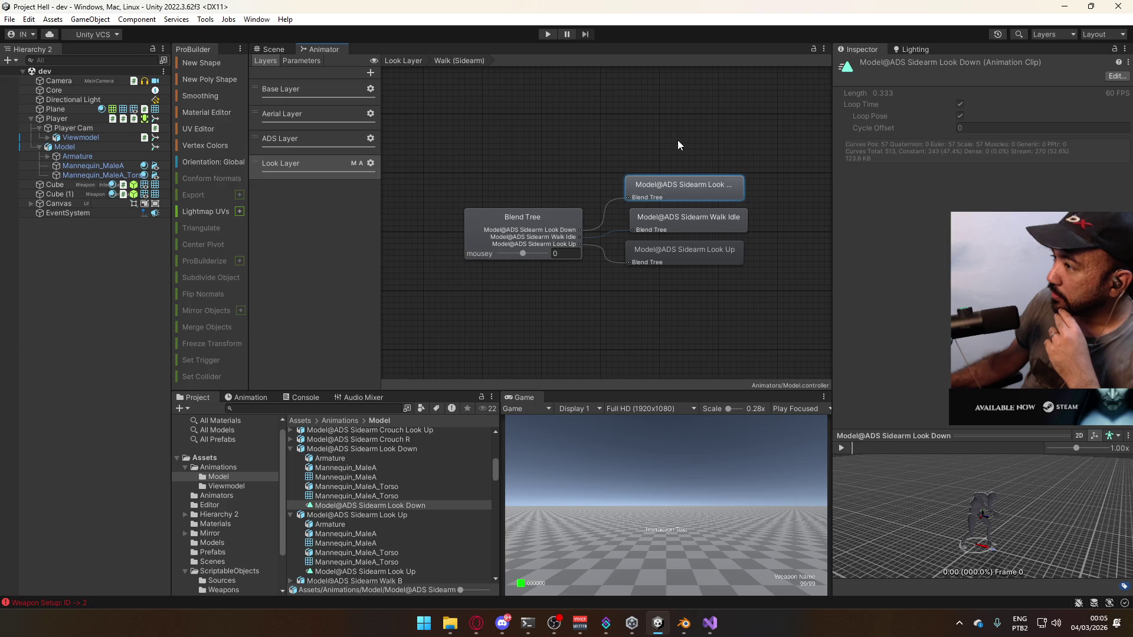
{"action": "double_click", "coordinate": [678, 162]}
Inspect Walk (Primary)'s Look Down, Walk Idle and Look Up clips and thresholds, then return to Look Layer
{"action": "double_click", "coordinate": [665, 168]}
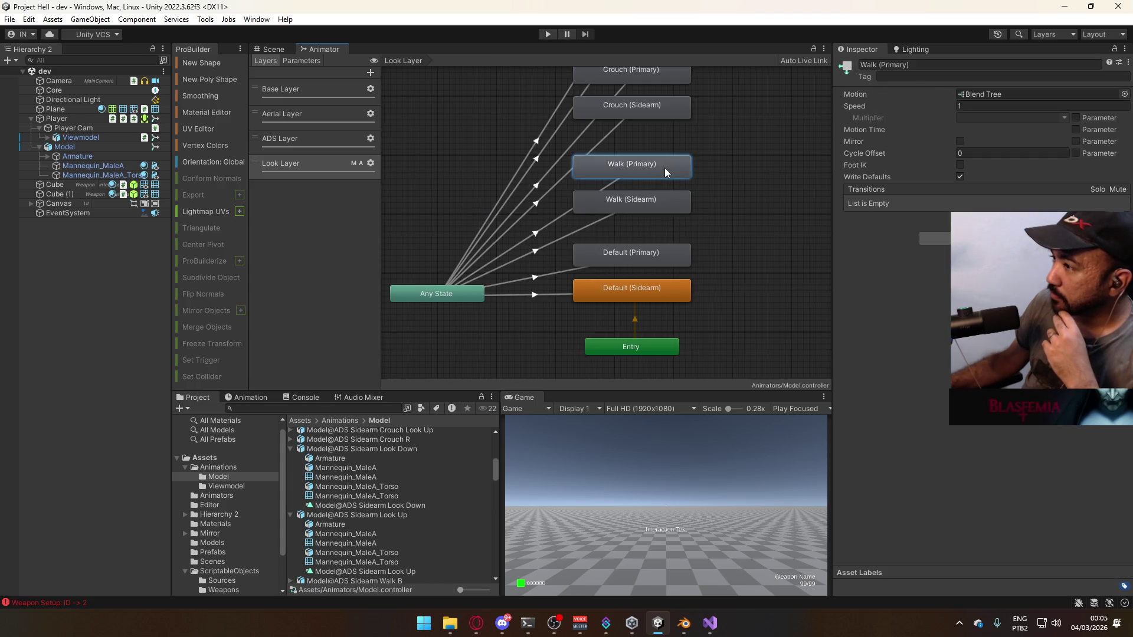
{"action": "left_click", "coordinate": [693, 195]}
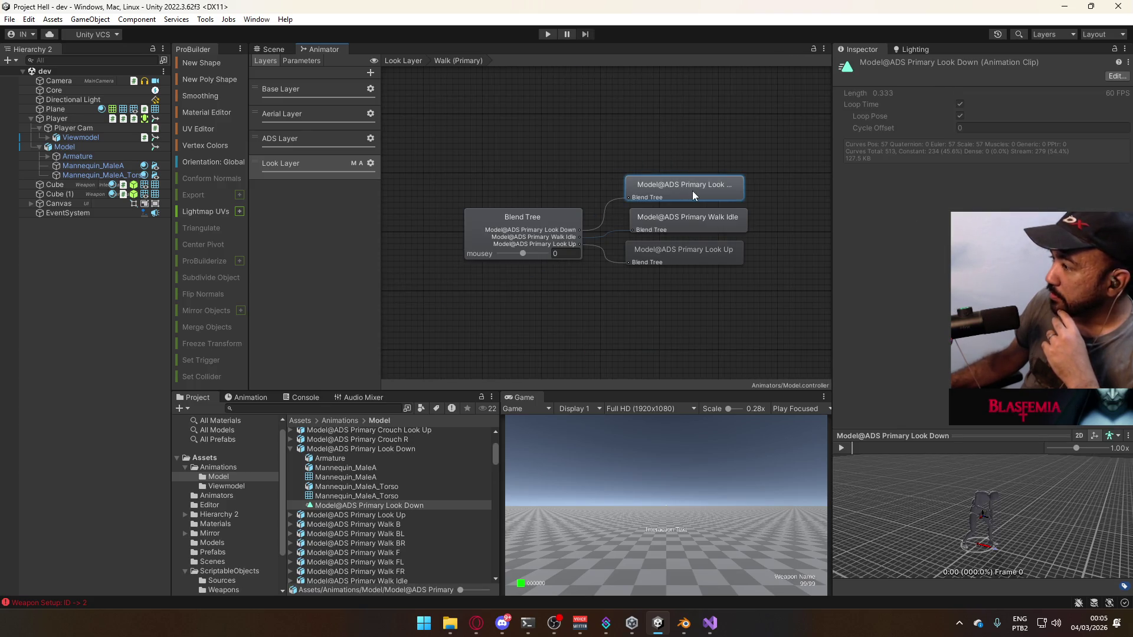
{"action": "left_click", "coordinate": [685, 220]}
{"action": "left_click", "coordinate": [695, 260]}
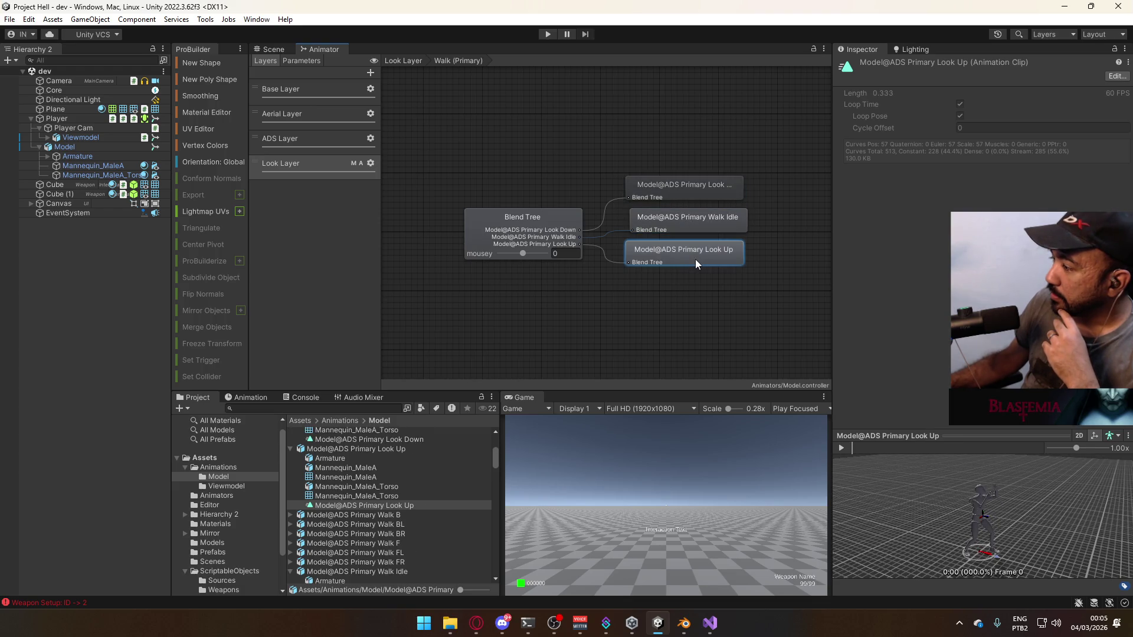
{"action": "left_click", "coordinate": [544, 215]}
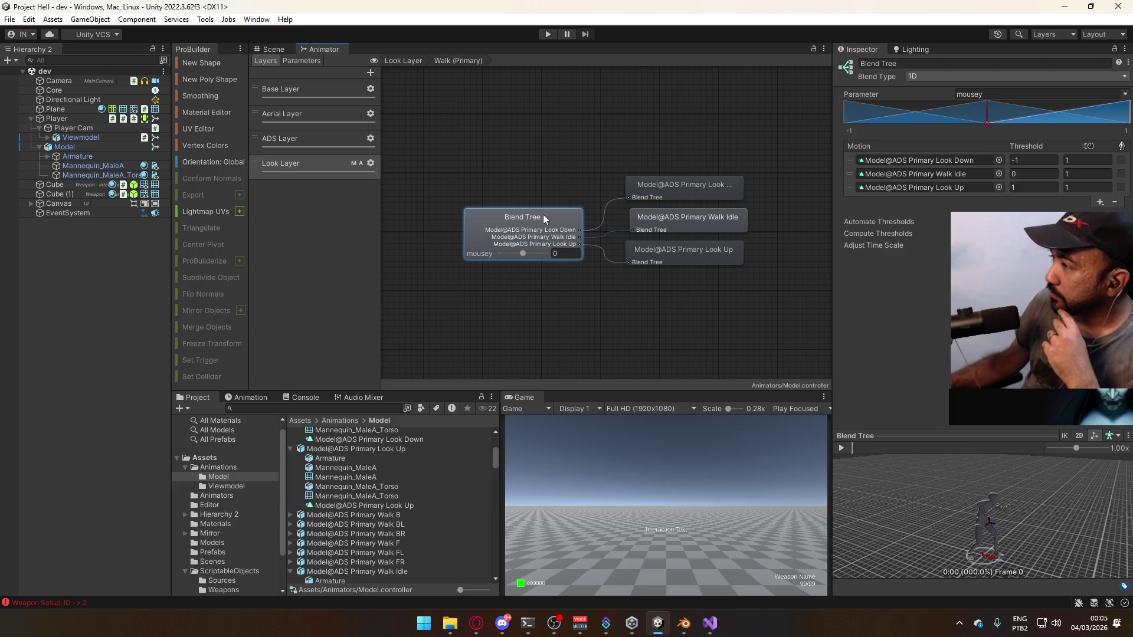
{"action": "left_click", "coordinate": [732, 186]}
{"action": "left_click", "coordinate": [675, 217]}
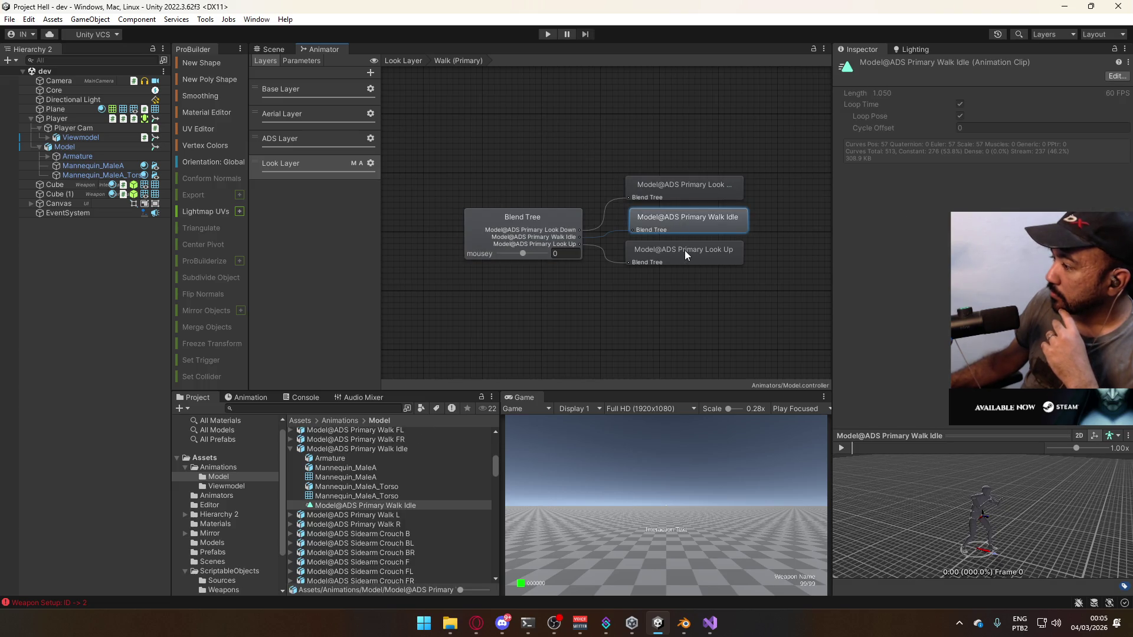
{"action": "left_click", "coordinate": [685, 251]}
{"action": "left_click", "coordinate": [534, 220]}
{"action": "left_click", "coordinate": [403, 60]}
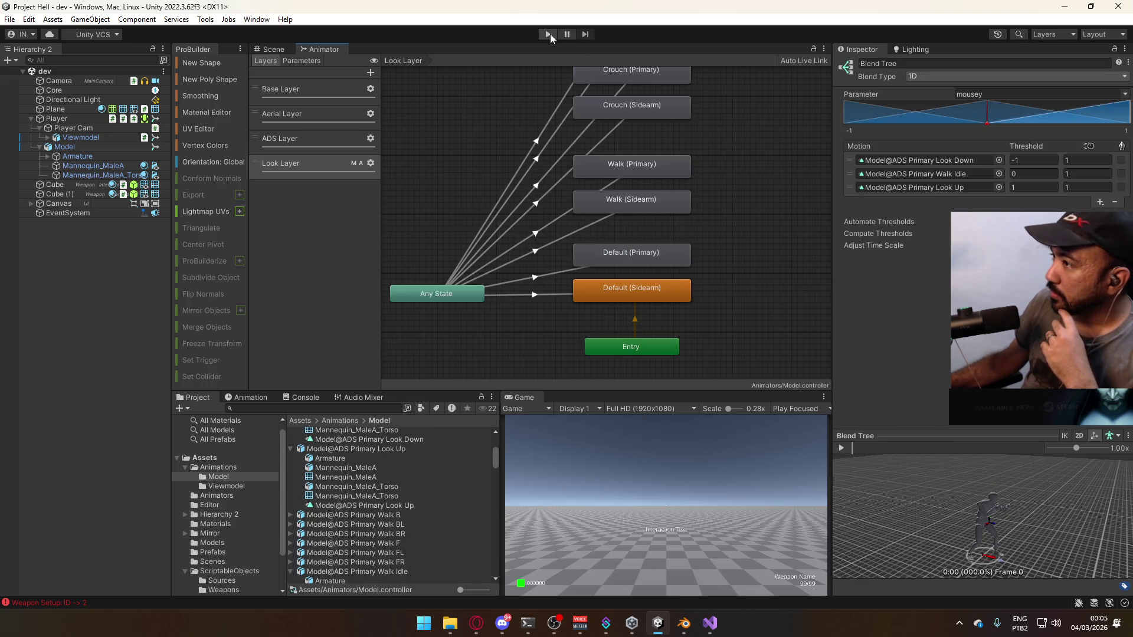
Enter Play mode and make the player character crouch with C
{"action": "left_click", "coordinate": [548, 33]}
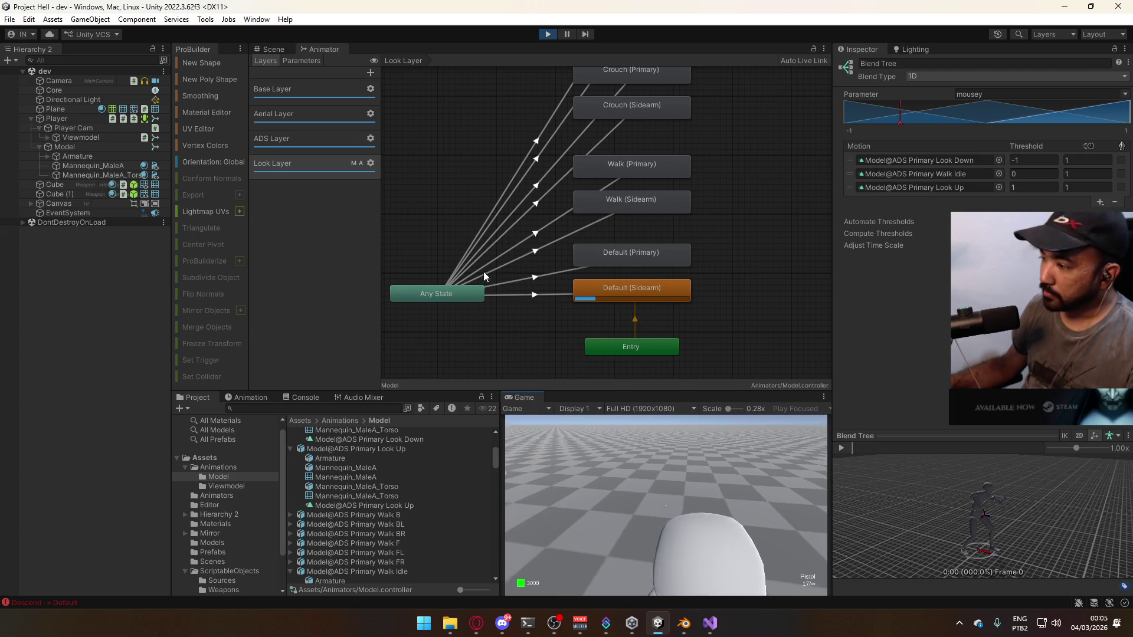
{"action": "key", "text": "super"}
{"action": "key", "text": "super"}
{"action": "key", "text": "ctrl+1"}
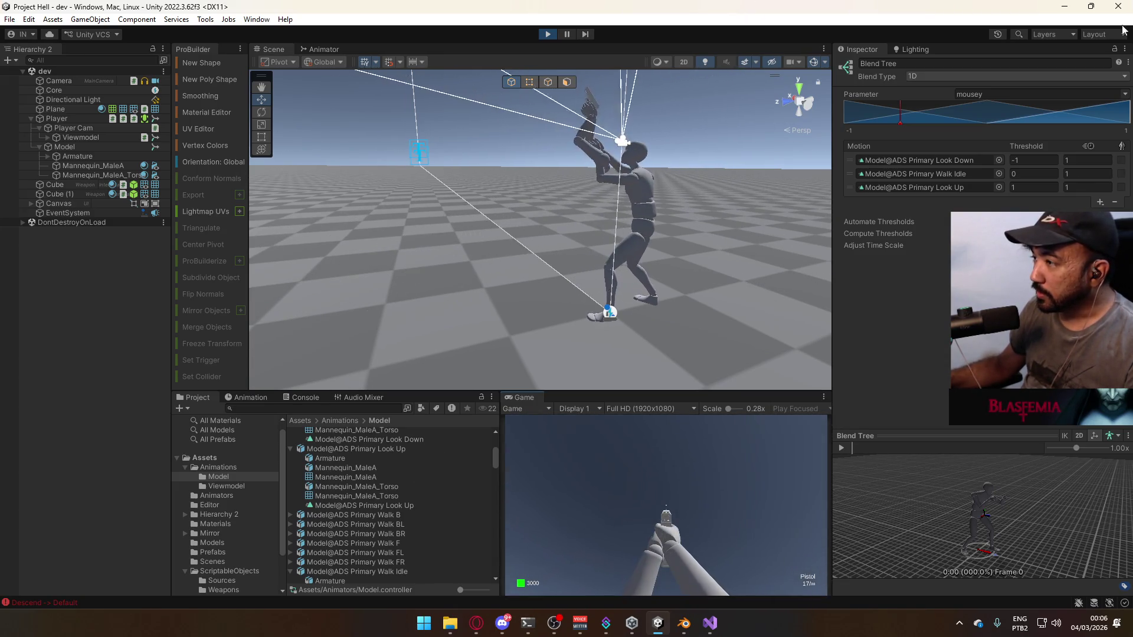
{"action": "key", "text": "c"}
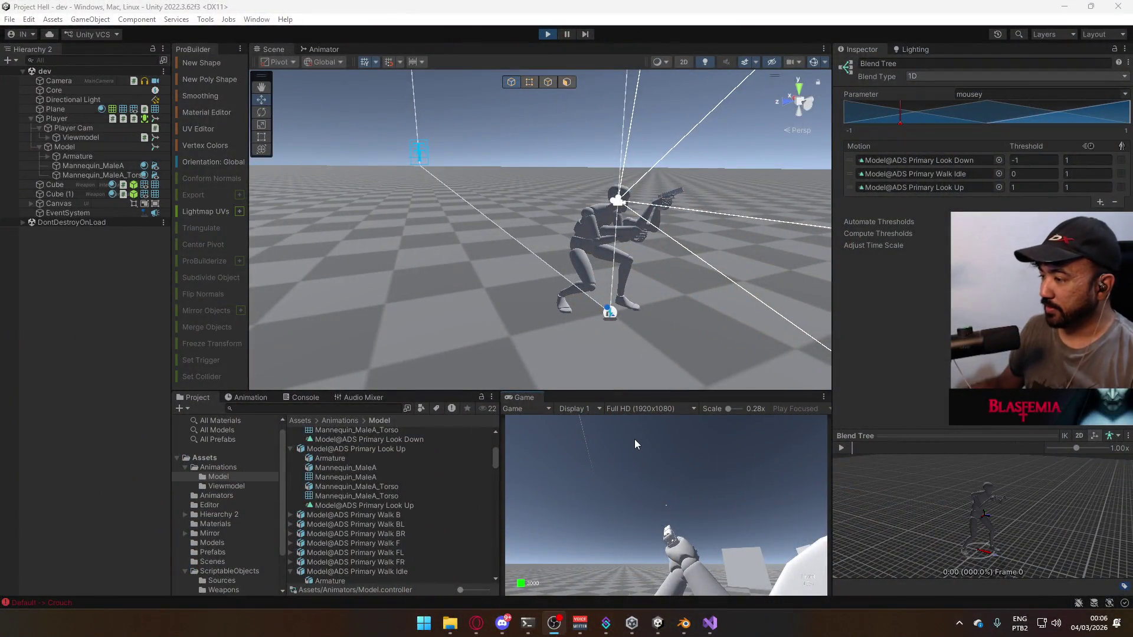
Move the crouched player and switch between the pistol (1) and the SMG (2)
{"action": "left_click", "coordinate": [653, 448]}
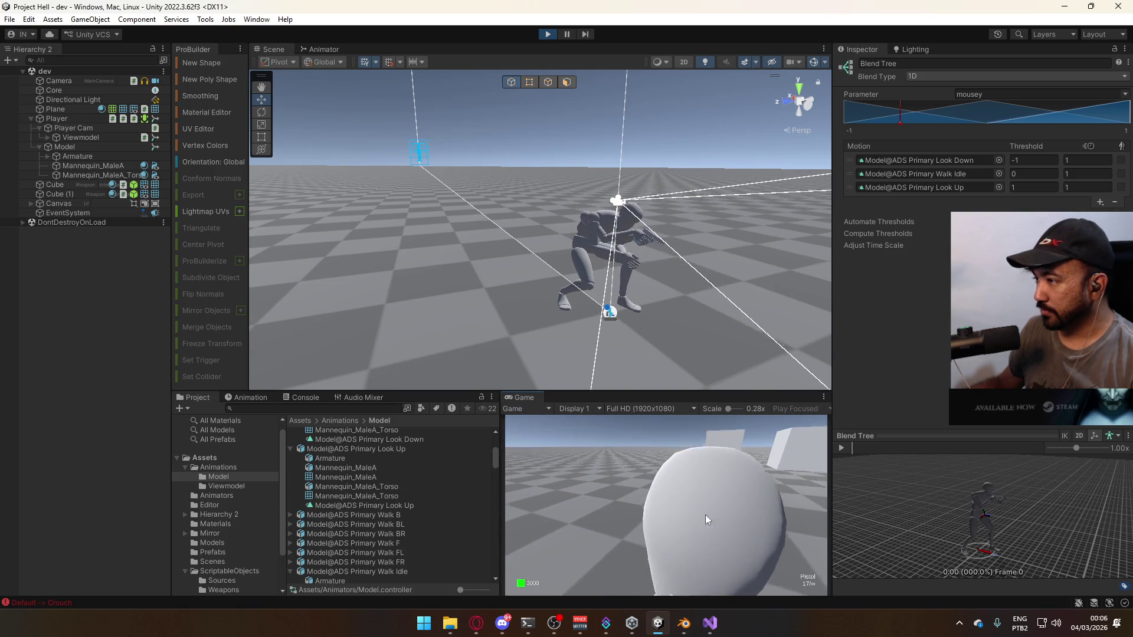
{"action": "key", "text": "s"}
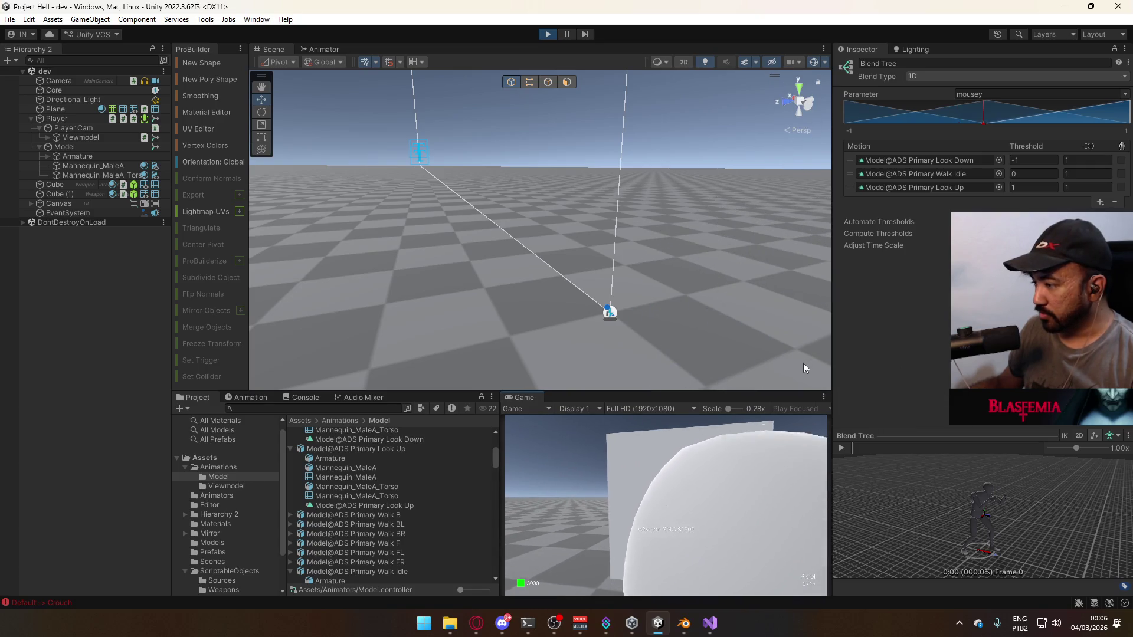
{"action": "key", "text": "2"}
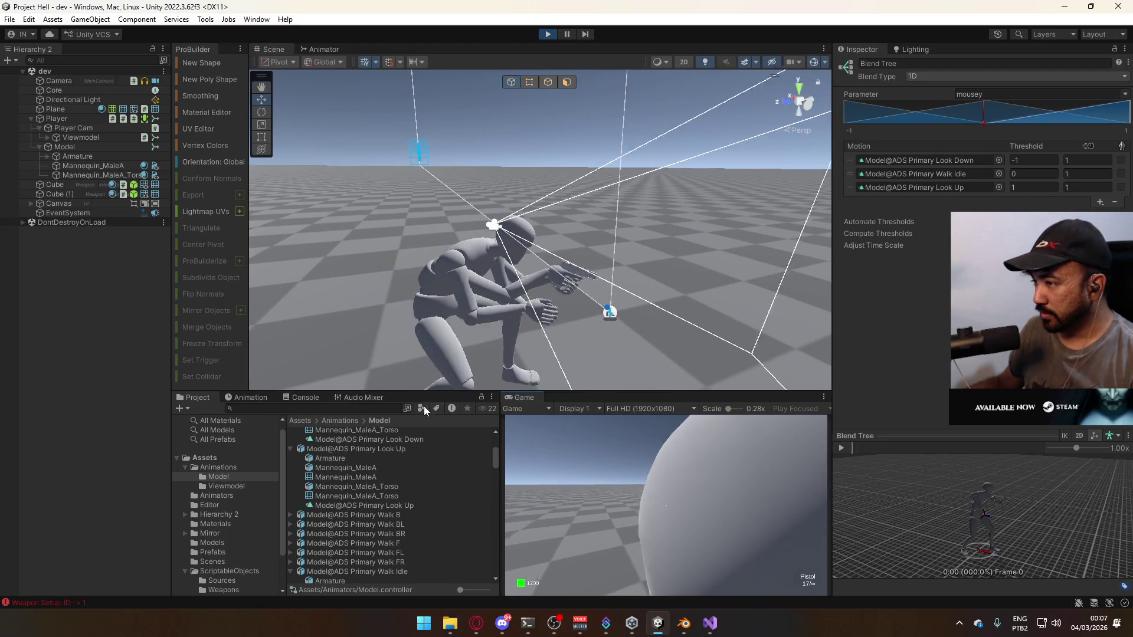
{"action": "key", "text": "super"}
{"action": "key", "text": "super"}
{"action": "key", "text": "1"}
{"action": "key", "text": "2"}
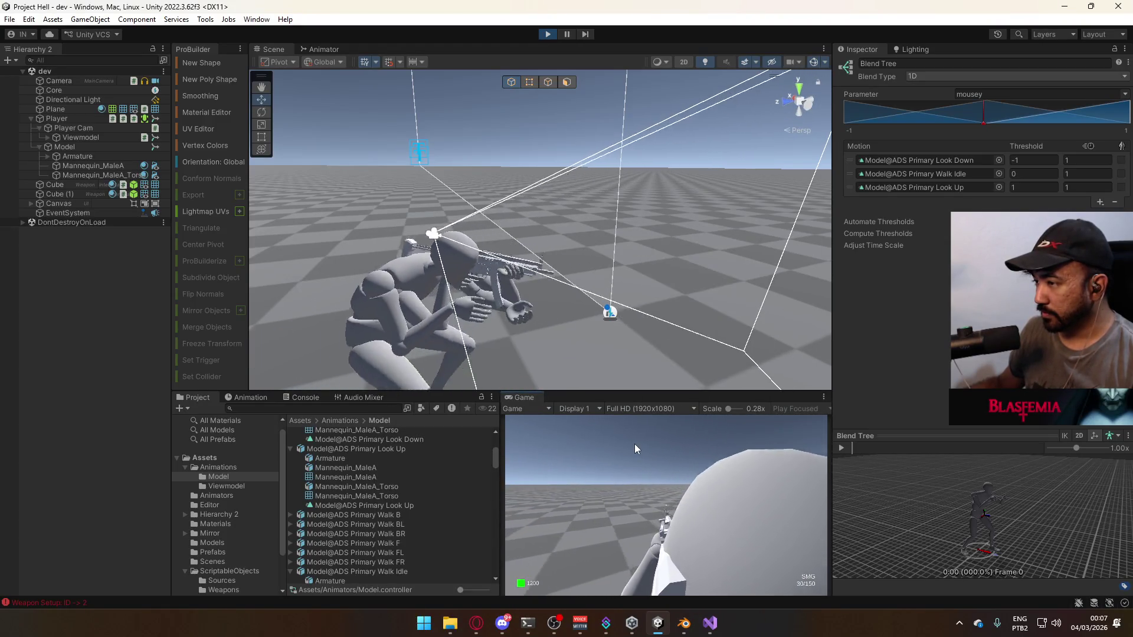
Move the character left and right, then stand up from the crouch
{"action": "key", "text": "s"}
{"action": "key", "text": "w"}
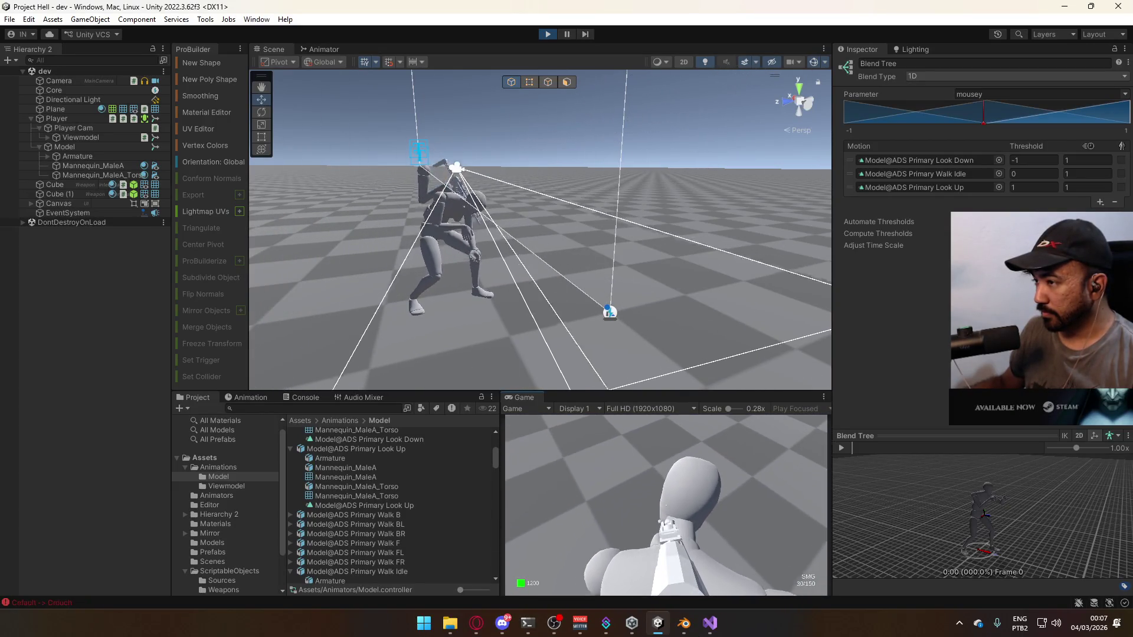
{"action": "key", "text": "c"}
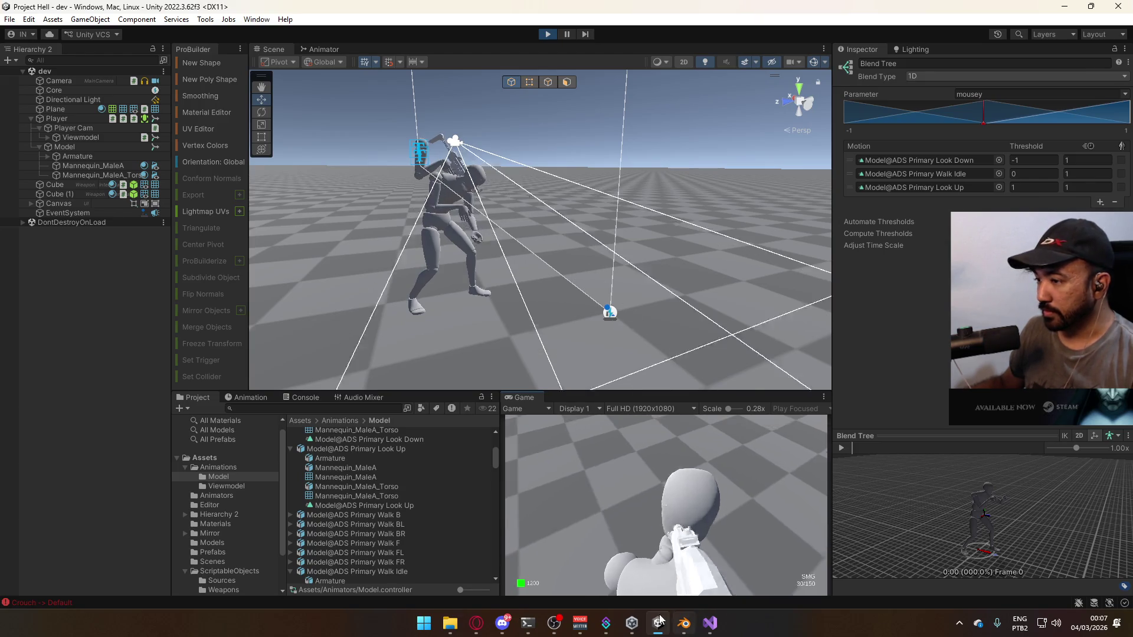
{"action": "key", "text": "super"}
{"action": "key", "text": "super"}
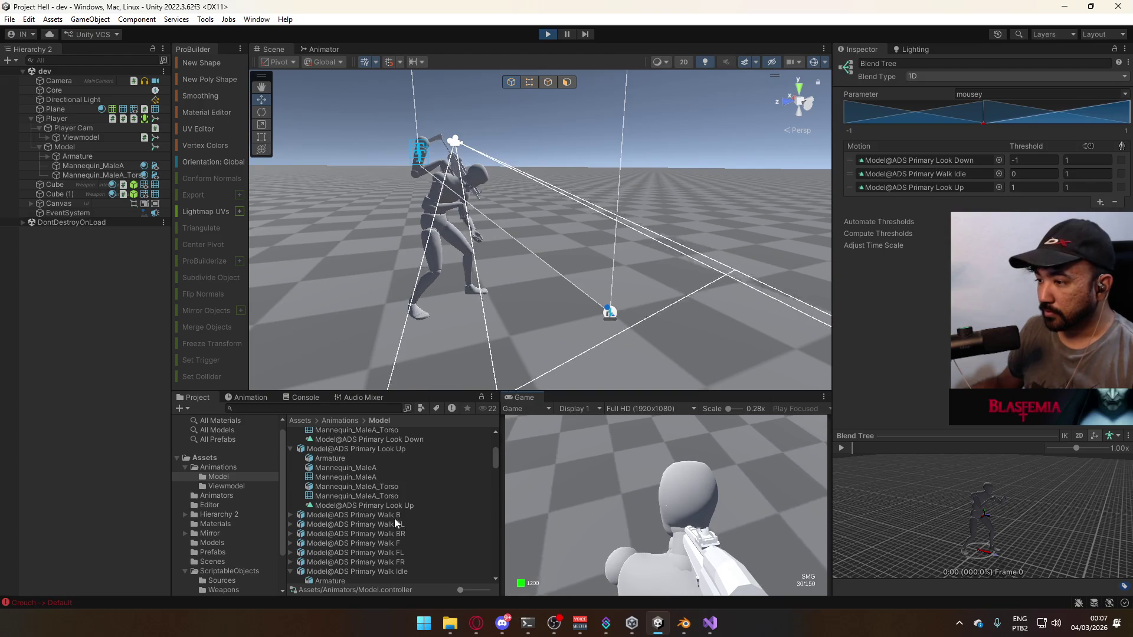
Scroll the Project panel and expand the Sidearm Look Down and Look Up assets
{"action": "scroll", "coordinate": [428, 533], "scroll_direction": "down", "scroll_amount": 3}
{"action": "scroll", "coordinate": [427, 529], "scroll_direction": "down", "scroll_amount": 2}
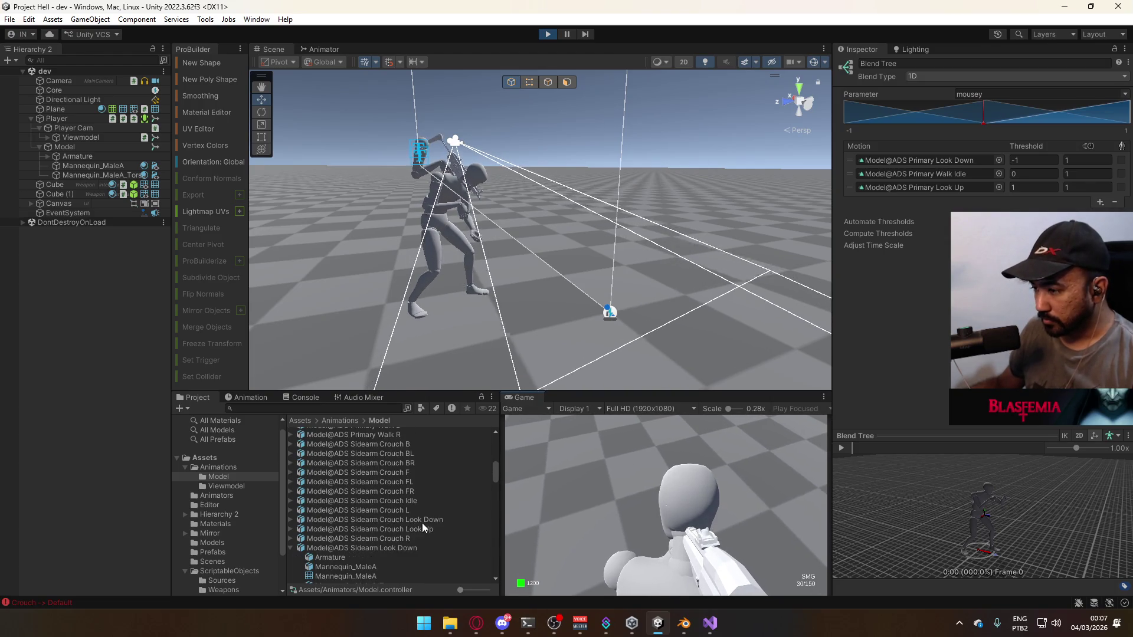
{"action": "left_click", "coordinate": [290, 548]}
{"action": "left_click", "coordinate": [295, 548]}
{"action": "left_click", "coordinate": [298, 558]}
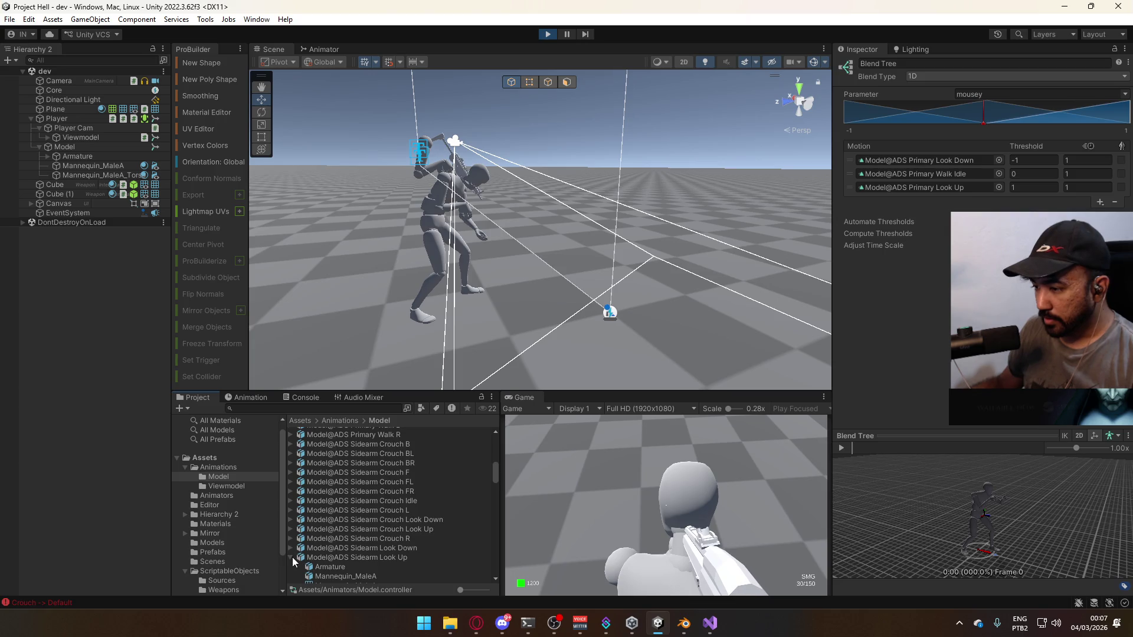
{"action": "left_click", "coordinate": [293, 558]}
Collapse the Primary Look Up and Look Down assets and show Primary Look Down's import settings
{"action": "scroll", "coordinate": [406, 499], "scroll_direction": "up", "scroll_amount": 4}
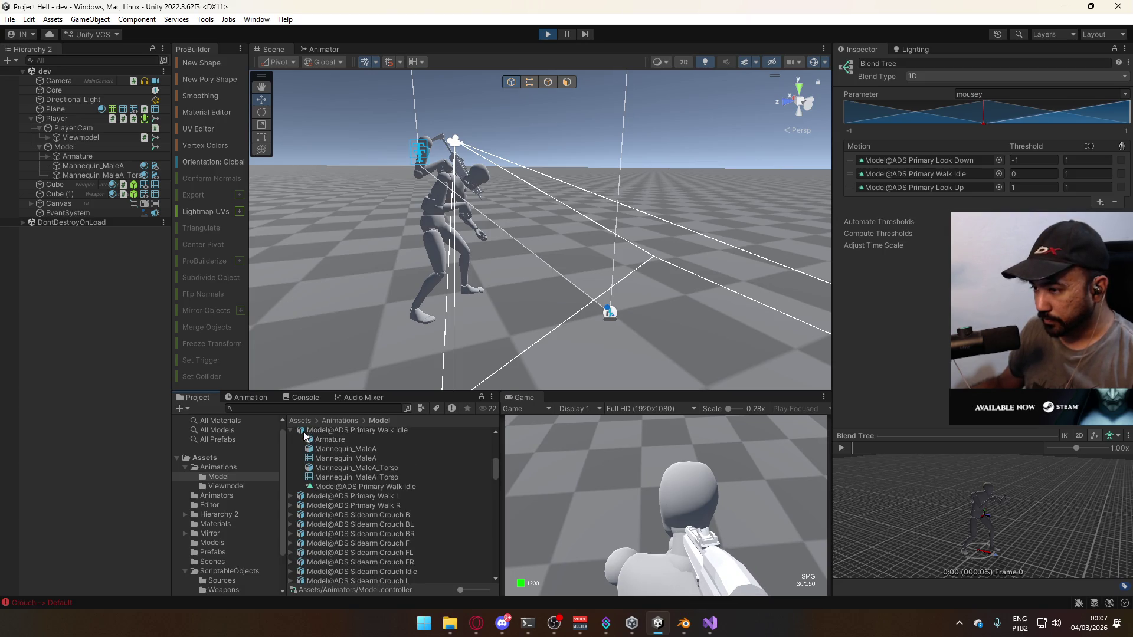
{"action": "scroll", "coordinate": [303, 436], "scroll_direction": "up", "scroll_amount": 9}
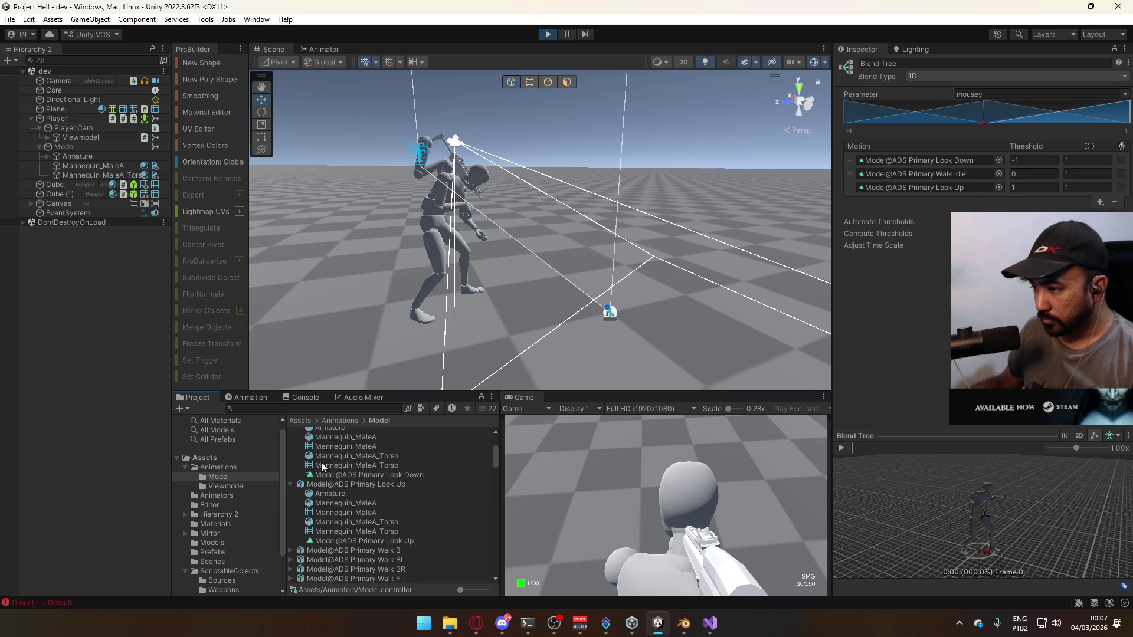
{"action": "left_click", "coordinate": [301, 485]}
{"action": "scroll", "coordinate": [310, 468], "scroll_direction": "up", "scroll_amount": 6}
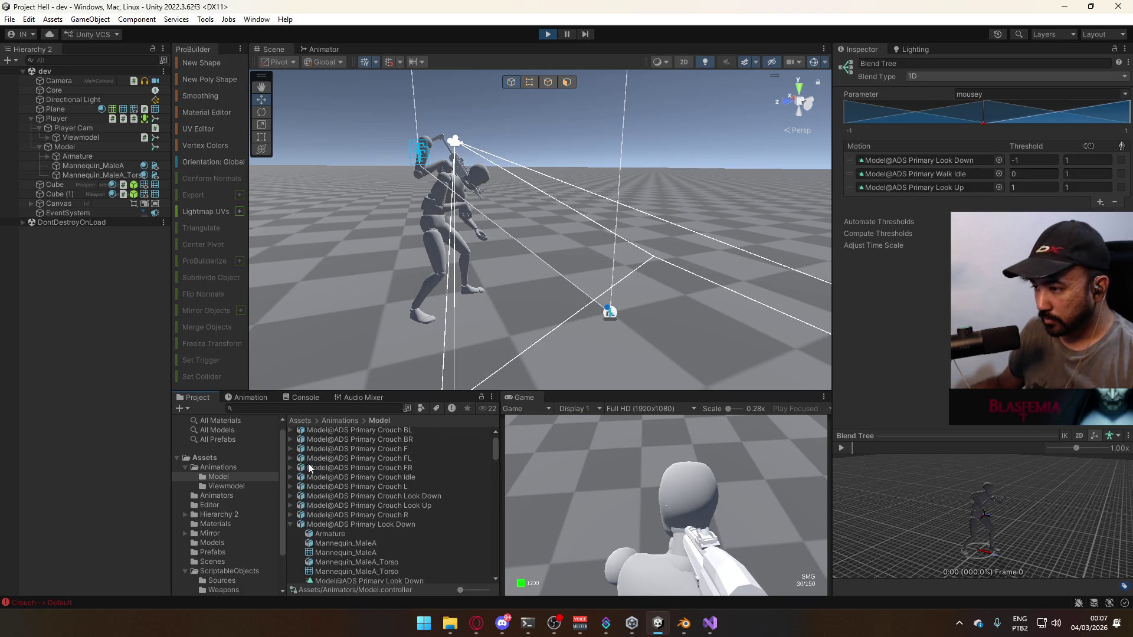
{"action": "left_click", "coordinate": [292, 524]}
{"action": "left_click", "coordinate": [354, 524]}
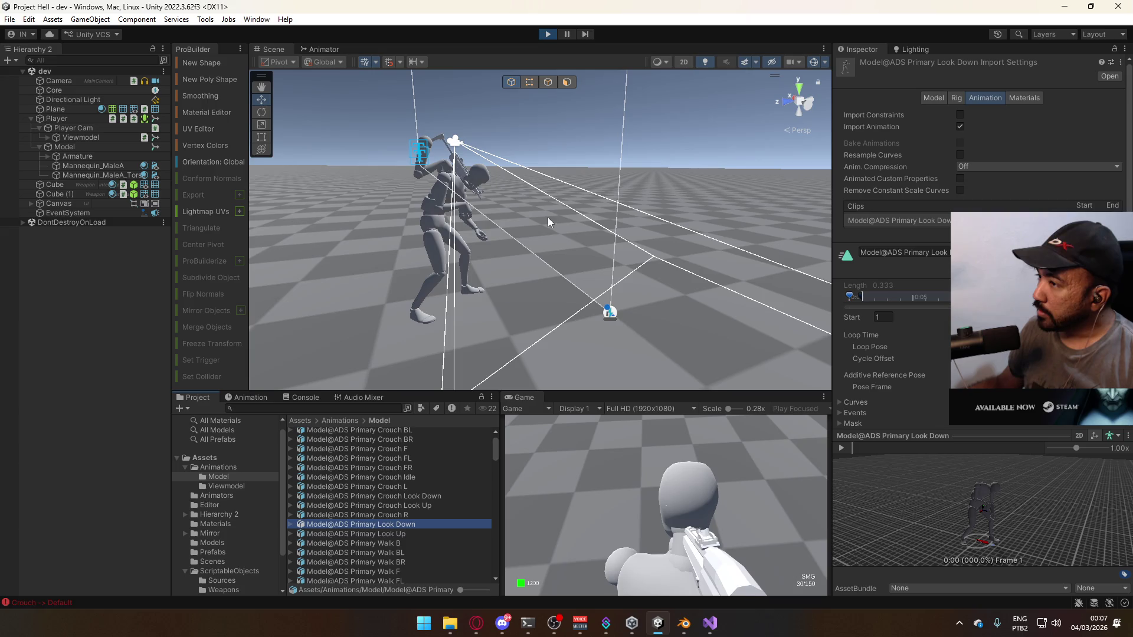
Switch between the Look Layer animator graph and the Scene view
{"action": "left_click", "coordinate": [324, 49]}
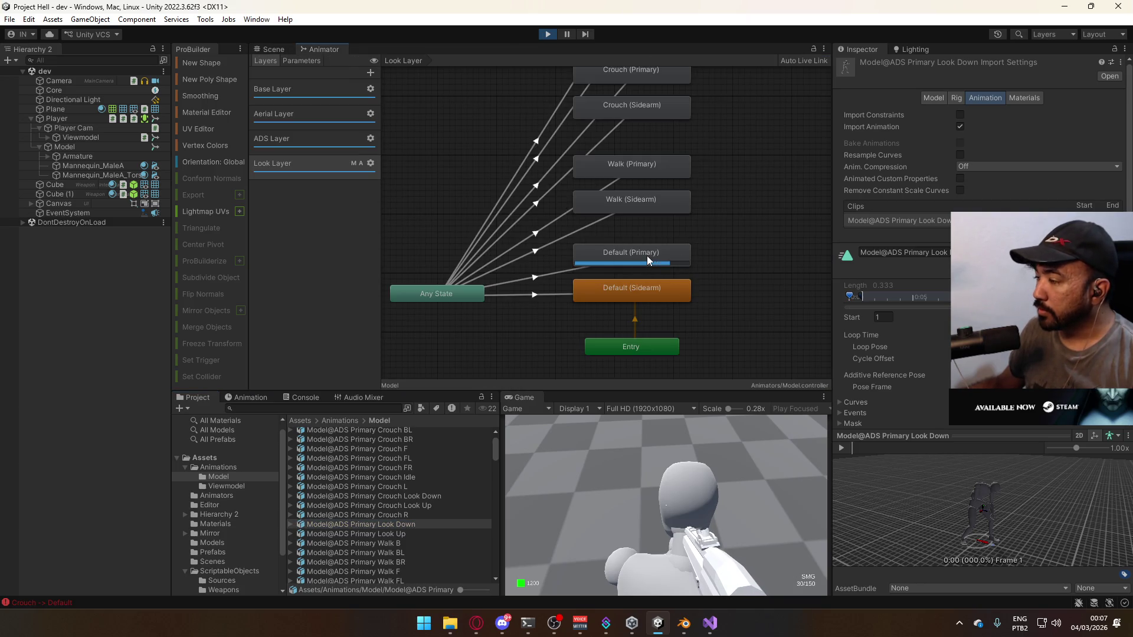
{"action": "left_click", "coordinate": [266, 51]}
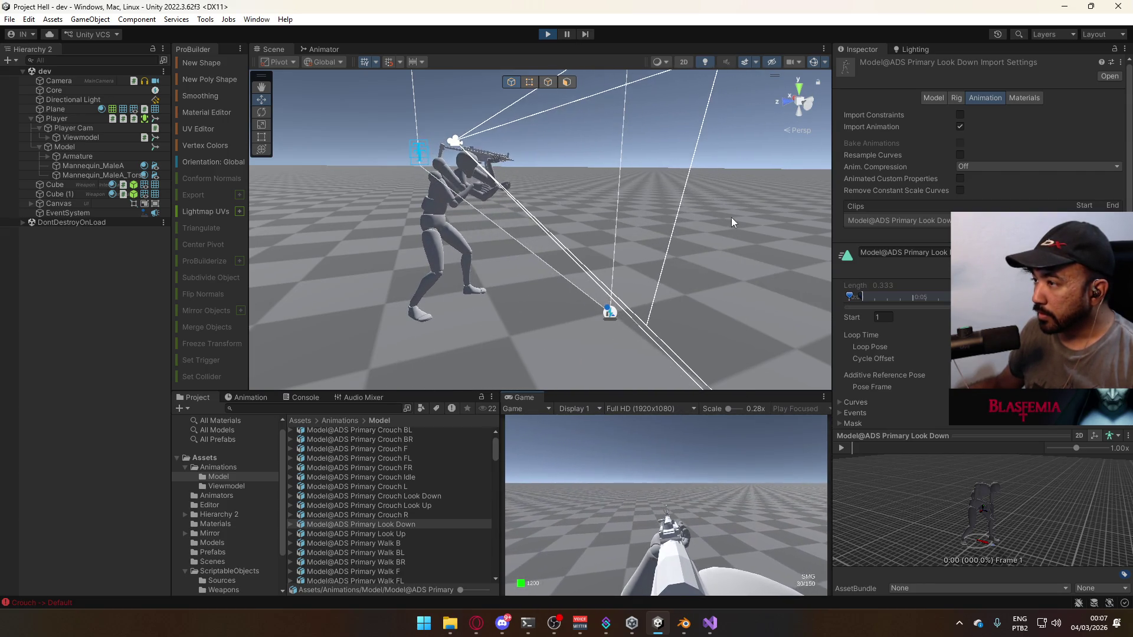
{"action": "left_click", "coordinate": [324, 49]}
Inspect the Default (Primary) blend tree's hipfire Look Down clip and thresholds
{"action": "double_click", "coordinate": [641, 262]}
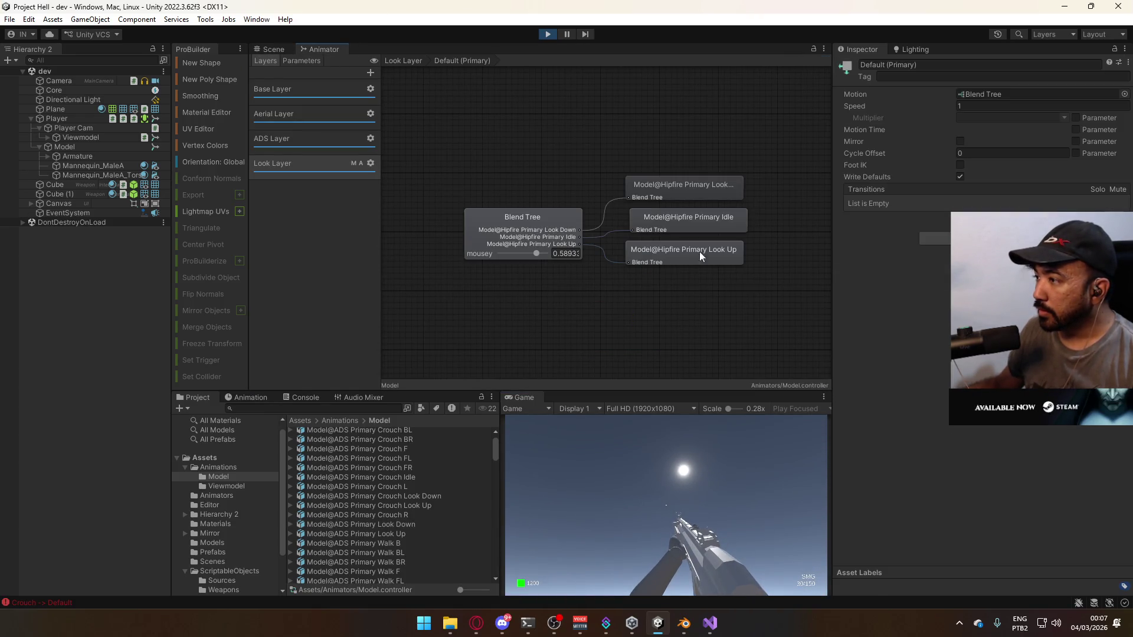
{"action": "left_click", "coordinate": [703, 200]}
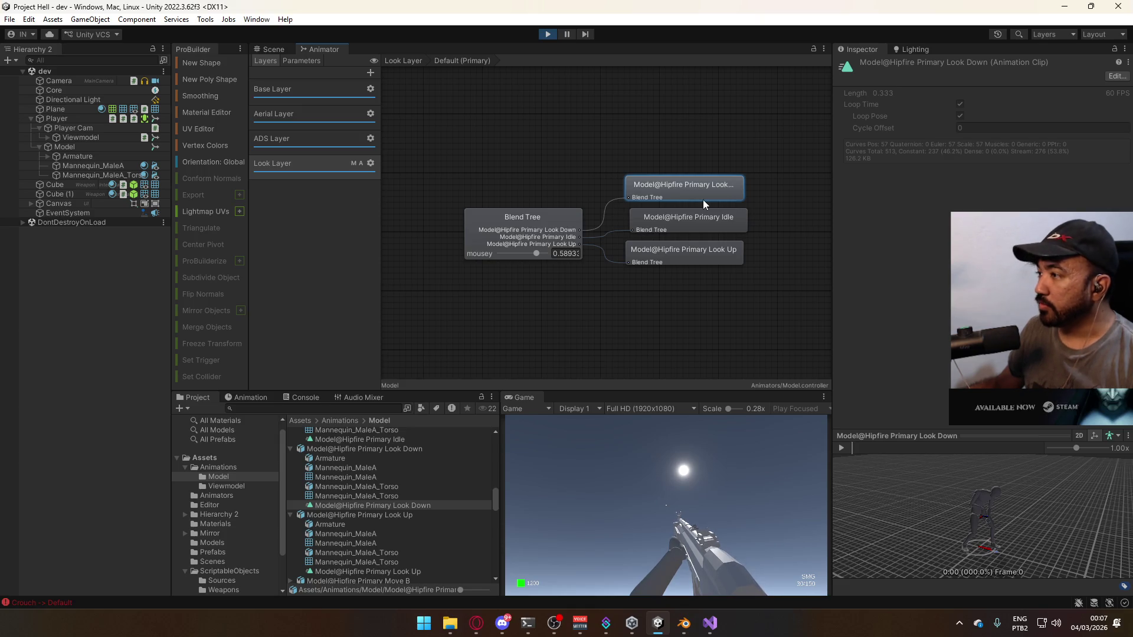
{"action": "left_click", "coordinate": [530, 248]}
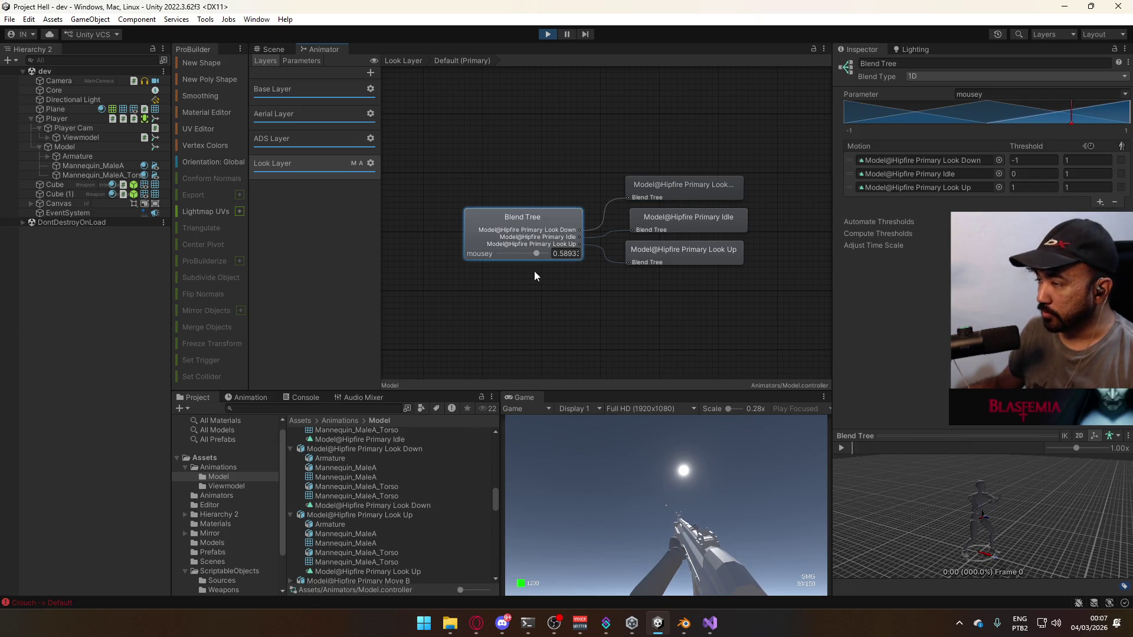
{"action": "left_click", "coordinate": [278, 49]}
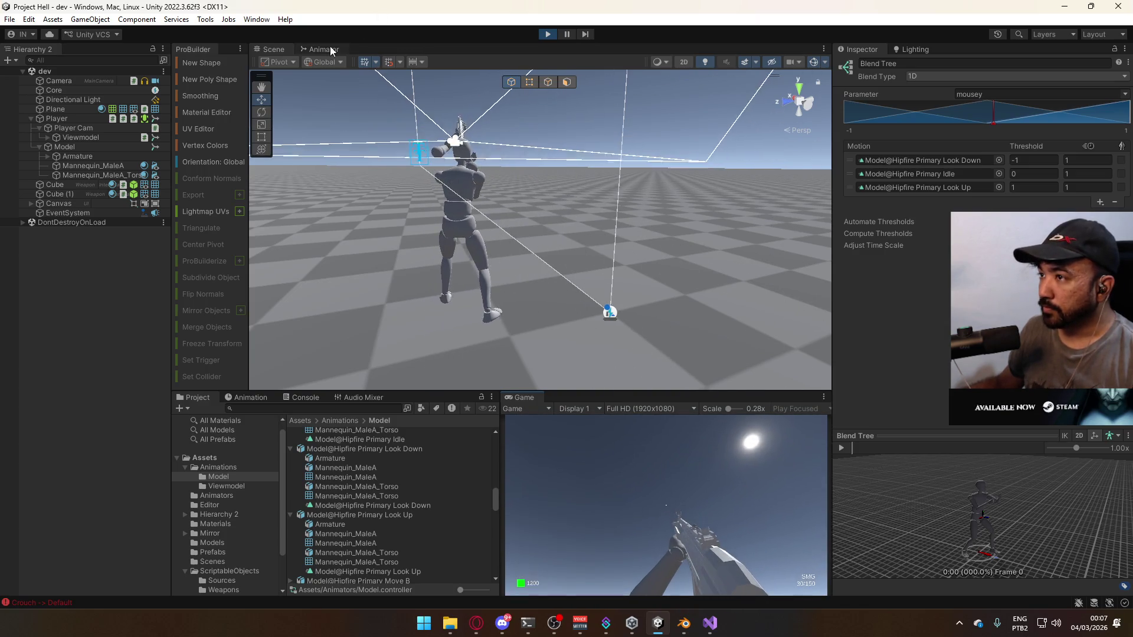
{"action": "left_click", "coordinate": [328, 49]}
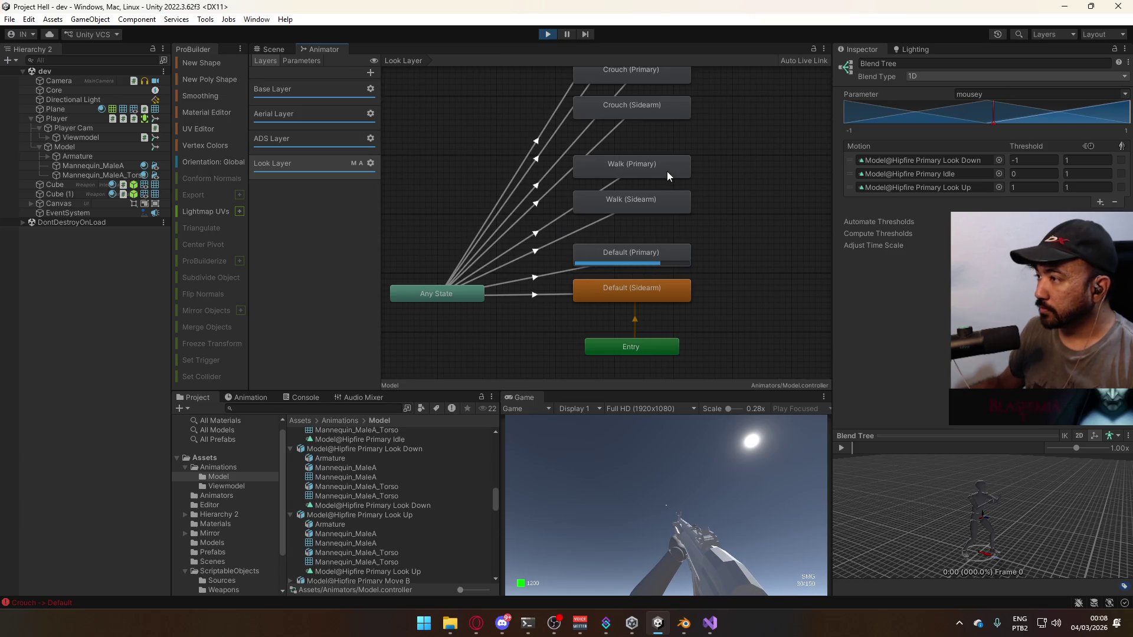
Open the Walk (Primary) blend tree and preview the ADS Primary Look Down clip
{"action": "double_click", "coordinate": [634, 177]}
{"action": "left_click", "coordinate": [669, 197]}
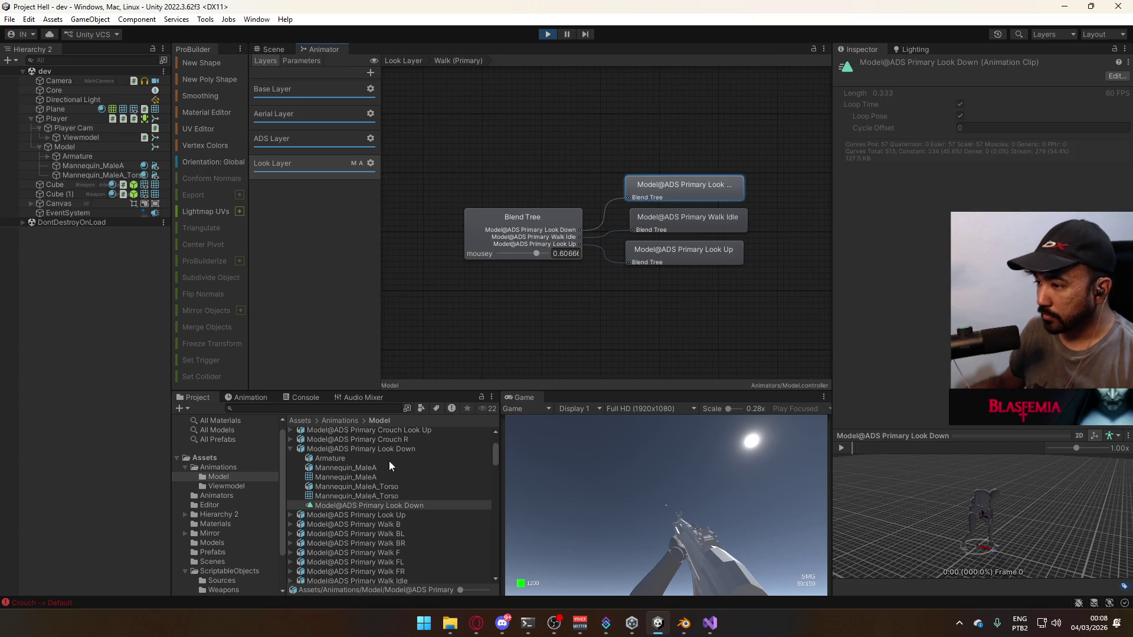
{"action": "left_click", "coordinate": [402, 450]}
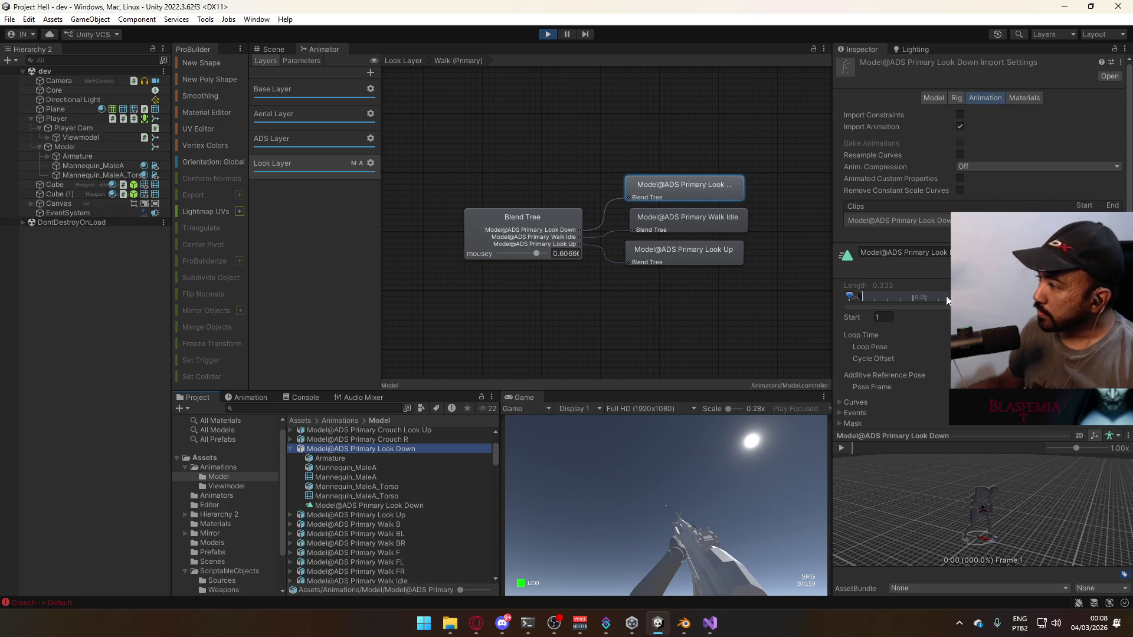
{"action": "left_click", "coordinate": [841, 448]}
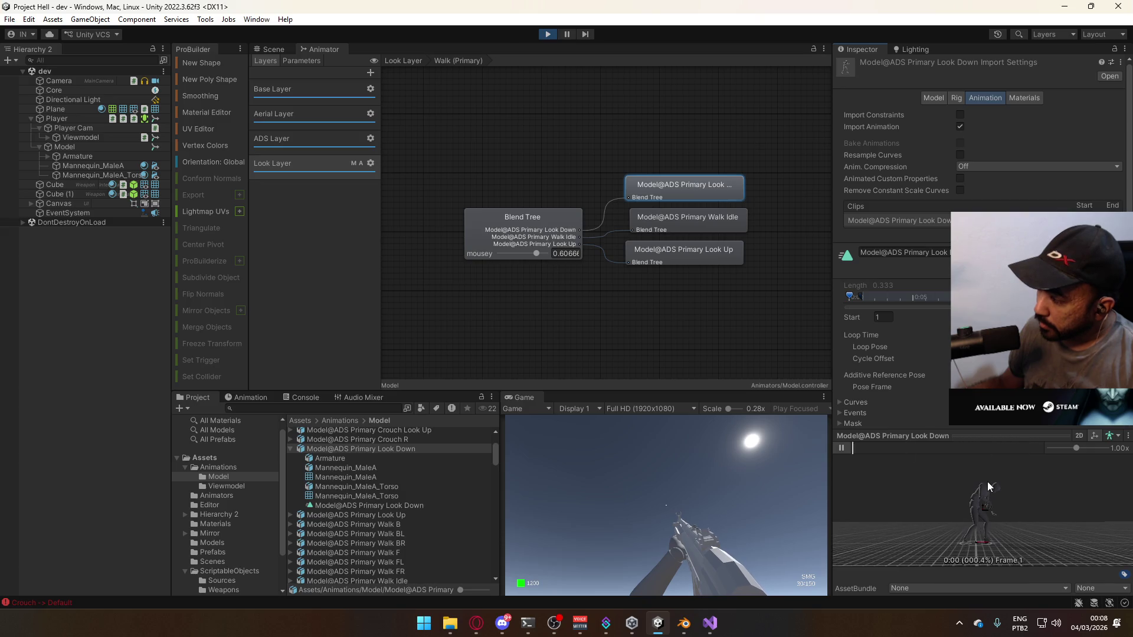
{"action": "left_click", "coordinate": [358, 449]}
{"action": "key", "text": "Left"}
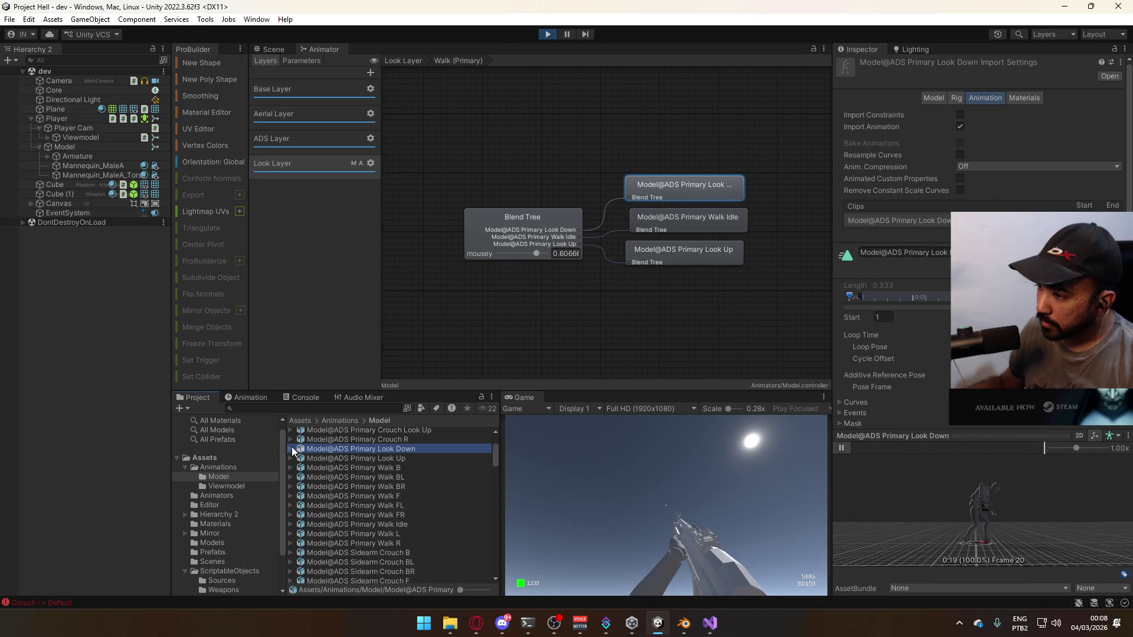
Play and stop a preview of the ADS Primary Look Up clip
{"action": "left_click", "coordinate": [364, 459]}
{"action": "key", "text": "Right"}
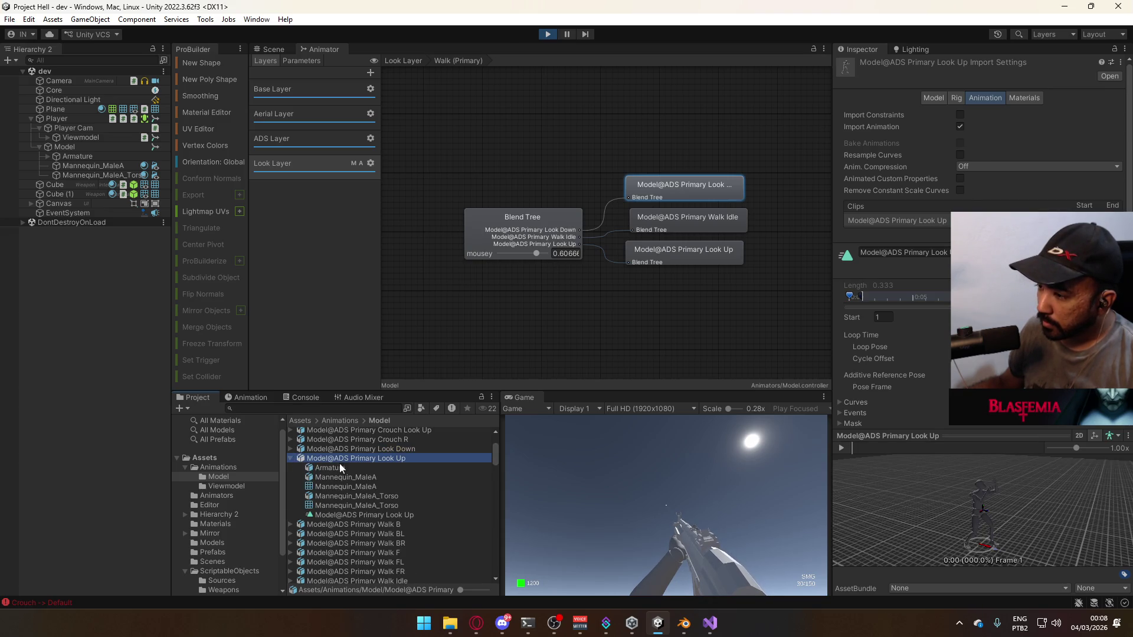
{"action": "left_click", "coordinate": [845, 449]}
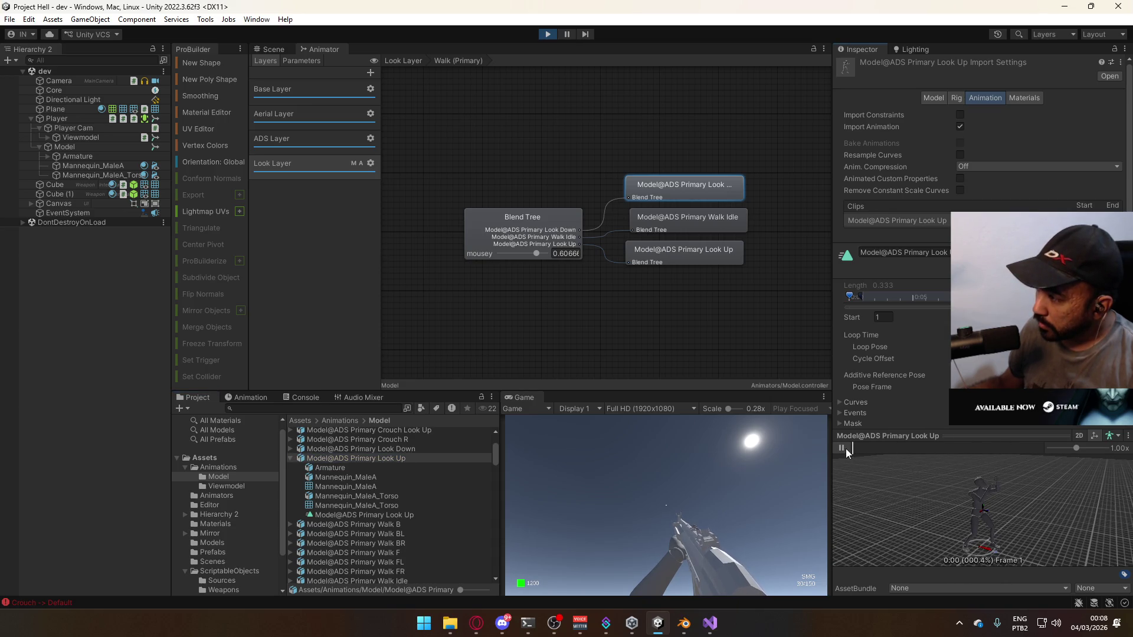
{"action": "left_click", "coordinate": [845, 448]}
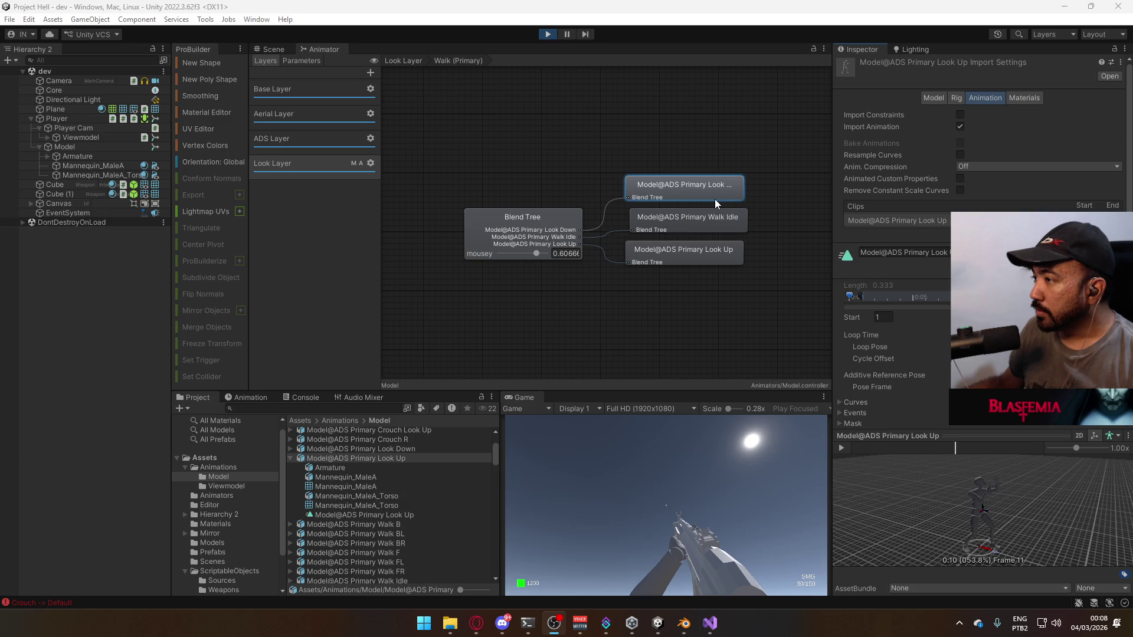
Preview the ADS Primary Walk Idle clip, then switch to Blender
{"action": "left_click", "coordinate": [710, 217]}
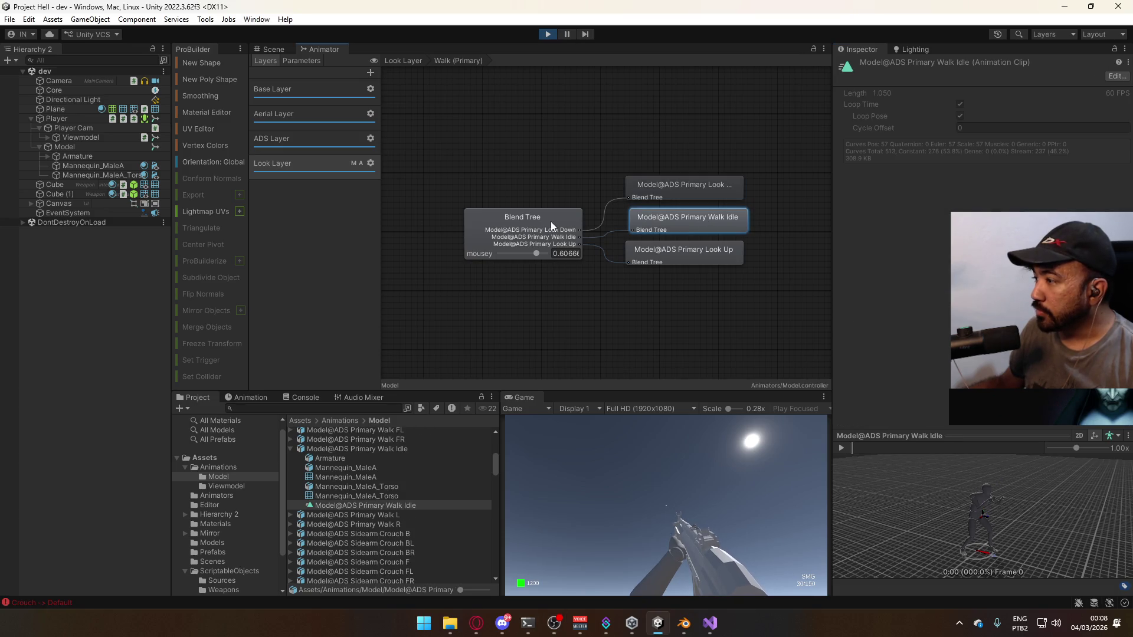
{"action": "left_click", "coordinate": [842, 448]}
{"action": "left_click", "coordinate": [842, 448]}
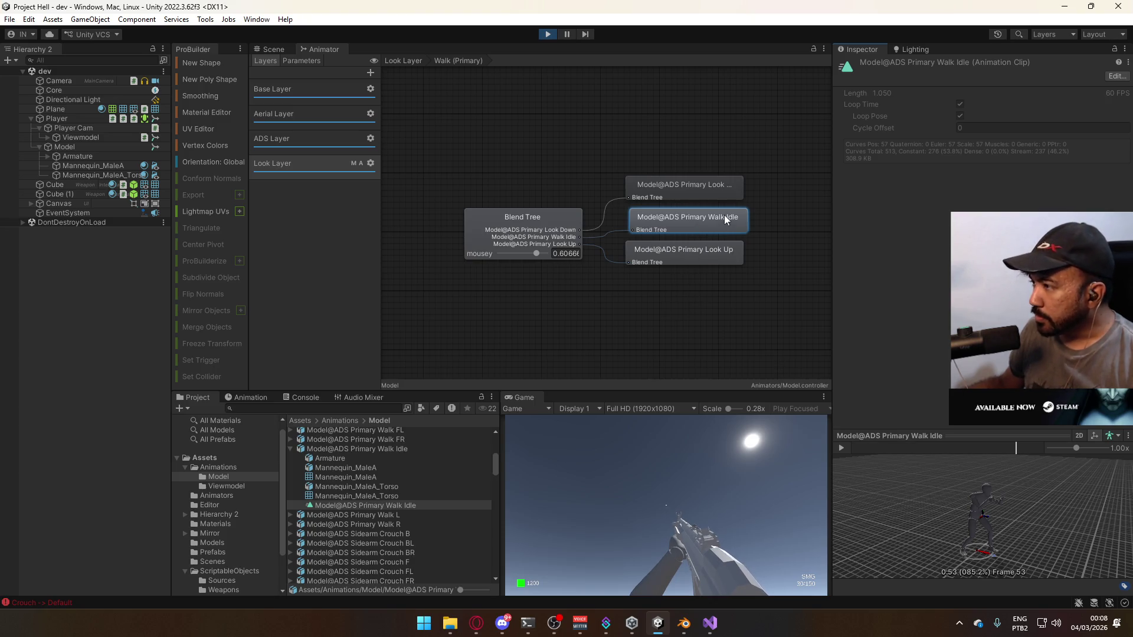
{"action": "key", "text": "alt+tab"}
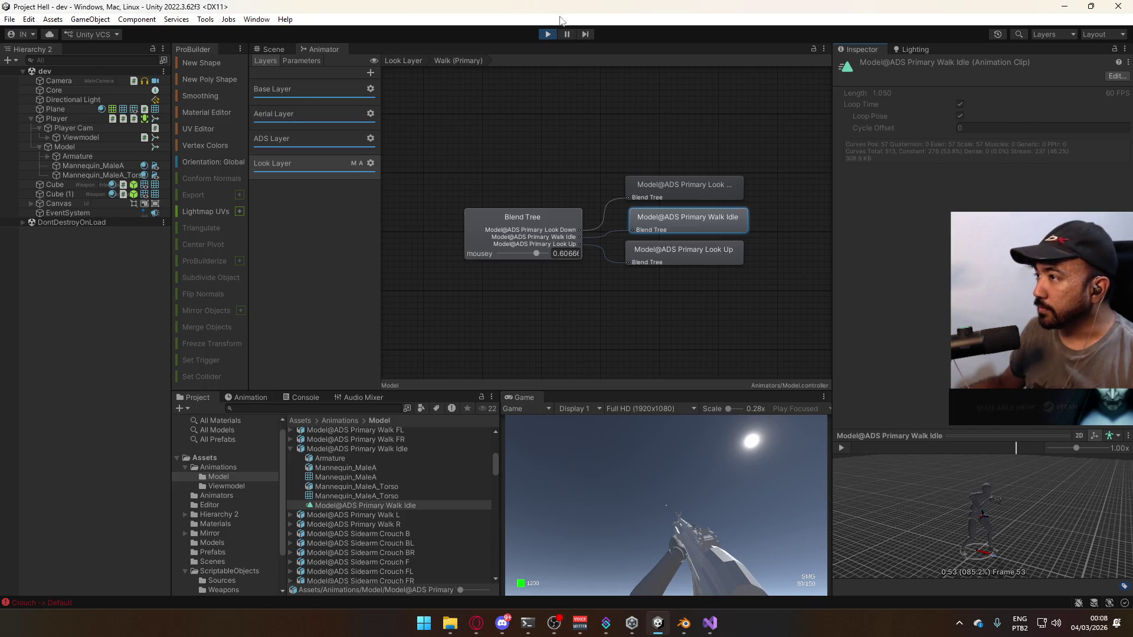
{"action": "key", "text": "alt+Tab"}
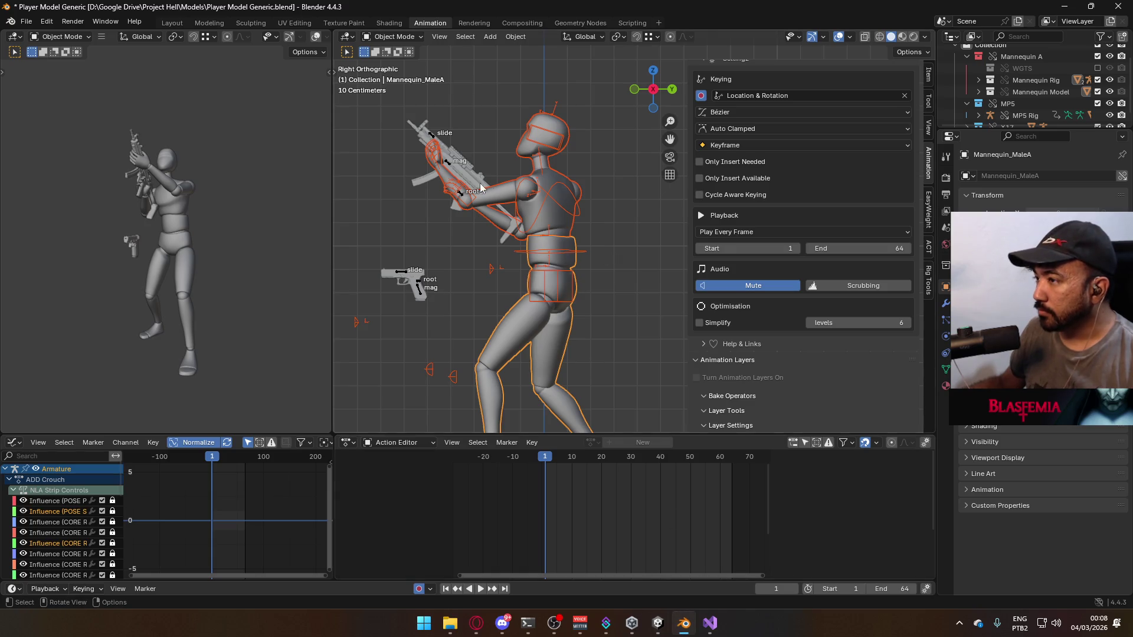
Select the MP5 Rig and toggle the ADD Look Up layer off and back on
{"action": "left_click", "coordinate": [451, 169]}
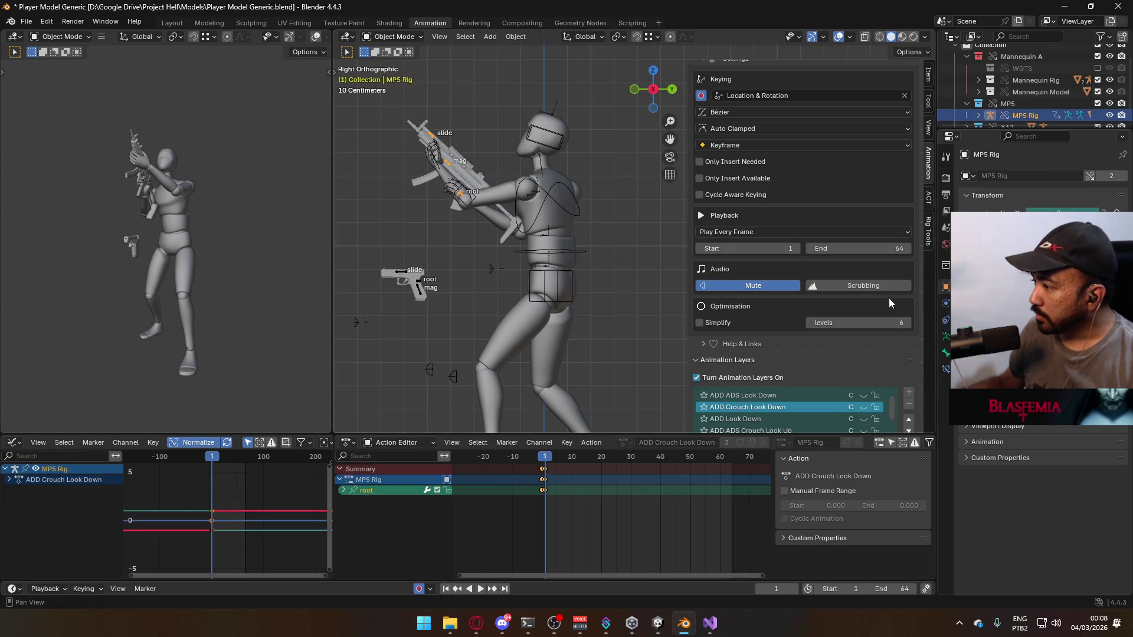
{"action": "scroll", "coordinate": [868, 270], "scroll_direction": "down", "scroll_amount": 4}
{"action": "left_click", "coordinate": [861, 360]}
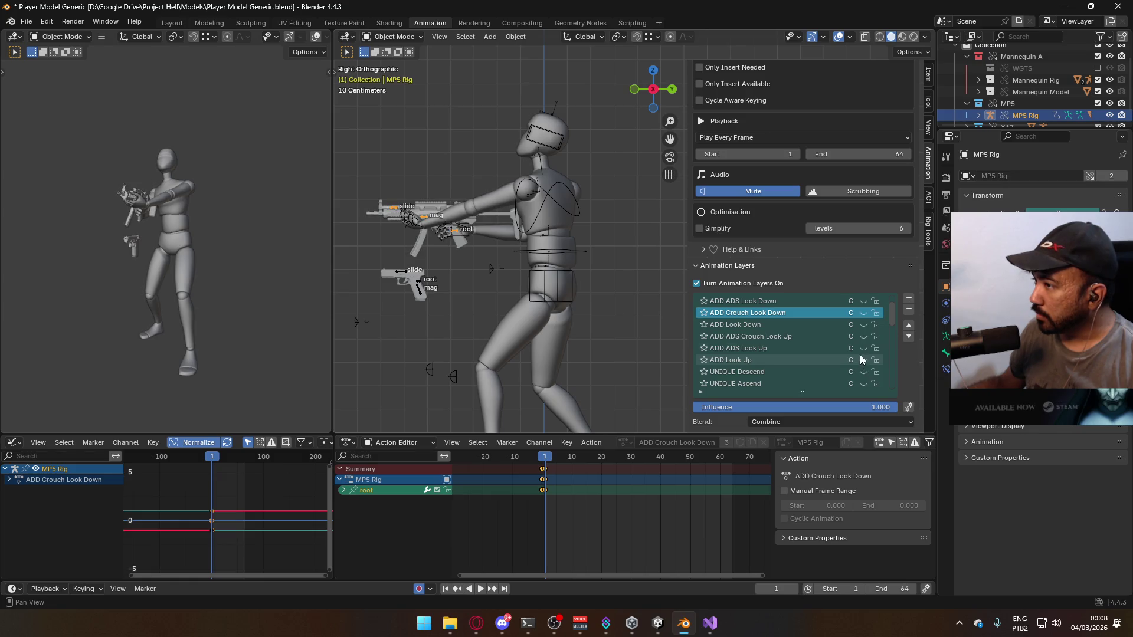
{"action": "left_click", "coordinate": [583, 210]}
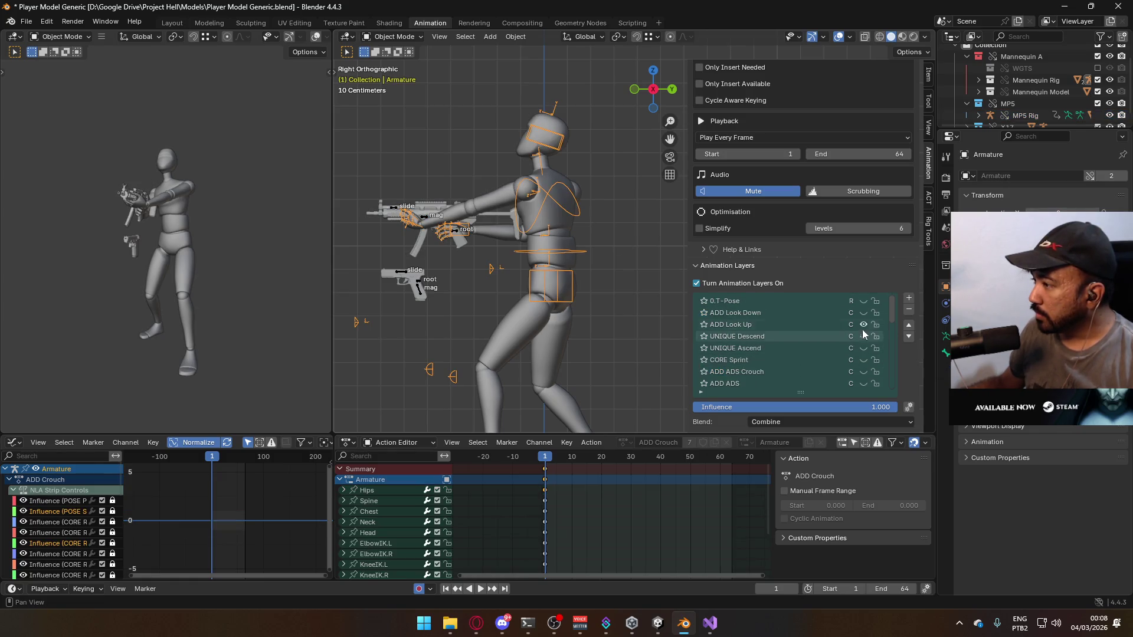
{"action": "left_click", "coordinate": [863, 322]}
{"action": "scroll", "coordinate": [863, 322], "scroll_direction": "down", "scroll_amount": 4}
{"action": "scroll", "coordinate": [864, 325], "scroll_direction": "down", "scroll_amount": 10}
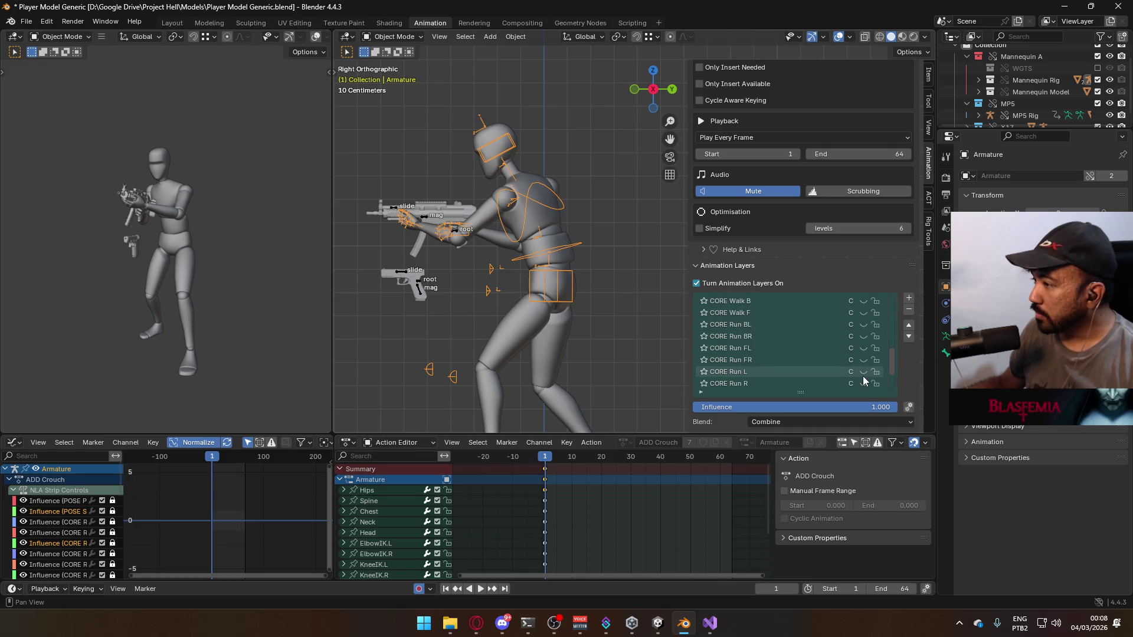
{"action": "scroll", "coordinate": [864, 377], "scroll_direction": "up", "scroll_amount": 8}
Enable the ADD ADS layer on the armature and MP5 rig, with influence 1.000
{"action": "left_click", "coordinate": [858, 350]}
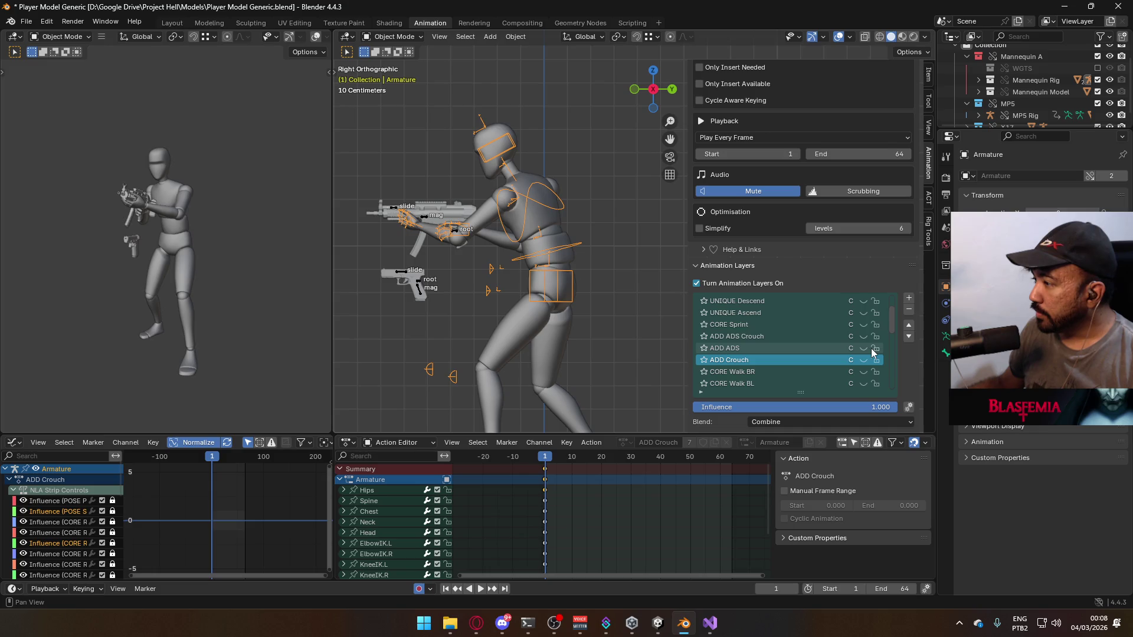
{"action": "left_click", "coordinate": [862, 349]}
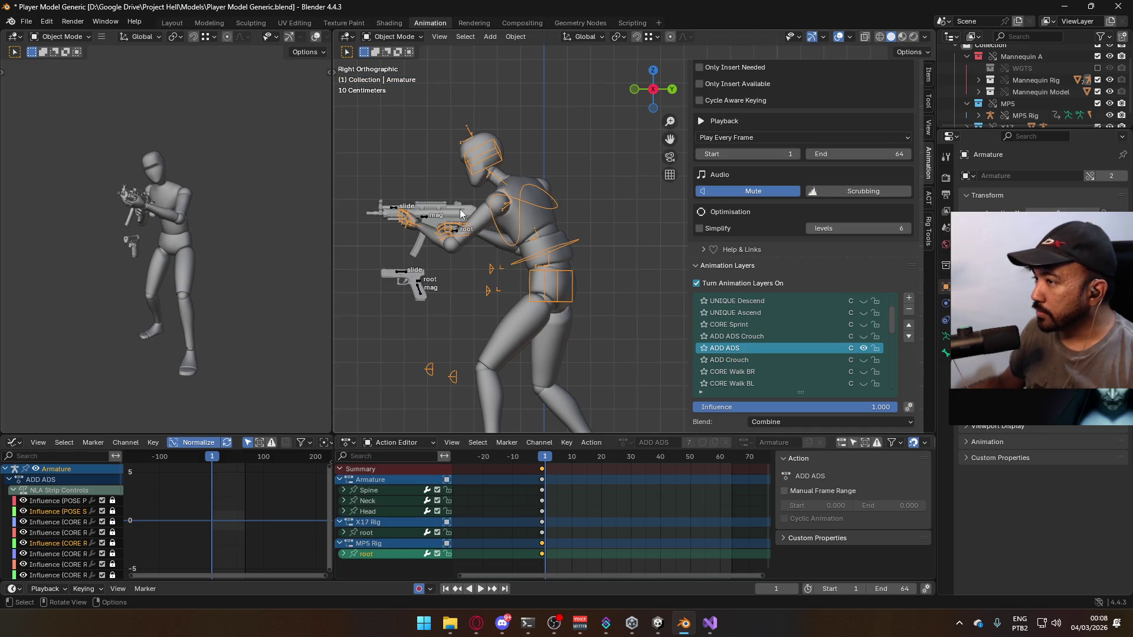
{"action": "left_click", "coordinate": [426, 217]}
{"action": "scroll", "coordinate": [855, 331], "scroll_direction": "down", "scroll_amount": 2}
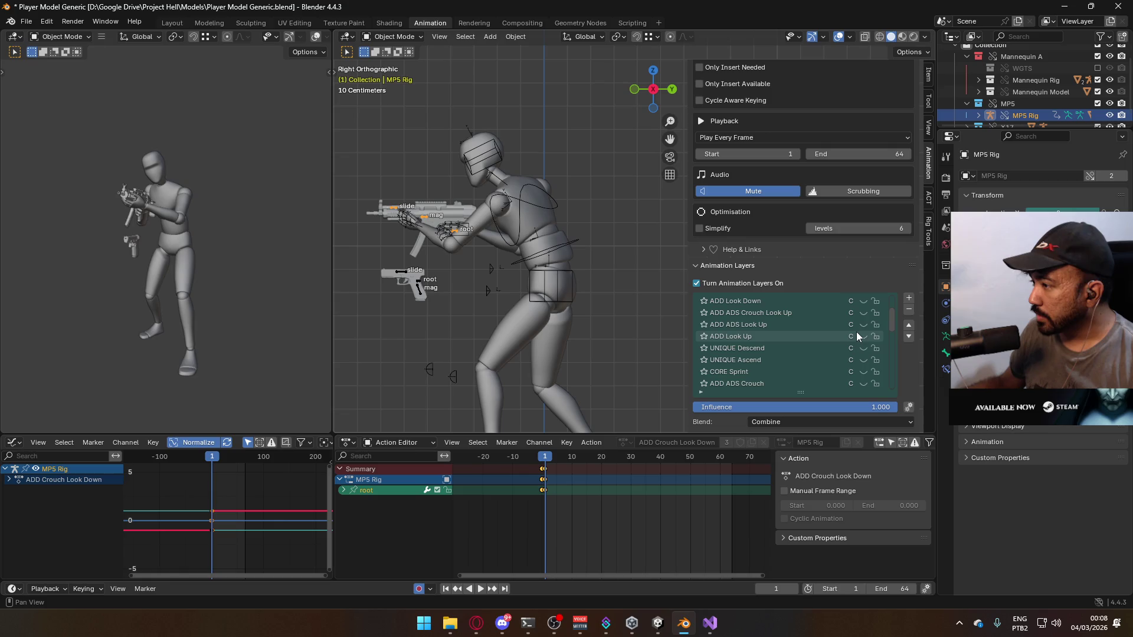
{"action": "scroll", "coordinate": [850, 351], "scroll_direction": "down", "scroll_amount": 2}
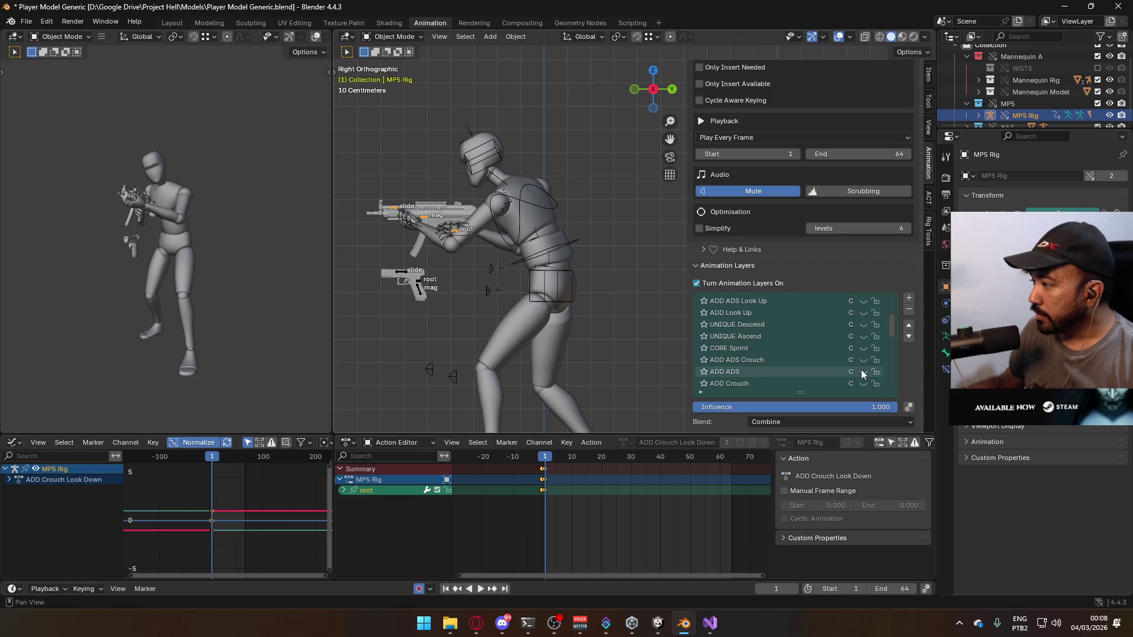
{"action": "left_click", "coordinate": [863, 371]}
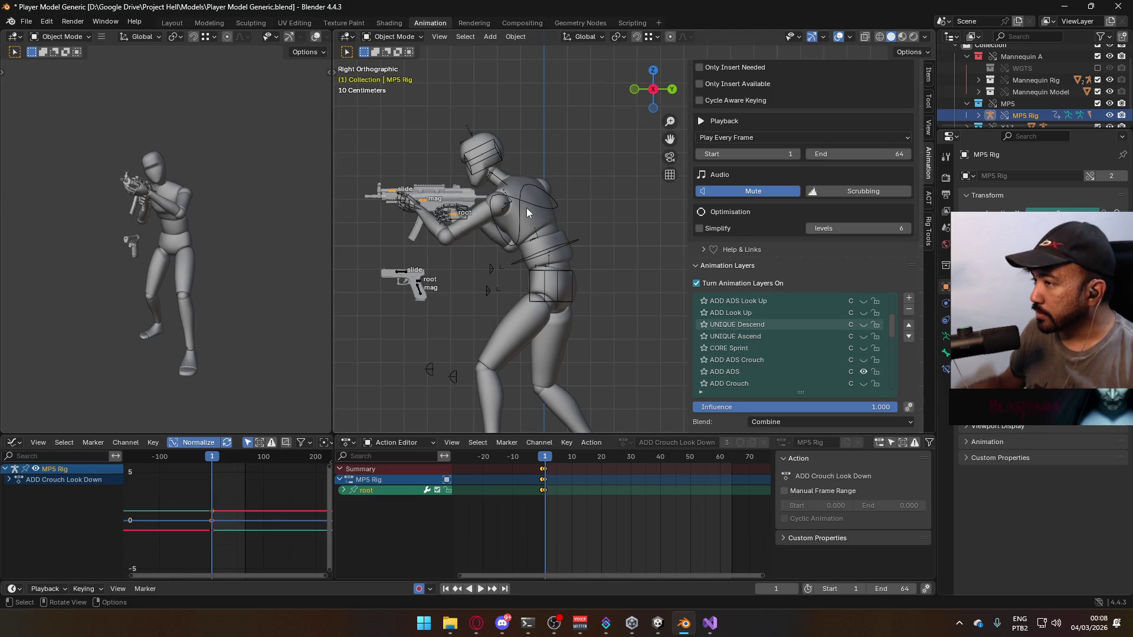
{"action": "left_click", "coordinate": [796, 373]}
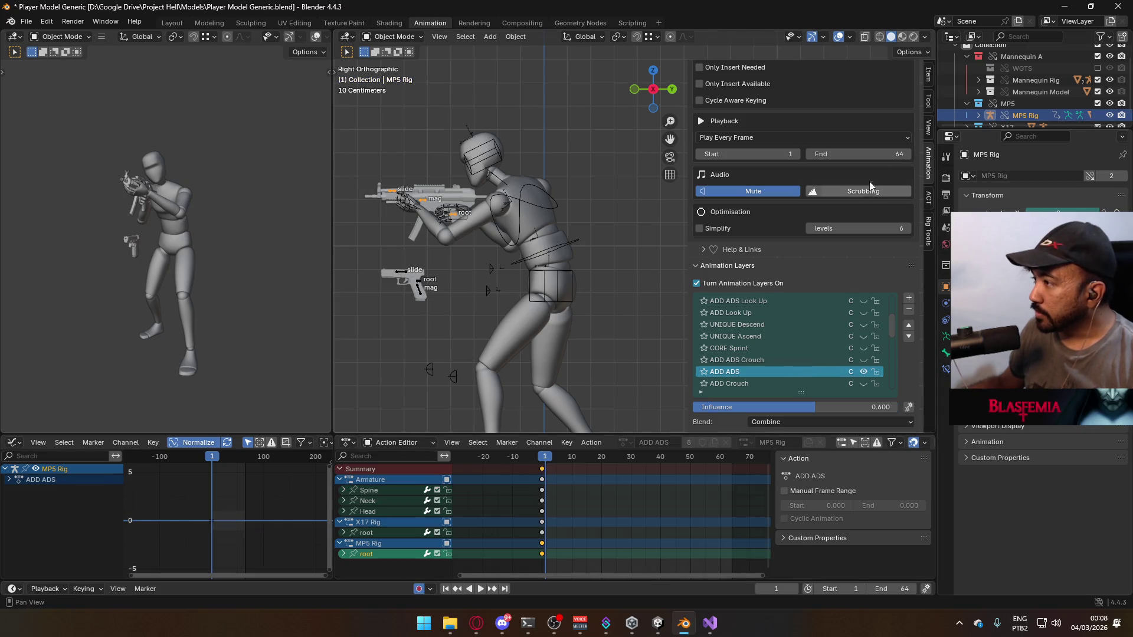
{"action": "scroll", "coordinate": [885, 189], "scroll_direction": "down", "scroll_amount": 8}
{"action": "scroll", "coordinate": [855, 316], "scroll_direction": "up", "scroll_amount": 6}
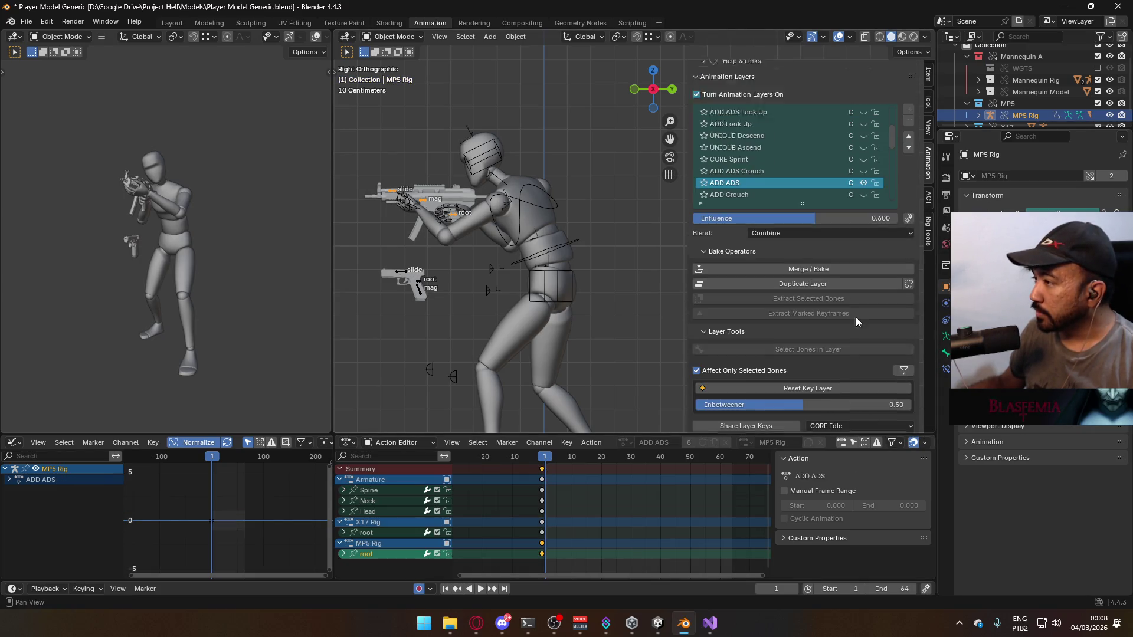
{"action": "left_click_drag", "start_coordinate": [826, 340], "coordinate": [898, 336]}
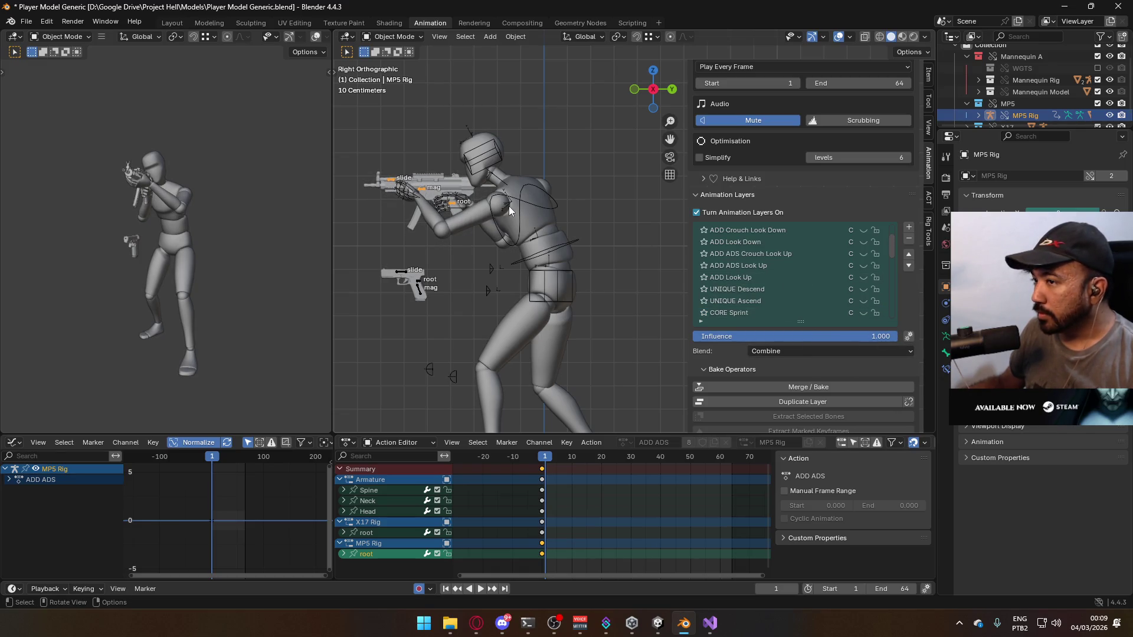
Play back the ADS pose from the right side view, then return to frame 1
{"action": "mouse_move", "coordinate": [499, 218]}
{"action": "middle_mouse_down"}
{"action": "mouse_move", "coordinate": [539, 232]}
{"action": "mouse_move", "coordinate": [639, 233]}
{"action": "mouse_move", "coordinate": [576, 242]}
{"action": "middle_mouse_up"}
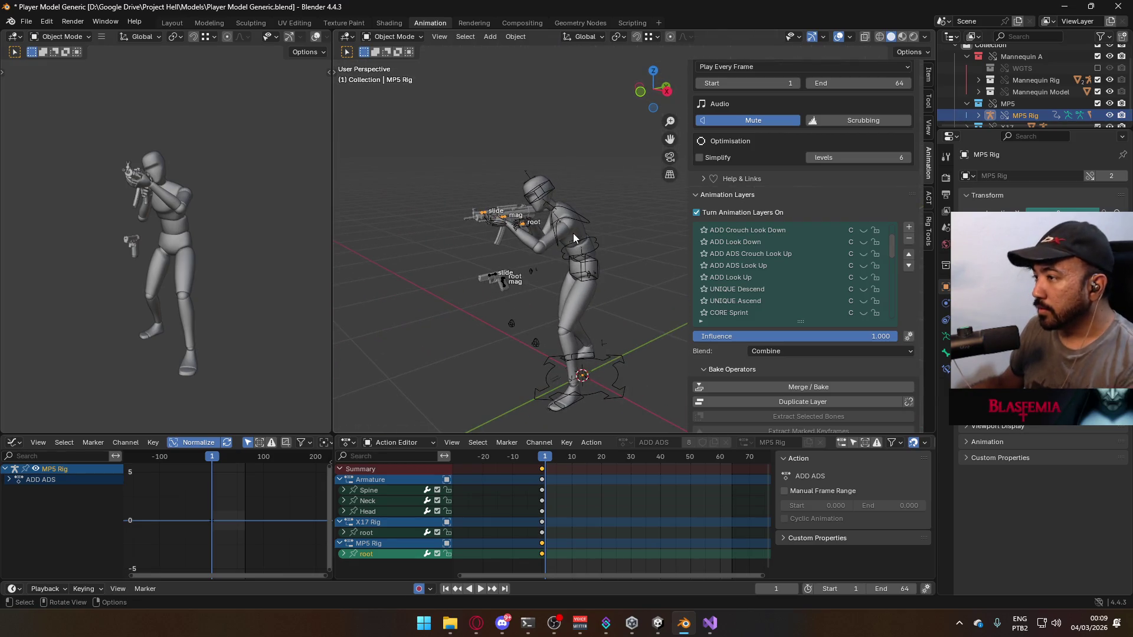
{"action": "key", "text": "KP_3"}
{"action": "key", "text": "space"}
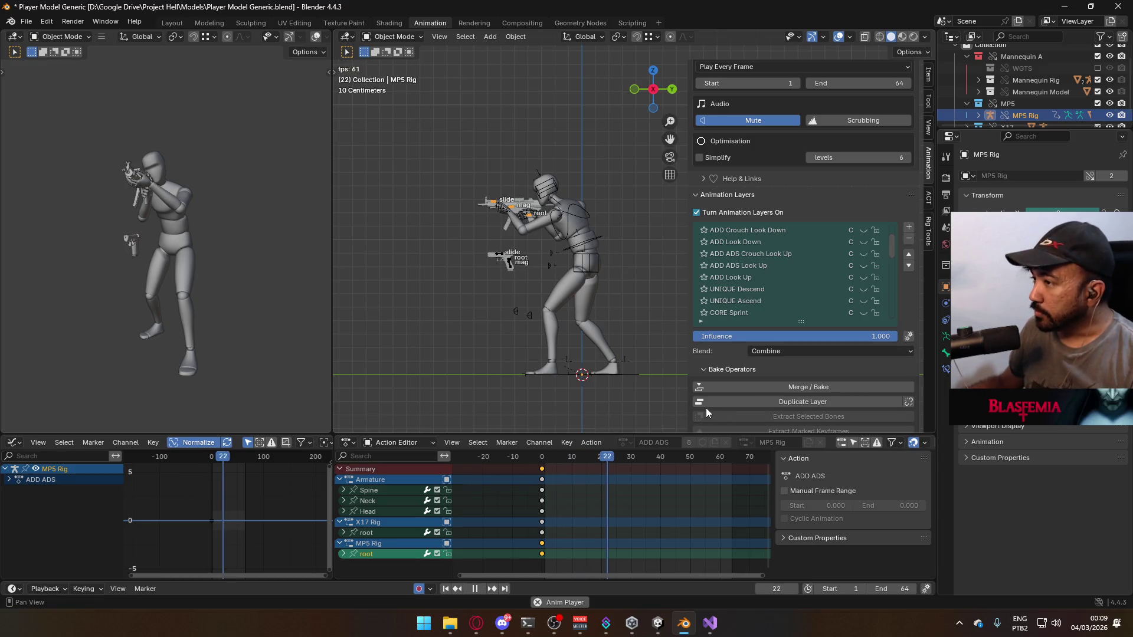
{"action": "left_click", "coordinate": [547, 460]}
{"action": "key", "text": "Escape"}
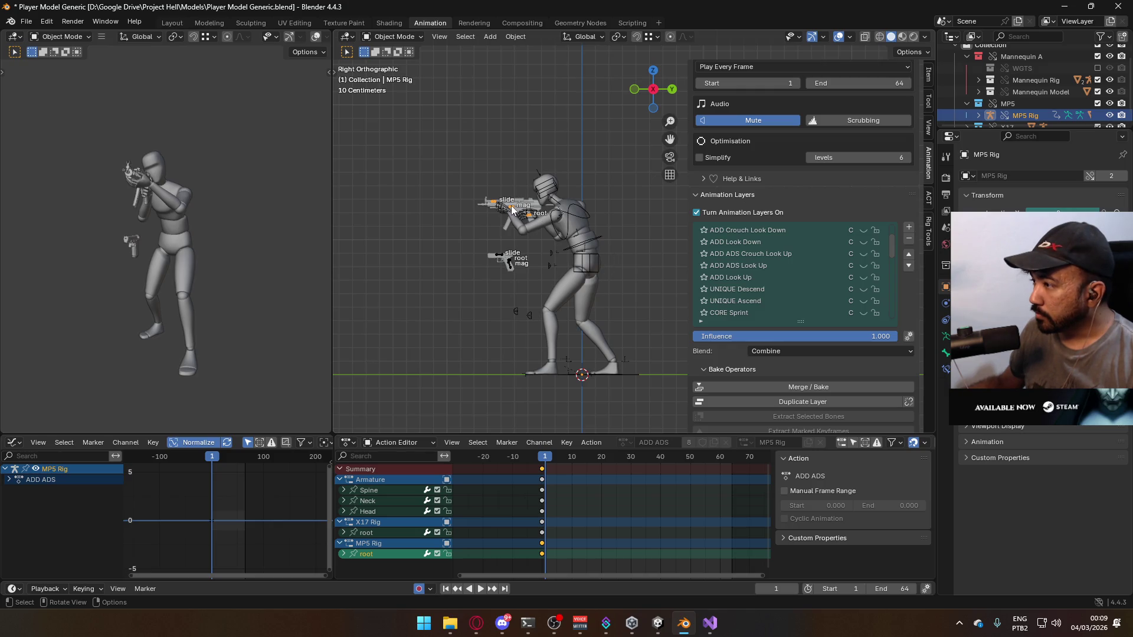
{"action": "scroll", "coordinate": [786, 274], "scroll_direction": "down", "scroll_amount": 10}
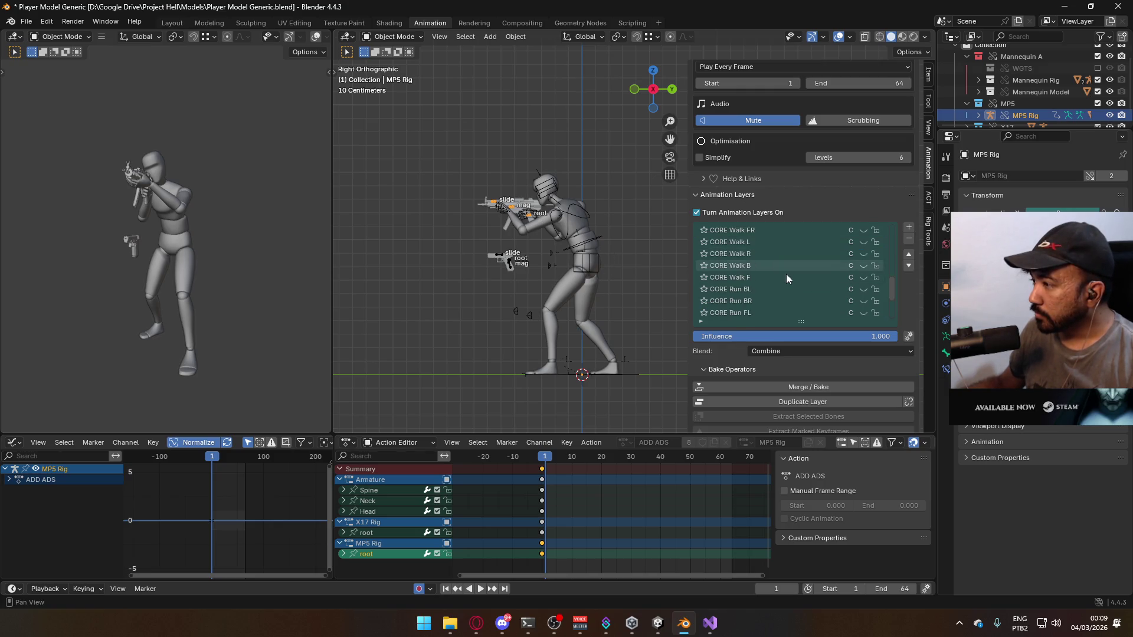
{"action": "scroll", "coordinate": [785, 274], "scroll_direction": "down", "scroll_amount": 6}
{"action": "key", "text": "space"}
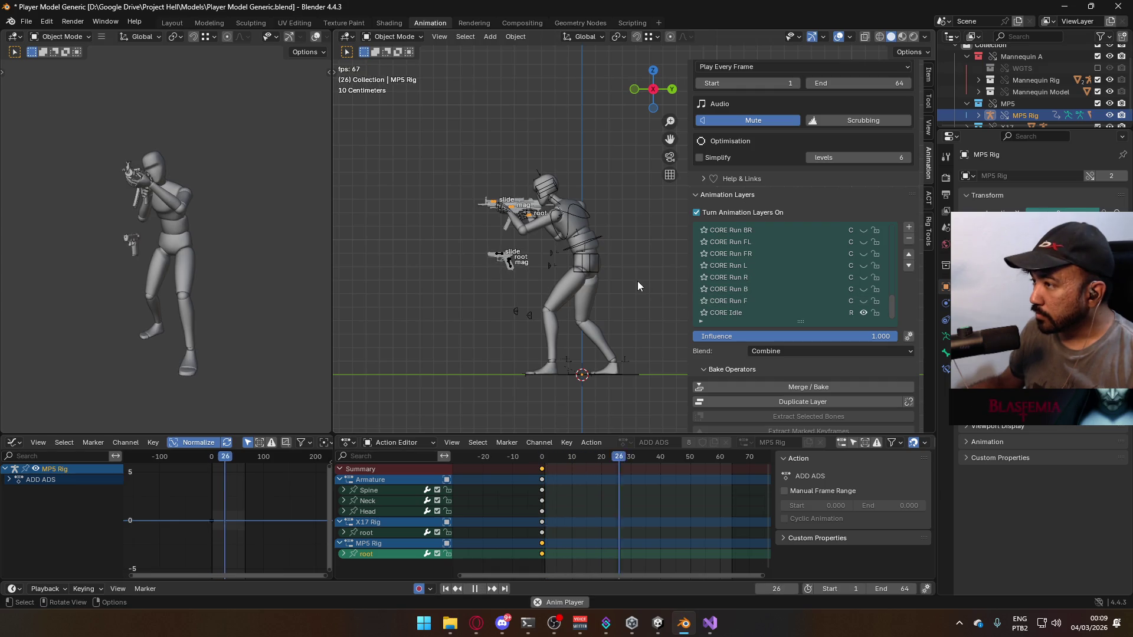
{"action": "scroll", "coordinate": [529, 250], "scroll_direction": "up", "scroll_amount": 5}
{"action": "key", "text": "space"}
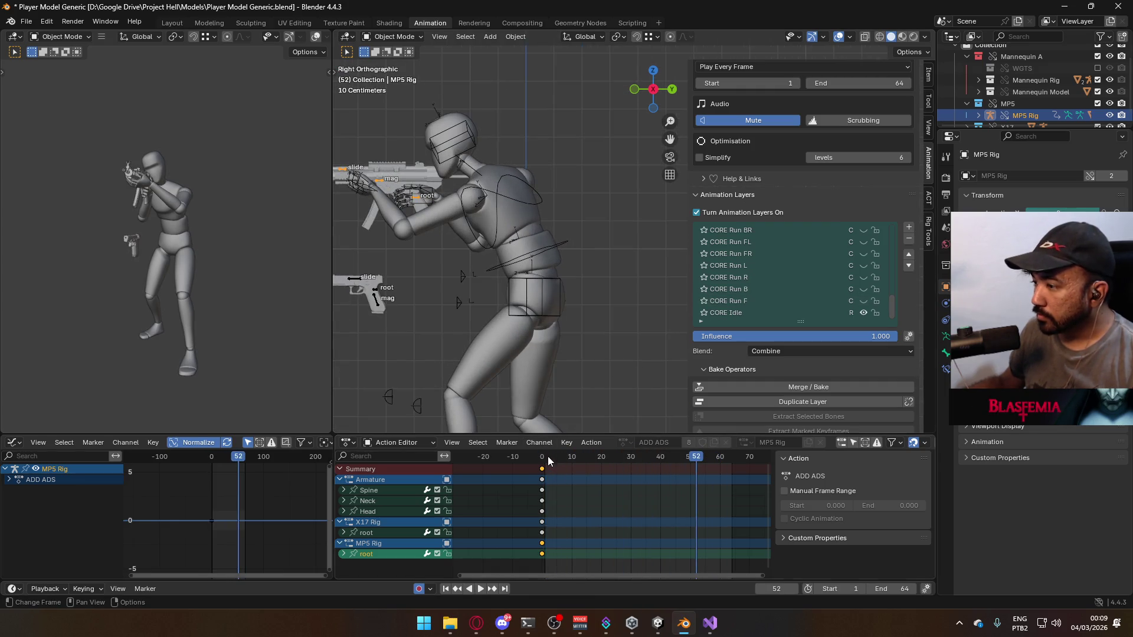
{"action": "left_click", "coordinate": [544, 458]}
Select the mannequin armature and save Player Model Generic.blend
{"action": "left_click", "coordinate": [555, 255]}
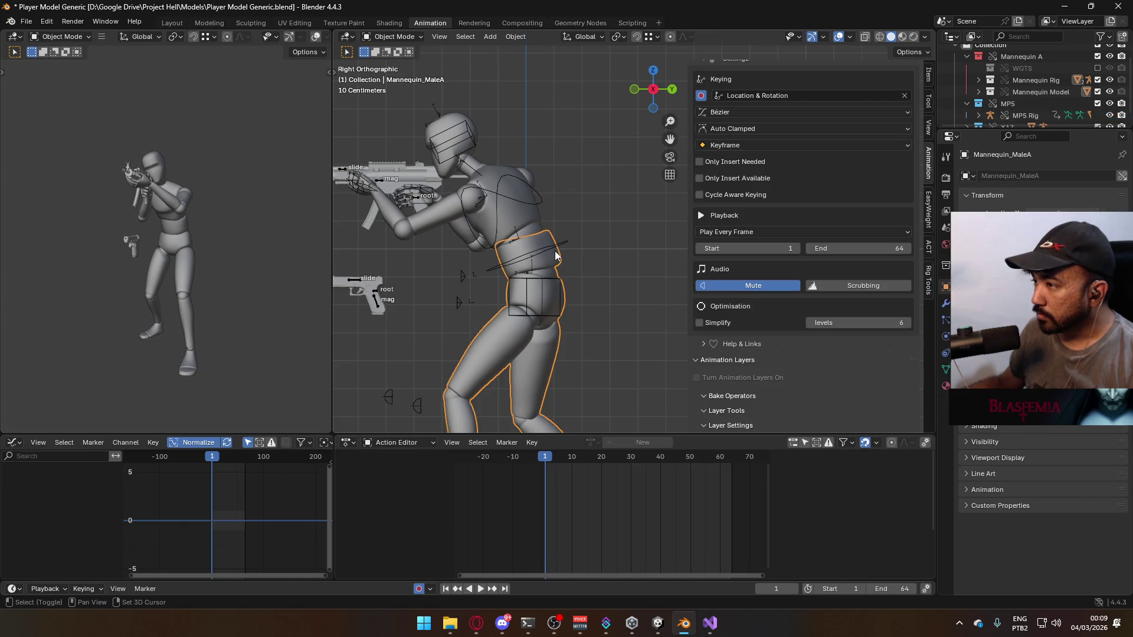
{"action": "left_click", "coordinate": [528, 214]}
{"action": "key", "text": "ctrl+s"}
{"action": "left_click", "coordinate": [26, 21]}
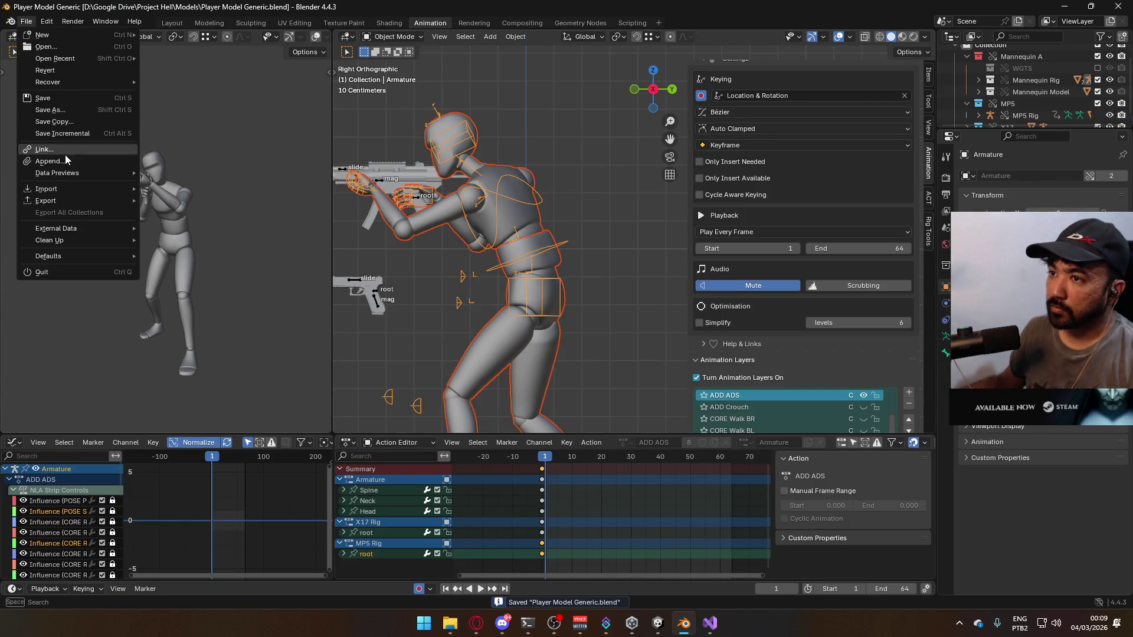
Export the armature as FBX over Model@ADS Primary Walk Idle.fbx, found by searching 'ads p walk'
{"action": "mouse_move", "coordinate": [68, 201]}
{"action": "left_click", "coordinate": [231, 307]}
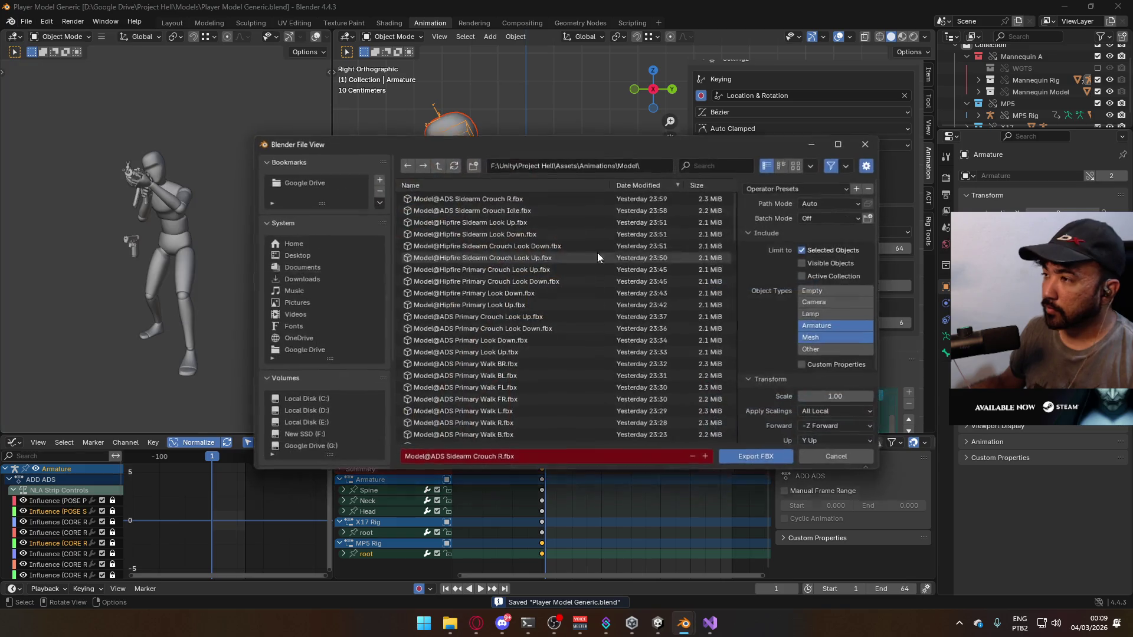
{"action": "left_click", "coordinate": [716, 166]}
{"action": "type", "text": "ads p"}
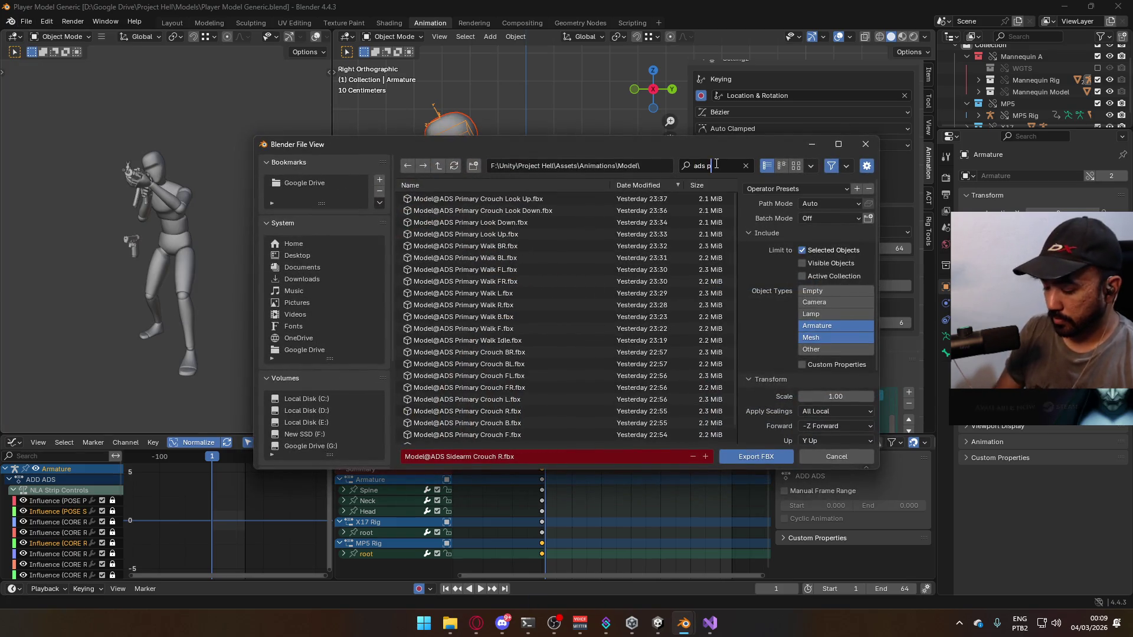
{"action": "type", "text": " walk"}
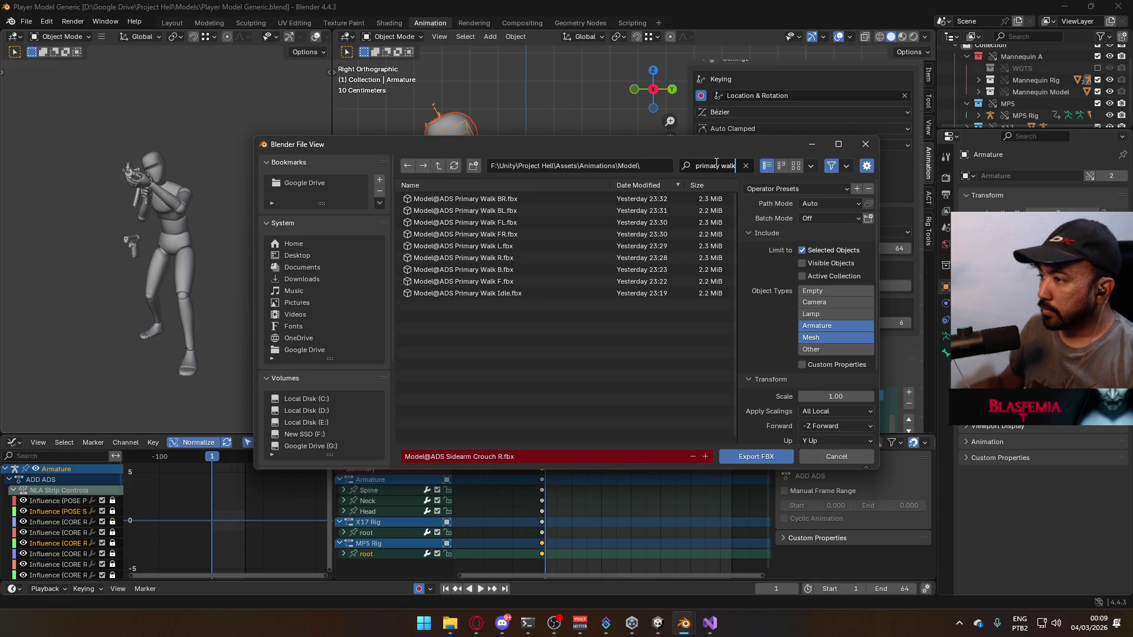
{"action": "double_click", "coordinate": [486, 294]}
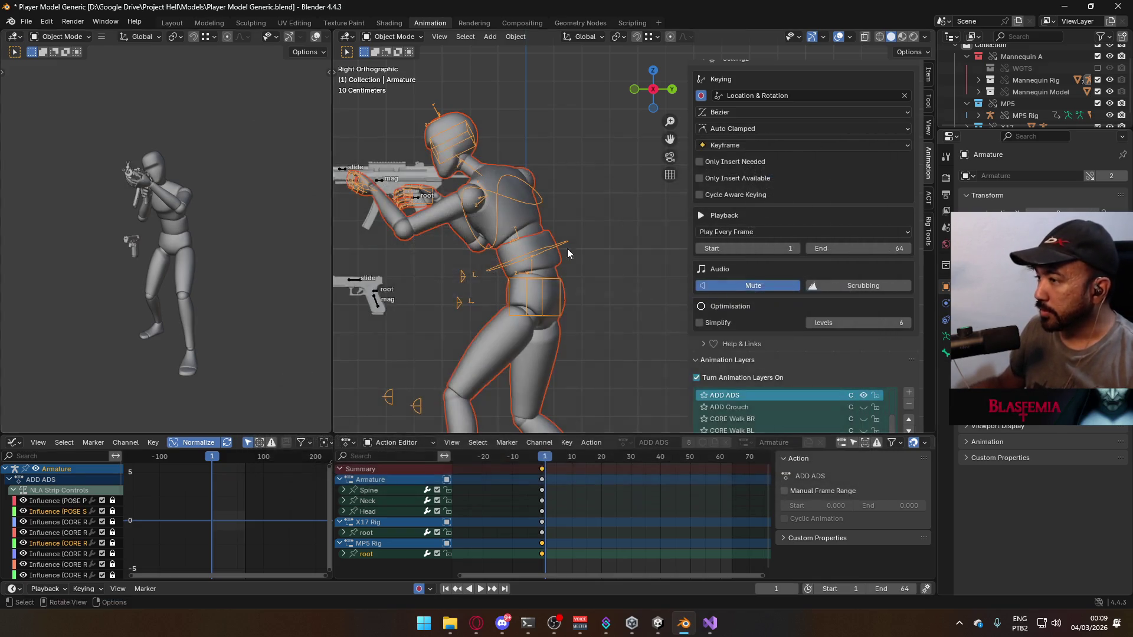
{"action": "key", "text": "alt+Tab"}
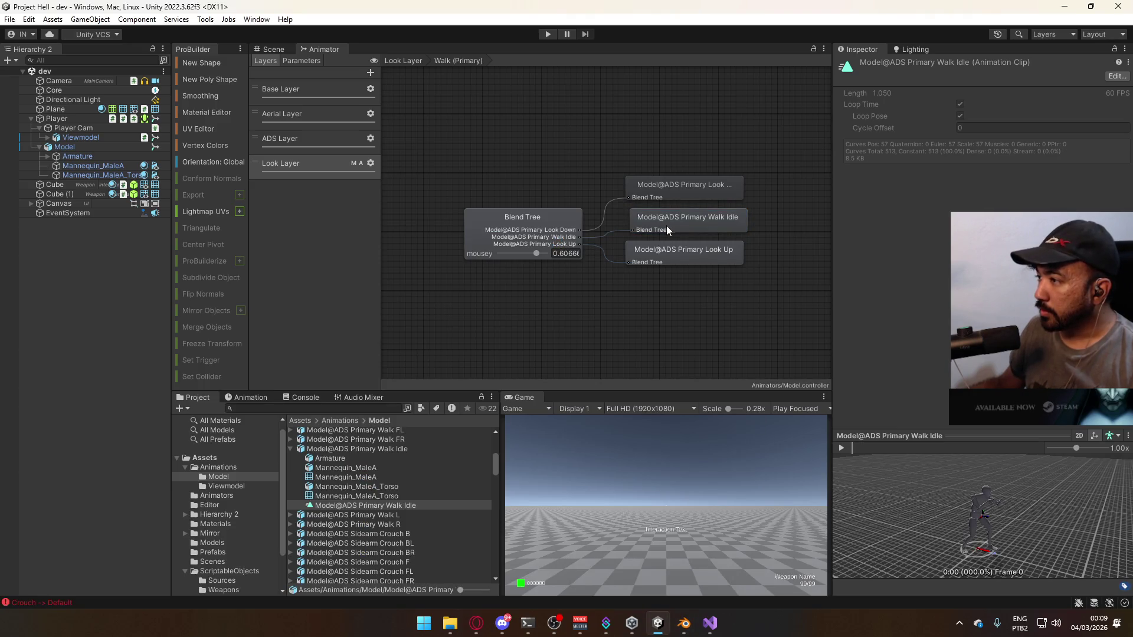
Preview the ADS Primary Walk Idle clip and start Play mode in the Scene view
{"action": "left_click", "coordinate": [842, 449]}
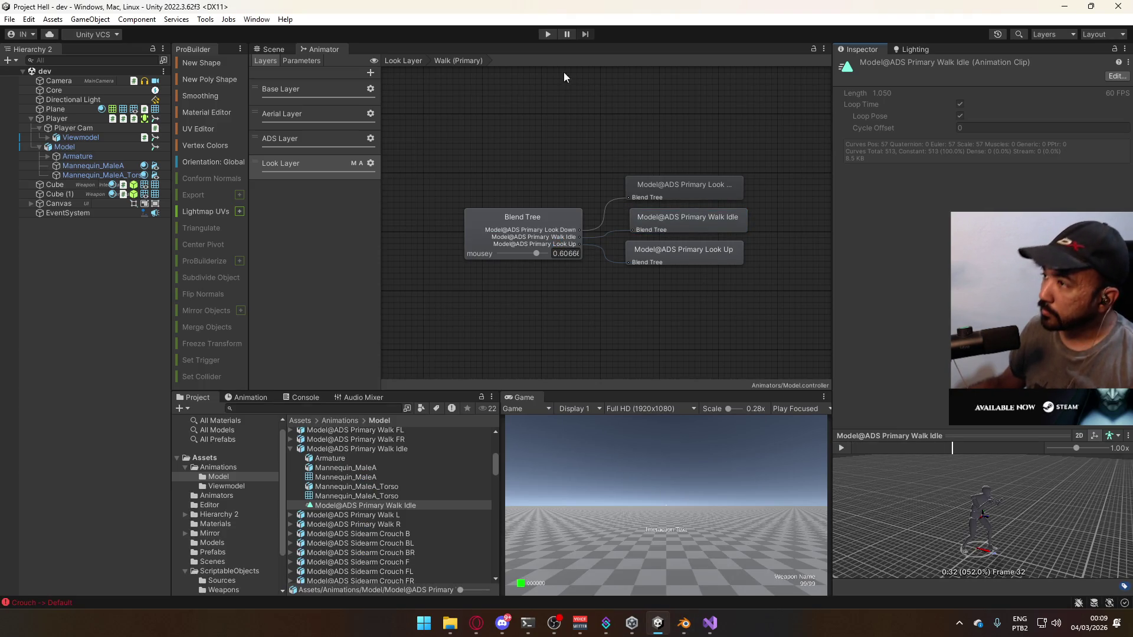
{"action": "left_click", "coordinate": [547, 33]}
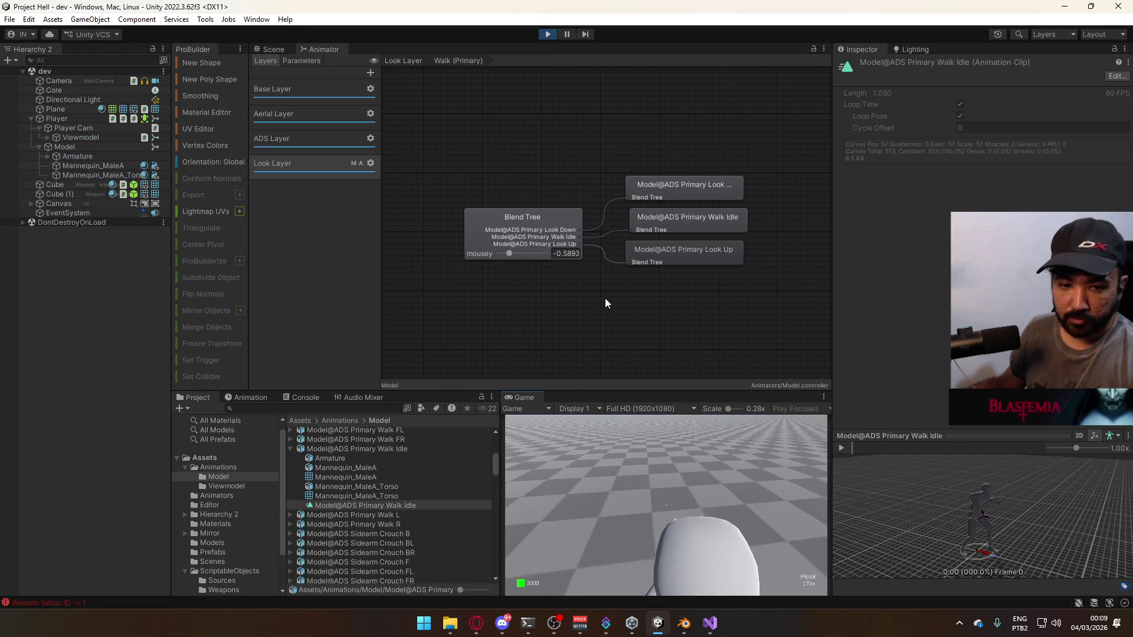
{"action": "left_click", "coordinate": [275, 50]}
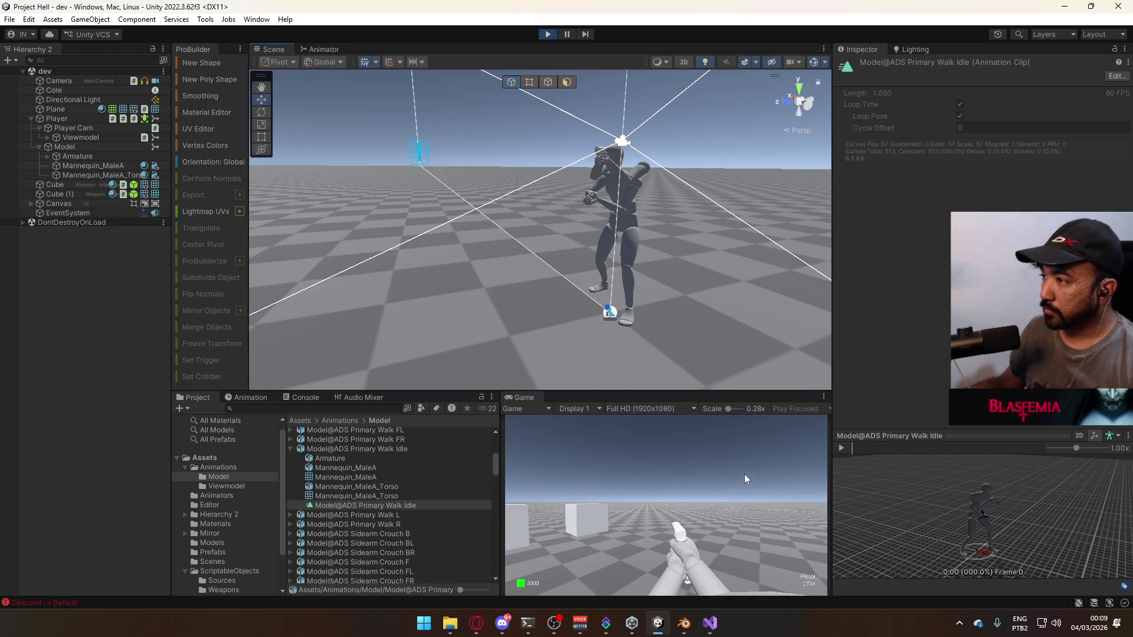
Walk and strafe the player with the SMG equipped to test the ADS walk idle
{"action": "key", "text": "w"}
{"action": "key", "text": "2"}
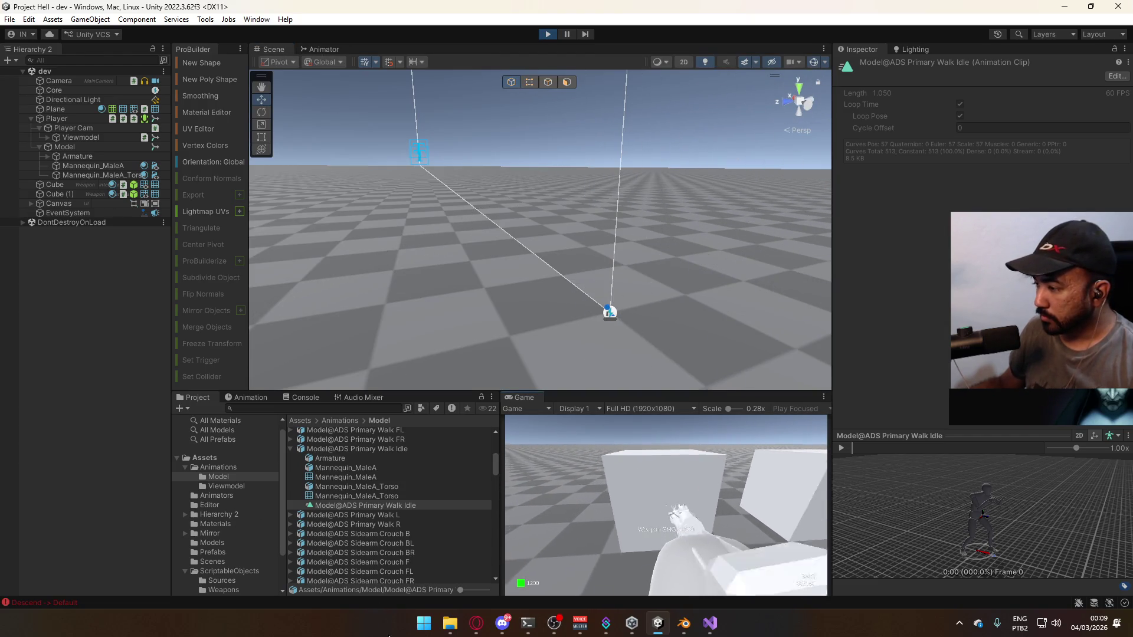
{"action": "key", "text": "super"}
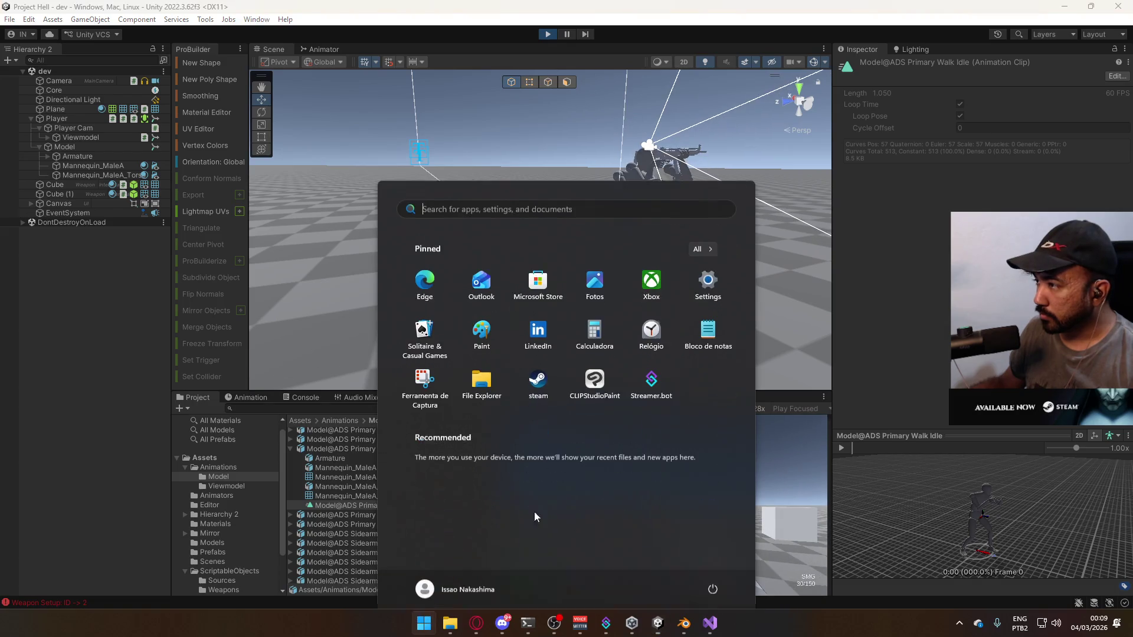
{"action": "key", "text": "super"}
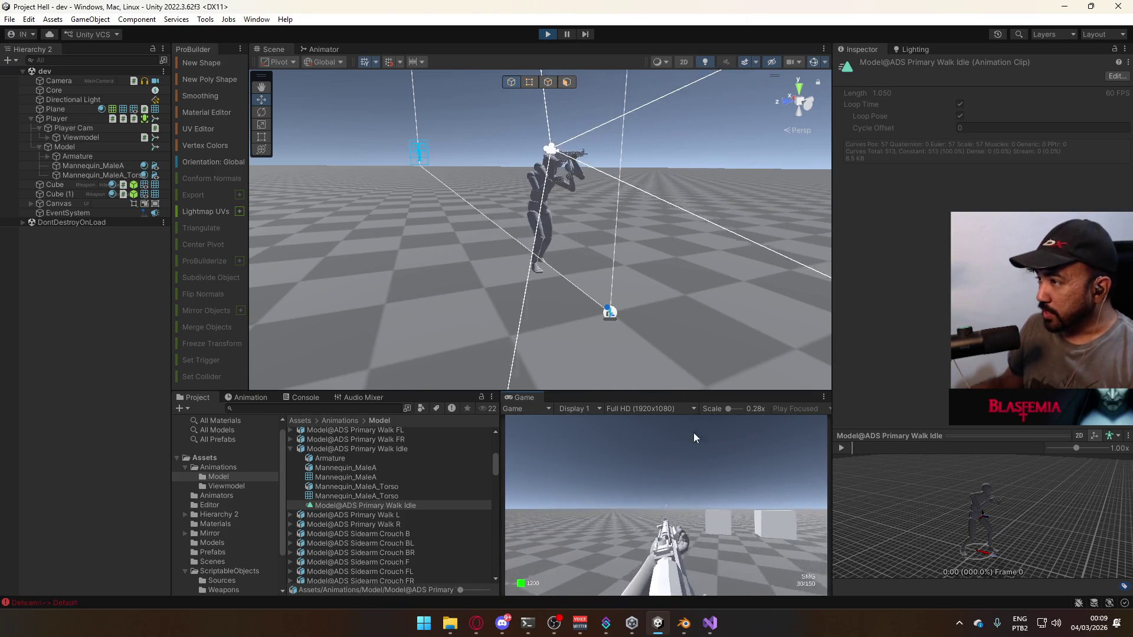
{"action": "key", "text": "d"}
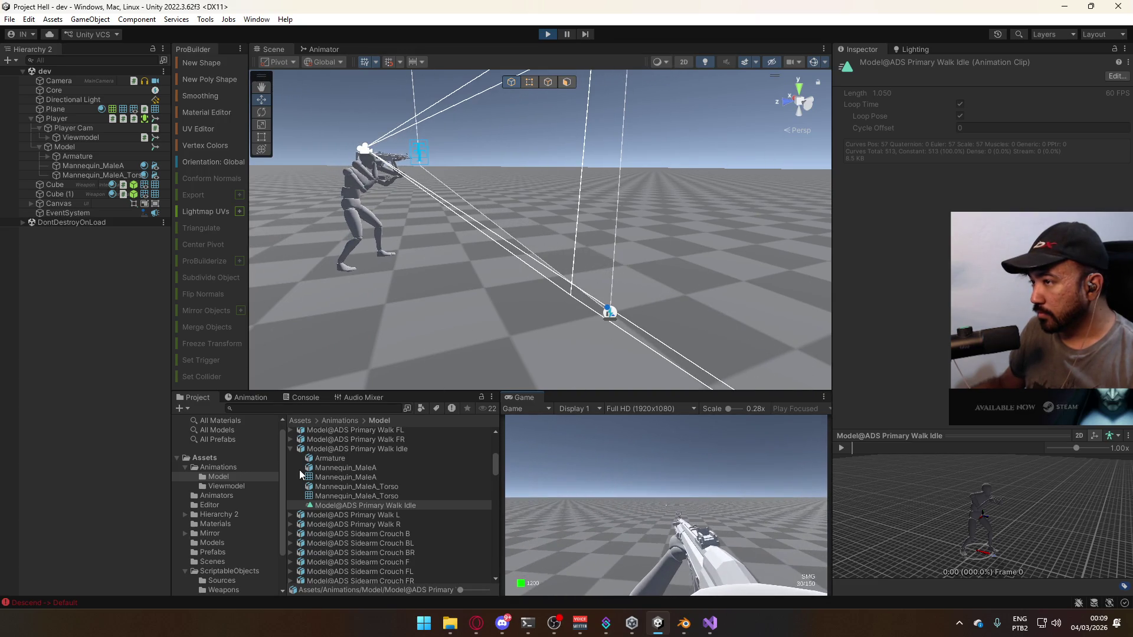
{"action": "mouse_move", "coordinate": [711, 618]}
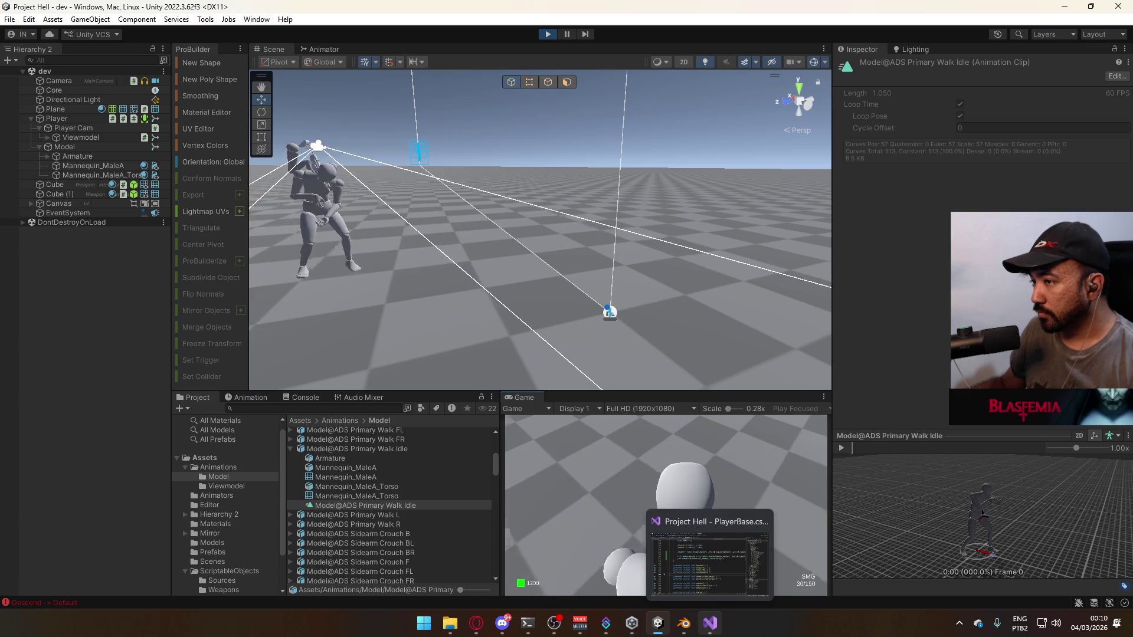
{"action": "key", "text": "super"}
{"action": "key", "text": "super"}
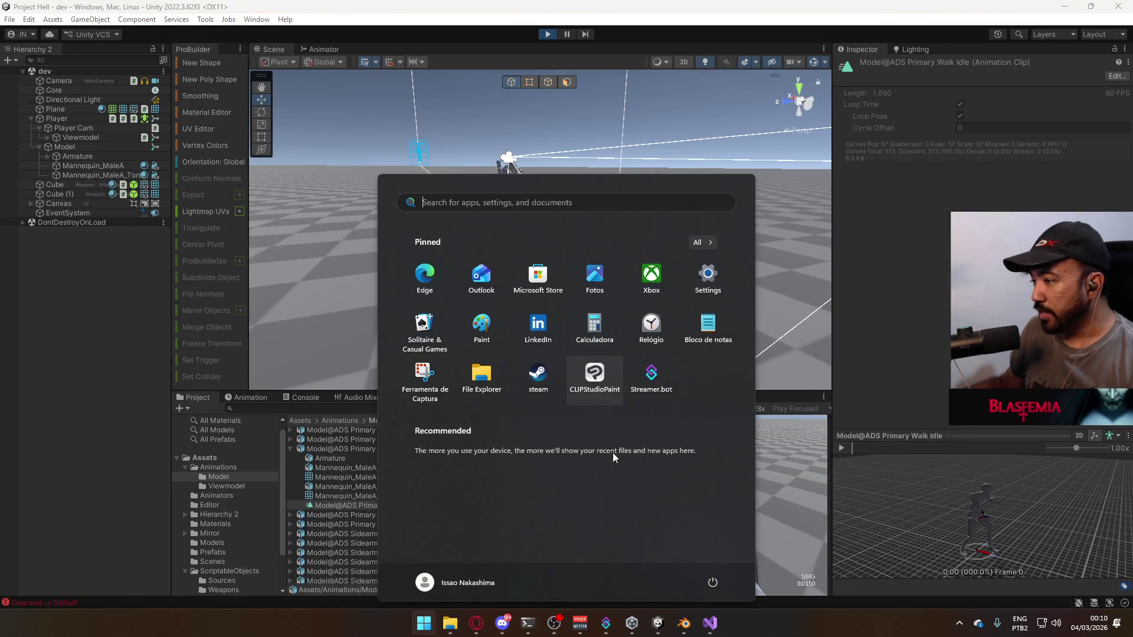
{"action": "left_click", "coordinate": [671, 498]}
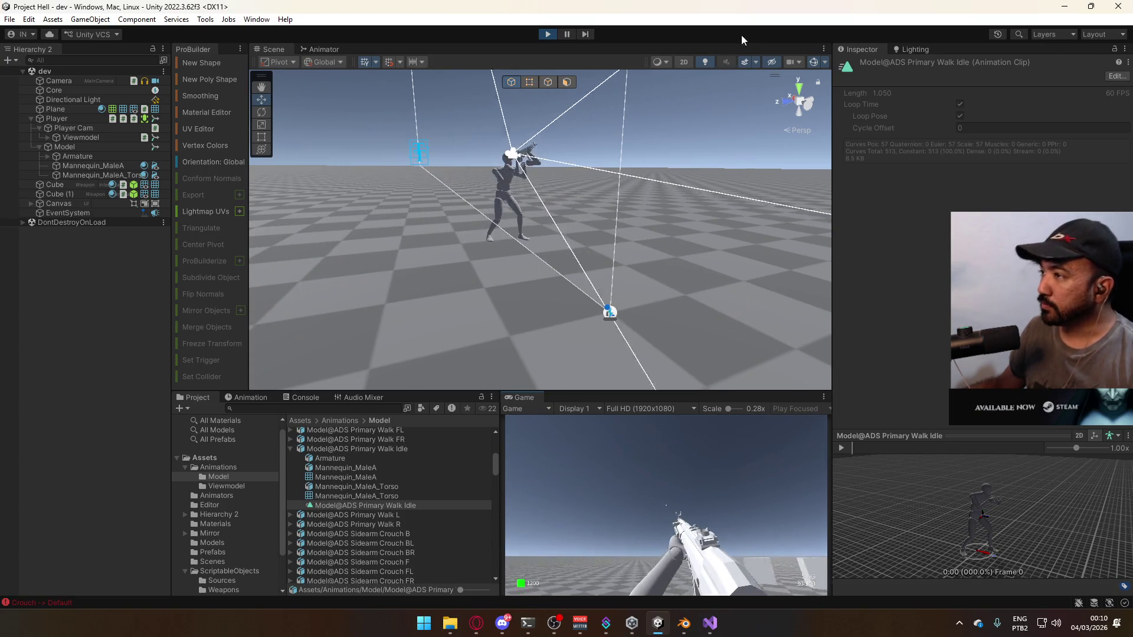
Stop the running game, return to Blender and save with only the armature selected
{"action": "left_click", "coordinate": [548, 34]}
{"action": "key", "text": "alt+Tab"}
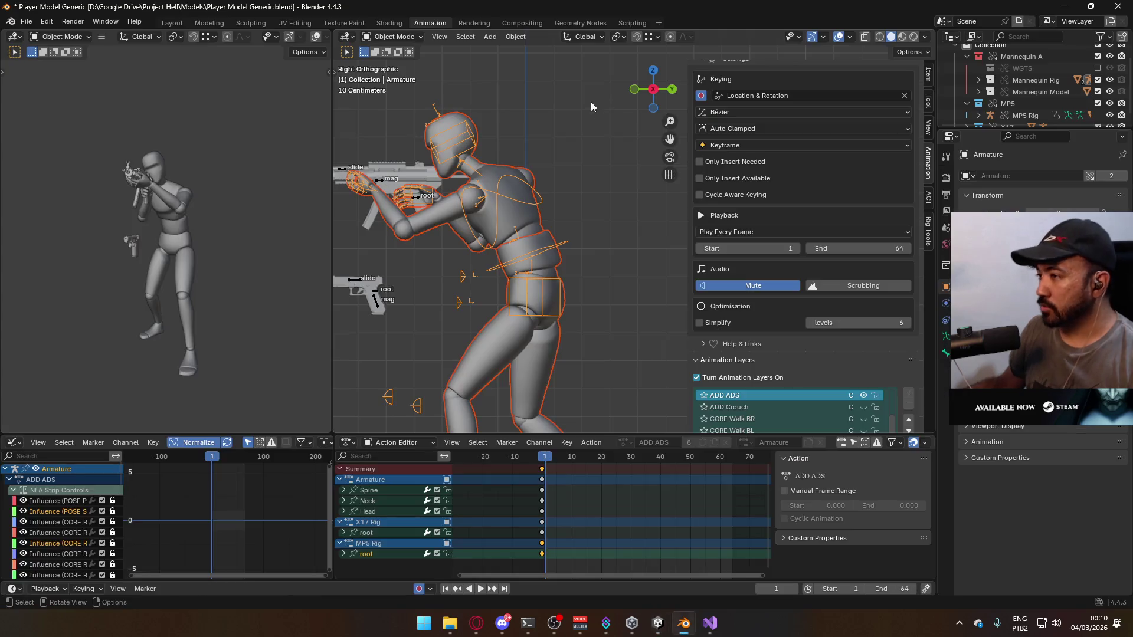
{"action": "left_click", "coordinate": [406, 196]}
{"action": "key", "text": "ctrl+s"}
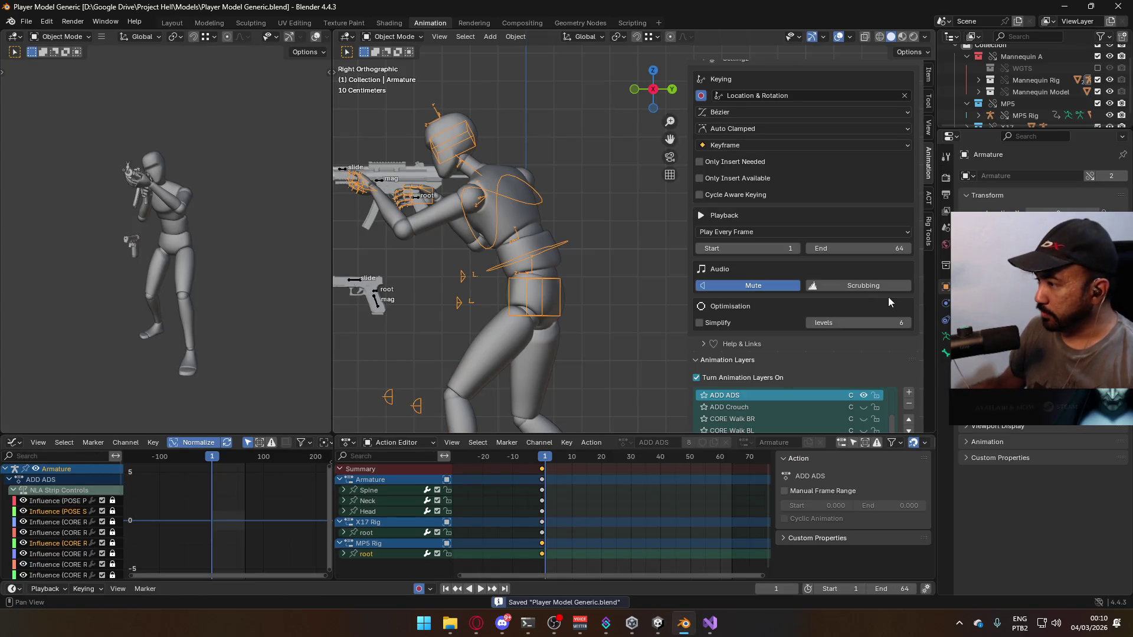
Select the MP5 Rig and toggle its ADD ADS animation layer
{"action": "scroll", "coordinate": [890, 330], "scroll_direction": "down", "scroll_amount": 3}
{"action": "scroll", "coordinate": [888, 330], "scroll_direction": "up", "scroll_amount": 2}
{"action": "left_click", "coordinate": [882, 347]}
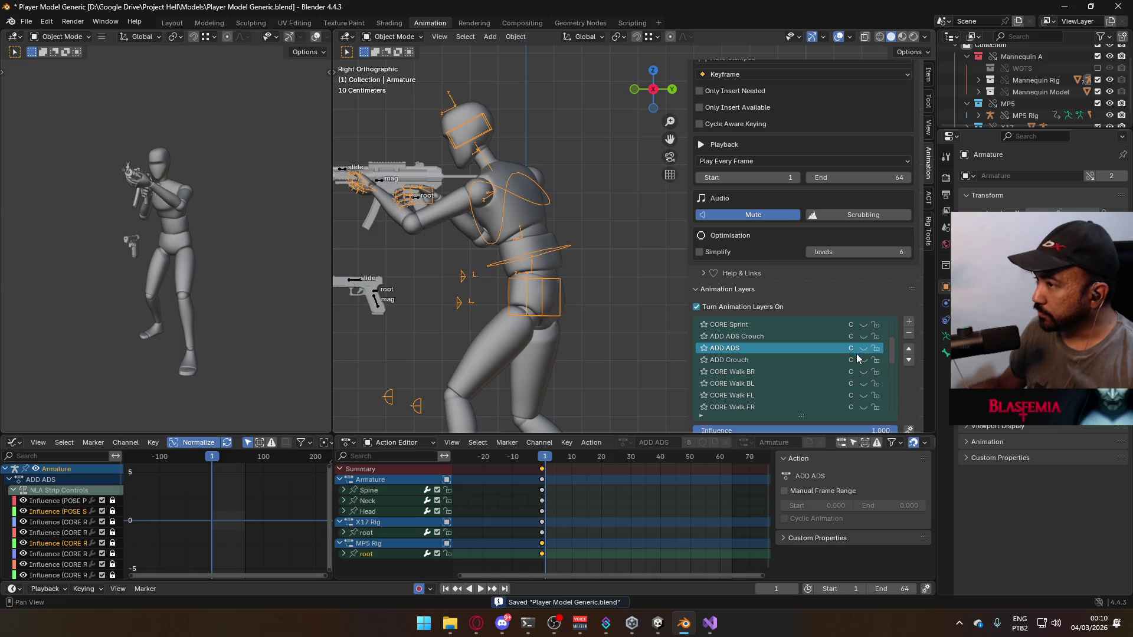
{"action": "scroll", "coordinate": [860, 354], "scroll_direction": "up", "scroll_amount": 4}
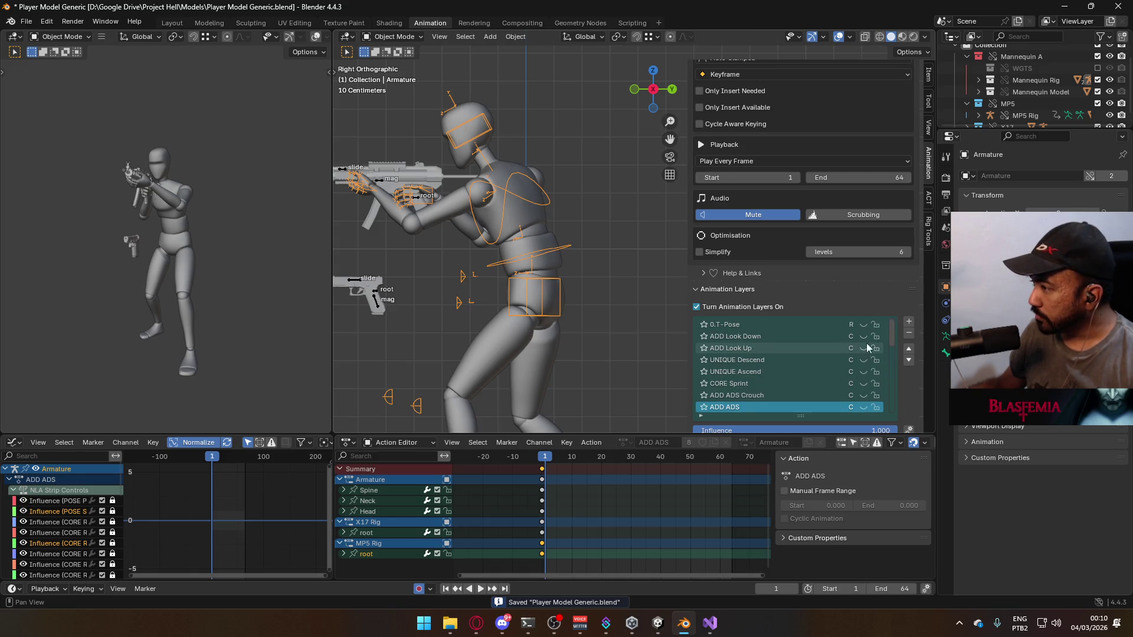
{"action": "scroll", "coordinate": [865, 337], "scroll_direction": "down", "scroll_amount": 4}
{"action": "scroll", "coordinate": [865, 333], "scroll_direction": "down", "scroll_amount": 8}
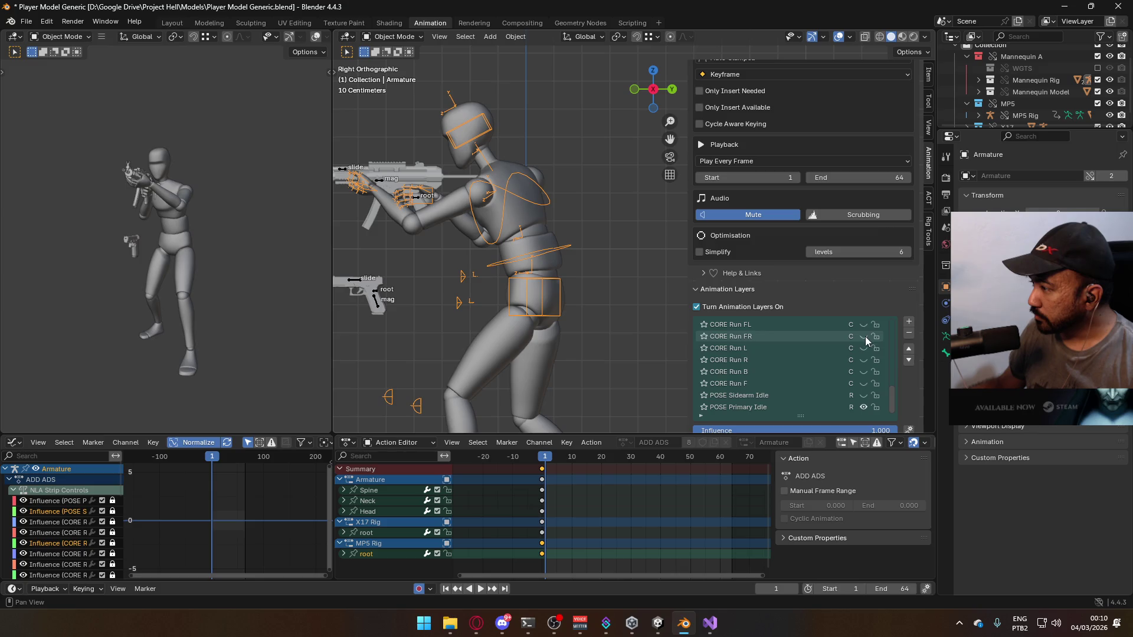
{"action": "left_click", "coordinate": [411, 197]}
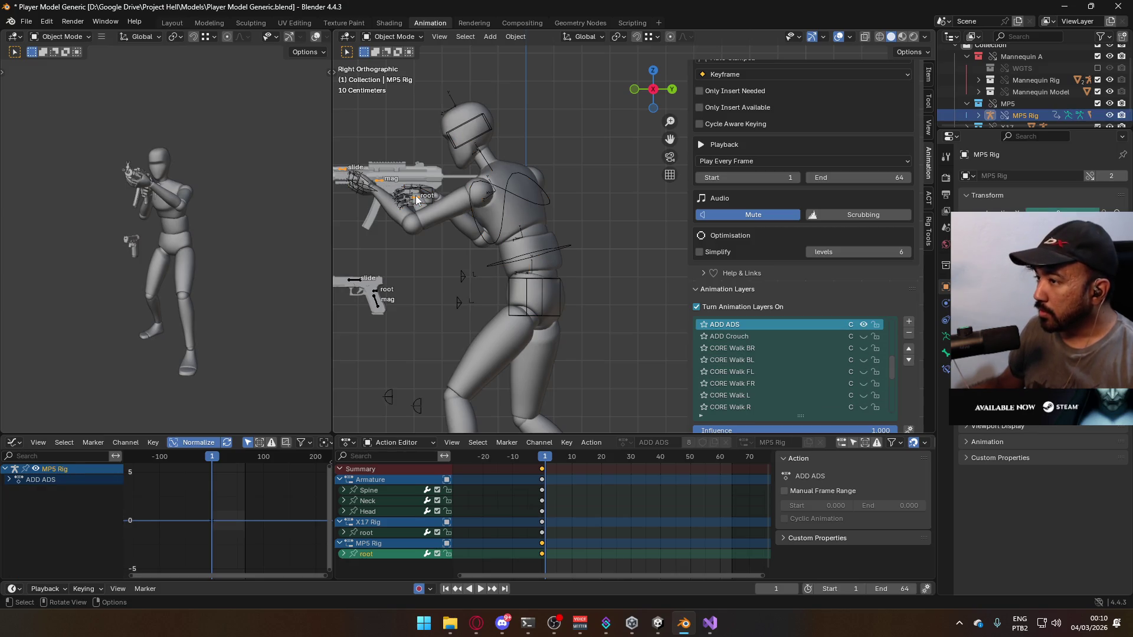
{"action": "scroll", "coordinate": [876, 365], "scroll_direction": "up", "scroll_amount": 3}
{"action": "left_click", "coordinate": [861, 360]}
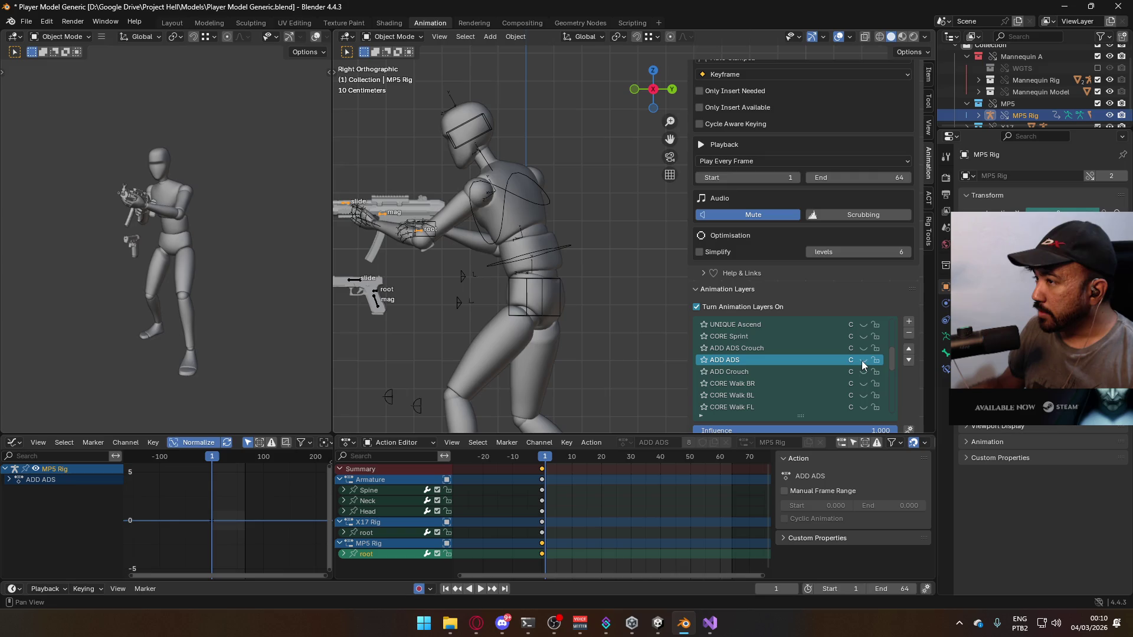
Select the character armature and make UNIQUE Ascend its active, enabled animation layer
{"action": "scroll", "coordinate": [859, 358], "scroll_direction": "down", "scroll_amount": 8}
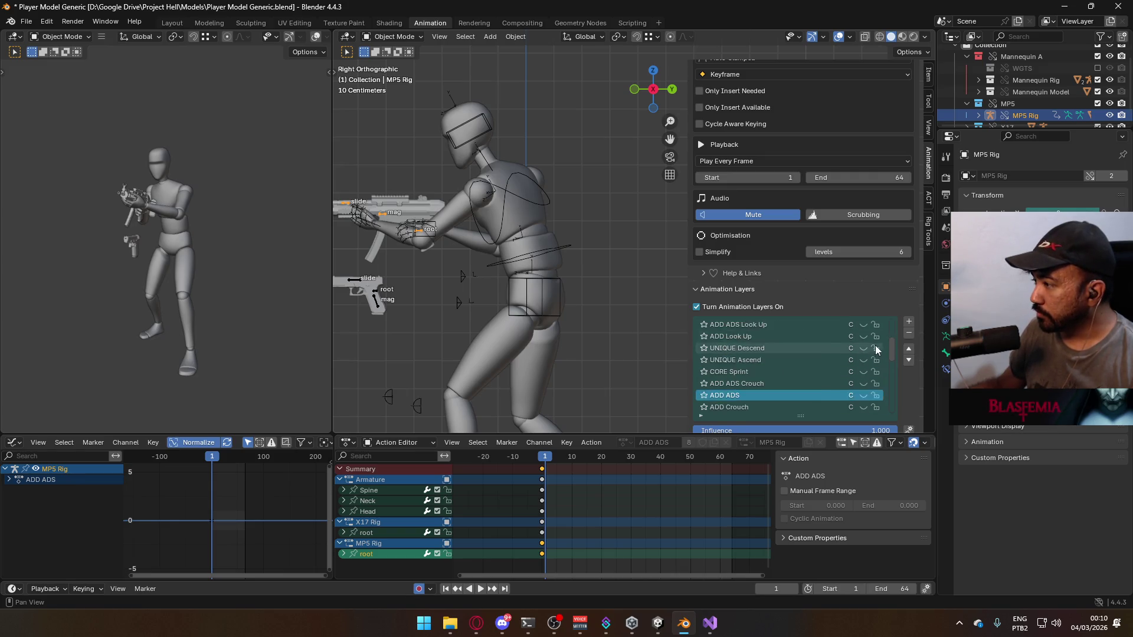
{"action": "scroll", "coordinate": [869, 354], "scroll_direction": "down", "scroll_amount": 6}
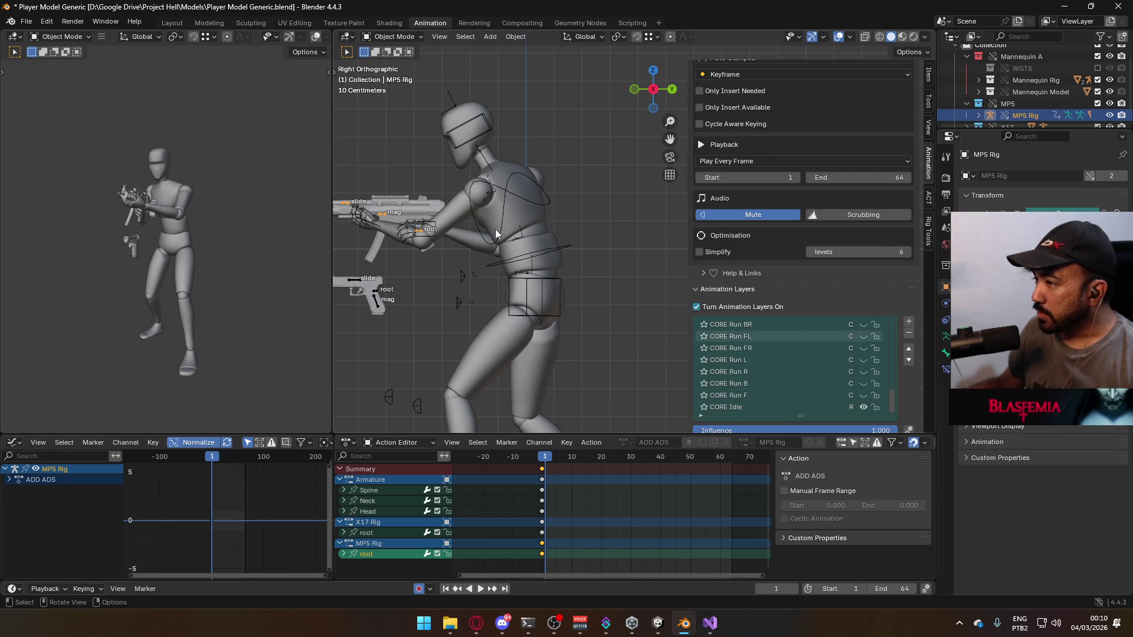
{"action": "left_click", "coordinate": [495, 234]}
{"action": "scroll", "coordinate": [879, 353], "scroll_direction": "down", "scroll_amount": 2}
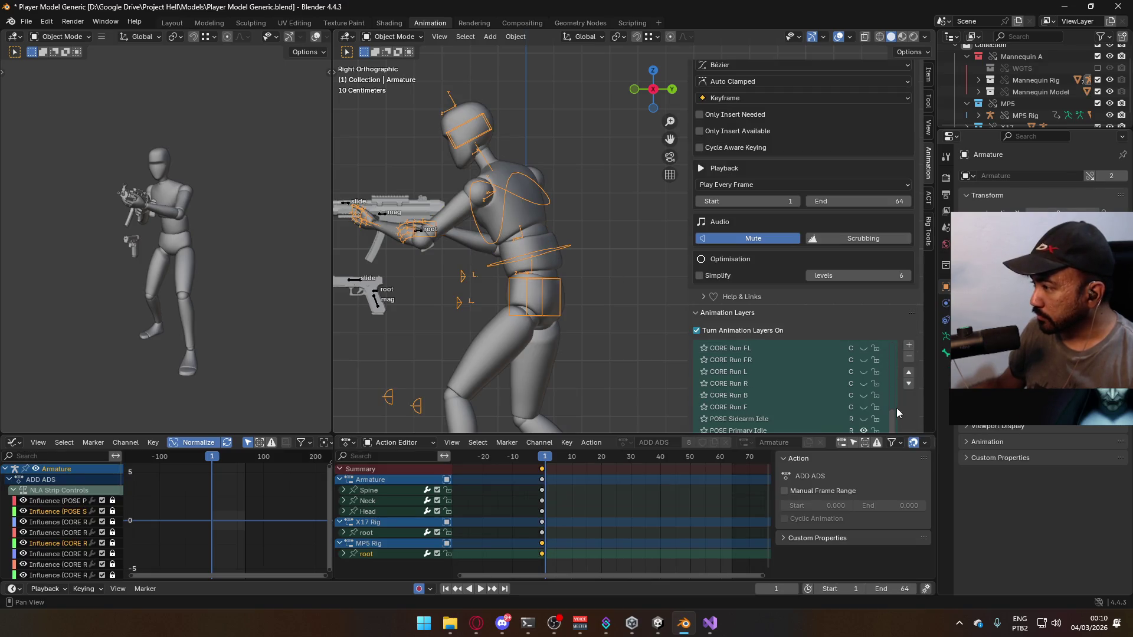
{"action": "scroll", "coordinate": [897, 408], "scroll_direction": "down", "scroll_amount": 5}
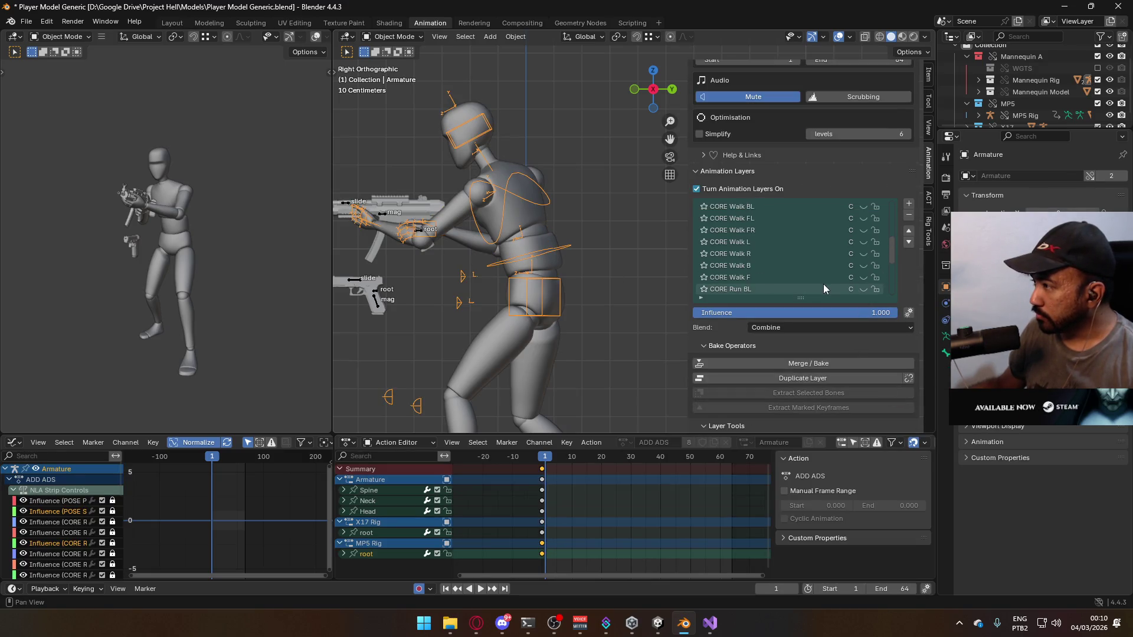
{"action": "scroll", "coordinate": [823, 288], "scroll_direction": "up", "scroll_amount": 5}
{"action": "scroll", "coordinate": [809, 291], "scroll_direction": "down", "scroll_amount": 10}
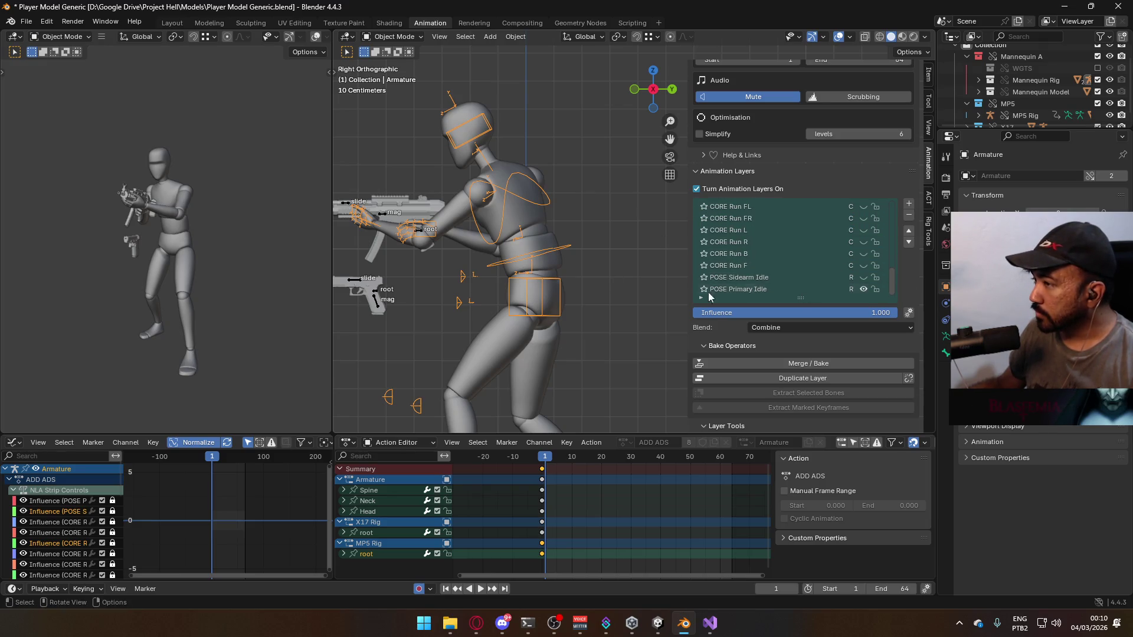
{"action": "scroll", "coordinate": [742, 232], "scroll_direction": "up", "scroll_amount": 8}
{"action": "scroll", "coordinate": [742, 232], "scroll_direction": "up", "scroll_amount": 2}
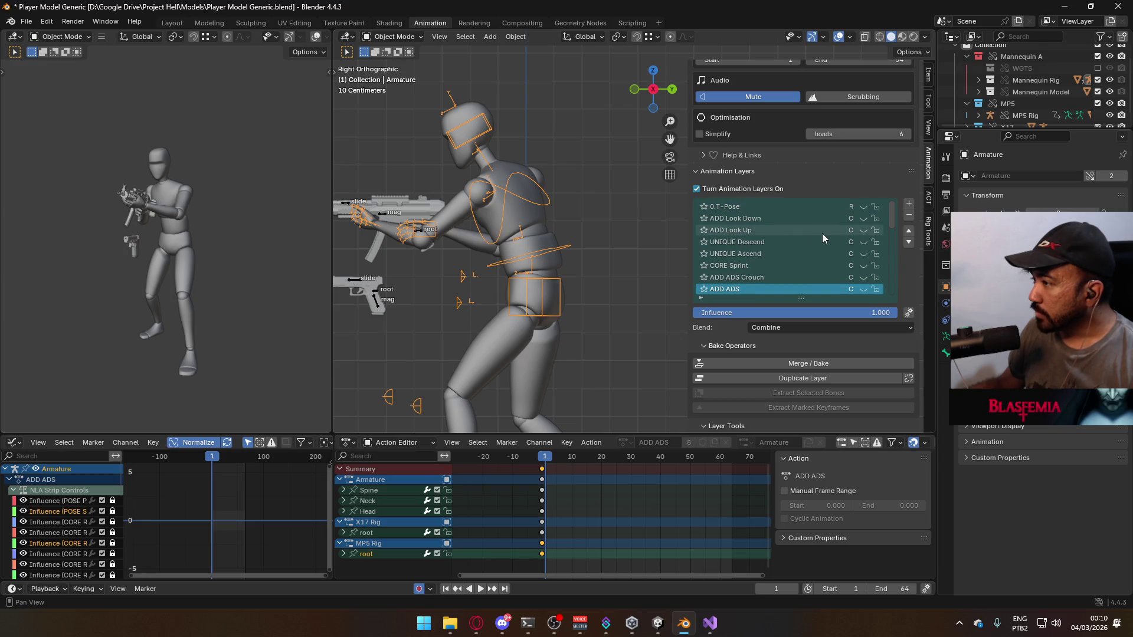
{"action": "left_click", "coordinate": [836, 254]}
{"action": "left_click", "coordinate": [862, 255]}
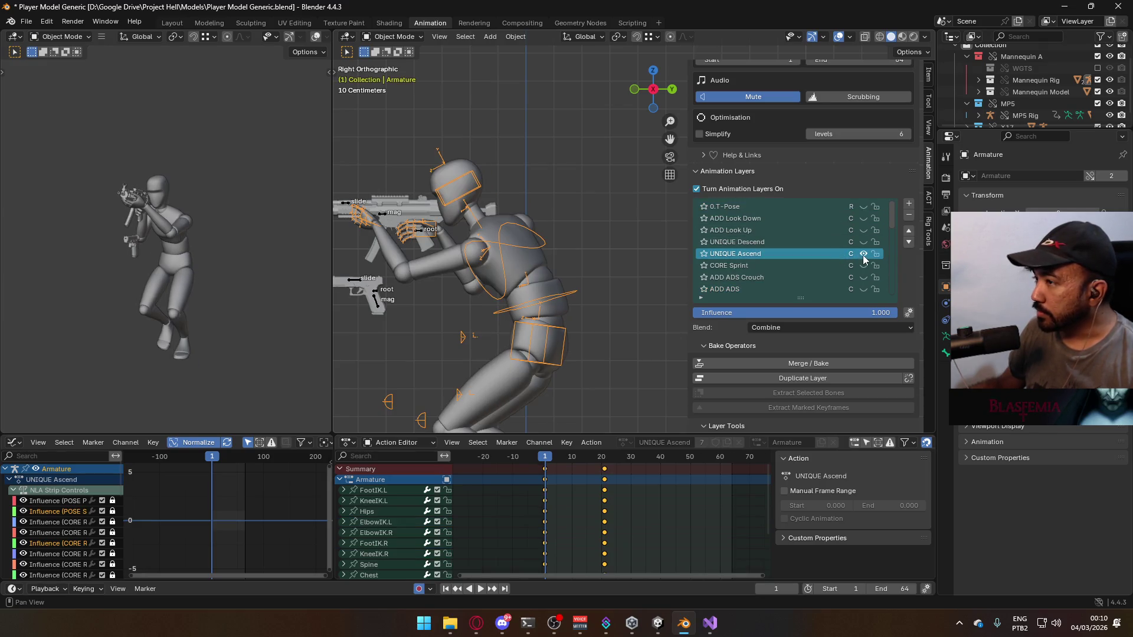
Preview the ascend animation, return to frame 1 and delete the UNIQUE Ascend keyframes
{"action": "key", "text": "space"}
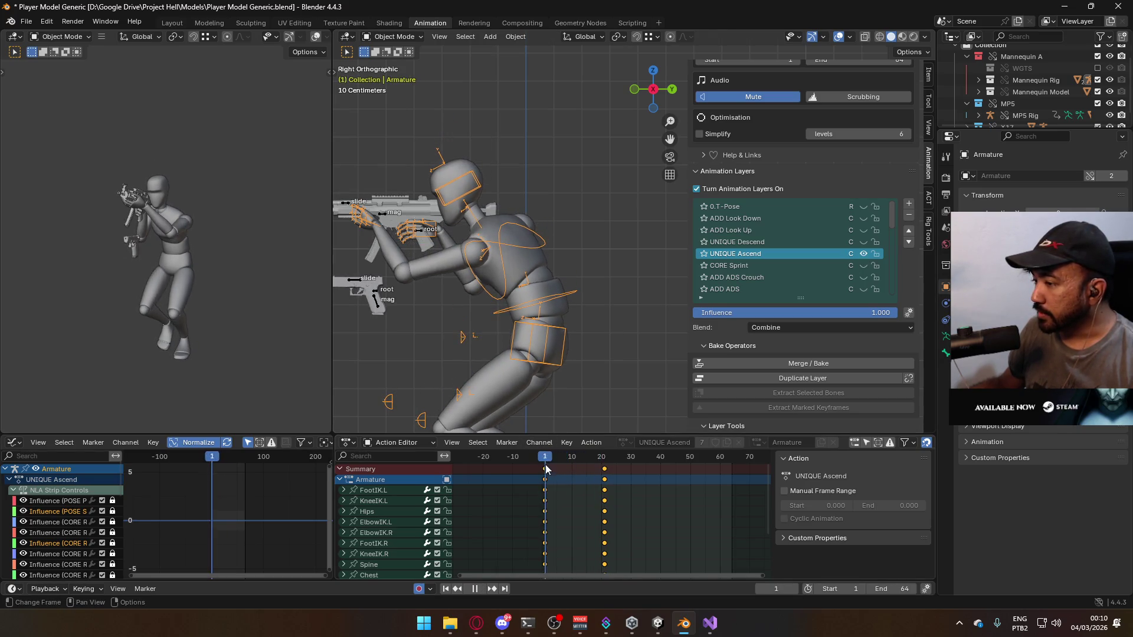
{"action": "key", "text": "Escape"}
{"action": "left_click", "coordinate": [544, 462]}
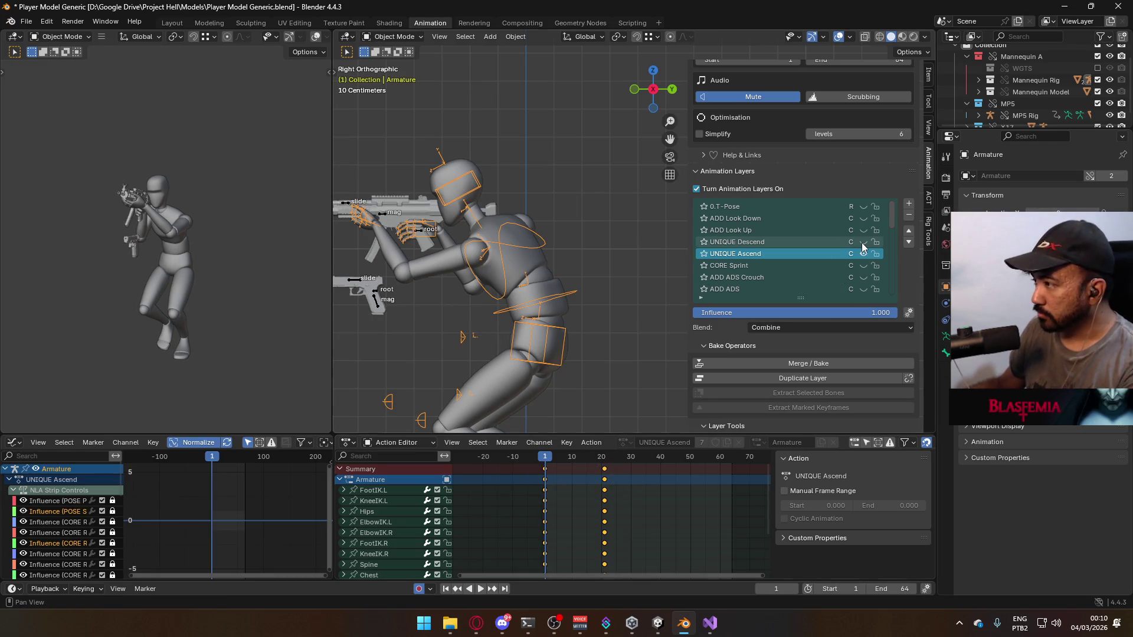
{"action": "key", "text": "Delete"}
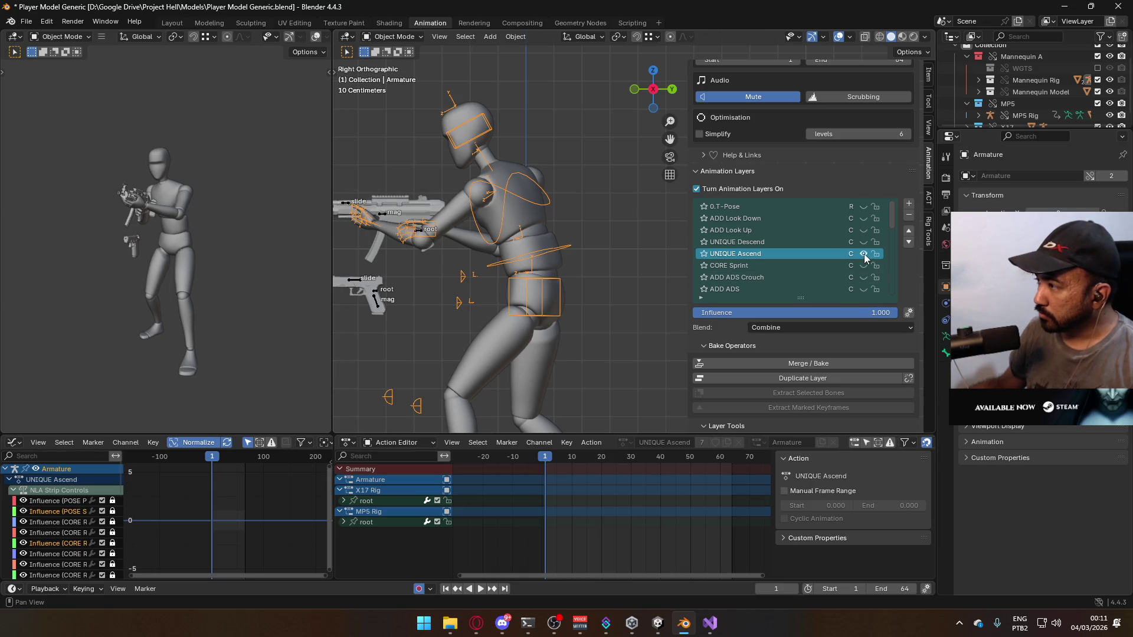
Delete all UNIQUE Descend keyframes, re-enable and reactivate UNIQUE Ascend, then select the MP5 Rig
{"action": "left_click", "coordinate": [825, 243]}
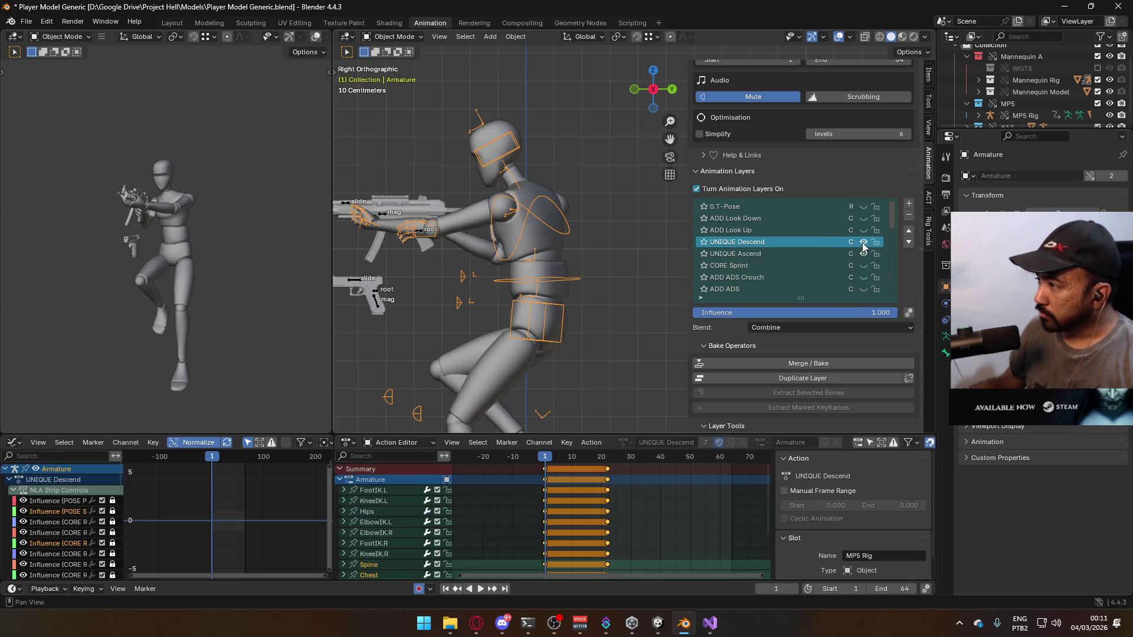
{"action": "left_click_drag", "start_coordinate": [646, 500], "coordinate": [533, 463]}
{"action": "key", "text": "Delete"}
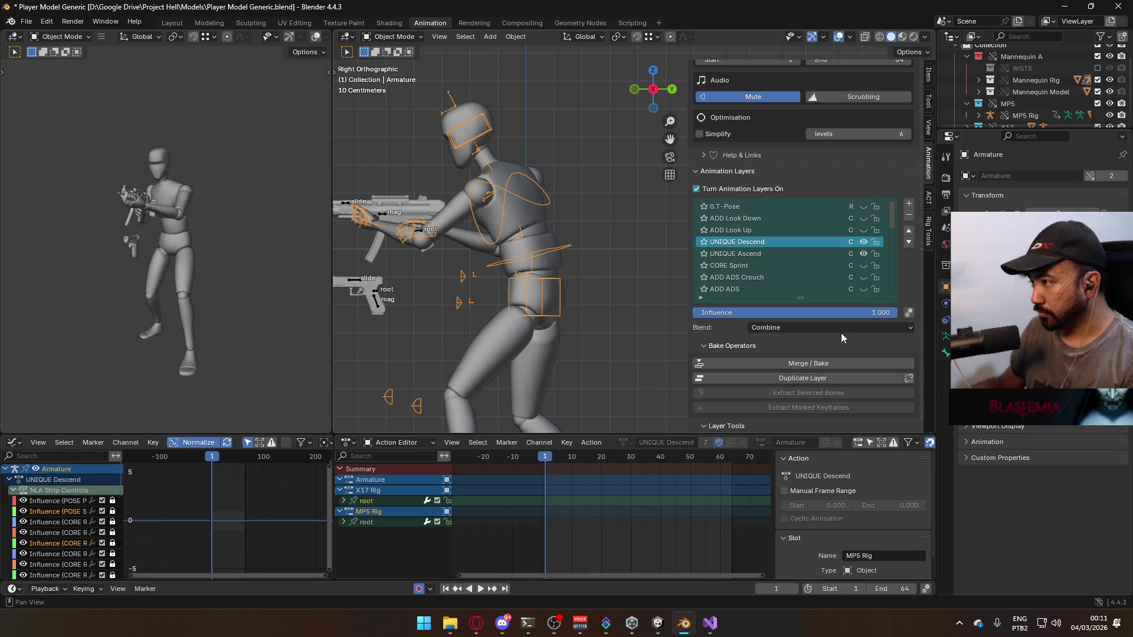
{"action": "left_click", "coordinate": [863, 252]}
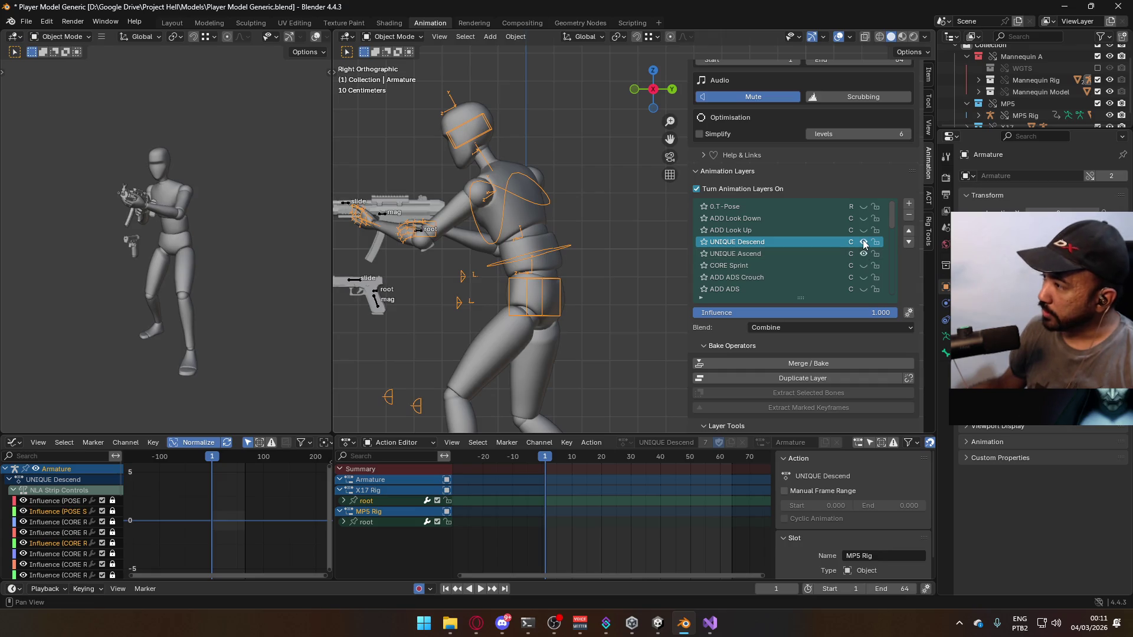
{"action": "left_click", "coordinate": [819, 252]}
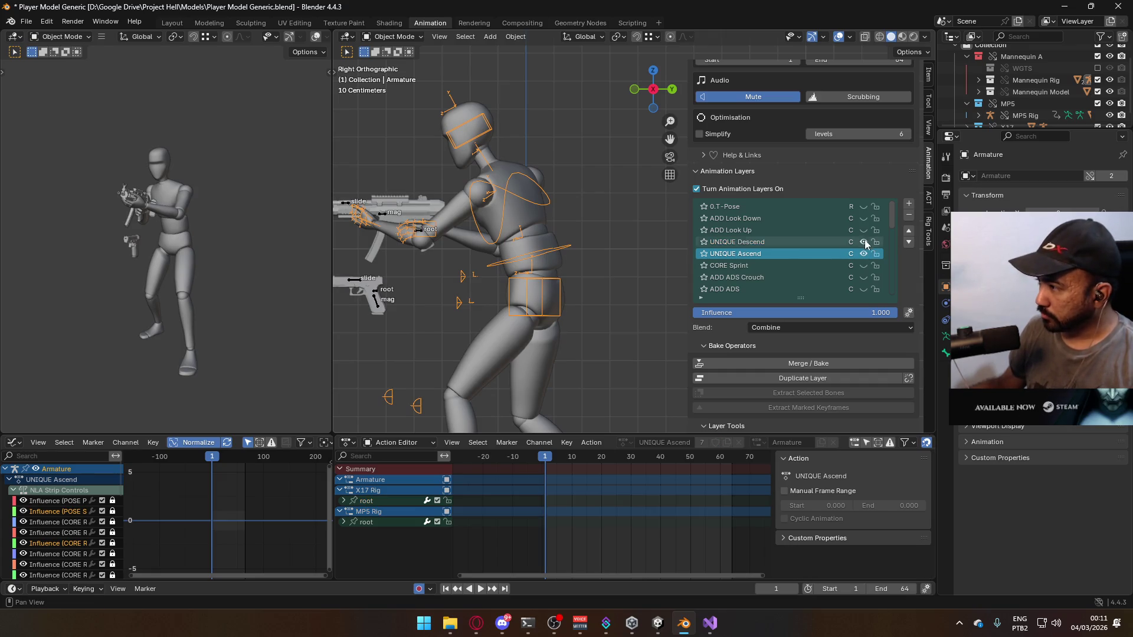
{"action": "left_click", "coordinate": [429, 234]}
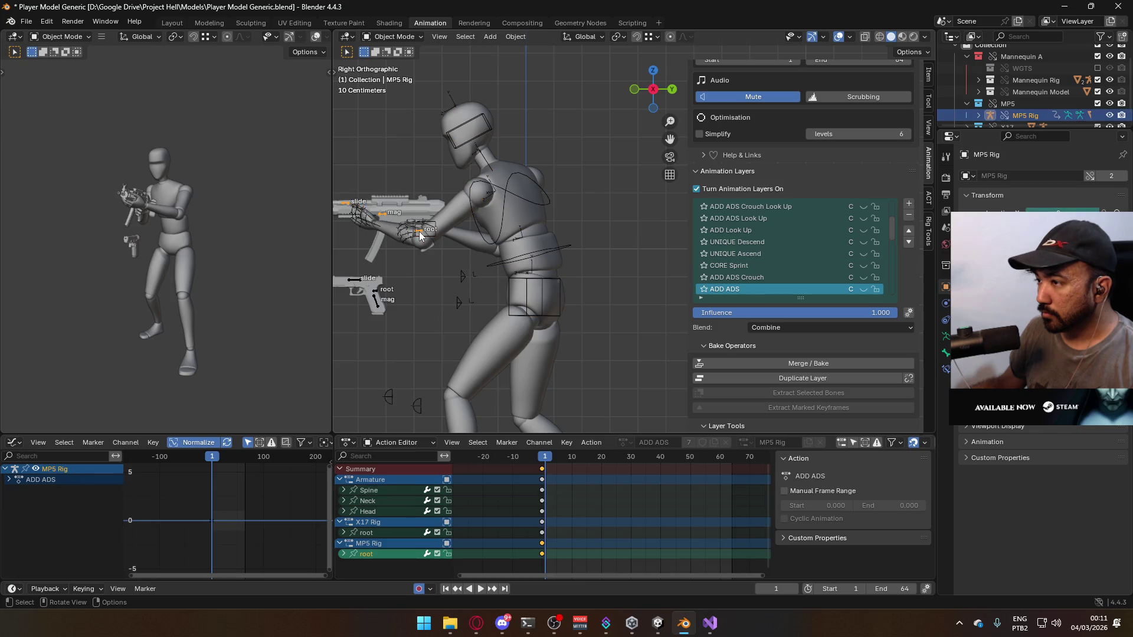
Review the MP5 Rig's animation layers, reselect the armature and save the file
{"action": "scroll", "coordinate": [865, 283], "scroll_direction": "up", "scroll_amount": 5}
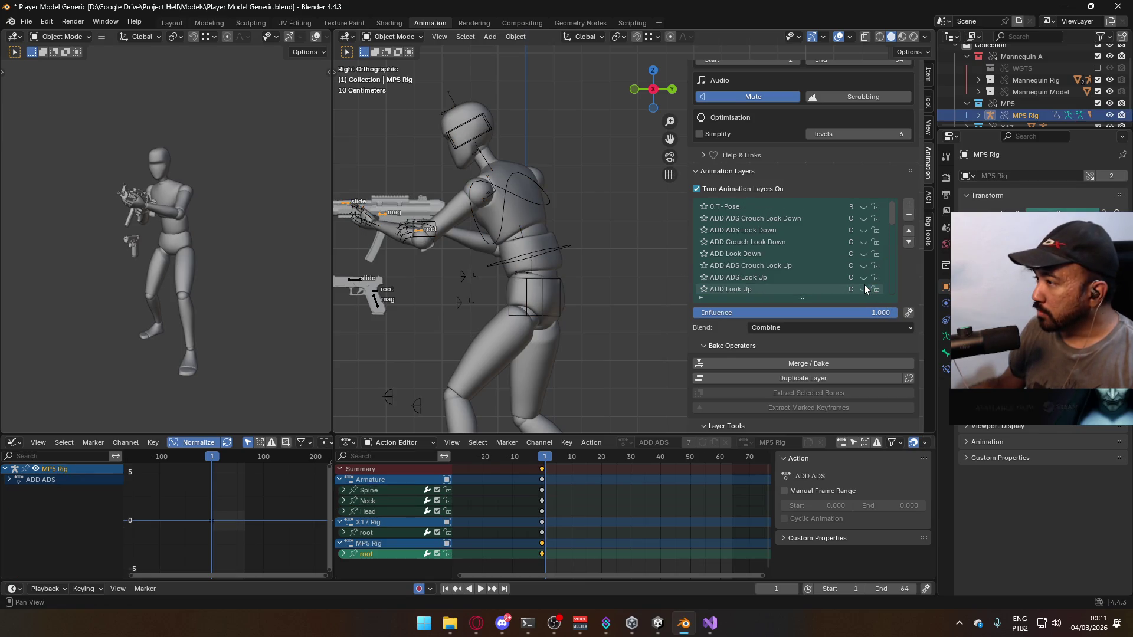
{"action": "scroll", "coordinate": [839, 271], "scroll_direction": "down", "scroll_amount": 3}
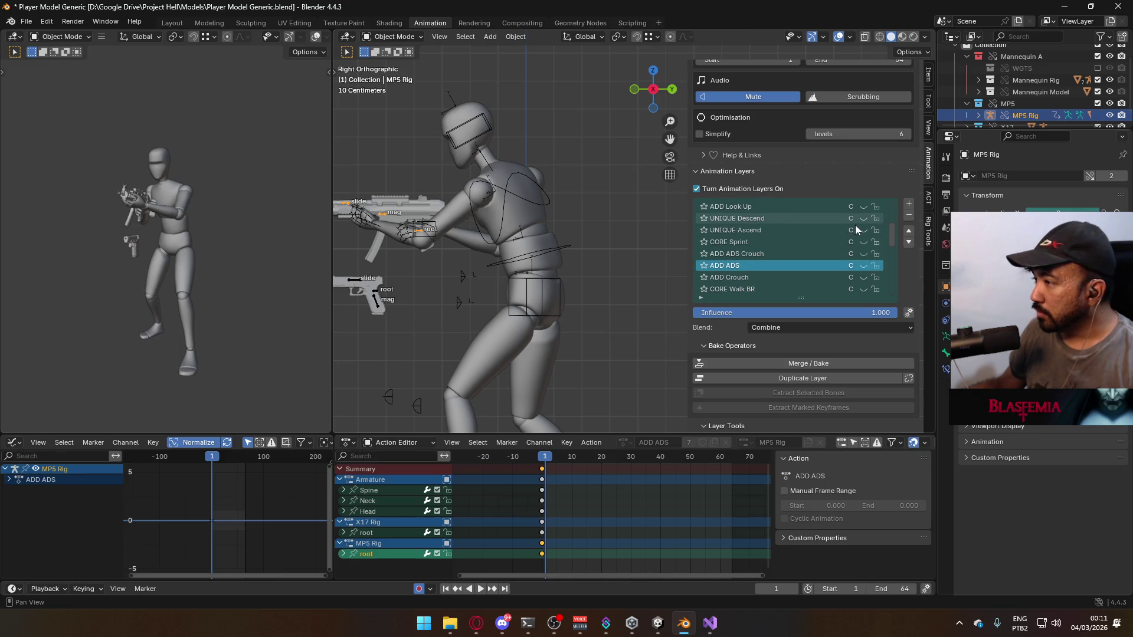
{"action": "scroll", "coordinate": [855, 224], "scroll_direction": "down", "scroll_amount": 10}
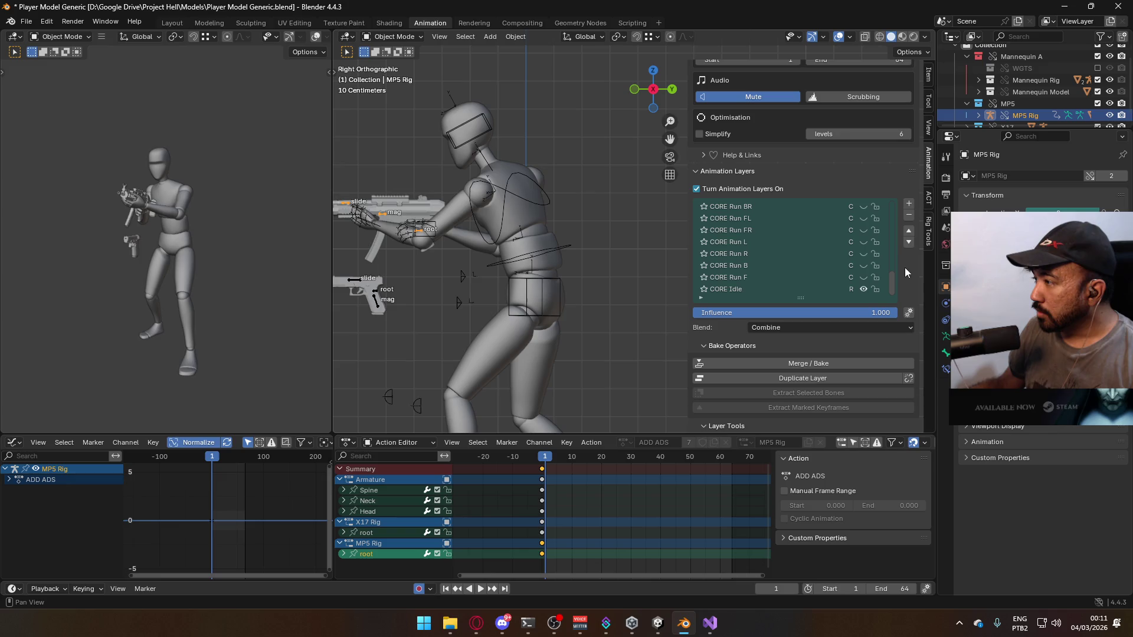
{"action": "left_click_drag", "start_coordinate": [891, 279], "coordinate": [890, 204]}
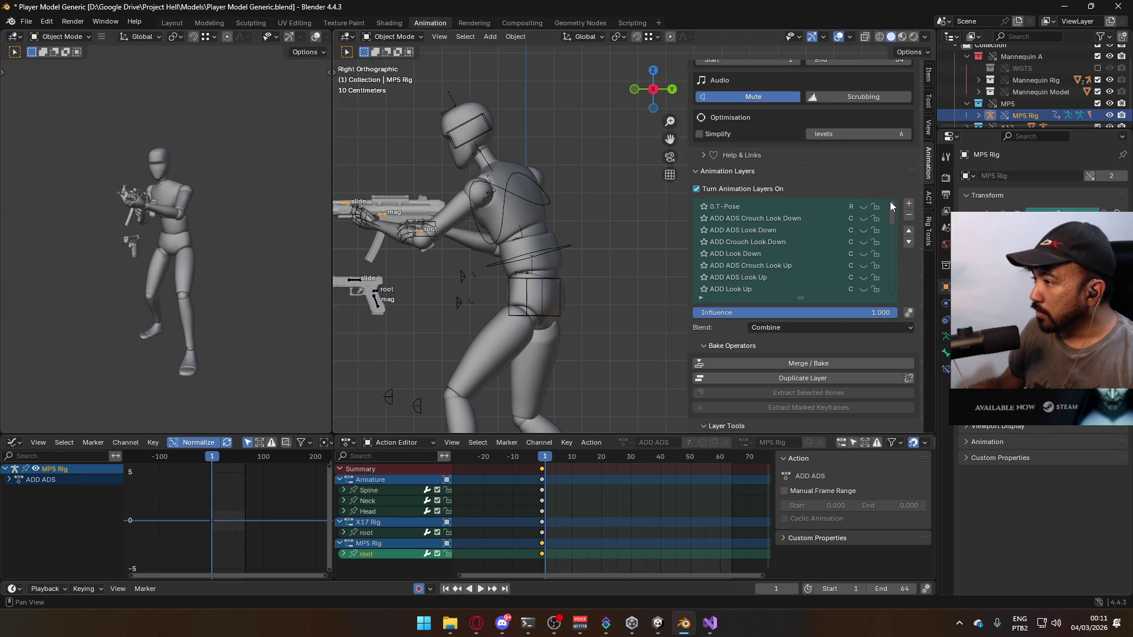
{"action": "left_click", "coordinate": [516, 177]}
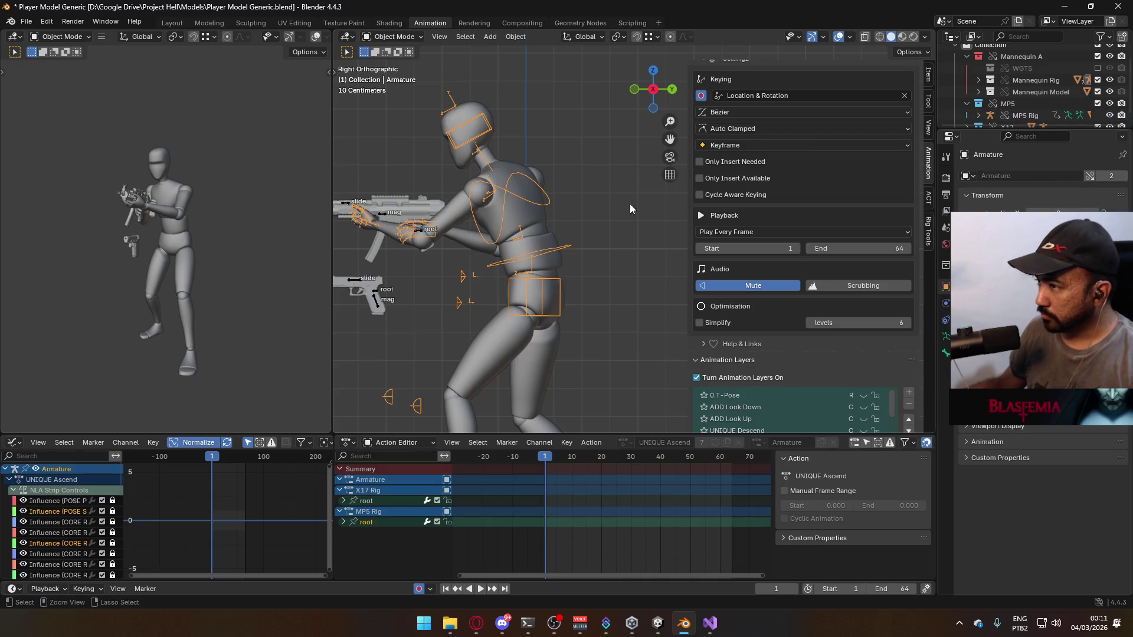
{"action": "key", "text": "ctrl+s"}
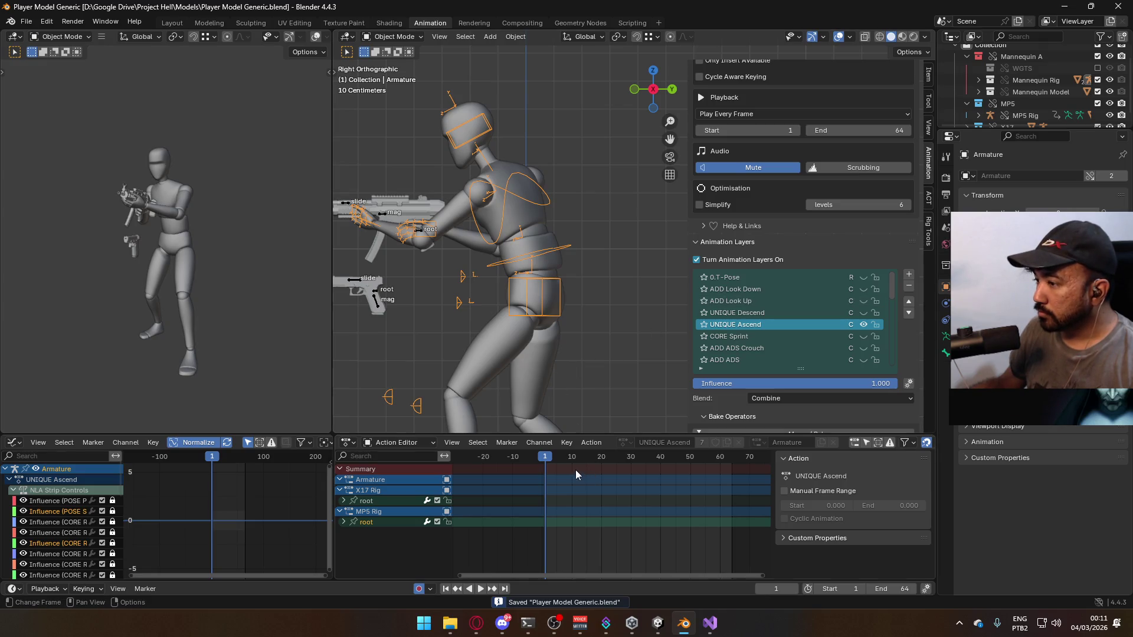
Turn off the X17 Rig's ADD Crouch layer, save, and reselect the armature
{"action": "key", "text": "space"}
{"action": "key", "text": "space"}
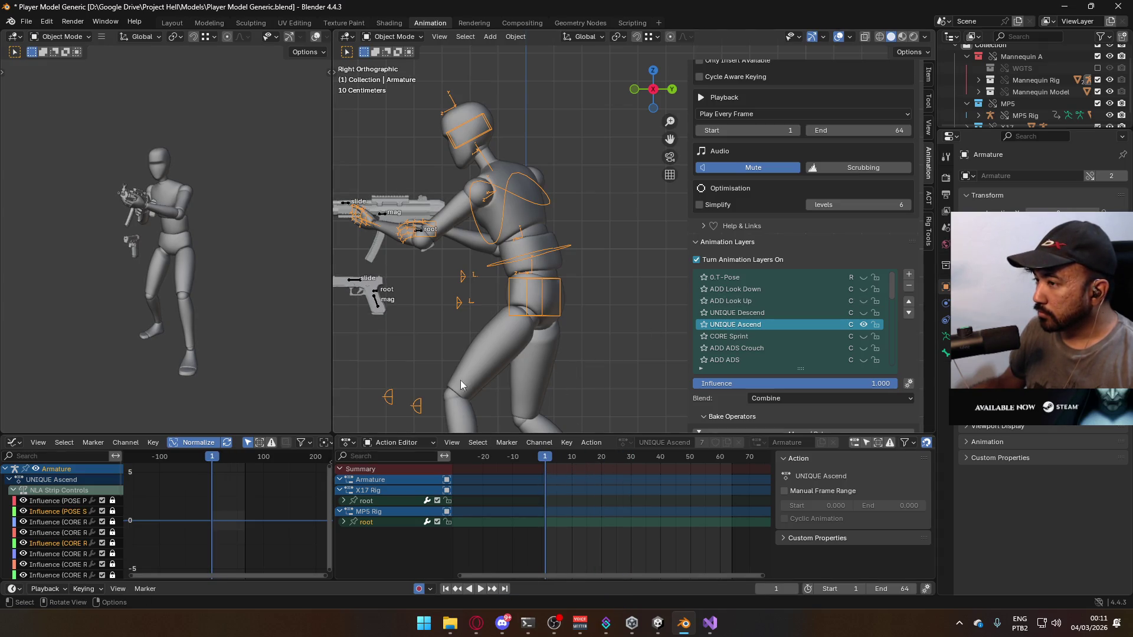
{"action": "left_click", "coordinate": [361, 287]}
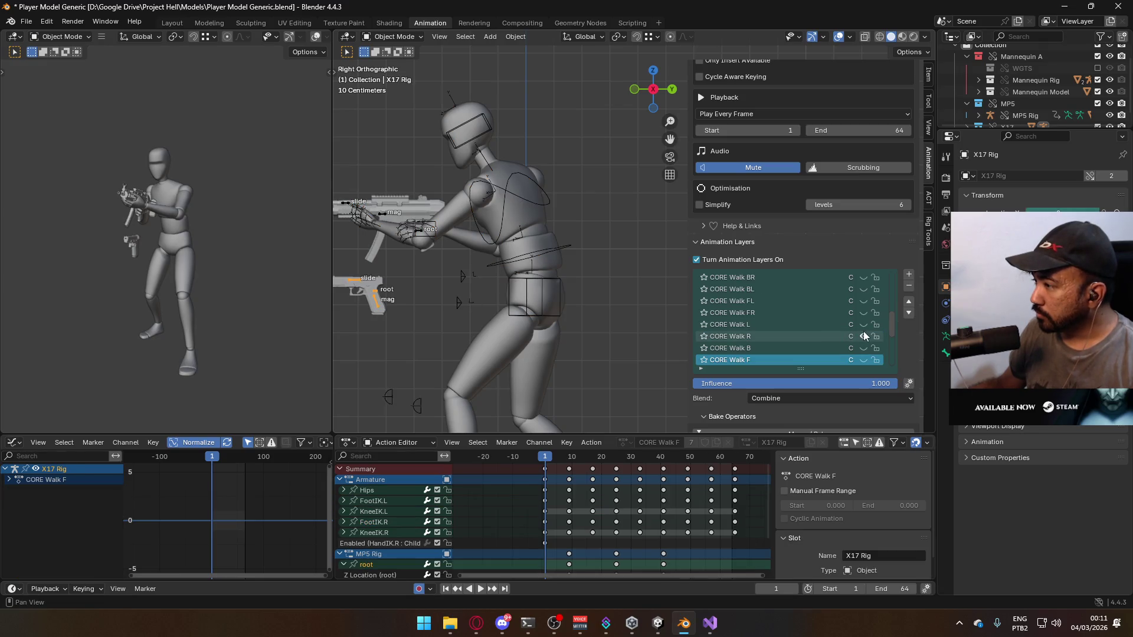
{"action": "scroll", "coordinate": [886, 330], "scroll_direction": "up", "scroll_amount": 7}
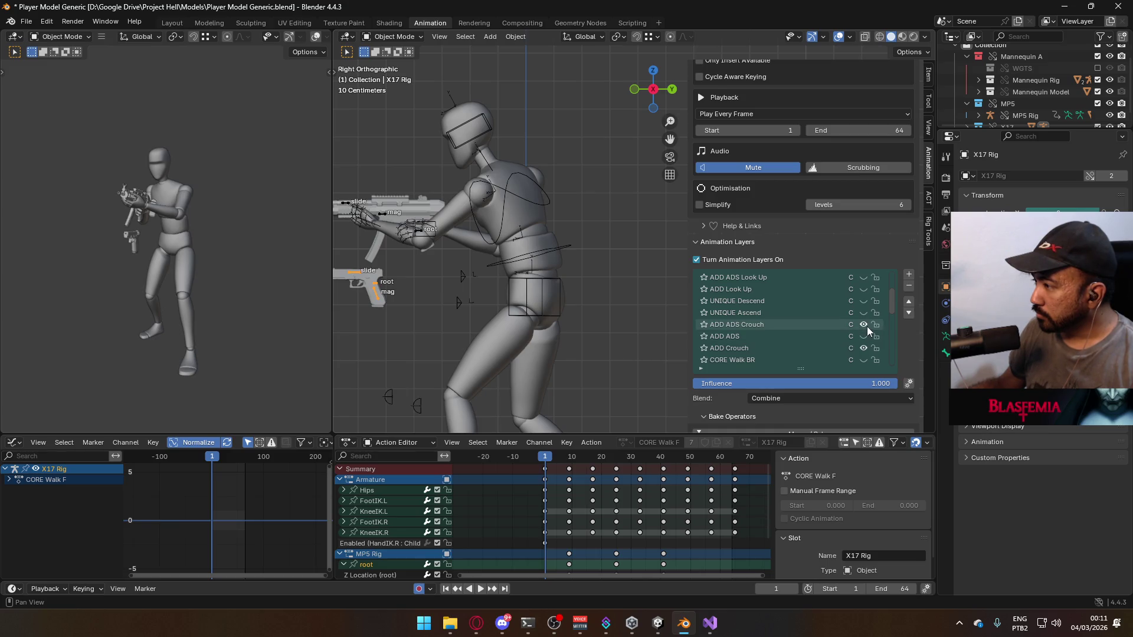
{"action": "left_click", "coordinate": [862, 346]}
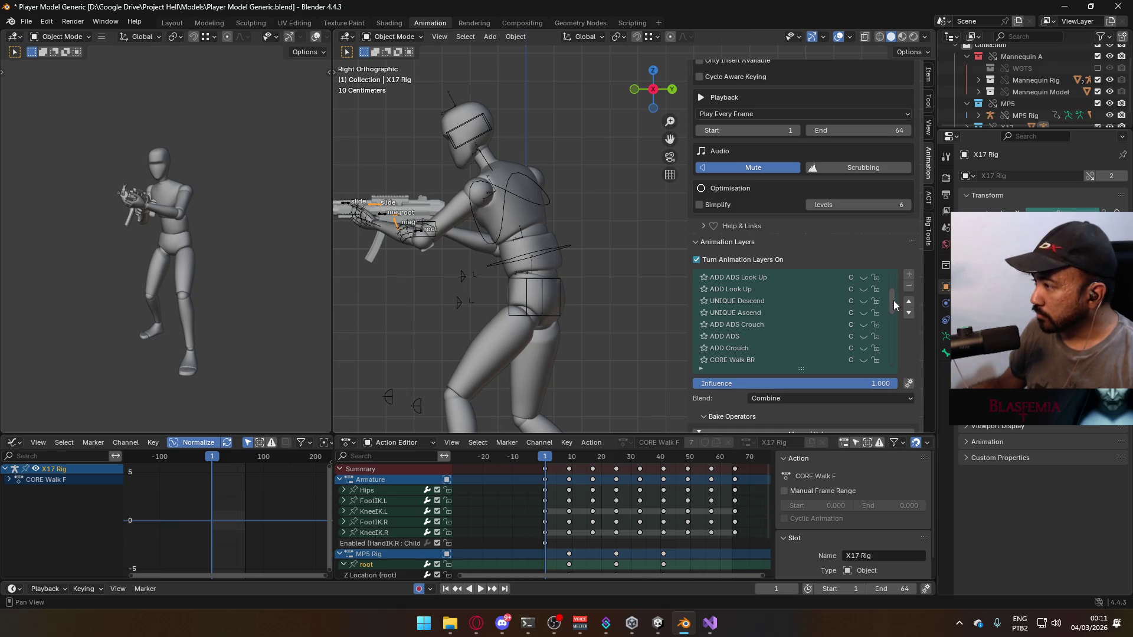
{"action": "left_click_drag", "start_coordinate": [891, 311], "coordinate": [894, 383]}
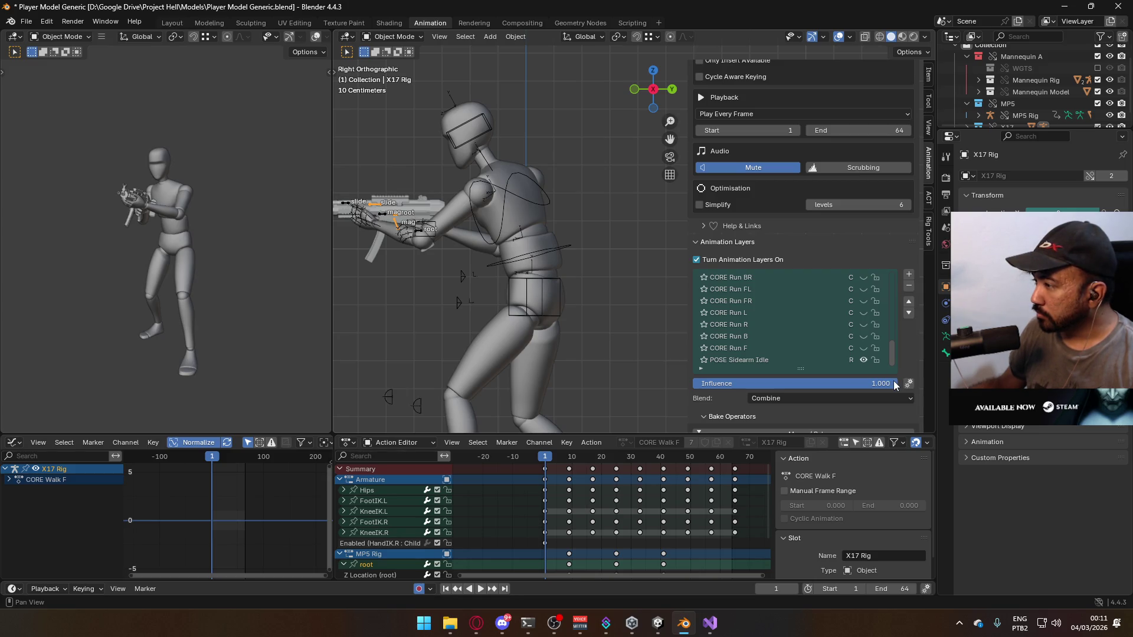
{"action": "left_click_drag", "start_coordinate": [894, 381], "coordinate": [877, 267]}
{"action": "key", "text": "ctrl+s"}
{"action": "left_click", "coordinate": [515, 192]}
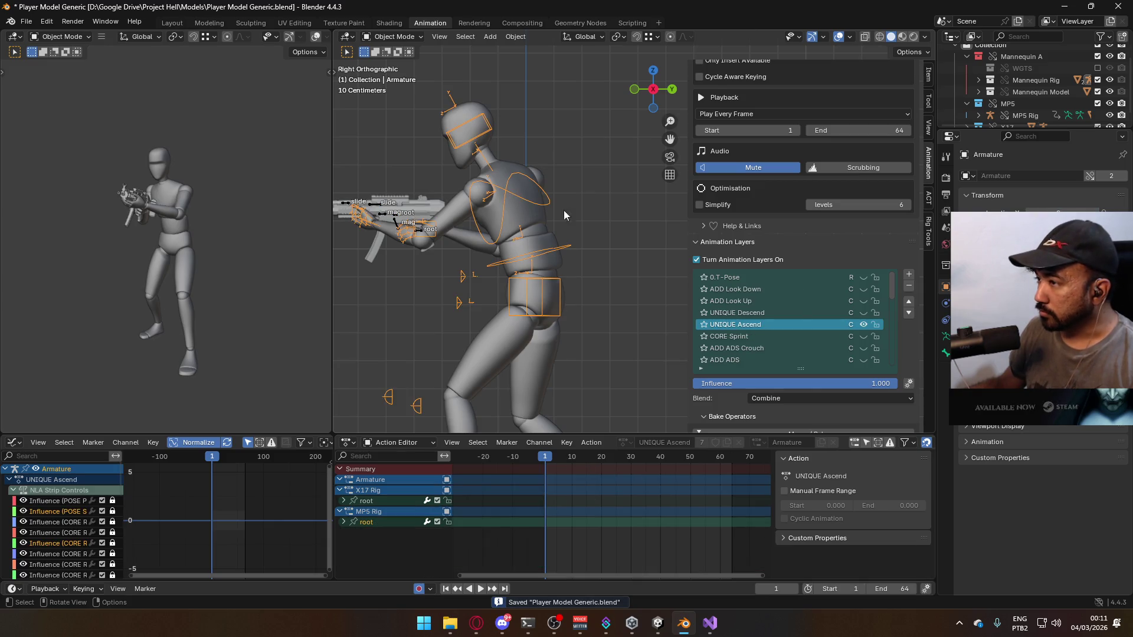
Expand the Armature's bone channels and select Hips through FootIK.R and KneeIK.R
{"action": "left_click", "coordinate": [907, 314]}
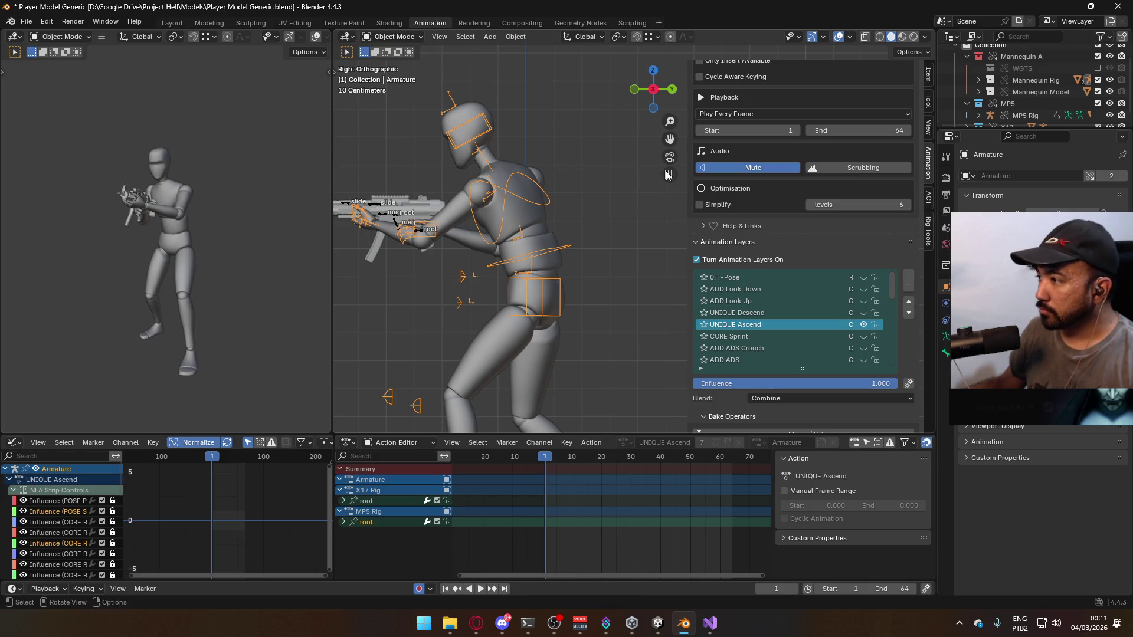
{"action": "scroll", "coordinate": [815, 319], "scroll_direction": "down", "scroll_amount": 10}
{"action": "left_click", "coordinate": [785, 359]}
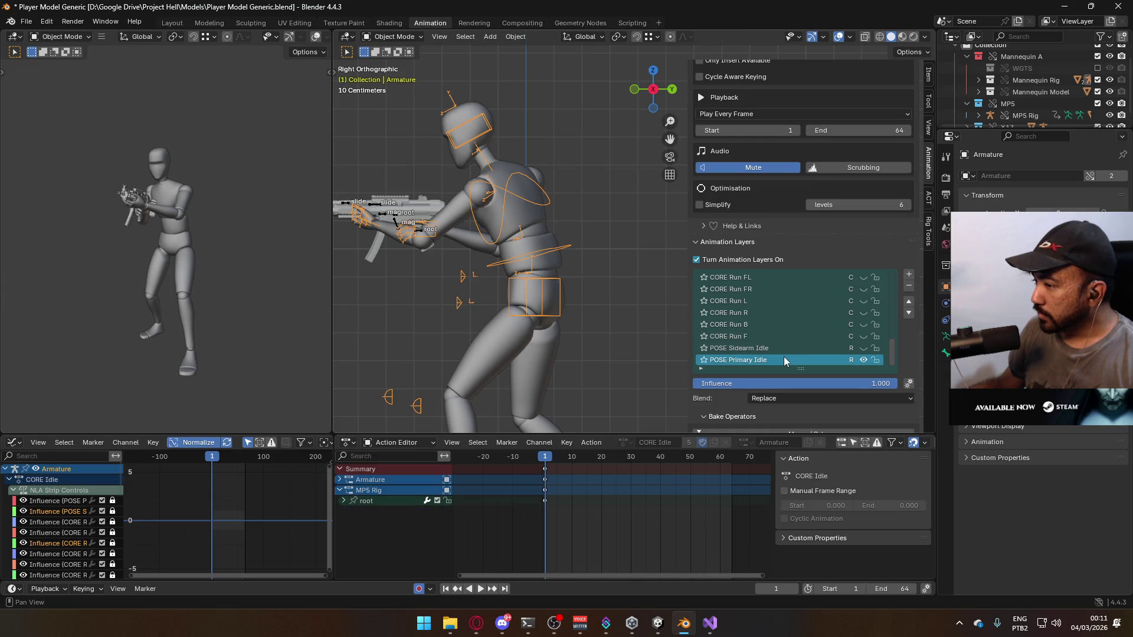
{"action": "left_click", "coordinate": [341, 480]}
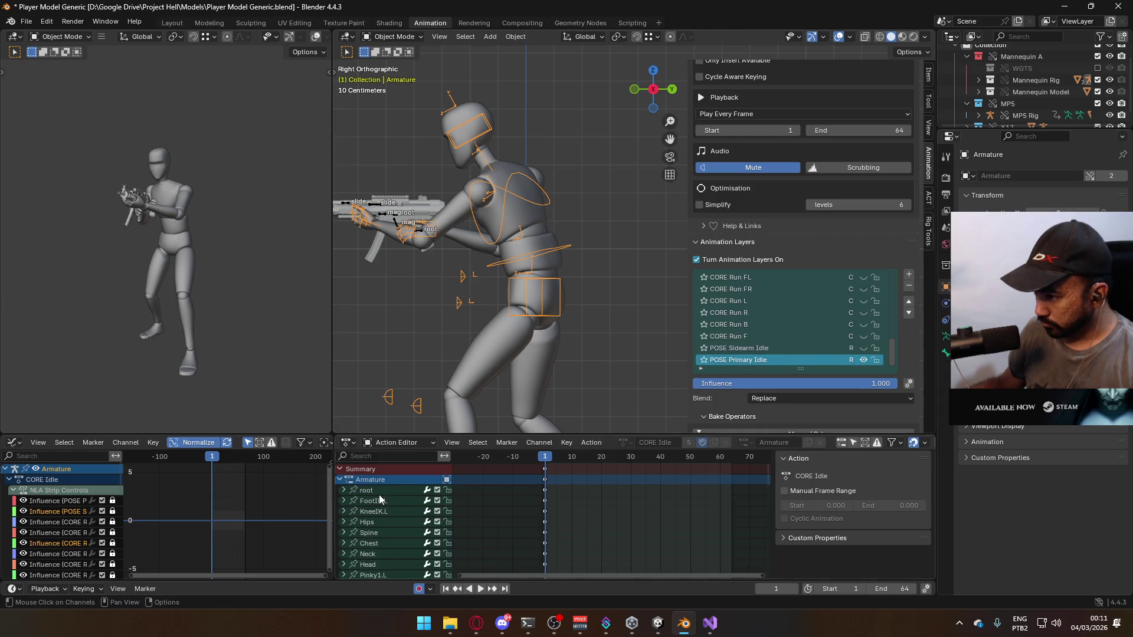
{"action": "scroll", "coordinate": [486, 508], "scroll_direction": "down", "scroll_amount": 3}
{"action": "mouse_move", "coordinate": [501, 566]}
{"action": "middle_mouse_down"}
{"action": "mouse_move", "coordinate": [537, 562]}
{"action": "mouse_move", "coordinate": [571, 470]}
{"action": "middle_mouse_up"}
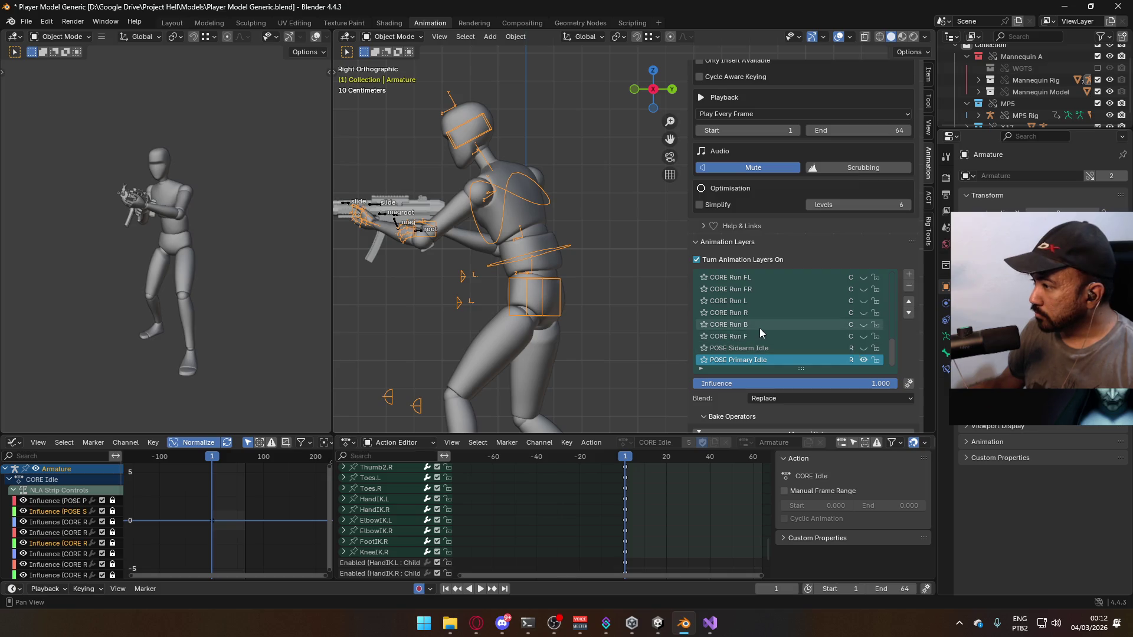
{"action": "scroll", "coordinate": [760, 328], "scroll_direction": "up", "scroll_amount": 5}
{"action": "left_click", "coordinate": [780, 300]}
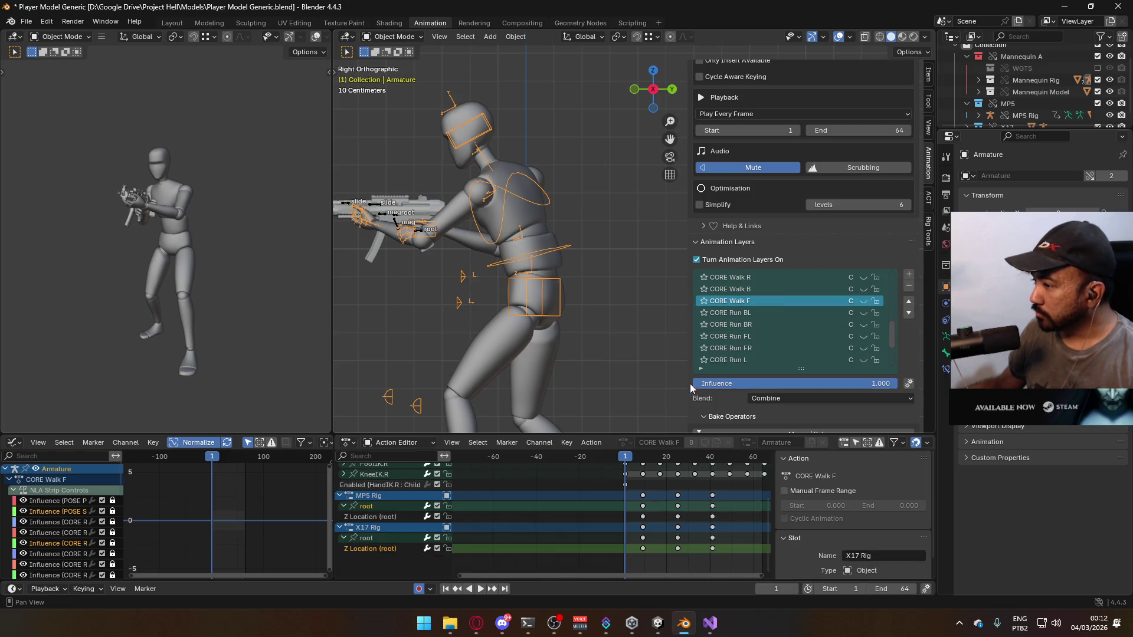
{"action": "scroll", "coordinate": [370, 499], "scroll_direction": "up", "scroll_amount": 3}
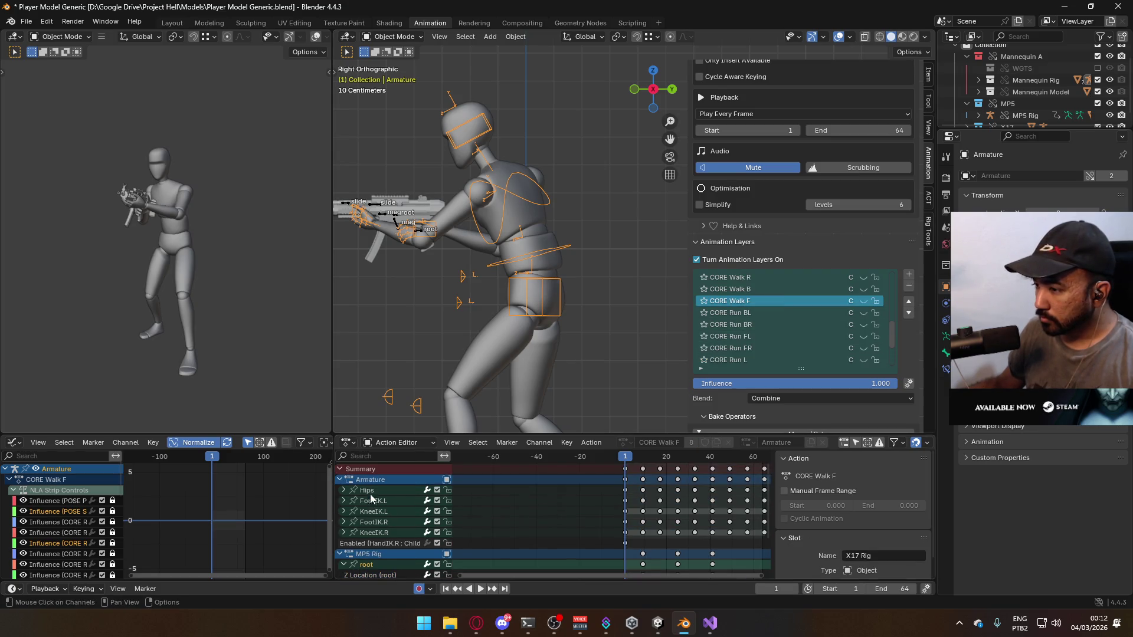
{"action": "left_click", "coordinate": [368, 533]}
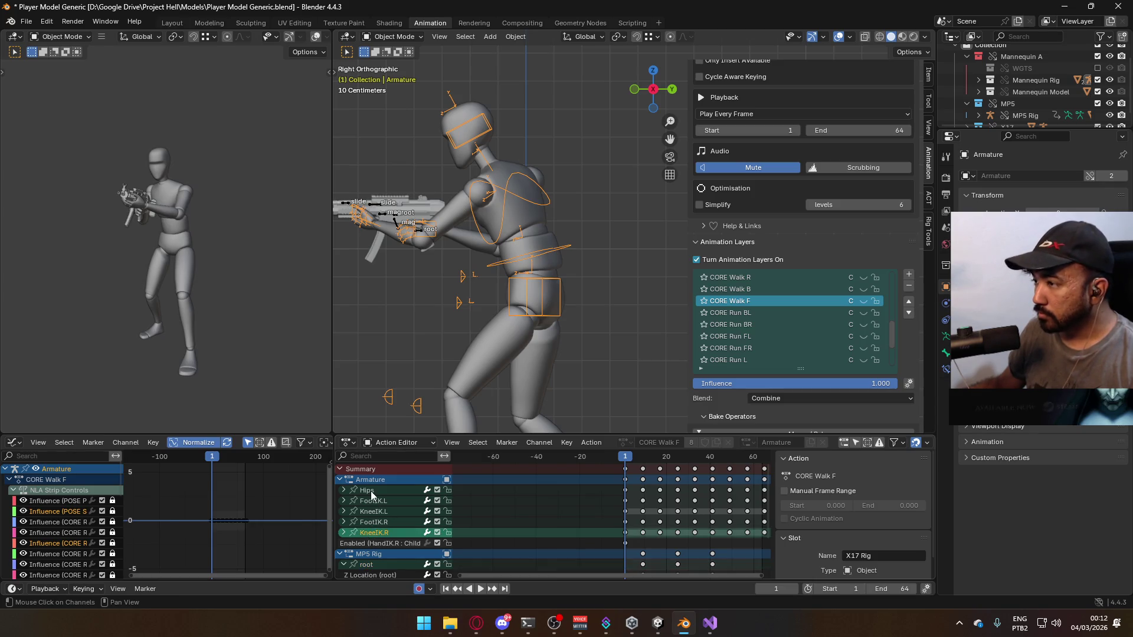
{"action": "left_click", "coordinate": [371, 493], "text": "shift"}
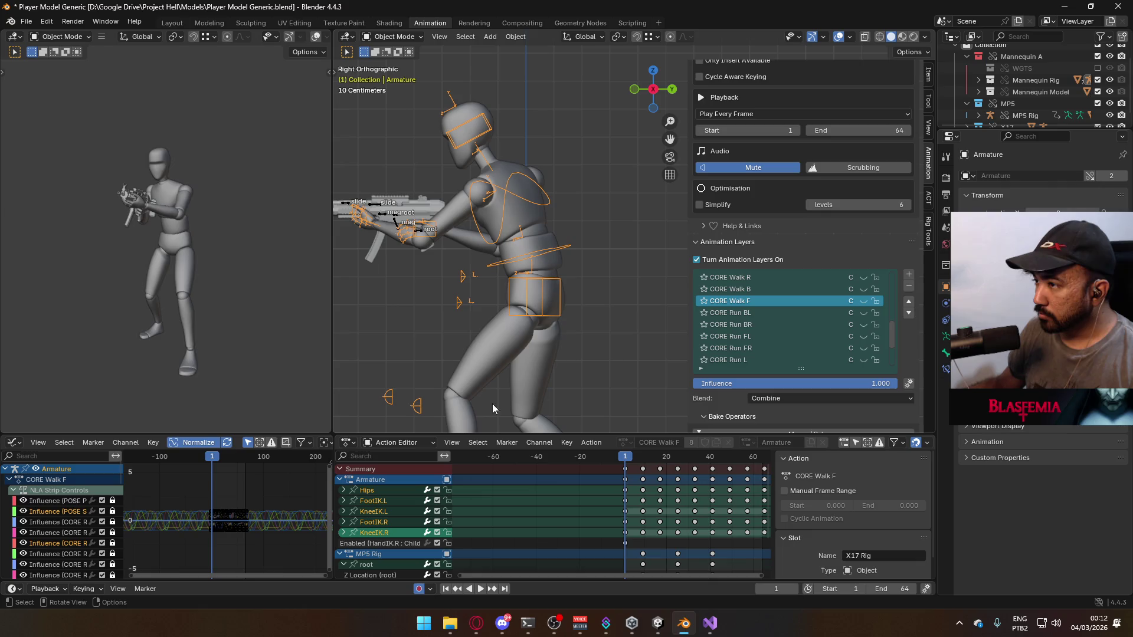
In Pose Mode, key Location & Rotation for all bones at frame 1 in UNIQUE Ascend
{"action": "left_click", "coordinate": [393, 36]}
{"action": "left_click", "coordinate": [393, 76]}
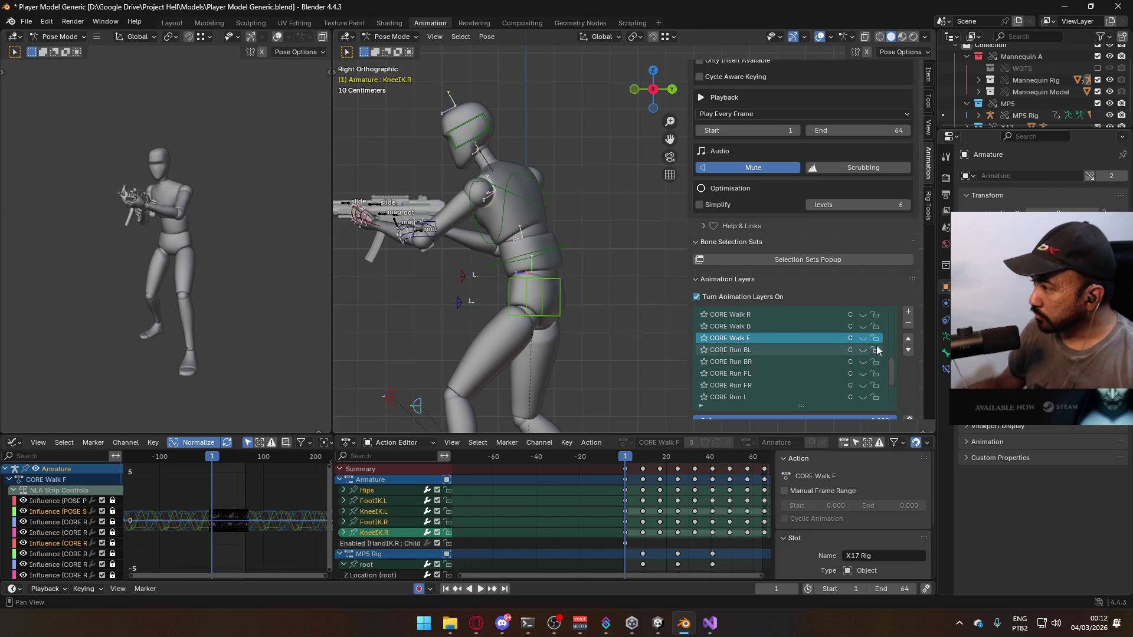
{"action": "left_click_drag", "start_coordinate": [891, 381], "coordinate": [897, 306]}
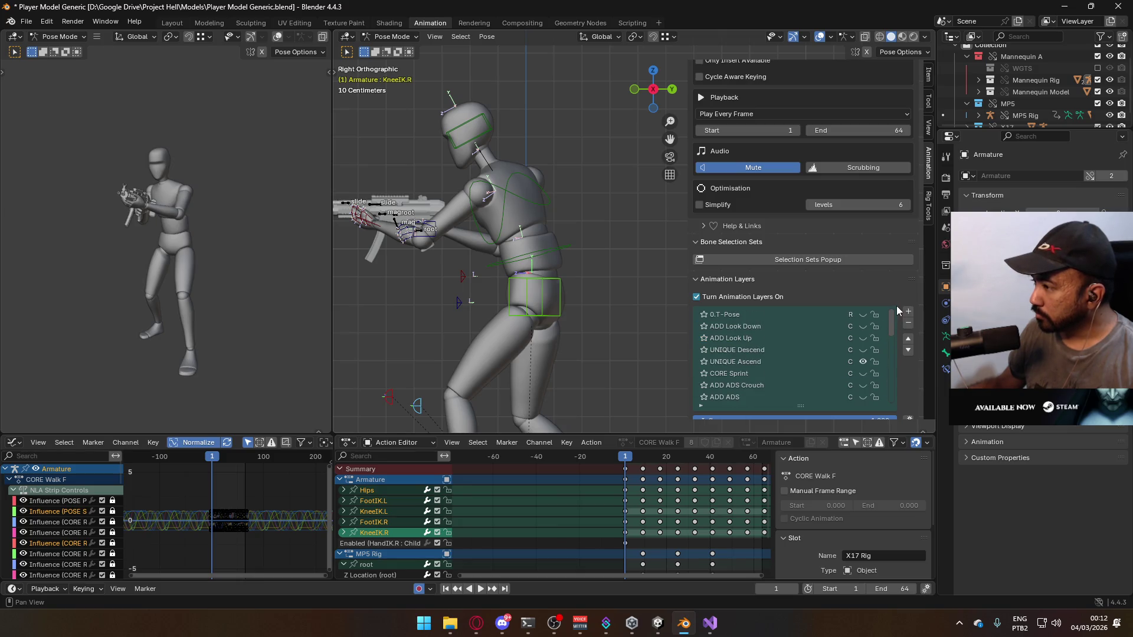
{"action": "left_click", "coordinate": [808, 361]}
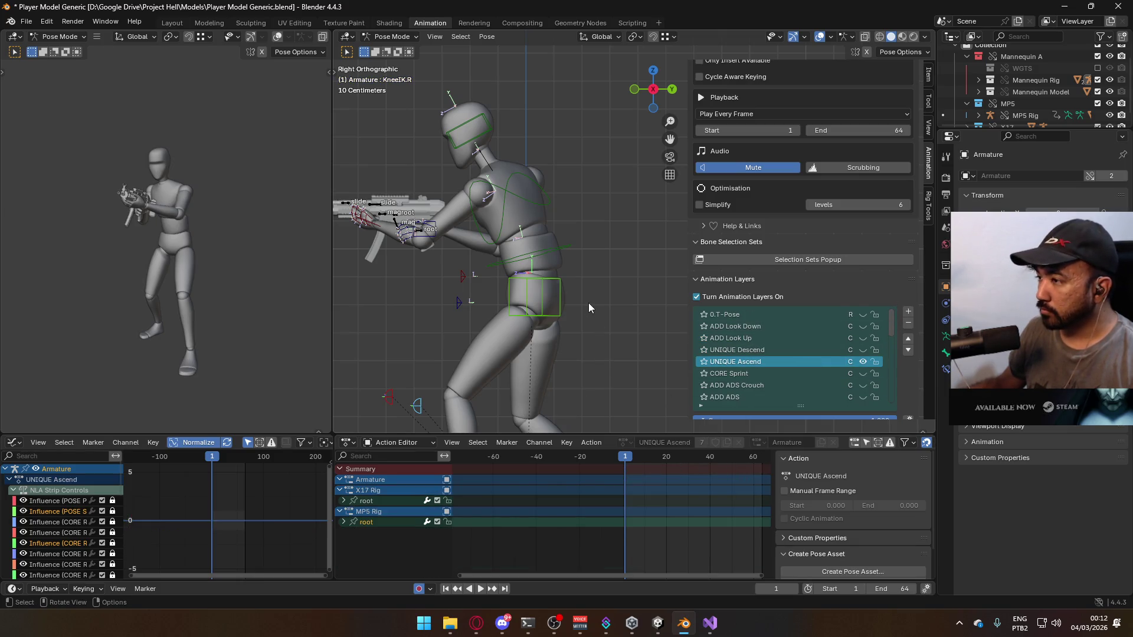
{"action": "key", "text": "i"}
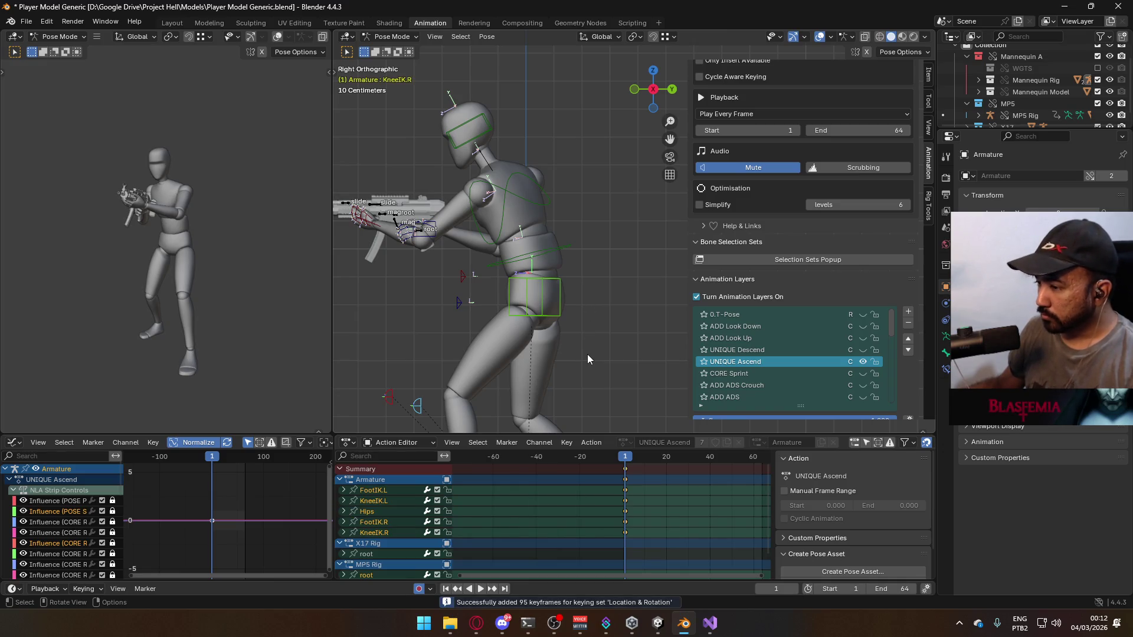
{"action": "left_click", "coordinate": [489, 630]}
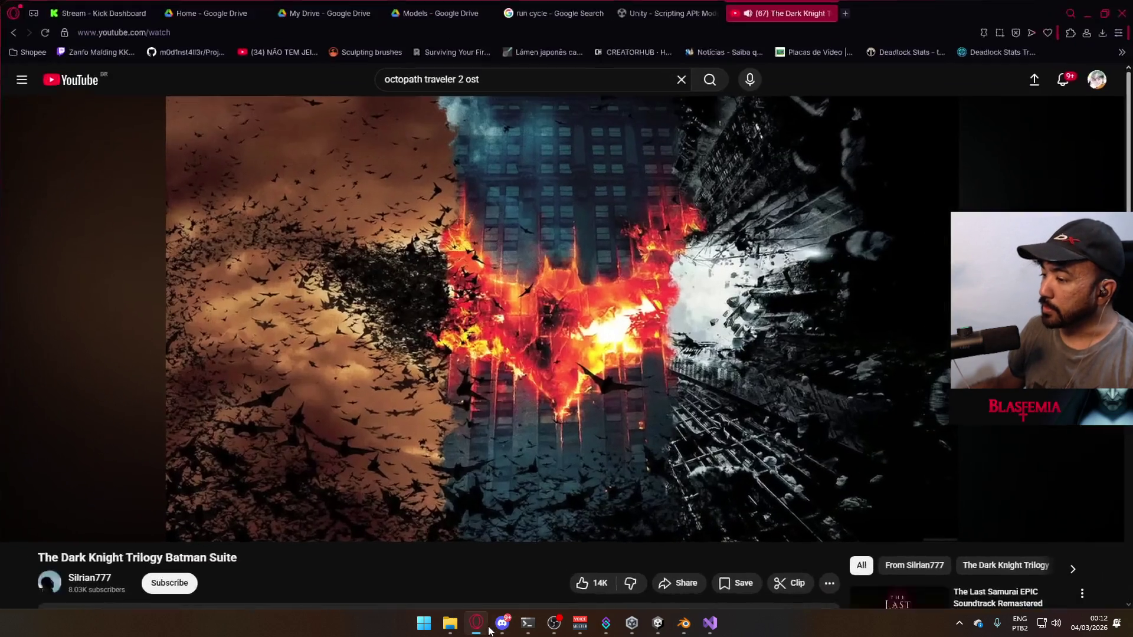
Expand the Dark Knight Trilogy Batman Suite description to read its song list, then minimize Opera
{"action": "scroll", "coordinate": [682, 366], "scroll_direction": "down", "scroll_amount": 7}
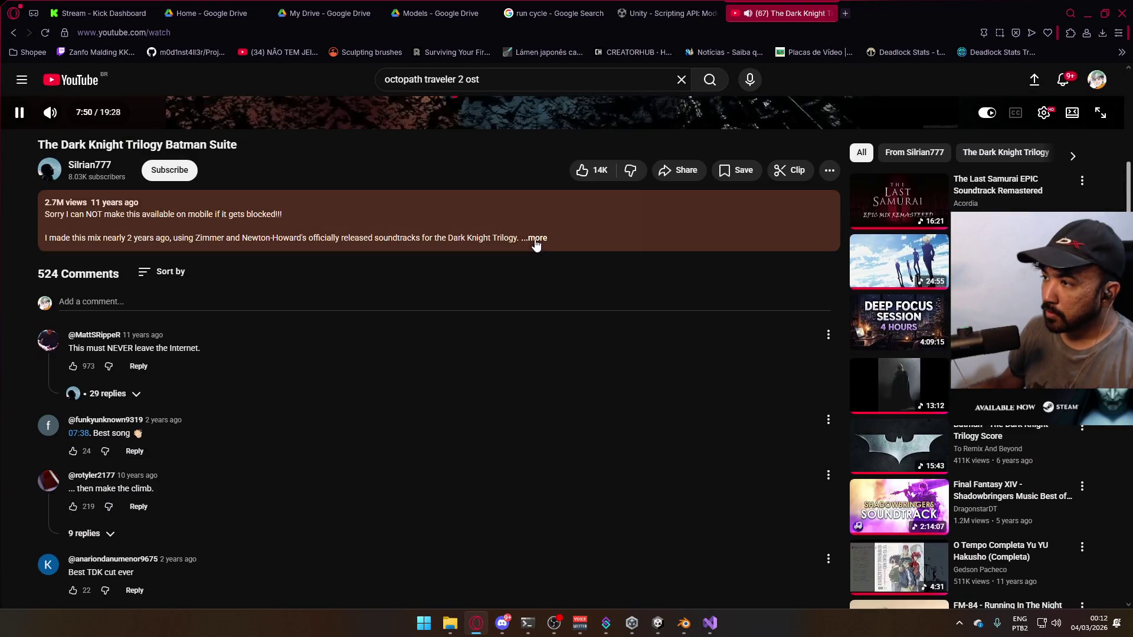
{"action": "left_click", "coordinate": [535, 238]}
{"action": "scroll", "coordinate": [404, 362], "scroll_direction": "down", "scroll_amount": 8}
{"action": "scroll", "coordinate": [395, 366], "scroll_direction": "up", "scroll_amount": 7}
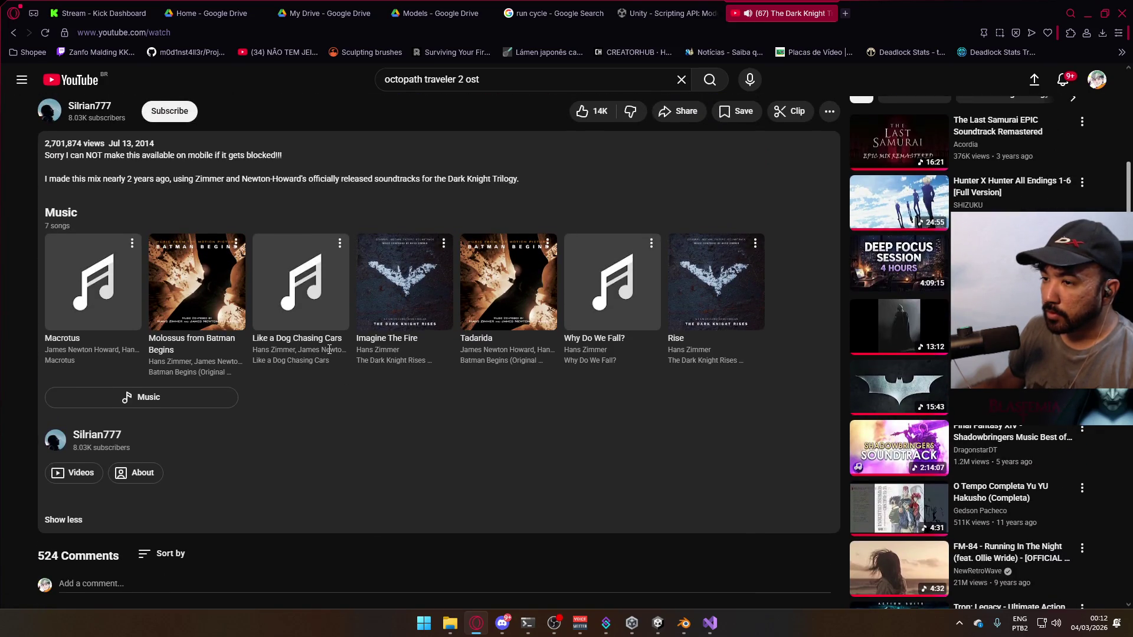
{"action": "scroll", "coordinate": [467, 407], "scroll_direction": "up", "scroll_amount": 7}
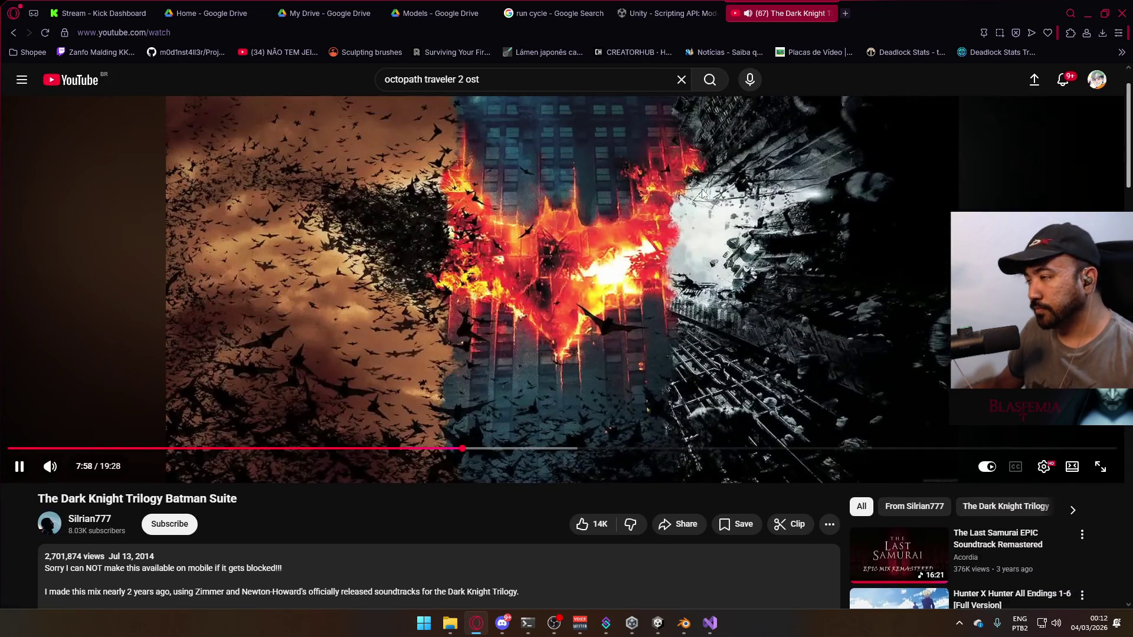
{"action": "left_click", "coordinate": [1087, 13]}
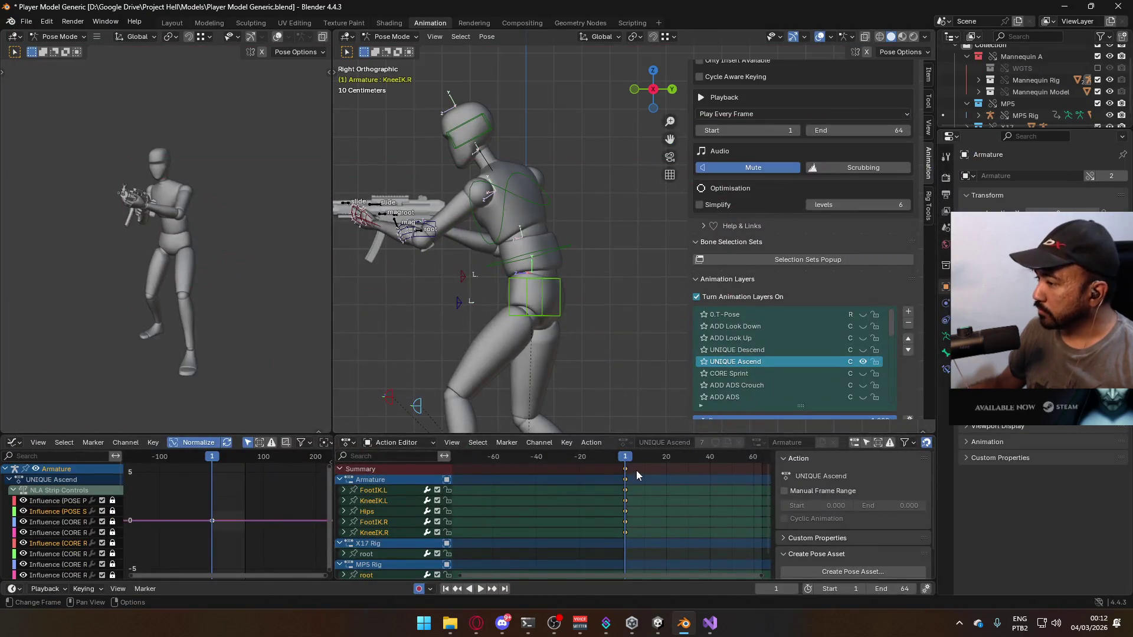
{"action": "key", "text": "space"}
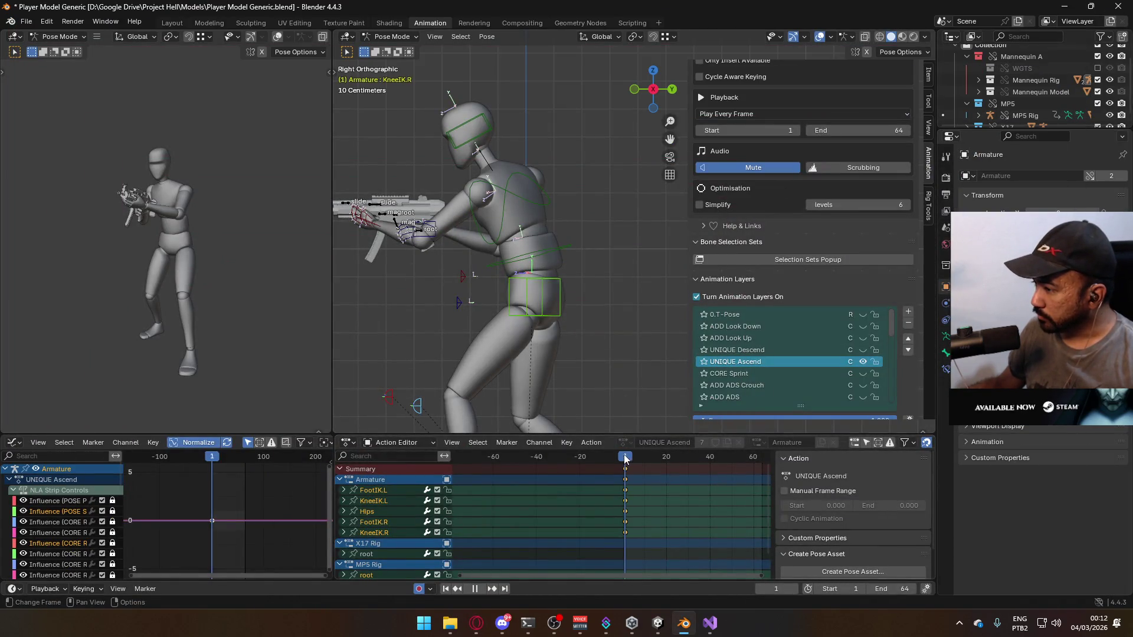
{"action": "mouse_move", "coordinate": [626, 459]}
{"action": "left_mouse_down"}
{"action": "mouse_move", "coordinate": [708, 466]}
{"action": "mouse_move", "coordinate": [624, 476]}
{"action": "left_mouse_up"}
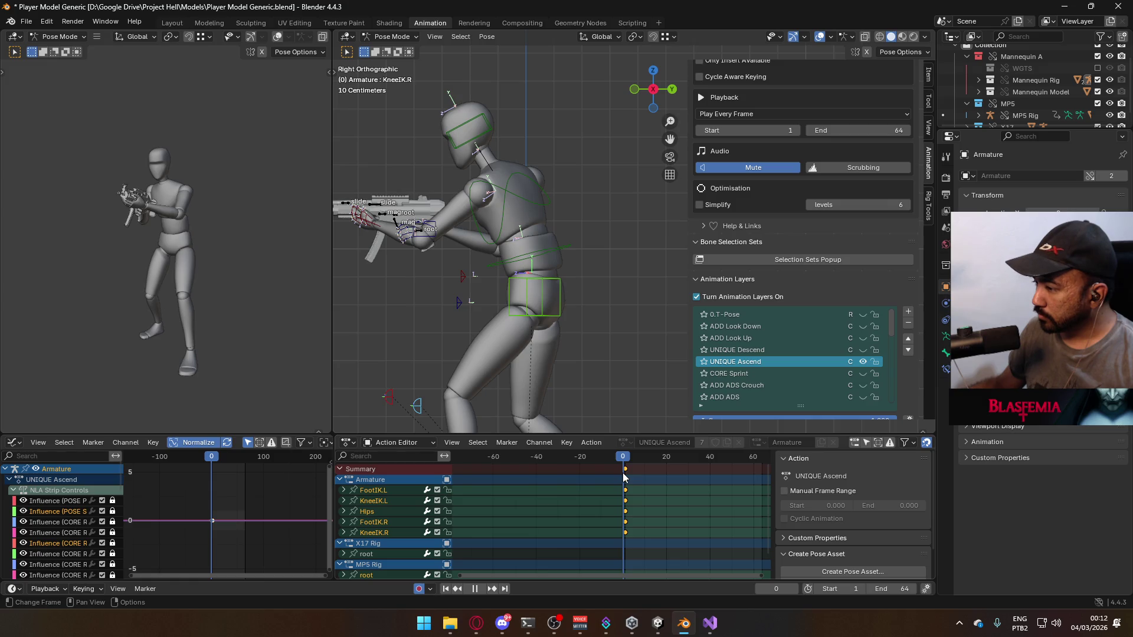
{"action": "middle_click_drag", "start_coordinate": [631, 488], "coordinate": [628, 474]}
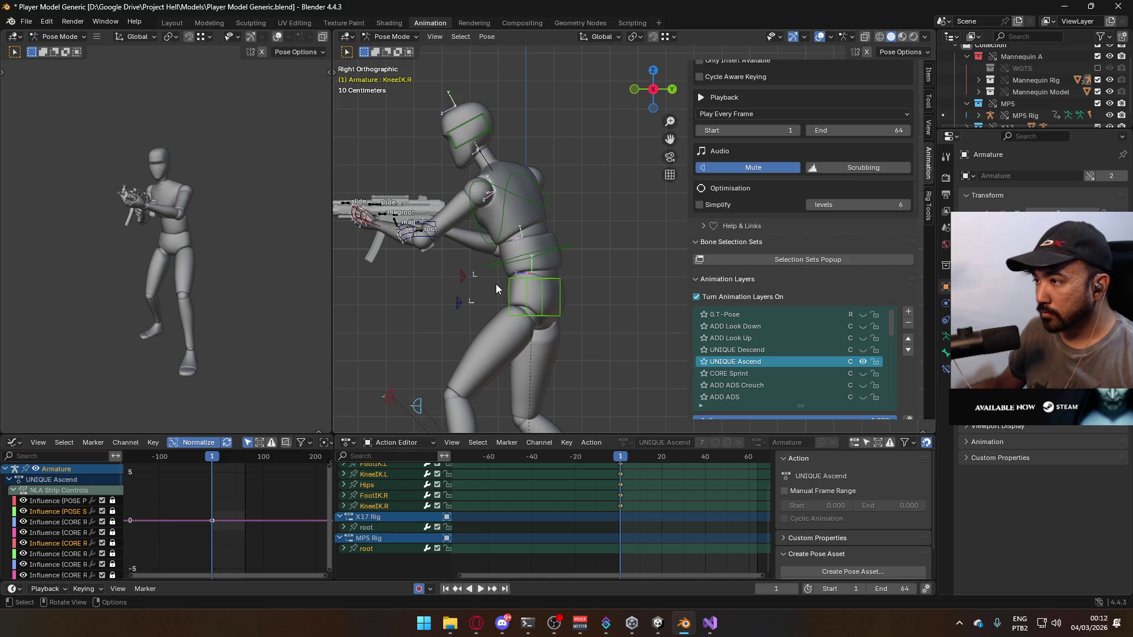
{"action": "scroll", "coordinate": [496, 284], "scroll_direction": "down", "scroll_amount": 3}
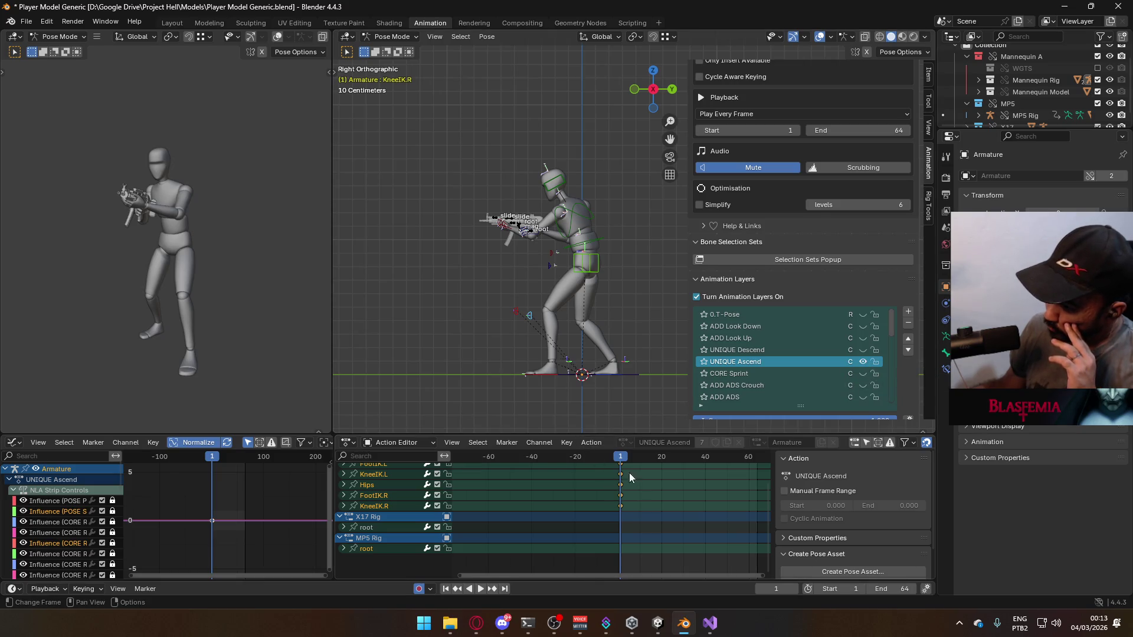
{"action": "left_click", "coordinate": [399, 37]}
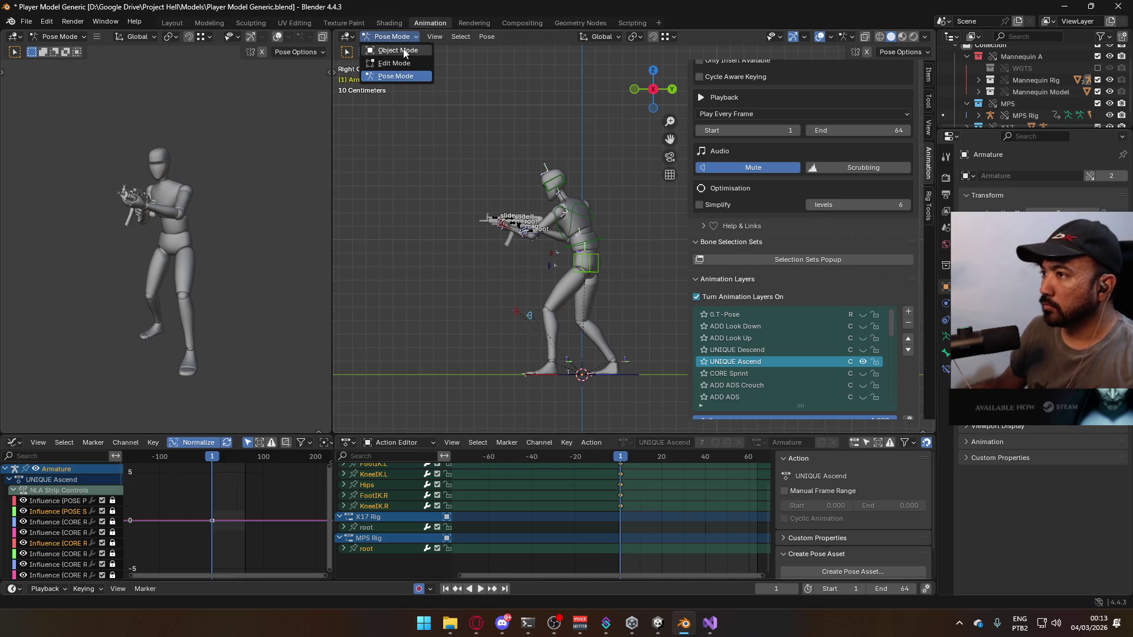
Return to Object Mode, select the MP5 Rig and armature, and save the file
{"action": "left_click", "coordinate": [392, 49]}
{"action": "scroll", "coordinate": [625, 218], "scroll_direction": "up", "scroll_amount": 2}
{"action": "key", "text": "ctrl+s"}
{"action": "left_click", "coordinate": [488, 233]}
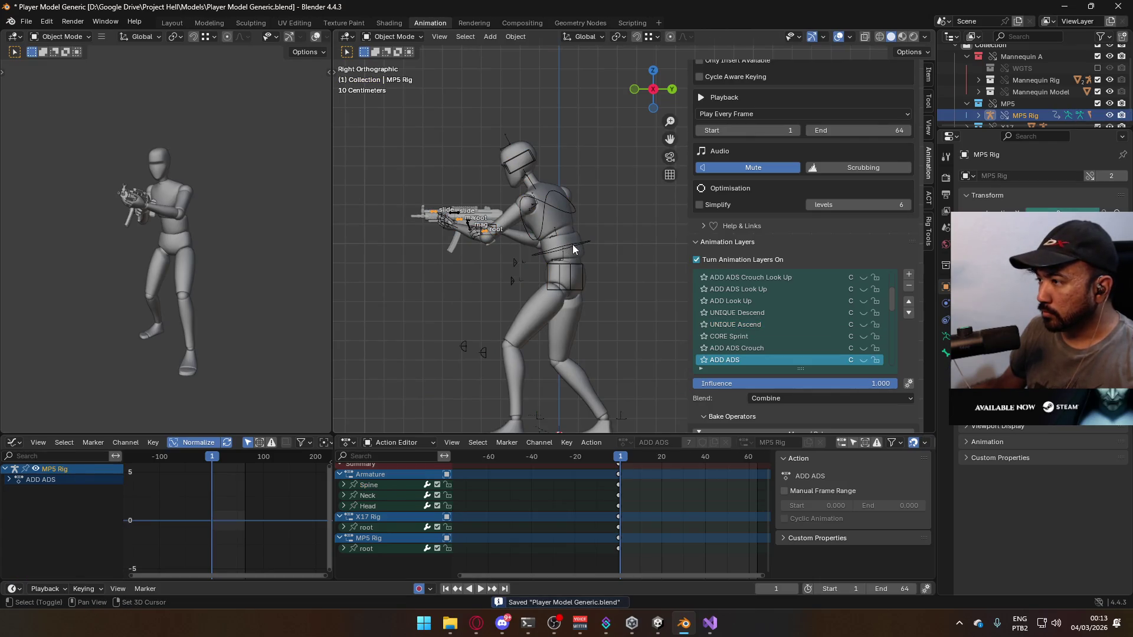
{"action": "left_click", "coordinate": [503, 238]}
{"action": "key", "text": "ctrl+s"}
In Pose Mode, key the MP5 Rig root at frame 1 in UNIQUE Ascend and save
{"action": "left_click", "coordinate": [394, 36]}
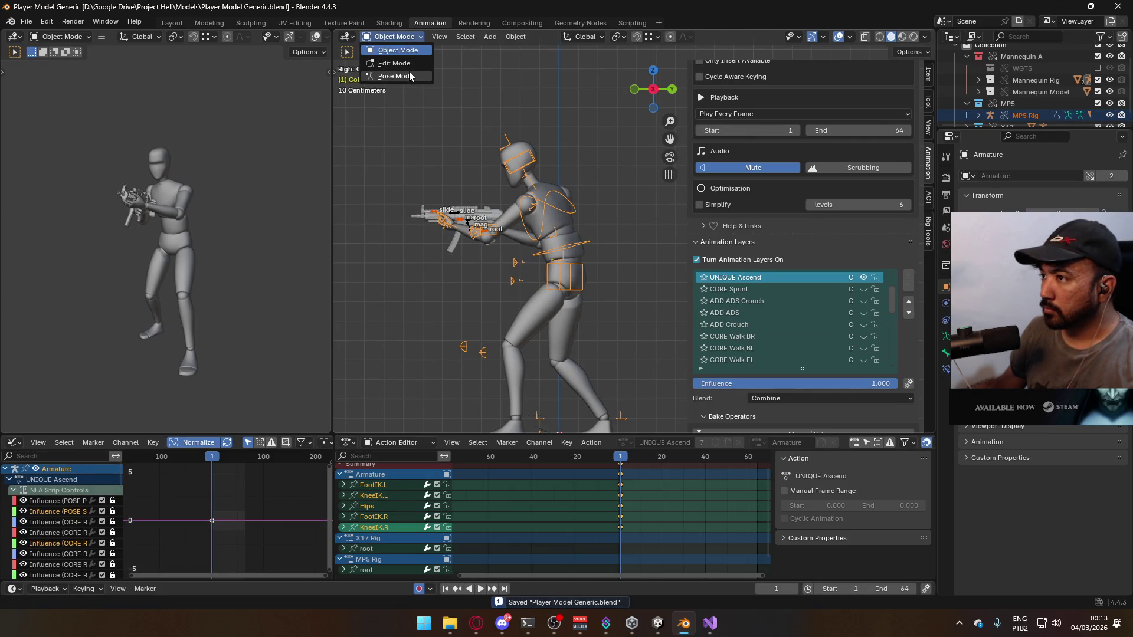
{"action": "left_click", "coordinate": [393, 76]}
{"action": "left_click", "coordinate": [486, 234]}
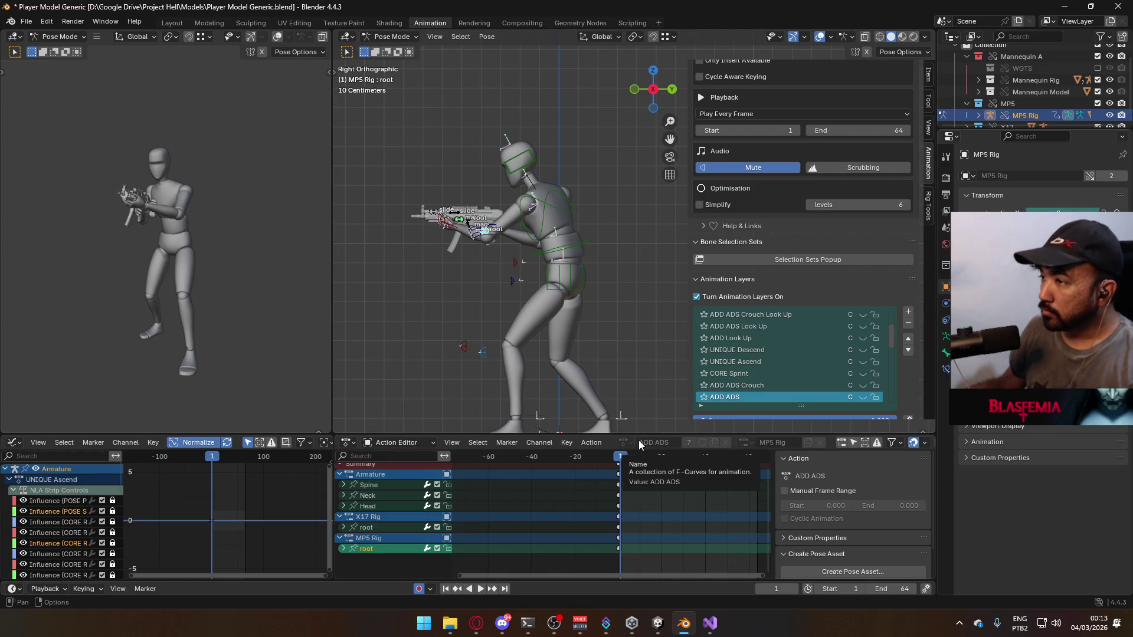
{"action": "scroll", "coordinate": [846, 374], "scroll_direction": "up", "scroll_amount": 5}
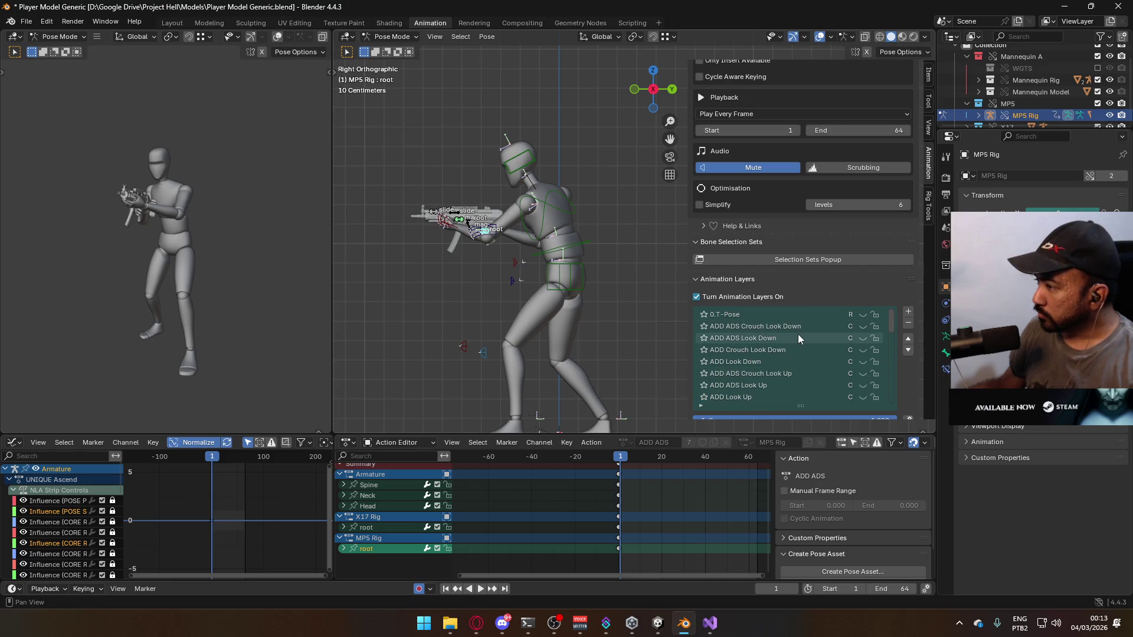
{"action": "scroll", "coordinate": [813, 326], "scroll_direction": "down", "scroll_amount": 3}
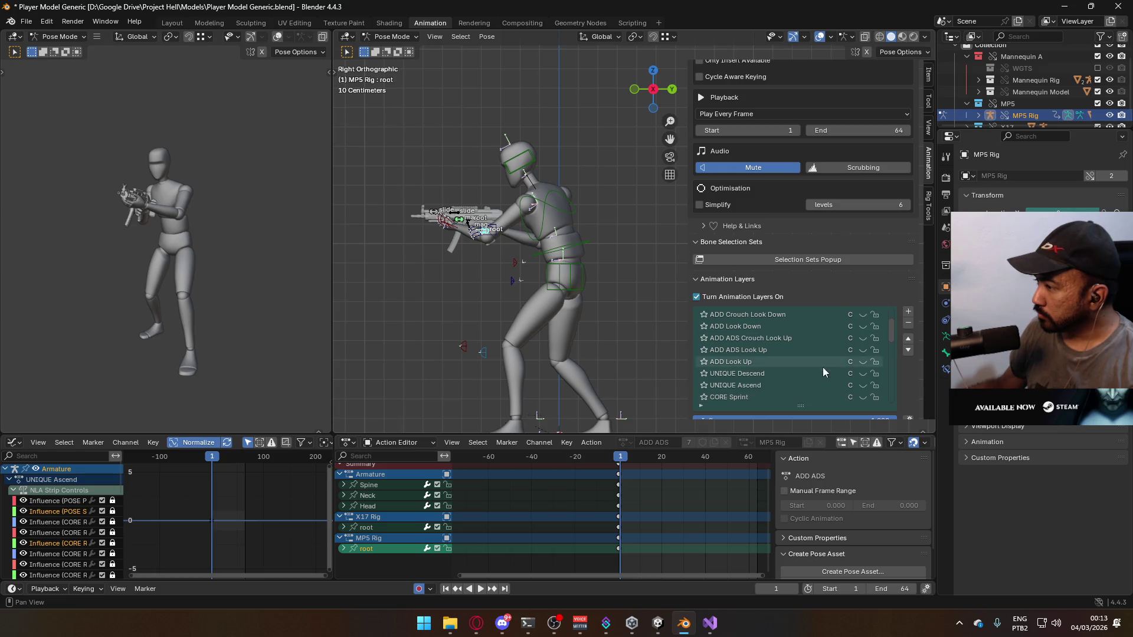
{"action": "left_click", "coordinate": [800, 383]}
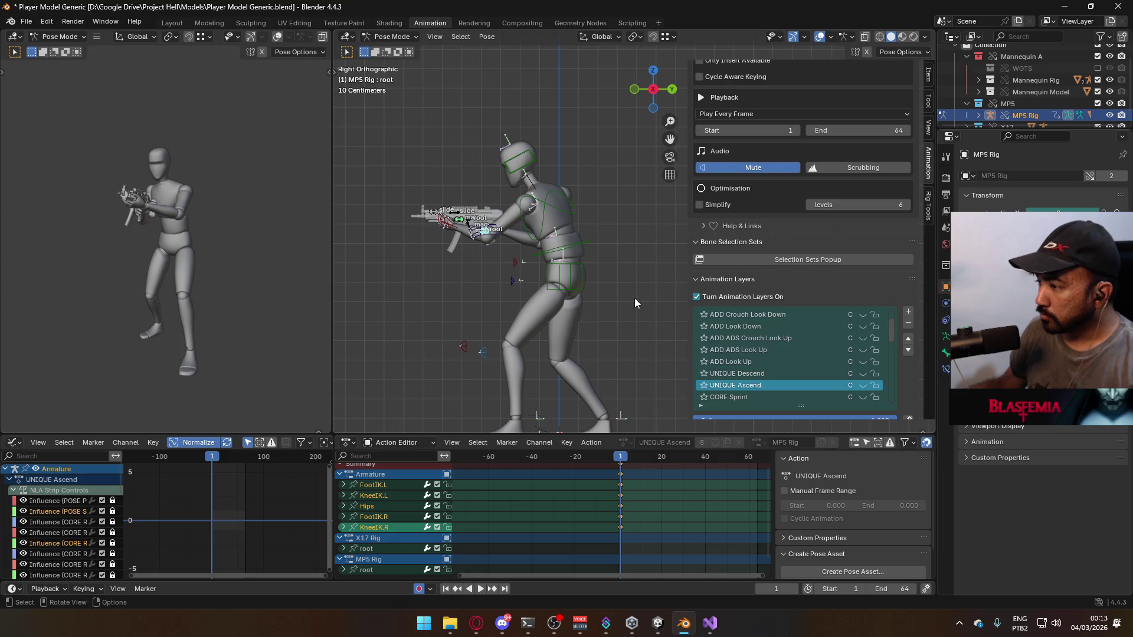
{"action": "key", "text": "i"}
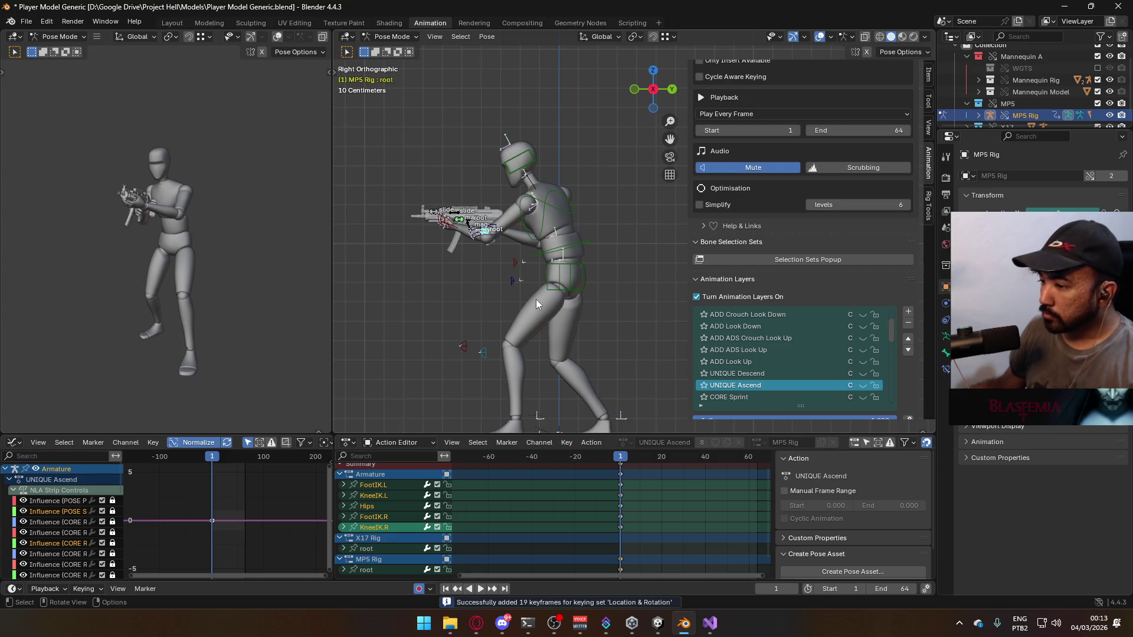
{"action": "scroll", "coordinate": [454, 275], "scroll_direction": "up", "scroll_amount": 2}
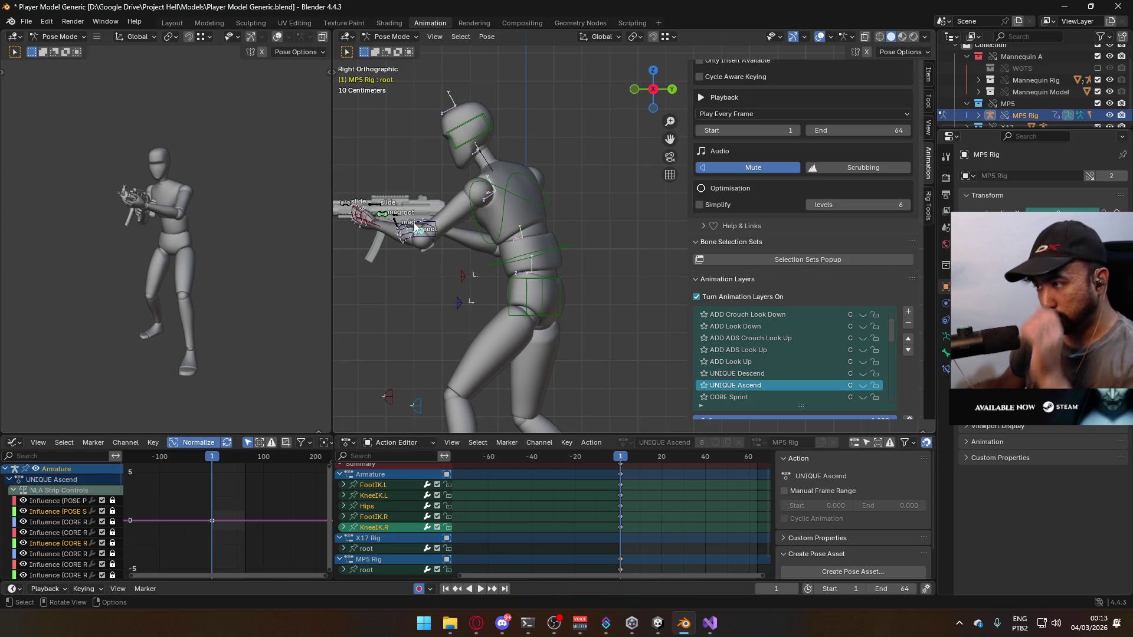
{"action": "key", "text": "ctrl+s"}
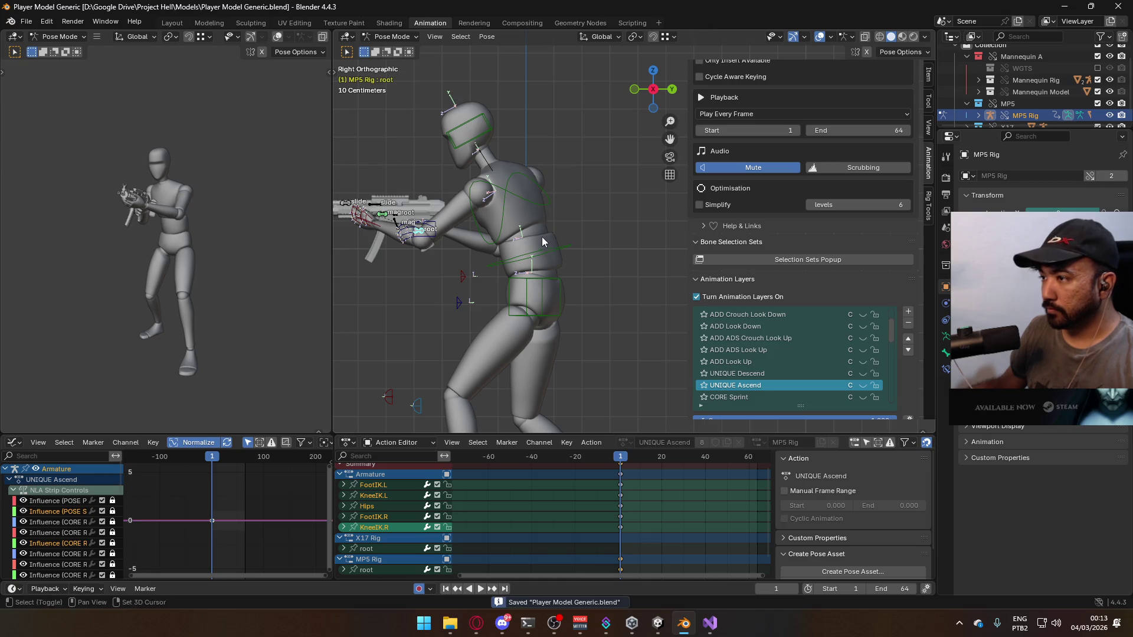
Switch to the armature in Pose Mode and select its Hips bone
{"action": "middle_click_drag", "start_coordinate": [543, 242], "coordinate": [563, 190], "text": "shift"}
{"action": "left_click", "coordinate": [393, 37]}
{"action": "left_click", "coordinate": [419, 54]}
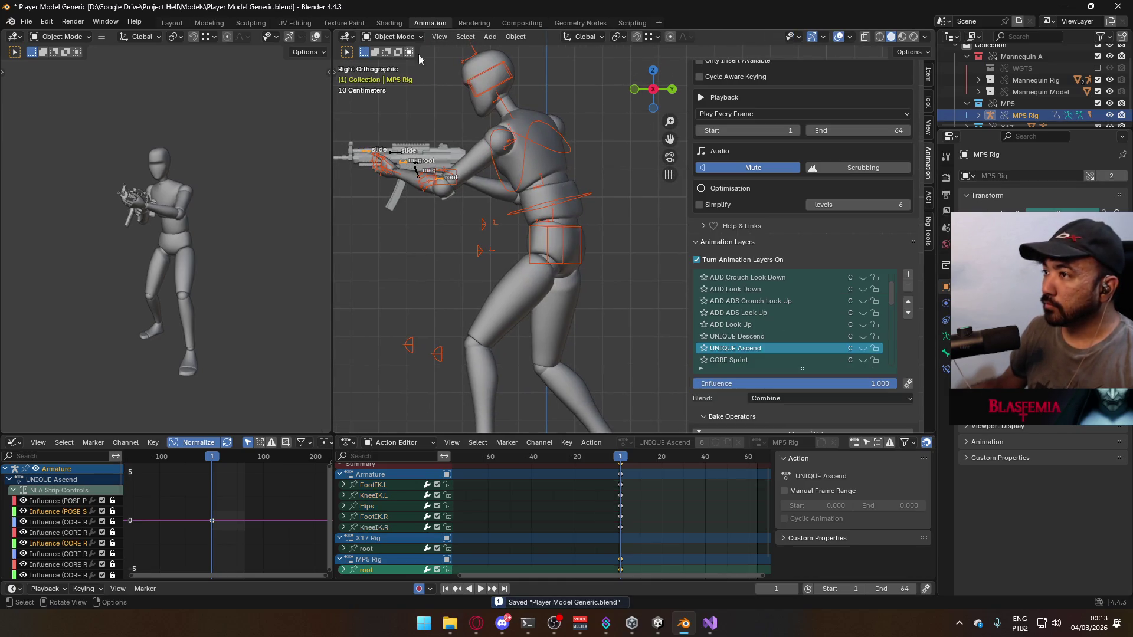
{"action": "left_click", "coordinate": [560, 131]}
{"action": "left_click", "coordinate": [392, 37]}
{"action": "left_click", "coordinate": [393, 79]}
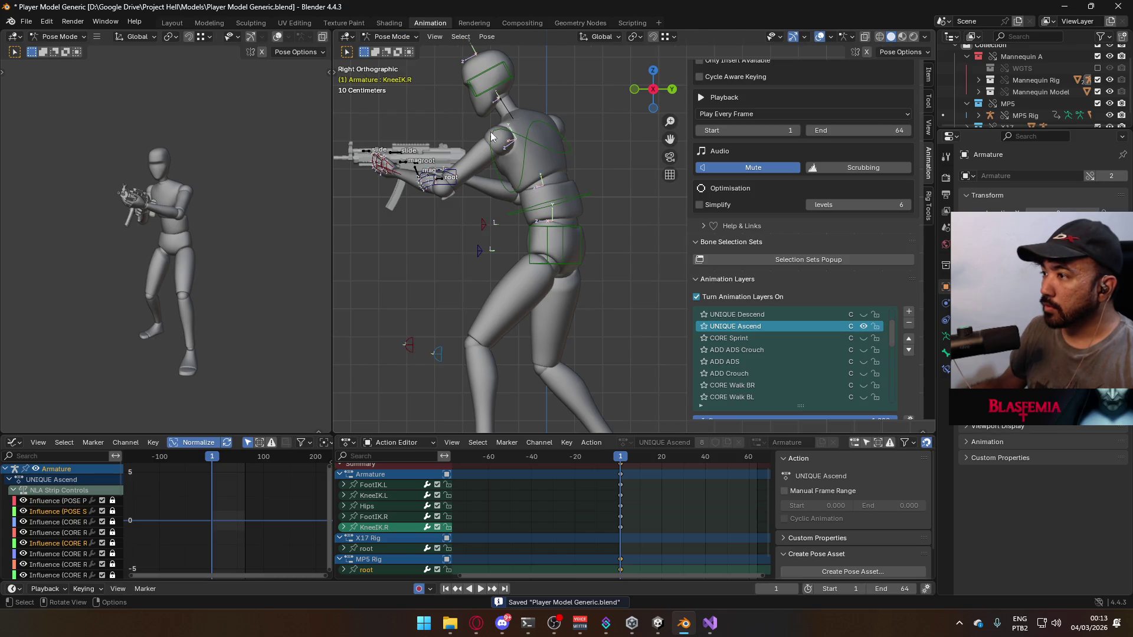
{"action": "left_click", "coordinate": [567, 235]}
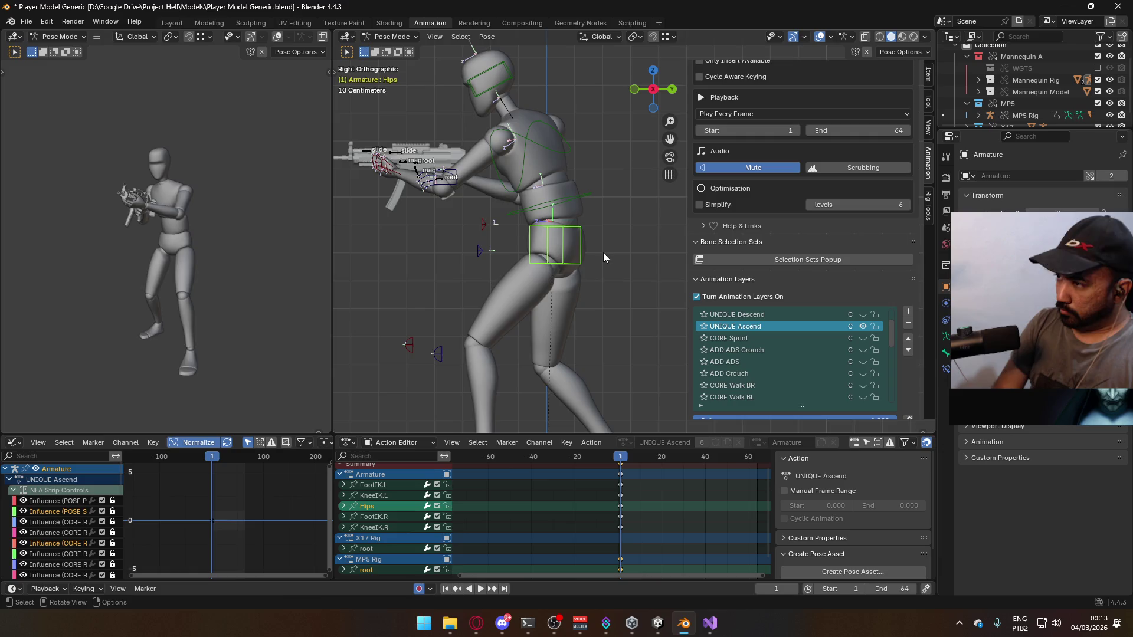
At frame 20, move and rotate the right foot IK control into a new position
{"action": "key", "text": "Up"}
{"action": "left_click_drag", "start_coordinate": [596, 356], "coordinate": [575, 314]}
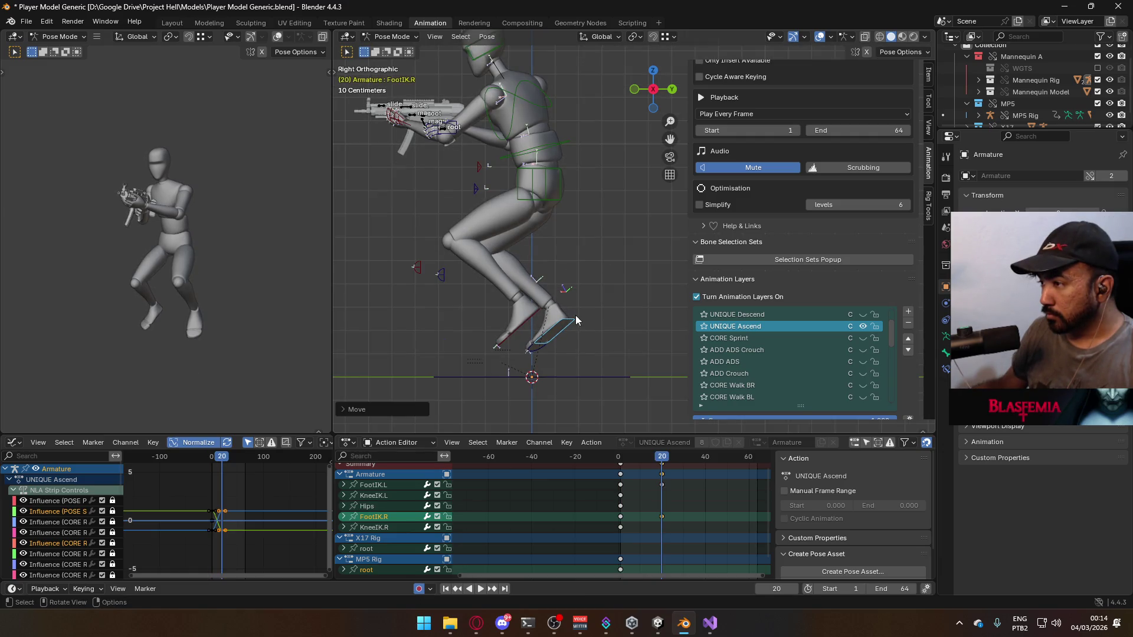
{"action": "key", "text": "r"}
{"action": "left_click", "coordinate": [578, 309]}
{"action": "key", "text": "g"}
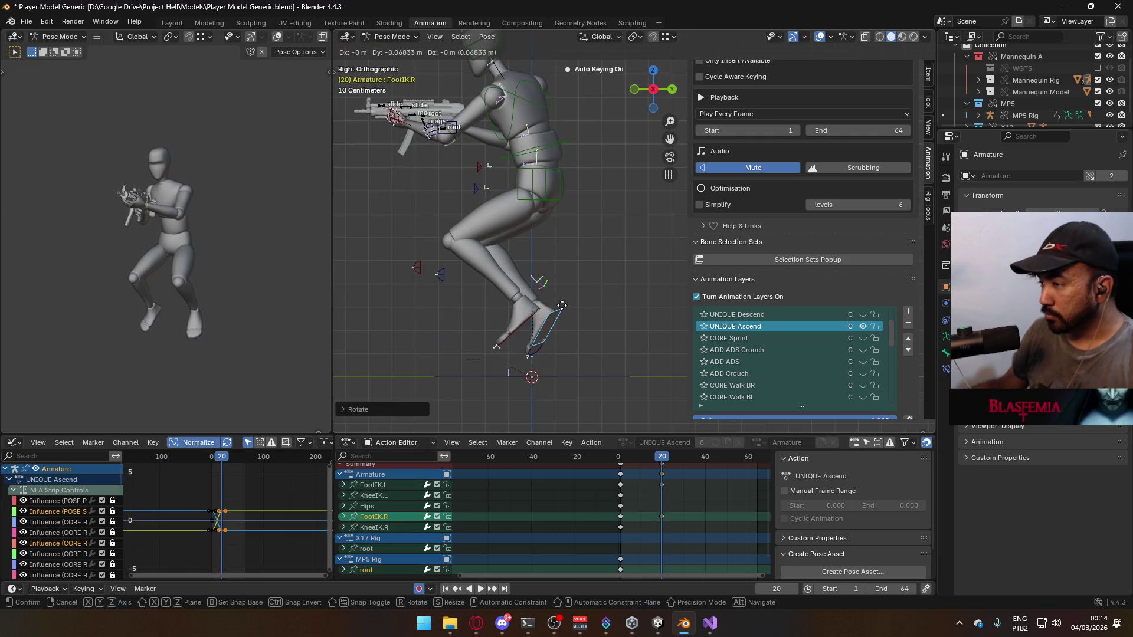
{"action": "left_click", "coordinate": [562, 306]}
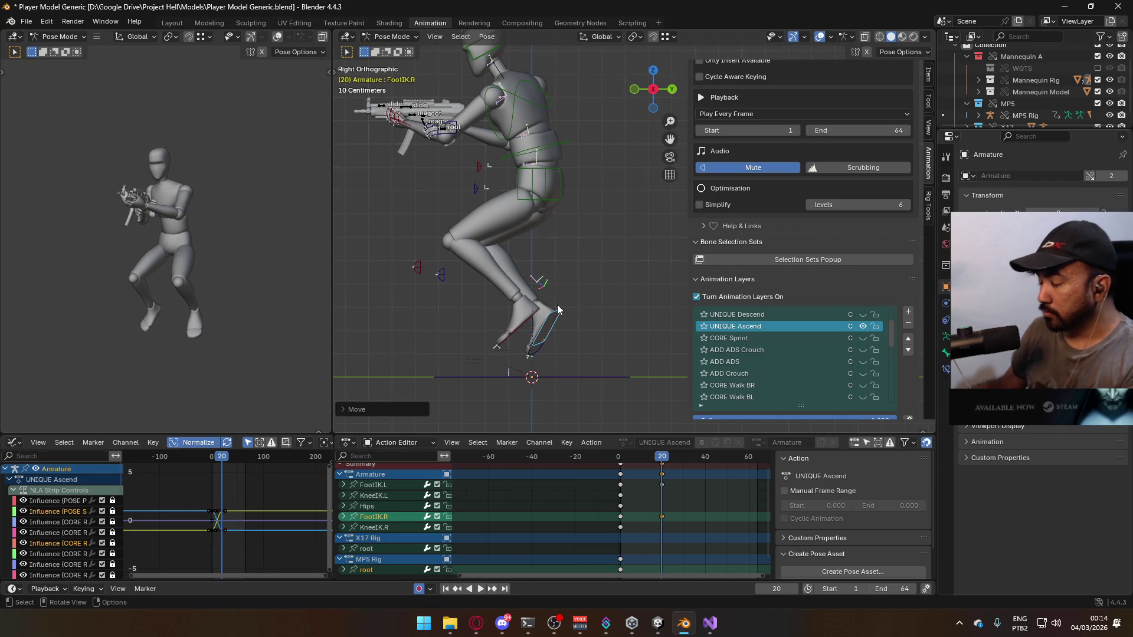
{"action": "key", "text": "KP_1"}
{"action": "key", "text": "g"}
{"action": "left_click", "coordinate": [604, 338]}
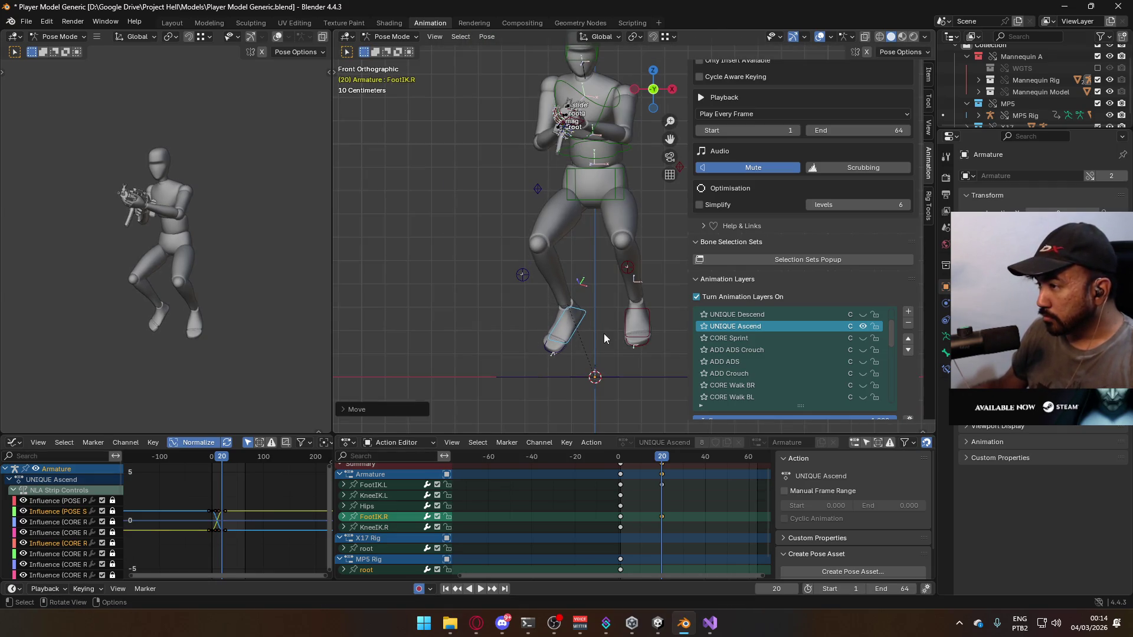
{"action": "key", "text": "r"}
{"action": "left_click", "coordinate": [638, 307]}
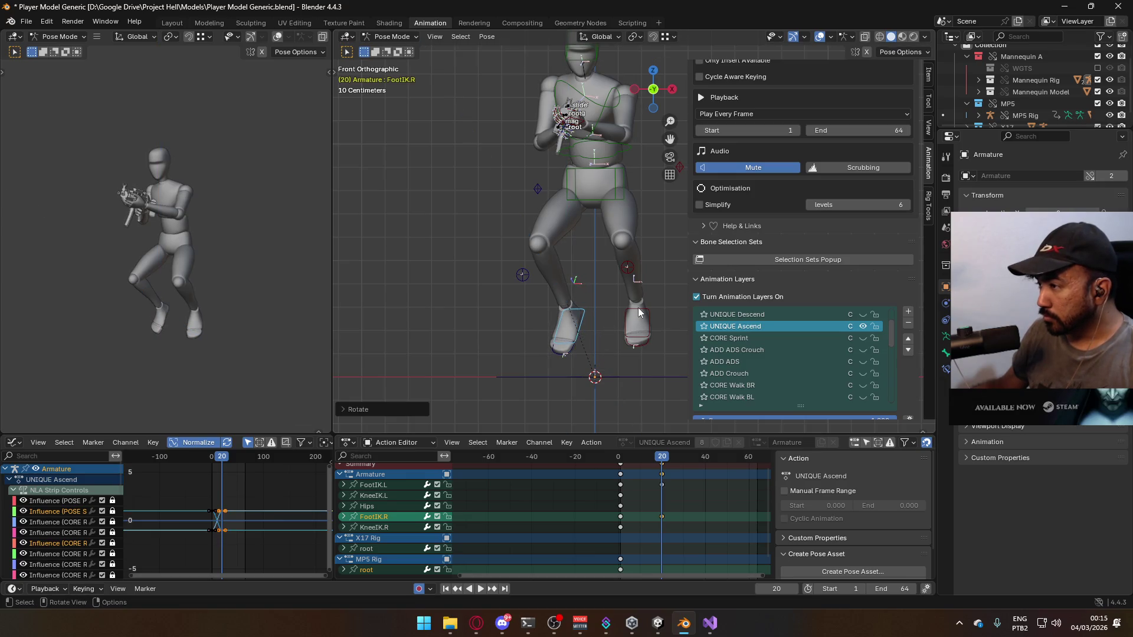
Slide the left foot IK bone sideways along X and stop playback at frame 20
{"action": "left_click", "coordinate": [642, 312]}
{"action": "key", "text": "g"}
{"action": "key", "text": "x"}
{"action": "left_click", "coordinate": [641, 426]}
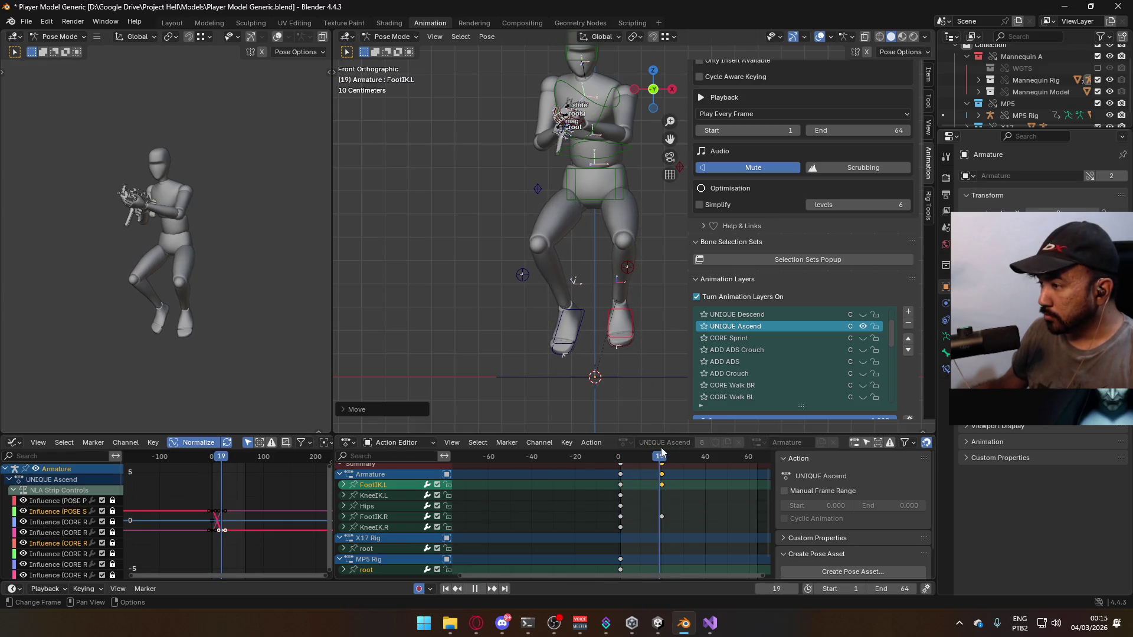
{"action": "key", "text": "space"}
Preview the jump, shift the frame-20 keys to frame 21 and set the end frame to 21
{"action": "key", "text": "KP_3"}
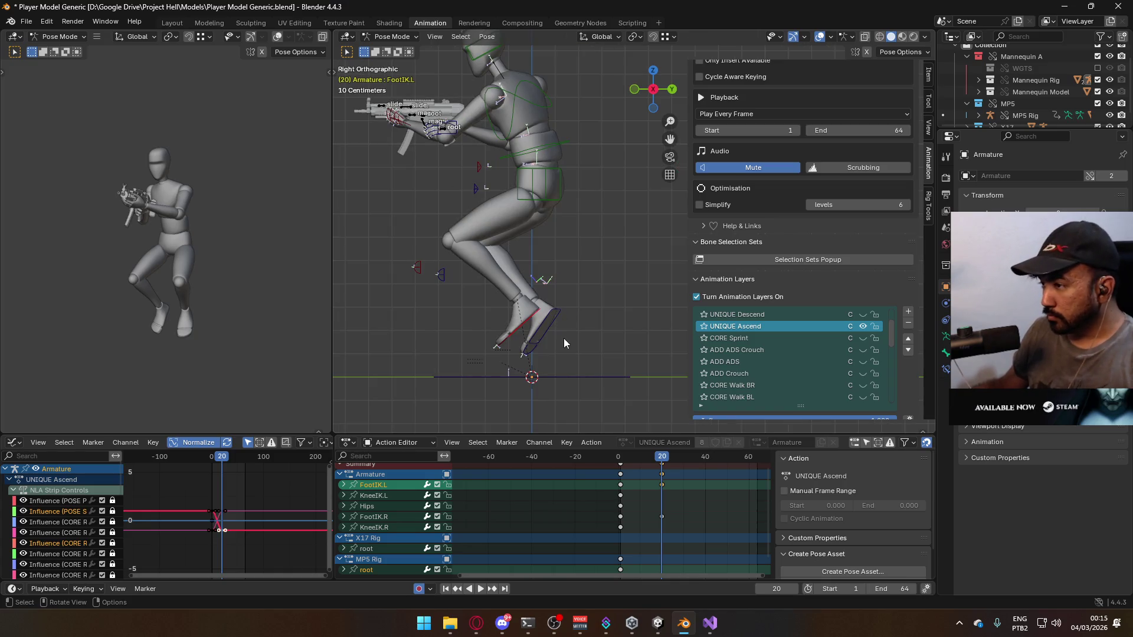
{"action": "left_click", "coordinate": [555, 323]}
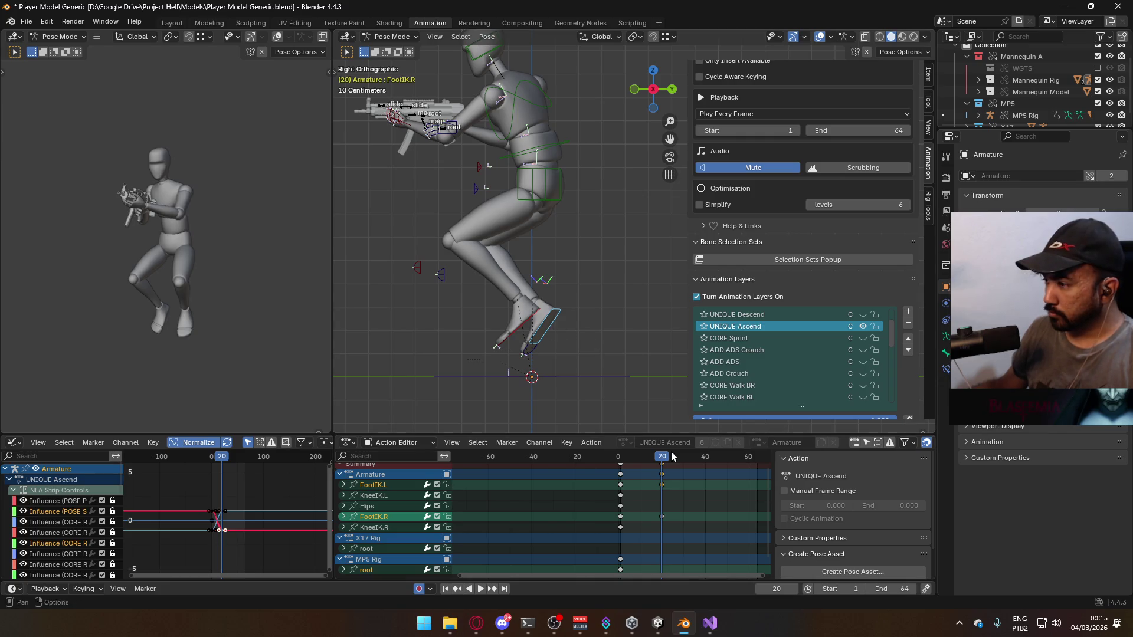
{"action": "left_click", "coordinate": [648, 457]}
{"action": "key", "text": "space"}
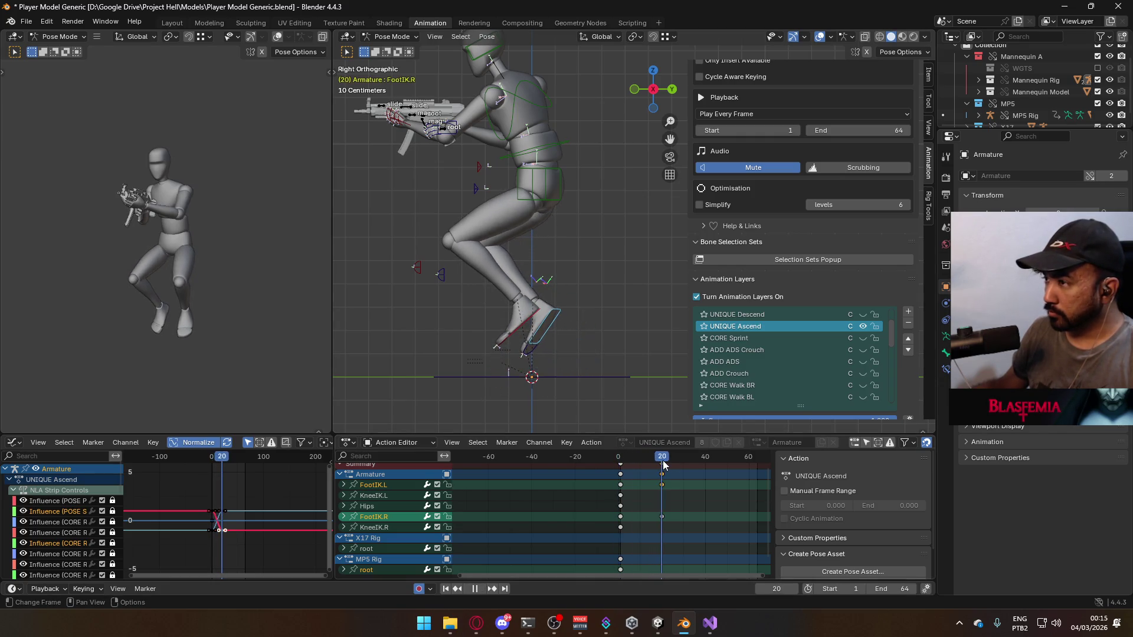
{"action": "left_click", "coordinate": [622, 462]}
{"action": "left_click_drag", "start_coordinate": [623, 466], "coordinate": [661, 461]}
{"action": "key", "text": "space"}
{"action": "middle_click_drag", "start_coordinate": [690, 492], "coordinate": [711, 497]}
{"action": "mouse_move", "coordinate": [683, 468]}
{"action": "left_mouse_down"}
{"action": "mouse_move", "coordinate": [639, 462]}
{"action": "mouse_move", "coordinate": [683, 457]}
{"action": "left_mouse_up"}
{"action": "key", "text": "Return"}
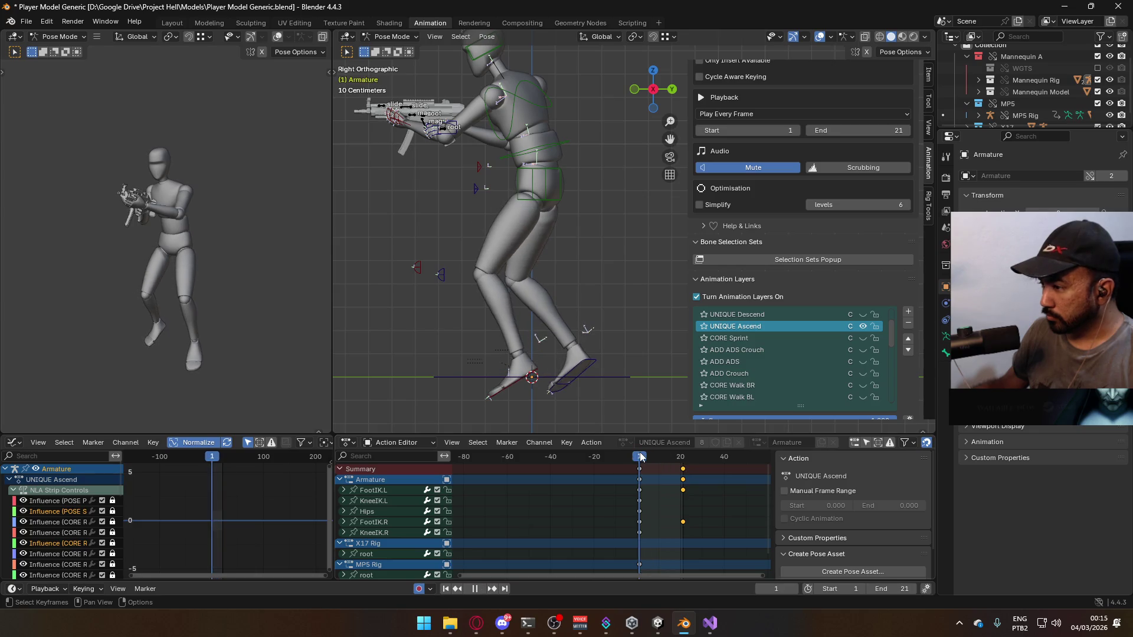
Loop the shortened ascend animation, stop on frame 21 and select both foot IK bones
{"action": "key", "text": "space"}
{"action": "key", "text": "space"}
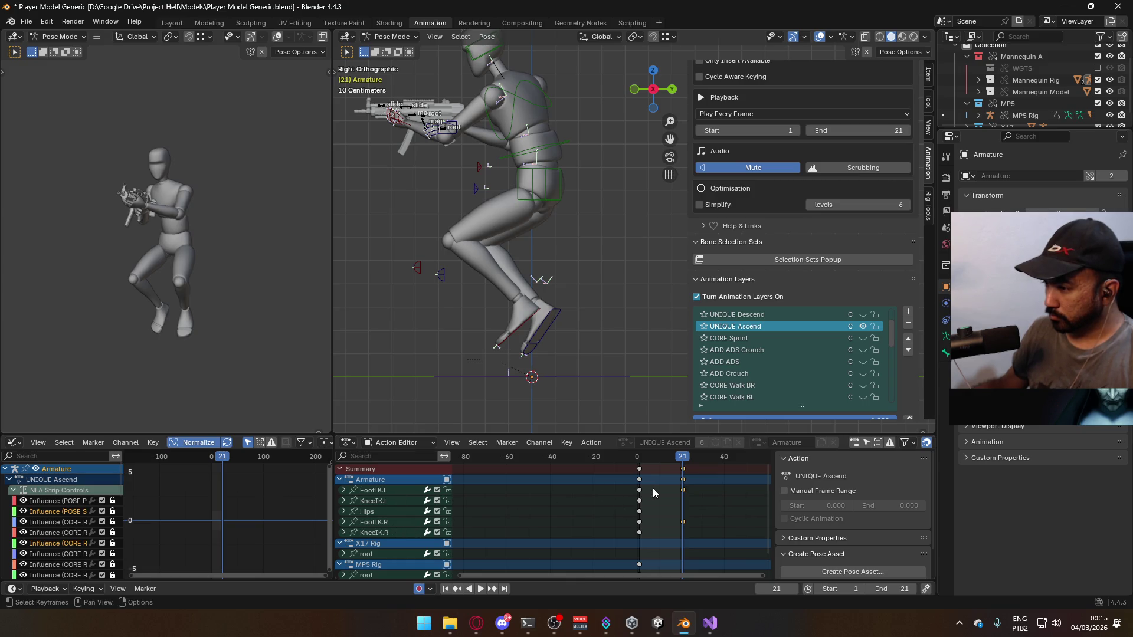
{"action": "key", "text": "space"}
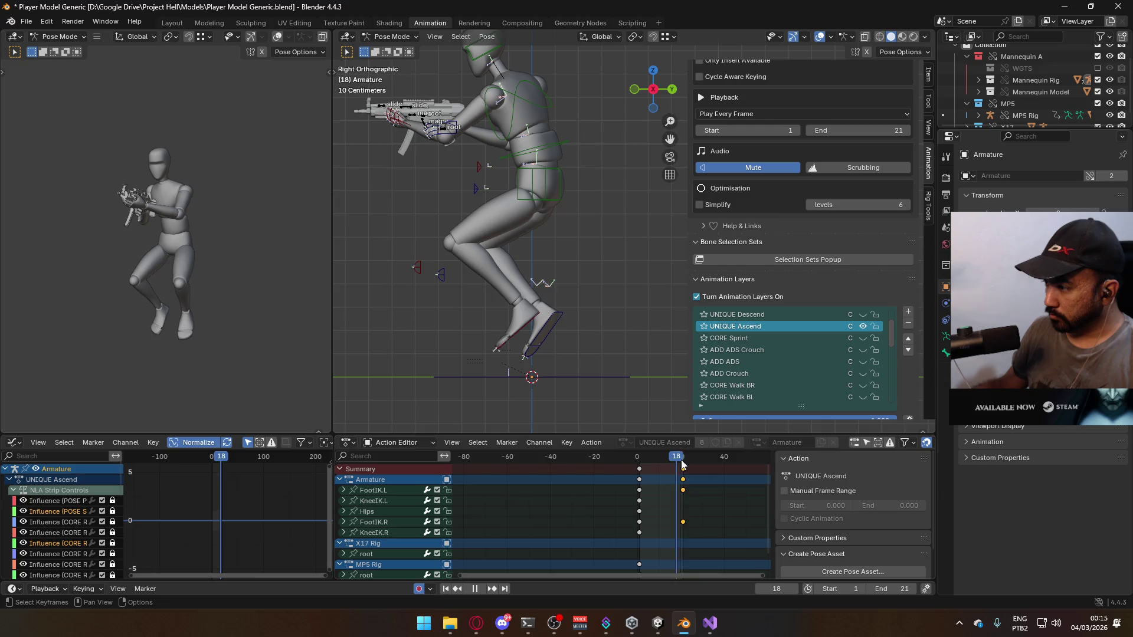
{"action": "key", "text": "space"}
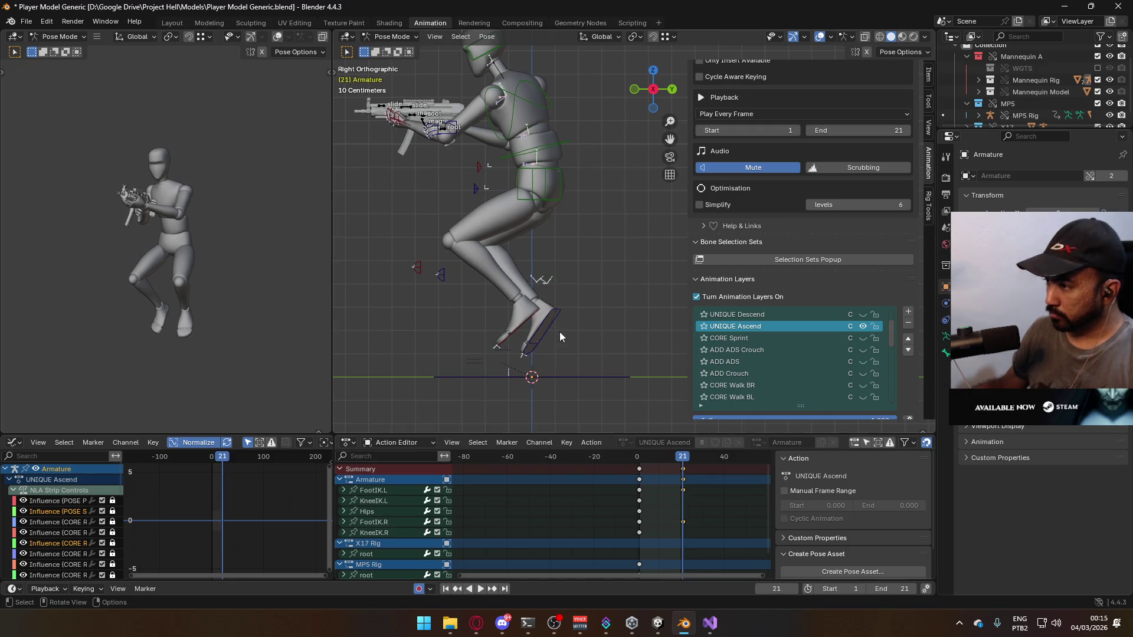
{"action": "left_click", "coordinate": [559, 331], "text": "shift"}
{"action": "left_click", "coordinate": [529, 314], "text": "shift"}
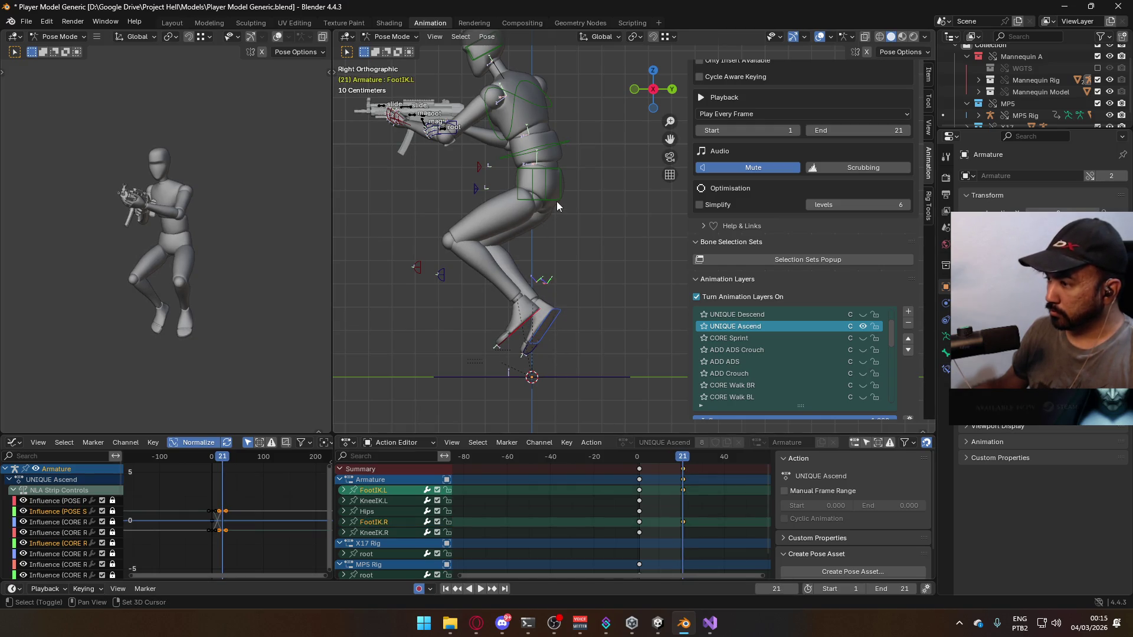
Select all armature channels through KneeIK.R and Copy Pose to the clipboard
{"action": "left_click", "coordinate": [381, 501]}
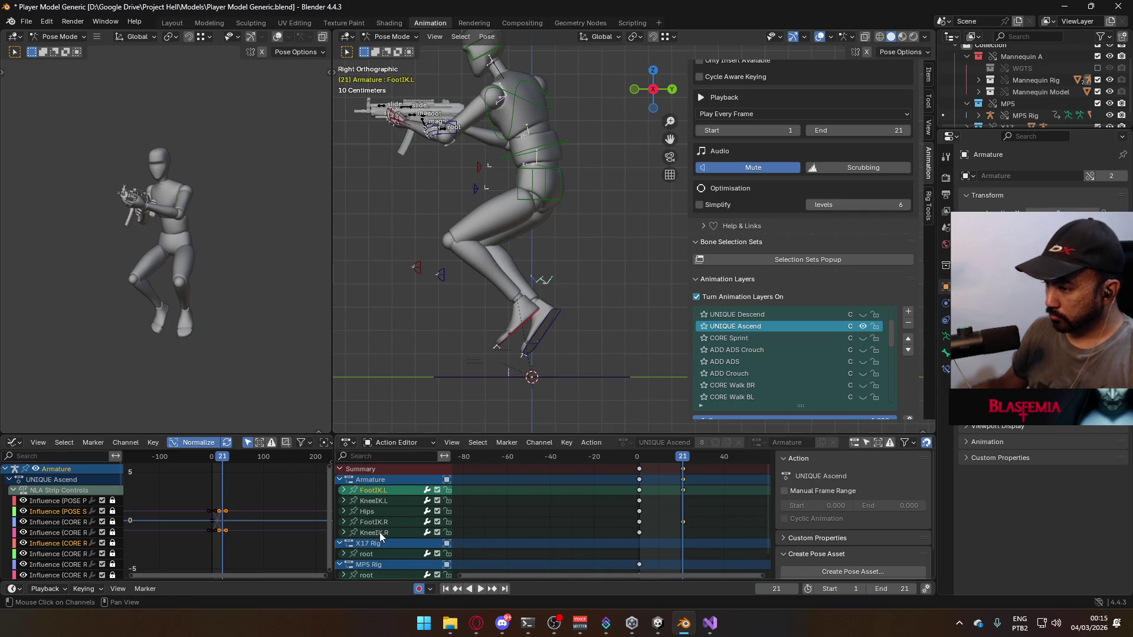
{"action": "left_click", "coordinate": [383, 533], "text": "shift"}
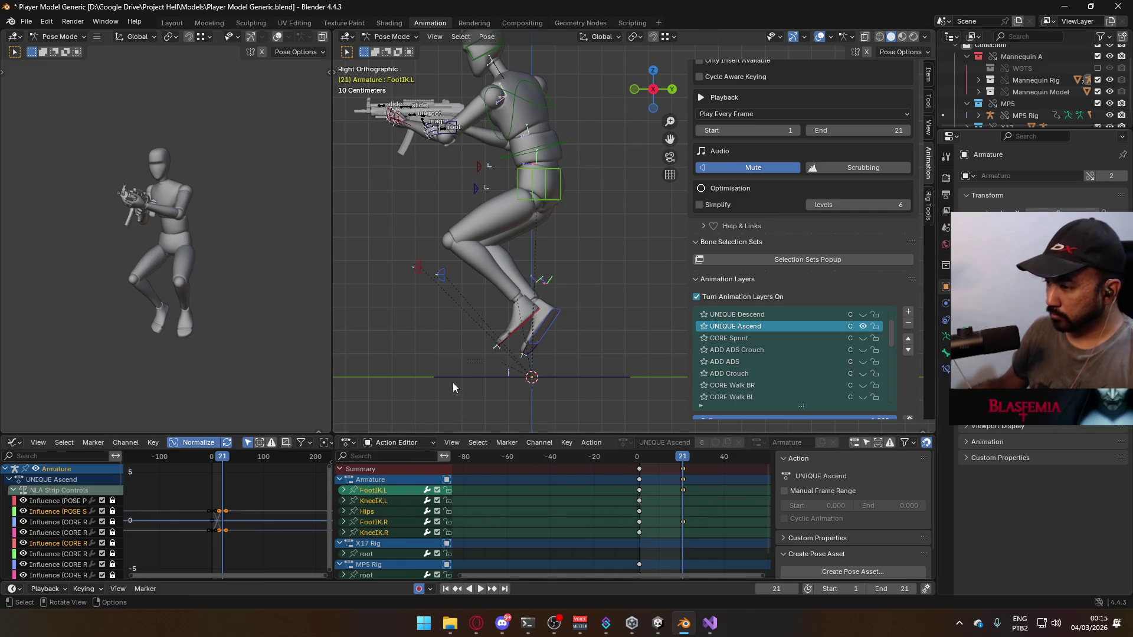
{"action": "right_click", "coordinate": [547, 194]}
{"action": "left_click", "coordinate": [525, 186]}
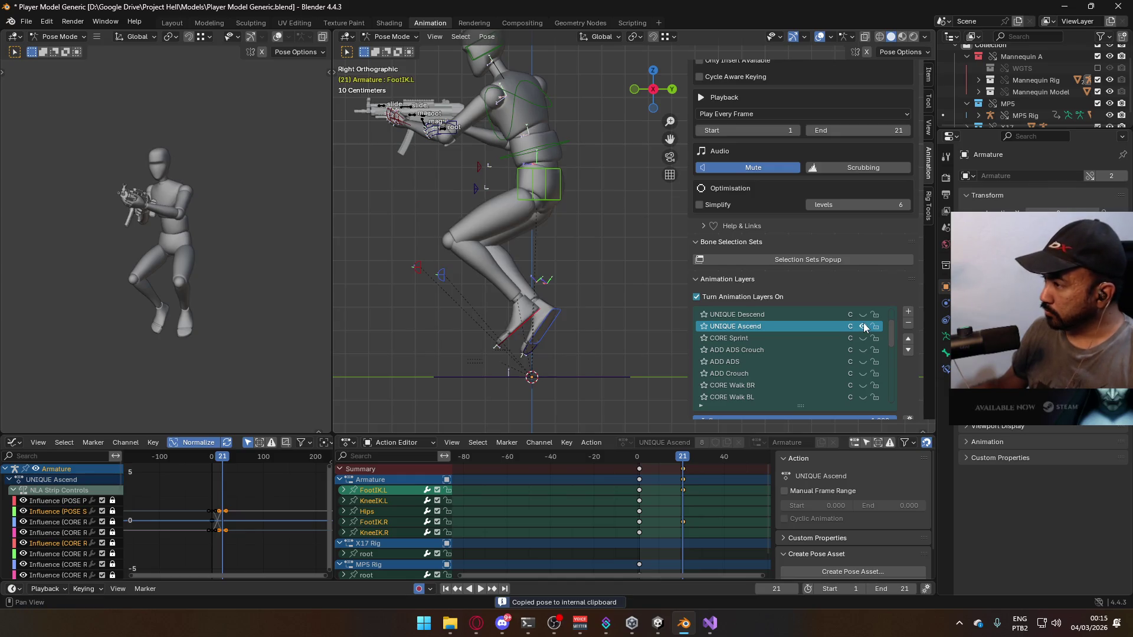
Make UNIQUE Descend the only active layer and paste the copied ascend pose at frame 1
{"action": "left_click", "coordinate": [862, 323]}
{"action": "left_click", "coordinate": [863, 315]}
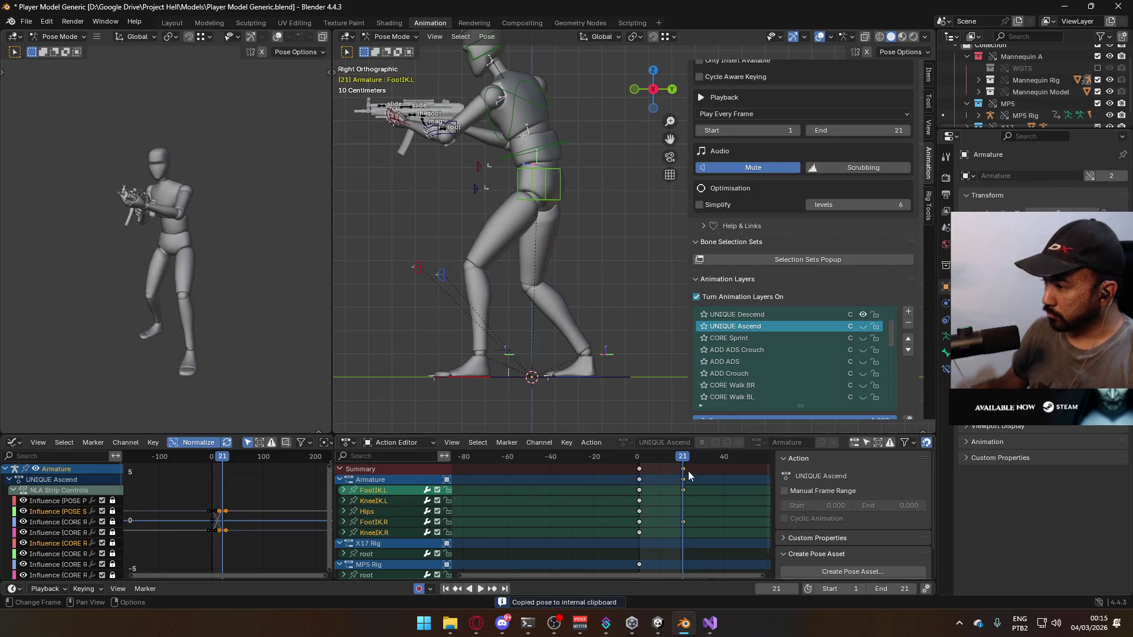
{"action": "left_click", "coordinate": [771, 315]}
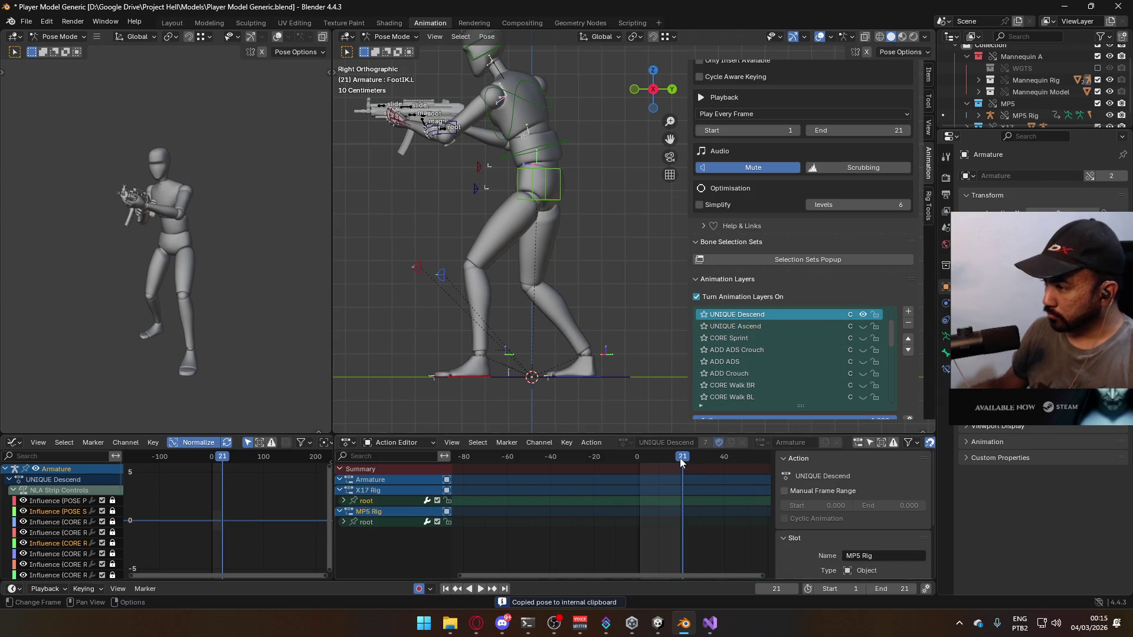
{"action": "left_click", "coordinate": [642, 461]}
{"action": "key", "text": "space"}
{"action": "left_click", "coordinate": [639, 462]}
{"action": "key", "text": "space"}
{"action": "right_click", "coordinate": [548, 204]}
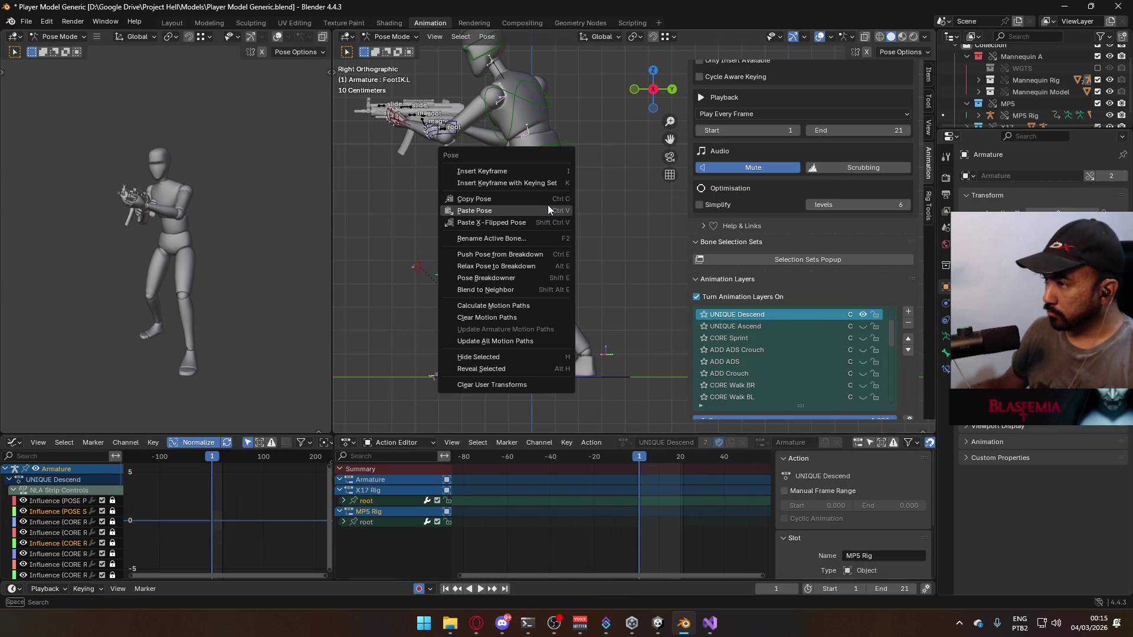
{"action": "left_click", "coordinate": [552, 207]}
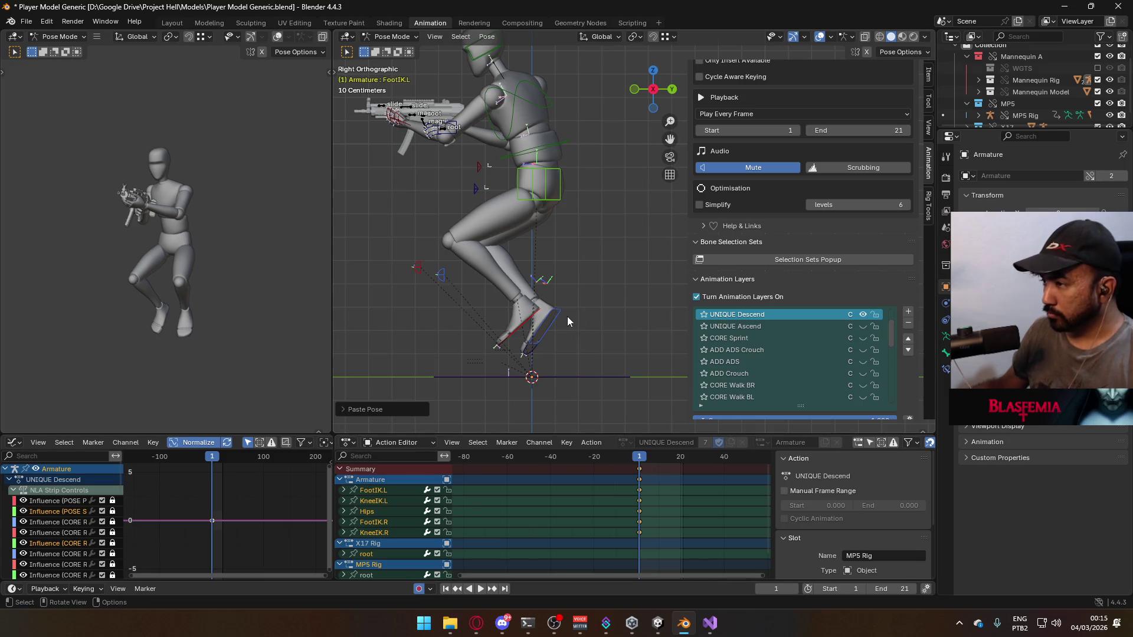
Move, rotate and lower the left foot IK bone into the descend pose
{"action": "left_click", "coordinate": [531, 319]}
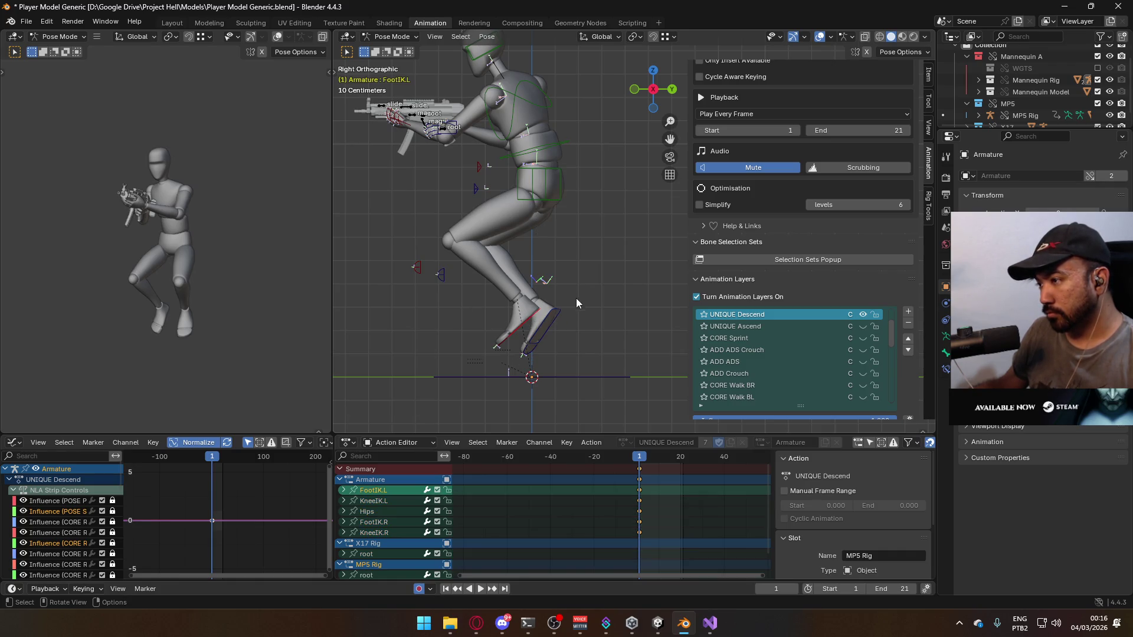
{"action": "key", "text": "KP_1"}
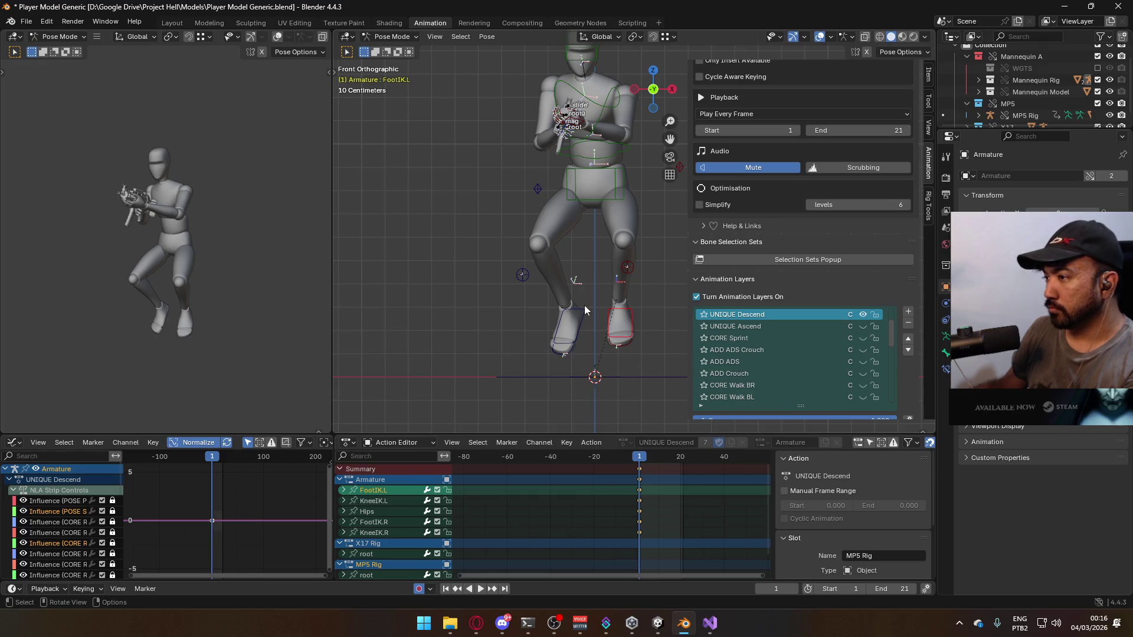
{"action": "key", "text": "KP_3"}
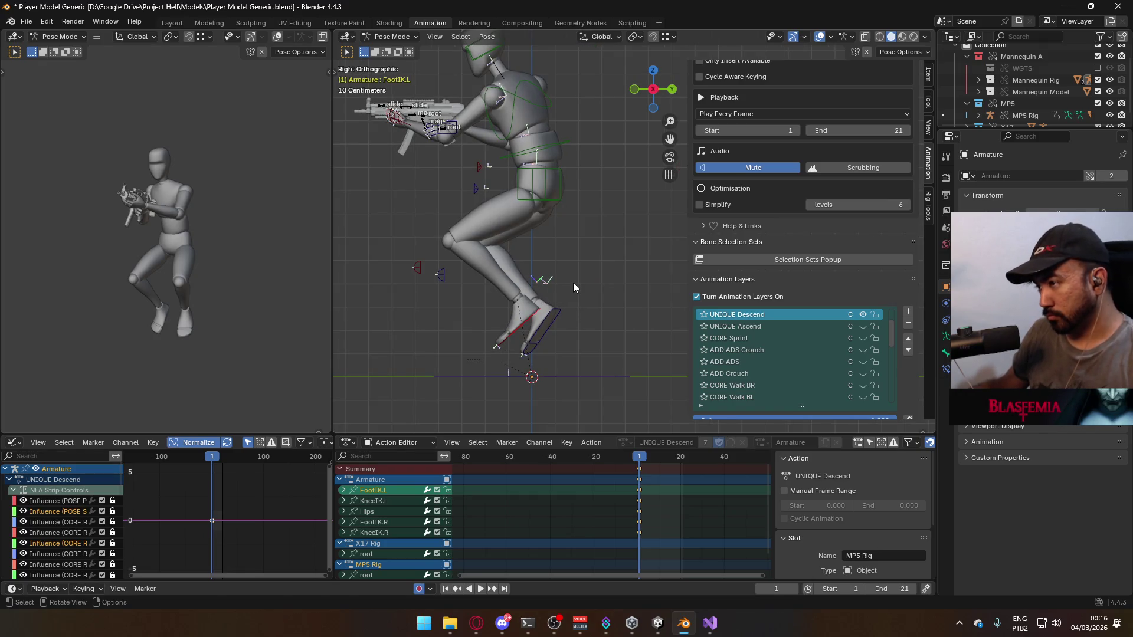
{"action": "key", "text": "g"}
{"action": "left_click", "coordinate": [560, 250]}
{"action": "key", "text": "r"}
{"action": "left_click", "coordinate": [543, 332]}
{"action": "key", "text": "g"}
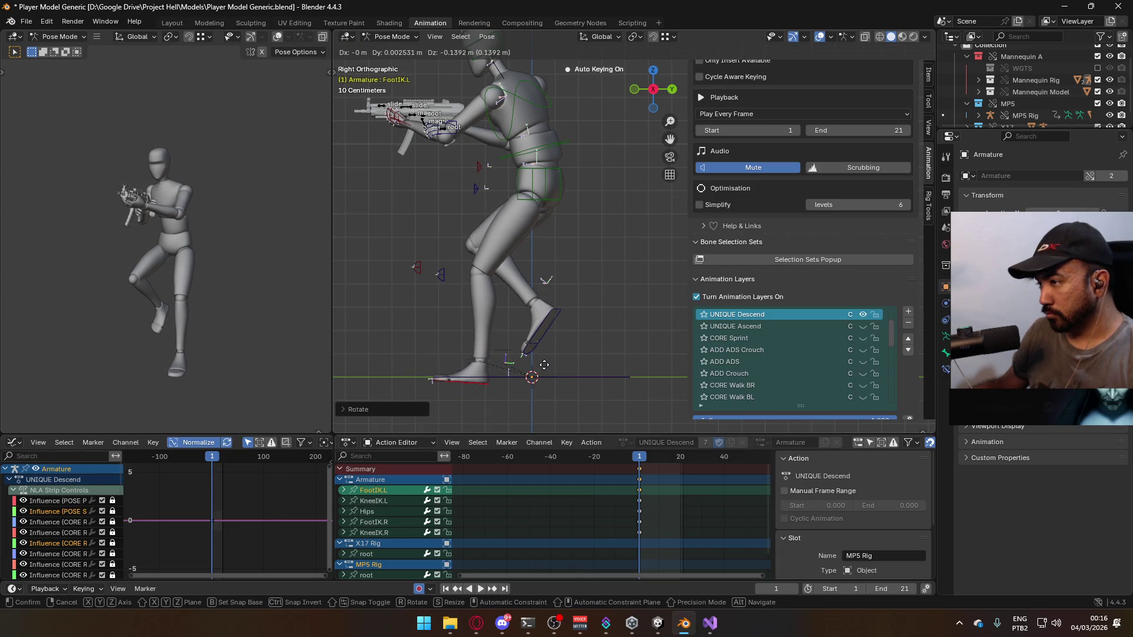
{"action": "left_click", "coordinate": [543, 365]}
Move the right foot IK bone and rotate it on its local X axis
{"action": "left_click", "coordinate": [547, 281]}
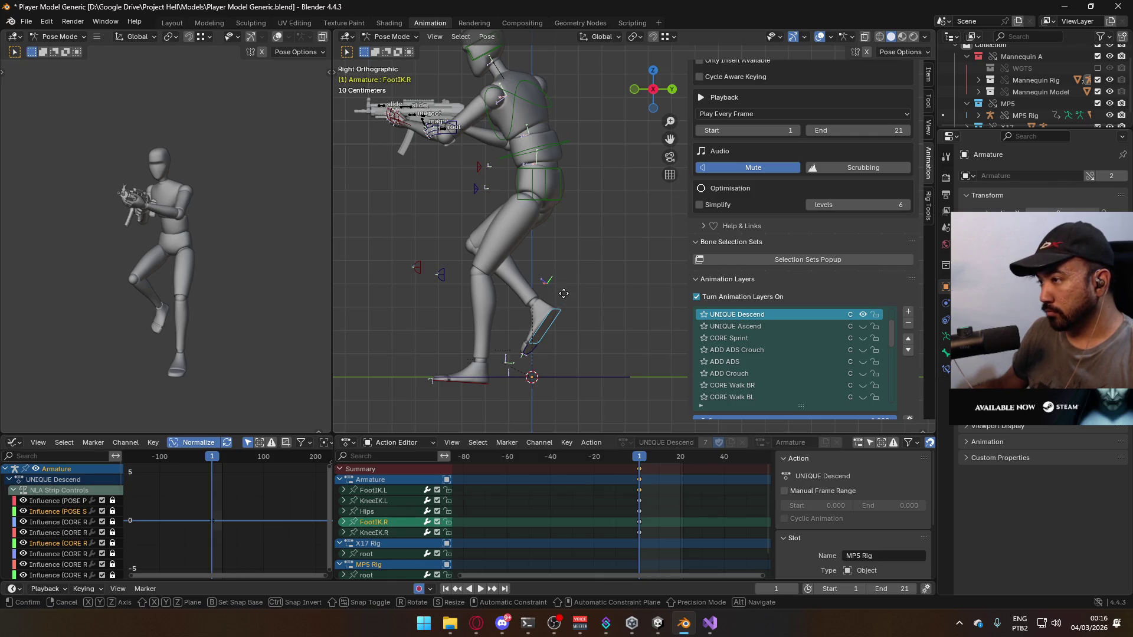
{"action": "key", "text": "g"}
{"action": "left_click", "coordinate": [583, 317]}
{"action": "key", "text": "r"}
{"action": "key", "text": "x"}
{"action": "key", "text": "x"}
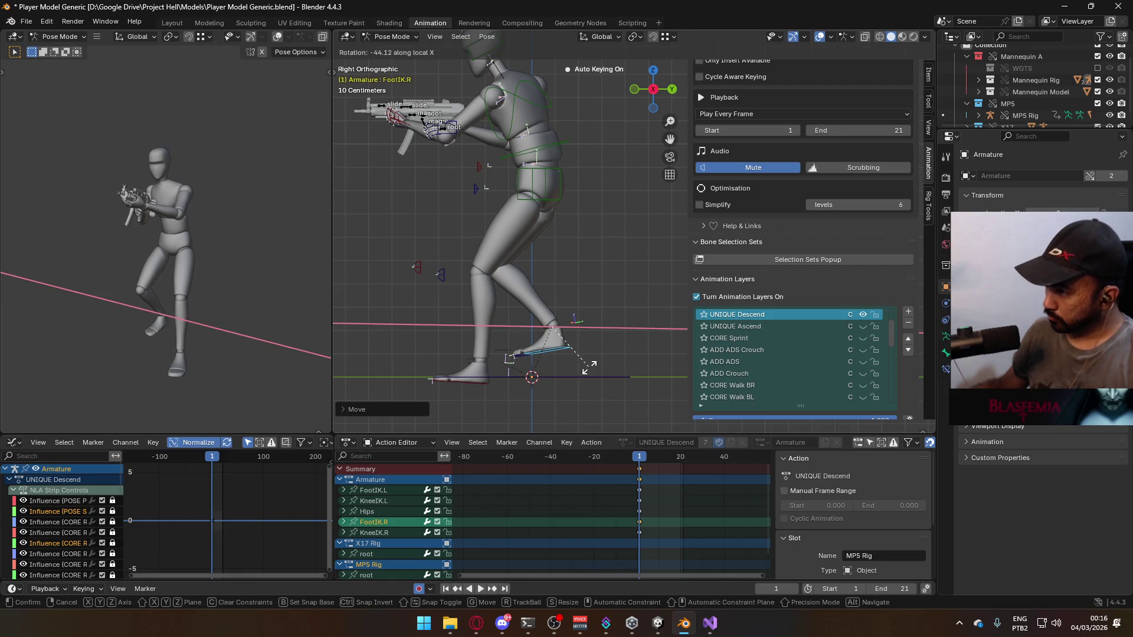
{"action": "left_click", "coordinate": [589, 360]}
{"action": "key", "text": "KP_1"}
{"action": "key", "text": "KP_3"}
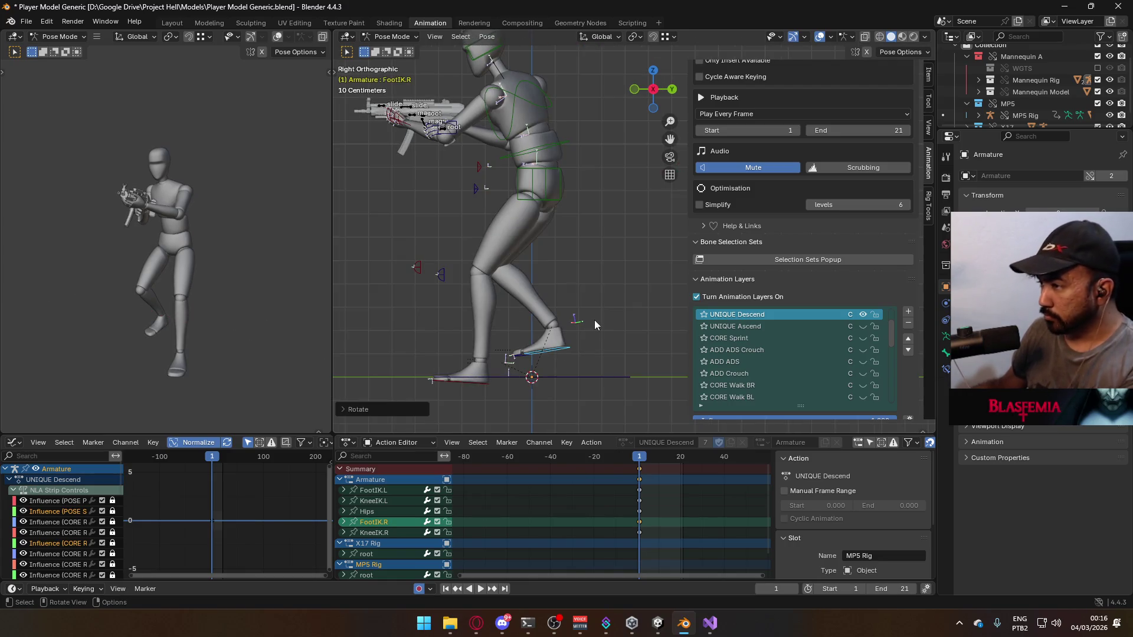
{"action": "key", "text": "g"}
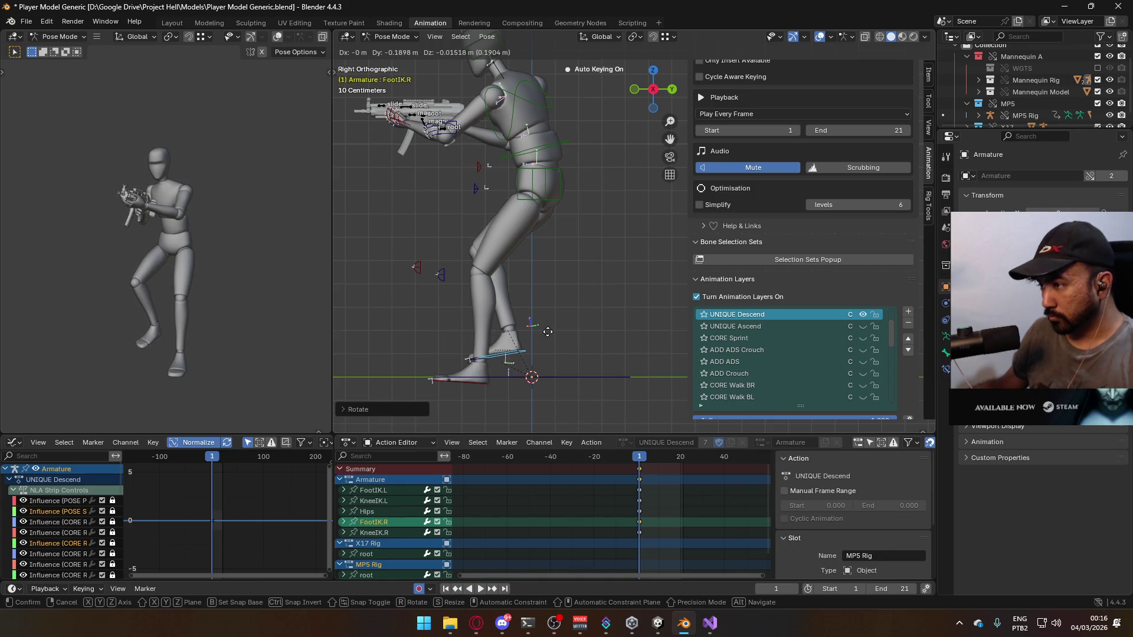
{"action": "left_click", "coordinate": [519, 367]}
Shift both feet together, then fine-tune the right foot's rotation and final position
{"action": "left_click", "coordinate": [488, 380], "text": "shift"}
{"action": "key", "text": "g"}
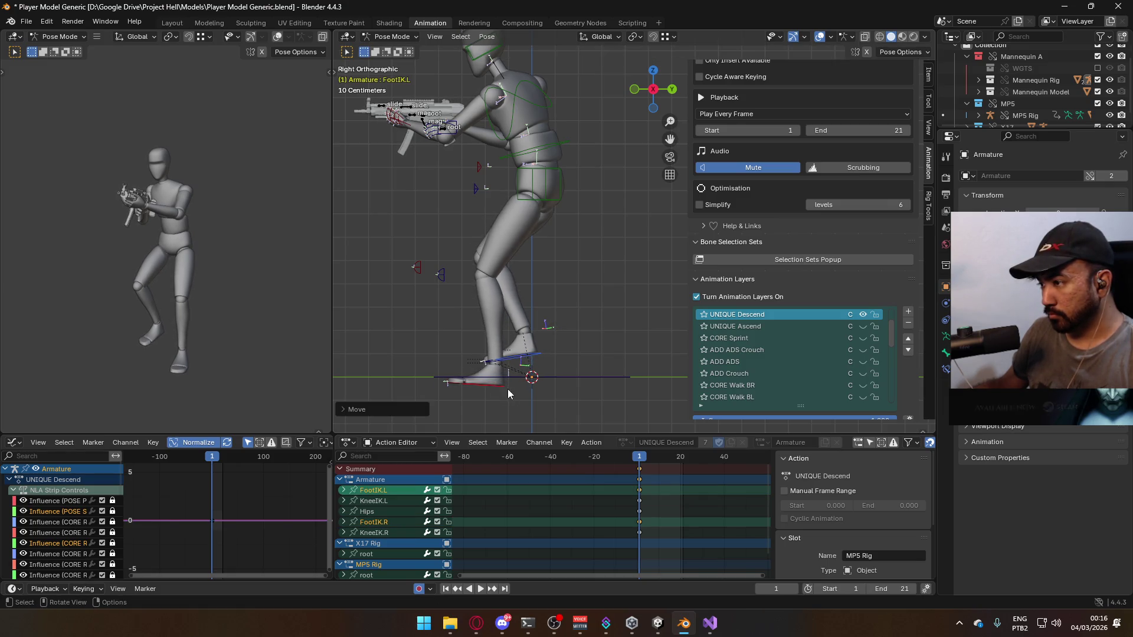
{"action": "left_click", "coordinate": [475, 390]}
{"action": "left_click", "coordinate": [546, 353]}
{"action": "key", "text": "r"}
{"action": "left_click", "coordinate": [545, 345]}
{"action": "key", "text": "g"}
{"action": "left_click", "coordinate": [557, 348]}
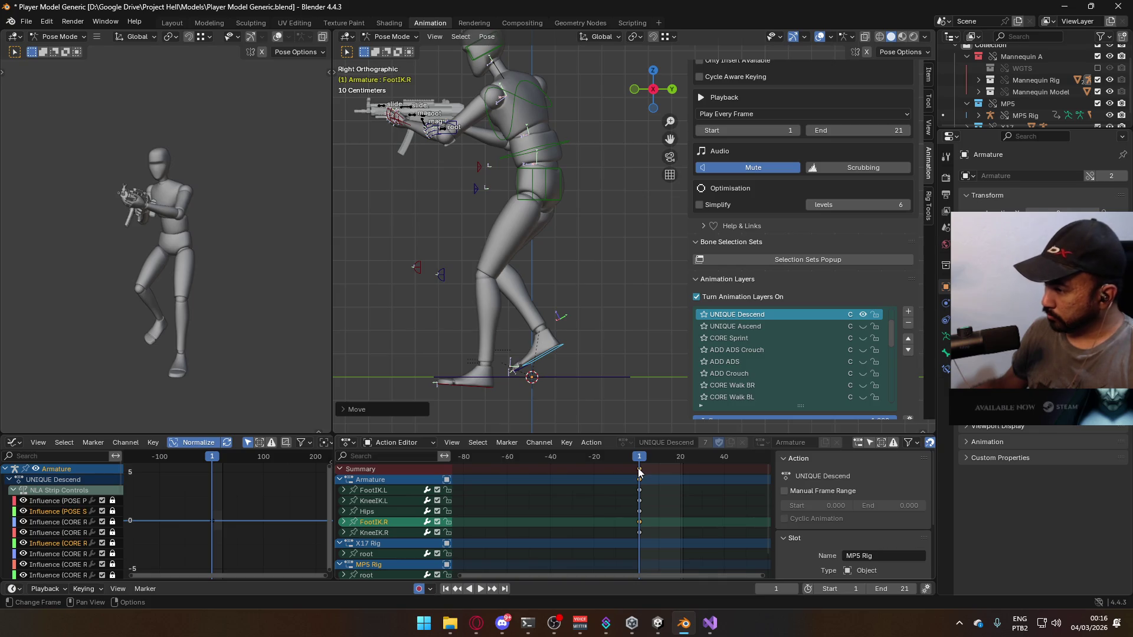
Copy all UNIQUE Descend keys and paste them at frame 20 to hold the leg pose
{"action": "key", "text": "a"}
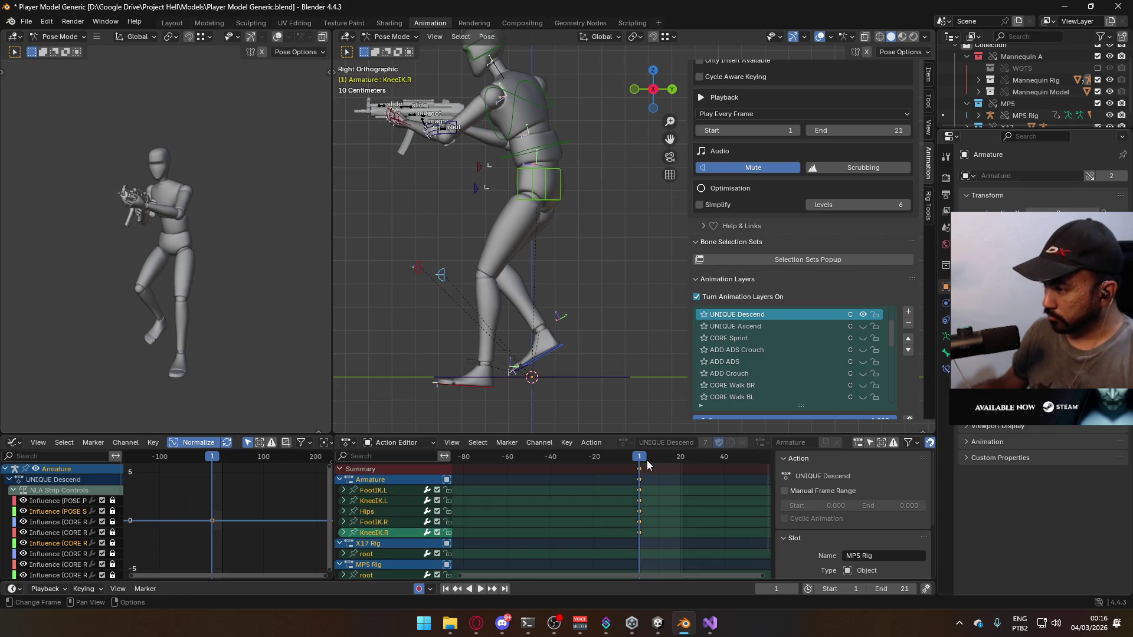
{"action": "key", "text": "space"}
{"action": "key", "text": "ctrl+c"}
{"action": "key", "text": "ctrl+v"}
{"action": "left_click", "coordinate": [637, 459]}
{"action": "key", "text": "space"}
{"action": "left_click", "coordinate": [862, 315]}
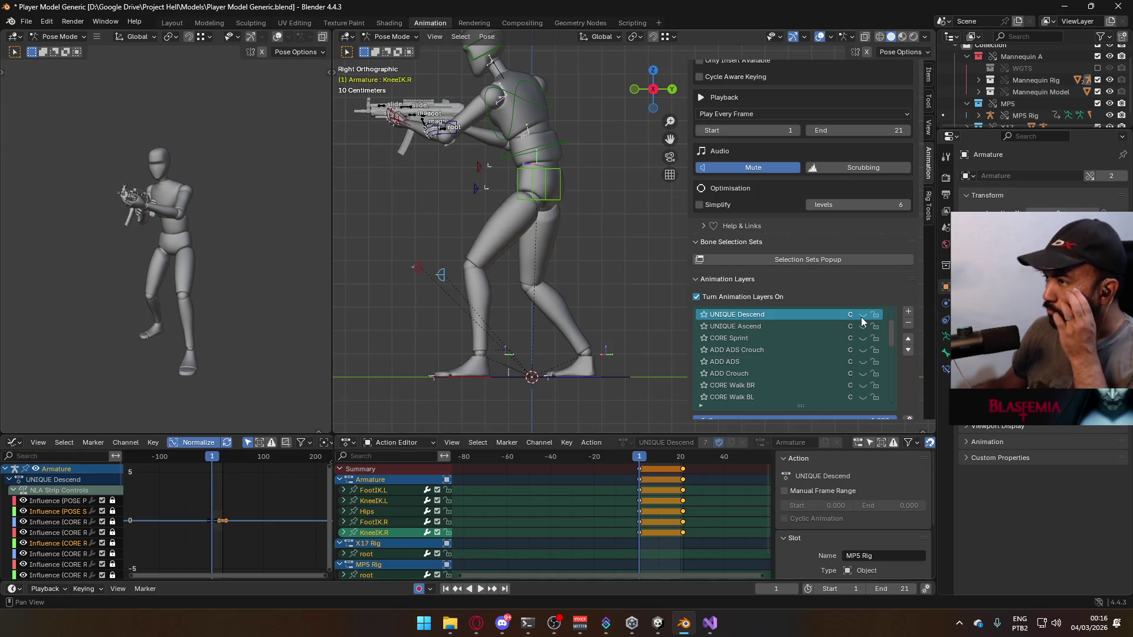
Play back the UNIQUE Ascend layer, save Player Model Generic.blend, and switch to Object Mode
{"action": "left_click", "coordinate": [858, 327]}
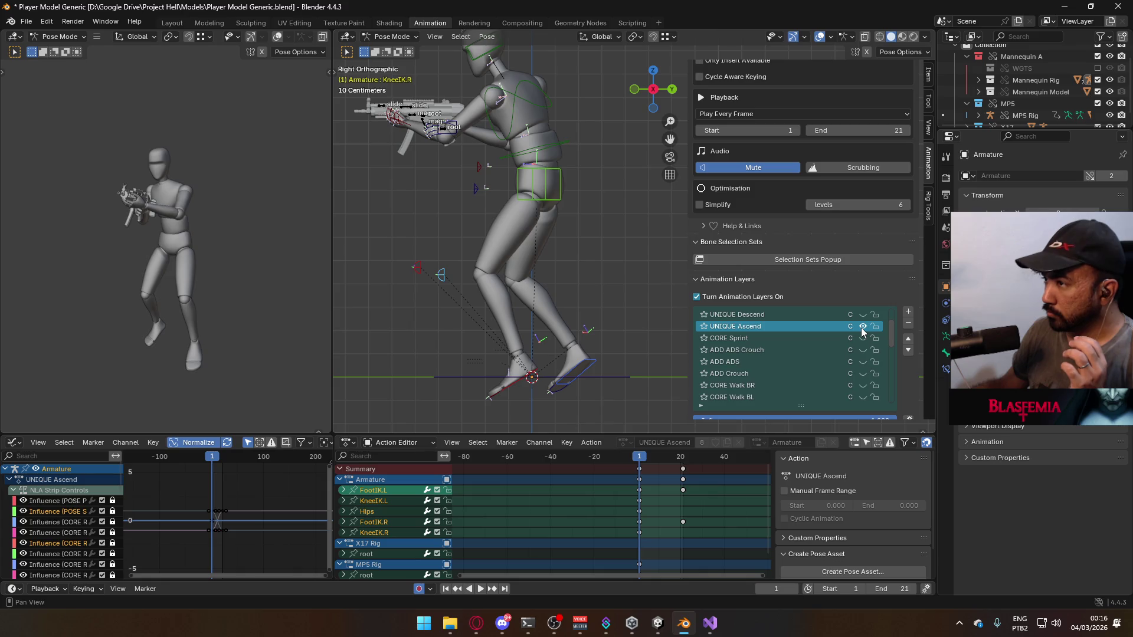
{"action": "key", "text": "space"}
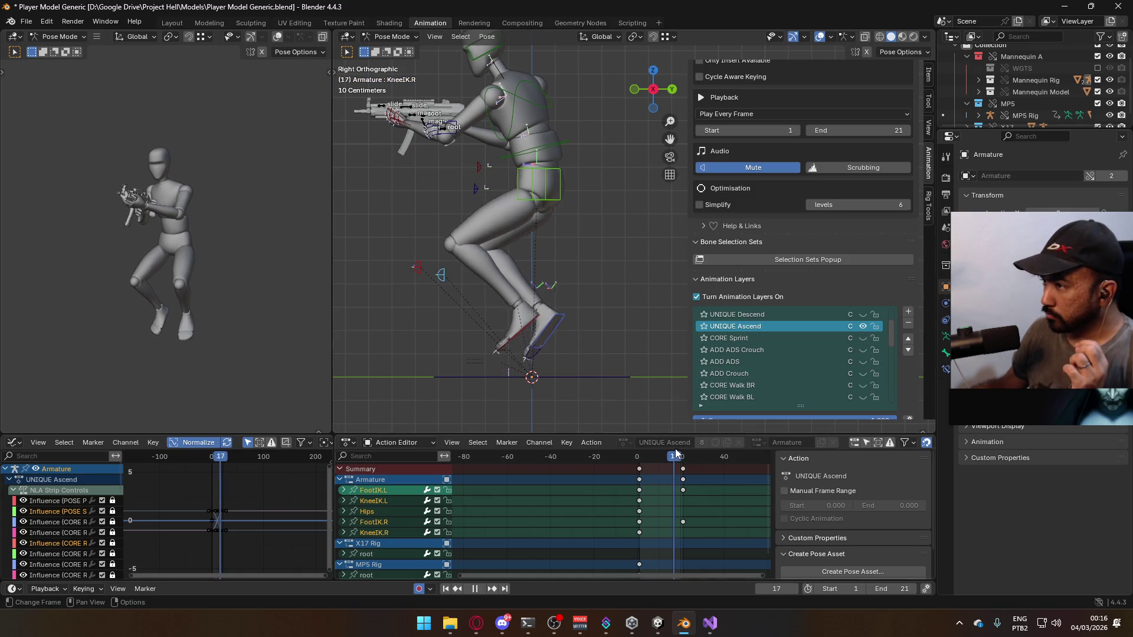
{"action": "left_click_drag", "start_coordinate": [685, 452], "coordinate": [639, 459]}
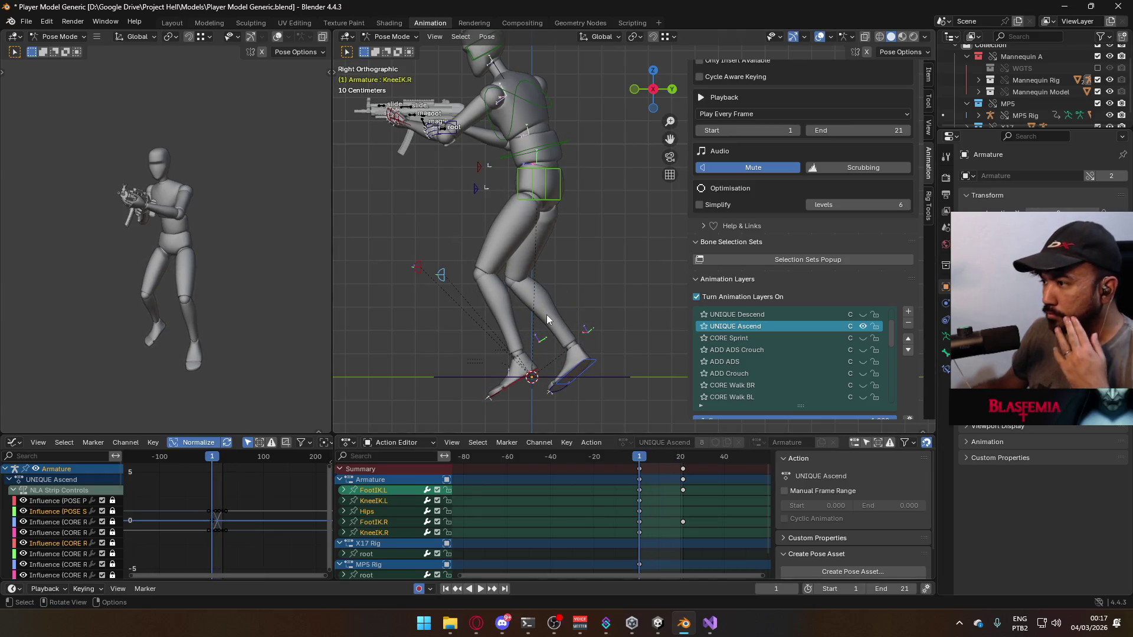
{"action": "key", "text": "ctrl+s"}
{"action": "left_click", "coordinate": [391, 36]}
{"action": "left_click", "coordinate": [389, 50]}
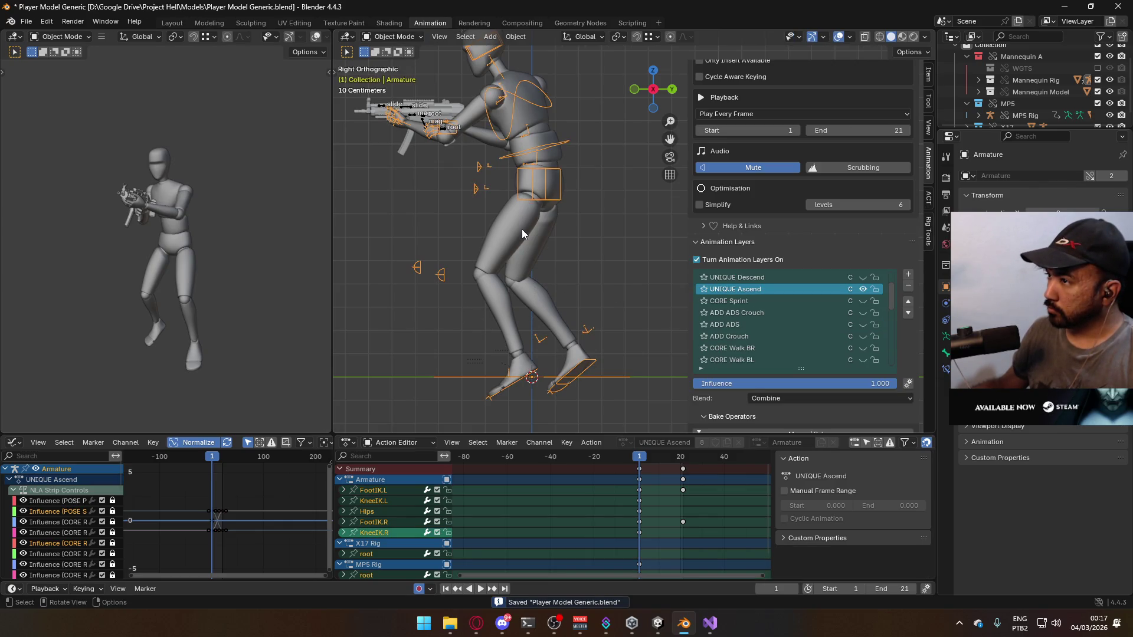
Save, then export FBX over Model@Hipfire Primary Ascend Single.fbx
{"action": "left_click", "coordinate": [541, 207]}
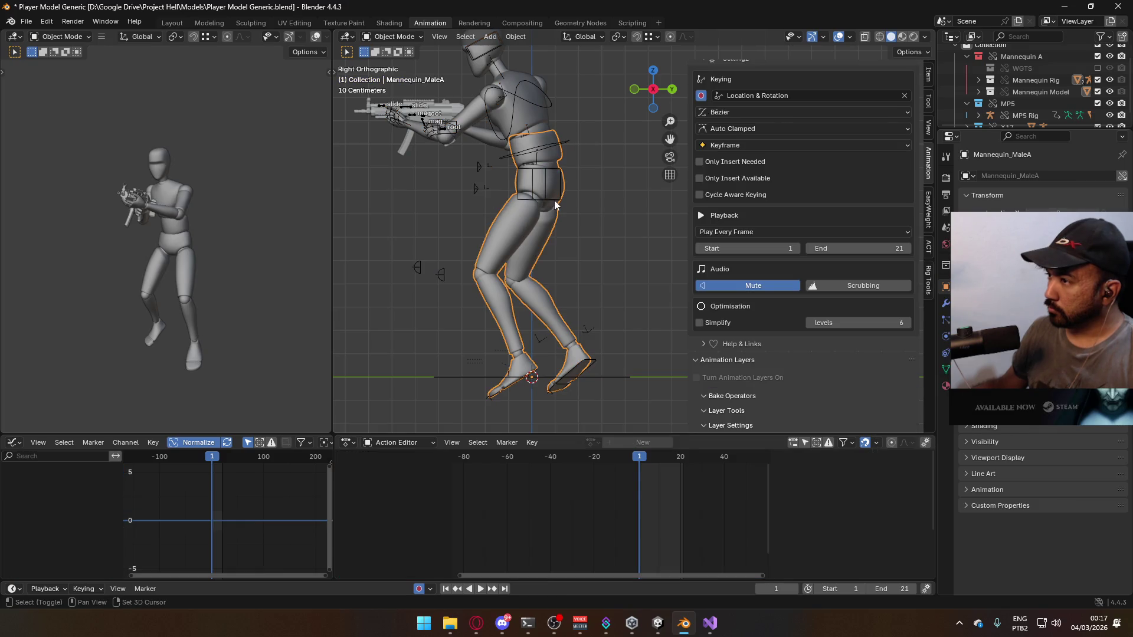
{"action": "left_click", "coordinate": [538, 134], "text": "shift"}
{"action": "left_click", "coordinate": [539, 134], "text": "shift"}
{"action": "key", "text": "ctrl+s"}
{"action": "left_click", "coordinate": [26, 21]}
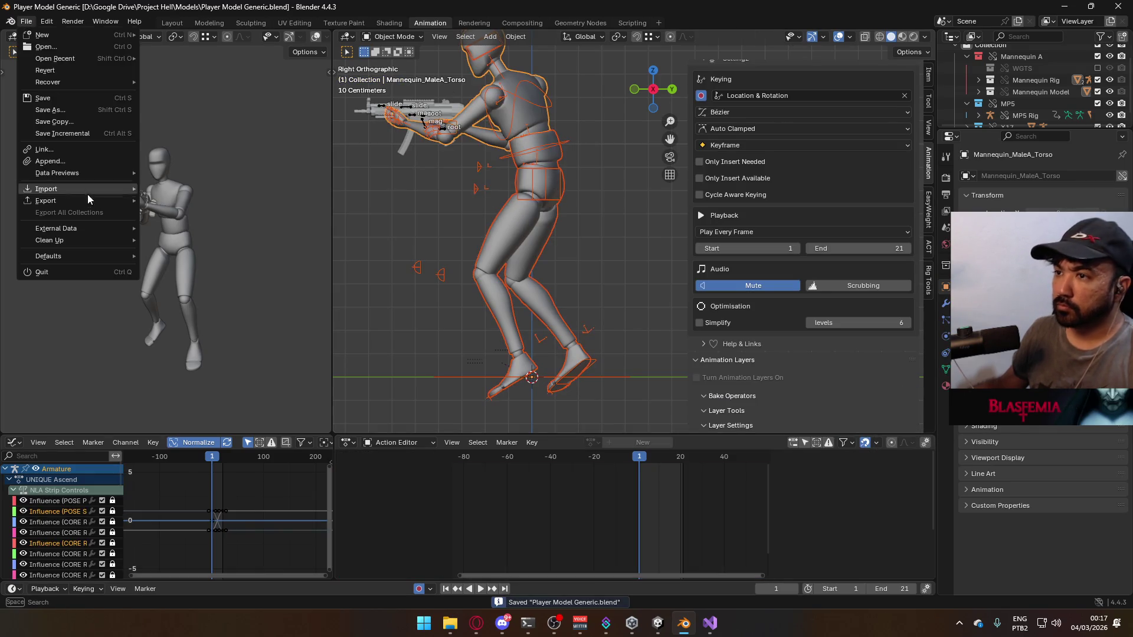
{"action": "mouse_move", "coordinate": [82, 201]}
{"action": "left_click", "coordinate": [223, 306]}
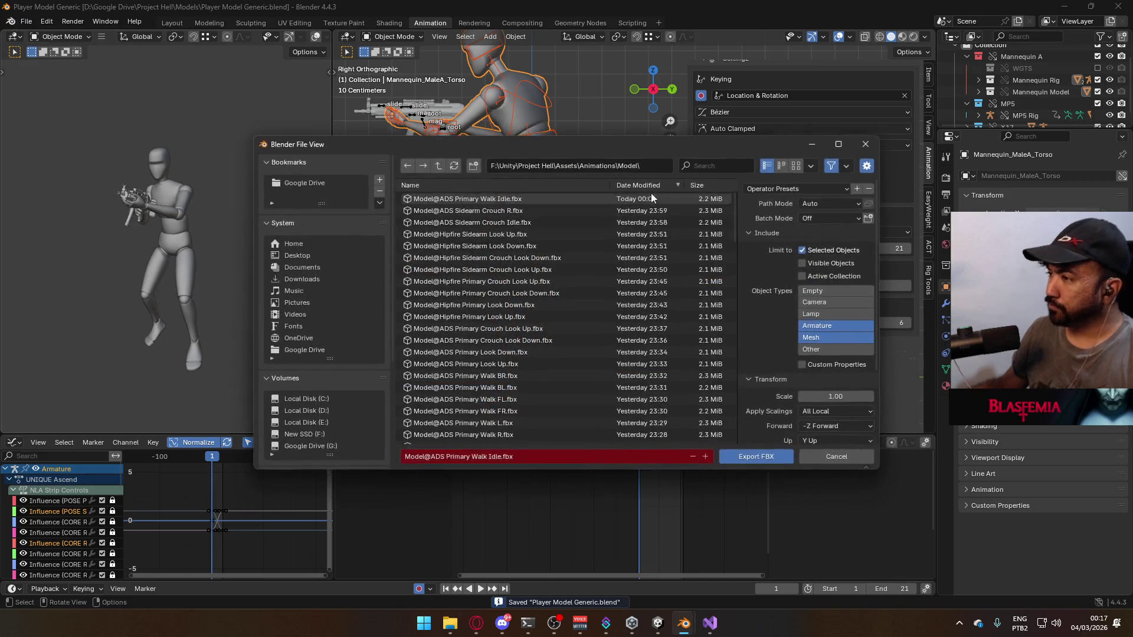
{"action": "left_click", "coordinate": [715, 166]}
{"action": "type", "text": "asc"}
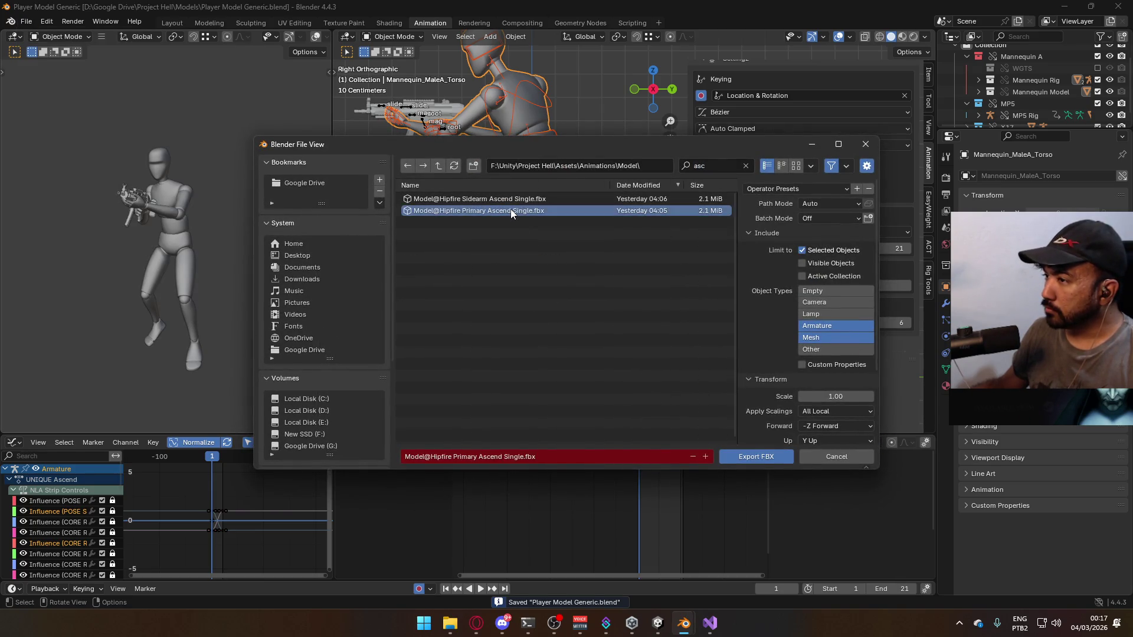
{"action": "double_click", "coordinate": [511, 209]}
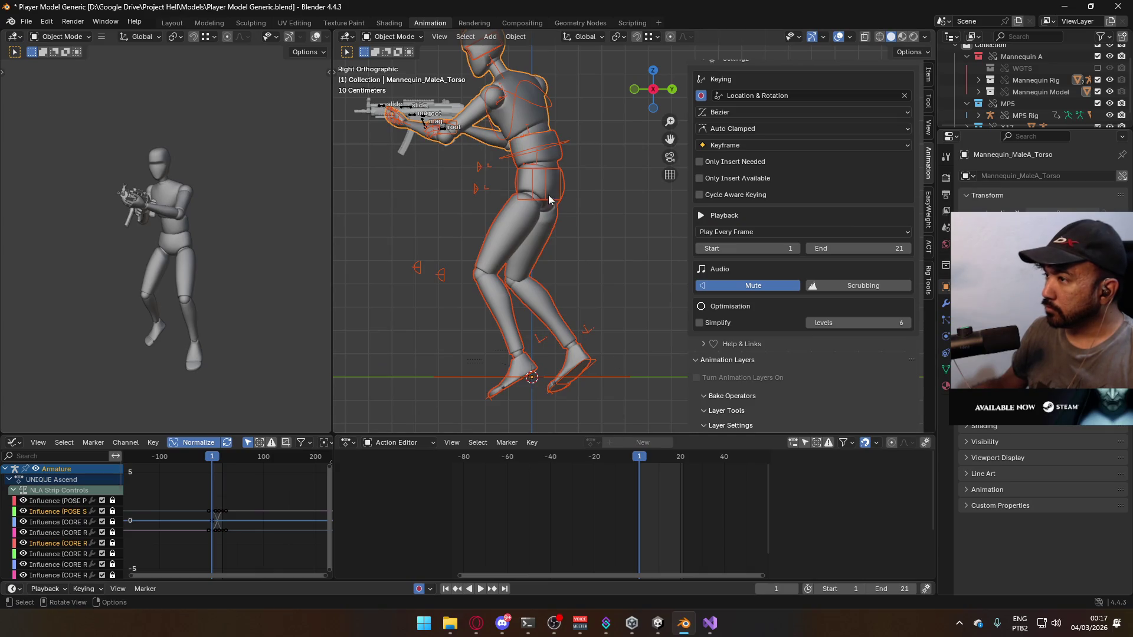
Make UNIQUE Descend active, delete its end-of-clip keys leaving the frame-1 keys, and save
{"action": "left_click", "coordinate": [536, 158]}
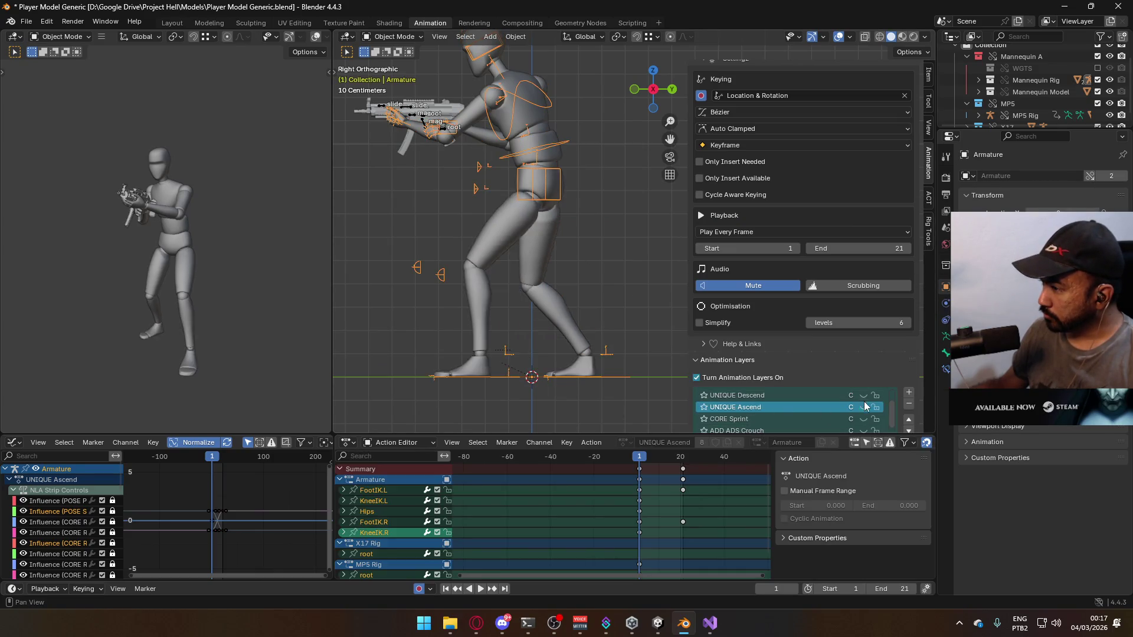
{"action": "left_click", "coordinate": [797, 395]}
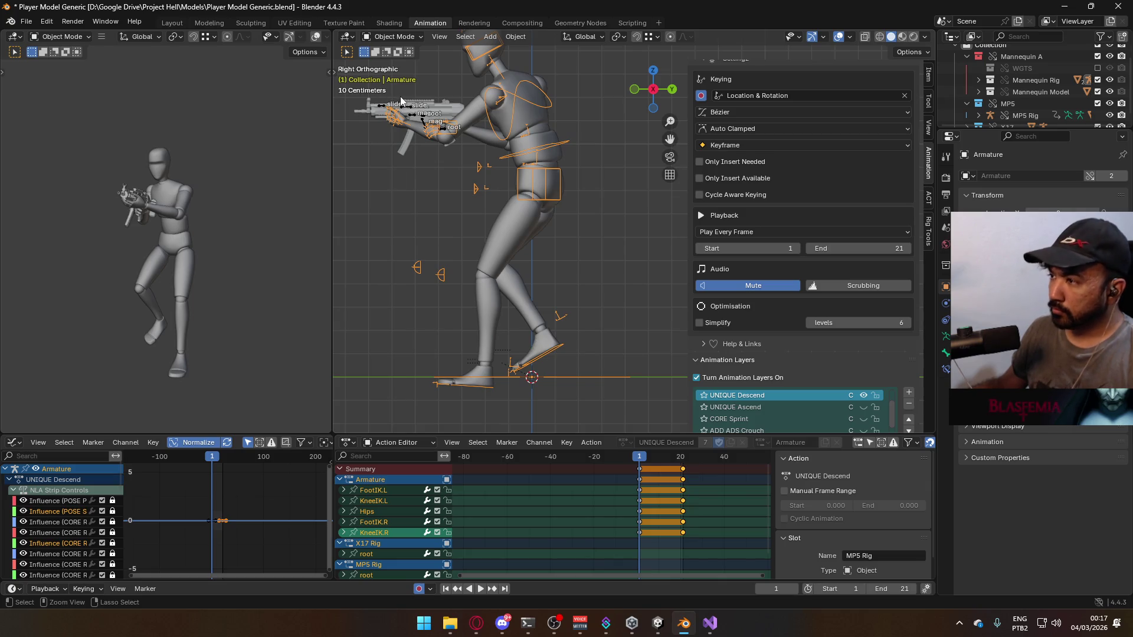
{"action": "key", "text": "ctrl+s"}
{"action": "left_click", "coordinate": [707, 549]}
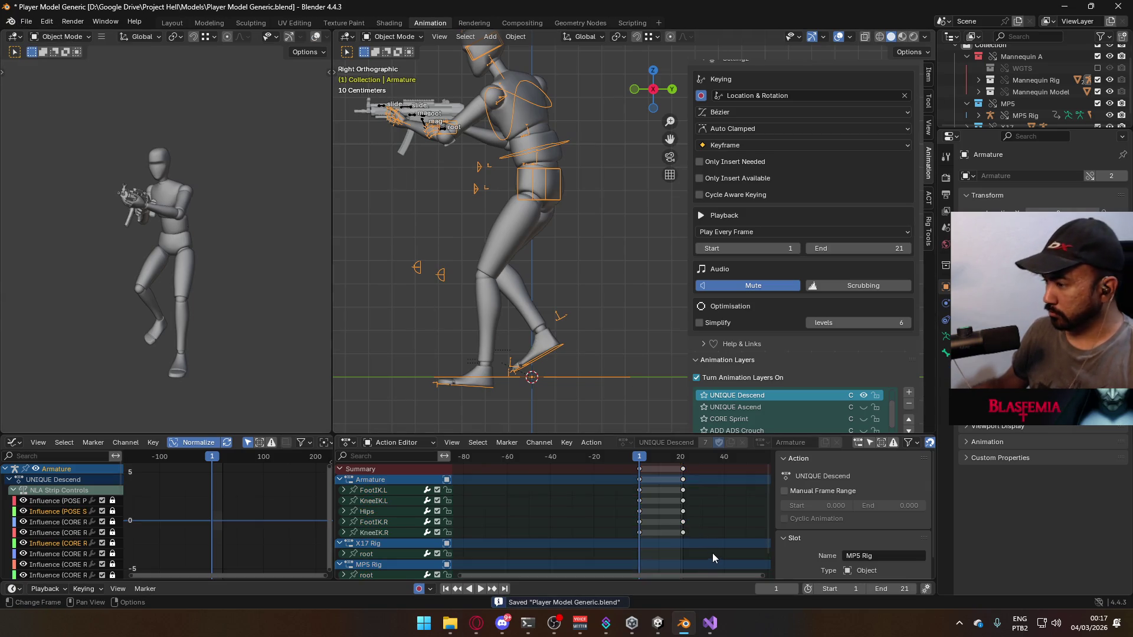
{"action": "left_click_drag", "start_coordinate": [710, 550], "coordinate": [661, 464]}
{"action": "key", "text": "Delete"}
{"action": "key", "text": "ctrl+s"}
Export FBX over the Primary Descend file
{"action": "left_click", "coordinate": [26, 22]}
{"action": "mouse_move", "coordinate": [102, 200]}
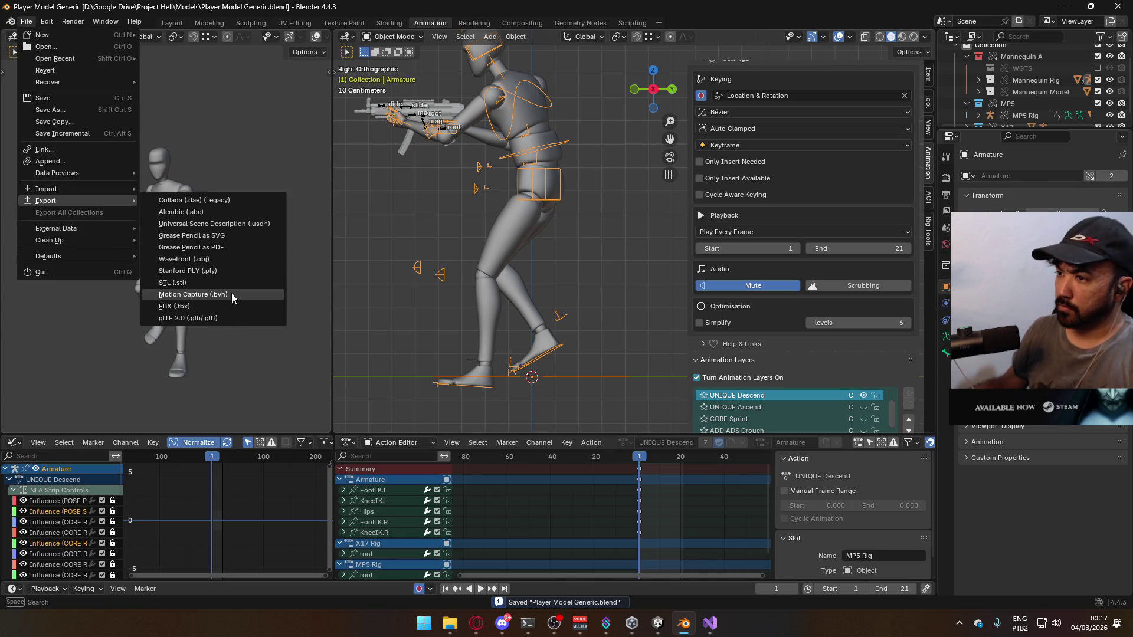
{"action": "left_click", "coordinate": [221, 306]}
{"action": "left_click", "coordinate": [741, 165]}
{"action": "type", "text": "desce"}
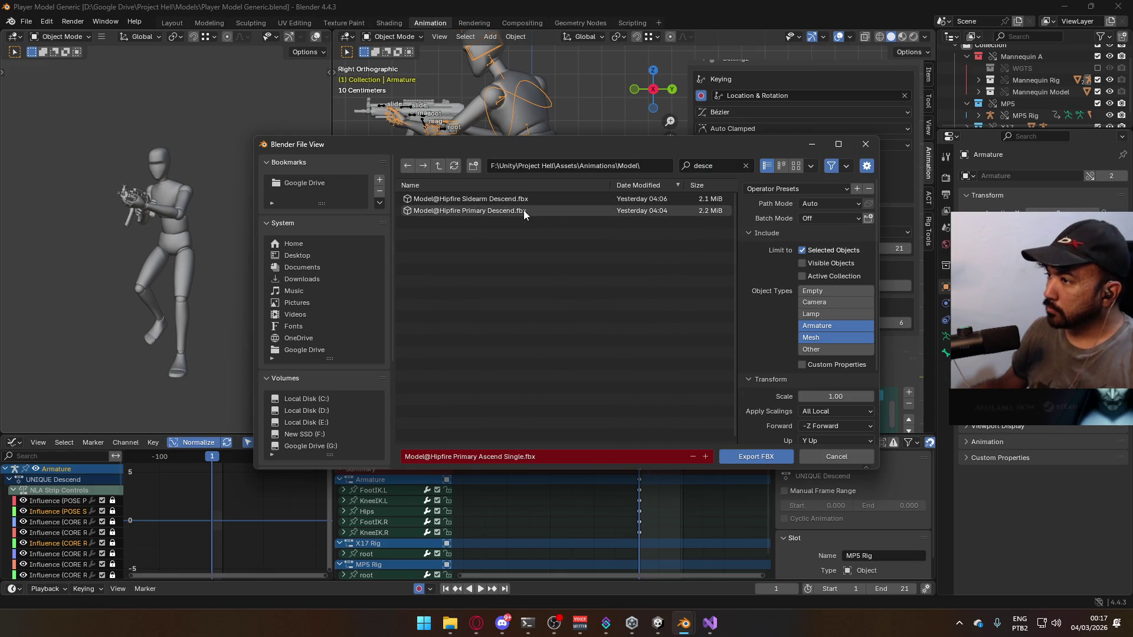
{"action": "double_click", "coordinate": [525, 211]}
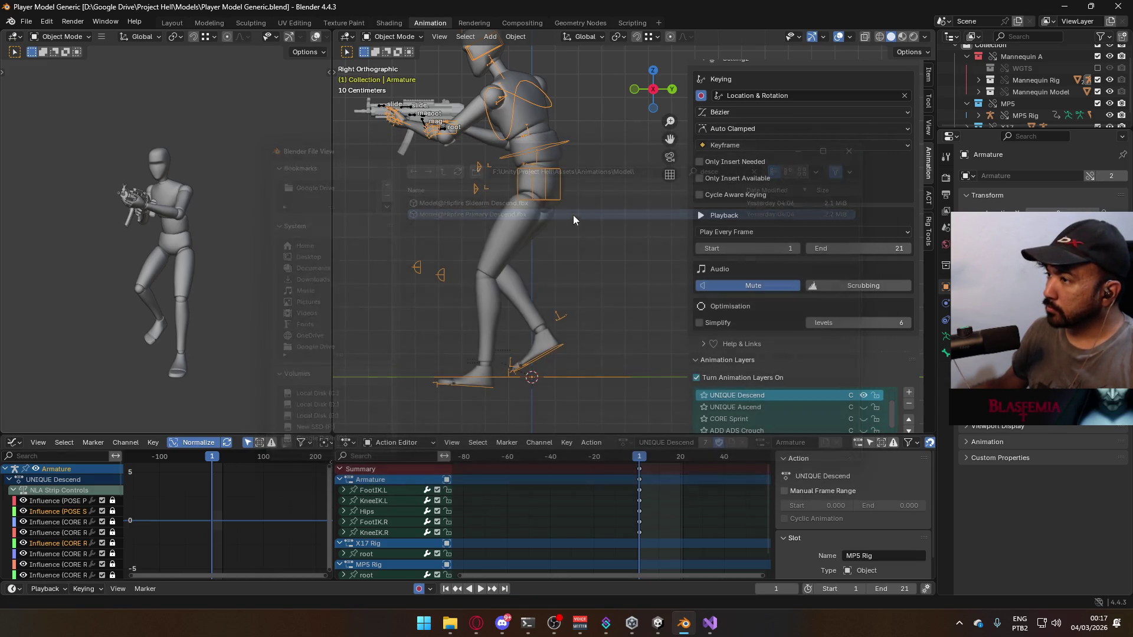
{"action": "left_click", "coordinate": [444, 134]}
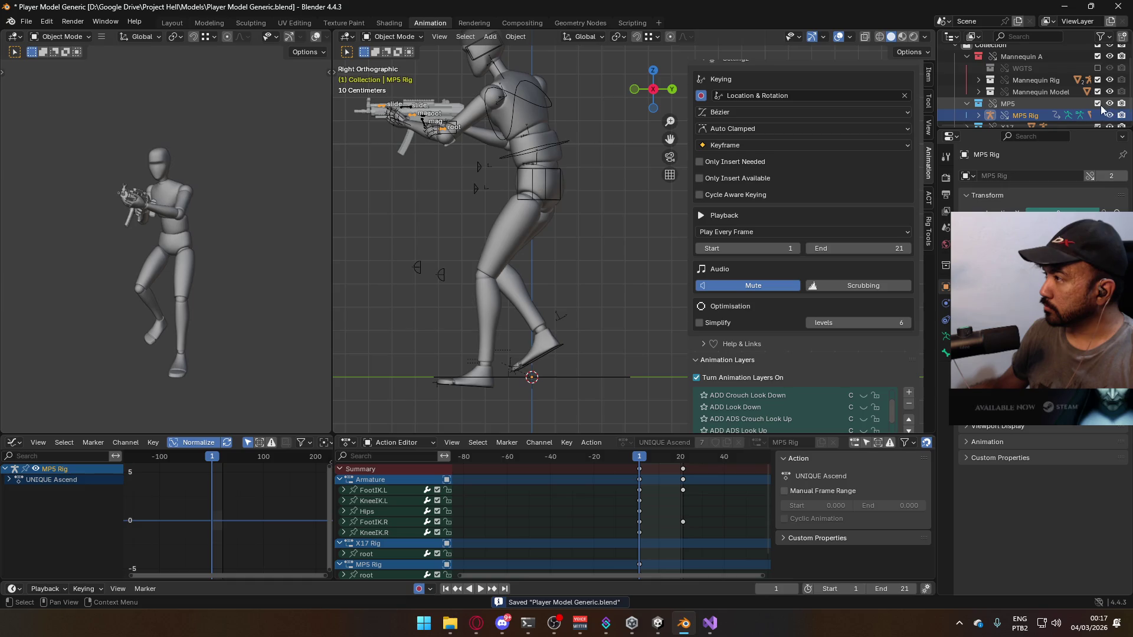
Exclude the MP5 collection and turn on the armature's POSE Sidearm Idle layer
{"action": "left_click", "coordinate": [1097, 103]}
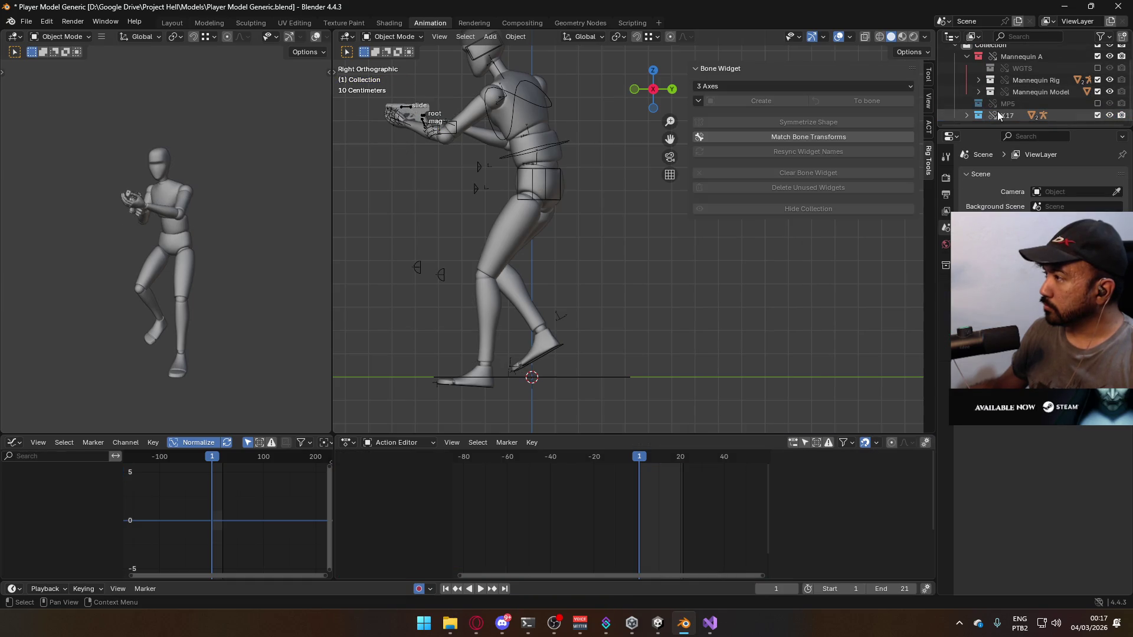
{"action": "left_click", "coordinate": [423, 123]}
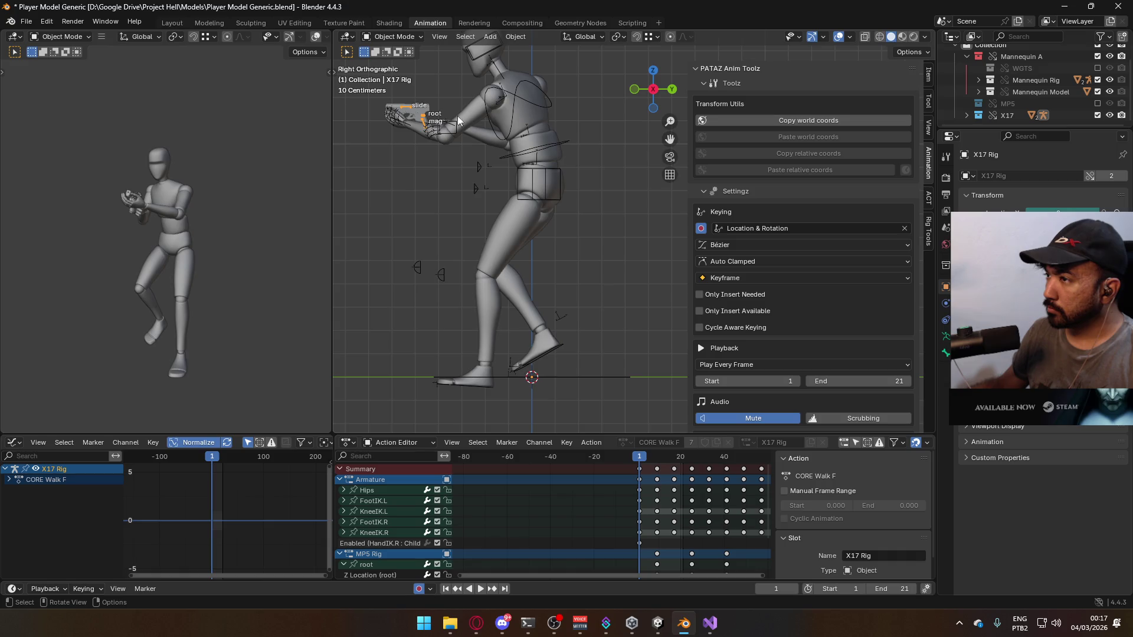
{"action": "scroll", "coordinate": [871, 275], "scroll_direction": "down", "scroll_amount": 5}
{"action": "scroll", "coordinate": [867, 330], "scroll_direction": "down", "scroll_amount": 6}
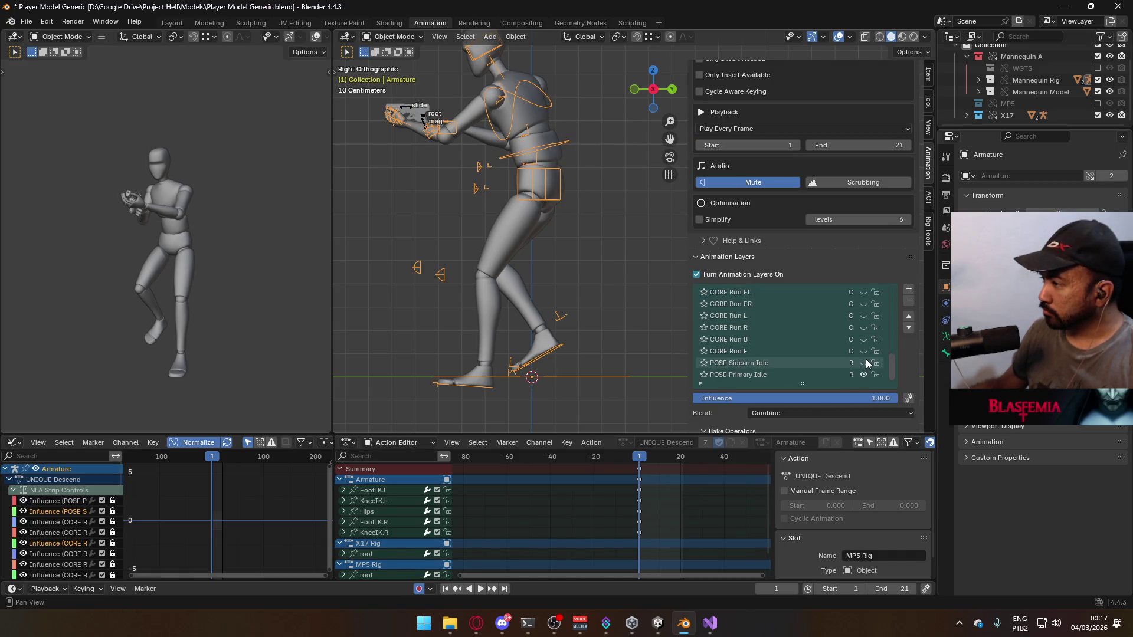
{"action": "left_click", "coordinate": [864, 363]}
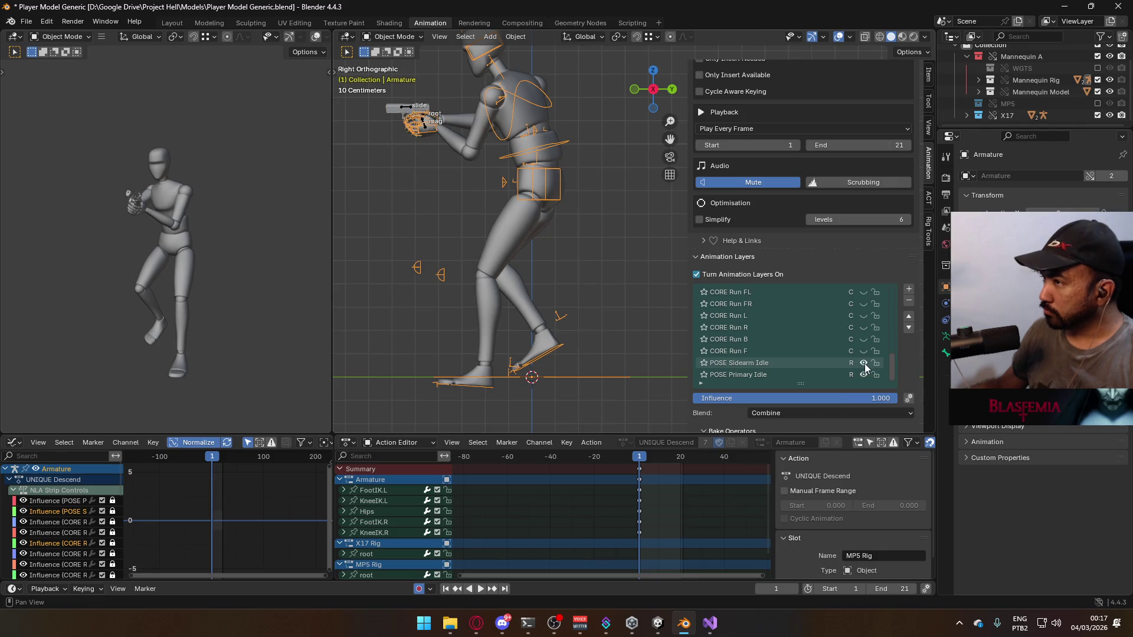
Enable the X17 pistol rig, reselect the armature, and save the blend file
{"action": "left_click", "coordinate": [406, 108]}
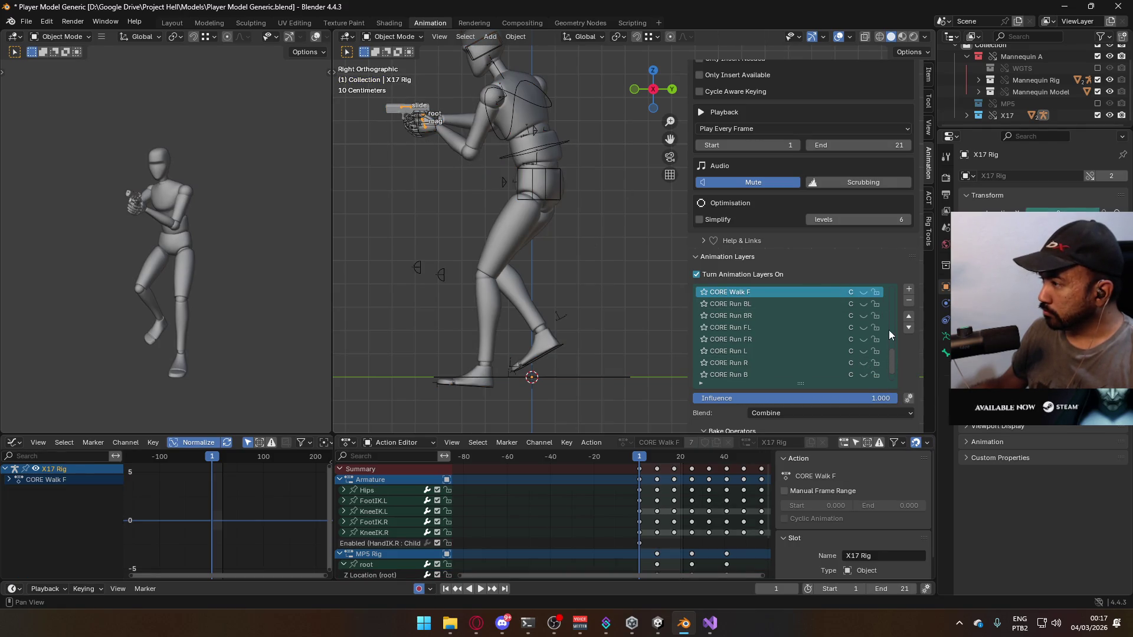
{"action": "left_click_drag", "start_coordinate": [891, 353], "coordinate": [893, 309]}
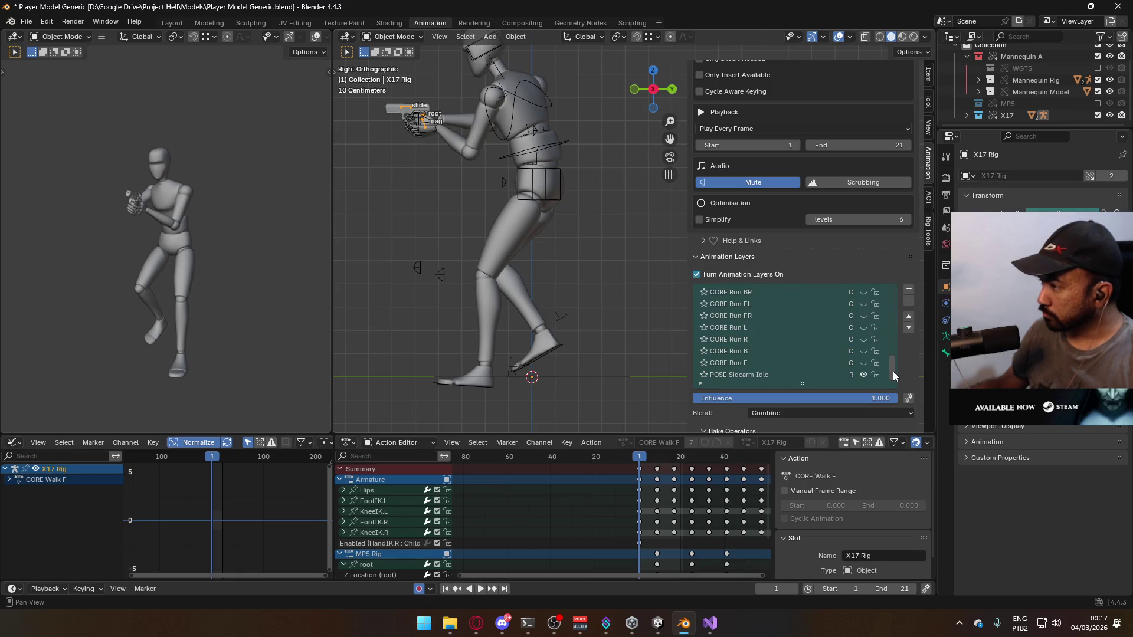
{"action": "left_click", "coordinate": [542, 173]}
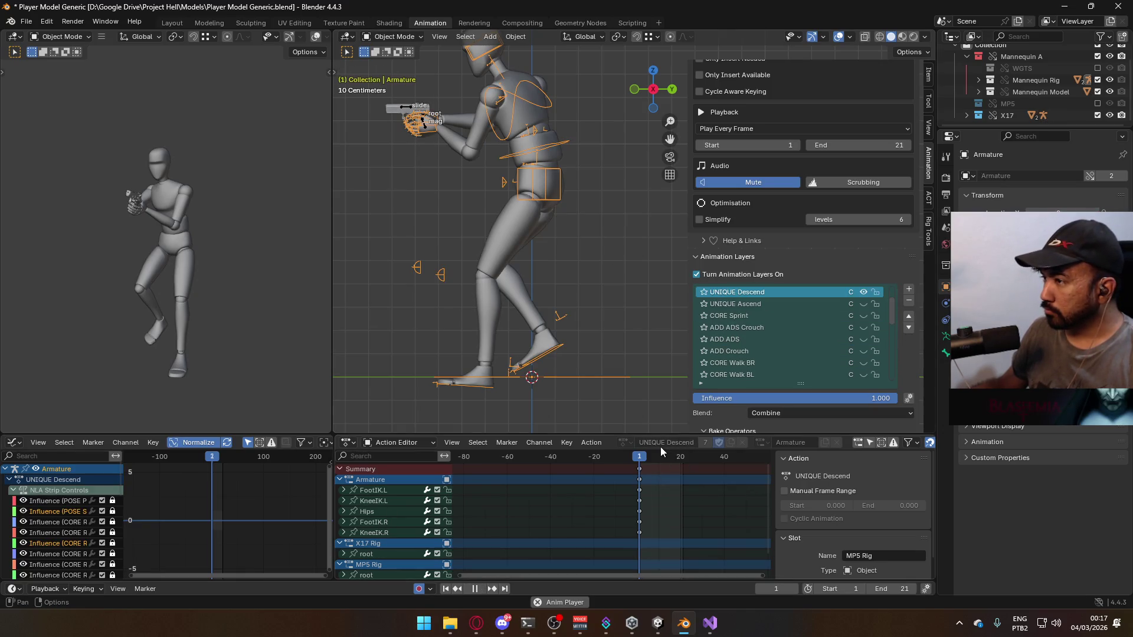
{"action": "key", "text": "space"}
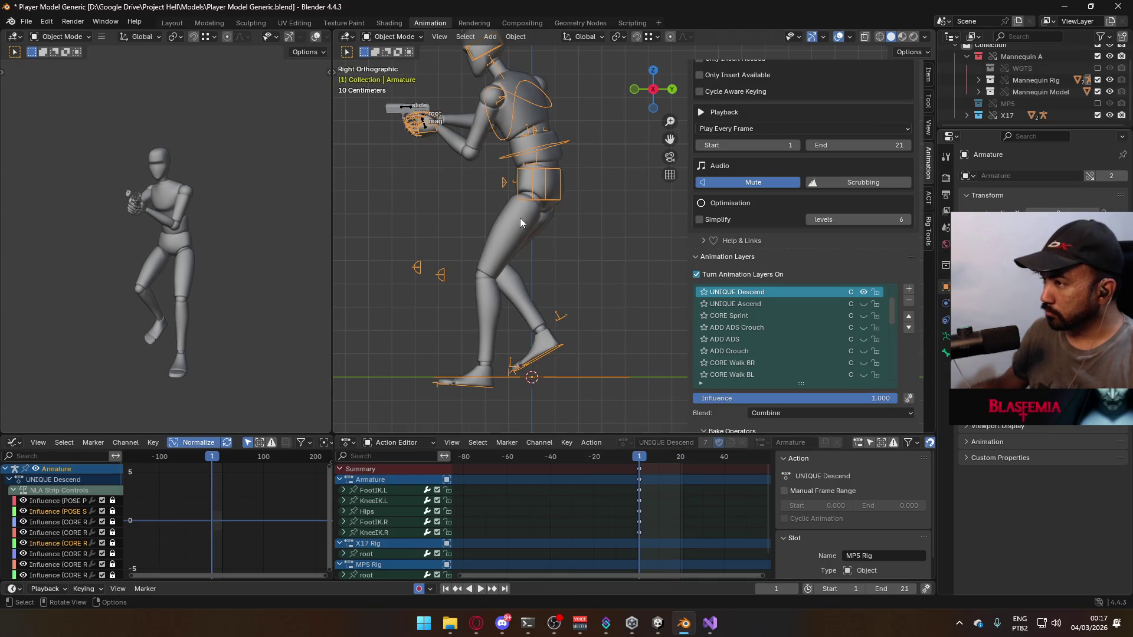
{"action": "left_click", "coordinate": [536, 196]}
{"action": "left_click", "coordinate": [547, 101]}
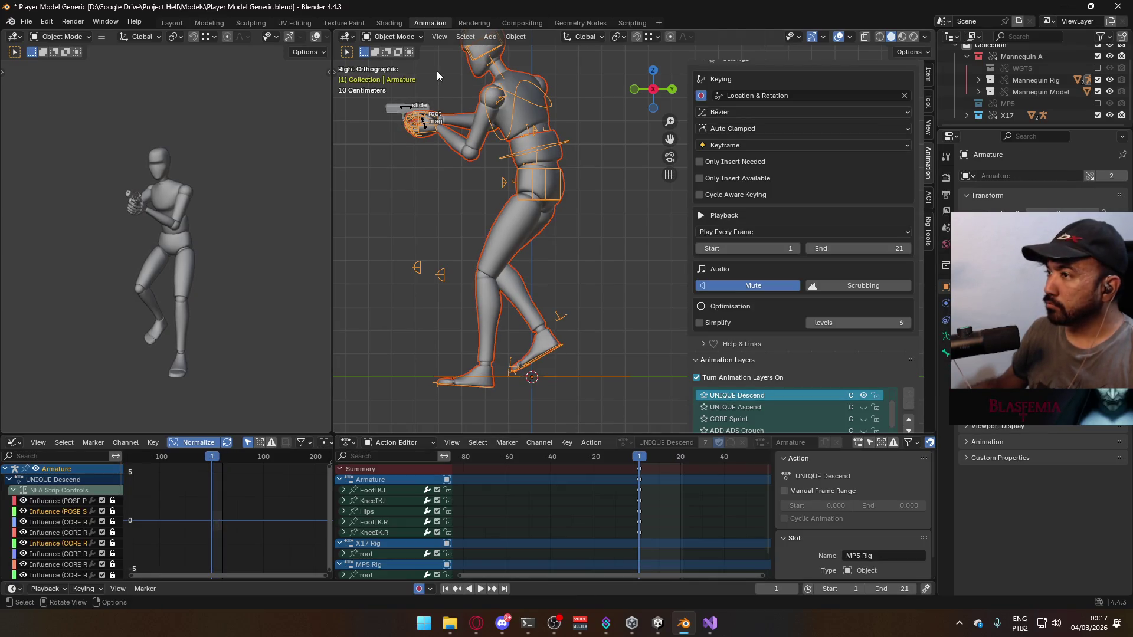
{"action": "key", "text": "ctrl+s"}
{"action": "left_click", "coordinate": [27, 22]}
Export FBX over Model@Hipfire Sidearm Descend.fbx
{"action": "mouse_move", "coordinate": [76, 200]}
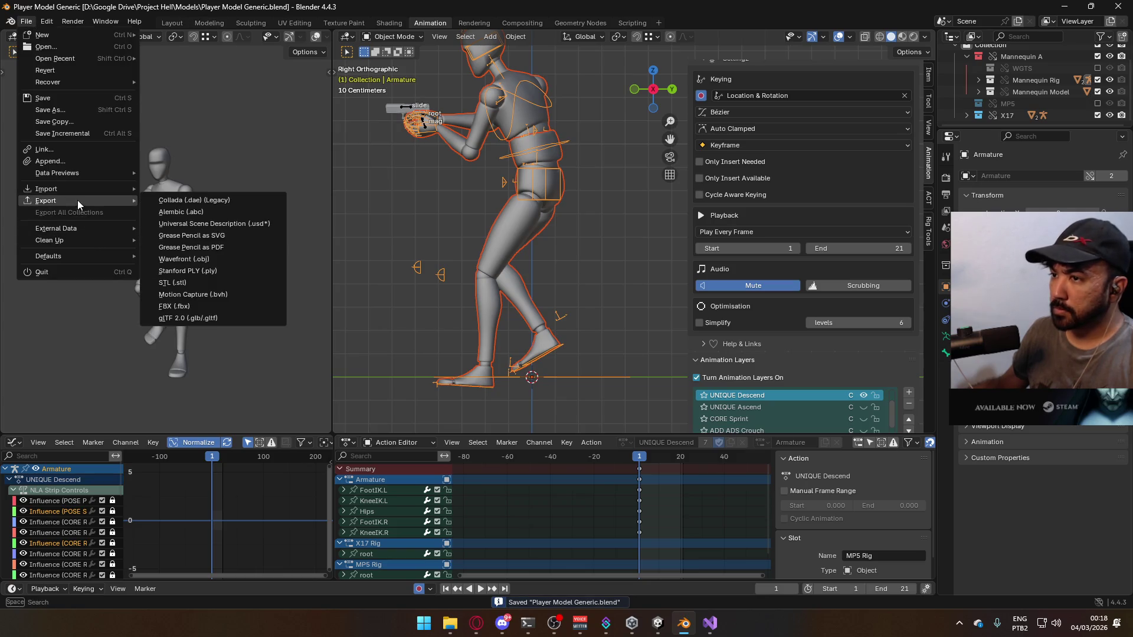
{"action": "left_click", "coordinate": [218, 302]}
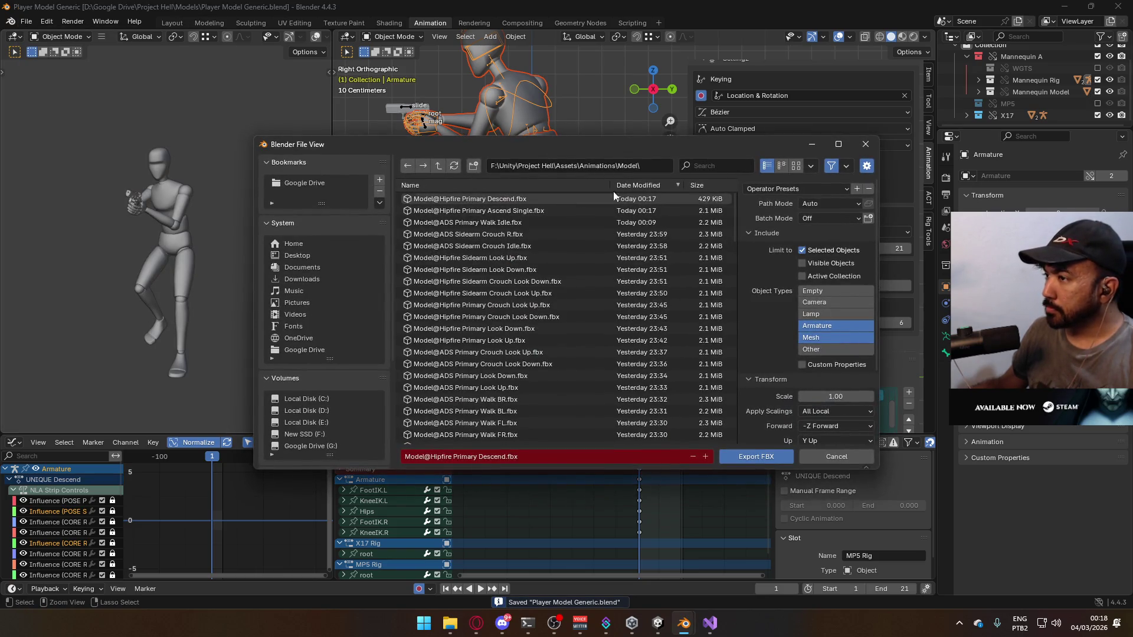
{"action": "key", "text": "ctrl+f"}
{"action": "type", "text": "desce"}
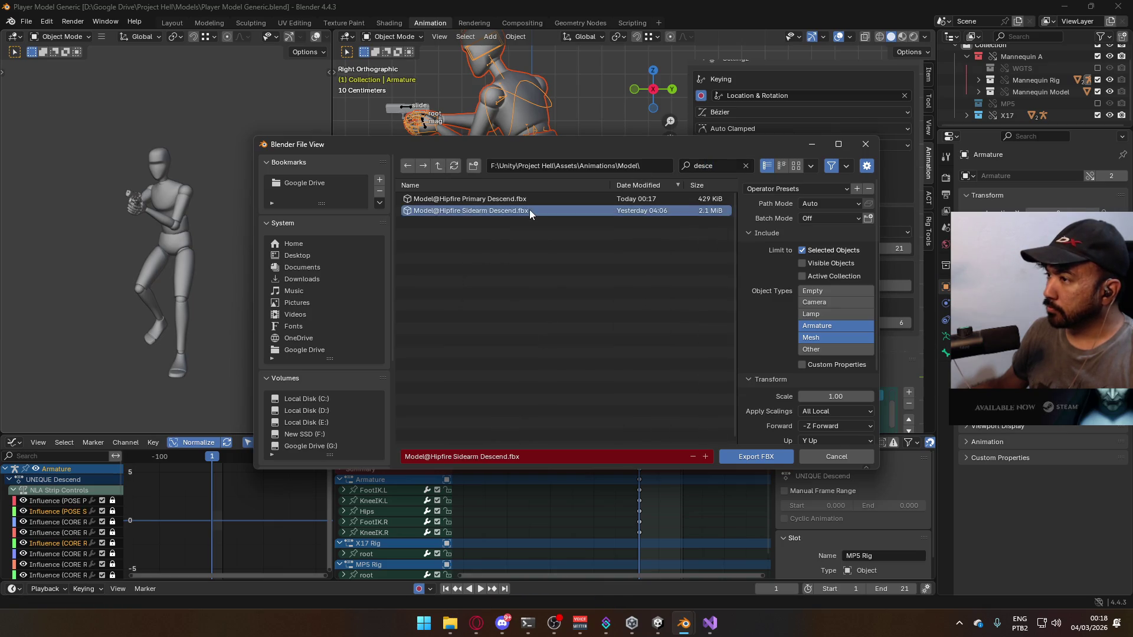
{"action": "double_click", "coordinate": [530, 210]}
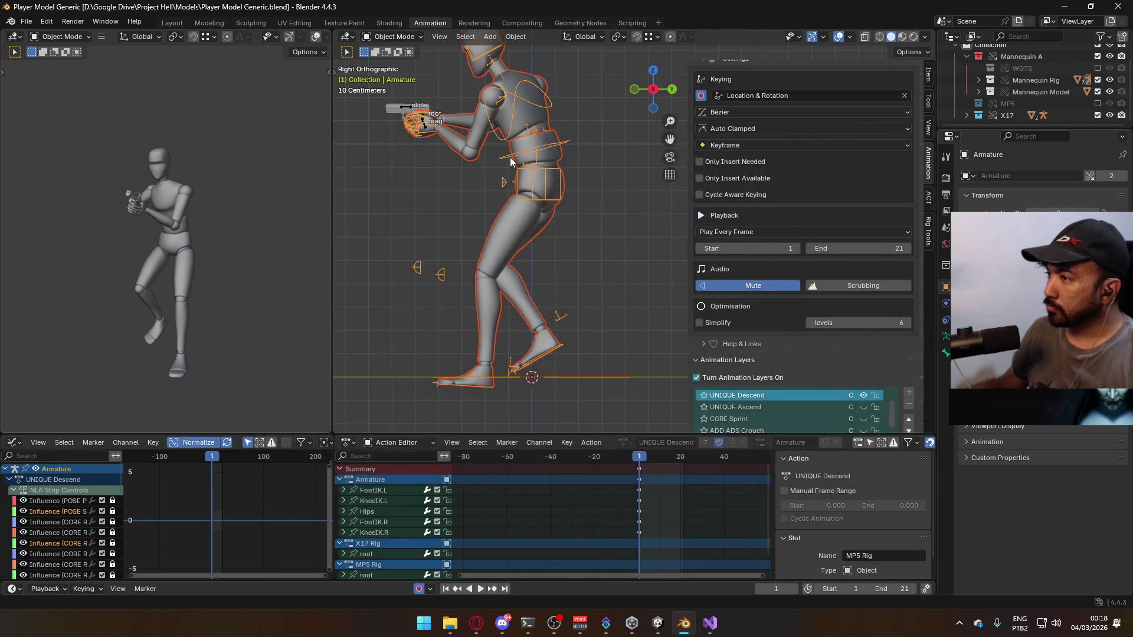
Solo the UNIQUE Ascend layer on the armature, preview it, and save the blend file
{"action": "left_click", "coordinate": [425, 128]}
{"action": "scroll", "coordinate": [888, 319], "scroll_direction": "down", "scroll_amount": 4}
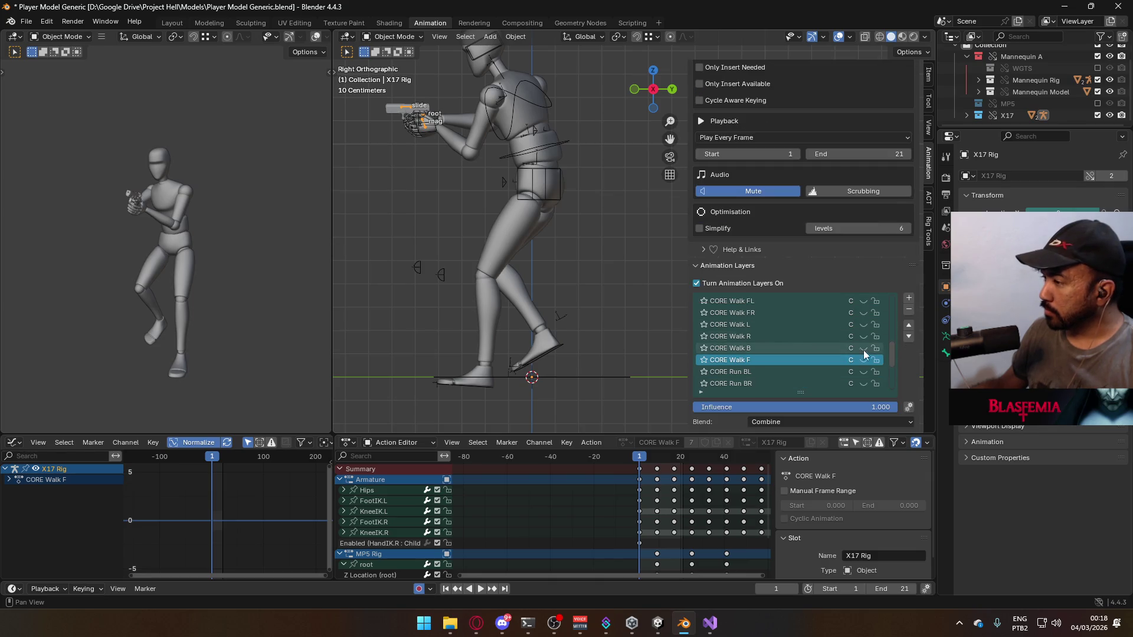
{"action": "left_click", "coordinate": [532, 137]}
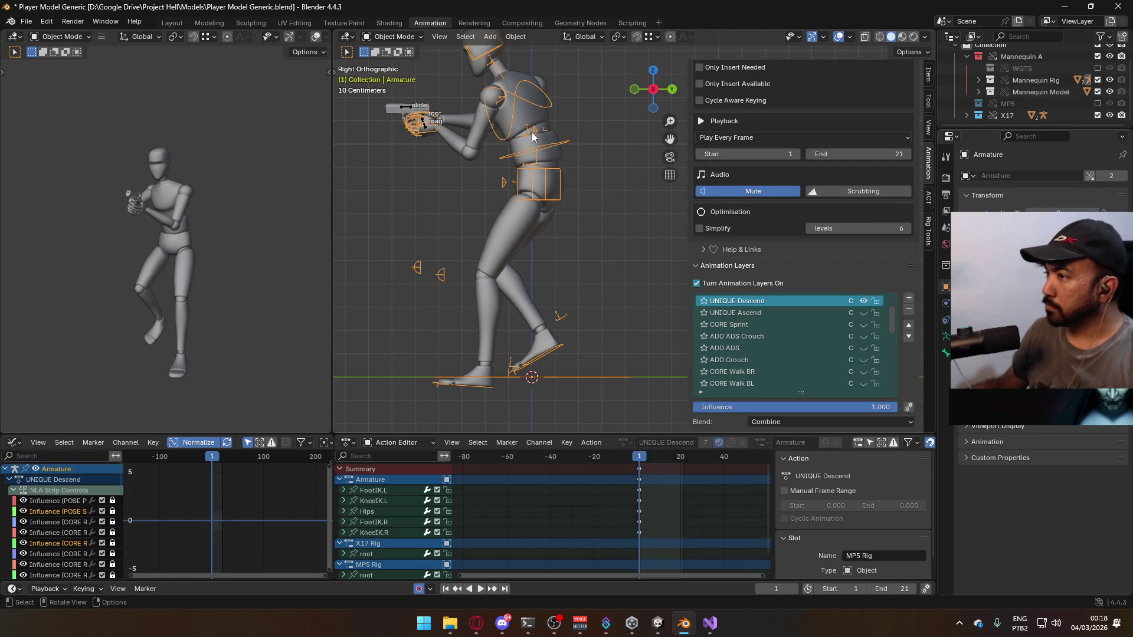
{"action": "left_click", "coordinate": [863, 311]}
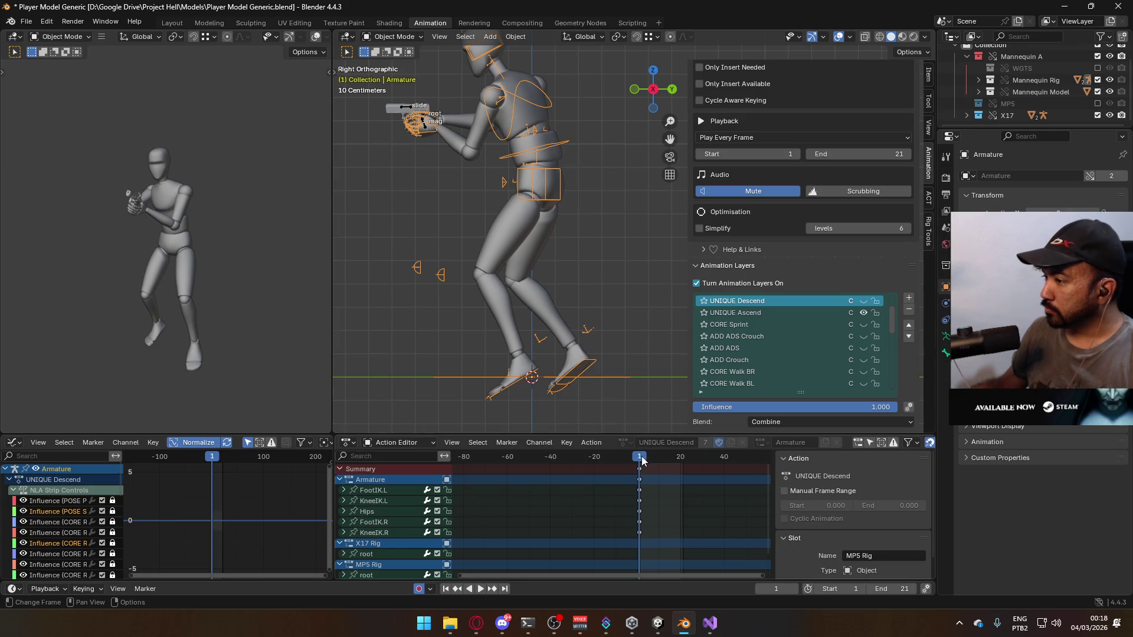
{"action": "left_click_drag", "start_coordinate": [652, 457], "coordinate": [641, 458]}
{"action": "left_click", "coordinate": [554, 163]}
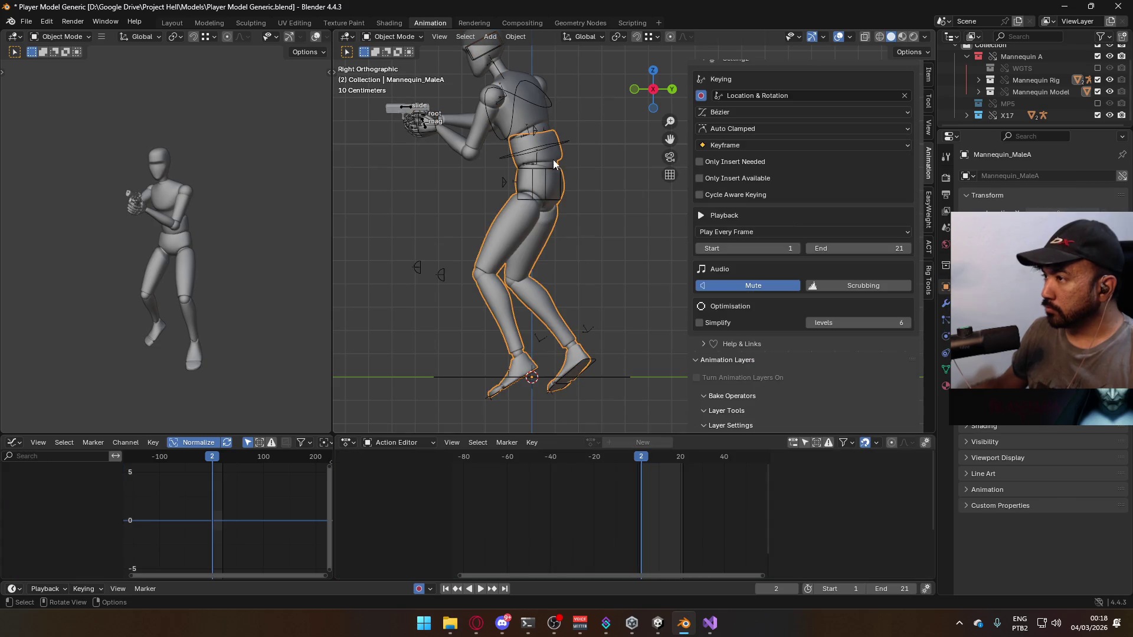
{"action": "left_click", "coordinate": [562, 190]}
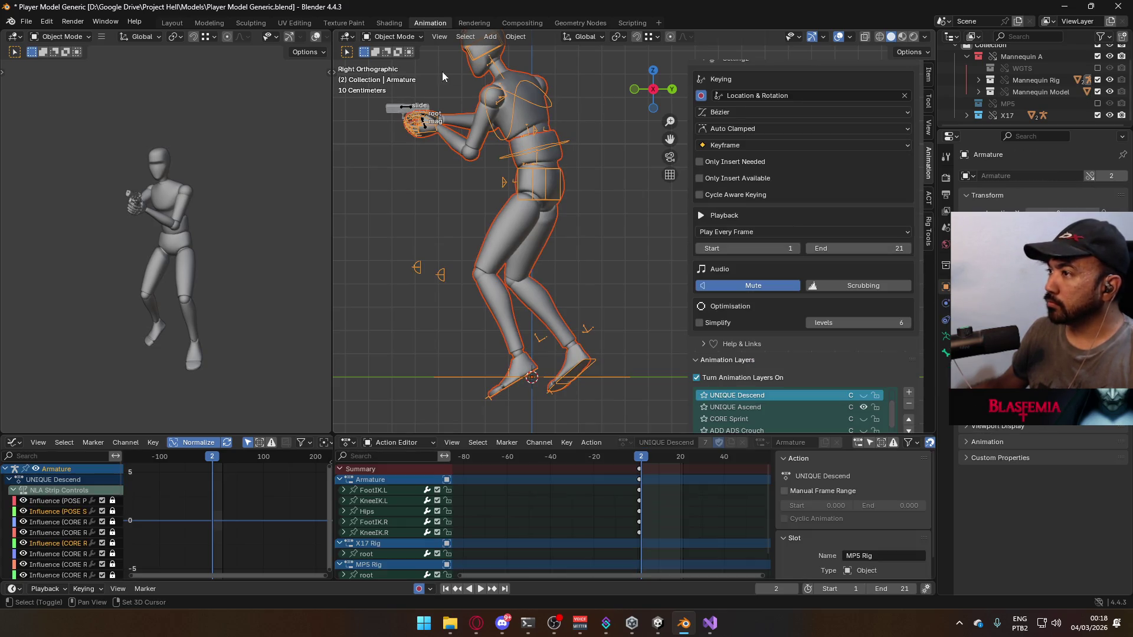
{"action": "key", "text": "ctrl+s"}
Export FBX over Model@Hipfire Sidearm Ascend Single.fbx
{"action": "left_click", "coordinate": [27, 22]}
{"action": "mouse_move", "coordinate": [72, 199]}
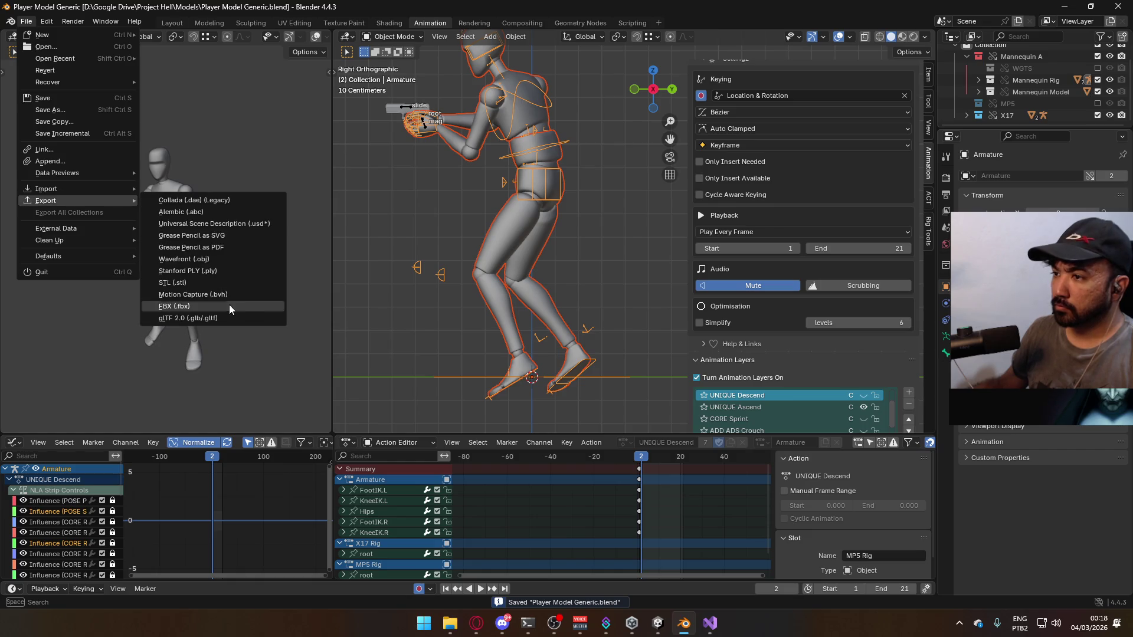
{"action": "left_click", "coordinate": [229, 305]}
{"action": "type", "text": "sce"}
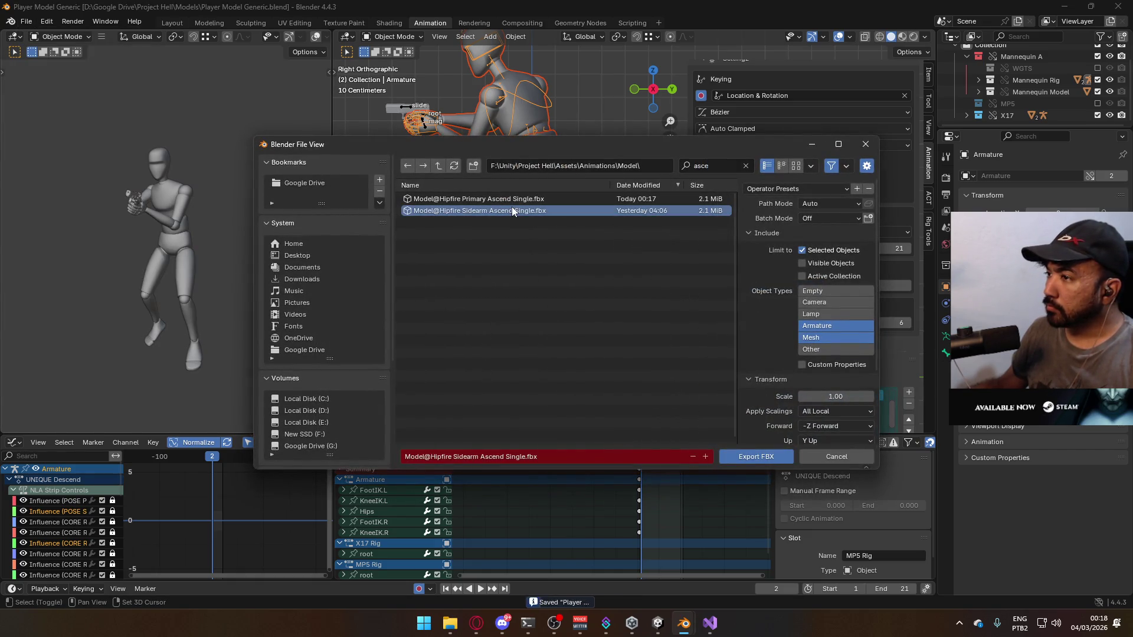
{"action": "left_click", "coordinate": [511, 210]}
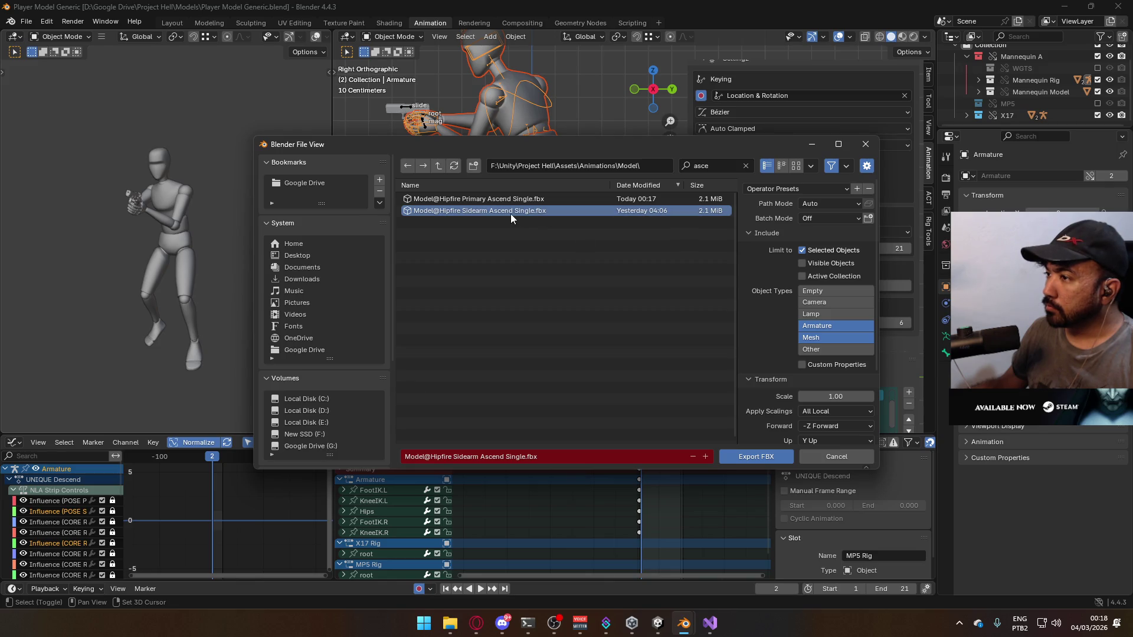
{"action": "double_click", "coordinate": [510, 213]}
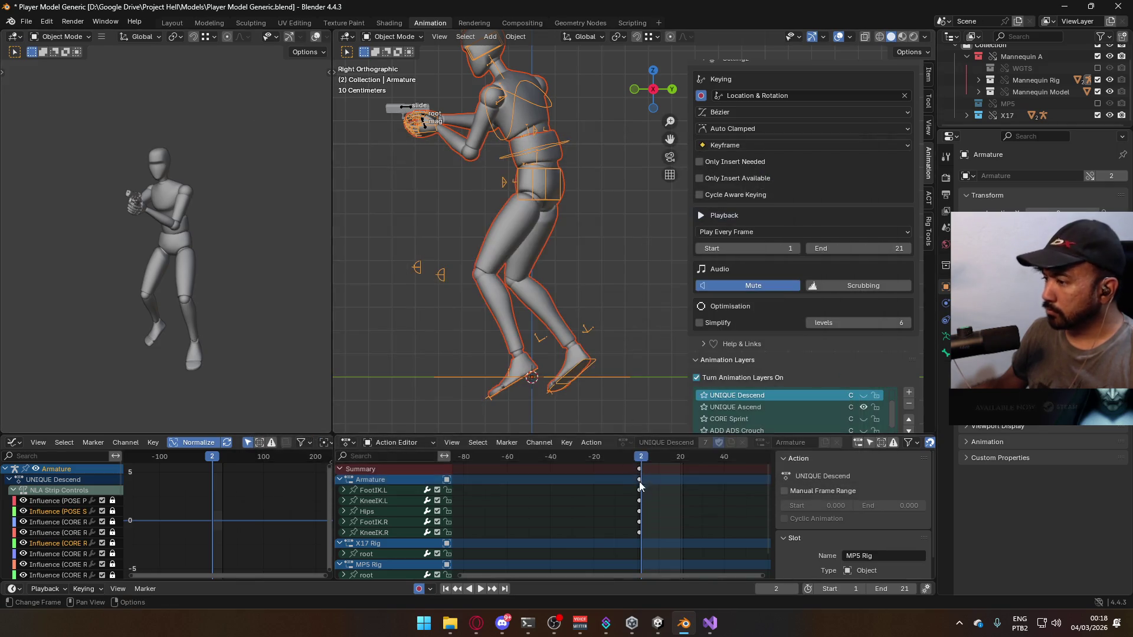
Rewind the timeline to frame 1, start playback, and switch over to Unity
{"action": "left_click", "coordinate": [639, 461]}
{"action": "key", "text": "space"}
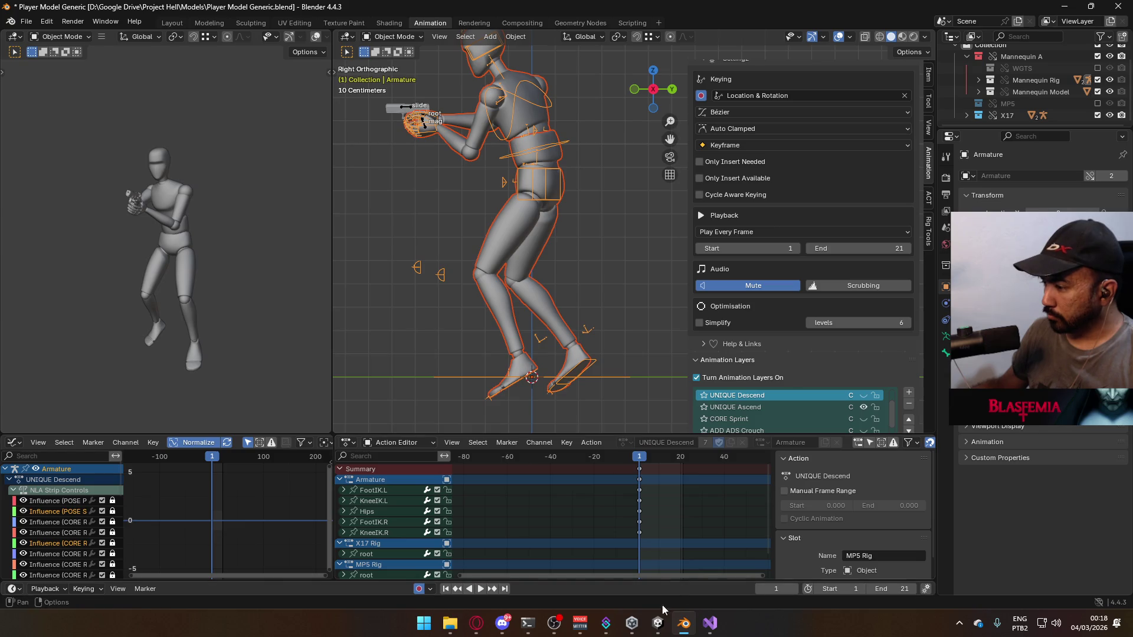
{"action": "left_click", "coordinate": [658, 623]}
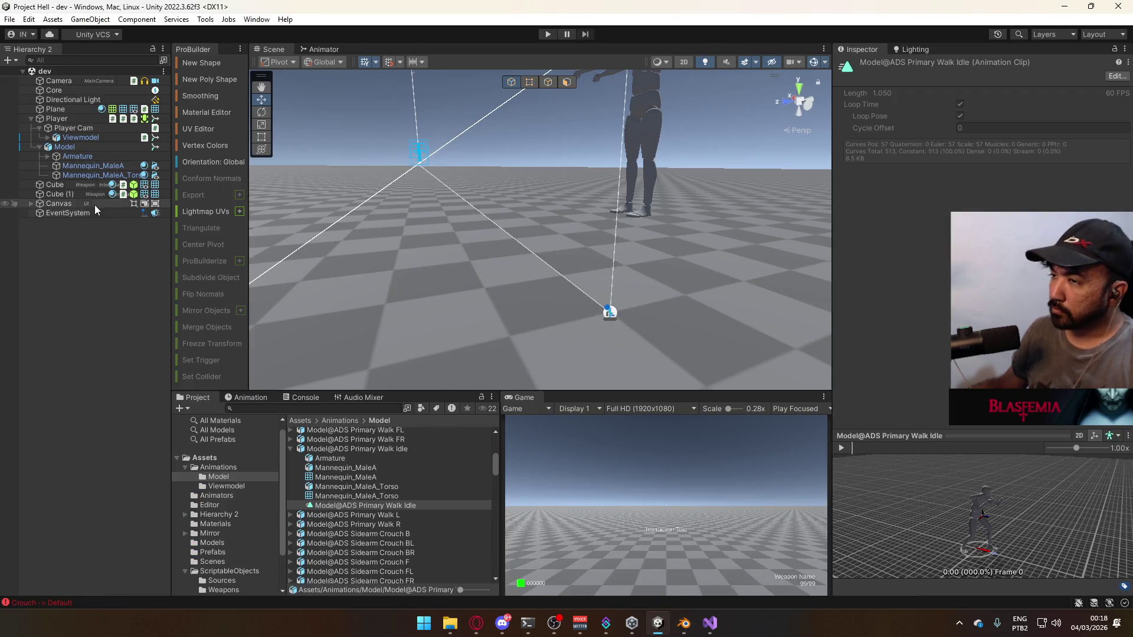
Enter play mode and jump the character around to watch the reimported jump poses
{"action": "left_click", "coordinate": [554, 34]}
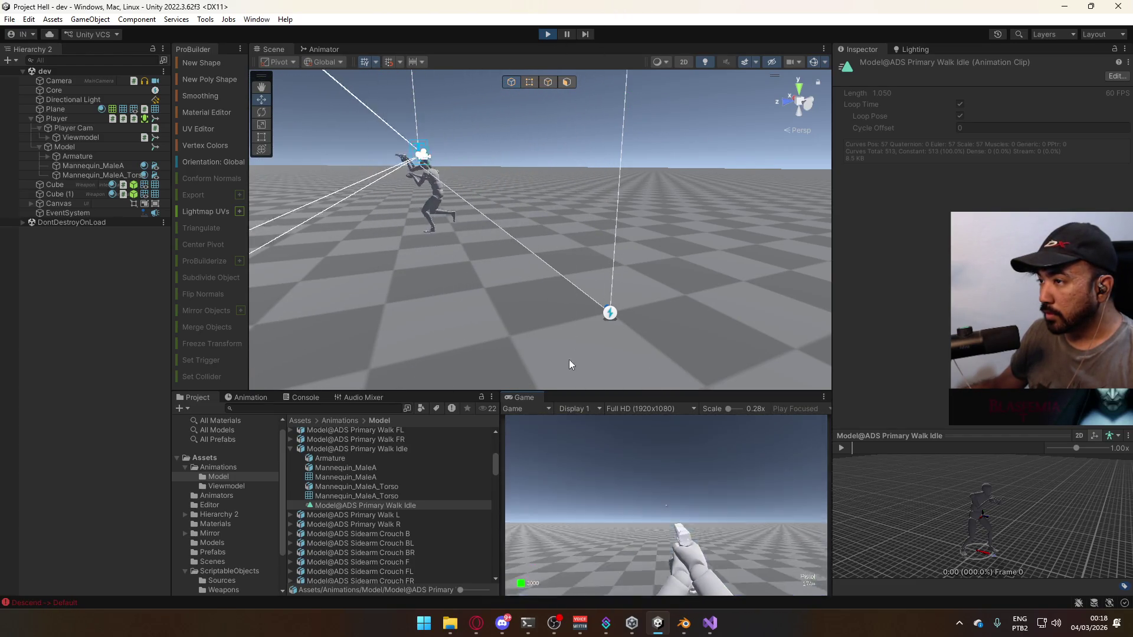
{"action": "key", "text": "super"}
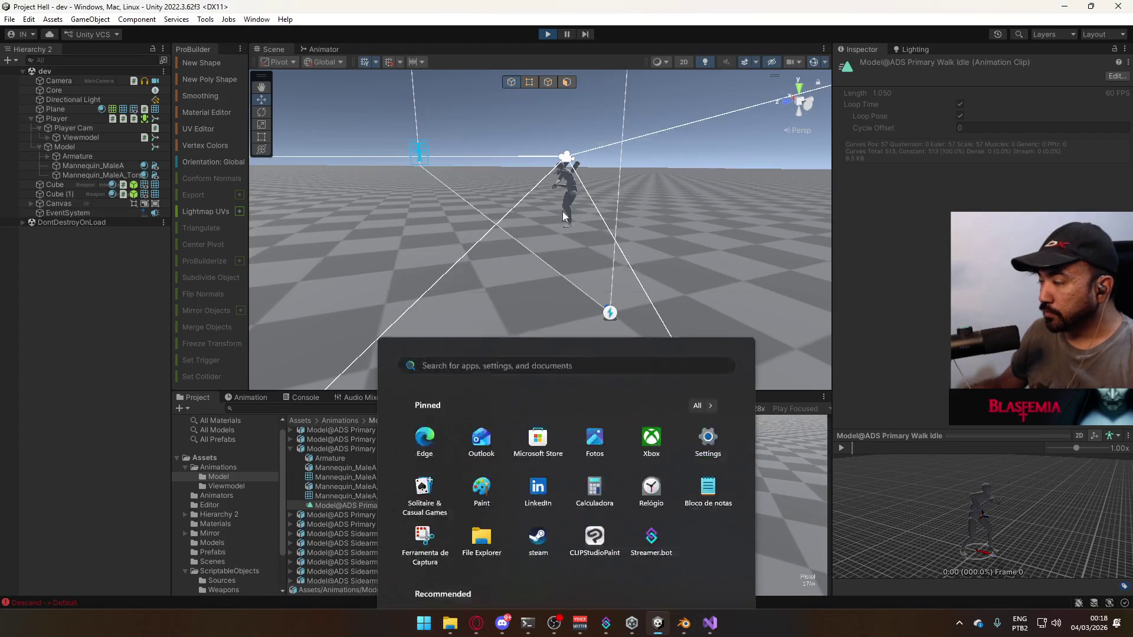
{"action": "left_click", "coordinate": [564, 216]}
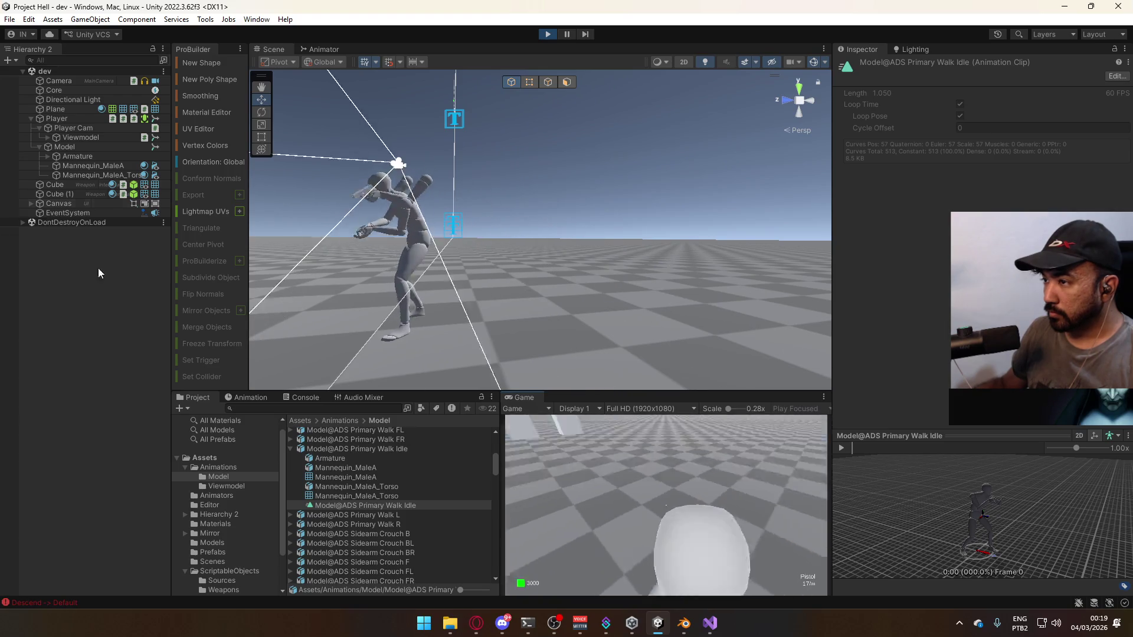
{"action": "key", "text": "super"}
{"action": "left_click", "coordinate": [696, 466]}
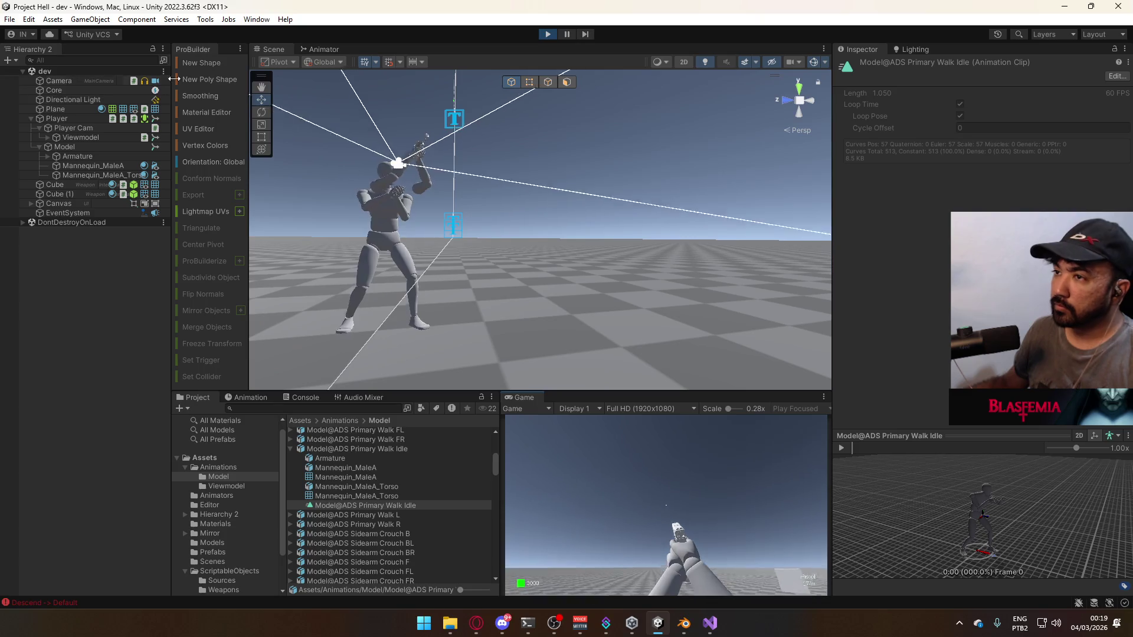
{"action": "left_click", "coordinate": [89, 147]}
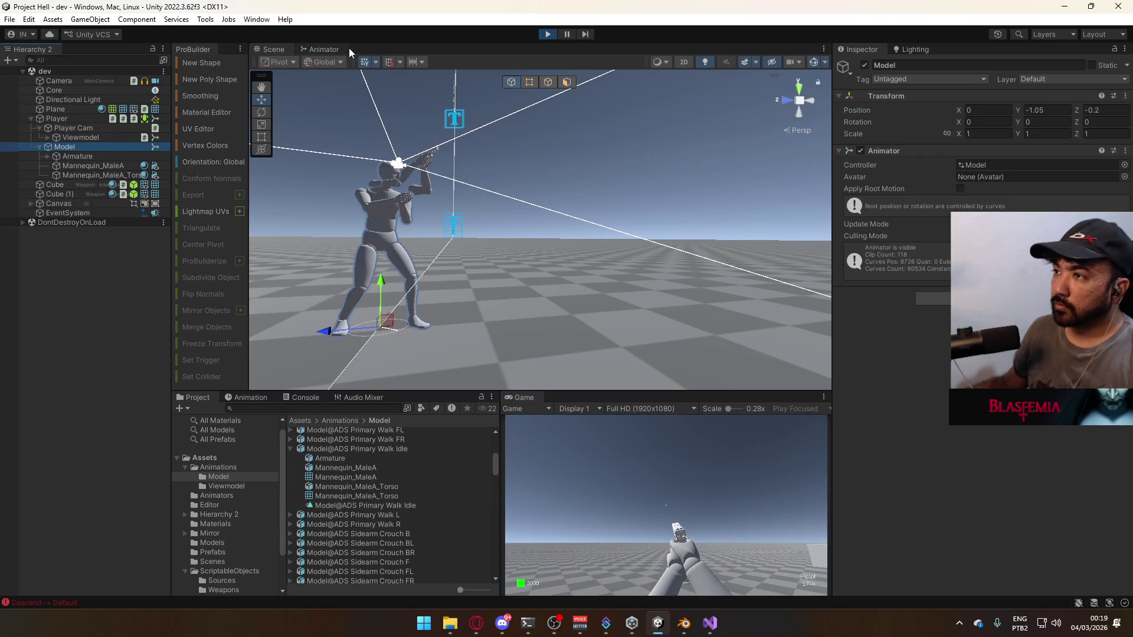
Open the Animator on Model and inspect the Look and ADS layer states
{"action": "left_click", "coordinate": [348, 49]}
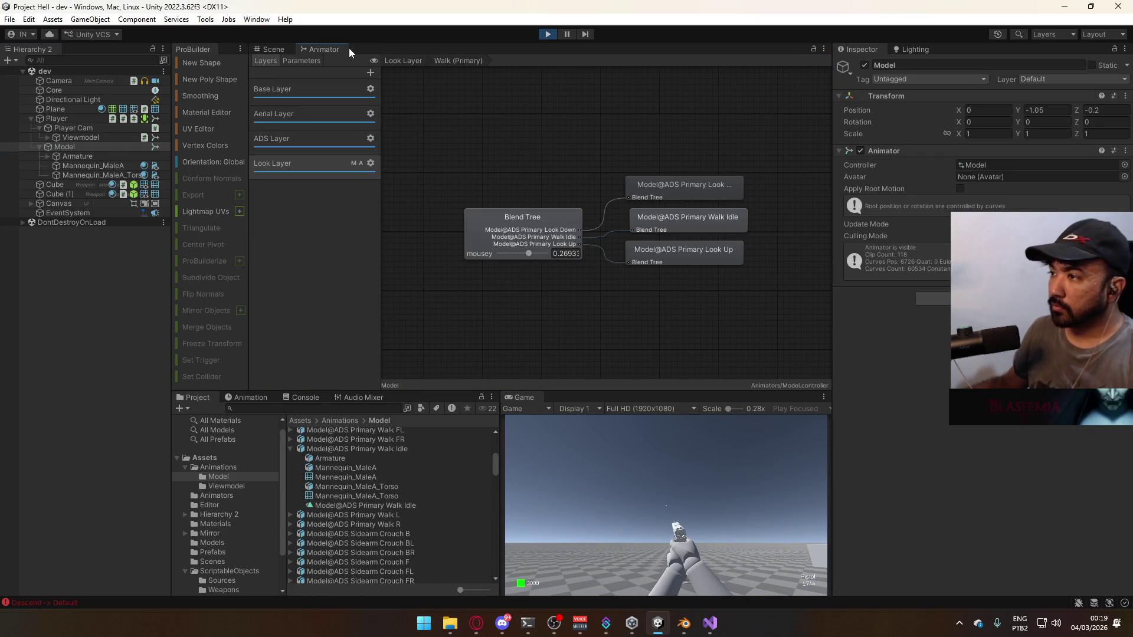
{"action": "left_click", "coordinate": [321, 166]}
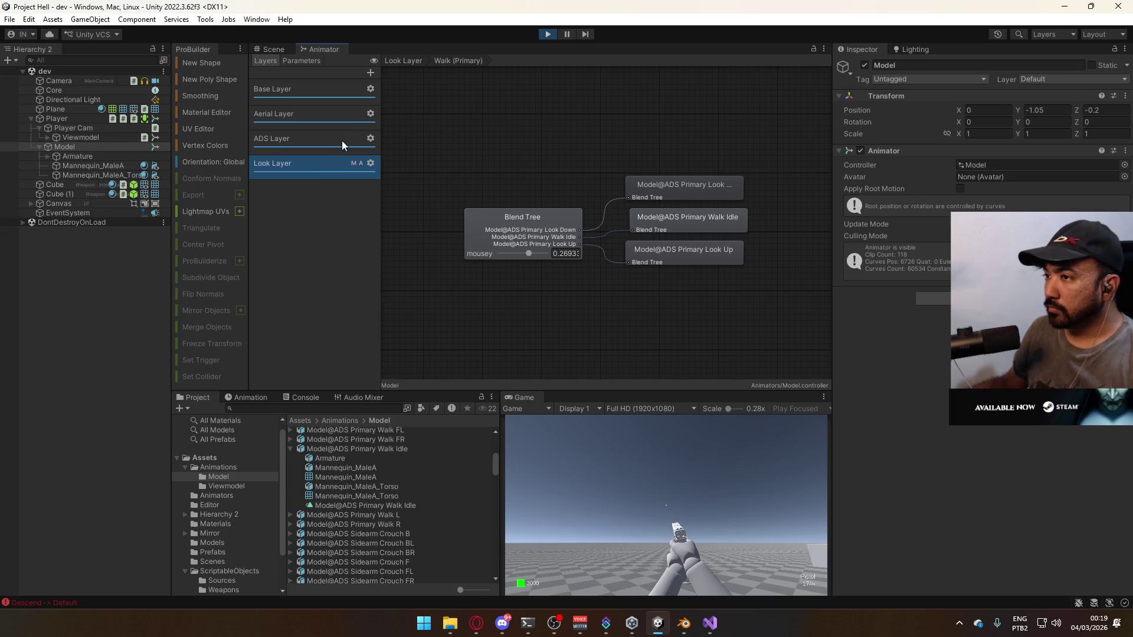
{"action": "left_click", "coordinate": [324, 143]}
{"action": "mouse_move", "coordinate": [562, 102]}
{"action": "middle_mouse_down"}
{"action": "mouse_move", "coordinate": [547, 159]}
{"action": "mouse_move", "coordinate": [564, 135]}
{"action": "mouse_move", "coordinate": [522, 97]}
{"action": "mouse_move", "coordinate": [524, 79]}
{"action": "mouse_move", "coordinate": [492, 167]}
{"action": "mouse_move", "coordinate": [503, 175]}
{"action": "middle_mouse_up"}
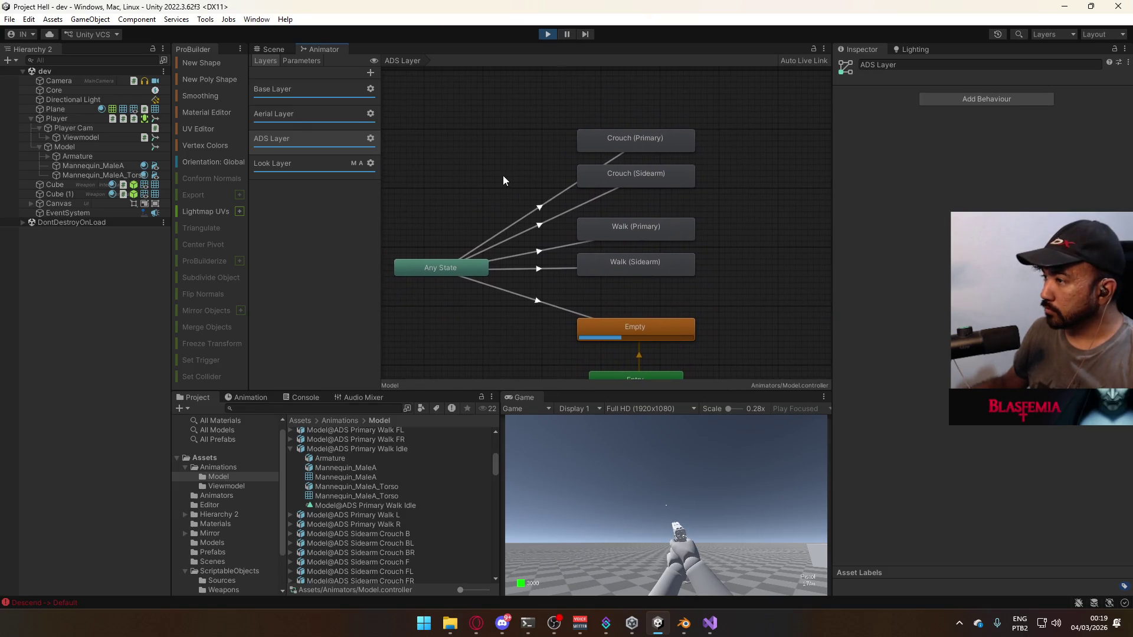
{"action": "left_click", "coordinate": [653, 322]}
{"action": "left_click", "coordinate": [514, 126]}
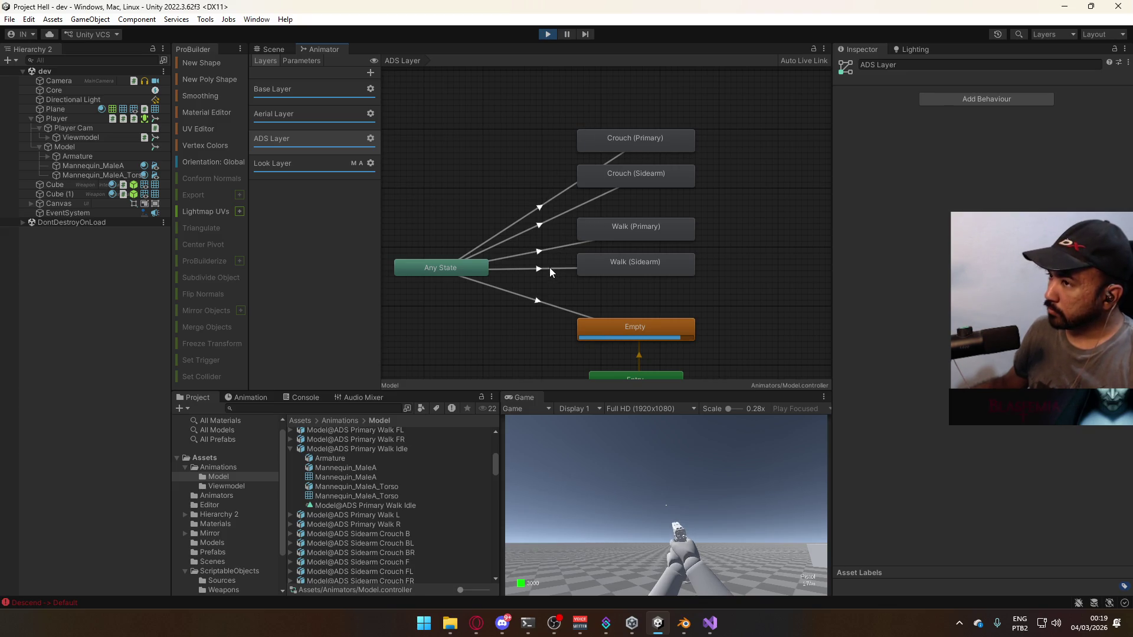
{"action": "left_click", "coordinate": [82, 147]}
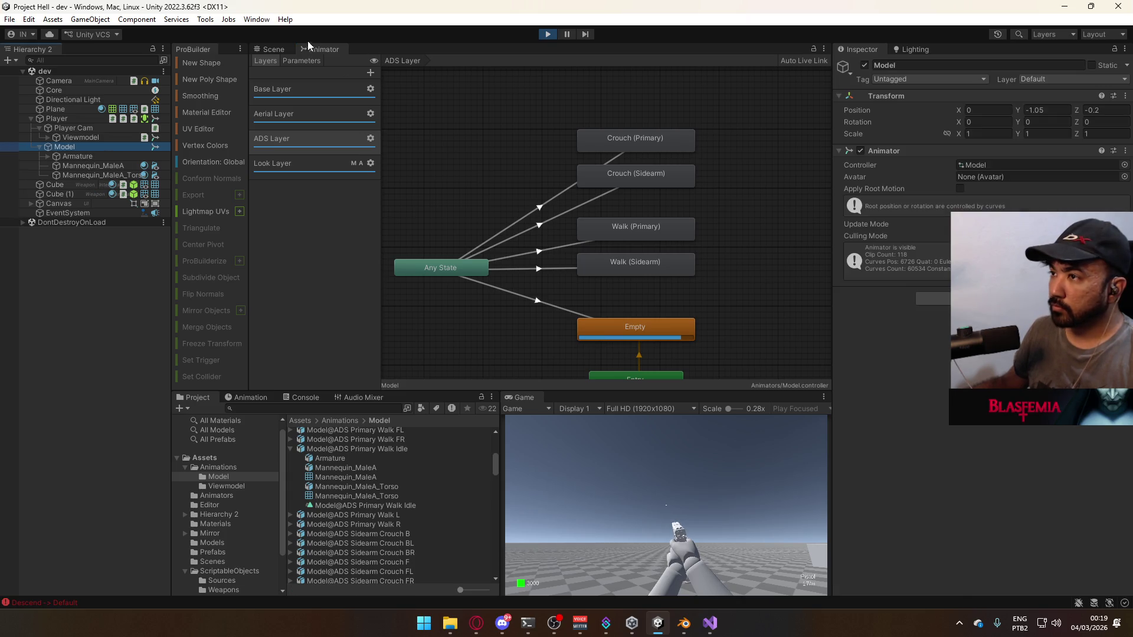
Walk and jump in-game while watching the Aerial Layer states and the scene
{"action": "left_click", "coordinate": [627, 479]}
{"action": "key", "text": "w"}
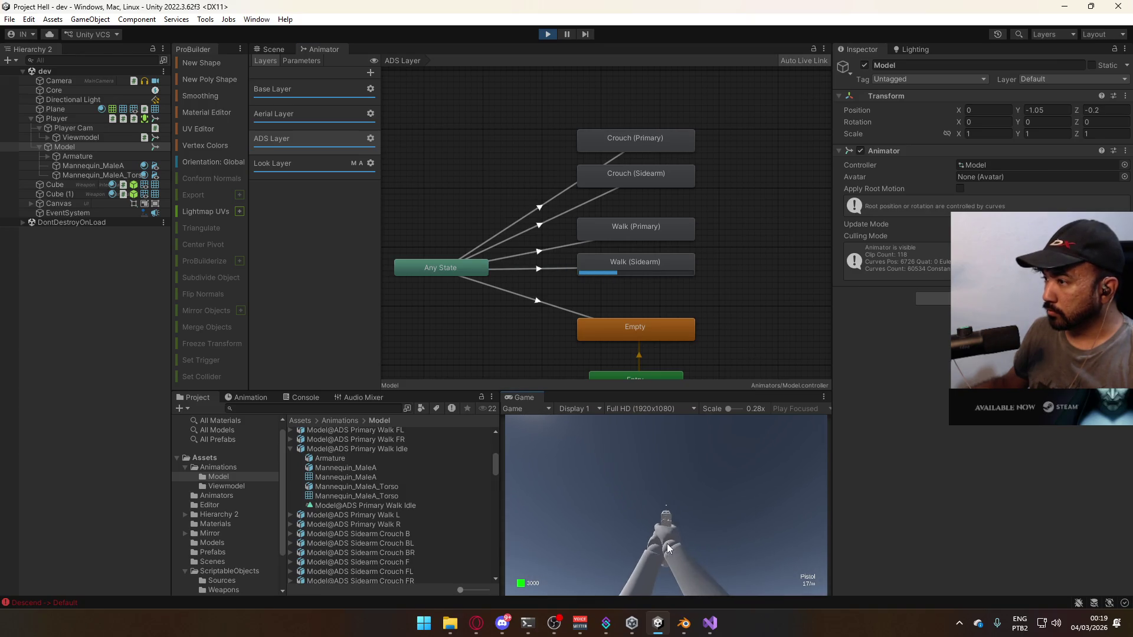
{"action": "left_click", "coordinate": [314, 116]}
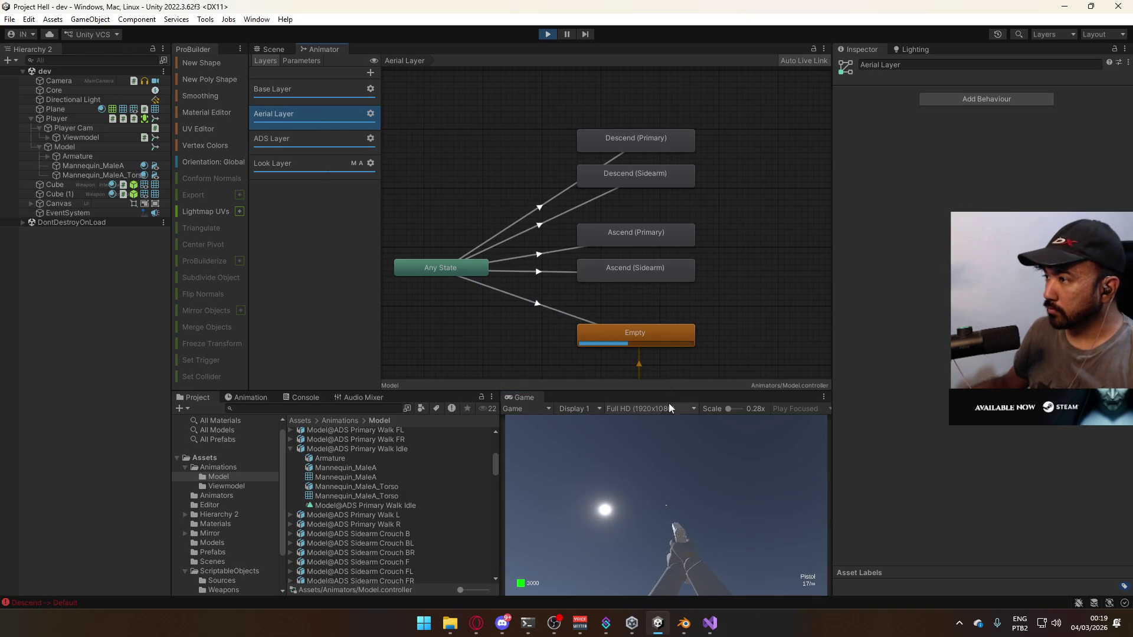
{"action": "left_click", "coordinate": [639, 525]}
{"action": "key", "text": "space"}
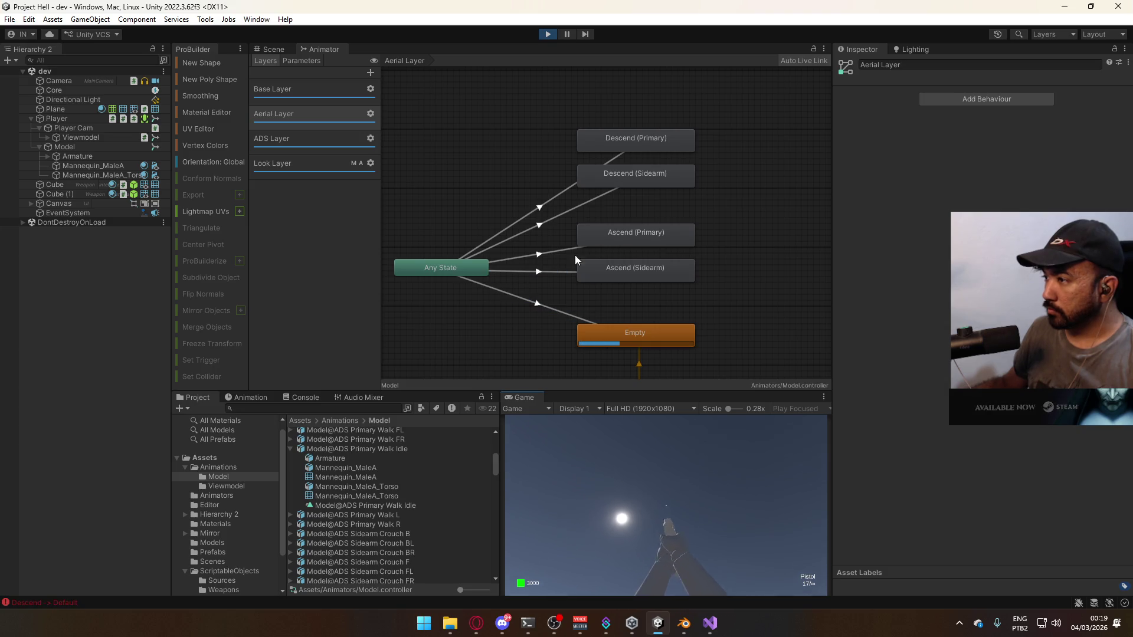
{"action": "left_click", "coordinate": [281, 44]}
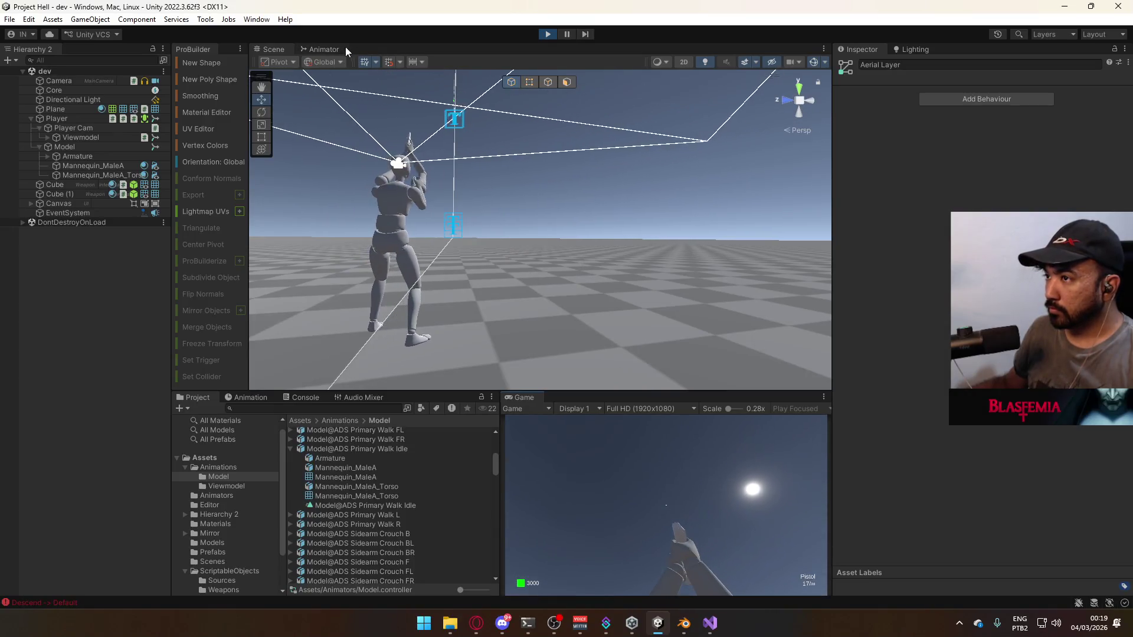
{"action": "left_click", "coordinate": [341, 49]}
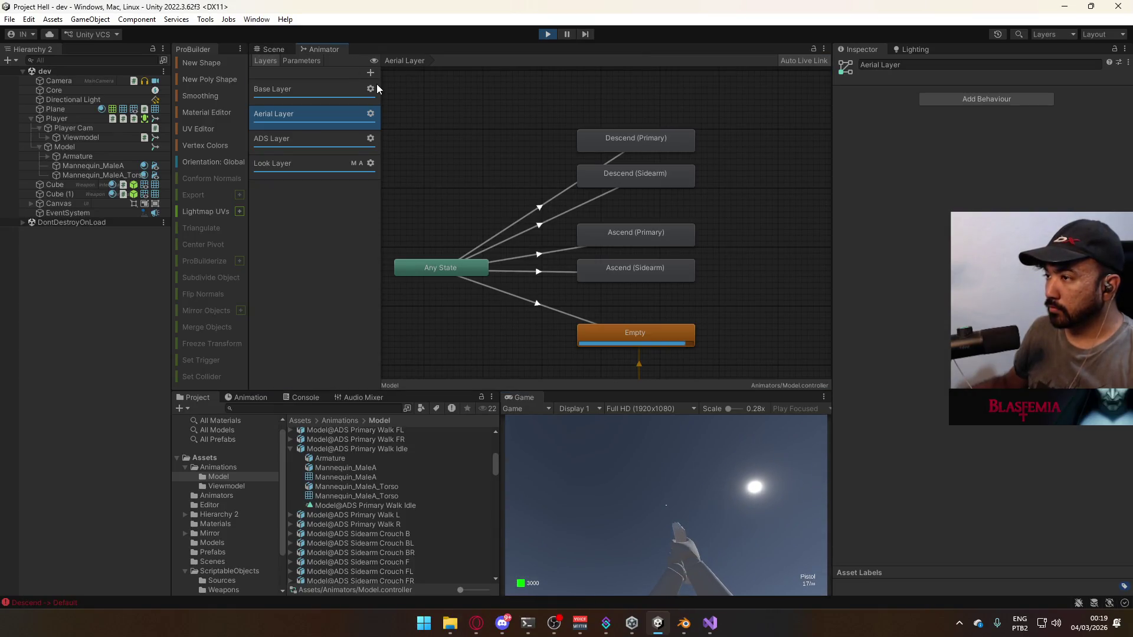
Aim down sights with the sidearm to check the ADS Layer states, then return to Blender
{"action": "left_click", "coordinate": [317, 143]}
{"action": "right_click", "coordinate": [651, 529]}
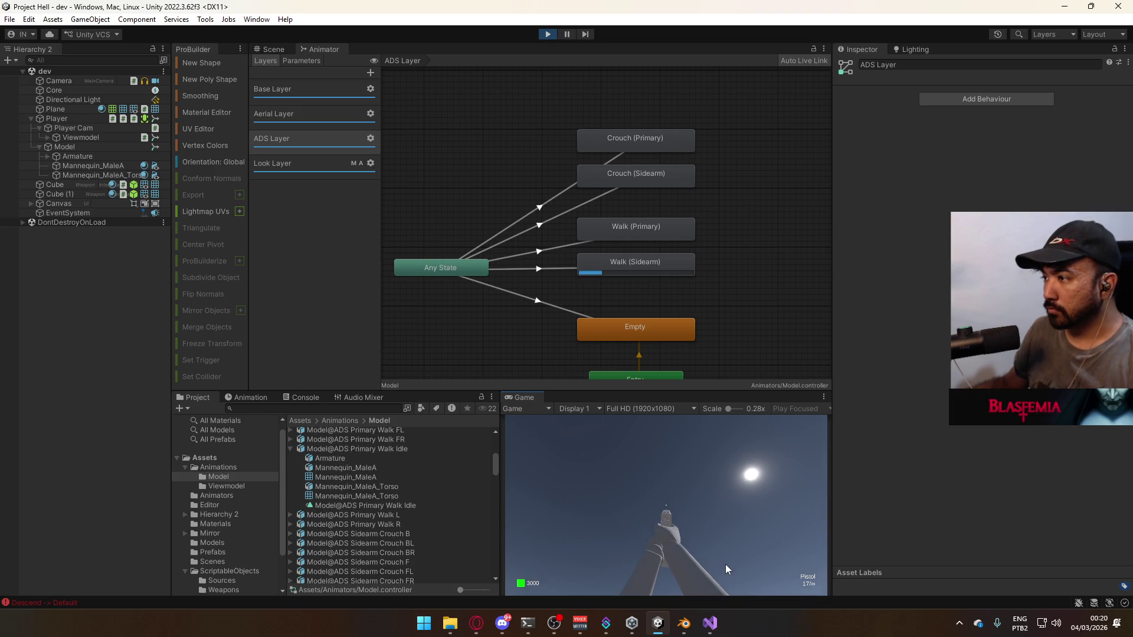
{"action": "right_click", "coordinate": [735, 575]}
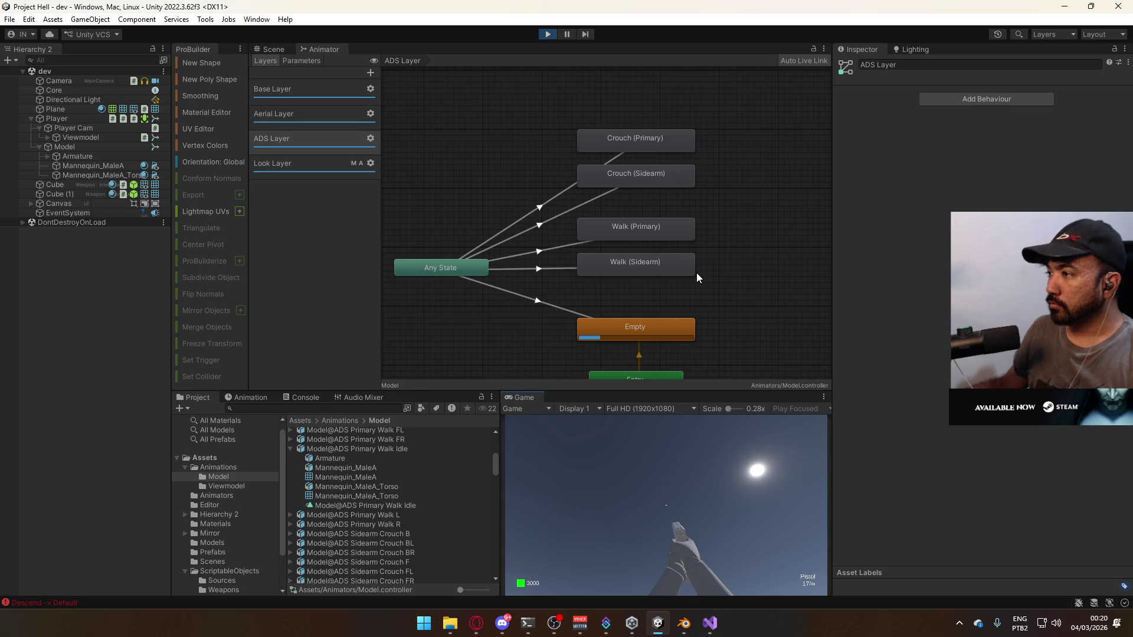
{"action": "key", "text": "alt+Tab"}
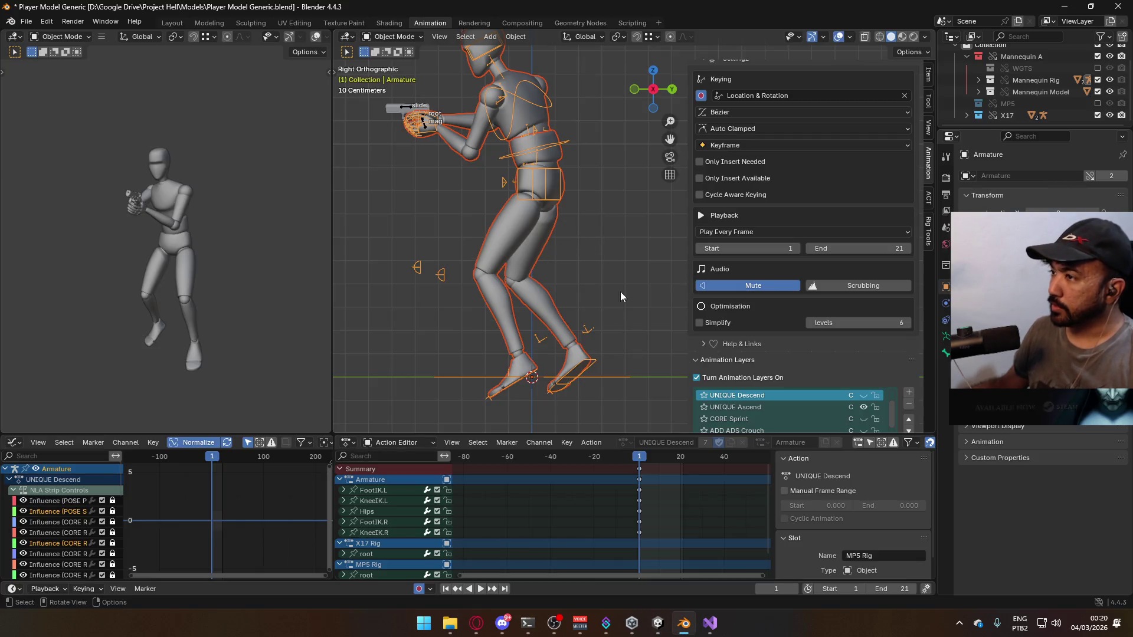
Make UNIQUE Ascend the armature's active layer and turn on its ADD ADS aiming layer
{"action": "scroll", "coordinate": [885, 340], "scroll_direction": "down", "scroll_amount": 3}
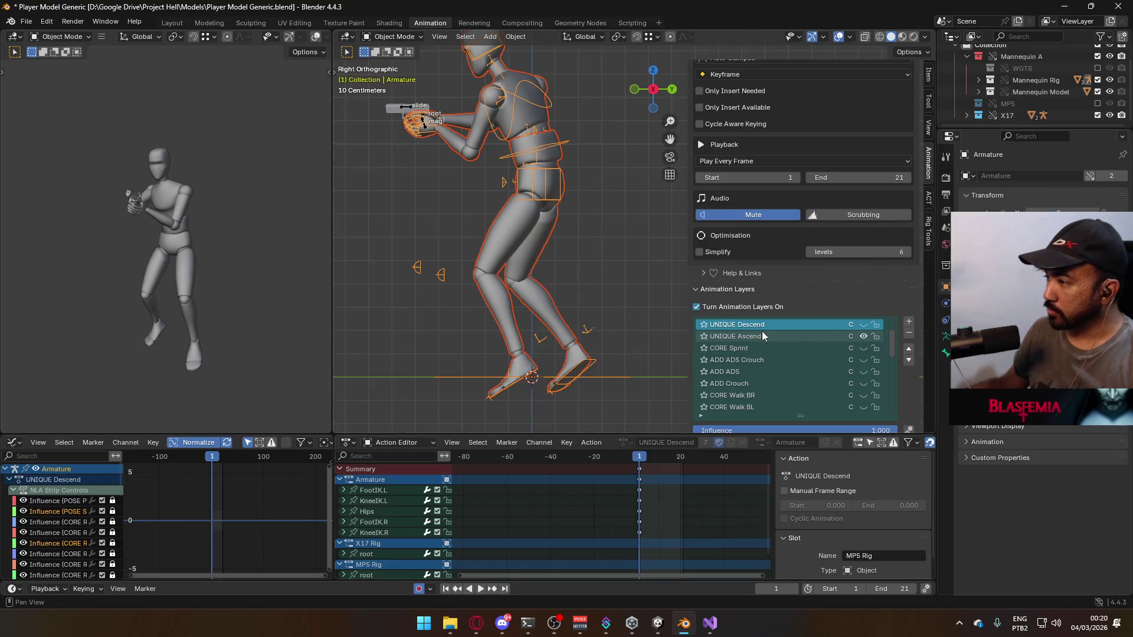
{"action": "left_click", "coordinate": [761, 335]}
{"action": "scroll", "coordinate": [851, 364], "scroll_direction": "down", "scroll_amount": 3}
{"action": "scroll", "coordinate": [851, 363], "scroll_direction": "up", "scroll_amount": 3}
{"action": "scroll", "coordinate": [851, 363], "scroll_direction": "up", "scroll_amount": 3}
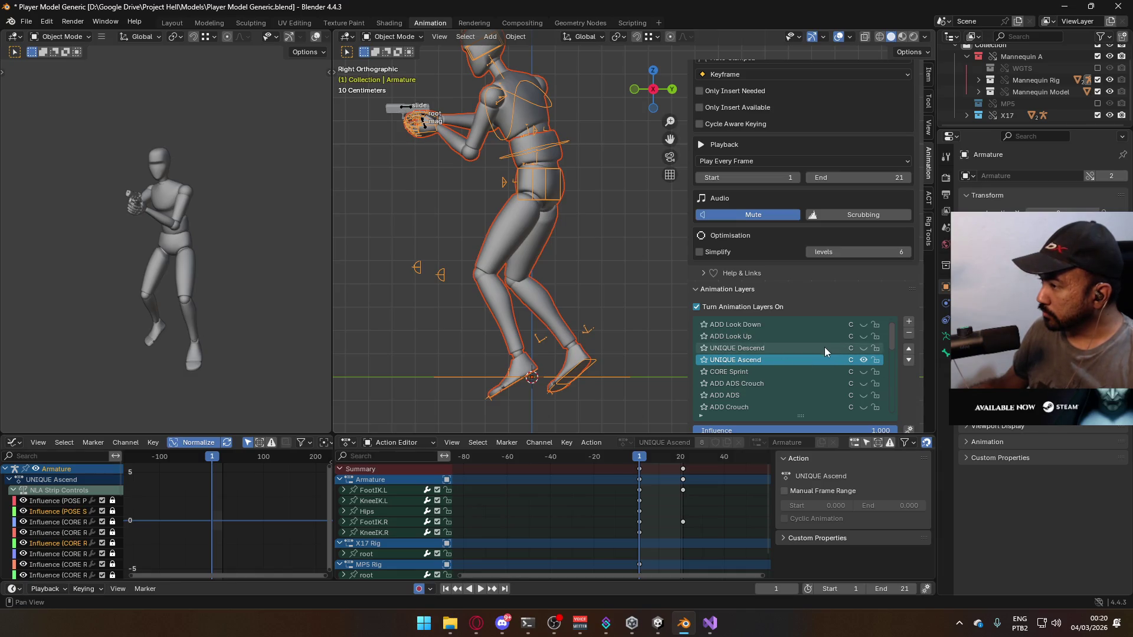
{"action": "scroll", "coordinate": [825, 348], "scroll_direction": "down", "scroll_amount": 3}
{"action": "left_click", "coordinate": [865, 358]}
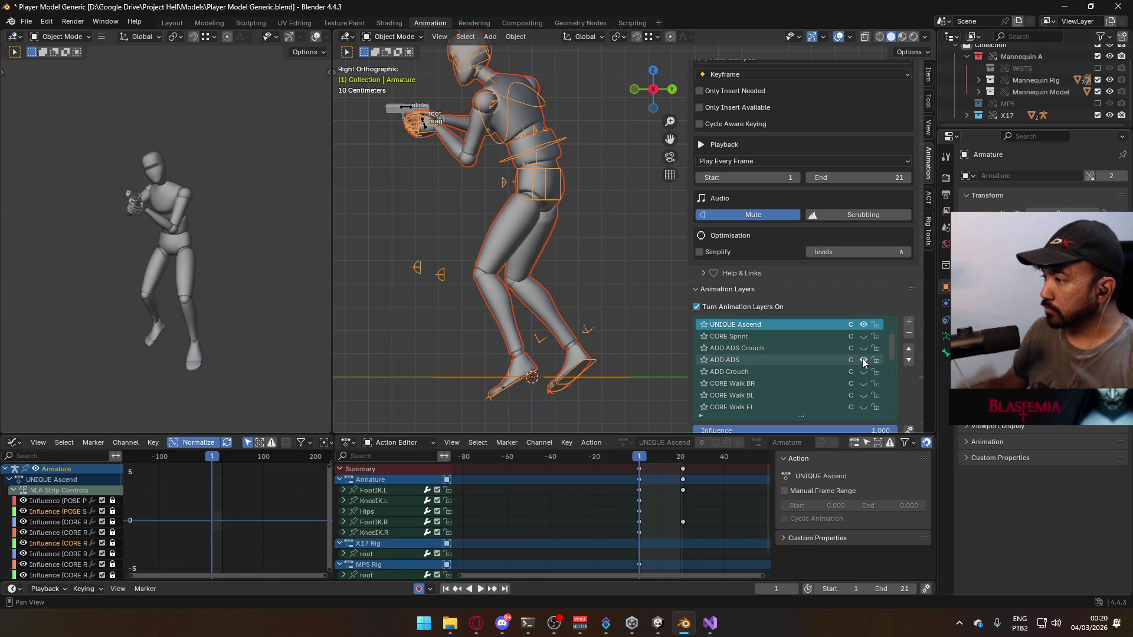
Turn on the ADD ADS layer for the X17 Rig pistol
{"action": "left_click", "coordinate": [407, 109]}
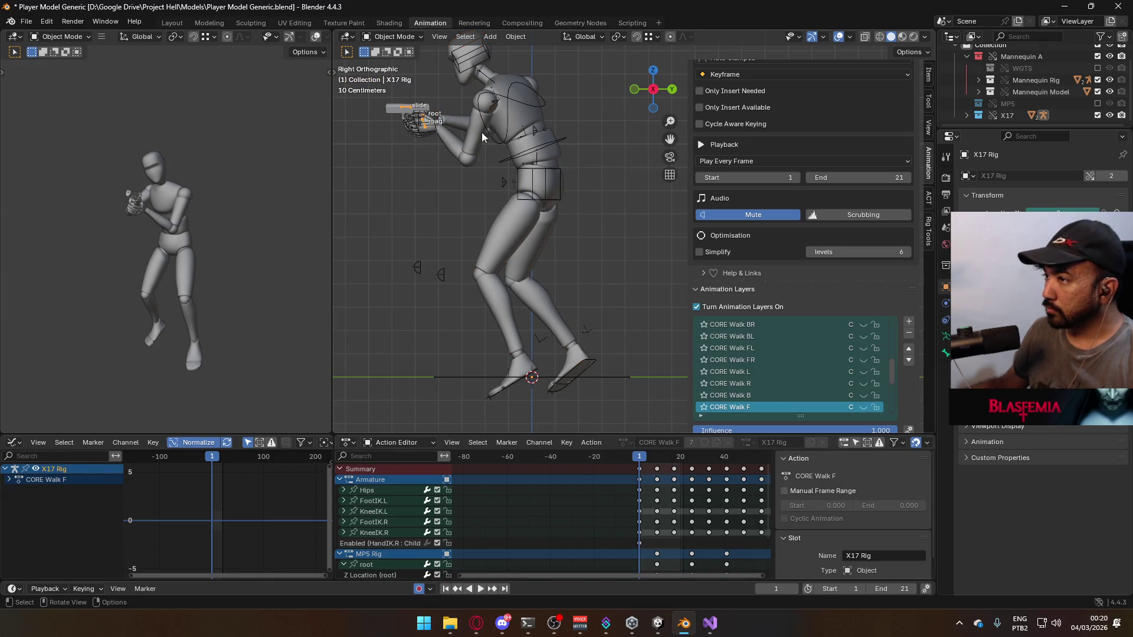
{"action": "left_click_drag", "start_coordinate": [891, 365], "coordinate": [891, 317]}
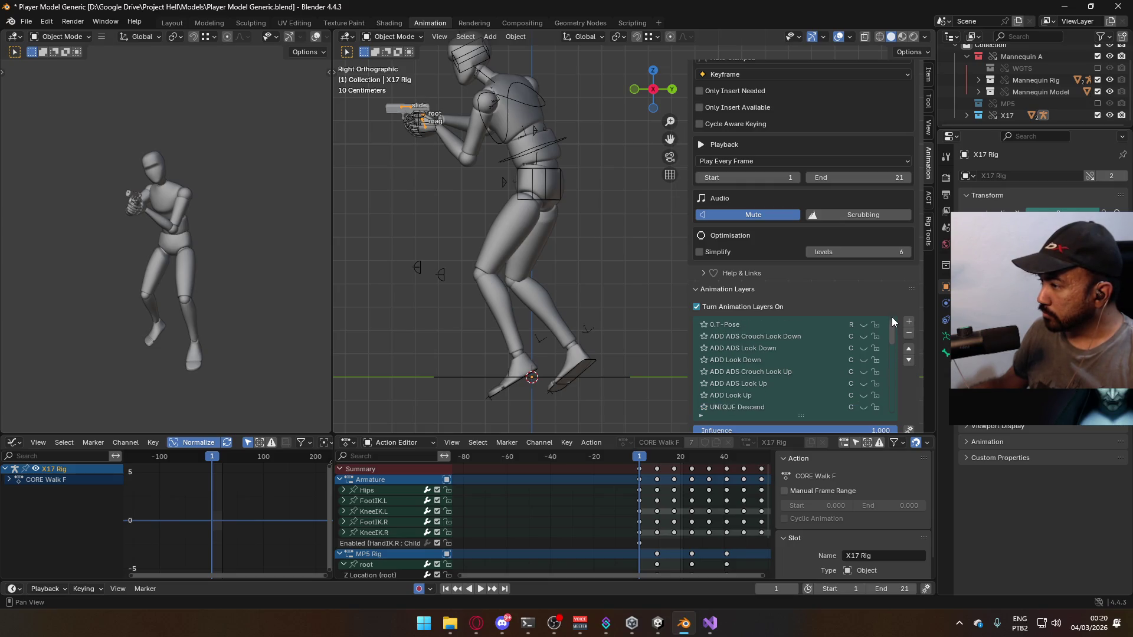
{"action": "scroll", "coordinate": [796, 339], "scroll_direction": "down", "scroll_amount": 3}
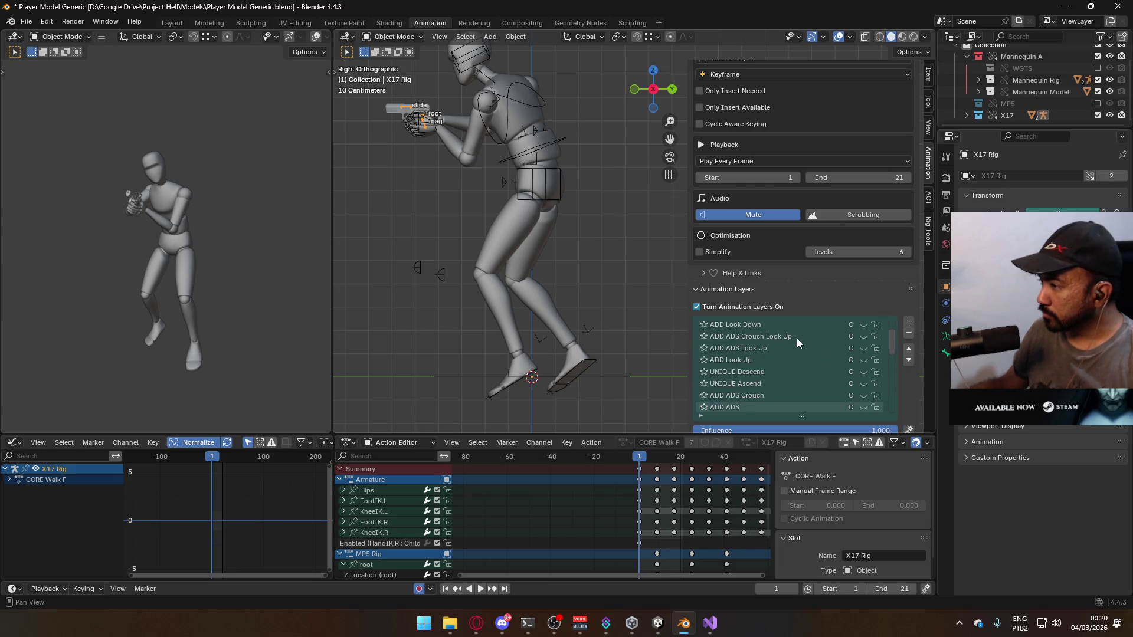
{"action": "scroll", "coordinate": [836, 394], "scroll_direction": "down", "scroll_amount": 1}
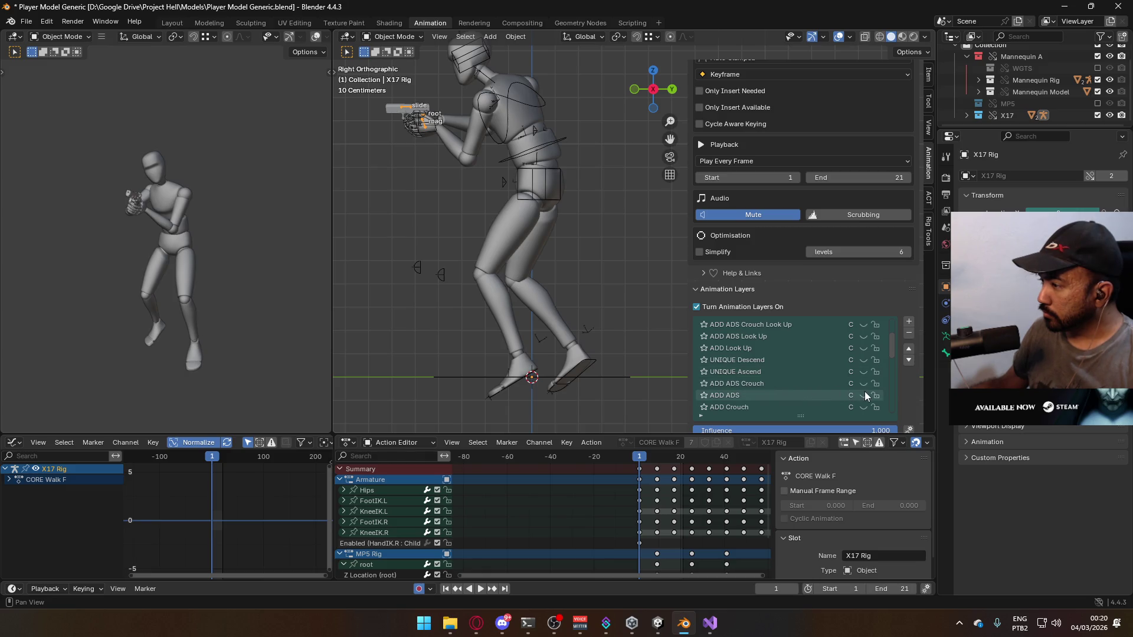
{"action": "left_click", "coordinate": [864, 396]}
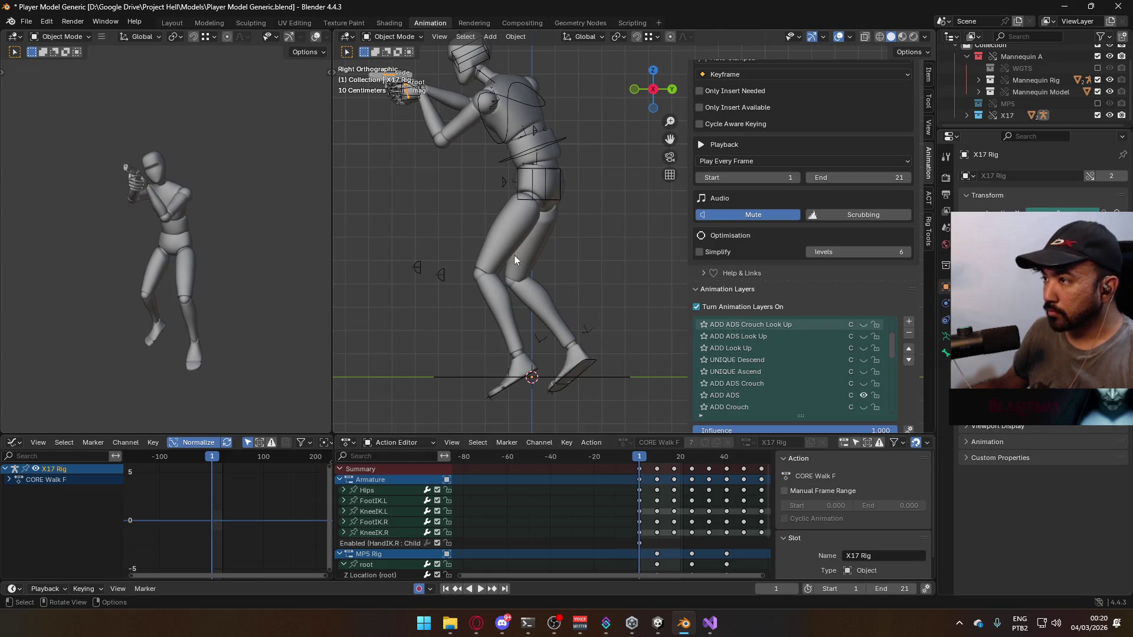
Scrub the clip to check the aiming jump pose and save Player Model Generic.blend
{"action": "mouse_move", "coordinate": [640, 459]}
{"action": "left_mouse_down"}
{"action": "mouse_move", "coordinate": [689, 459]}
{"action": "mouse_move", "coordinate": [643, 459]}
{"action": "left_mouse_up"}
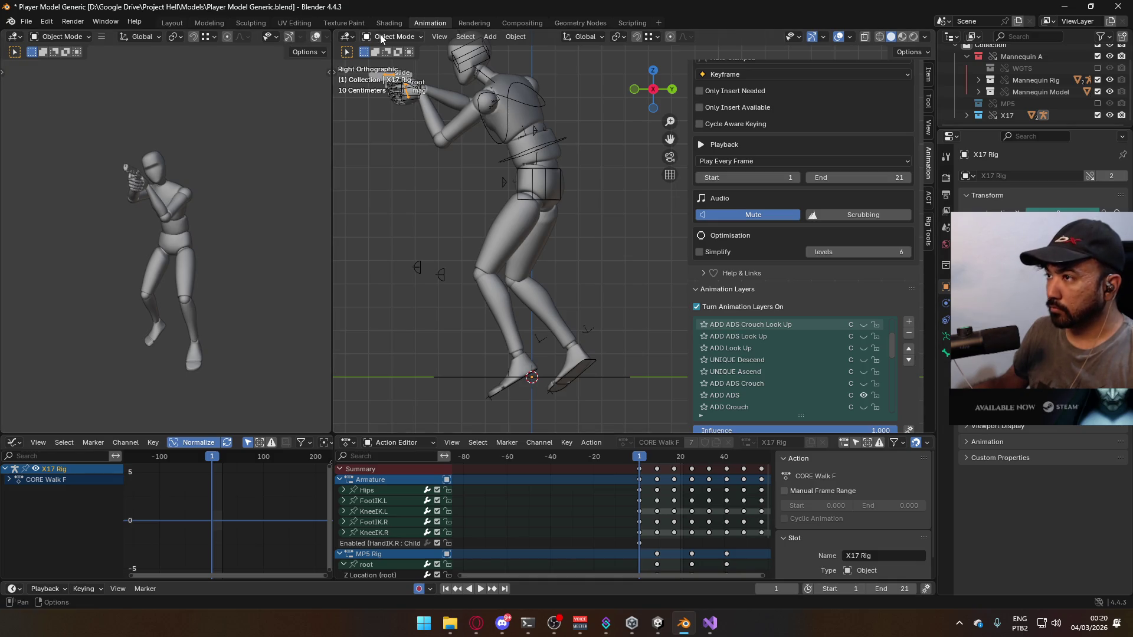
{"action": "key", "text": "ctrl+s"}
{"action": "left_click", "coordinate": [522, 121]}
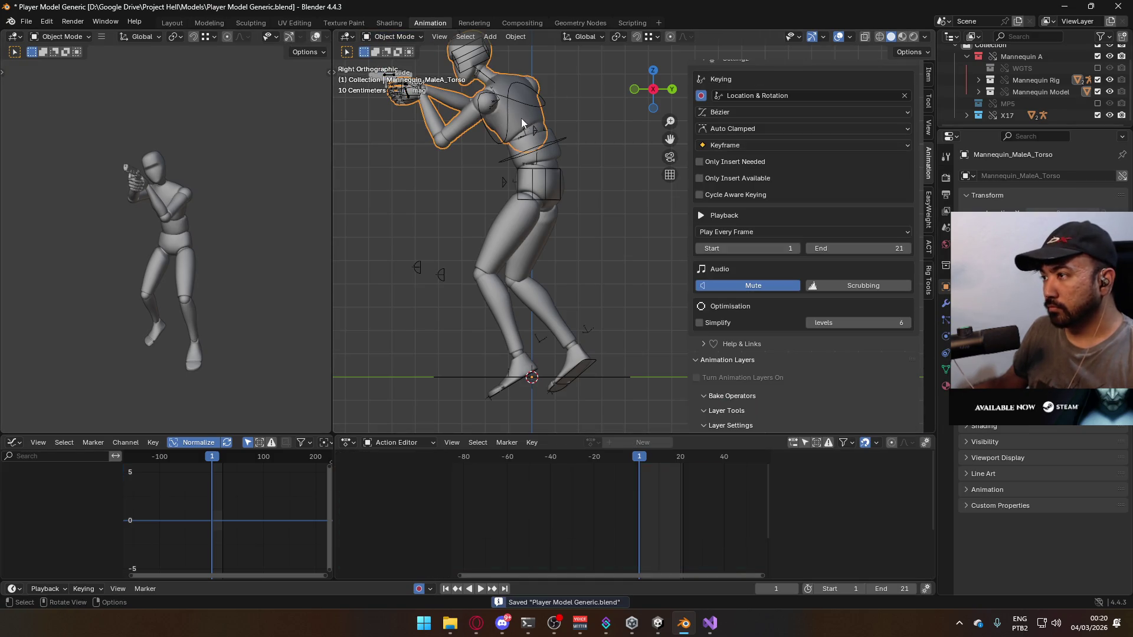
Save, then export the selected mannequin rig as Model@ADS Sidearm Ascend Single.fbx into Animations Model
{"action": "left_click", "coordinate": [554, 169]}
{"action": "key", "text": "ctrl+s"}
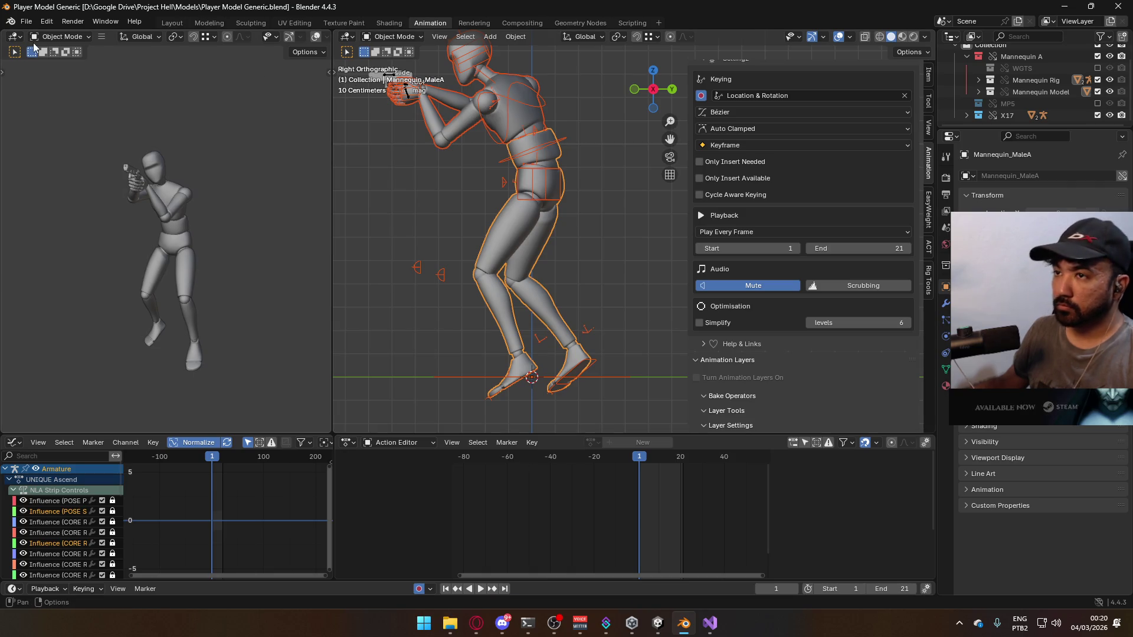
{"action": "left_click", "coordinate": [26, 21]}
{"action": "mouse_move", "coordinate": [77, 202]}
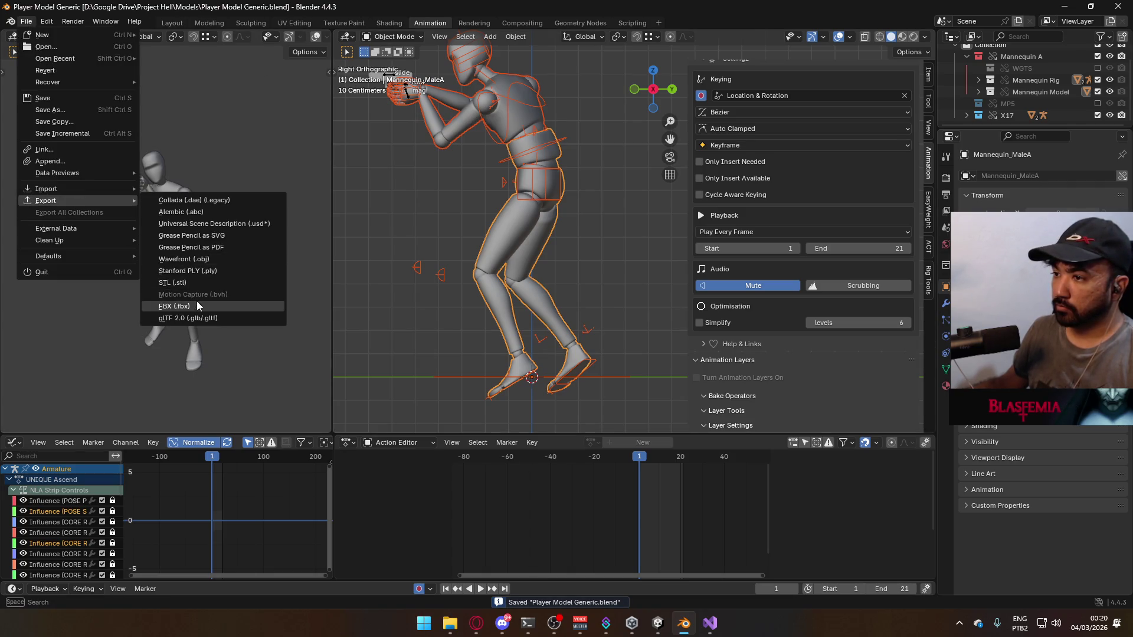
{"action": "left_click", "coordinate": [196, 300]}
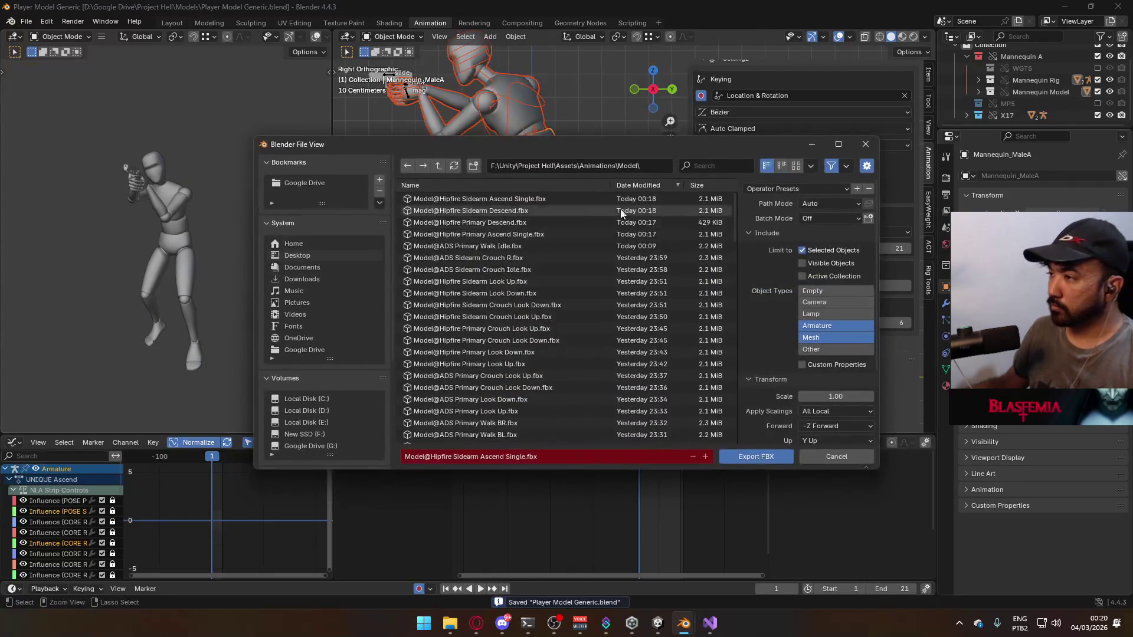
{"action": "left_click", "coordinate": [508, 198]}
{"action": "type", "text": "ADS"}
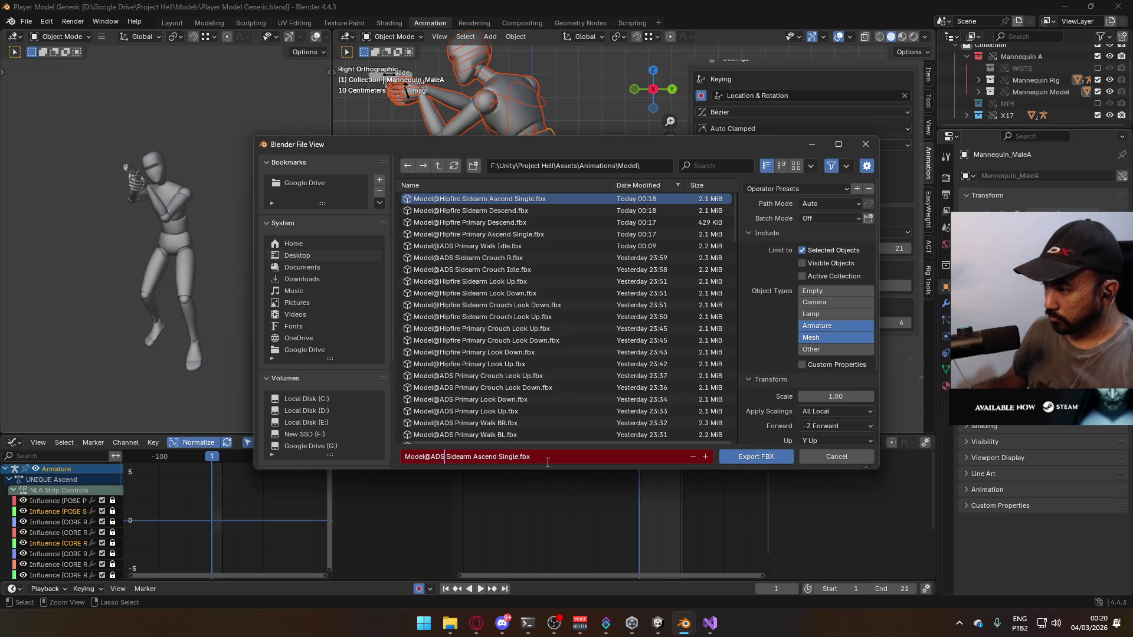
{"action": "left_click", "coordinate": [740, 458]}
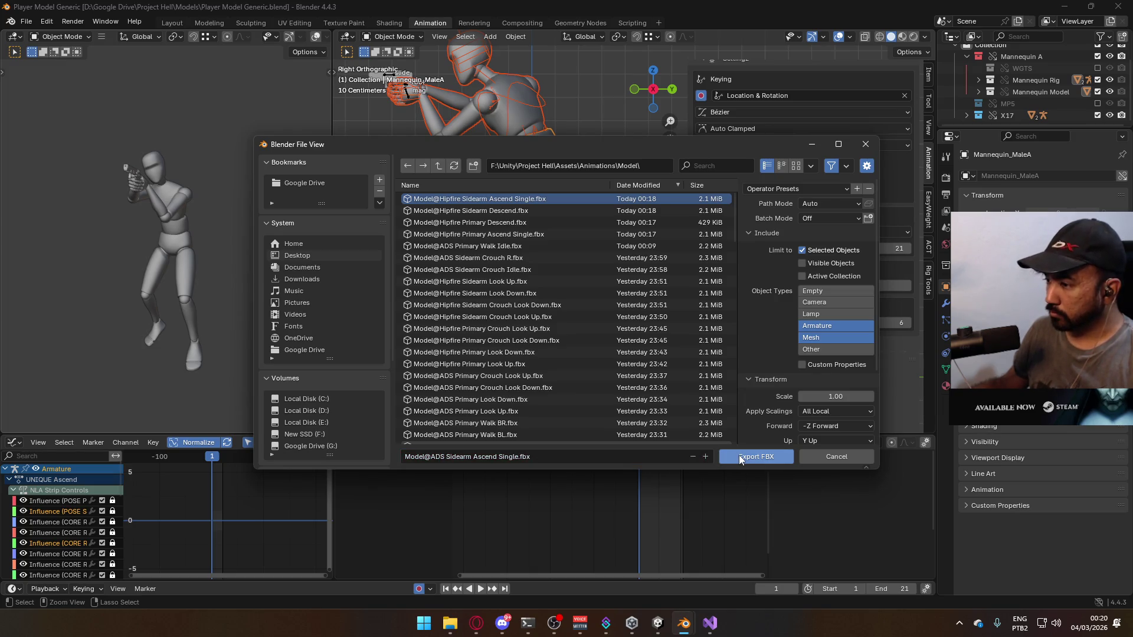
{"action": "left_click", "coordinate": [747, 460]}
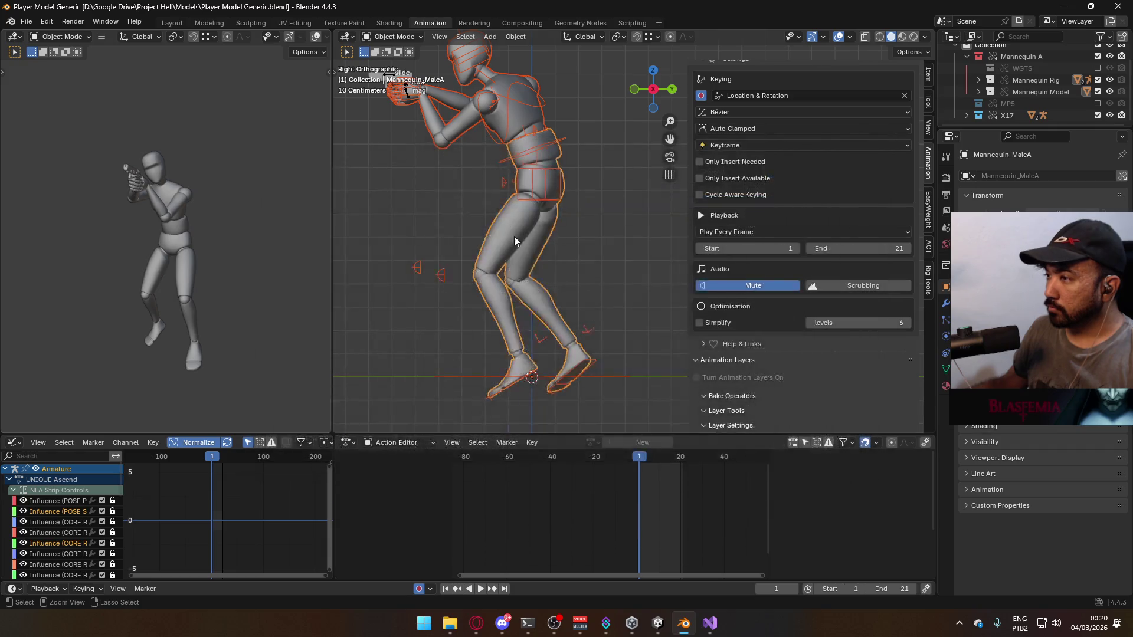
On the armature, mute UNIQUE Ascend, enable UNIQUE Descend, and rewind the playhead to frame 0
{"action": "left_click", "coordinate": [500, 137]}
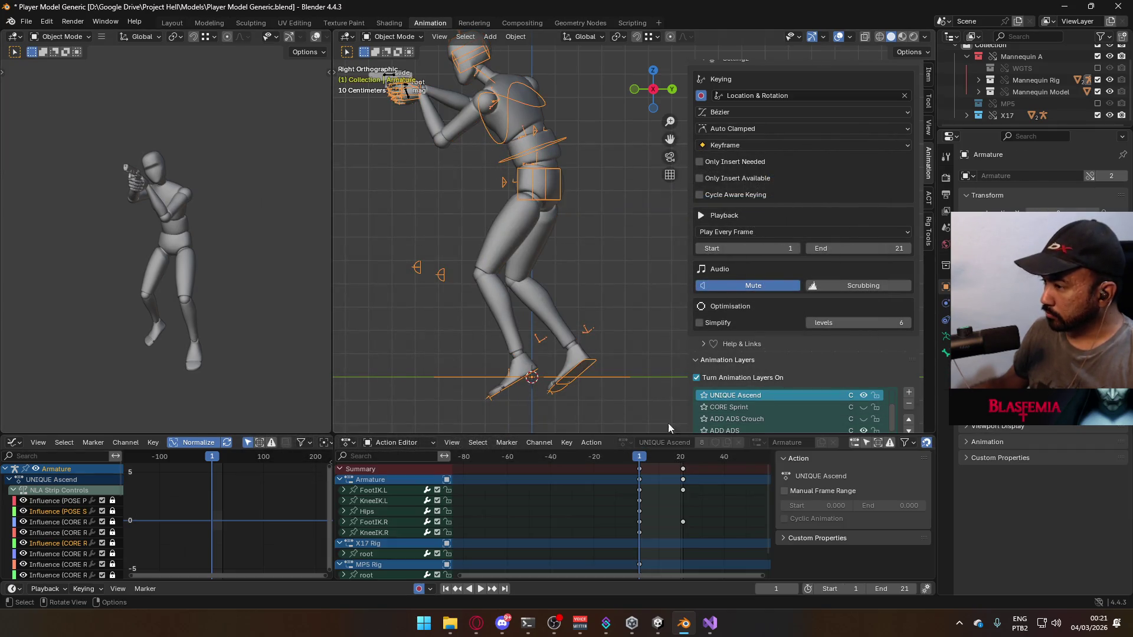
{"action": "scroll", "coordinate": [841, 268], "scroll_direction": "down", "scroll_amount": 8}
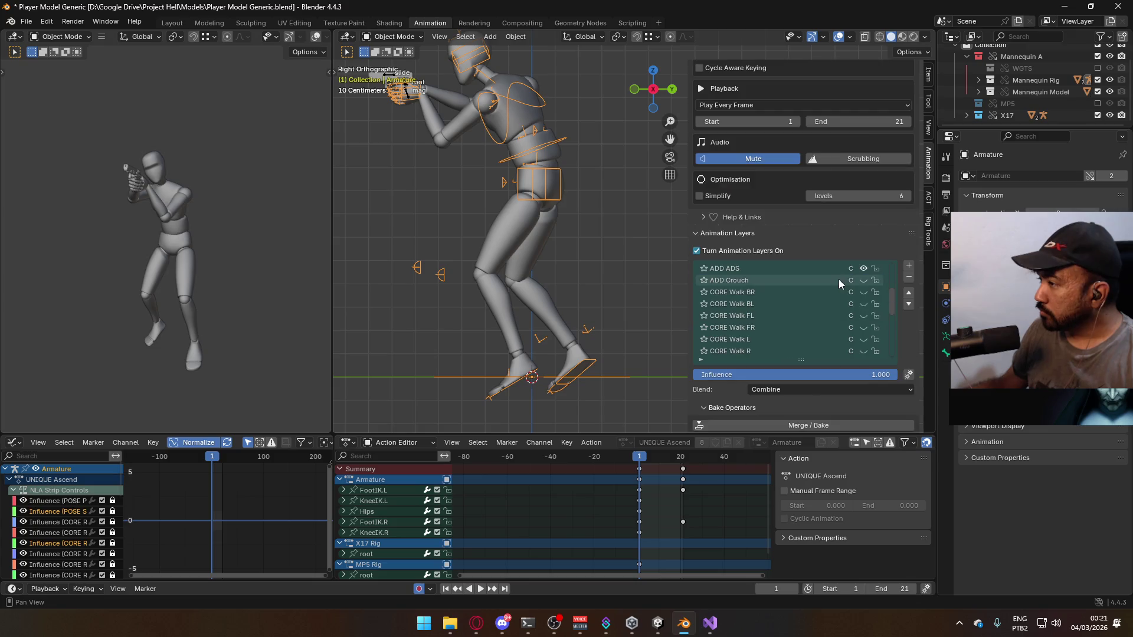
{"action": "scroll", "coordinate": [867, 305], "scroll_direction": "up", "scroll_amount": 7}
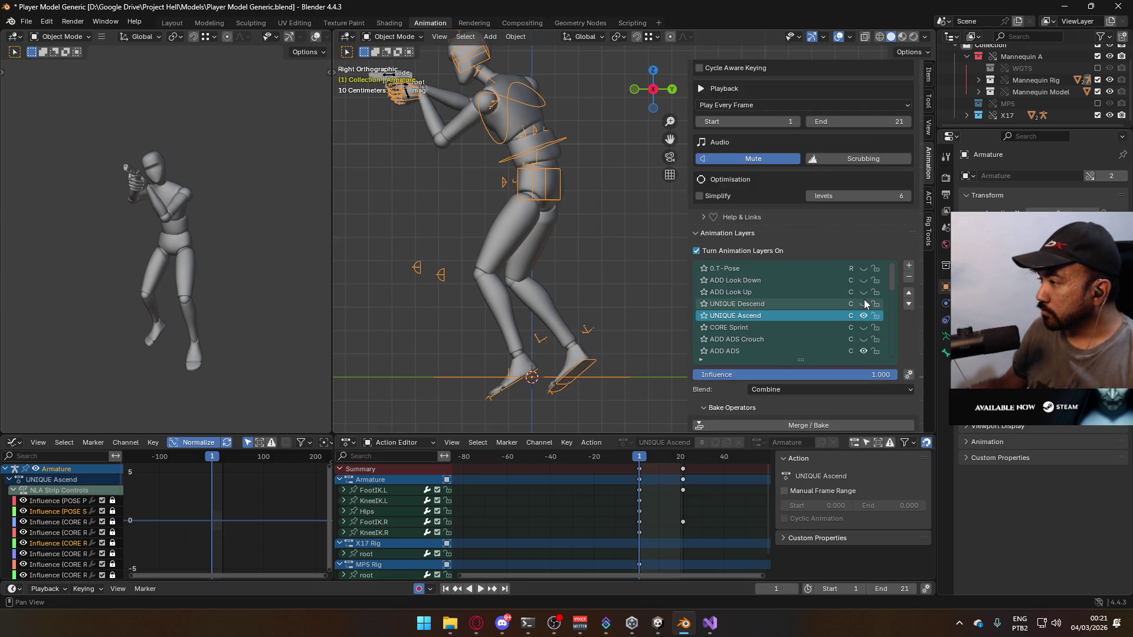
{"action": "left_click", "coordinate": [863, 317]}
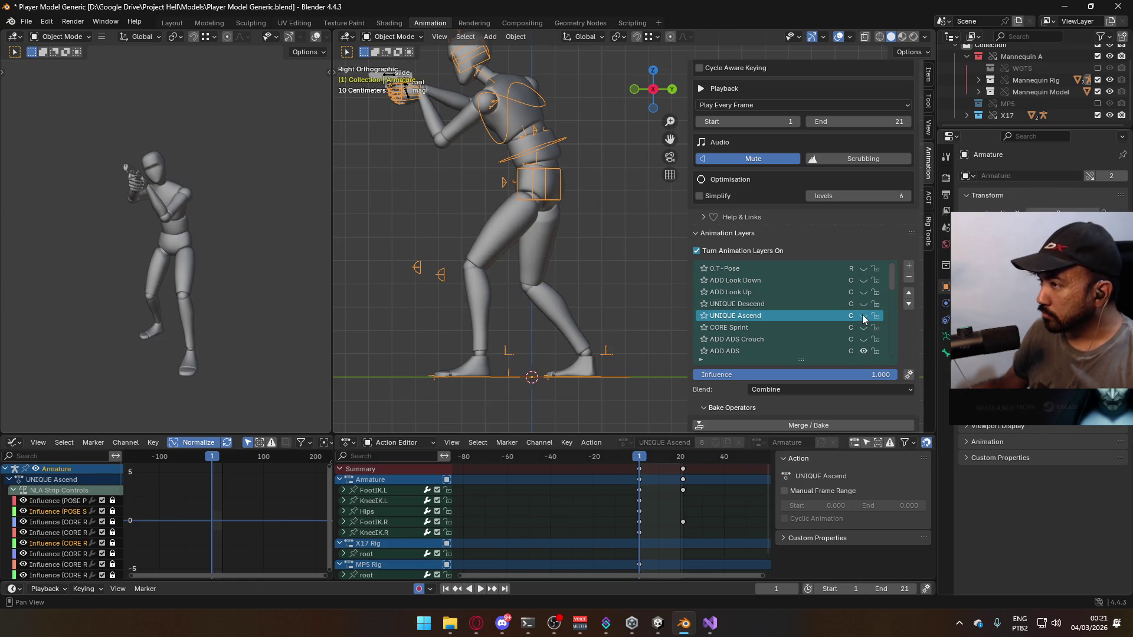
{"action": "left_click", "coordinate": [864, 304]}
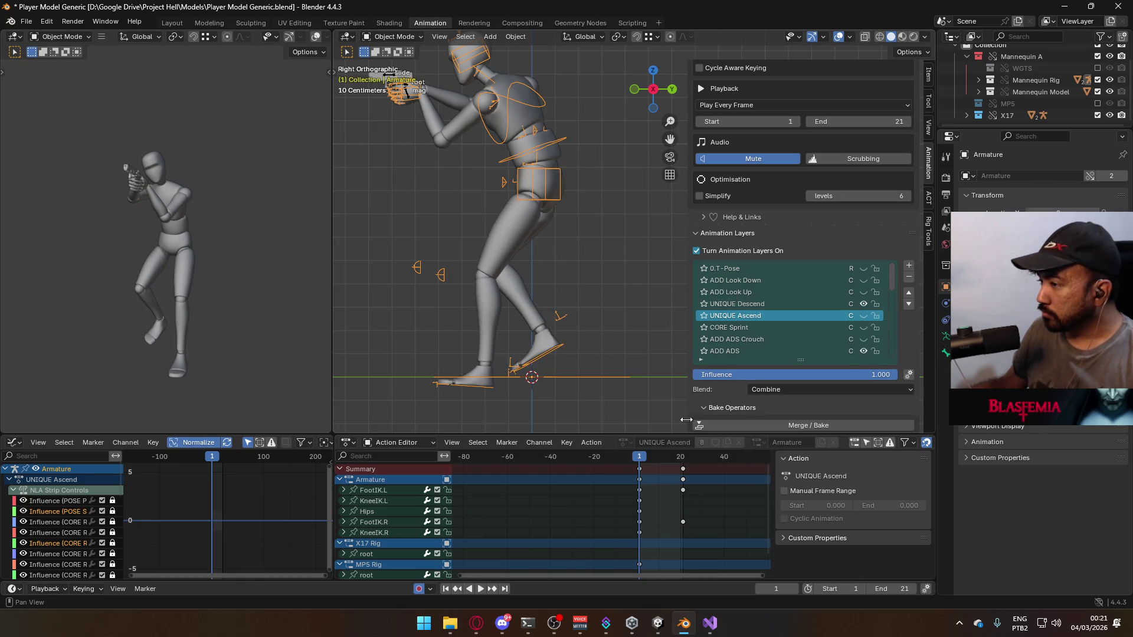
{"action": "mouse_move", "coordinate": [672, 458]}
{"action": "left_mouse_down"}
{"action": "mouse_move", "coordinate": [685, 459]}
{"action": "mouse_move", "coordinate": [638, 463]}
{"action": "left_mouse_up"}
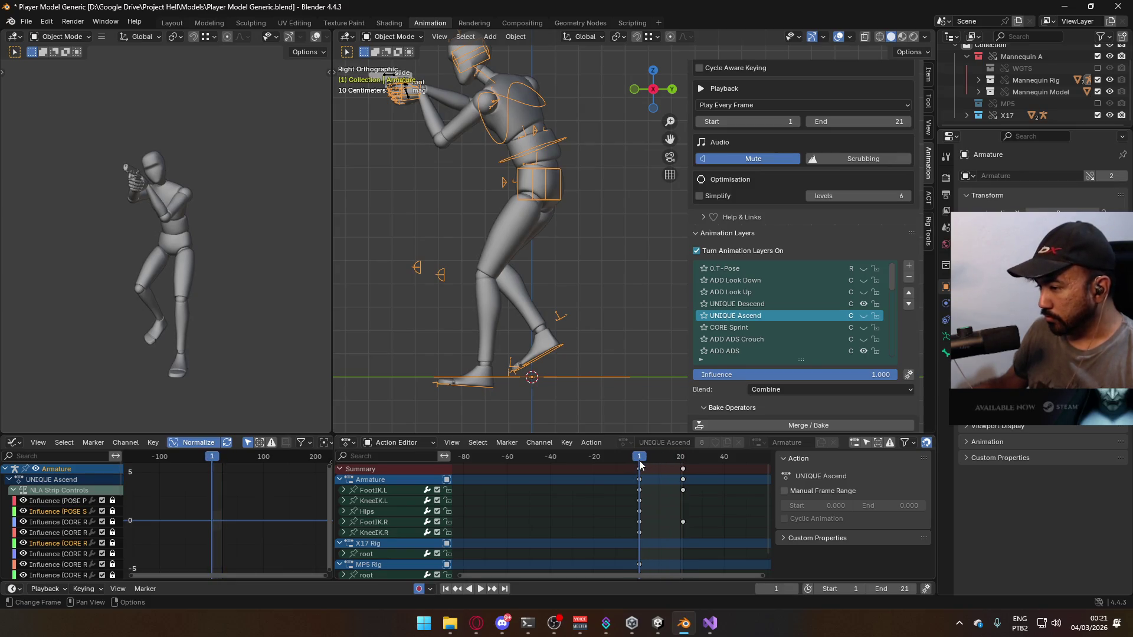
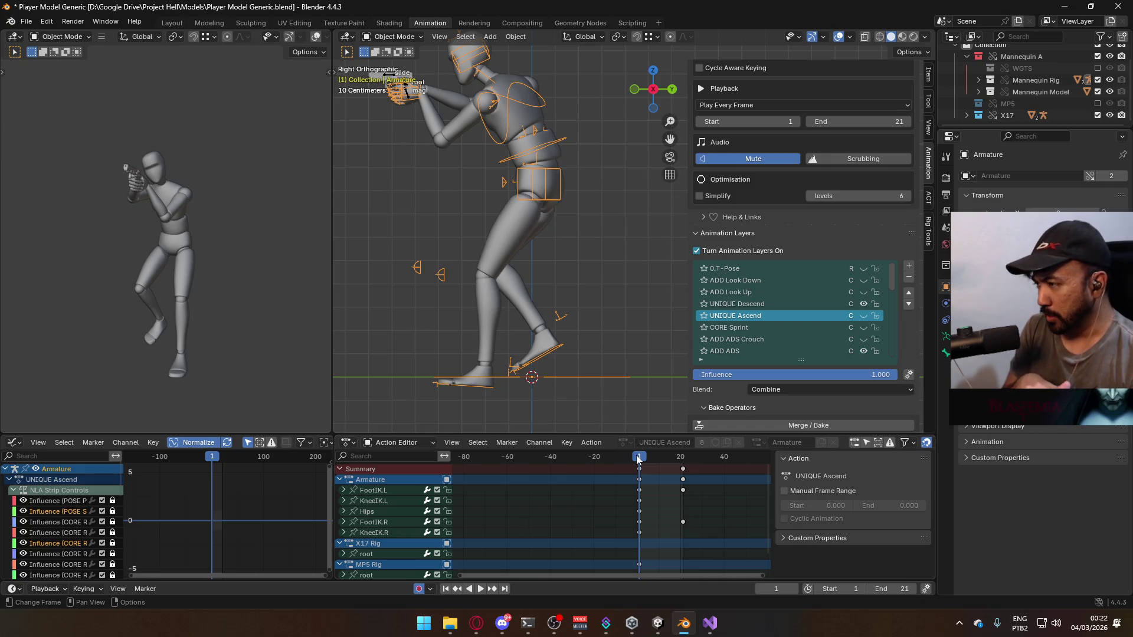
Switch from Blender to the Opera GX window playing the Batman Suite video
{"action": "left_click", "coordinate": [475, 623]}
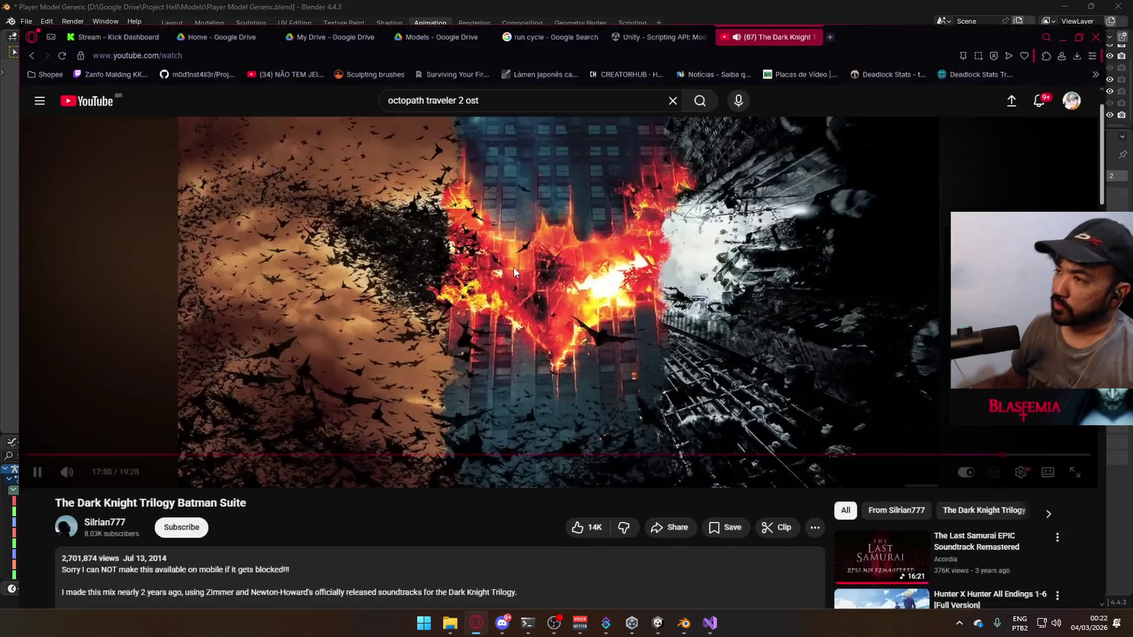
In a new tab, Google 'o homem na sua natureza é bom a sociedade é que os corrompe'
{"action": "left_click", "coordinate": [848, 15]}
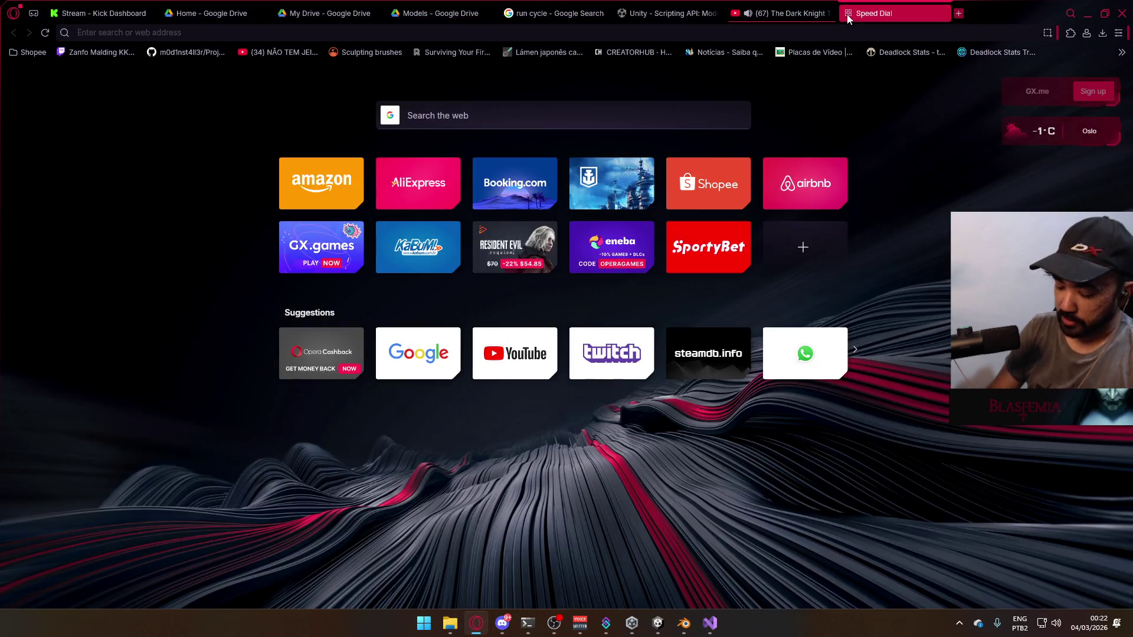
{"action": "type", "text": "o homem na sua natr"}
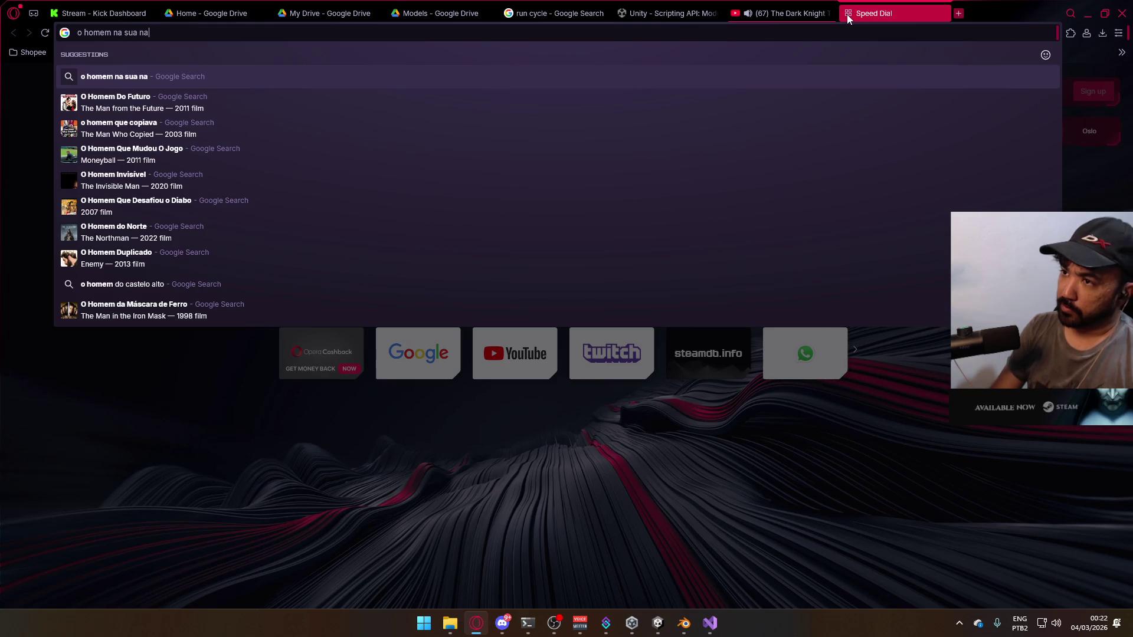
{"action": "key", "text": "BackSpace"}
{"action": "type", "text": "urez"}
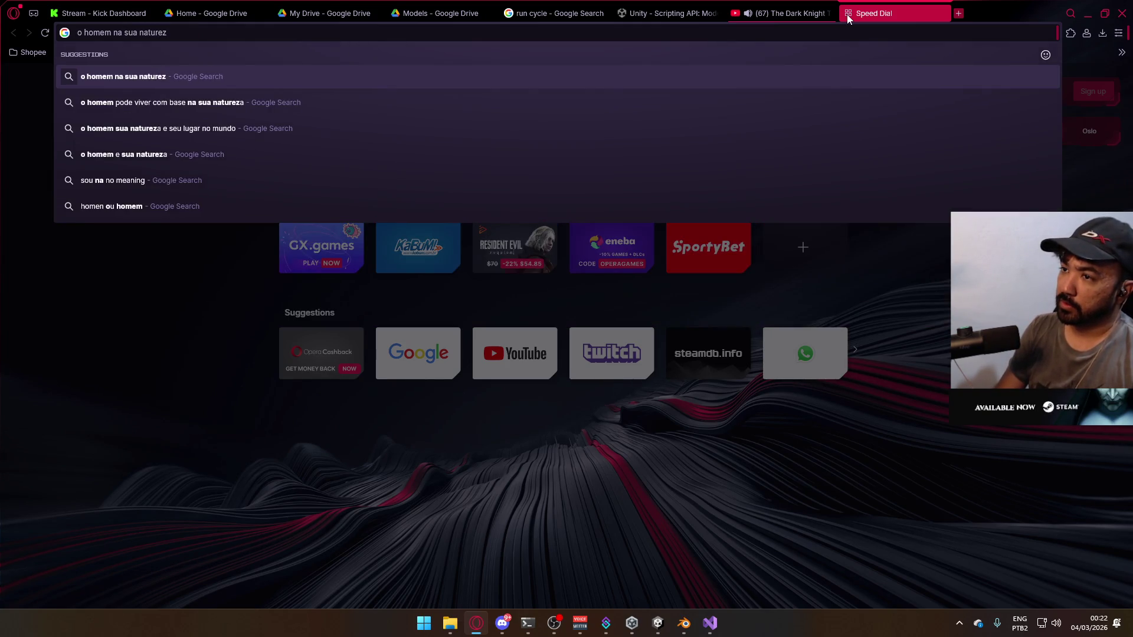
{"action": "type", "text": "a é bom a"}
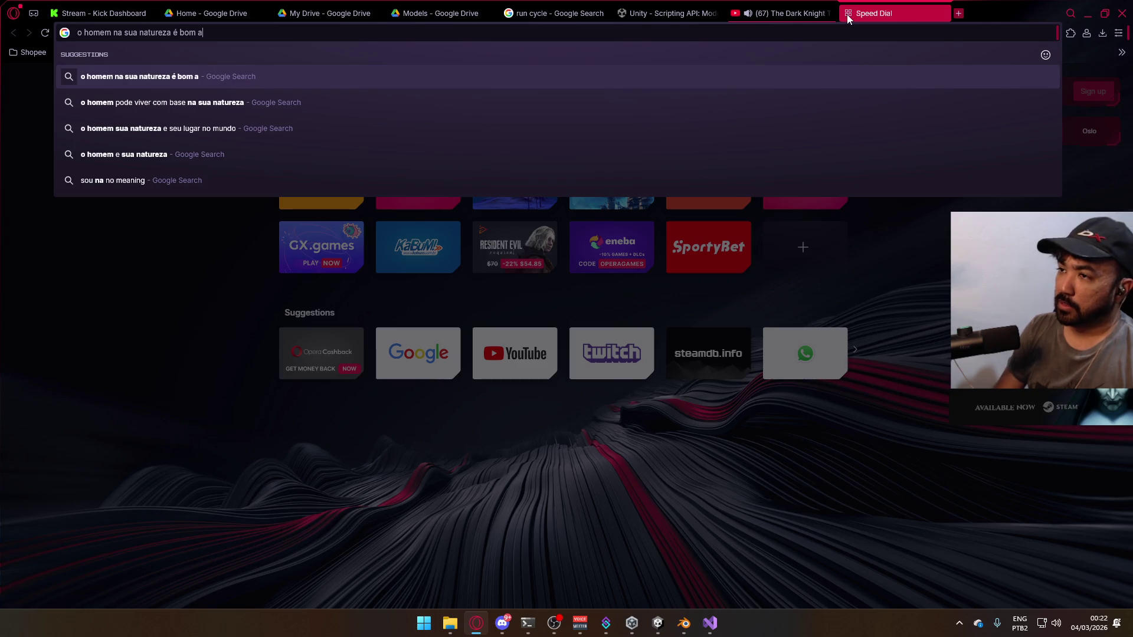
{"action": "type", "text": " sociedade é qu"}
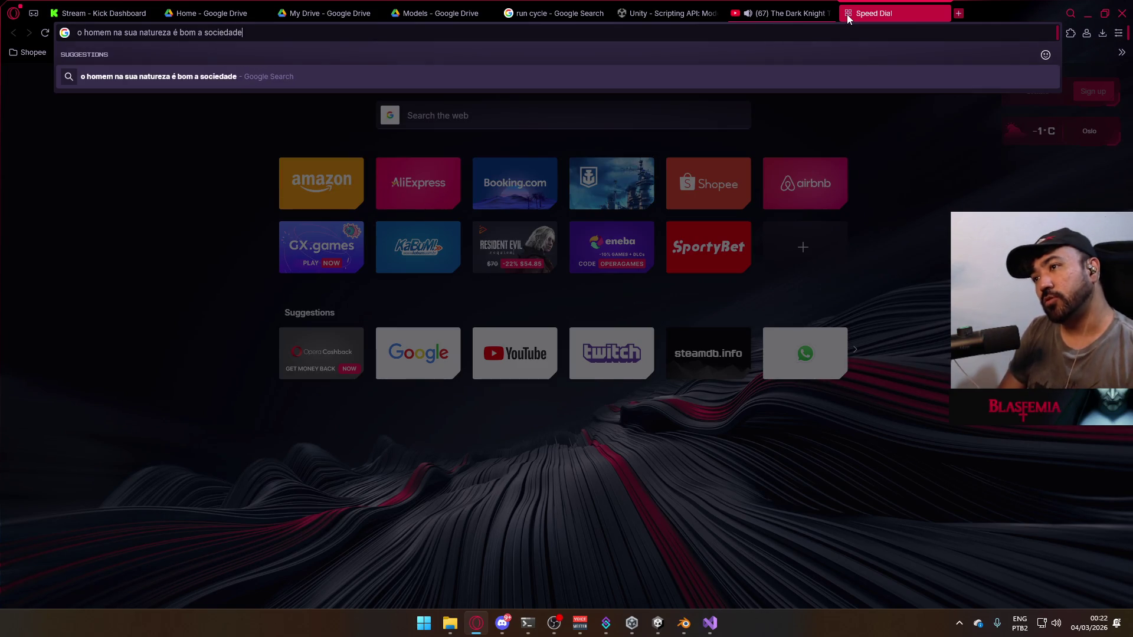
{"action": "type", "text": "e os corrompe"}
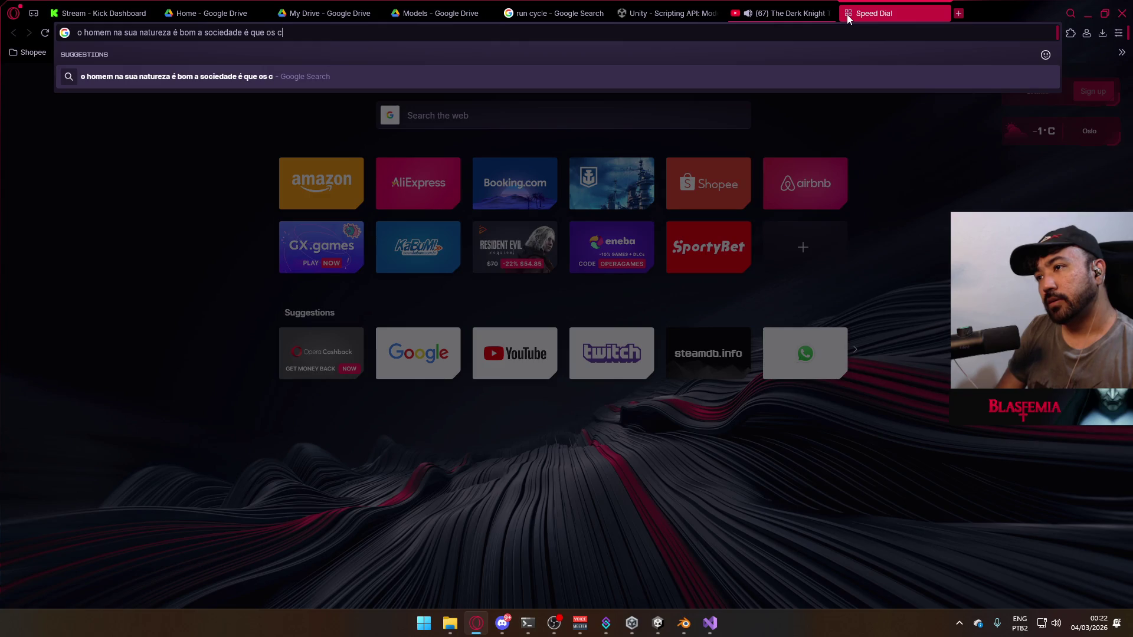
{"action": "key", "text": "Return"}
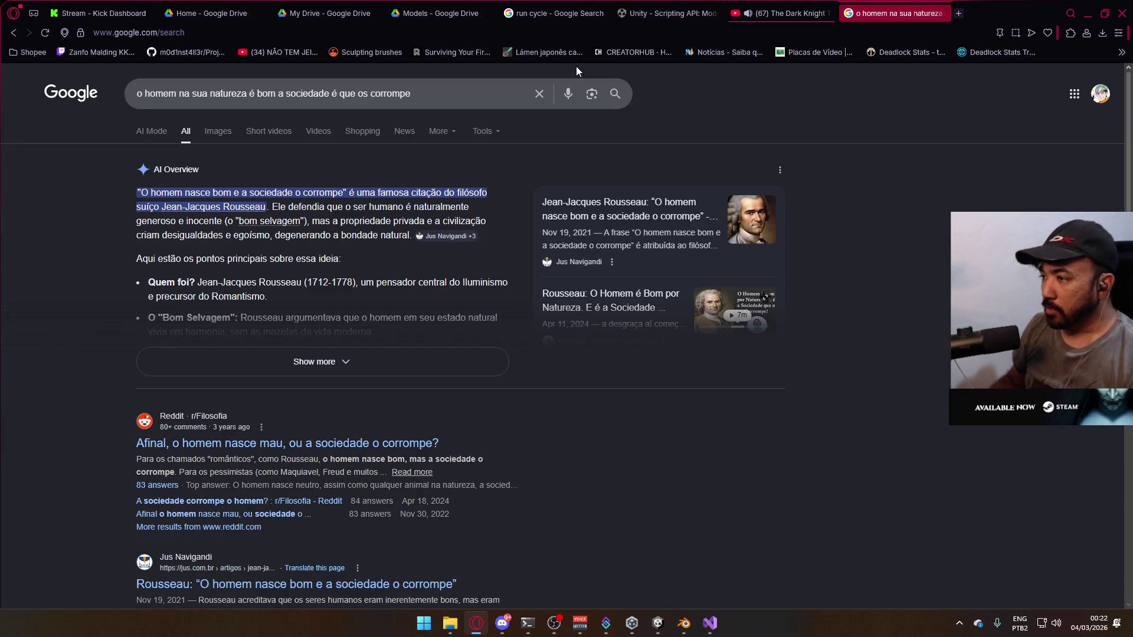
Replace the query with 'o homem é o lobo do próprio homem', search it, then close the tab
{"action": "left_click_drag", "start_coordinate": [411, 93], "coordinate": [137, 93]}
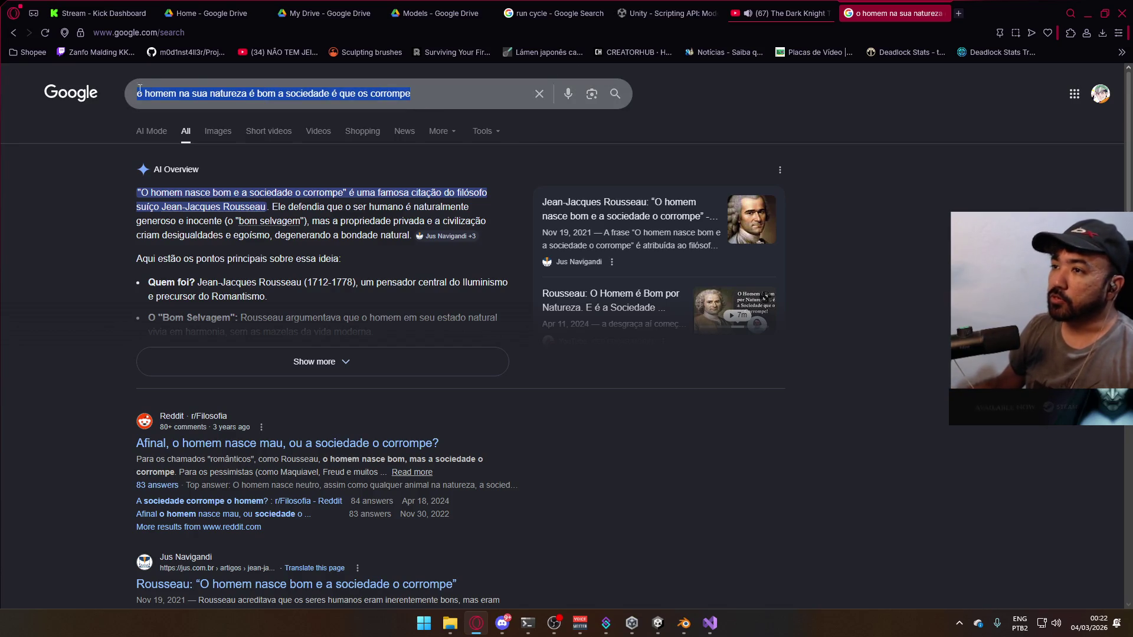
{"action": "type", "text": "oh"}
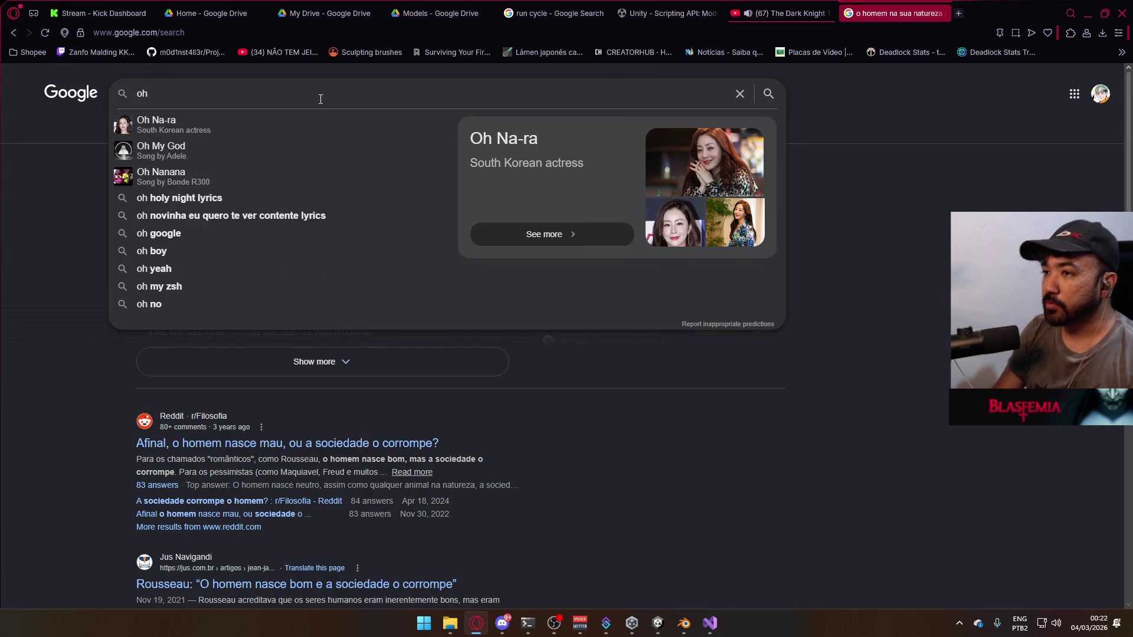
{"action": "key", "text": "BackSpace"}
{"action": "type", "text": "homem"}
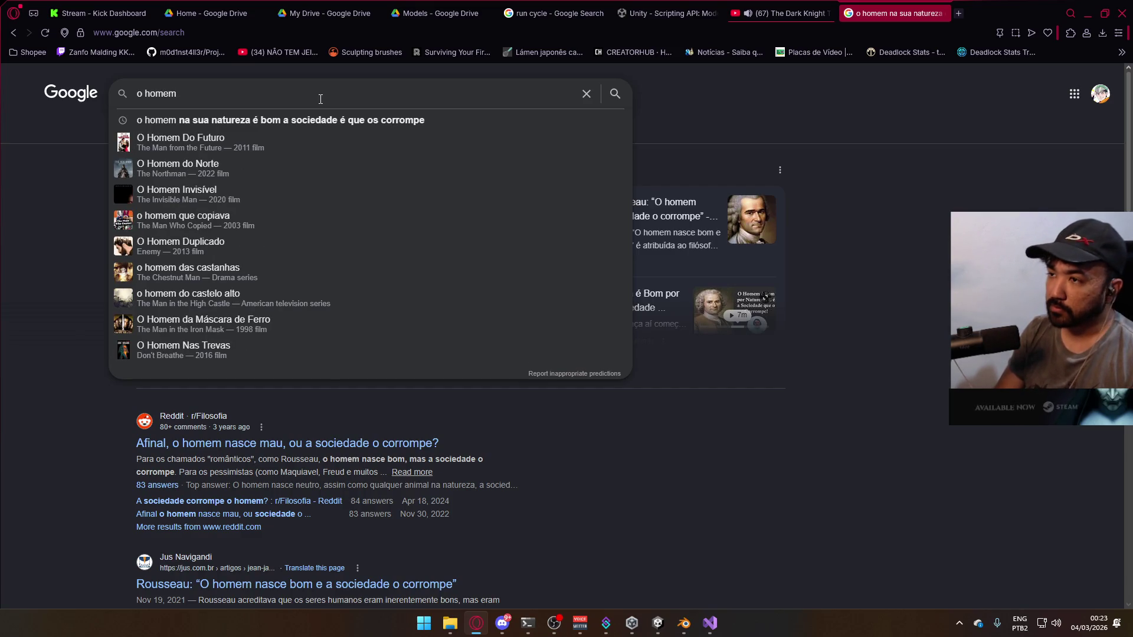
{"action": "type", "text": " er"}
{"action": "key", "text": "BackSpace"}
{"action": "key", "text": "BackSpace"}
{"action": "type", "text": "é o lobo"}
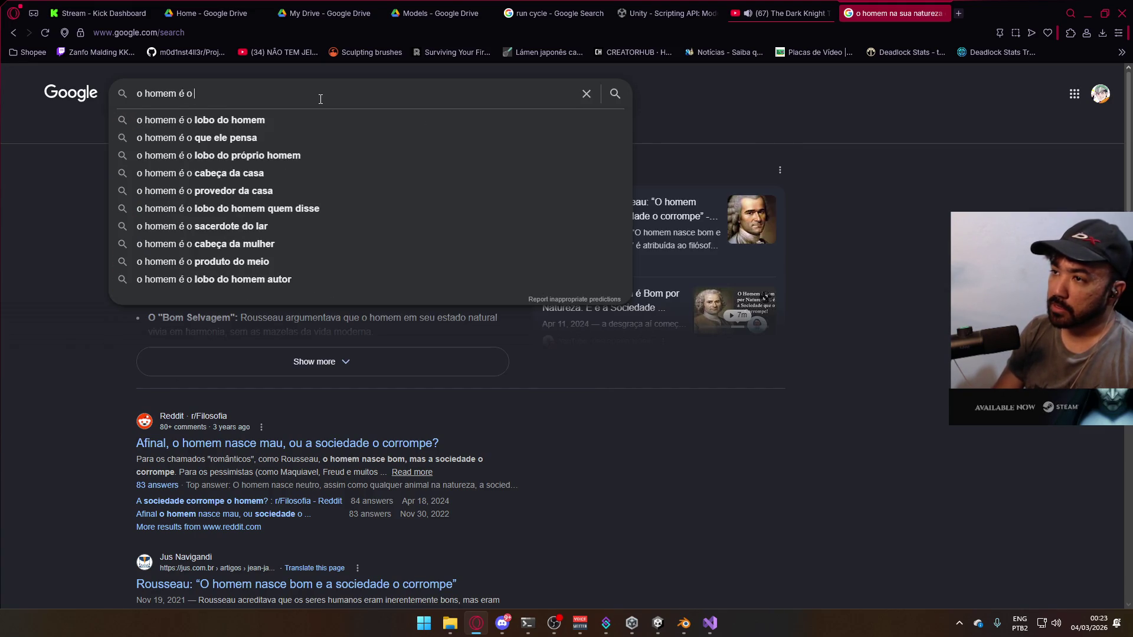
{"action": "key", "text": "Down"}
{"action": "key", "text": "Down"}
{"action": "key", "text": "Return"}
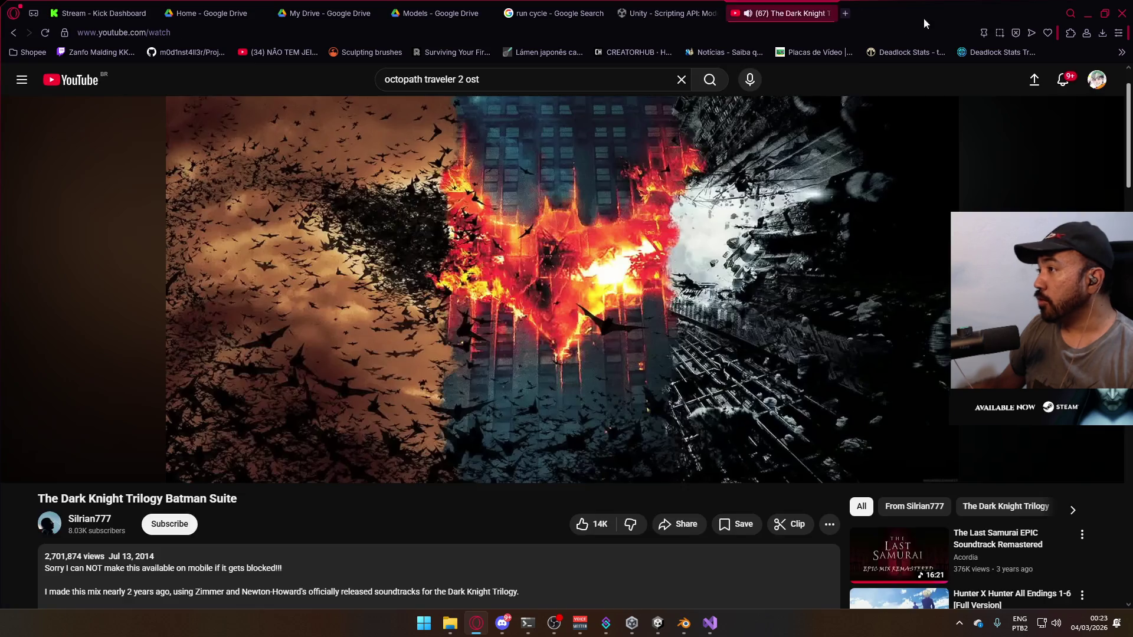
{"action": "left_click", "coordinate": [943, 13]}
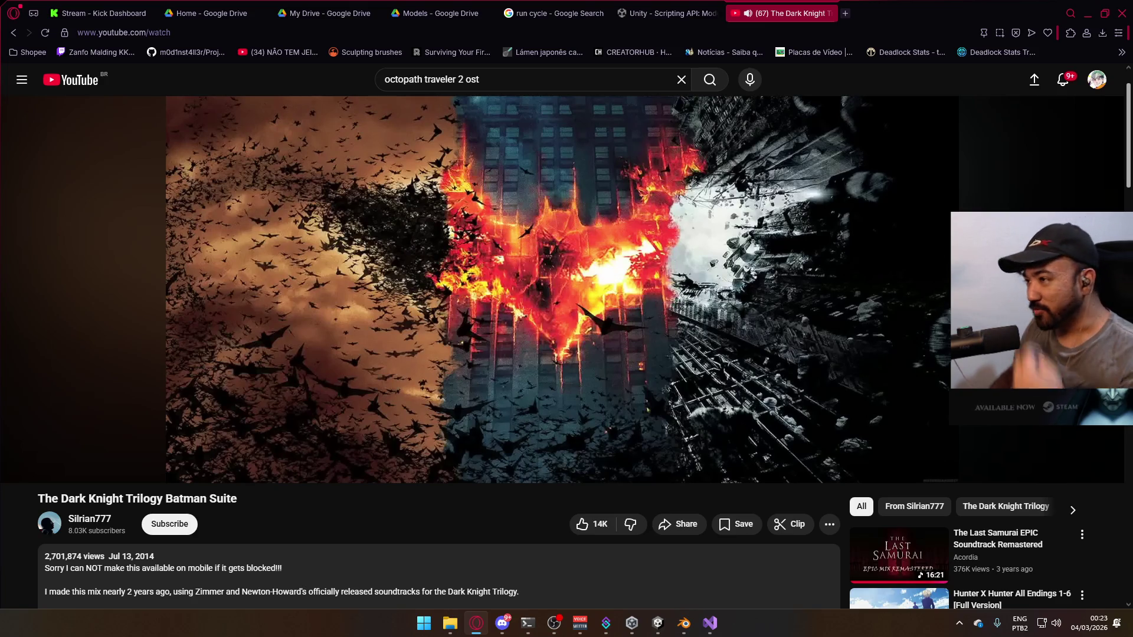
Minimize Opera GX so Blender is back in front
{"action": "left_click", "coordinate": [1088, 13]}
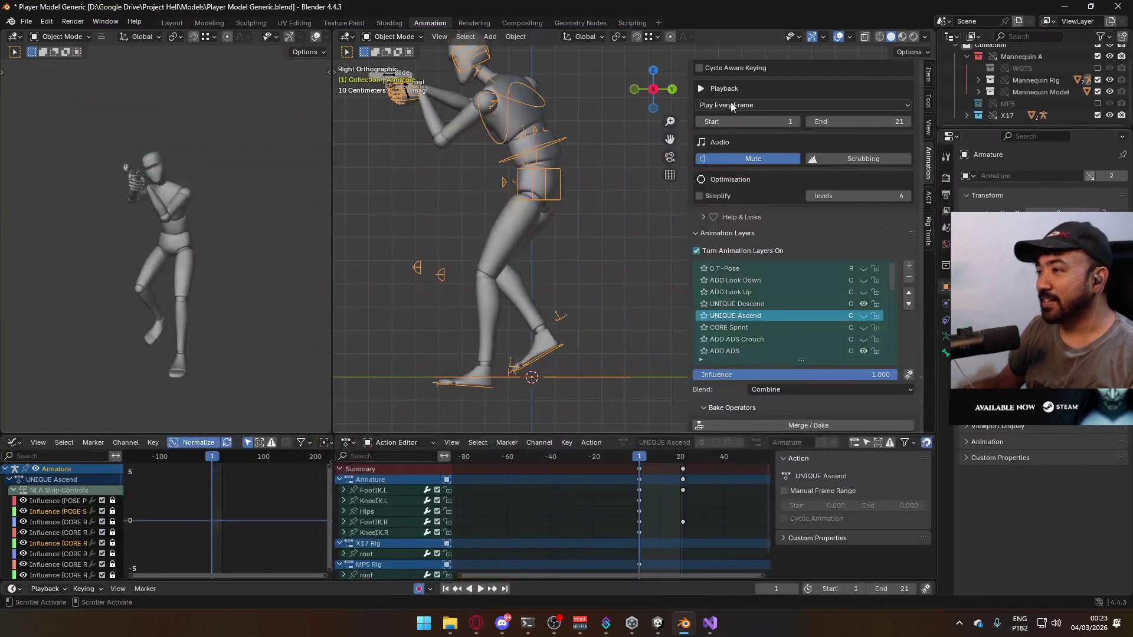
{"action": "key", "text": "space"}
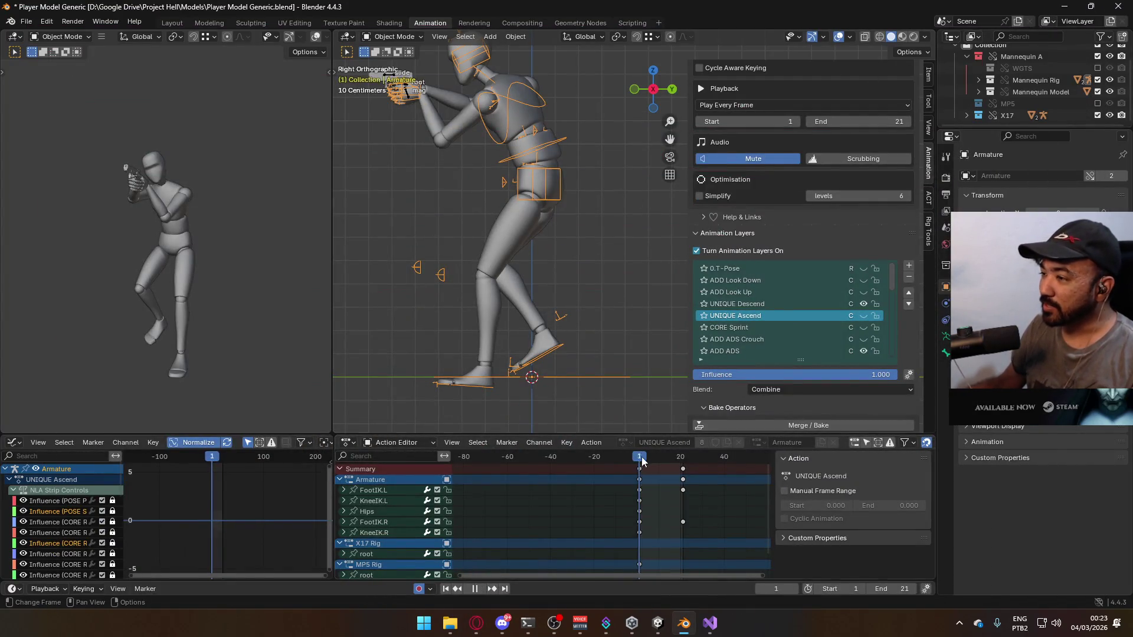
{"action": "left_click_drag", "start_coordinate": [682, 460], "coordinate": [639, 462]}
{"action": "key", "text": "space"}
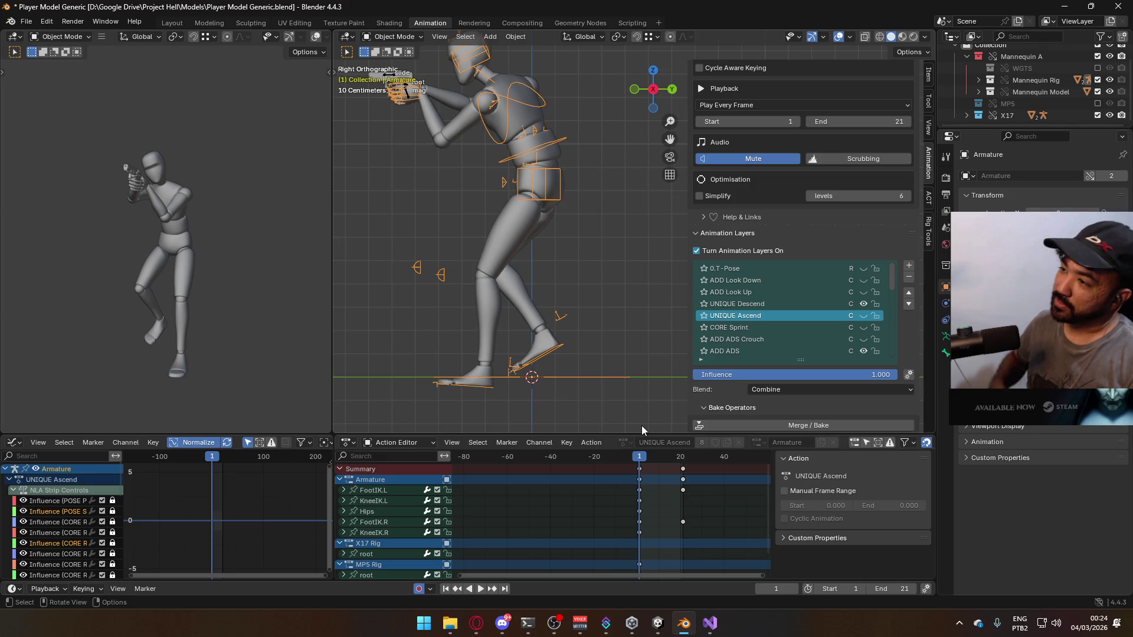
{"action": "middle_click_drag", "start_coordinate": [501, 311], "coordinate": [575, 295]}
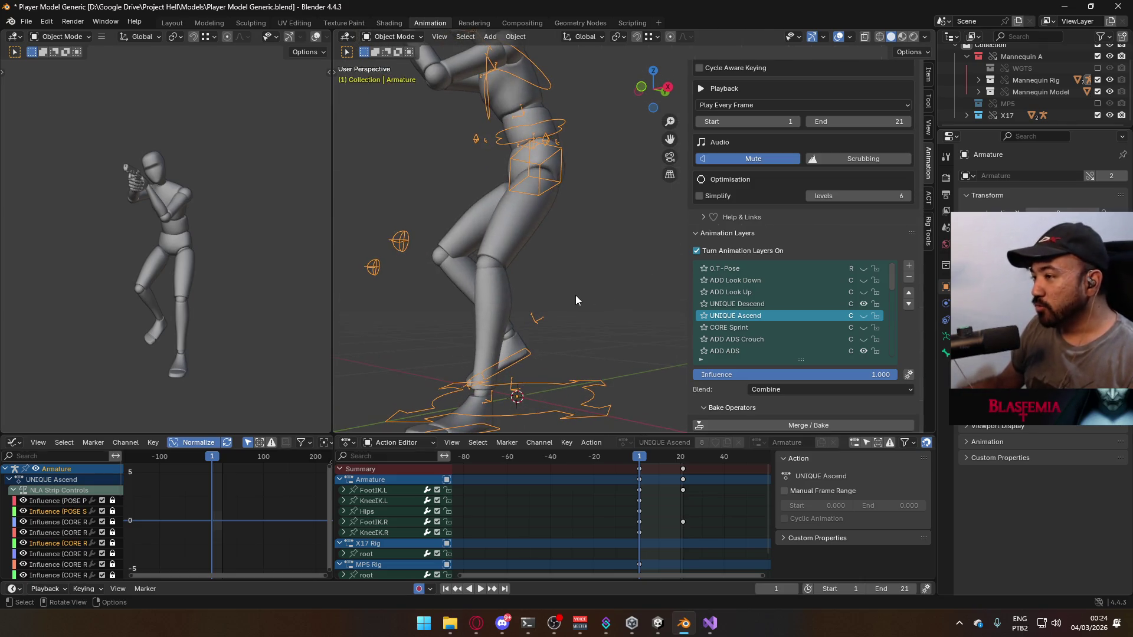
{"action": "key", "text": "KP_1"}
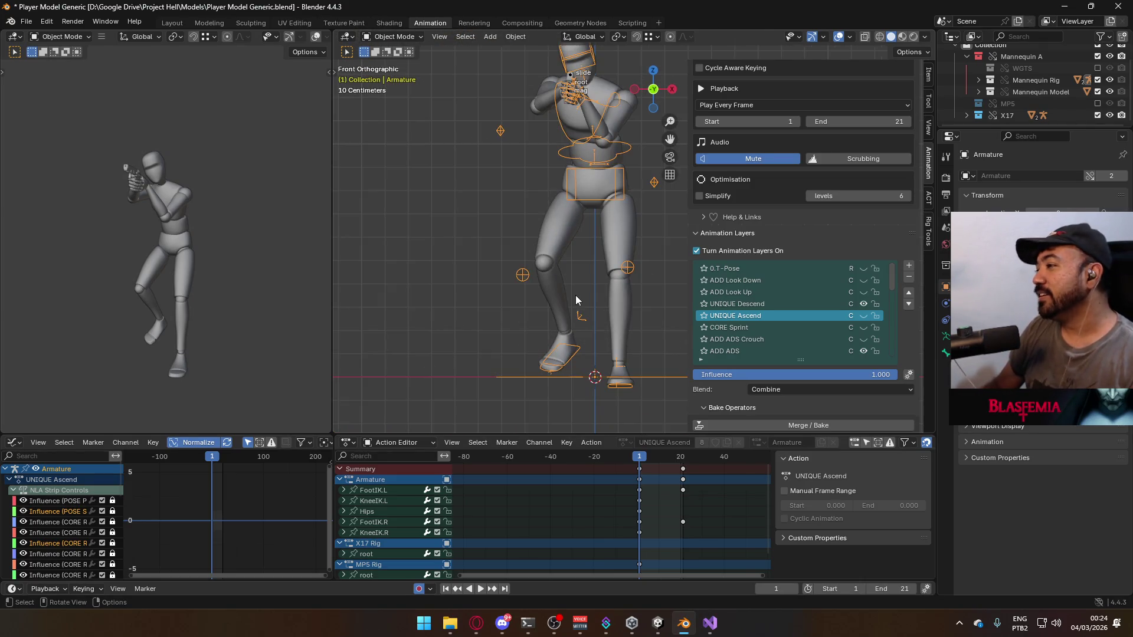
{"action": "key", "text": "KP_3"}
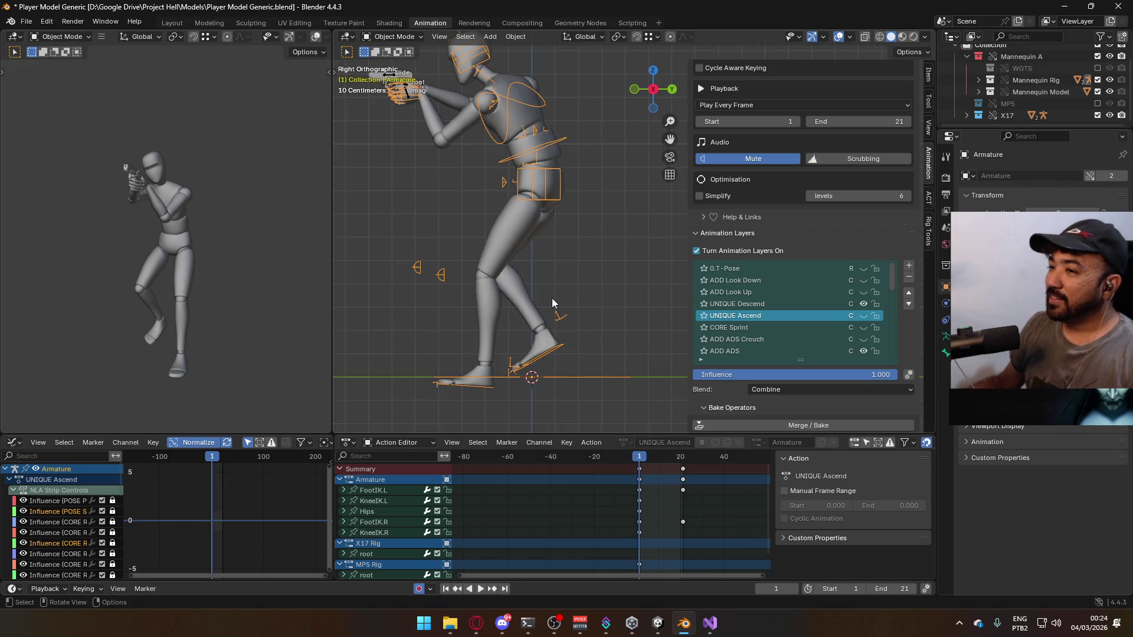
{"action": "scroll", "coordinate": [601, 279], "scroll_direction": "up", "scroll_amount": 2}
{"action": "scroll", "coordinate": [574, 288], "scroll_direction": "down", "scroll_amount": 2}
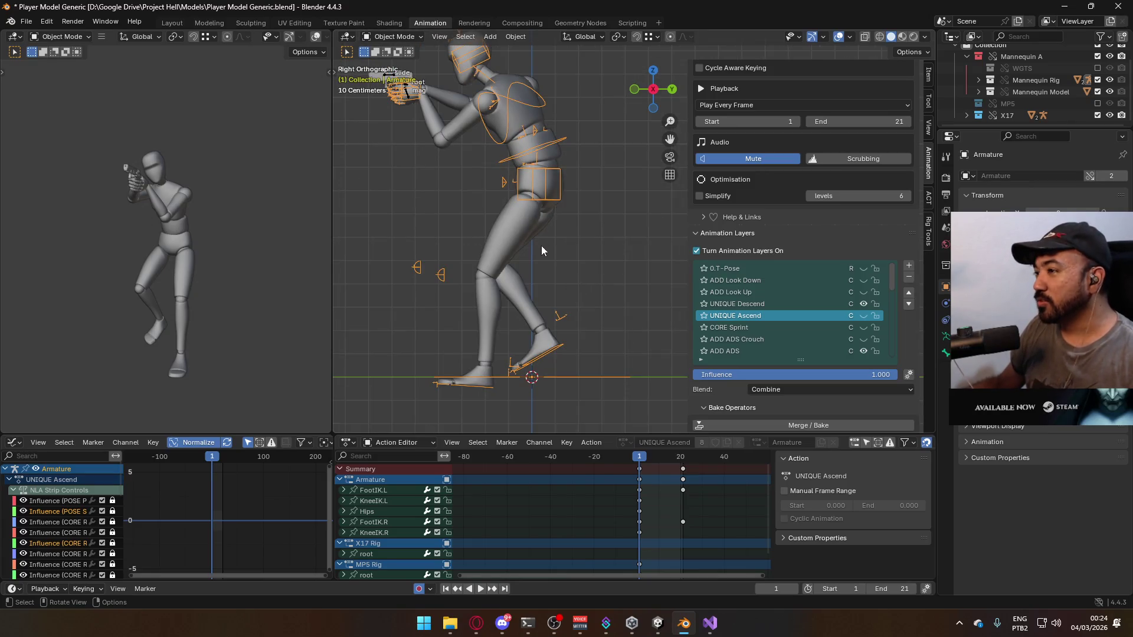
{"action": "middle_click_drag", "start_coordinate": [544, 246], "coordinate": [538, 271], "text": "shift"}
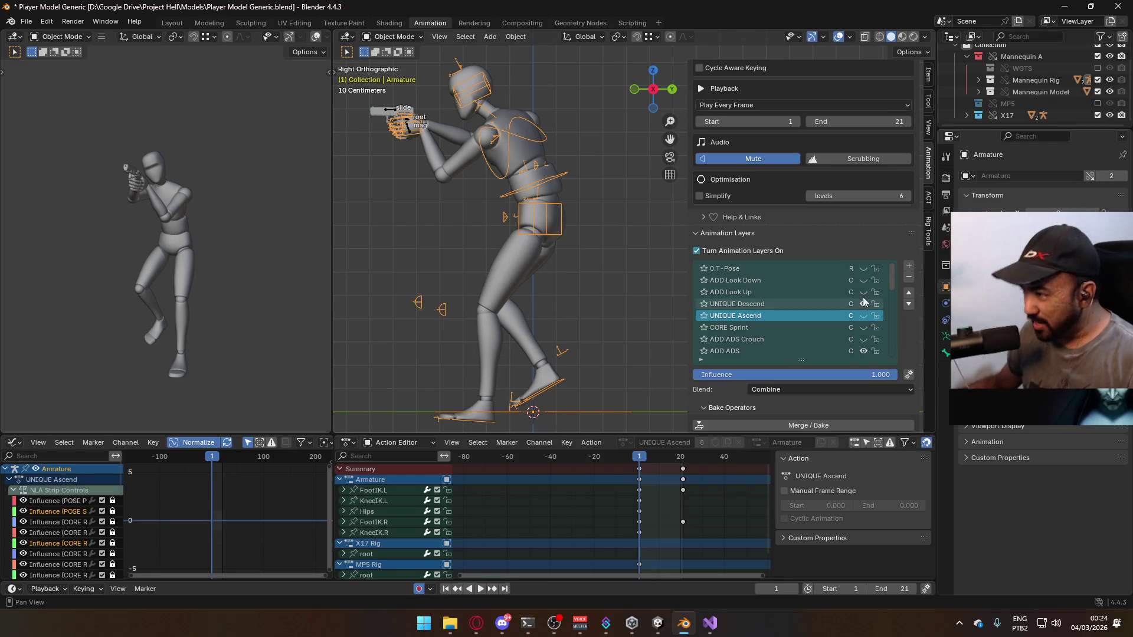
Toggle the UNIQUE Descend layer, then play and scrub the animation through to frame 21
{"action": "left_click", "coordinate": [864, 302]}
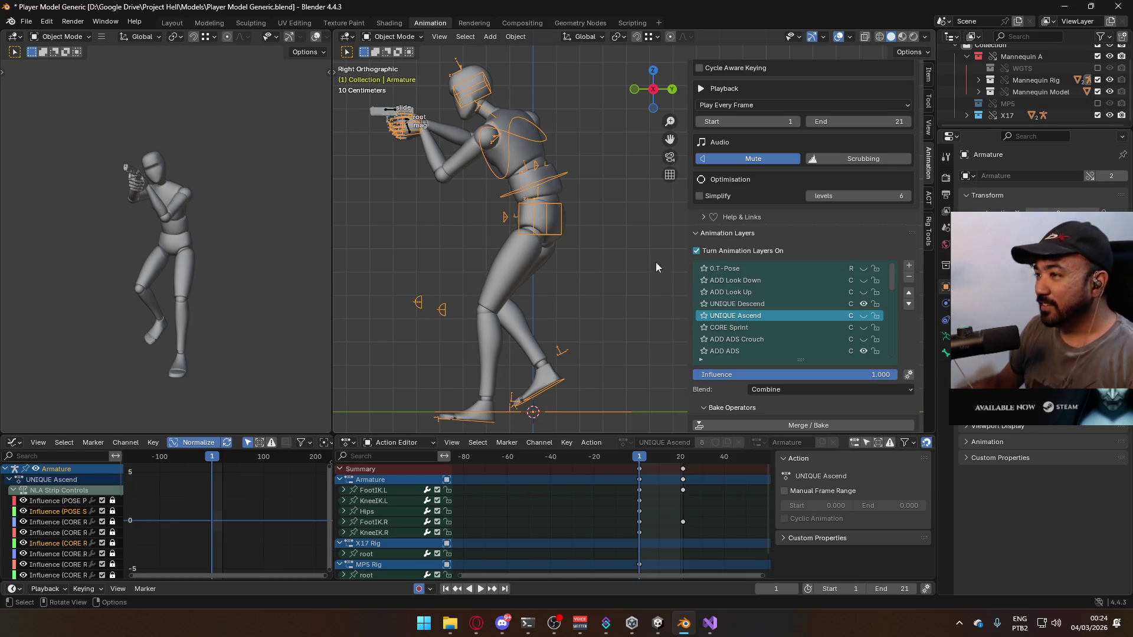
{"action": "key", "text": "space"}
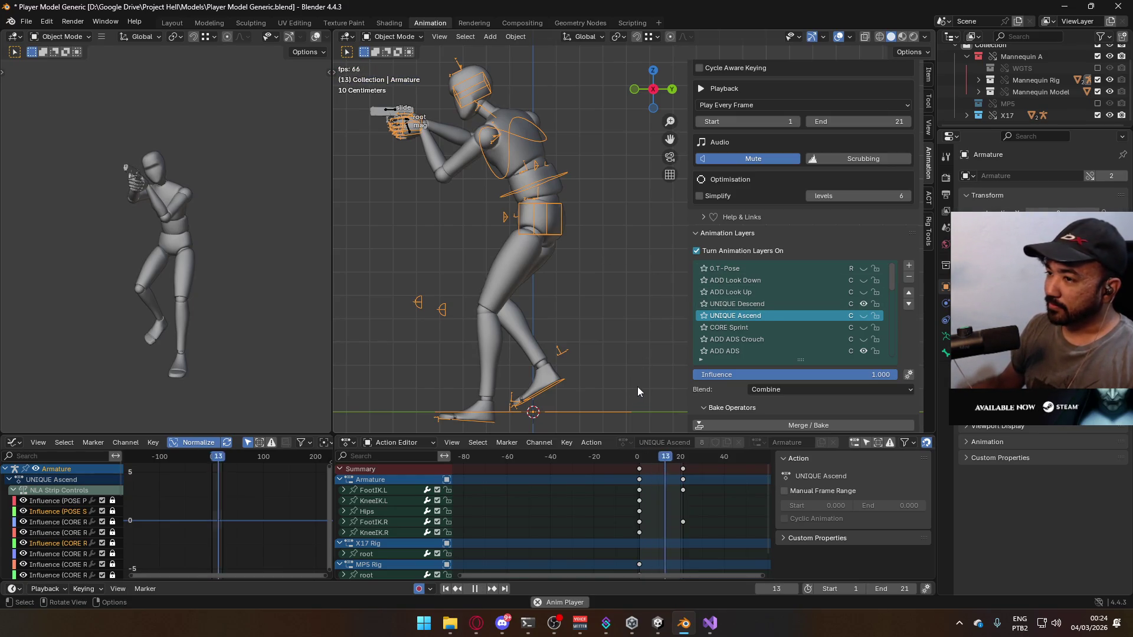
{"action": "key", "text": "space"}
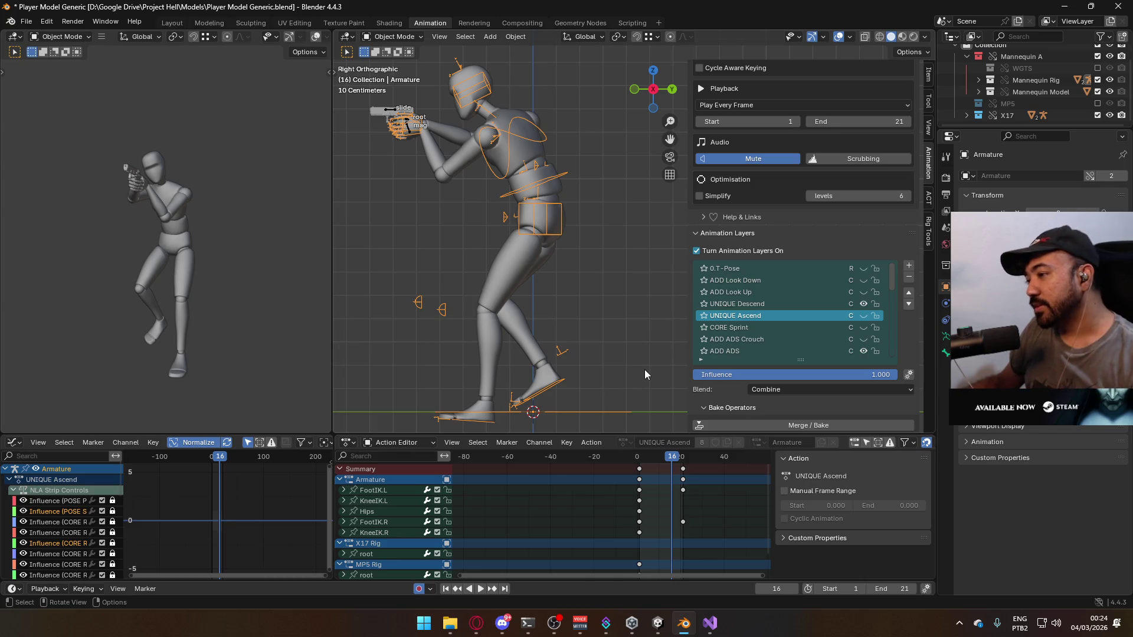
{"action": "left_click_drag", "start_coordinate": [671, 457], "coordinate": [639, 464]}
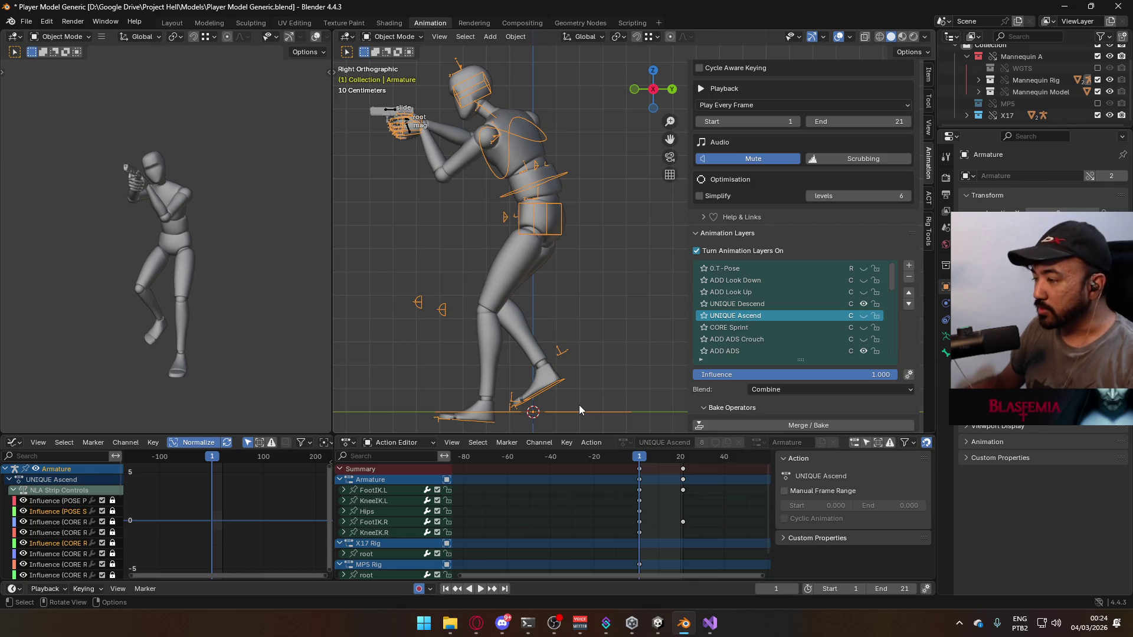
{"action": "mouse_move", "coordinate": [579, 404]}
{"action": "middle_mouse_down"}
{"action": "mouse_move", "coordinate": [568, 321]}
{"action": "mouse_move", "coordinate": [579, 356]}
{"action": "middle_mouse_up"}
{"action": "left_click_drag", "start_coordinate": [658, 457], "coordinate": [684, 460]}
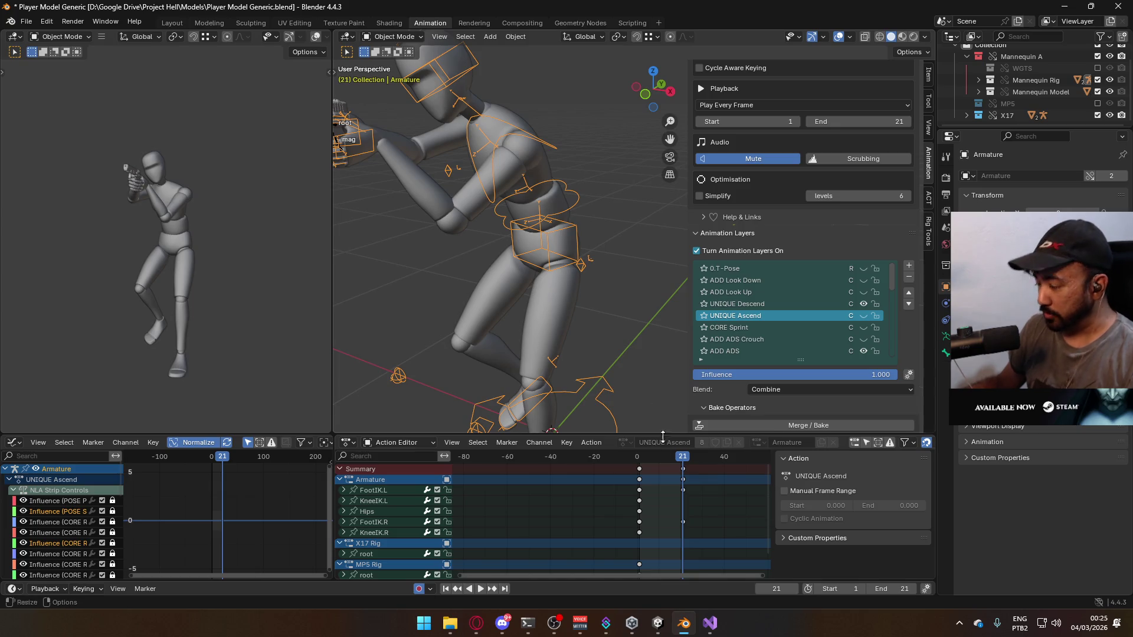
{"action": "key", "text": "space"}
{"action": "key", "text": "space"}
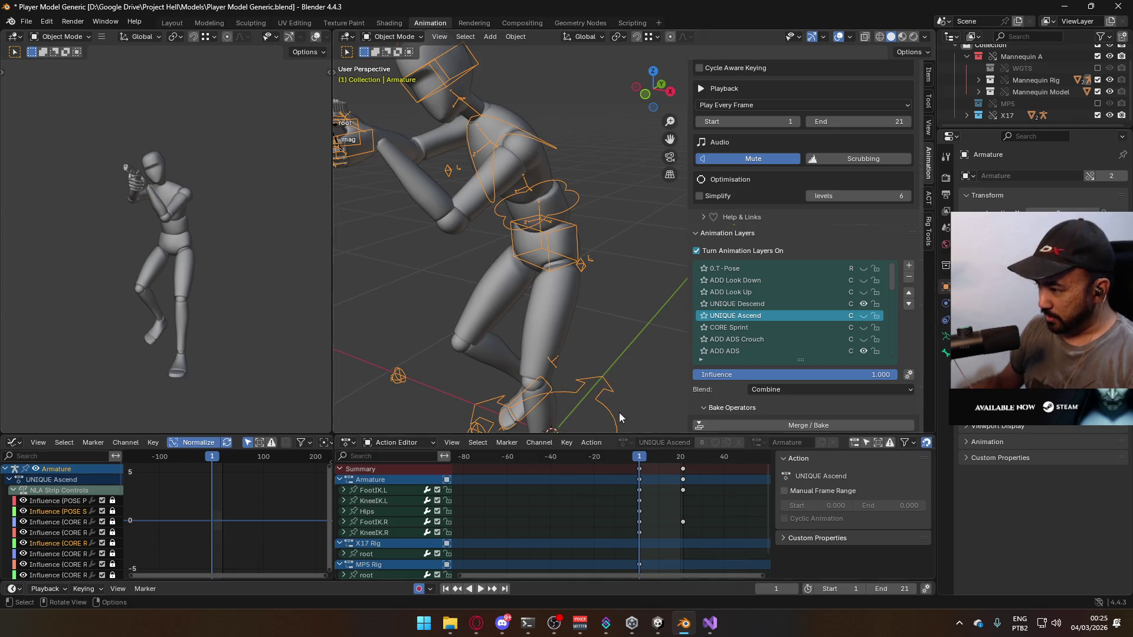
{"action": "key", "text": "space"}
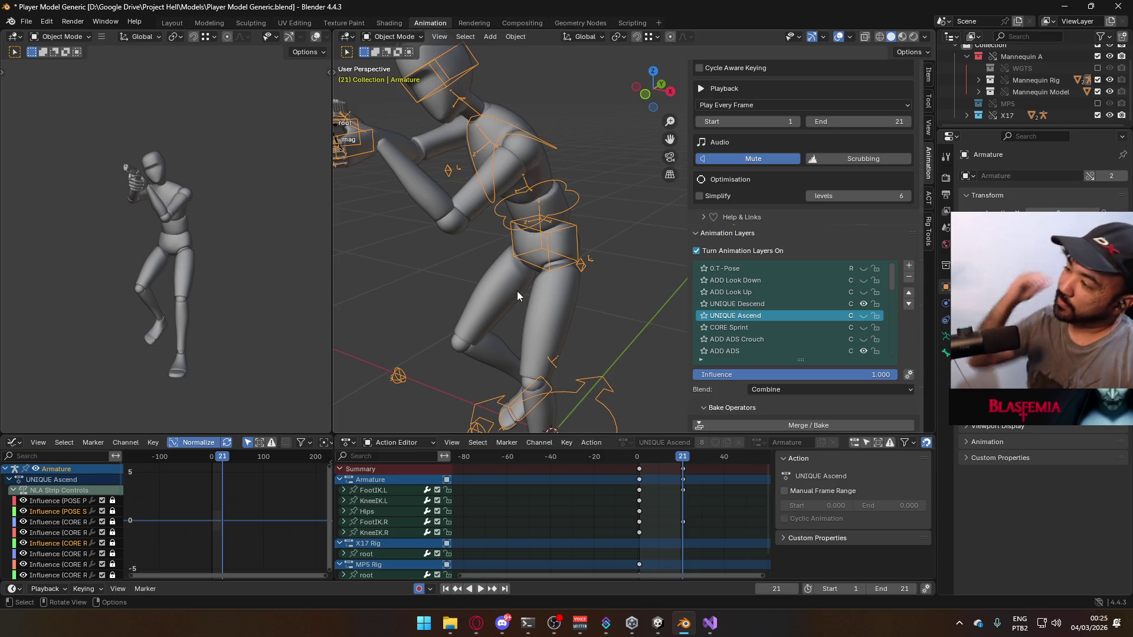
Activate the UNIQUE Descend layer, play it from the right-side view, and return to frame 1
{"action": "left_click", "coordinate": [768, 303]}
{"action": "left_click_drag", "start_coordinate": [891, 268], "coordinate": [892, 293]}
{"action": "scroll", "coordinate": [890, 298], "scroll_direction": "down", "scroll_amount": 8}
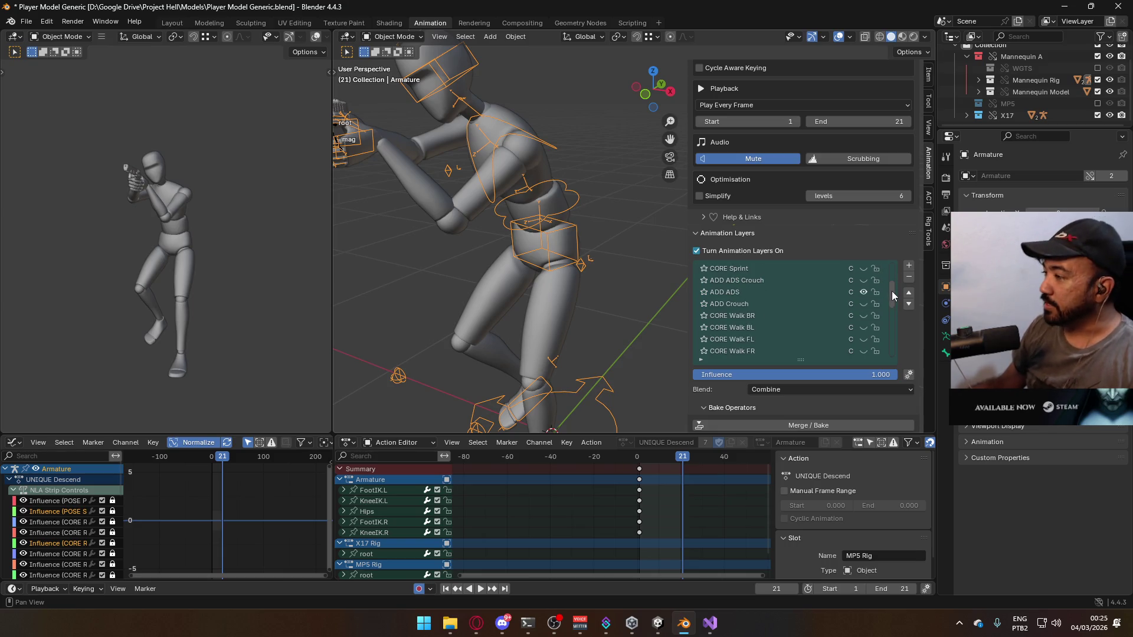
{"action": "scroll", "coordinate": [885, 316], "scroll_direction": "up", "scroll_amount": 10}
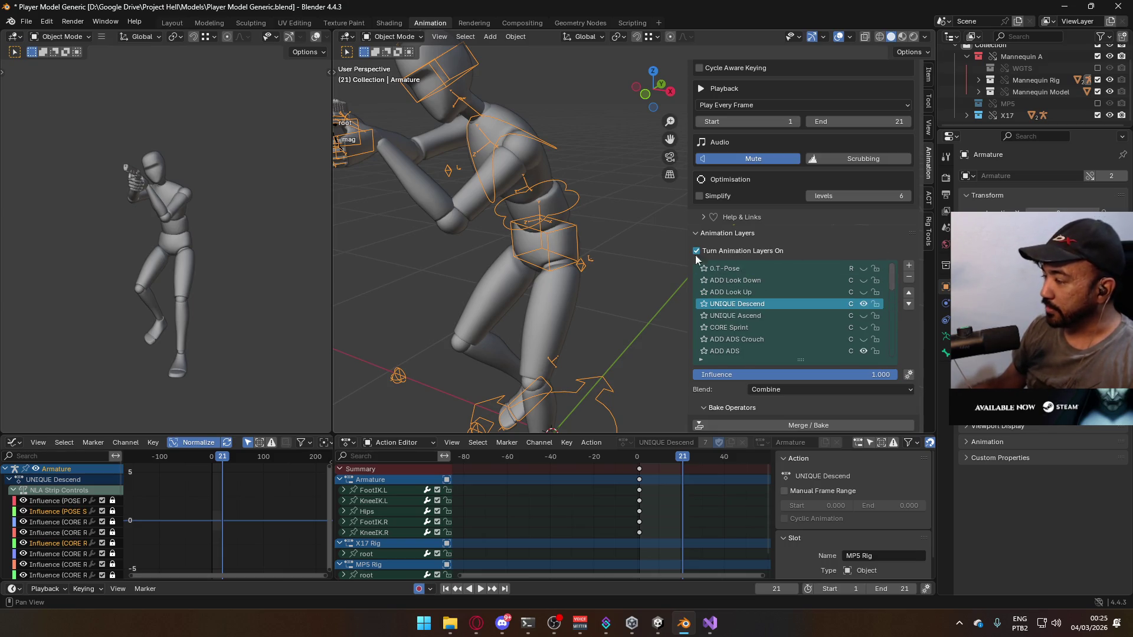
{"action": "scroll", "coordinate": [513, 247], "scroll_direction": "down", "scroll_amount": 5}
{"action": "key", "text": "KP_3"}
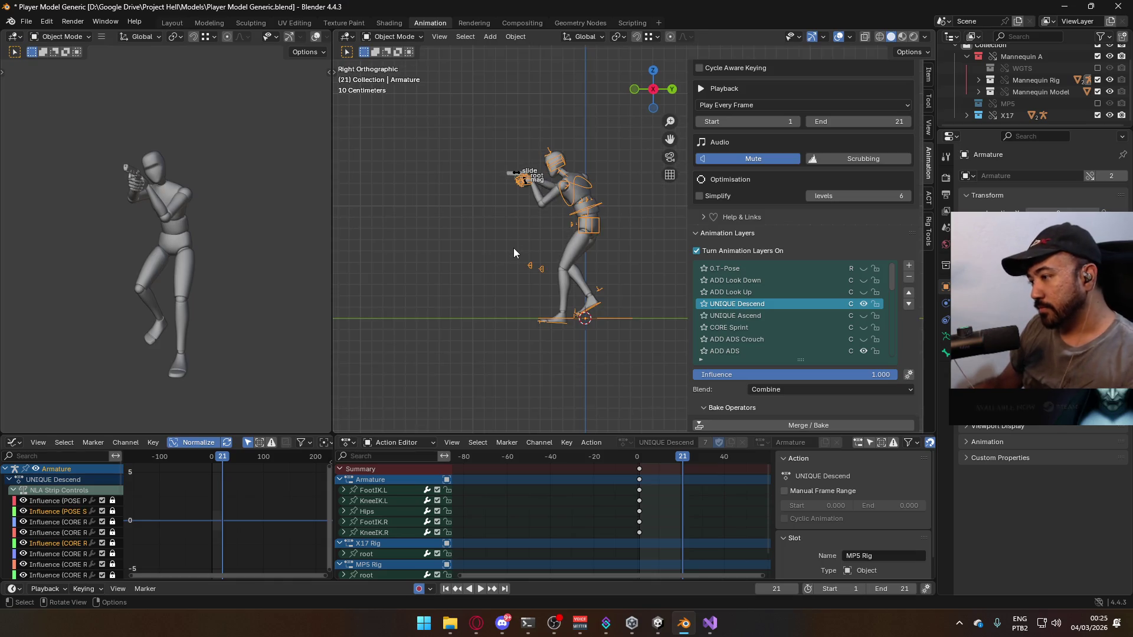
{"action": "key", "text": "space"}
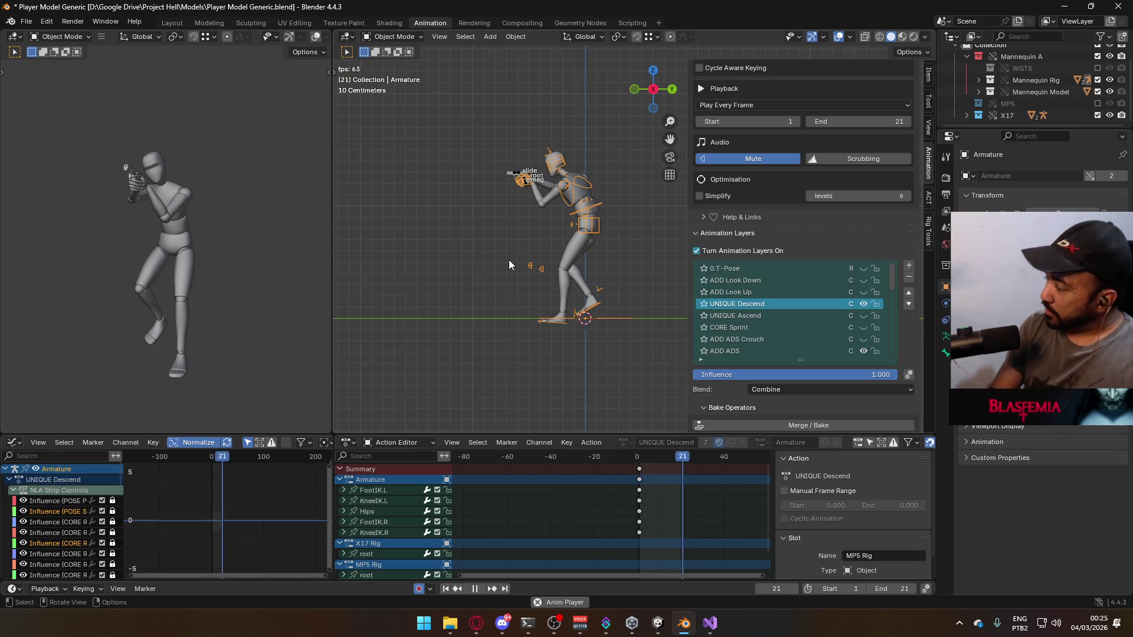
{"action": "key", "text": "space"}
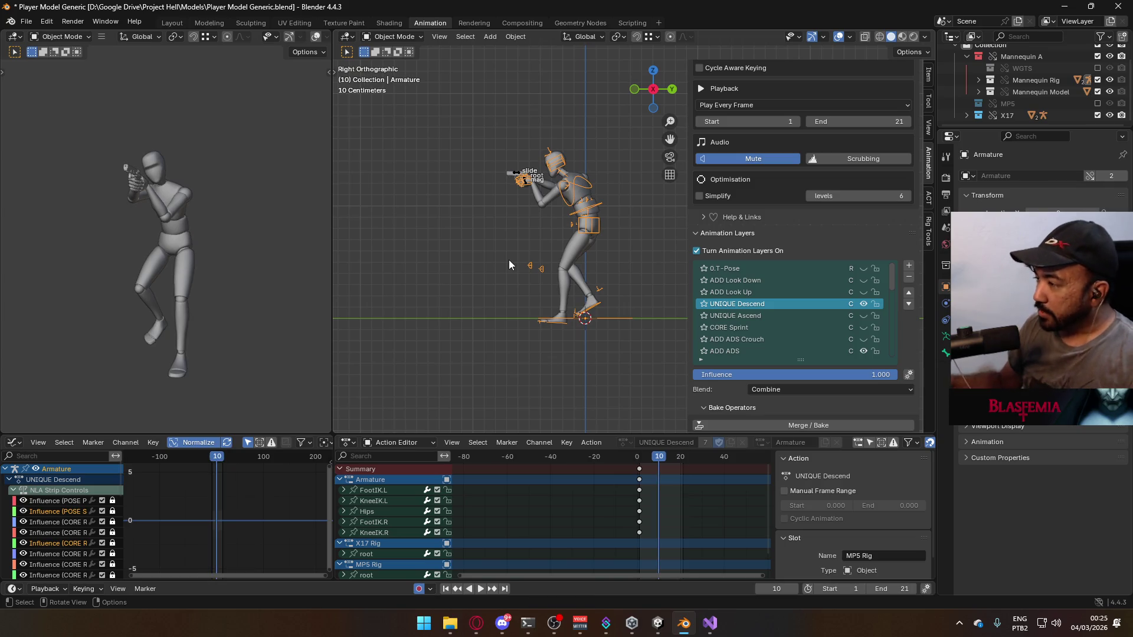
{"action": "left_click_drag", "start_coordinate": [655, 457], "coordinate": [639, 458]}
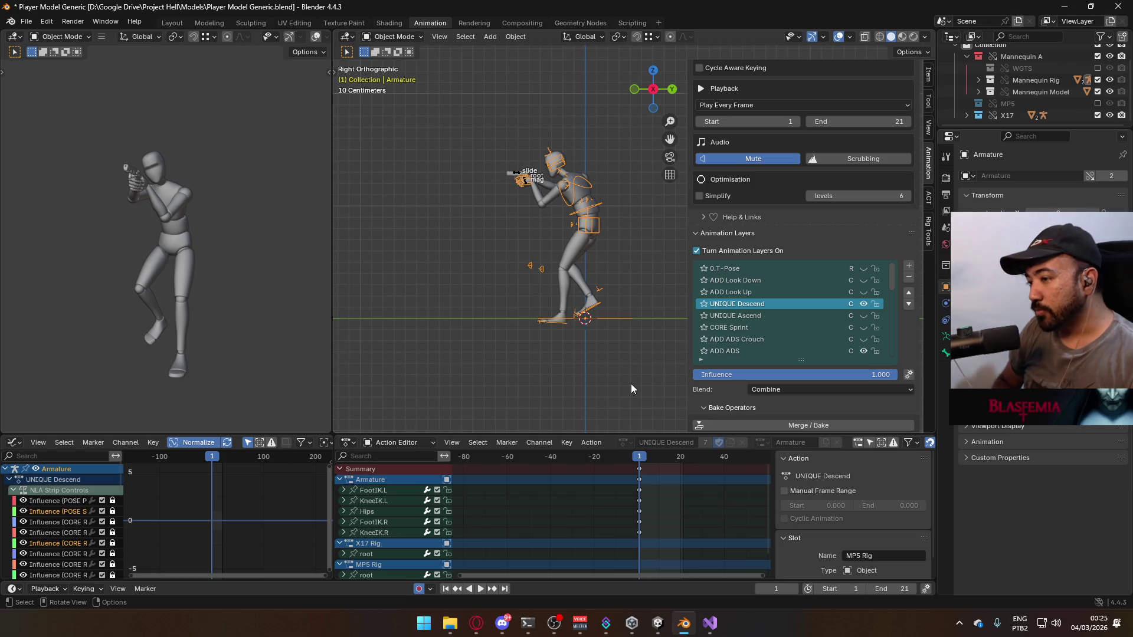
Orbit around the mannequin, then snap back to the right-side view (Numpad 3)
{"action": "middle_click_drag", "start_coordinate": [631, 384], "coordinate": [568, 268]}
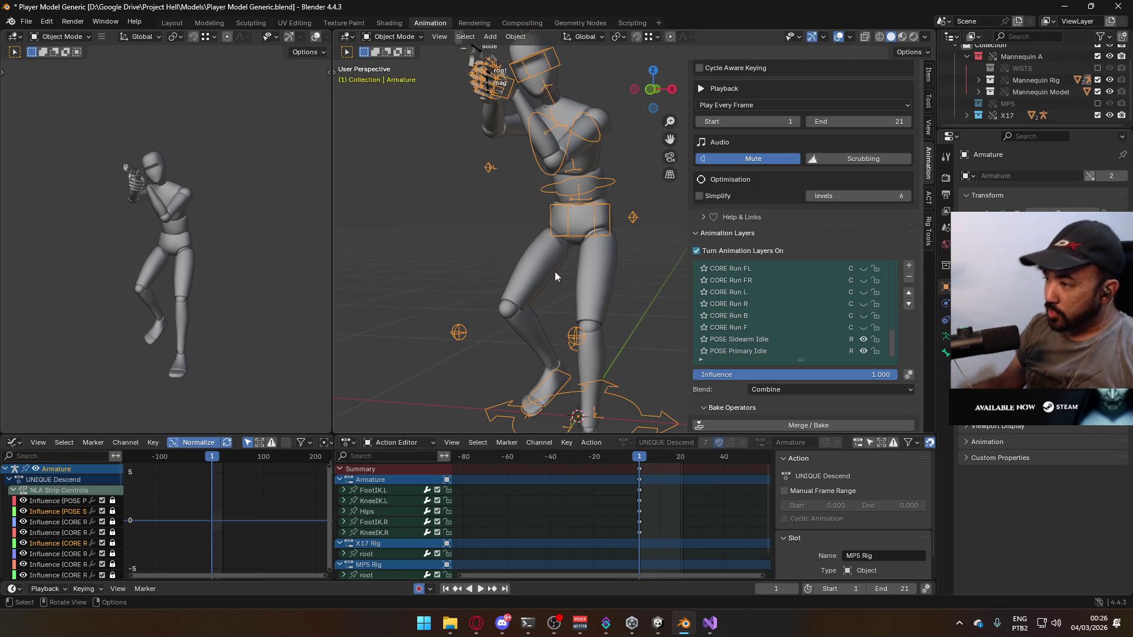
{"action": "scroll", "coordinate": [561, 296], "scroll_direction": "down", "scroll_amount": 5}
{"action": "middle_click_drag", "start_coordinate": [562, 296], "coordinate": [554, 301]}
{"action": "key", "text": "KP_3"}
{"action": "scroll", "coordinate": [553, 307], "scroll_direction": "up", "scroll_amount": 3}
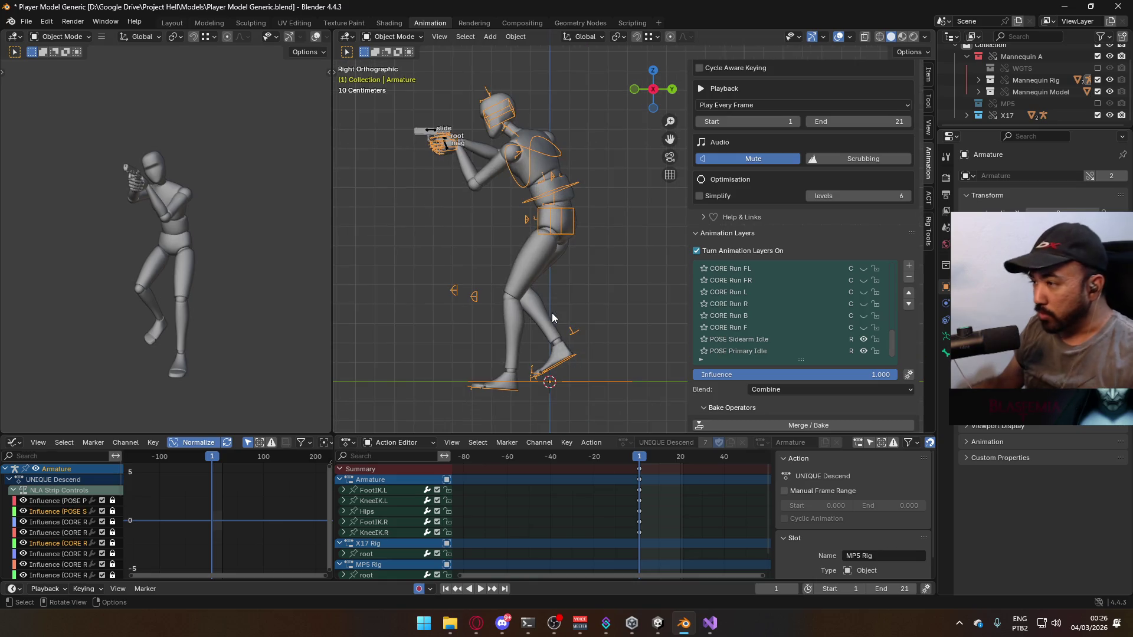
{"action": "scroll", "coordinate": [534, 334], "scroll_direction": "up", "scroll_amount": 1}
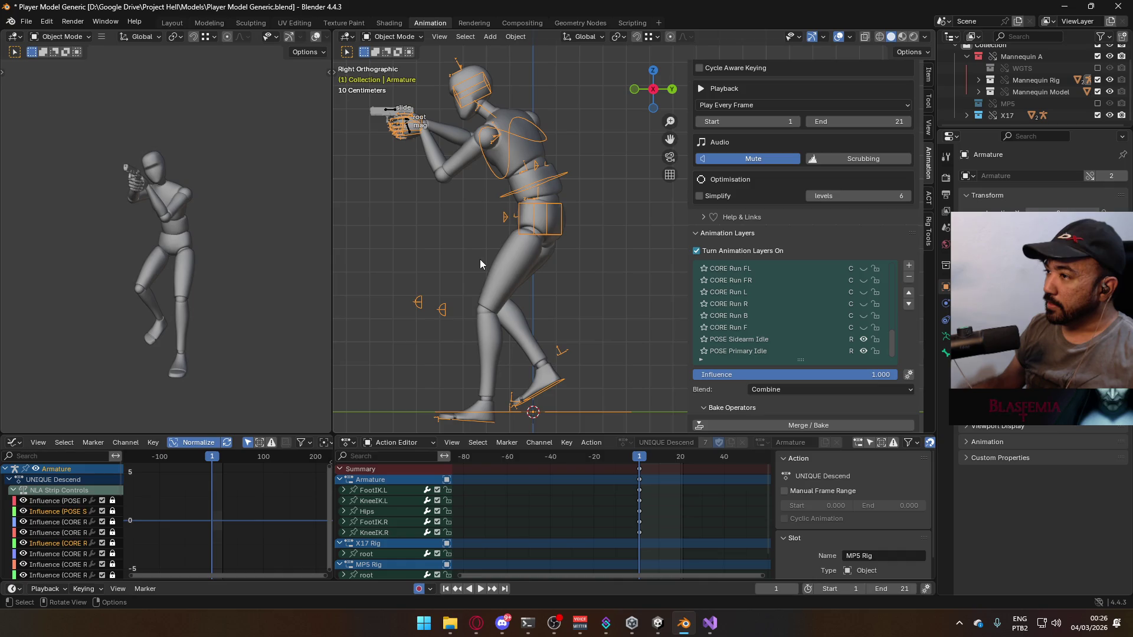
{"action": "scroll", "coordinate": [844, 319], "scroll_direction": "up", "scroll_amount": 8}
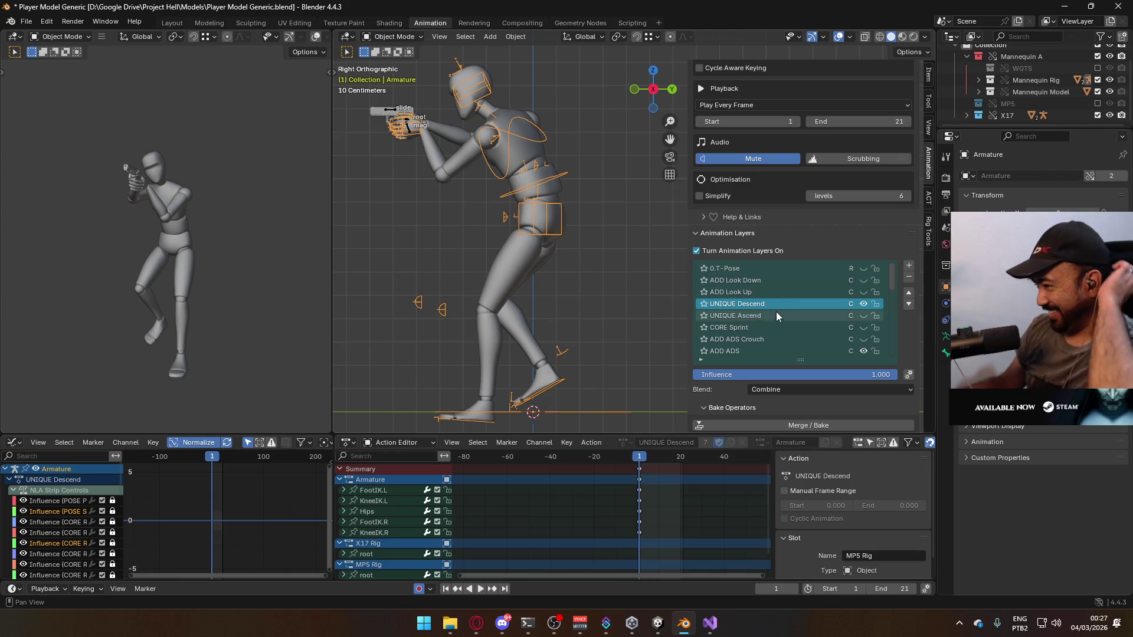
{"action": "scroll", "coordinate": [758, 307], "scroll_direction": "down", "scroll_amount": 5}
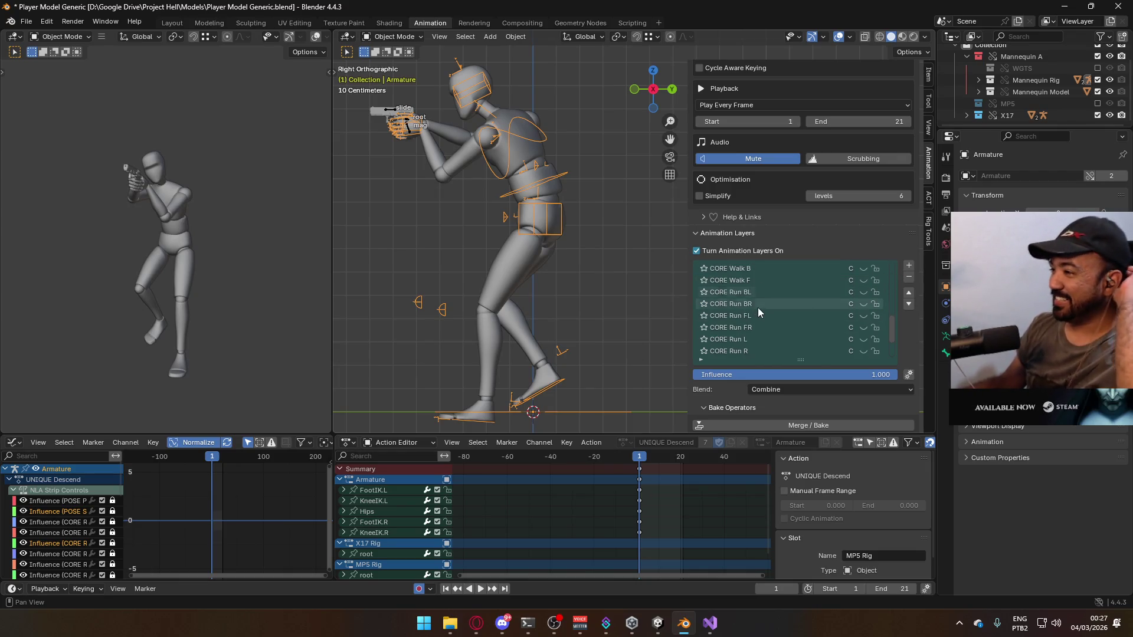
{"action": "scroll", "coordinate": [843, 320], "scroll_direction": "down", "scroll_amount": 4}
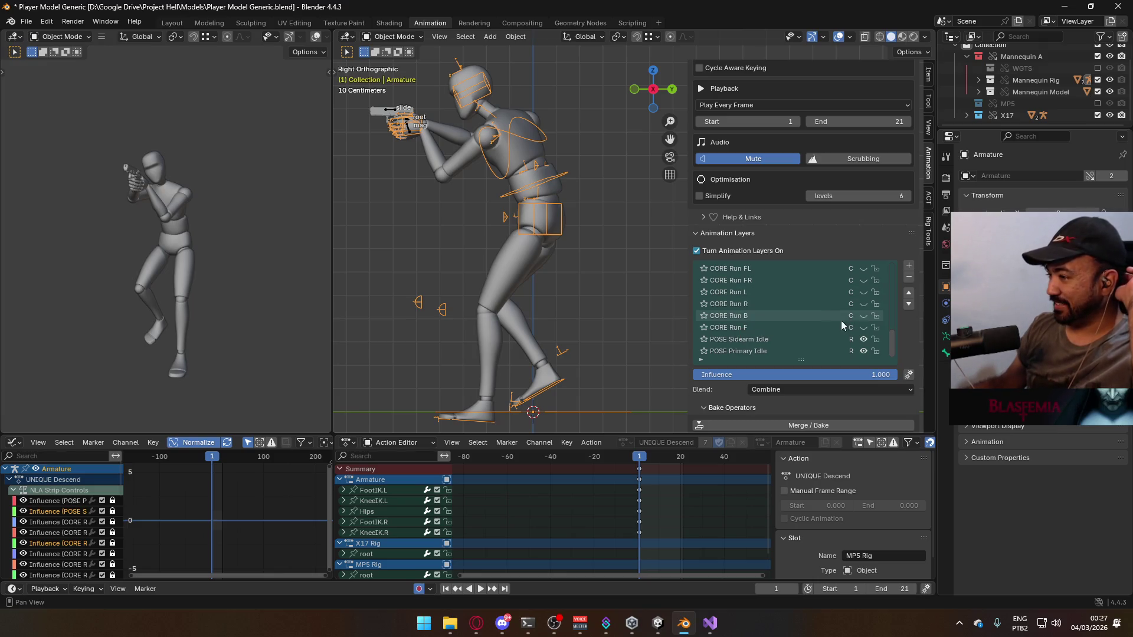
{"action": "scroll", "coordinate": [830, 325], "scroll_direction": "up", "scroll_amount": 10}
{"action": "scroll", "coordinate": [825, 317], "scroll_direction": "up", "scroll_amount": 6}
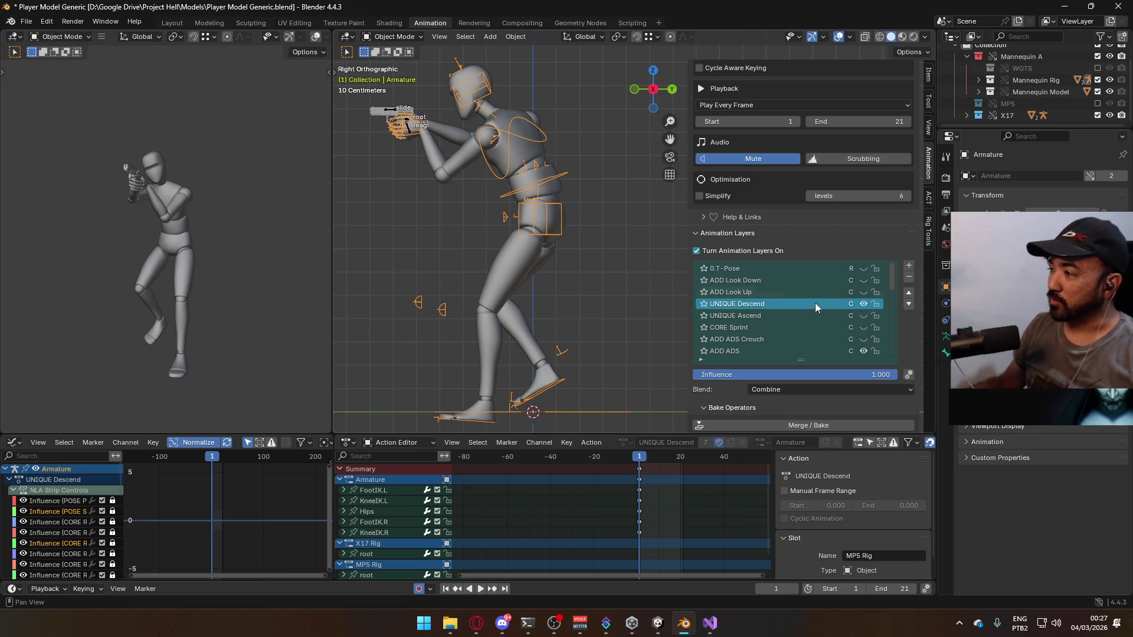
{"action": "left_click", "coordinate": [864, 304]}
{"action": "left_click", "coordinate": [864, 304]}
{"action": "key", "text": "space"}
{"action": "key", "text": "space"}
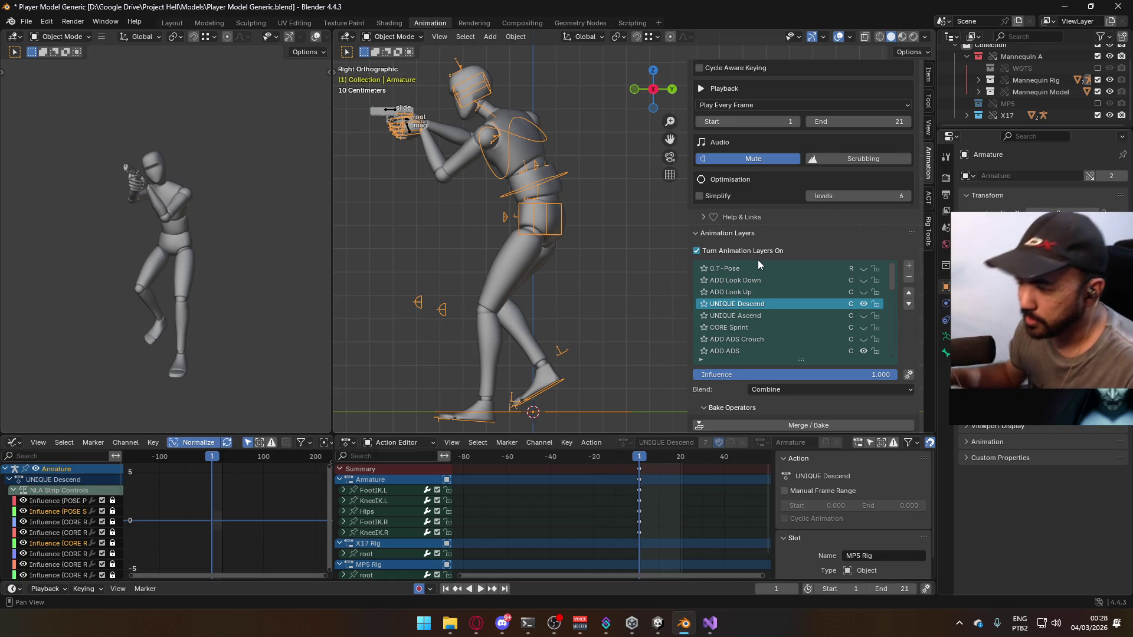
Google 'yugioh mangaka drowns' in a new Opera tab and expand the full AI Overview
{"action": "left_click", "coordinate": [476, 623]}
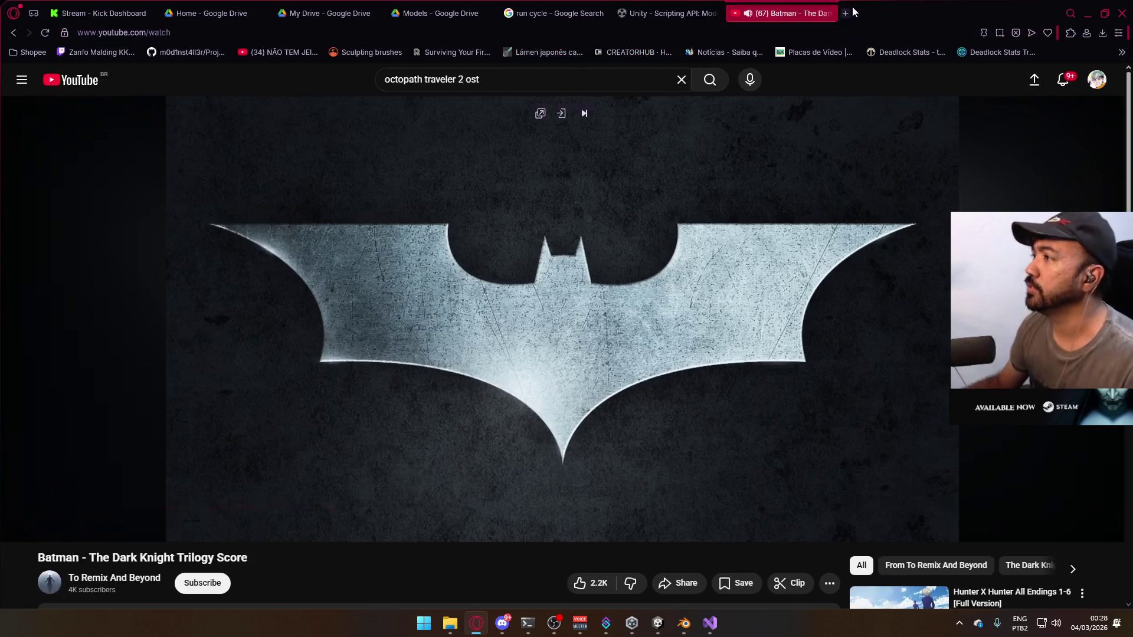
{"action": "left_click", "coordinate": [845, 13]}
{"action": "type", "text": "yugi"}
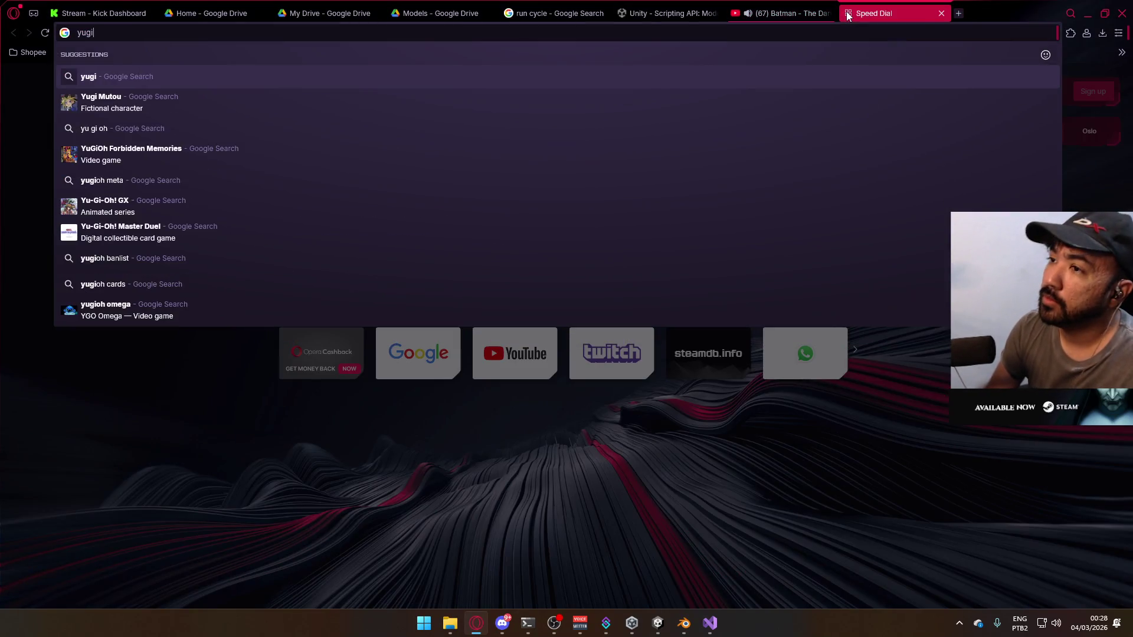
{"action": "type", "text": "oh mangaka drowns"}
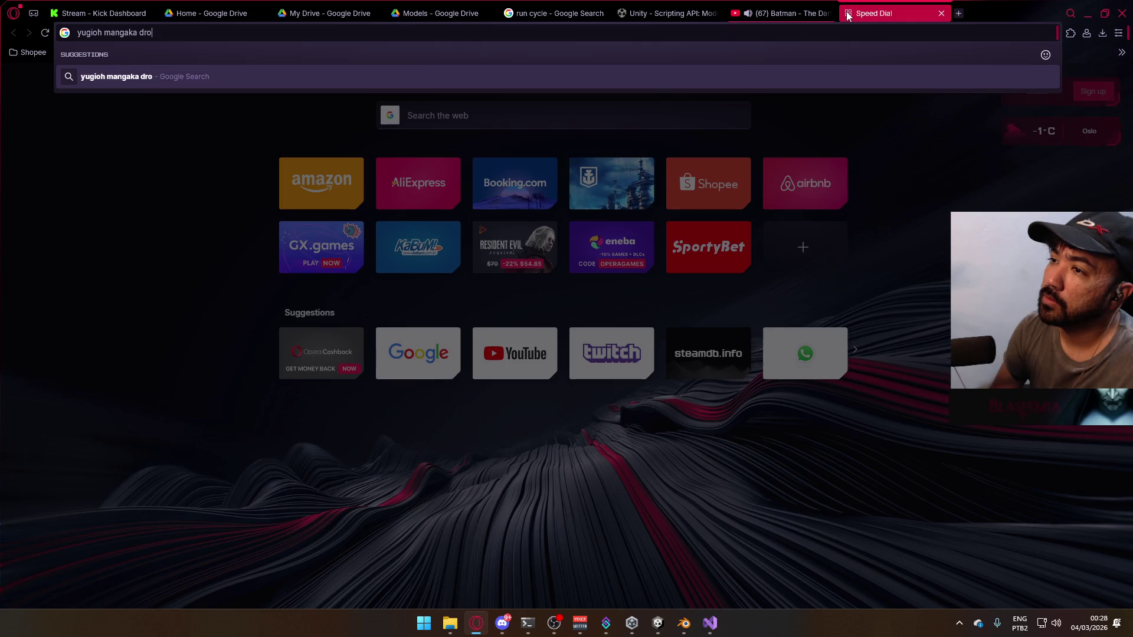
{"action": "key", "text": "Return"}
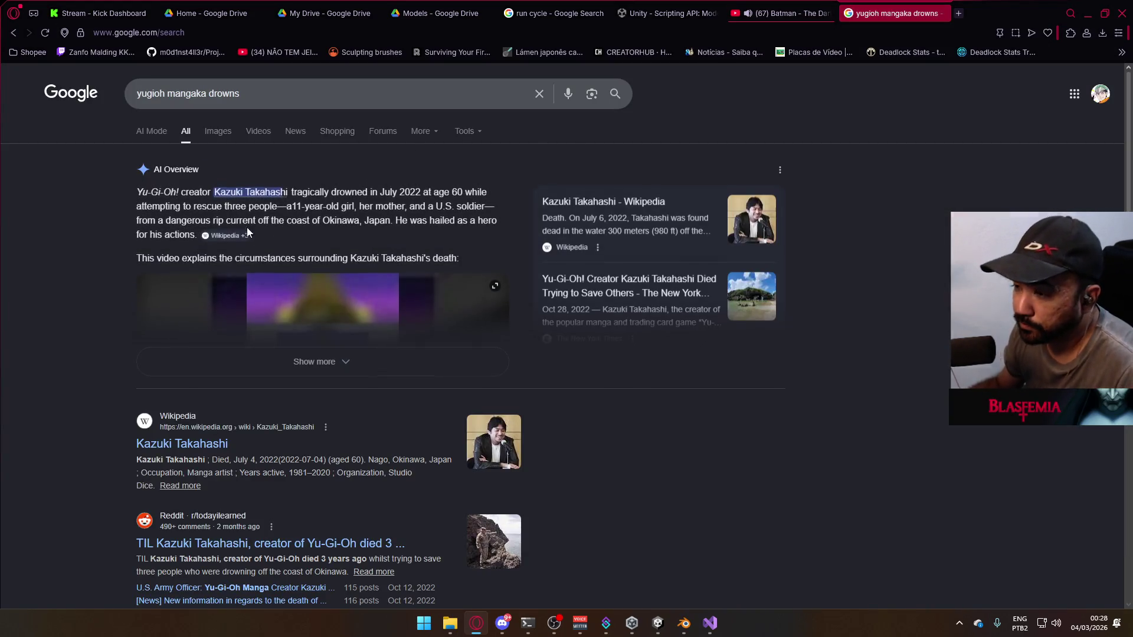
{"action": "left_click", "coordinate": [371, 362]}
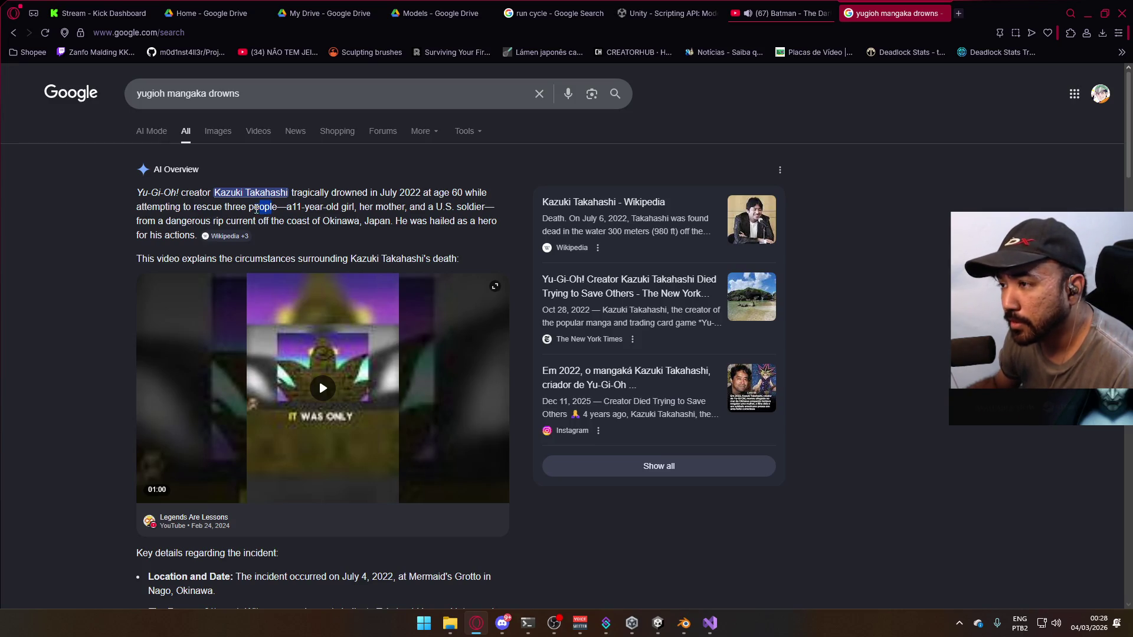
{"action": "left_click_drag", "start_coordinate": [285, 206], "coordinate": [340, 206]}
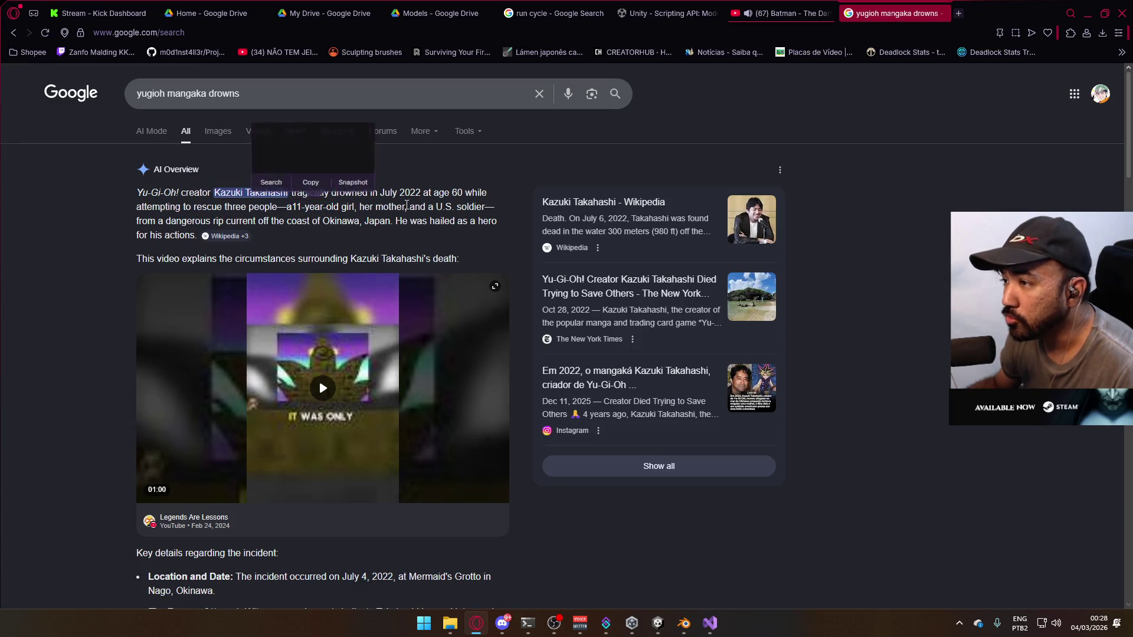
{"action": "left_click", "coordinate": [406, 205]}
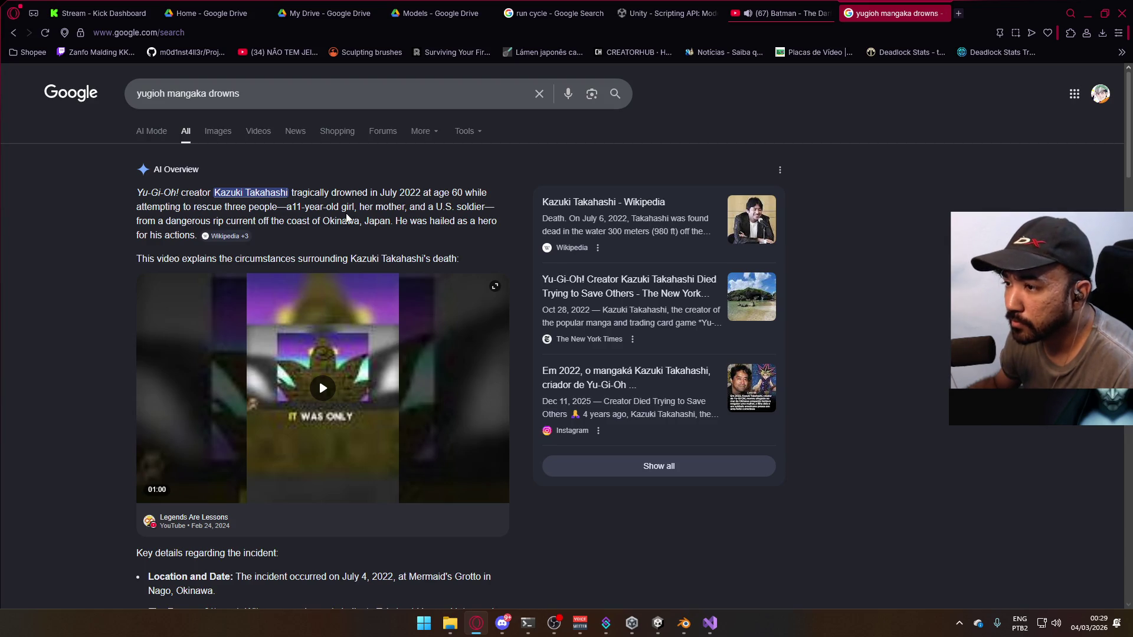
Read through the AI Overview on the Yu-Gi-Oh! creator's drowning, then close the search tab
{"action": "scroll", "coordinate": [314, 209], "scroll_direction": "down", "scroll_amount": 3}
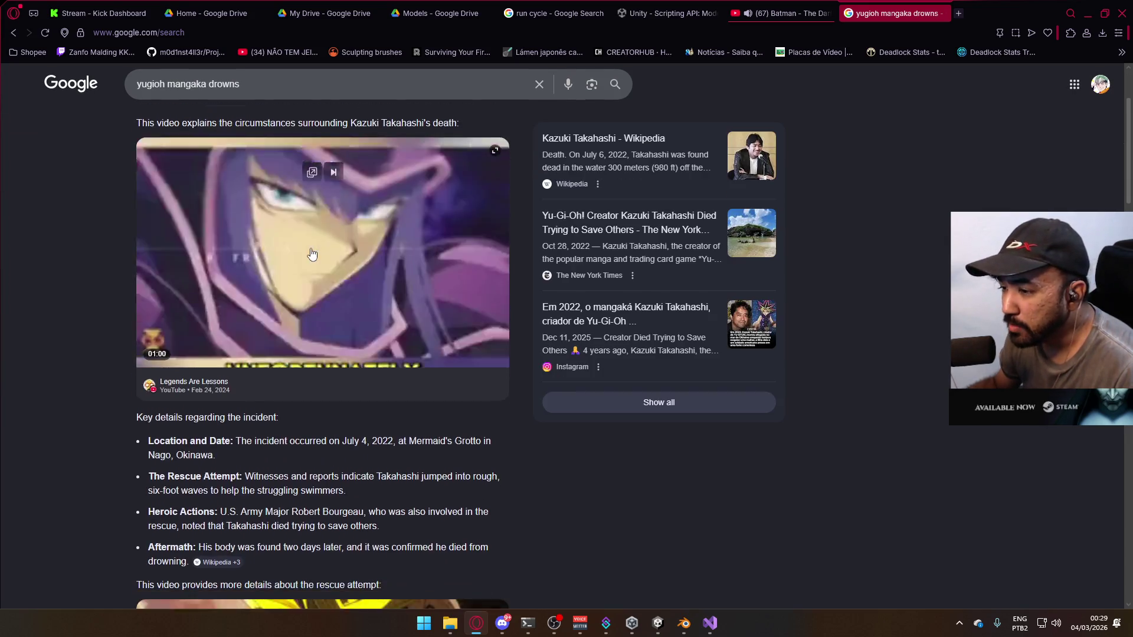
{"action": "scroll", "coordinate": [500, 433], "scroll_direction": "down", "scroll_amount": 3}
{"action": "scroll", "coordinate": [473, 384], "scroll_direction": "up", "scroll_amount": 6}
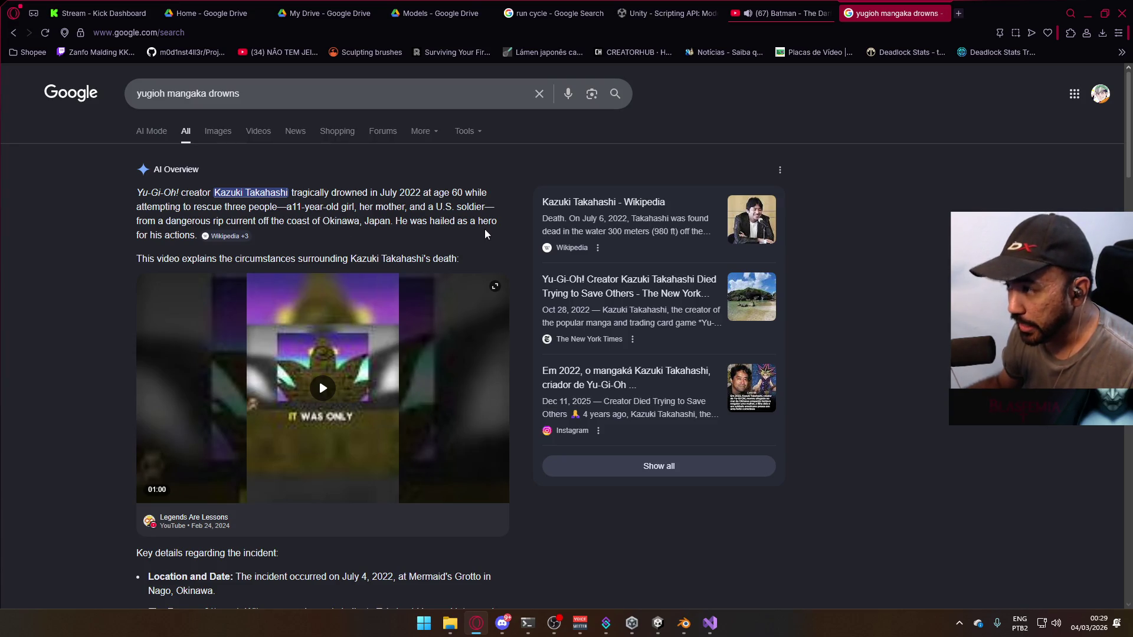
{"action": "mouse_move", "coordinate": [197, 235]}
{"action": "left_mouse_down"}
{"action": "mouse_move", "coordinate": [132, 219]}
{"action": "mouse_move", "coordinate": [118, 200]}
{"action": "left_mouse_up"}
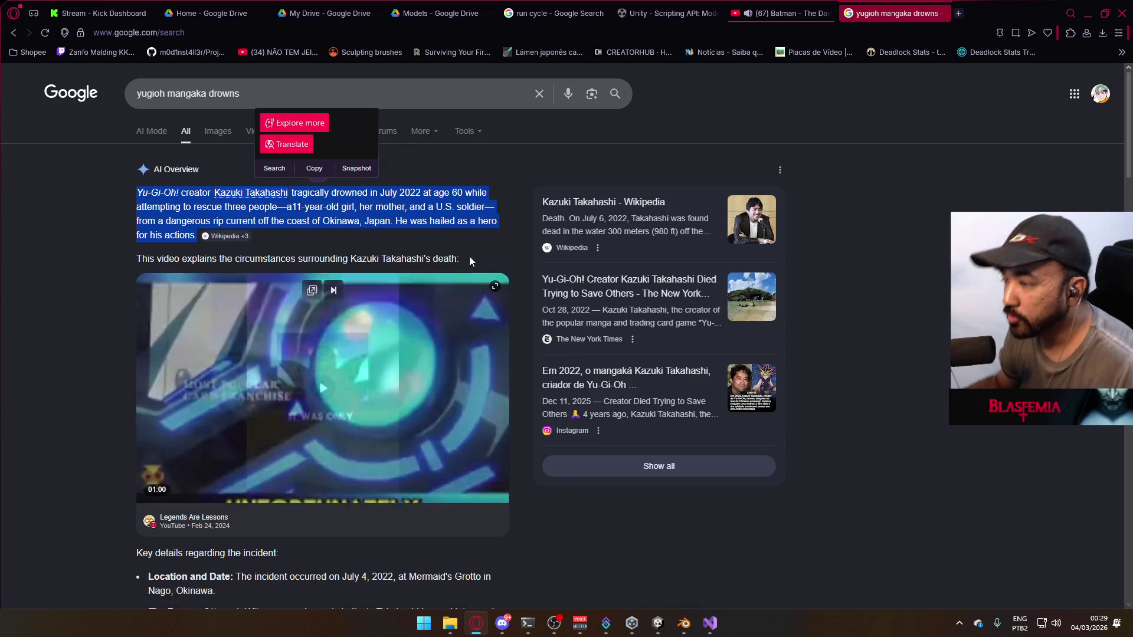
{"action": "left_click", "coordinate": [458, 222]}
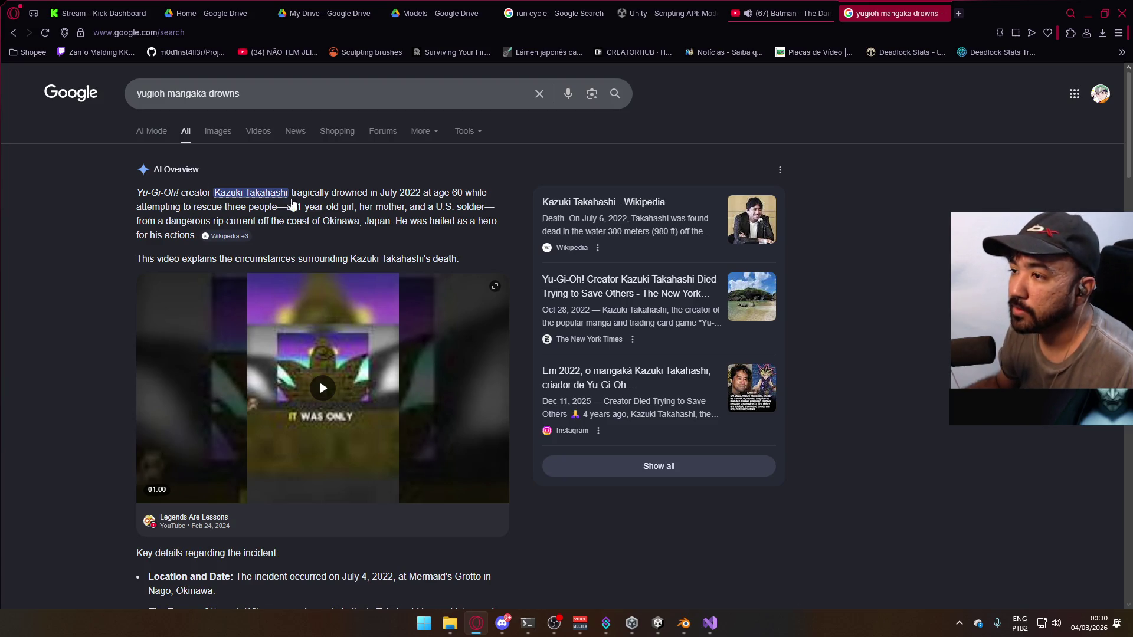
{"action": "scroll", "coordinate": [294, 202], "scroll_direction": "down", "scroll_amount": 8}
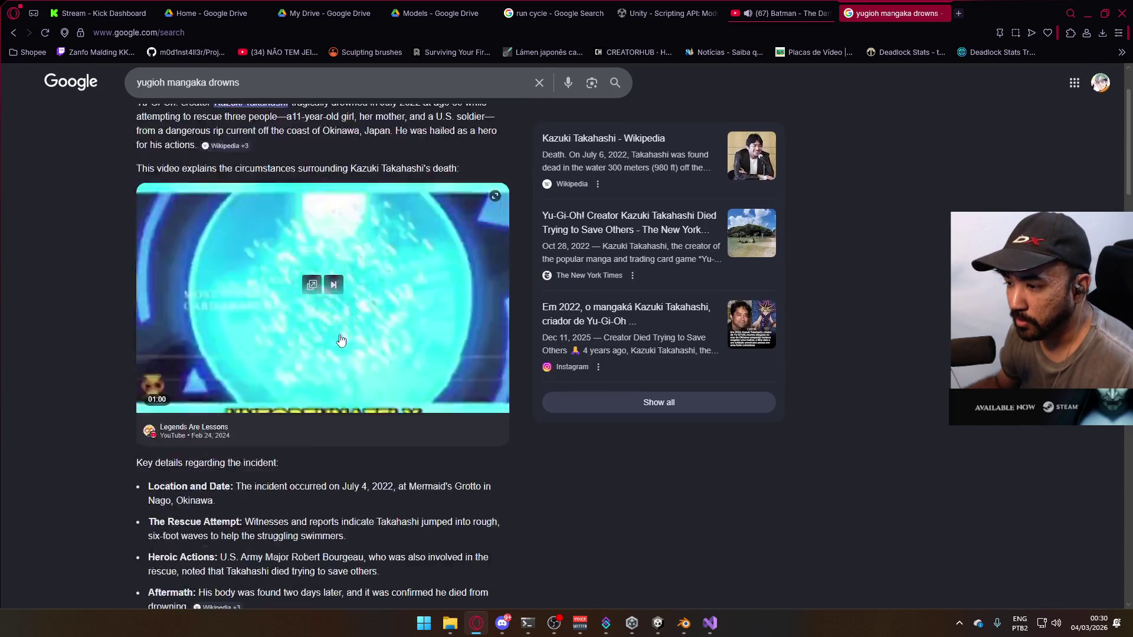
{"action": "scroll", "coordinate": [482, 385], "scroll_direction": "down", "scroll_amount": 4}
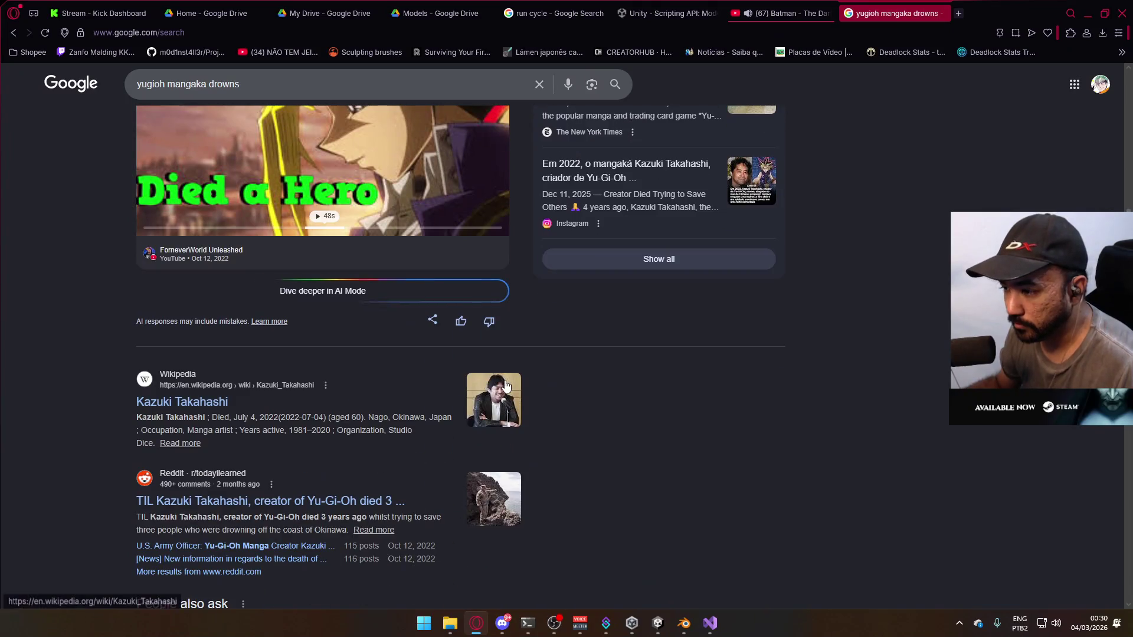
{"action": "scroll", "coordinate": [505, 385], "scroll_direction": "up", "scroll_amount": 12}
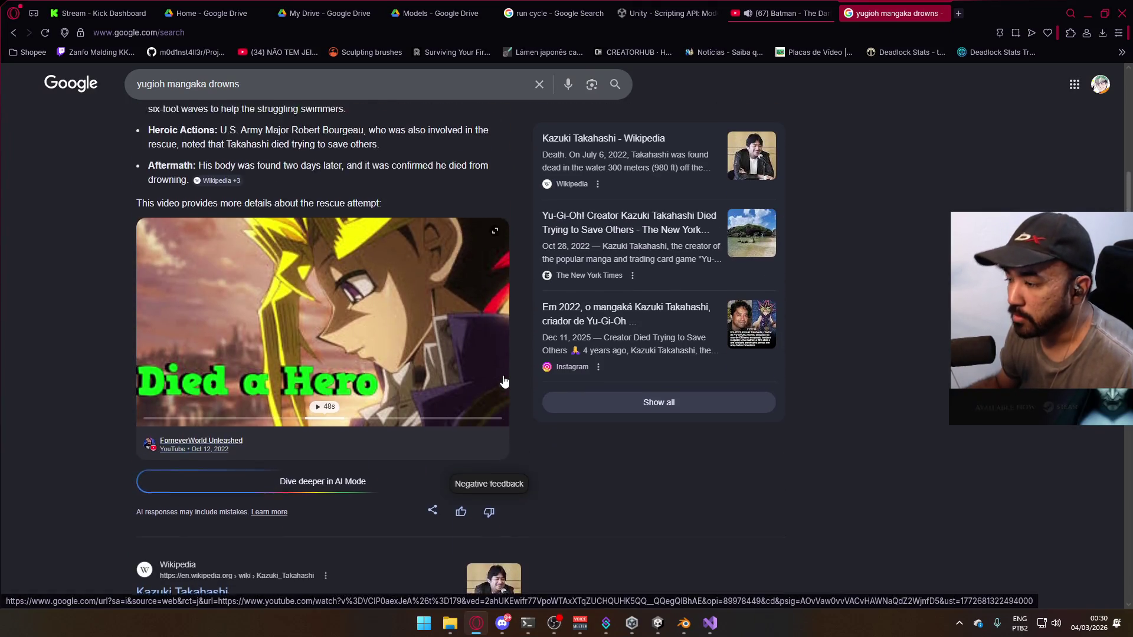
{"action": "left_click", "coordinate": [945, 13]}
Return to Blender at frame 1 and toggle the UNIQUE Ascend layer on and back off
{"action": "left_click", "coordinate": [1089, 12]}
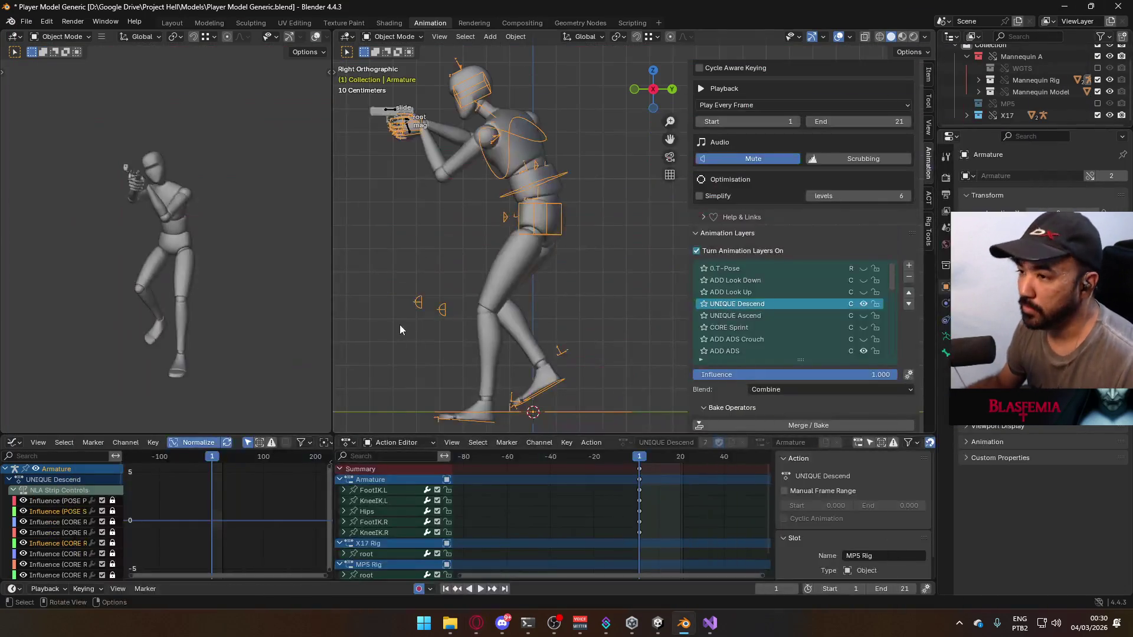
{"action": "mouse_move", "coordinate": [640, 462]}
{"action": "left_mouse_down"}
{"action": "mouse_move", "coordinate": [663, 461]}
{"action": "mouse_move", "coordinate": [640, 462]}
{"action": "left_mouse_up"}
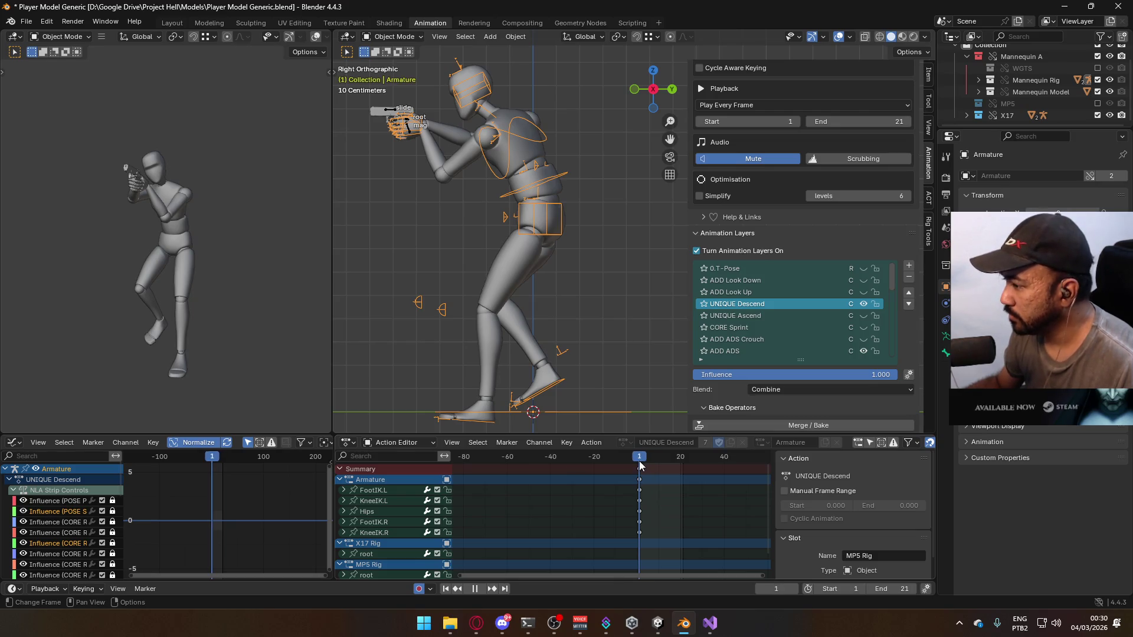
{"action": "left_click", "coordinate": [863, 316]}
{"action": "left_click", "coordinate": [863, 317]}
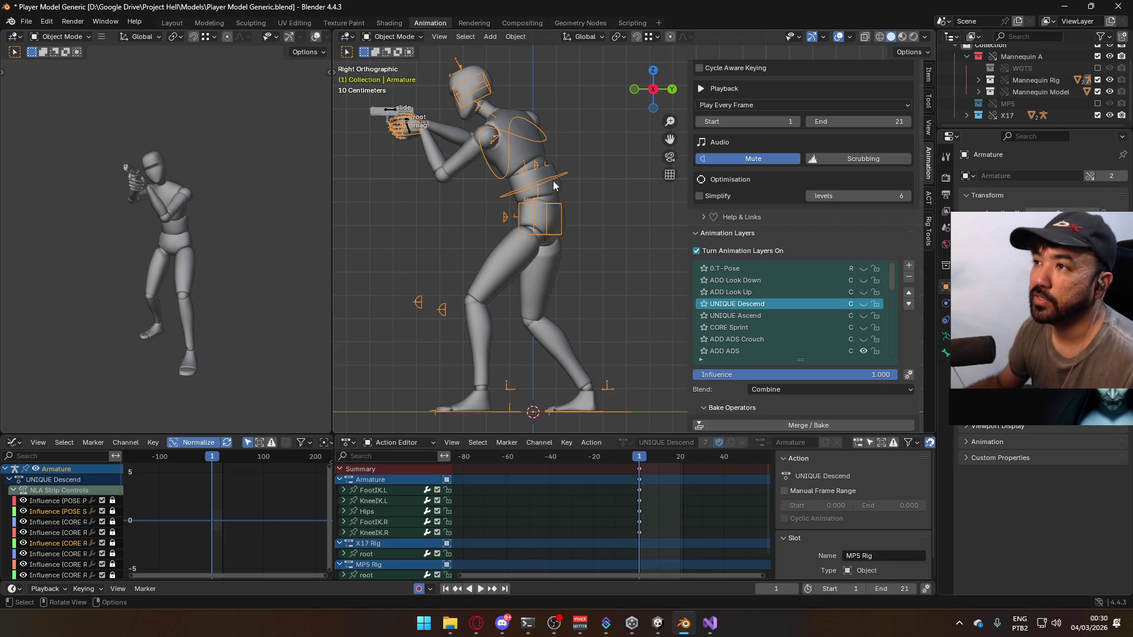
Save the blend file and open the FBX export dialog, then cancel it
{"action": "key", "text": "ctrl+s"}
{"action": "left_click", "coordinate": [26, 22]}
{"action": "mouse_move", "coordinate": [82, 201]}
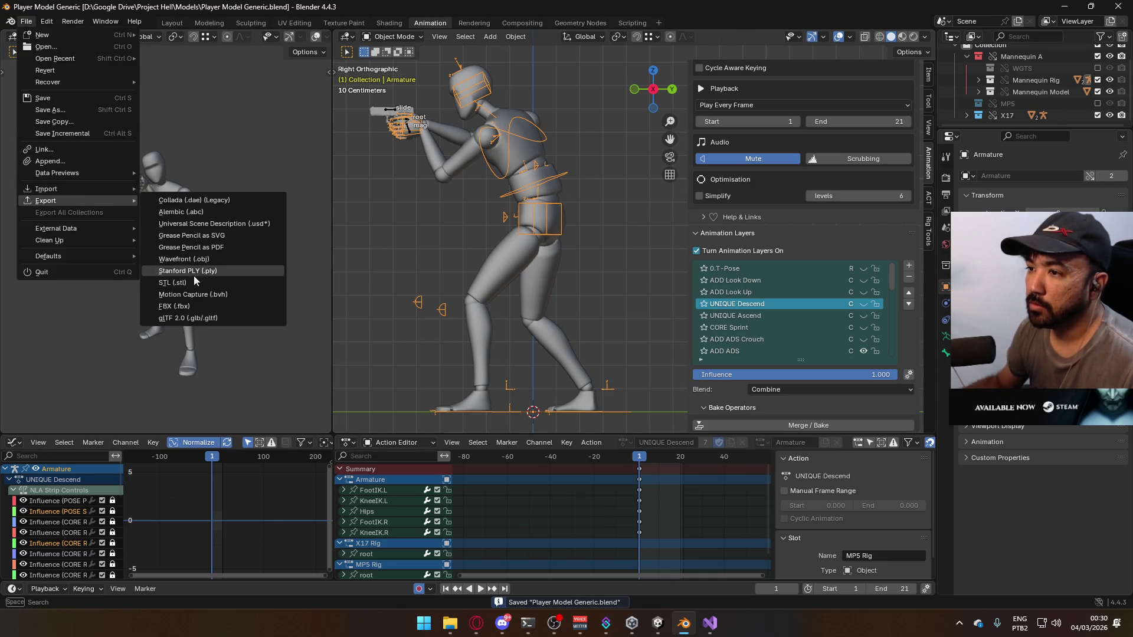
{"action": "left_click", "coordinate": [202, 306]}
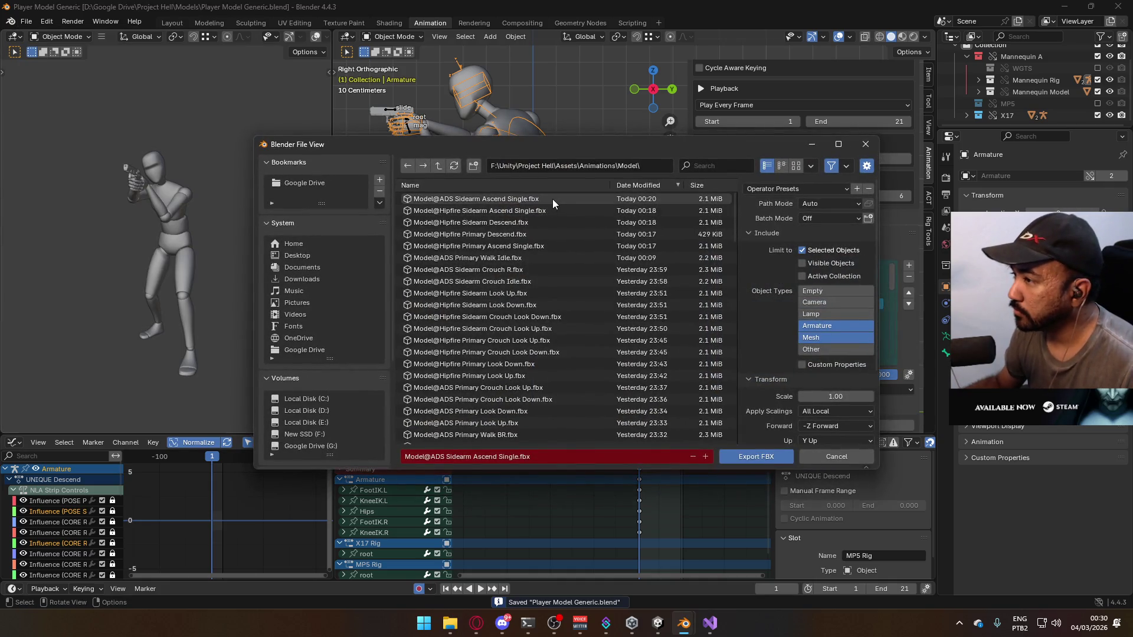
{"action": "left_click", "coordinate": [865, 144]}
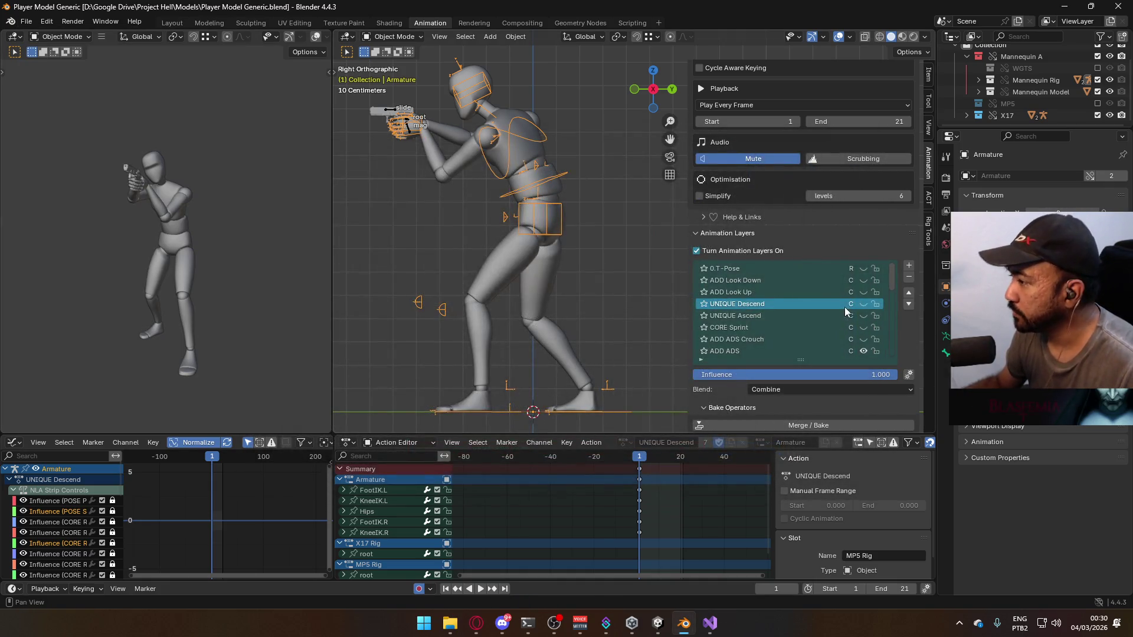
Turn on the UNIQUE Descend layer, play its animation, and select the mannequin mesh
{"action": "left_click", "coordinate": [864, 304]}
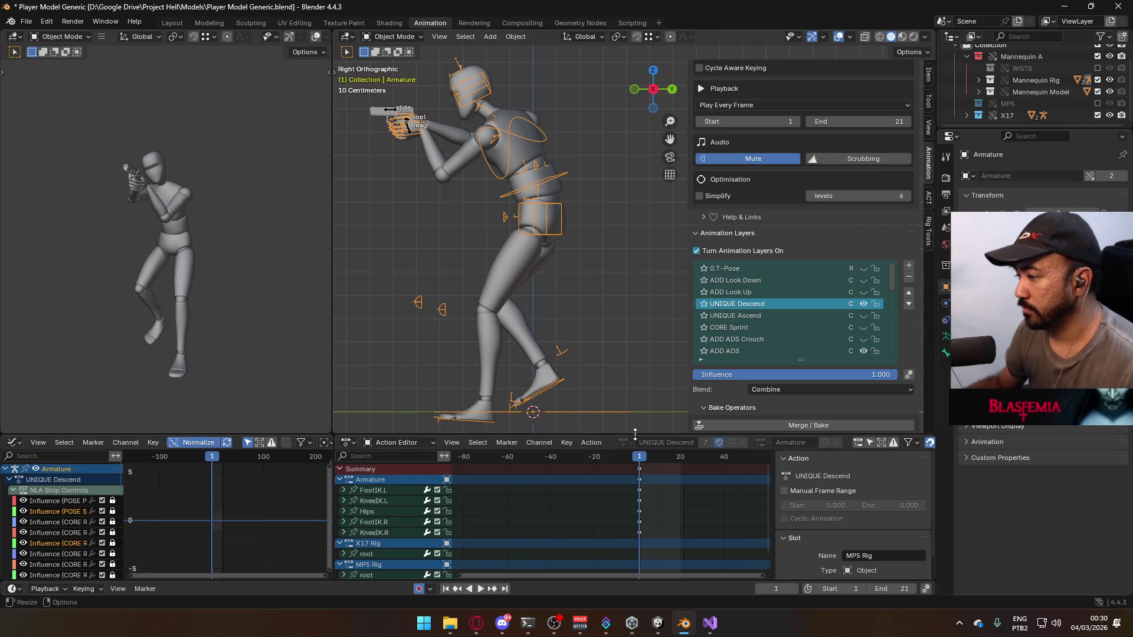
{"action": "key", "text": "space"}
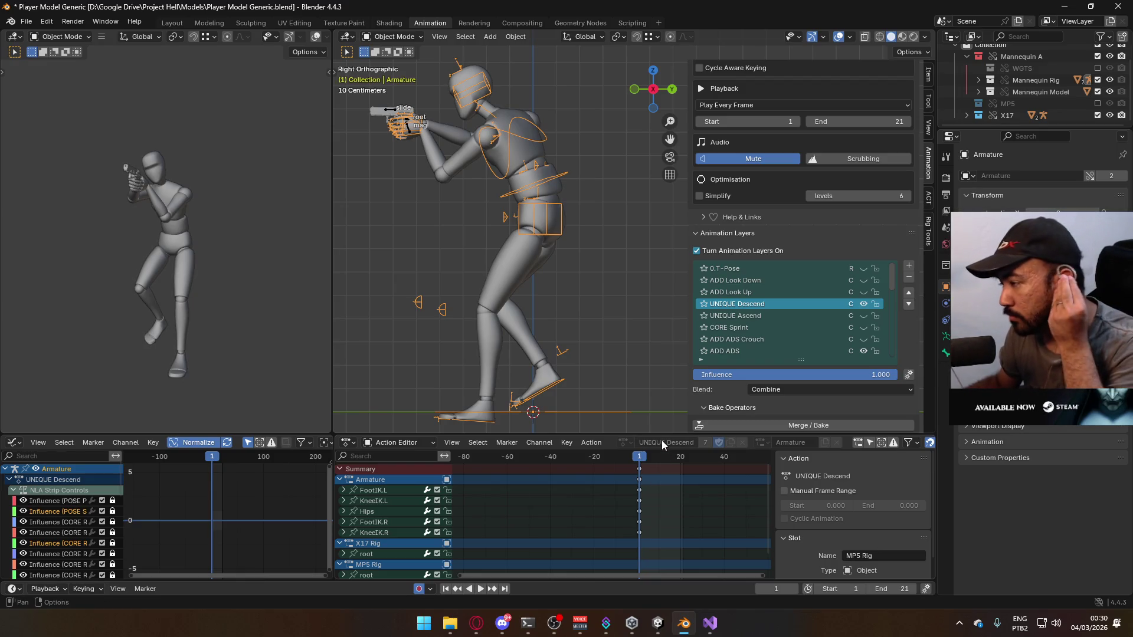
{"action": "left_click", "coordinate": [547, 265]}
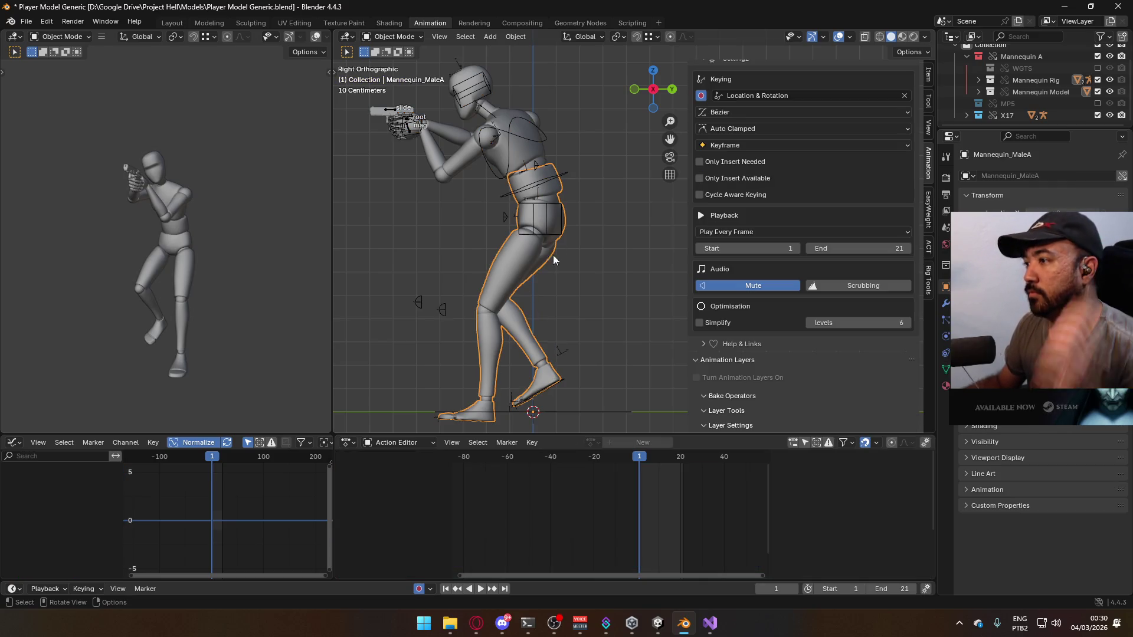
Select the mannequin meshes, save, and export FBX as 'Model@ADS Sidearm Descend Single.fbx'
{"action": "left_click", "coordinate": [542, 212], "text": "shift"}
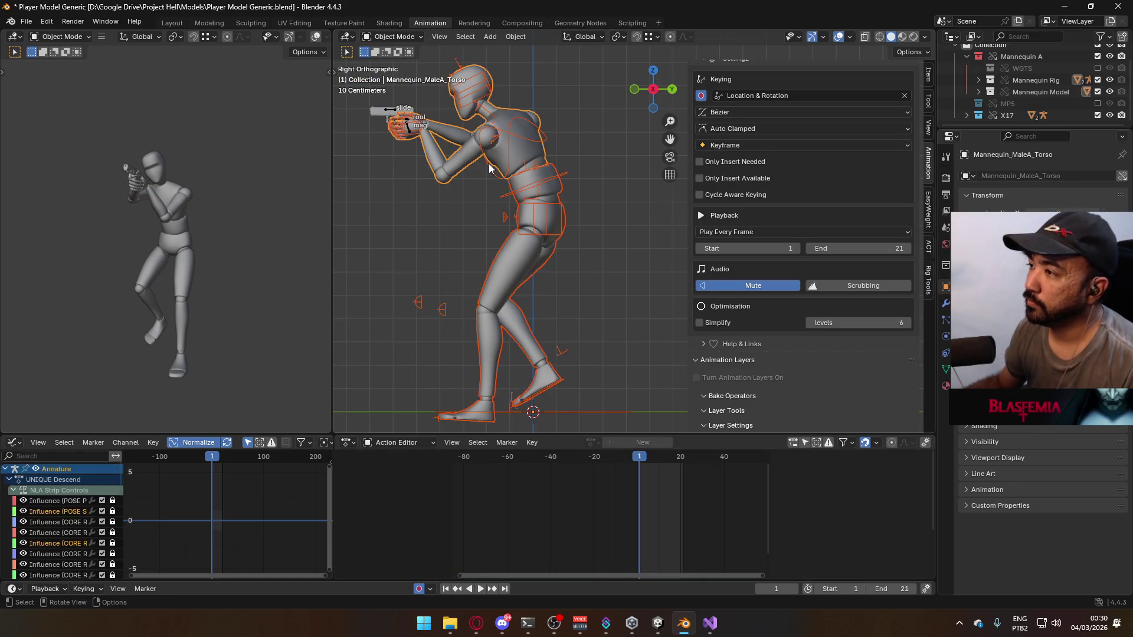
{"action": "key", "text": "ctrl+s"}
{"action": "left_click", "coordinate": [30, 22]}
{"action": "mouse_move", "coordinate": [116, 203]}
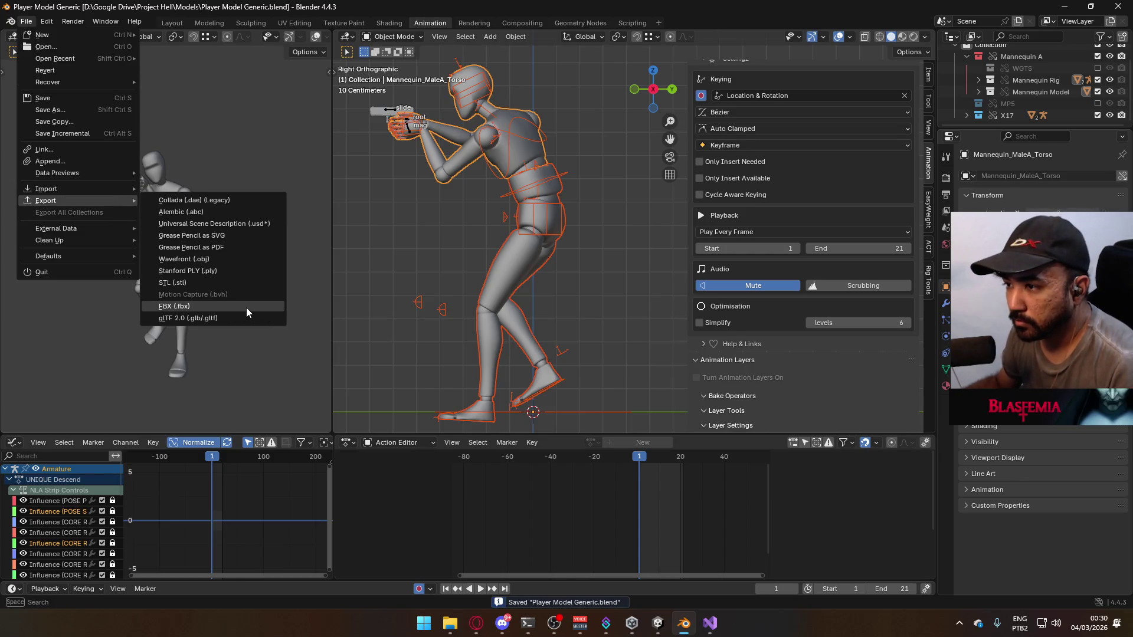
{"action": "left_click", "coordinate": [246, 307]}
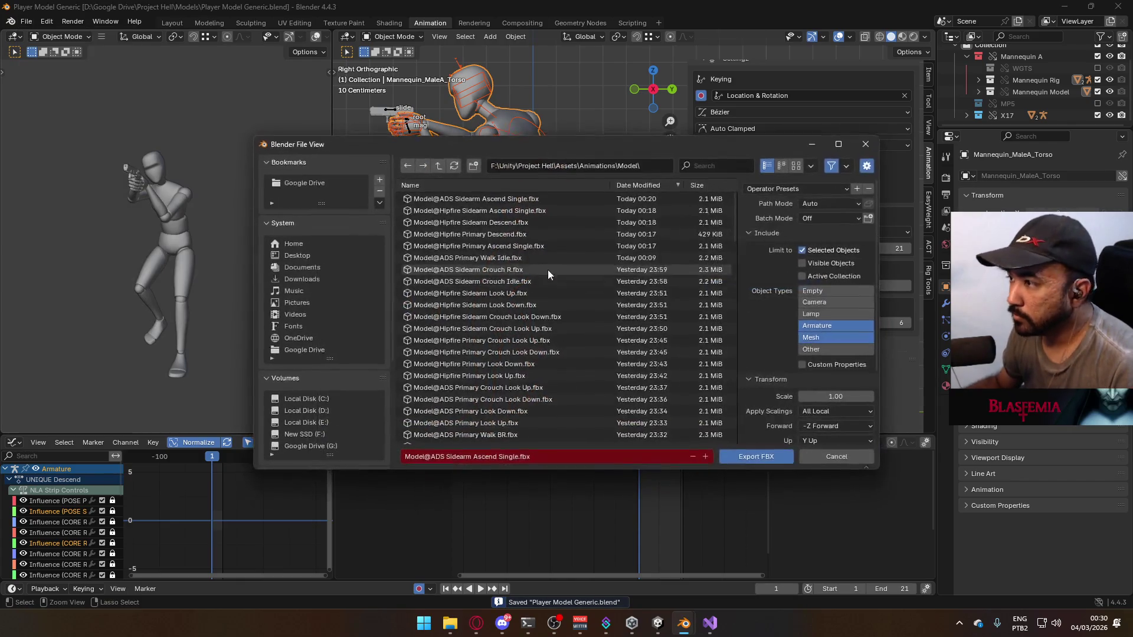
{"action": "left_click", "coordinate": [562, 201]}
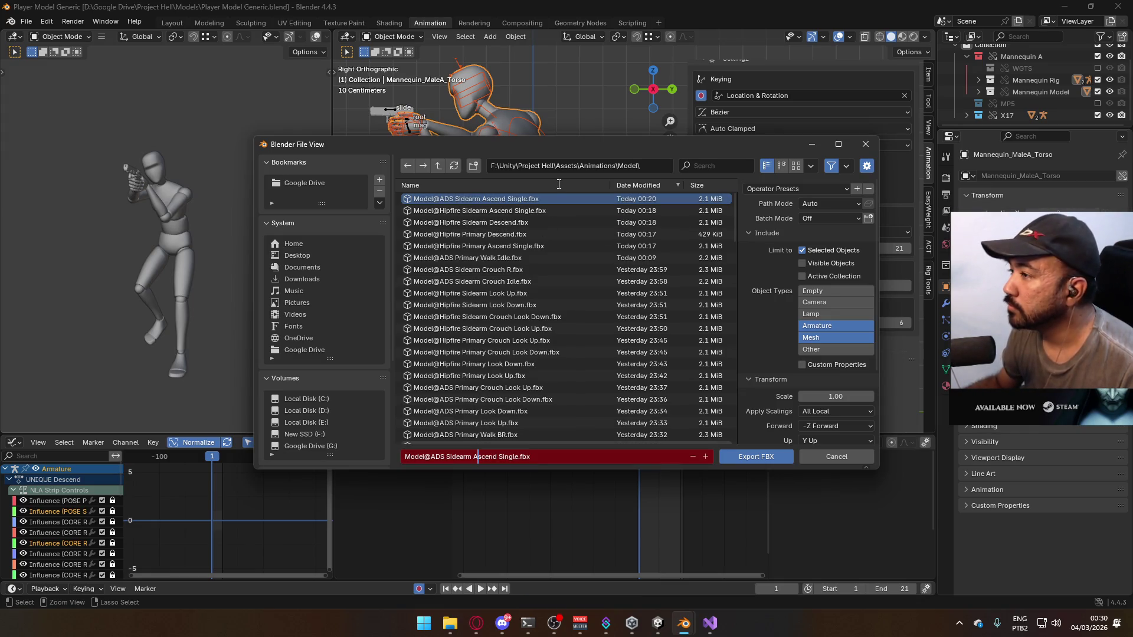
{"action": "mouse_move", "coordinate": [576, 155]}
{"action": "left_mouse_down"}
{"action": "mouse_move", "coordinate": [607, 345]}
{"action": "mouse_move", "coordinate": [524, 154]}
{"action": "mouse_move", "coordinate": [512, 158]}
{"action": "left_mouse_up"}
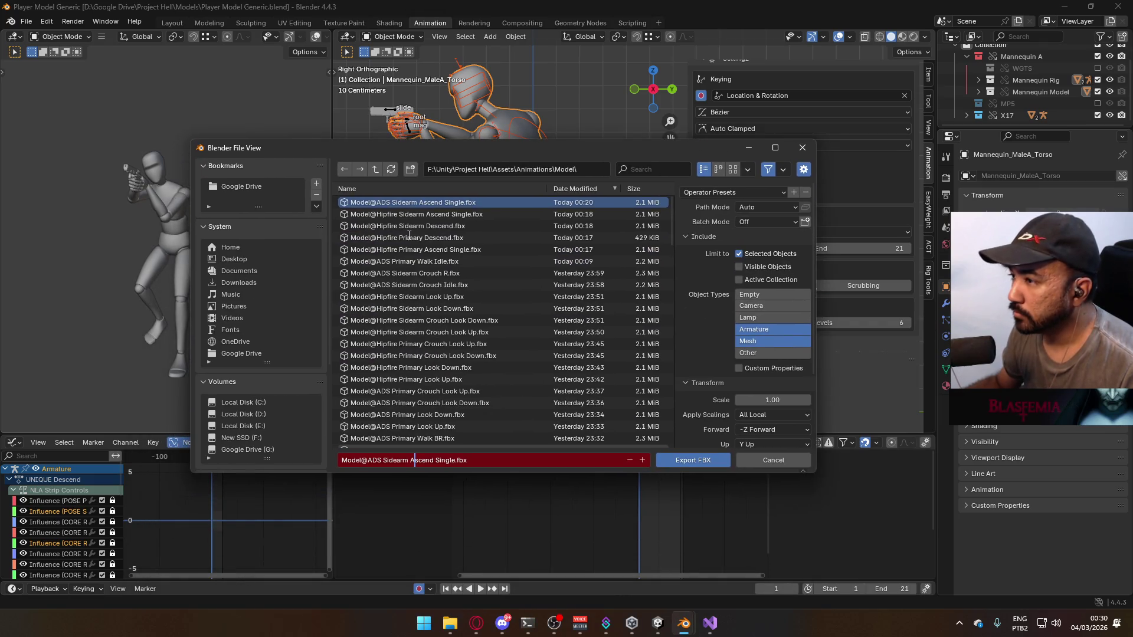
{"action": "double_click", "coordinate": [419, 461]}
{"action": "type", "text": "De"}
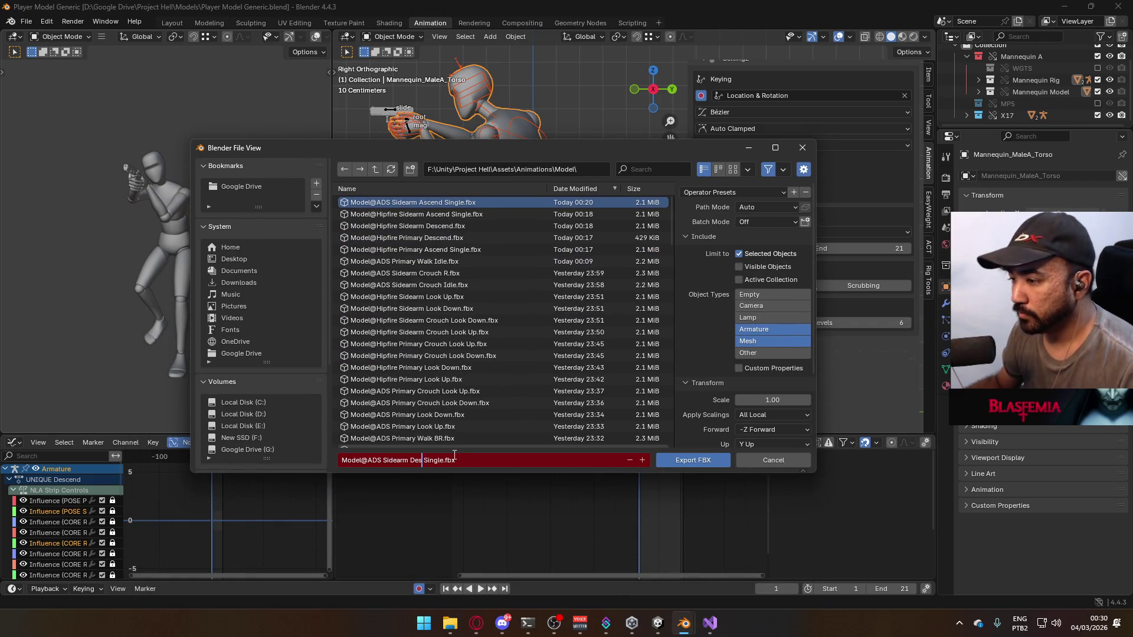
{"action": "type", "text": "cend"}
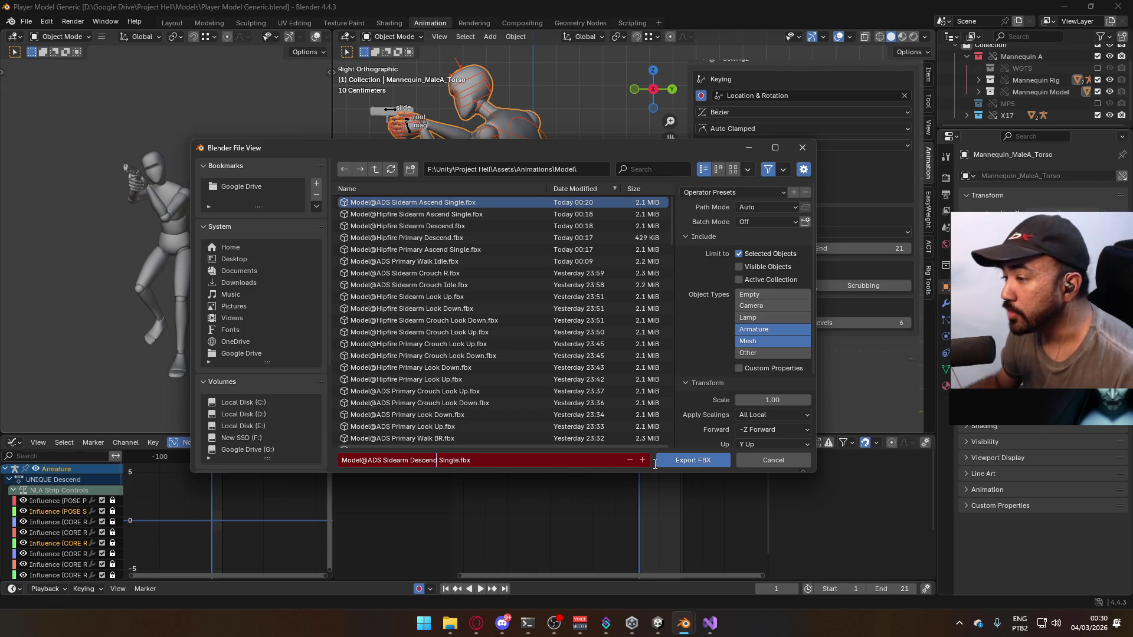
{"action": "left_click", "coordinate": [693, 460]}
Bring Opera GX forward maximized and enter 'sas operator saves hotel' in a new tab
{"action": "left_click", "coordinate": [476, 623]}
{"action": "double_click", "coordinate": [885, 43]}
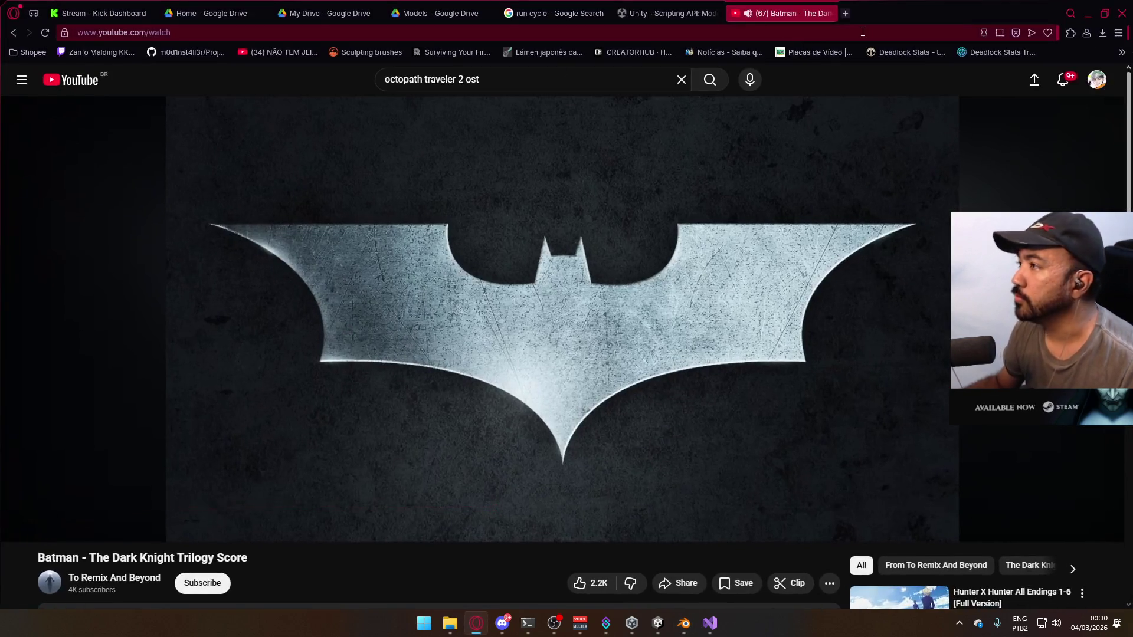
{"action": "left_click", "coordinate": [844, 15]}
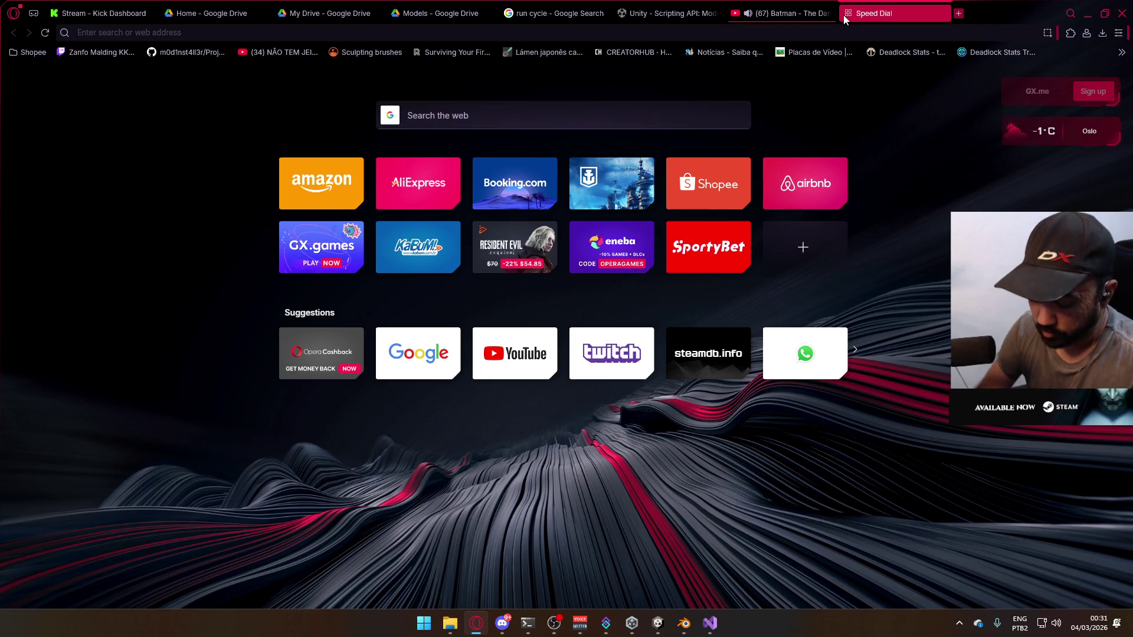
{"action": "type", "text": "sas operat"}
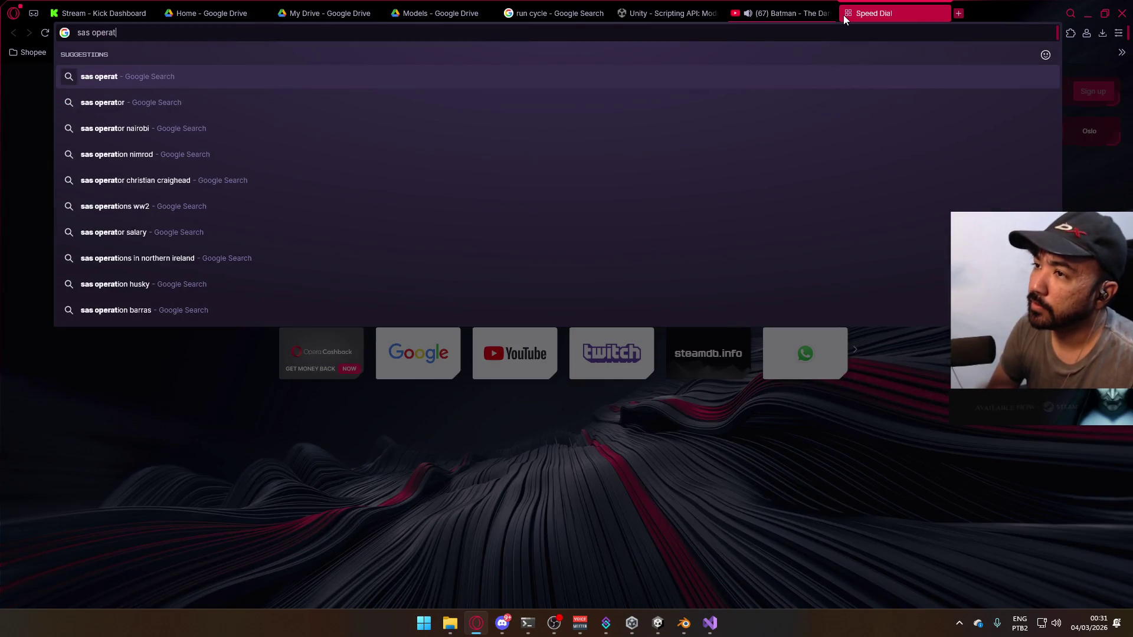
{"action": "type", "text": "or saves hotel"}
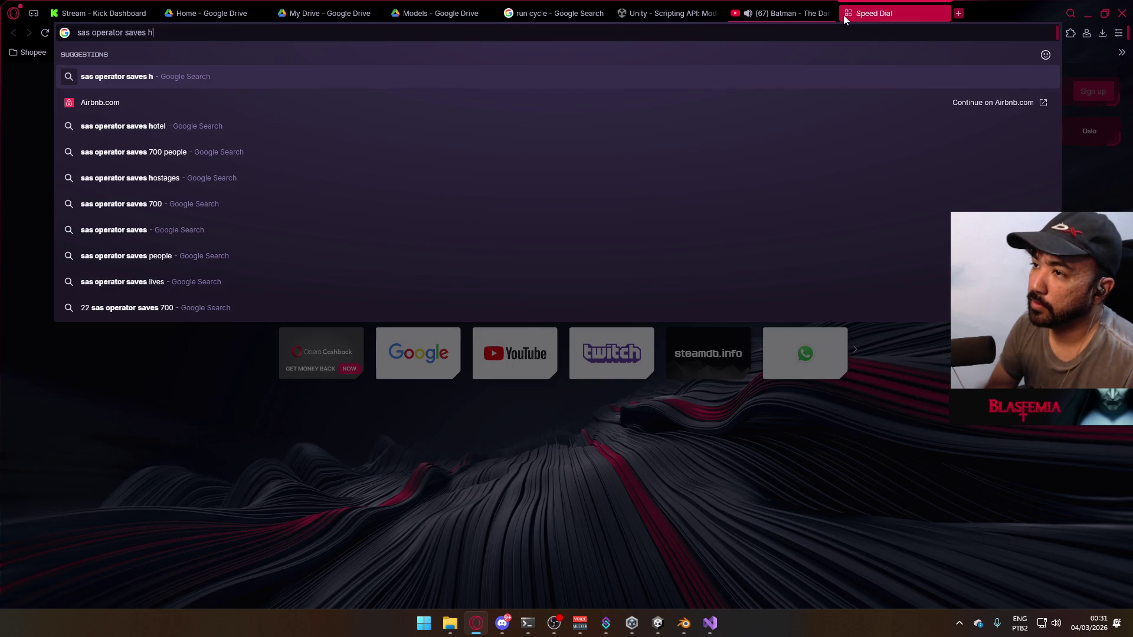
Browse Google image results for 'sas operator saves hotel', close the tab, and return to Blender
{"action": "key", "text": "Return"}
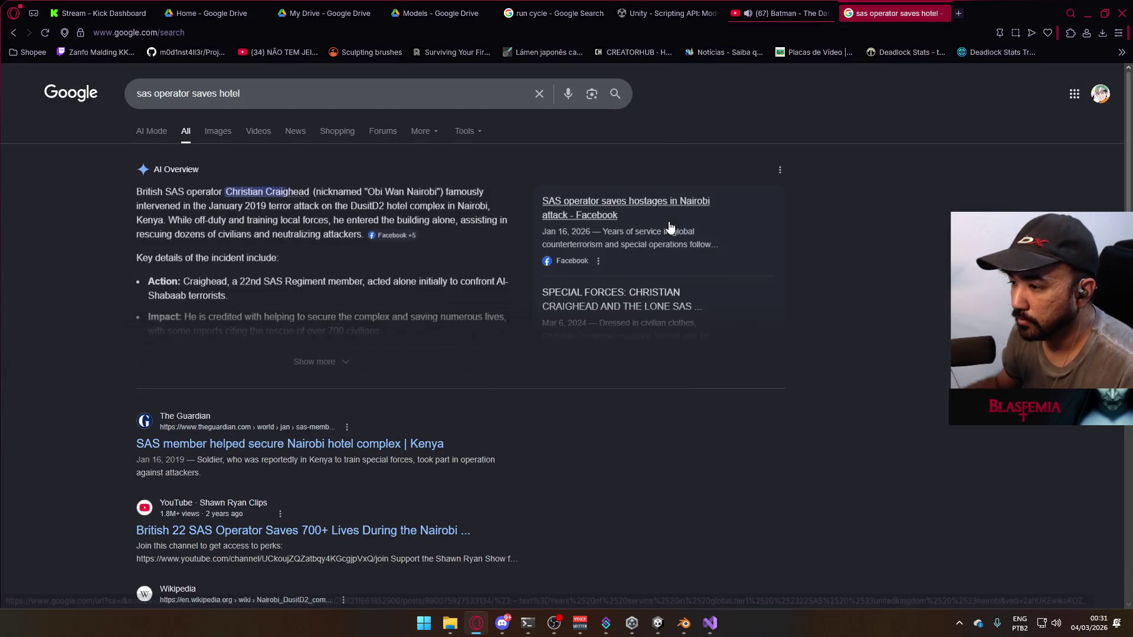
{"action": "left_click", "coordinate": [218, 131]}
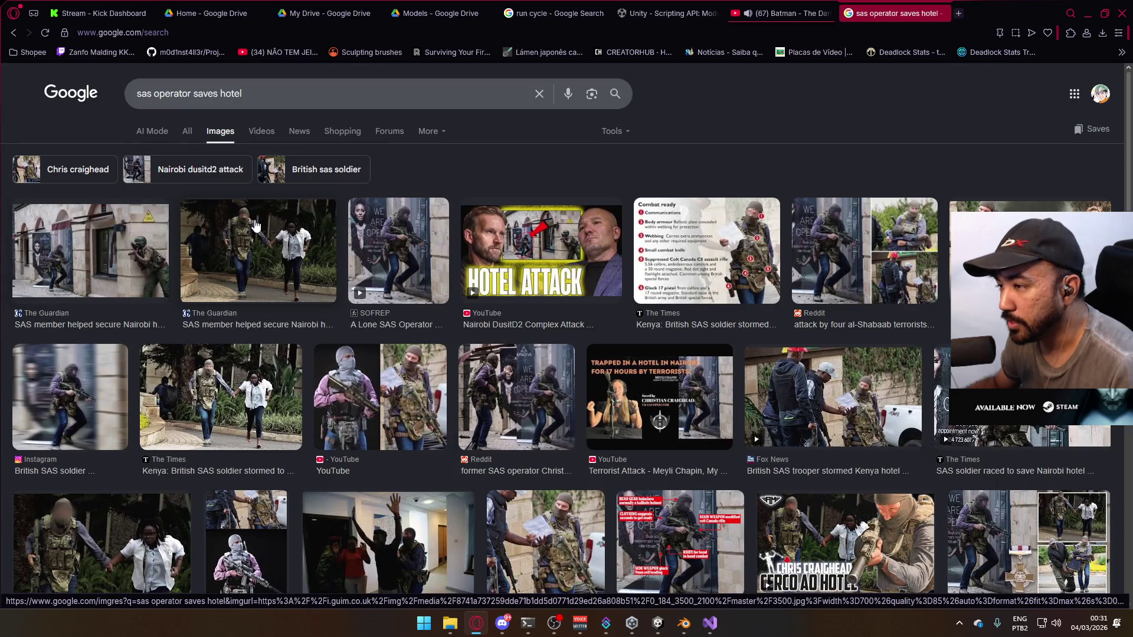
{"action": "scroll", "coordinate": [280, 282], "scroll_direction": "down", "scroll_amount": 2}
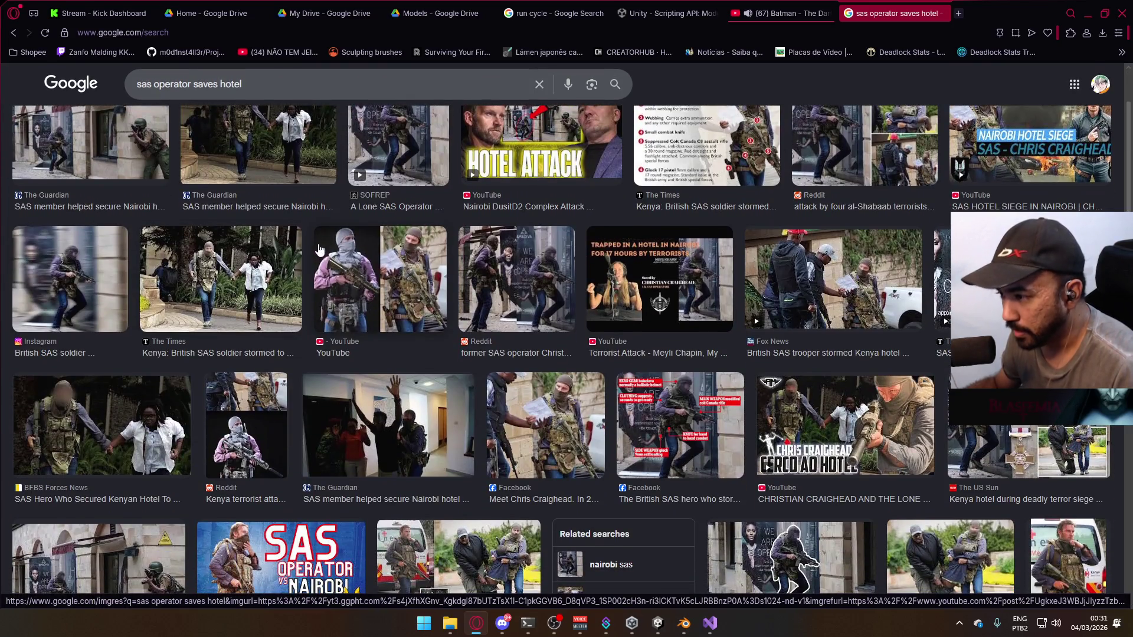
{"action": "left_click", "coordinate": [959, 13]}
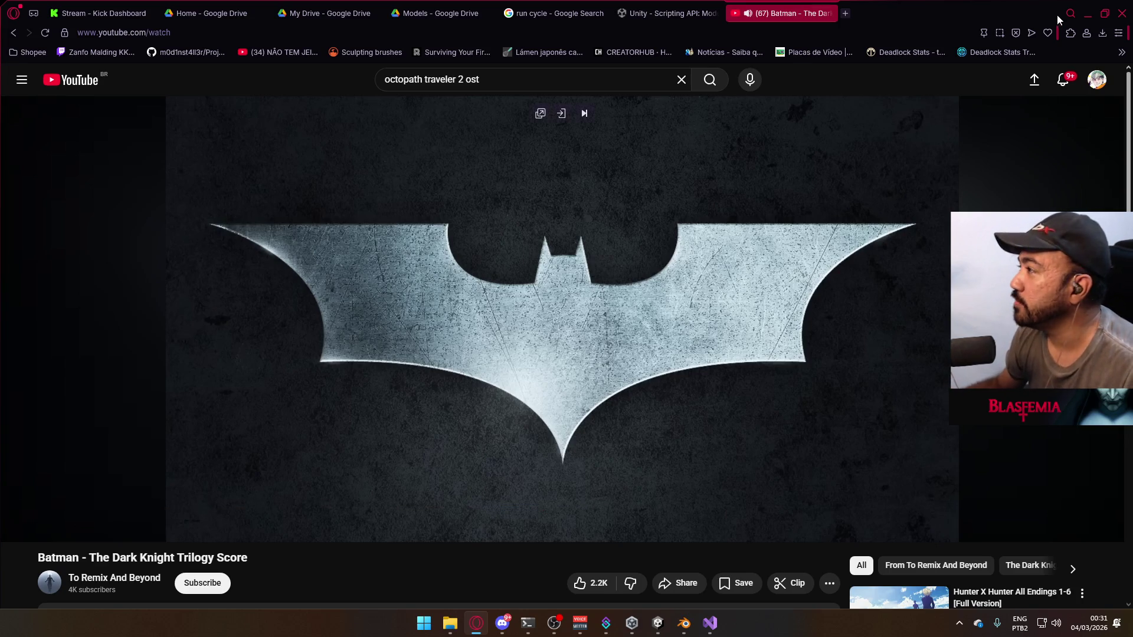
{"action": "left_click", "coordinate": [1088, 13]}
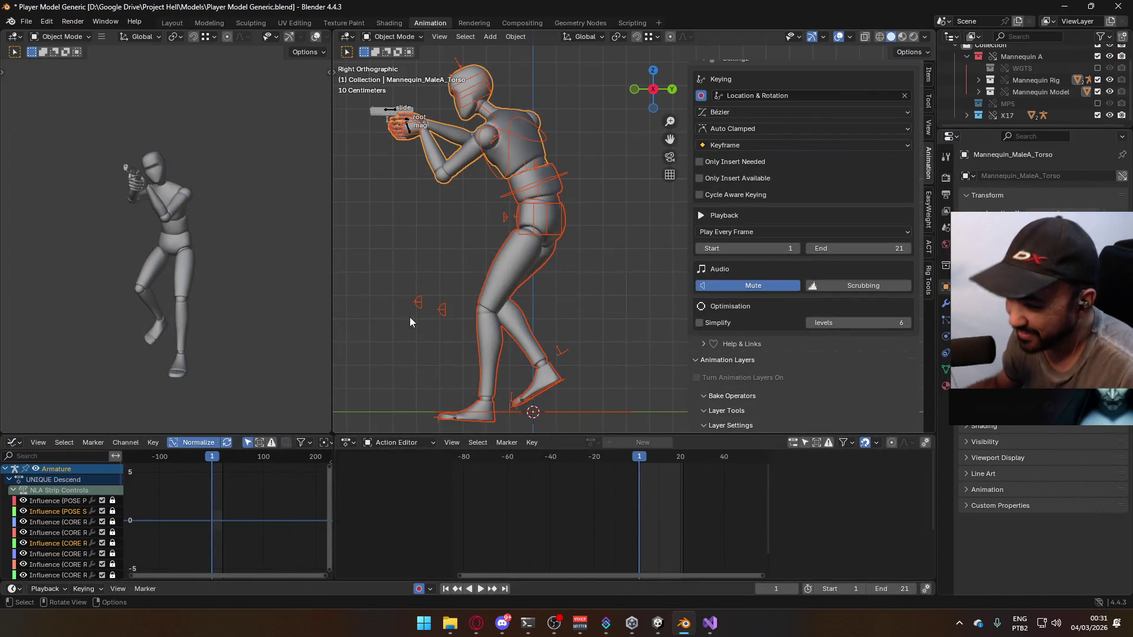
Select the rig armature, preview the UNIQUE Descend animation, and save the blend file
{"action": "left_click", "coordinate": [545, 212]}
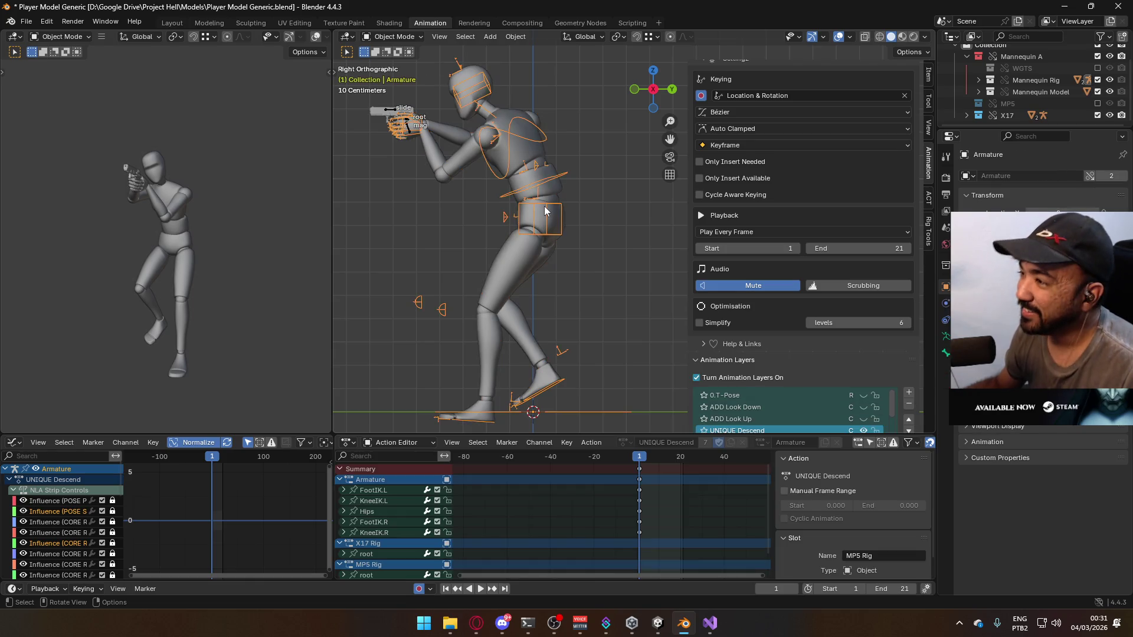
{"action": "scroll", "coordinate": [793, 300], "scroll_direction": "down", "scroll_amount": 3}
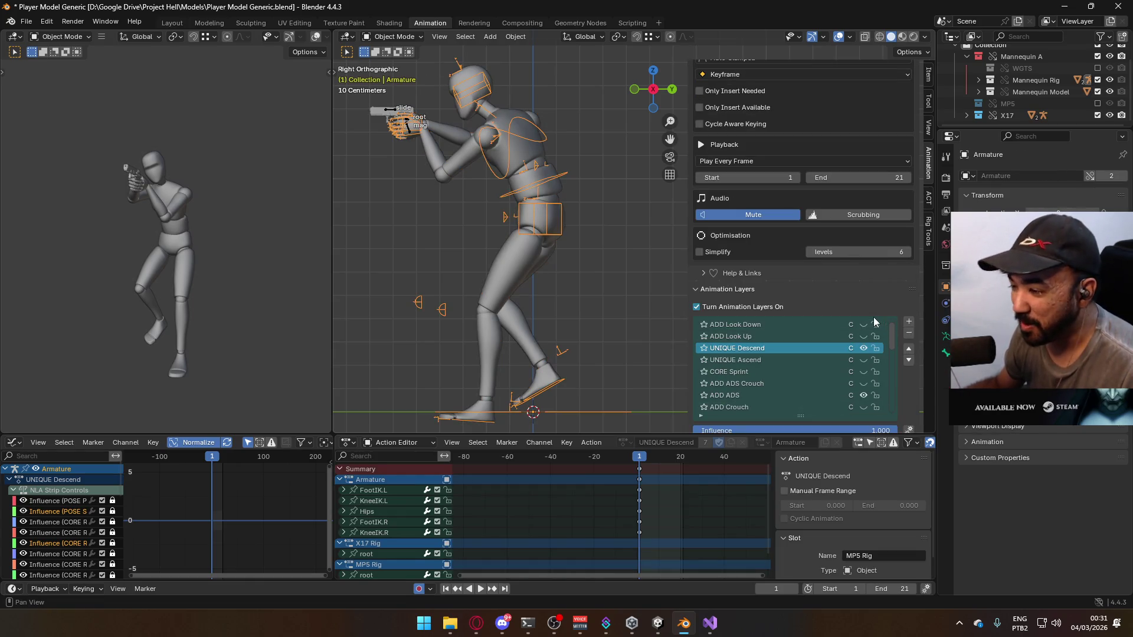
{"action": "key", "text": "space"}
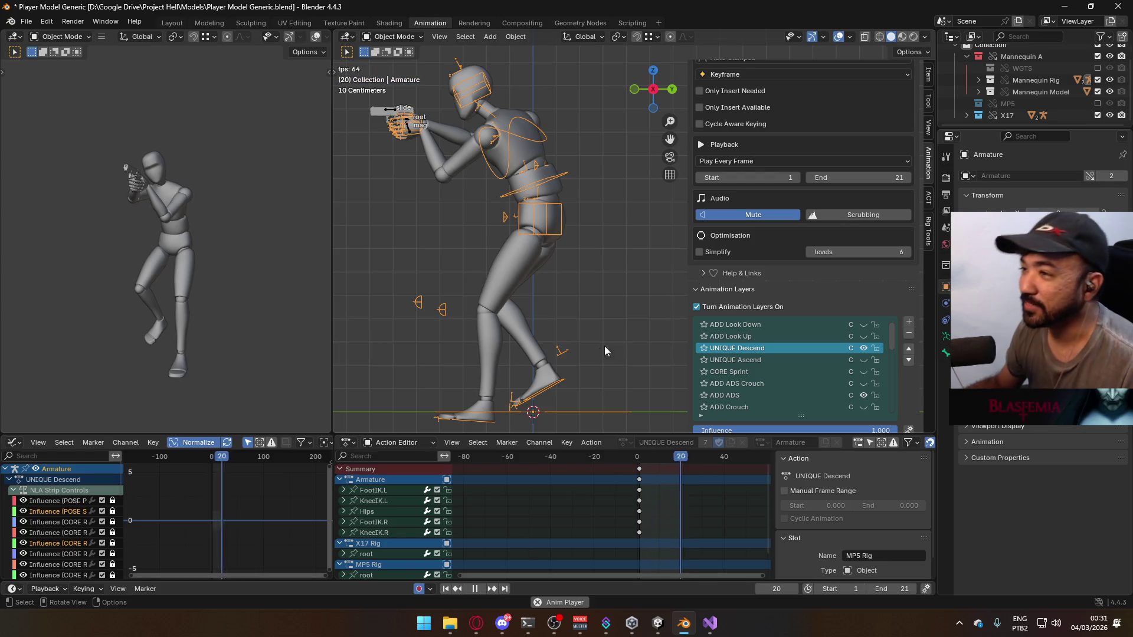
{"action": "key", "text": "Escape"}
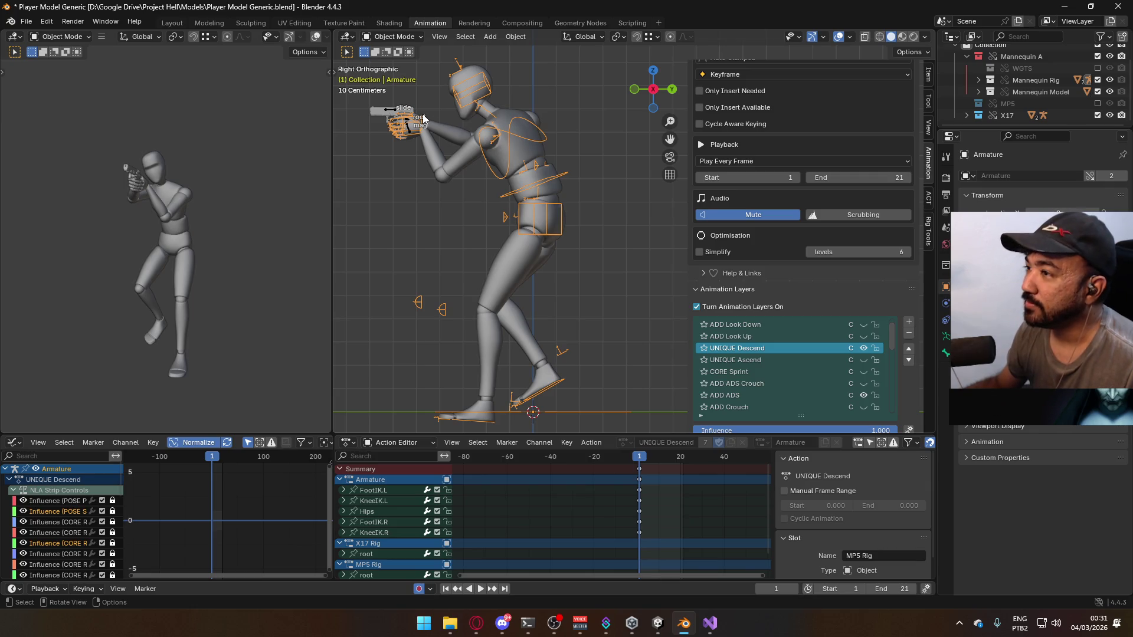
{"action": "key", "text": "ctrl+s"}
Open the FBX export window, cancel it without exporting, and select the X17 sidearm rig
{"action": "left_click", "coordinate": [26, 21]}
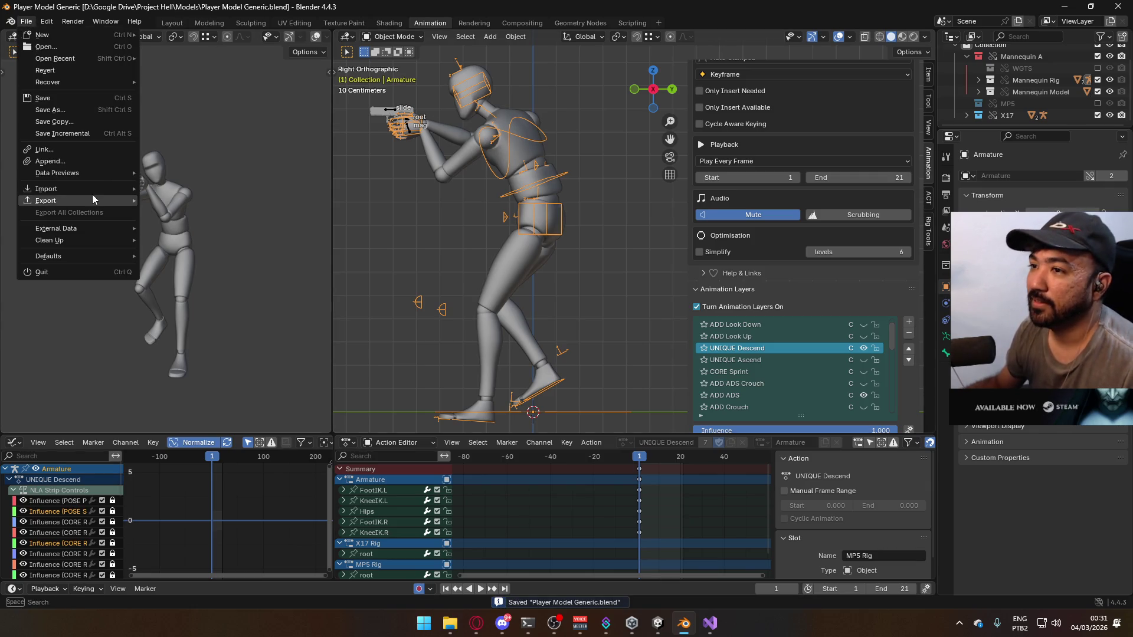
{"action": "mouse_move", "coordinate": [92, 201]}
{"action": "left_click", "coordinate": [196, 306]}
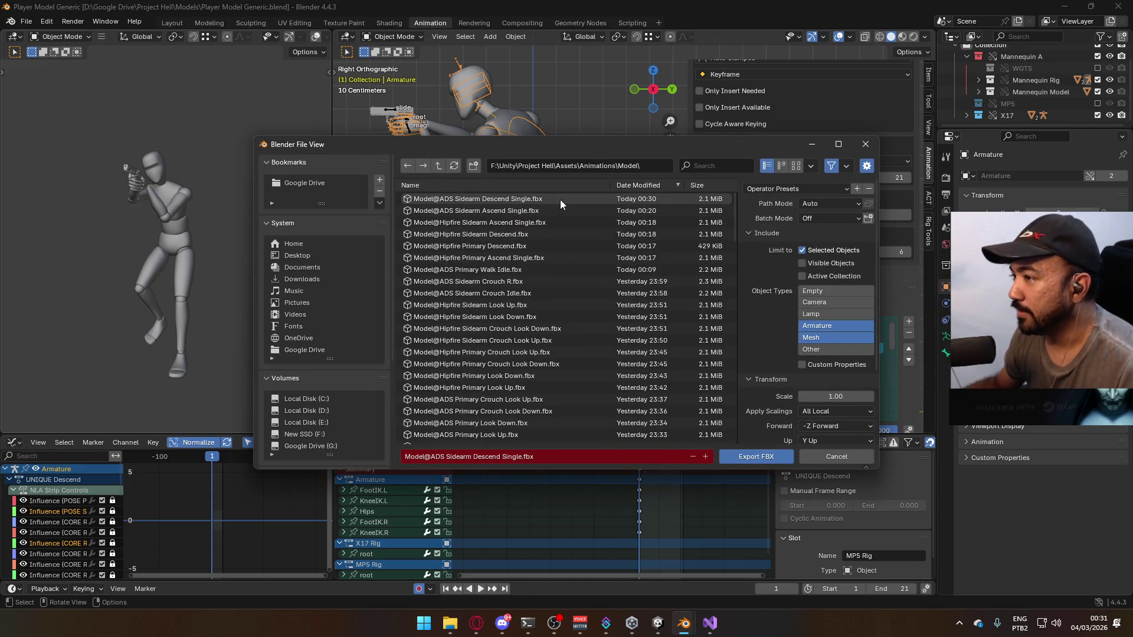
{"action": "left_click", "coordinate": [864, 144]}
{"action": "left_click", "coordinate": [413, 134]}
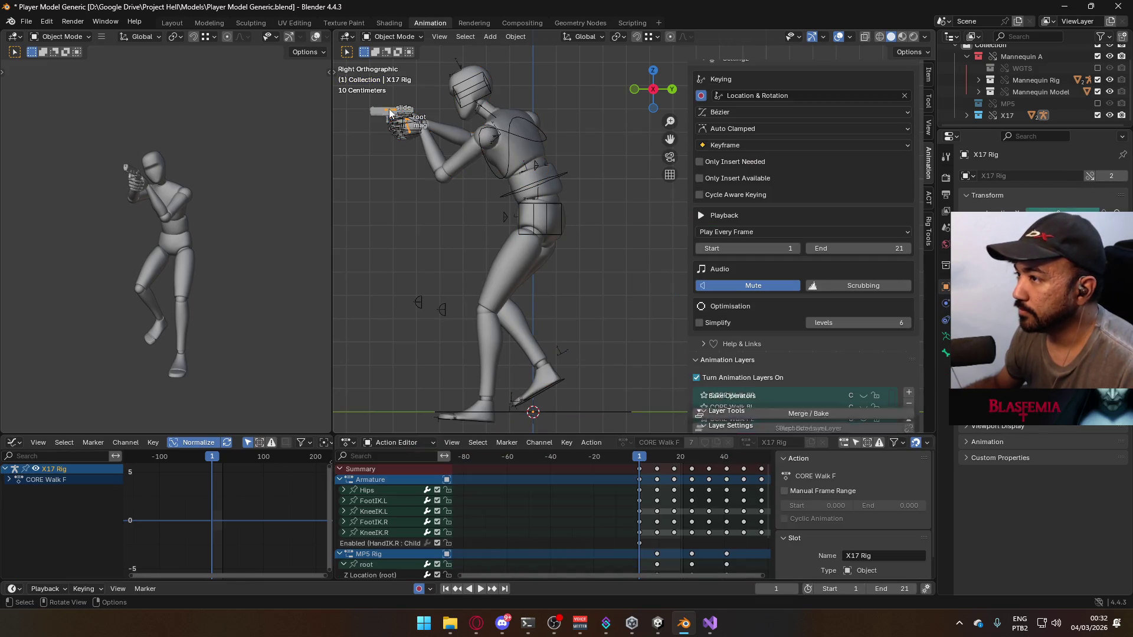
Re-enable and expand the MP5 collection in the Outliner, making MP5 Rig the active object
{"action": "scroll", "coordinate": [867, 310], "scroll_direction": "down", "scroll_amount": 3}
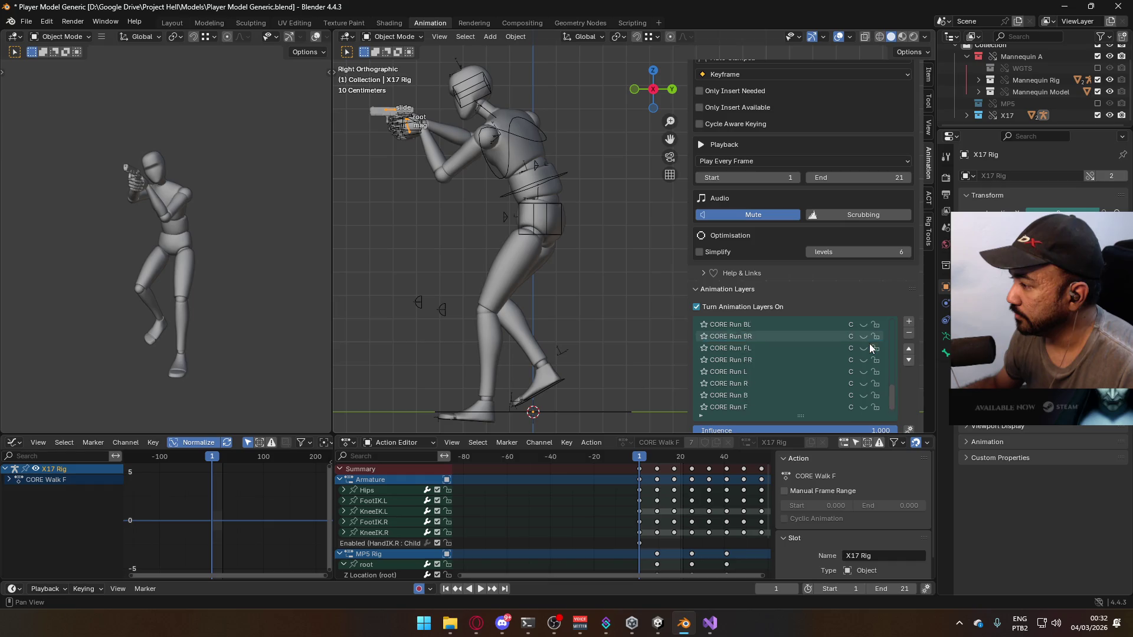
{"action": "scroll", "coordinate": [869, 343], "scroll_direction": "down", "scroll_amount": 2}
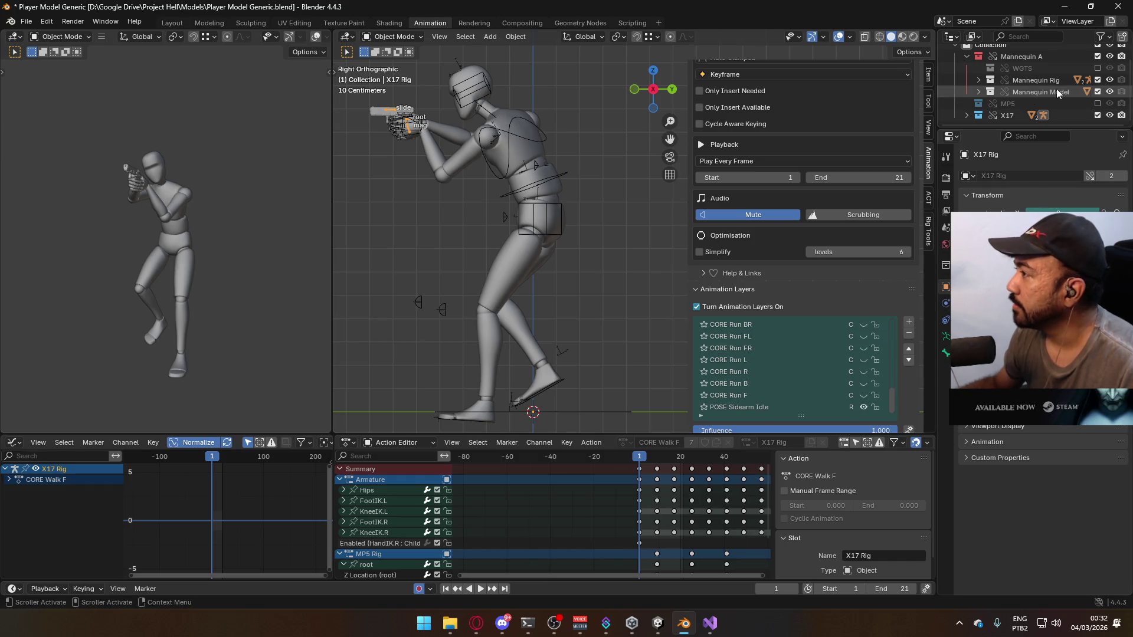
{"action": "left_click", "coordinate": [1096, 104]}
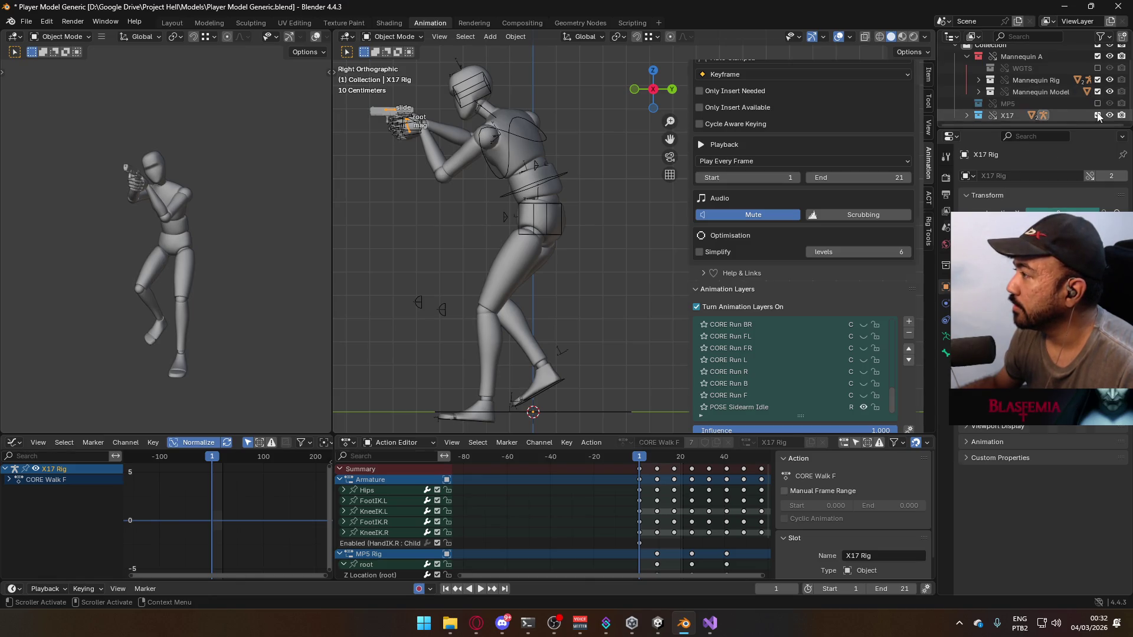
{"action": "left_click", "coordinate": [482, 139]}
{"action": "left_click", "coordinate": [412, 154]}
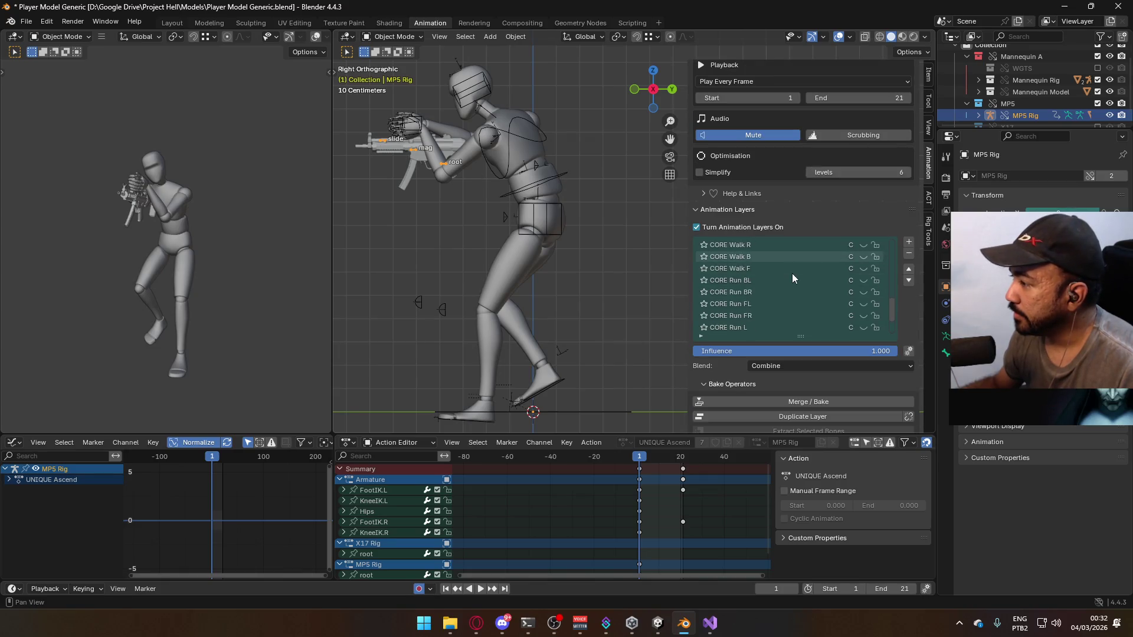
{"action": "scroll", "coordinate": [820, 283], "scroll_direction": "down", "scroll_amount": 4}
{"action": "scroll", "coordinate": [843, 319], "scroll_direction": "up", "scroll_amount": 10}
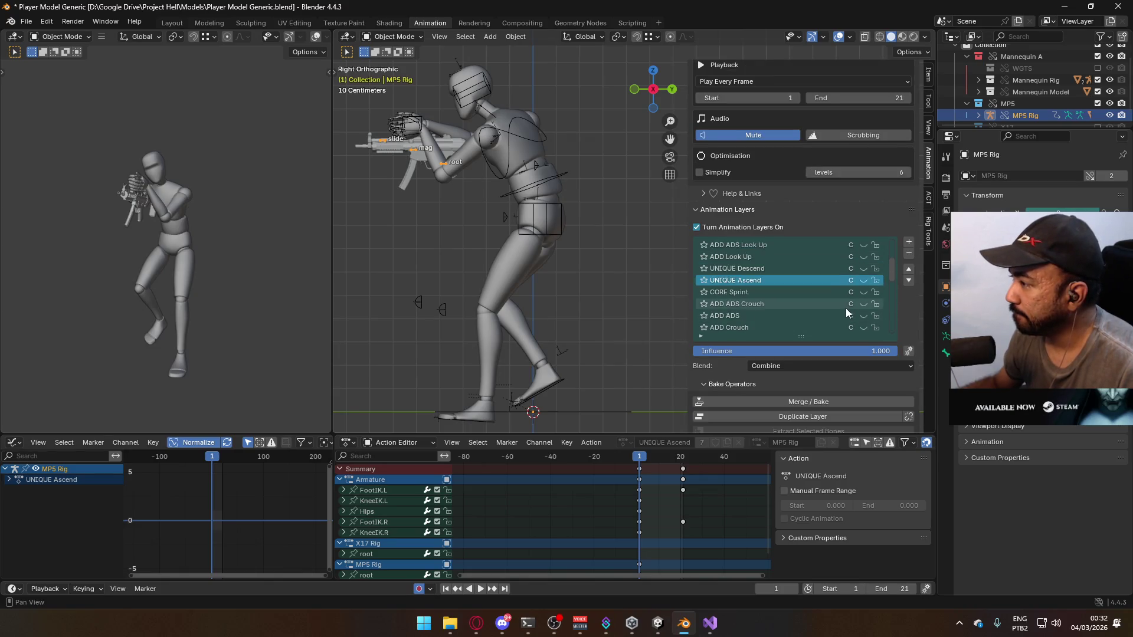
{"action": "scroll", "coordinate": [797, 267], "scroll_direction": "down", "scroll_amount": 2}
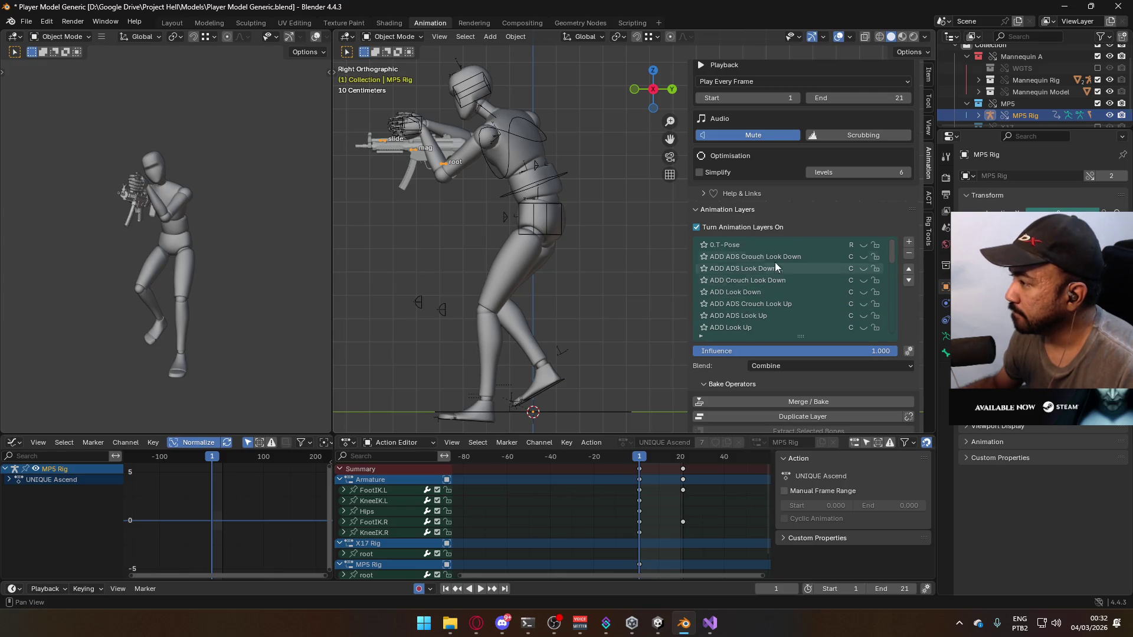
{"action": "scroll", "coordinate": [798, 268], "scroll_direction": "down", "scroll_amount": 5}
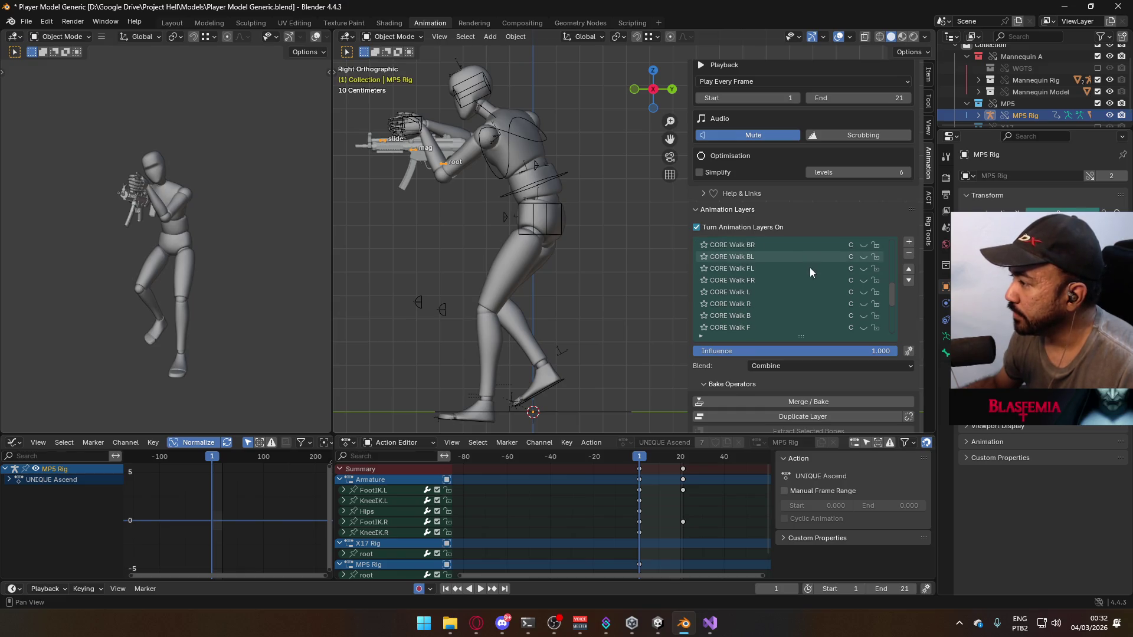
Turn on the MP5 Rig's ADD ADS animation layer, then select the mannequin armature
{"action": "left_click", "coordinate": [511, 155]}
{"action": "scroll", "coordinate": [842, 288], "scroll_direction": "down", "scroll_amount": 8}
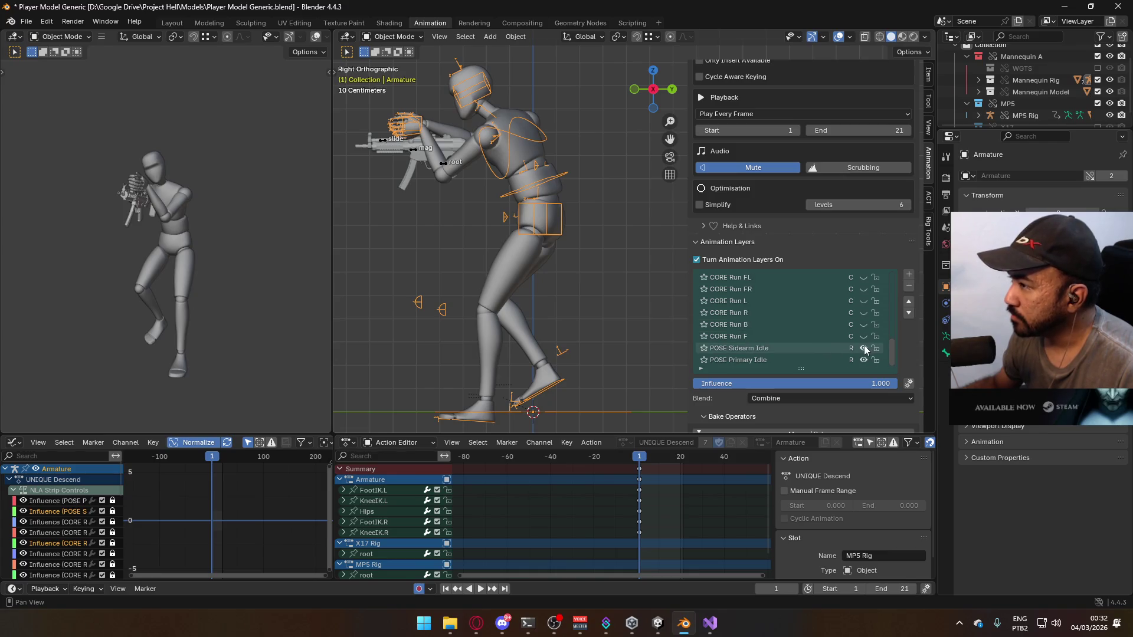
{"action": "left_click", "coordinate": [448, 172]}
{"action": "scroll", "coordinate": [824, 310], "scroll_direction": "up", "scroll_amount": 3}
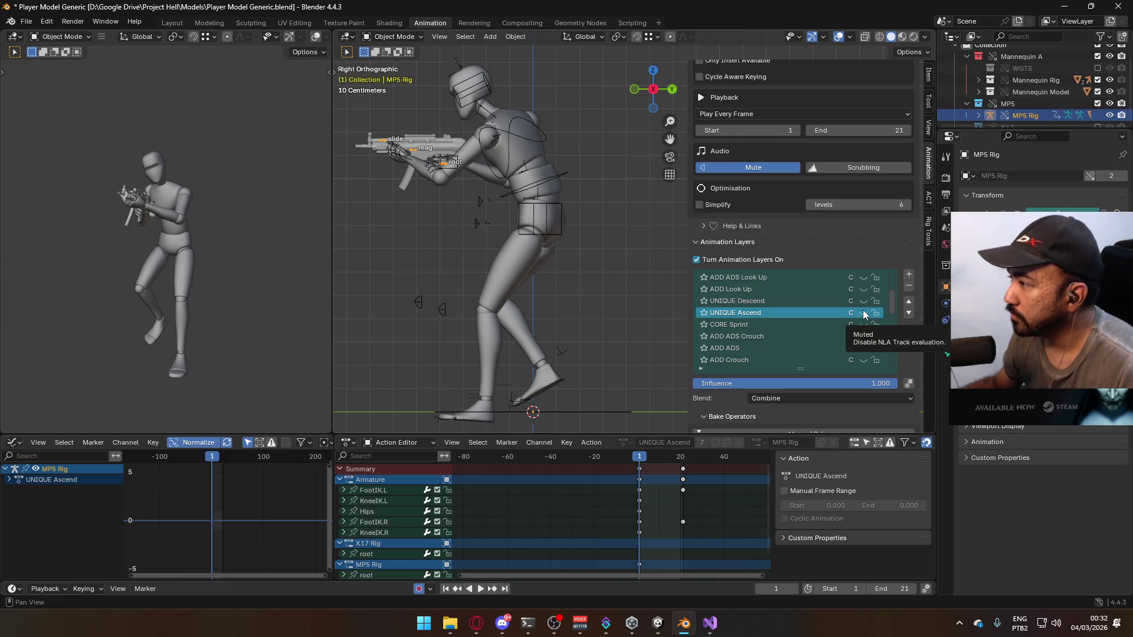
{"action": "scroll", "coordinate": [835, 300], "scroll_direction": "up", "scroll_amount": 3}
{"action": "scroll", "coordinate": [834, 301], "scroll_direction": "up", "scroll_amount": 3}
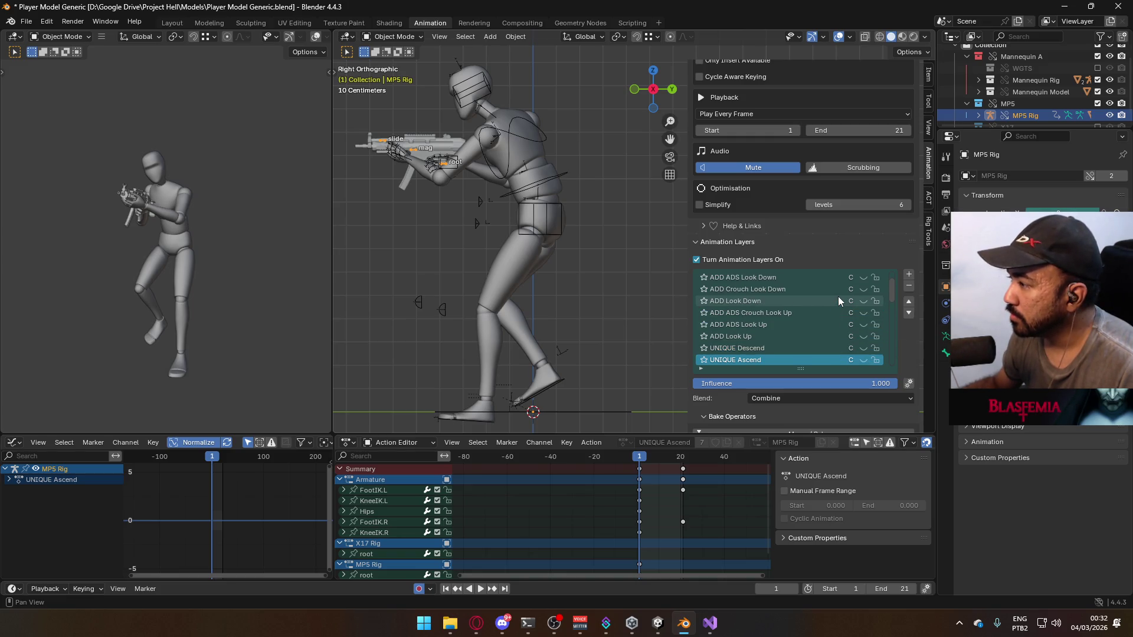
{"action": "scroll", "coordinate": [768, 290], "scroll_direction": "down", "scroll_amount": 8}
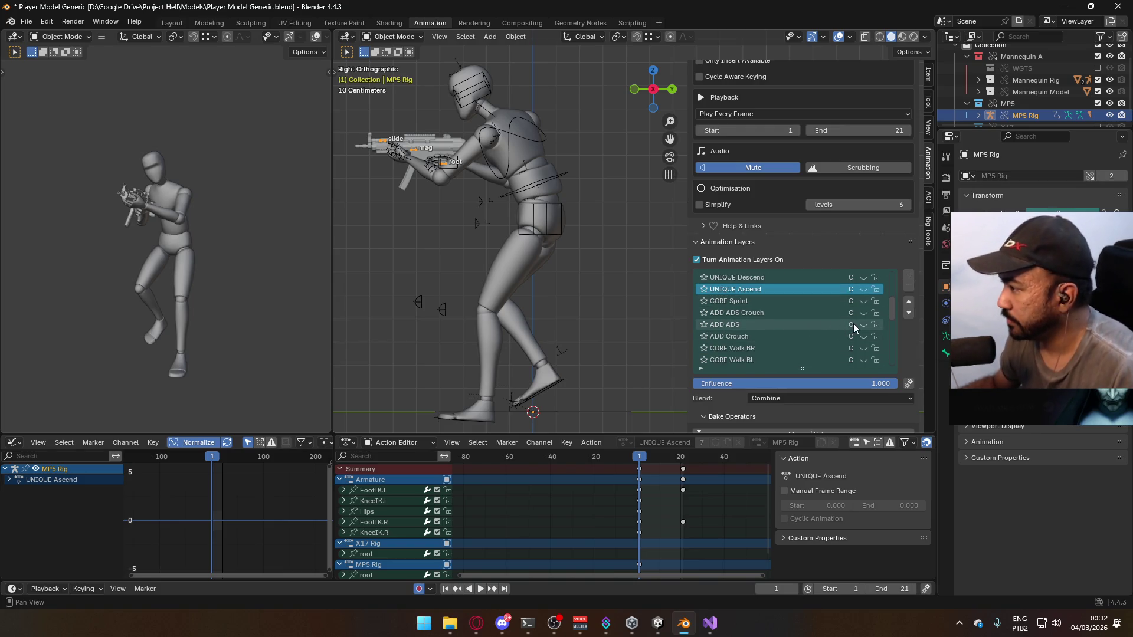
{"action": "left_click", "coordinate": [862, 323]}
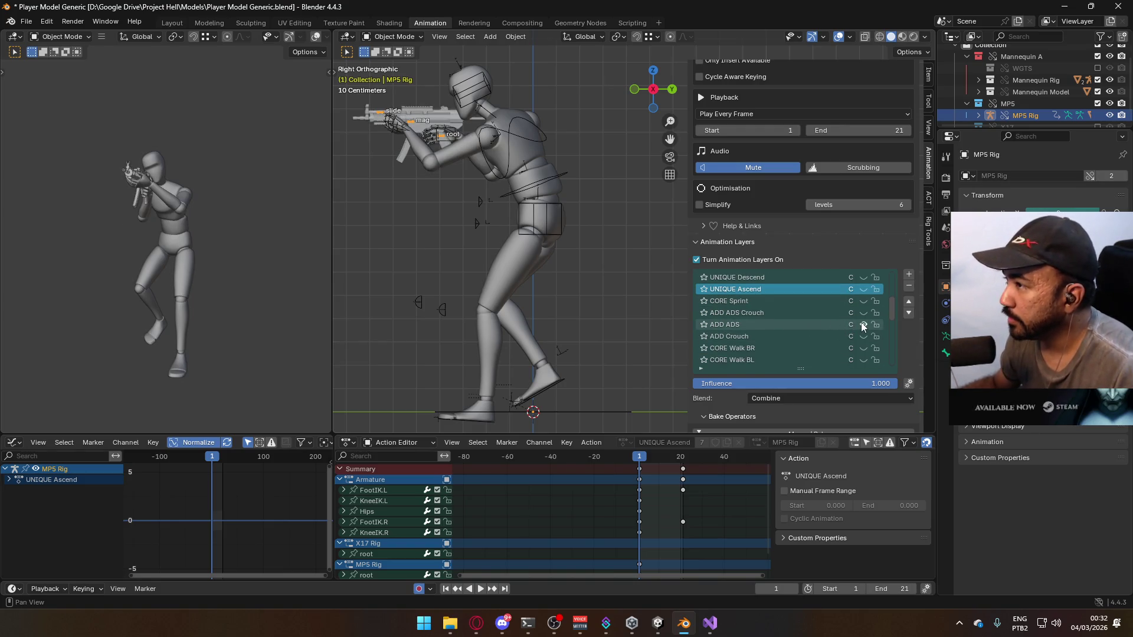
{"action": "left_click", "coordinate": [527, 146]}
{"action": "scroll", "coordinate": [824, 359], "scroll_direction": "up", "scroll_amount": 5}
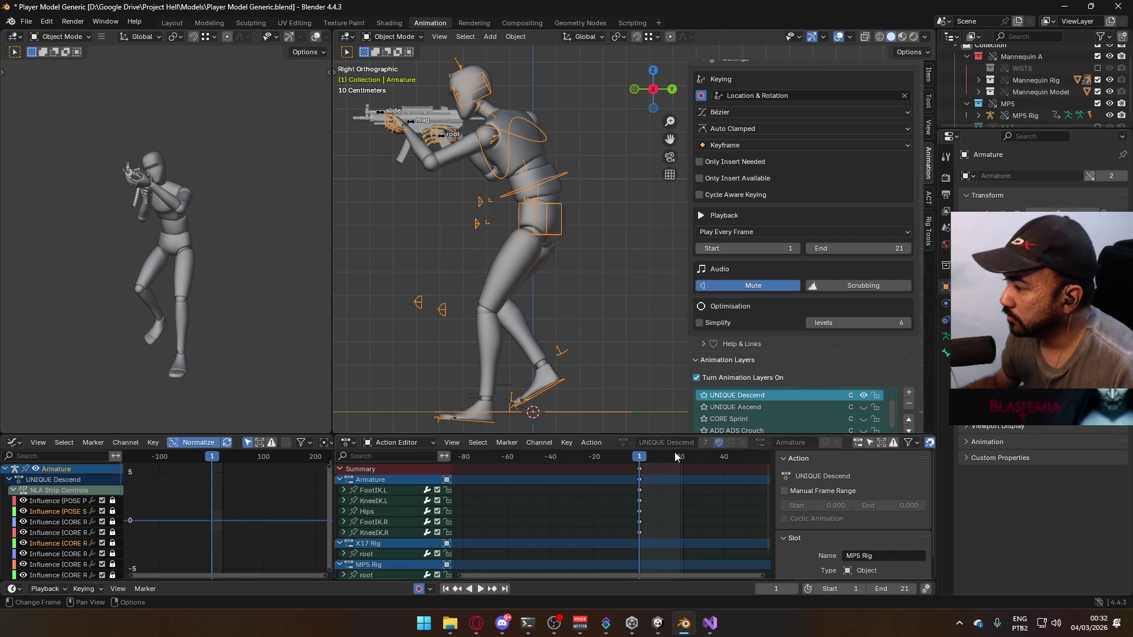
Toggle the UNIQUE Descend layer and scrub the timeline to check the descend pose
{"action": "left_click", "coordinate": [862, 395]}
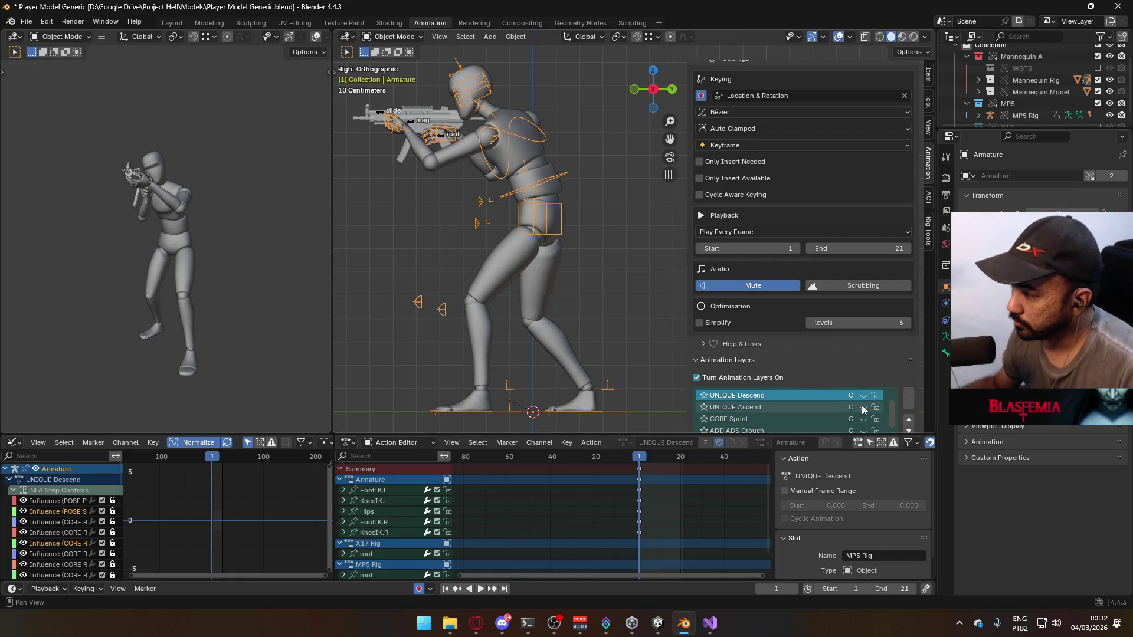
{"action": "left_click", "coordinate": [653, 465]}
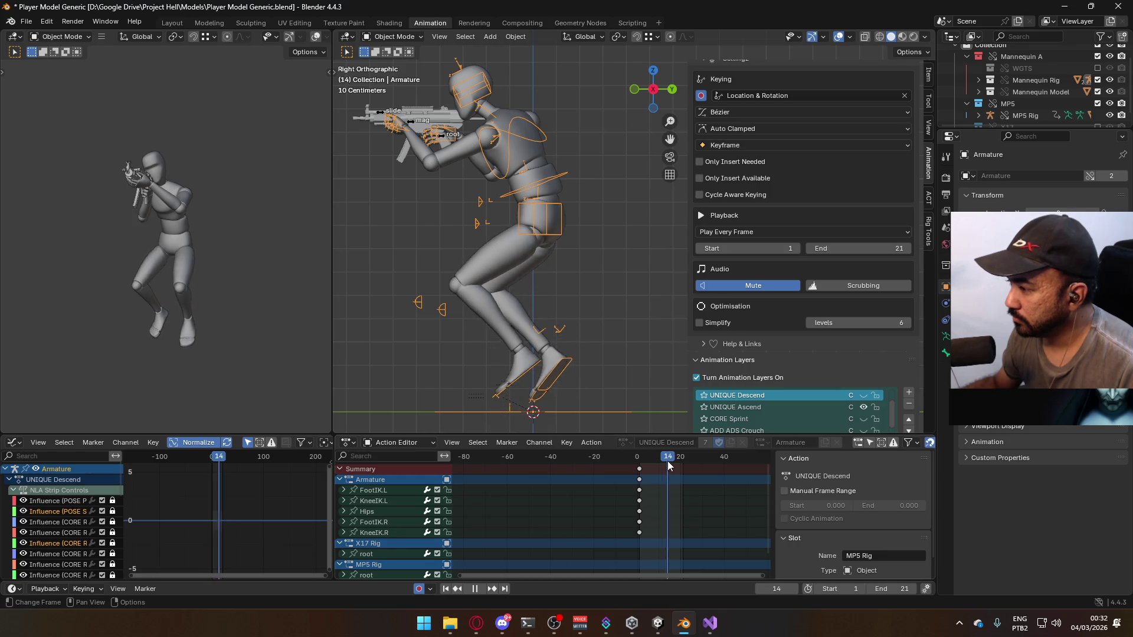
{"action": "key", "text": "Escape"}
Select the mannequin mesh, torso and armature together, save, and replay the animation
{"action": "left_click", "coordinate": [515, 243]}
{"action": "left_click", "coordinate": [516, 155], "text": "shift"}
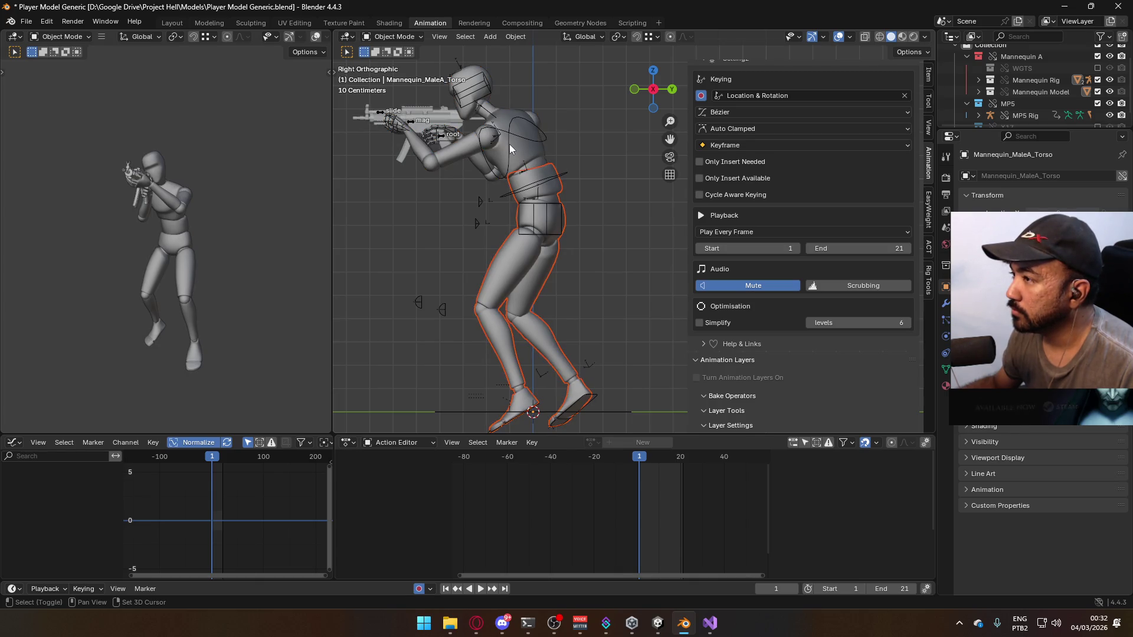
{"action": "left_click", "coordinate": [509, 144], "text": "shift"}
{"action": "left_click", "coordinate": [525, 131], "text": "shift"}
{"action": "key", "text": "ctrl+s"}
{"action": "key", "text": "space"}
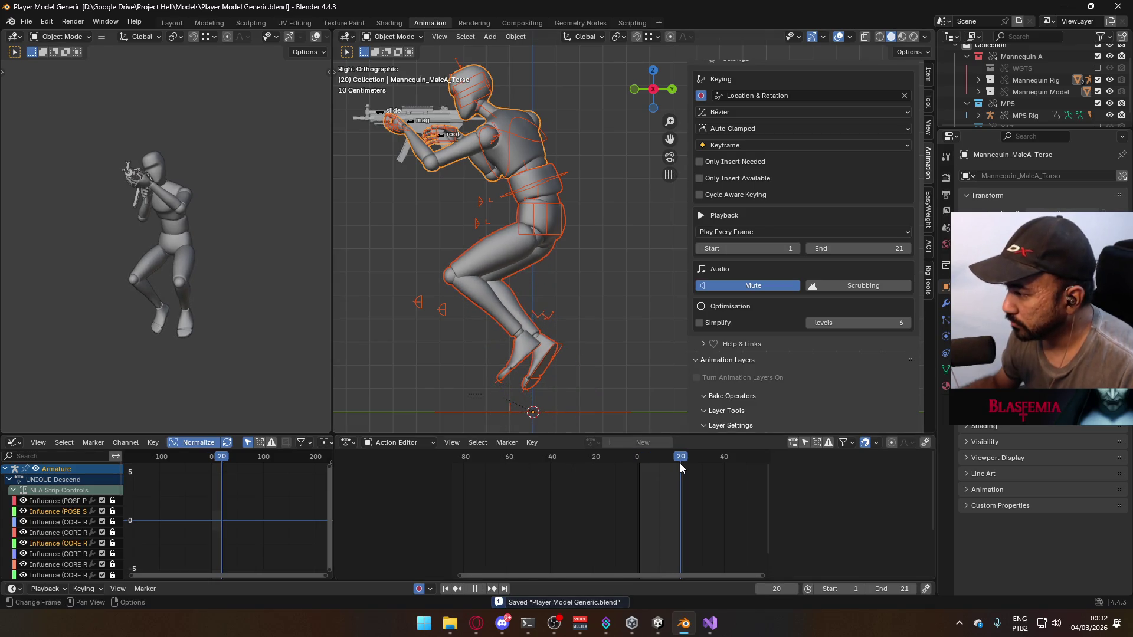
{"action": "key", "text": "Escape"}
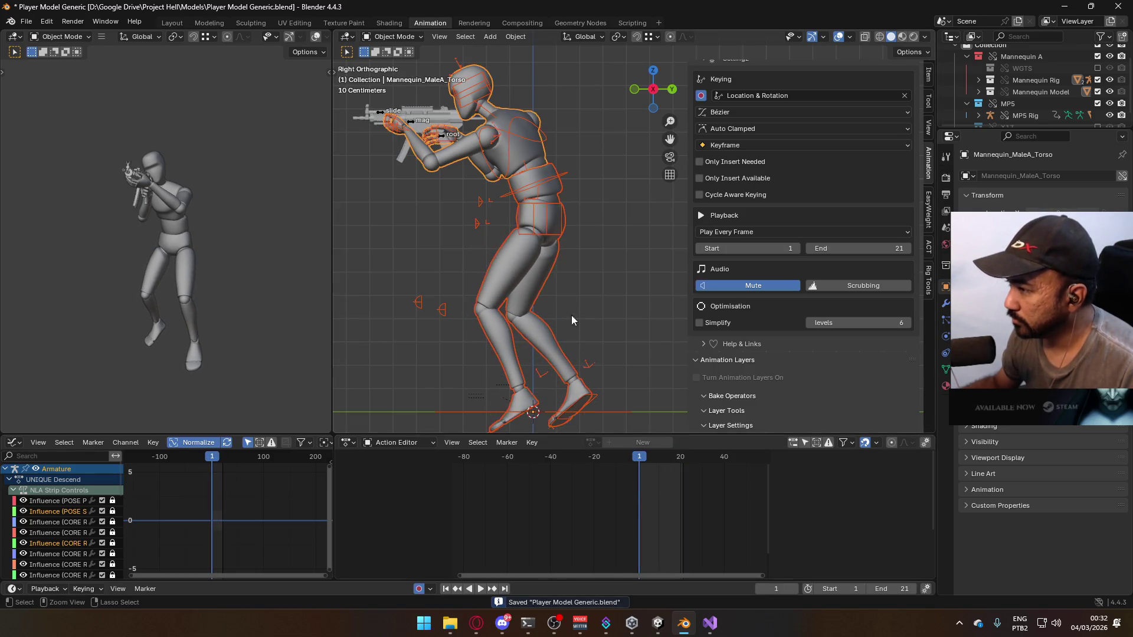
{"action": "left_click", "coordinate": [31, 23]}
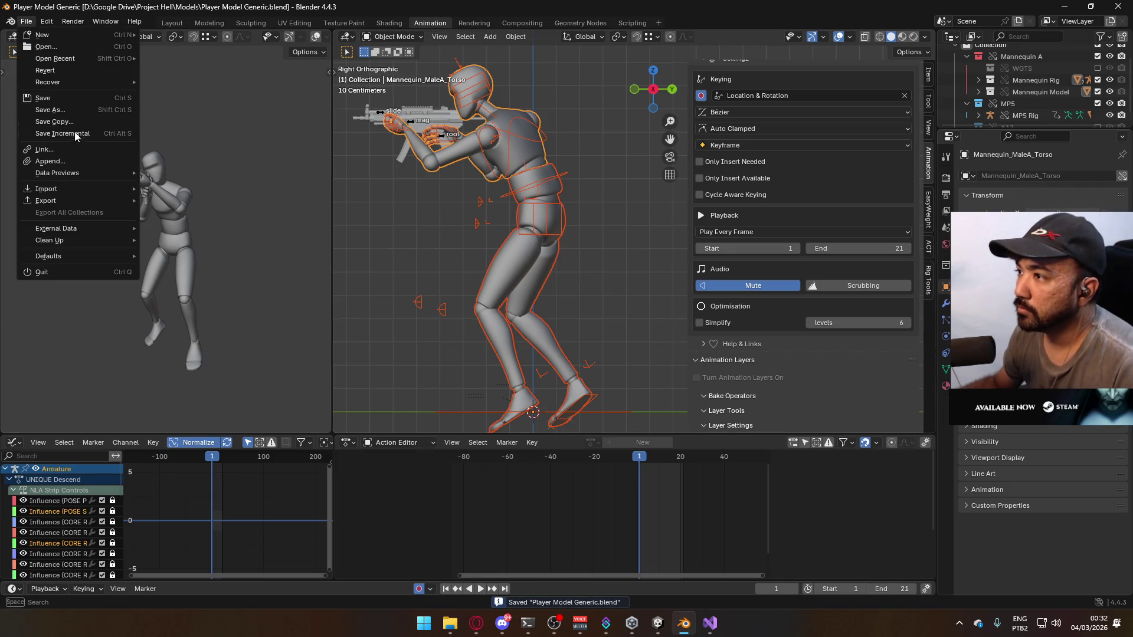
Open the FBX (.fbx) export window on the Unity Animations Model folder and reposition it
{"action": "mouse_move", "coordinate": [69, 202]}
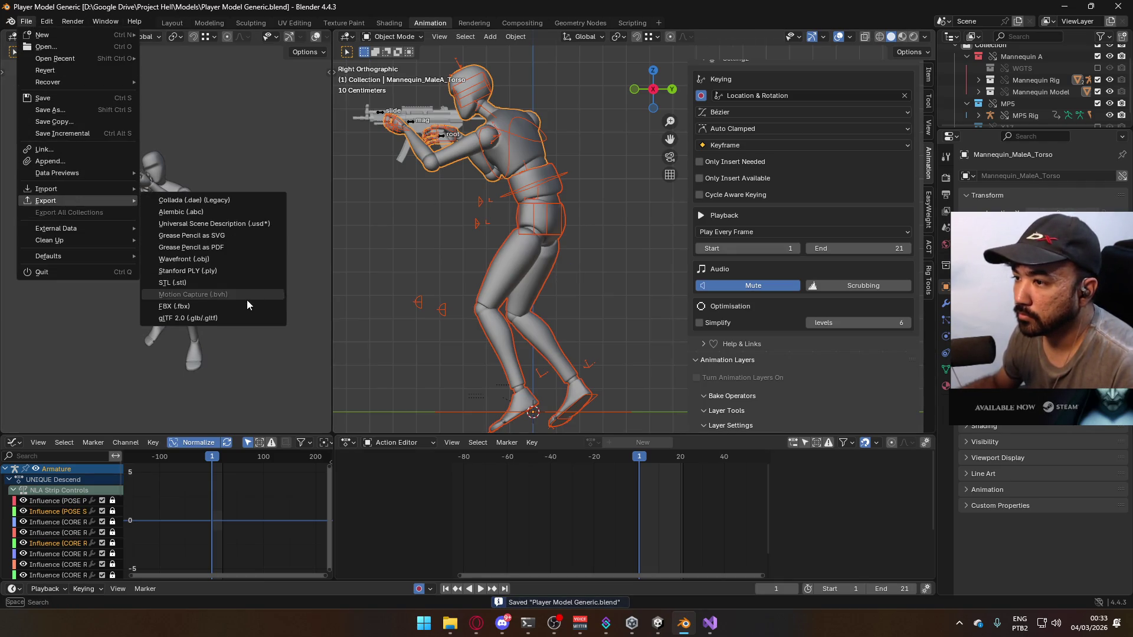
{"action": "left_click", "coordinate": [245, 307]}
{"action": "mouse_move", "coordinate": [549, 143]}
{"action": "left_mouse_down"}
{"action": "mouse_move", "coordinate": [555, 446]}
{"action": "mouse_move", "coordinate": [513, 188]}
{"action": "mouse_move", "coordinate": [478, 191]}
{"action": "left_mouse_up"}
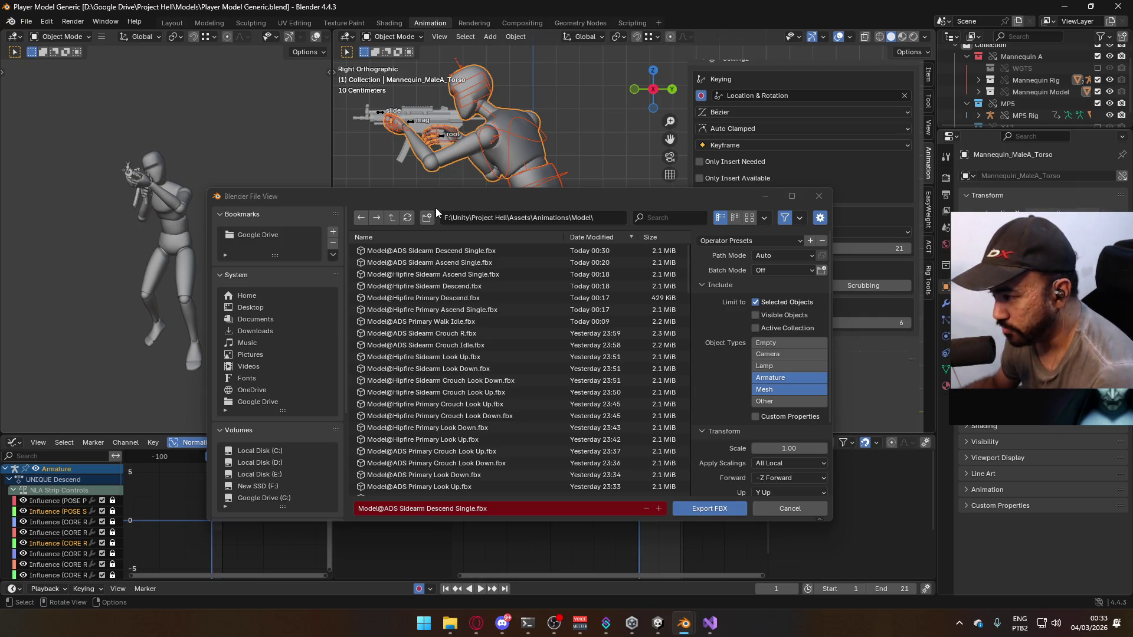
{"action": "mouse_move", "coordinate": [522, 194]}
{"action": "left_mouse_down"}
{"action": "mouse_move", "coordinate": [487, 159]}
{"action": "mouse_move", "coordinate": [520, 135]}
{"action": "mouse_move", "coordinate": [494, 178]}
{"action": "mouse_move", "coordinate": [487, 117]}
{"action": "mouse_move", "coordinate": [531, 190]}
{"action": "mouse_move", "coordinate": [463, 193]}
{"action": "mouse_move", "coordinate": [442, 144]}
{"action": "mouse_move", "coordinate": [529, 214]}
{"action": "mouse_move", "coordinate": [454, 152]}
{"action": "mouse_move", "coordinate": [453, 174]}
{"action": "left_mouse_up"}
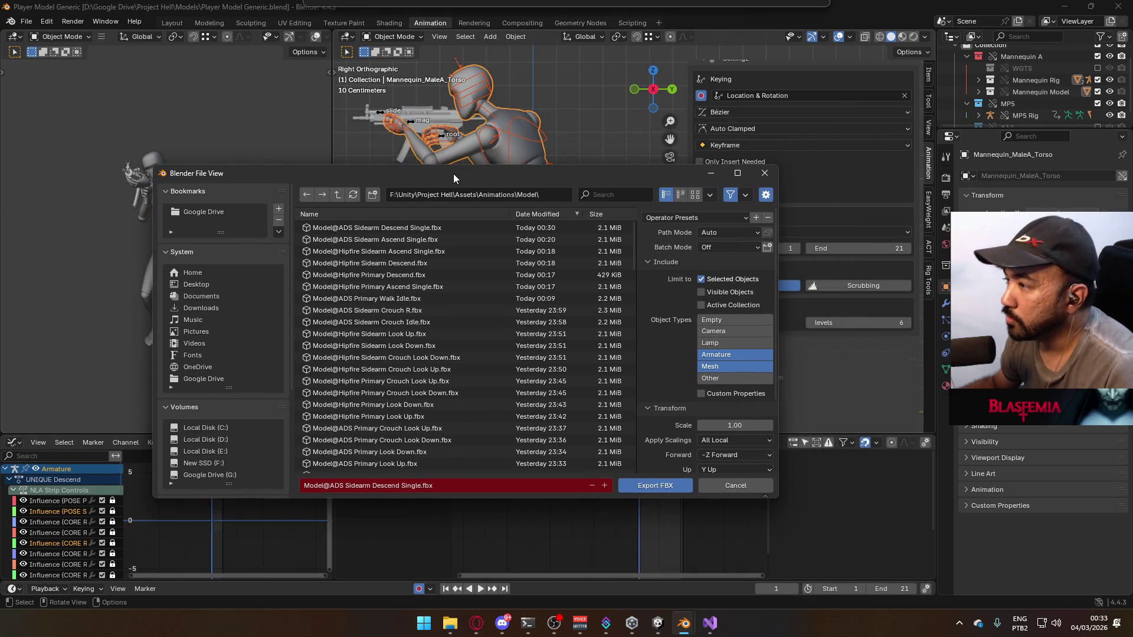